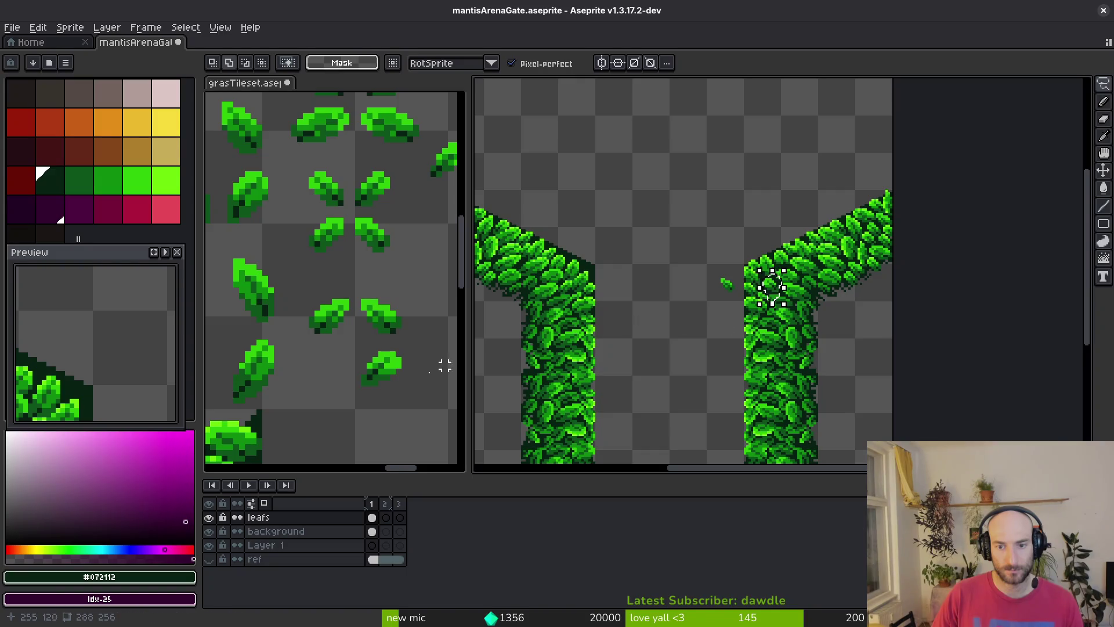
# Outline a leaf in the grass tileset and cut it out
pyautogui.hscroll(-3, 323, 347)
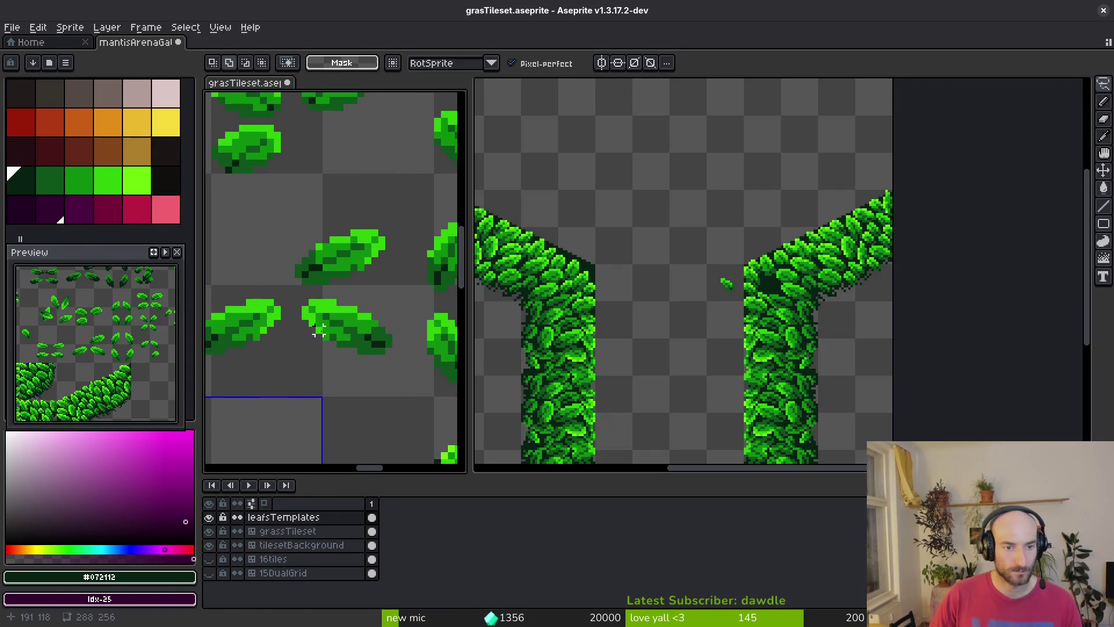
pyautogui.scroll(5, 343, 293)
pyautogui.hscroll(-2, 342, 314)
# Paste the leaf into mantisArenaGate, nudge it into position, and commit it
pyautogui.scroll(1, 339, 257)
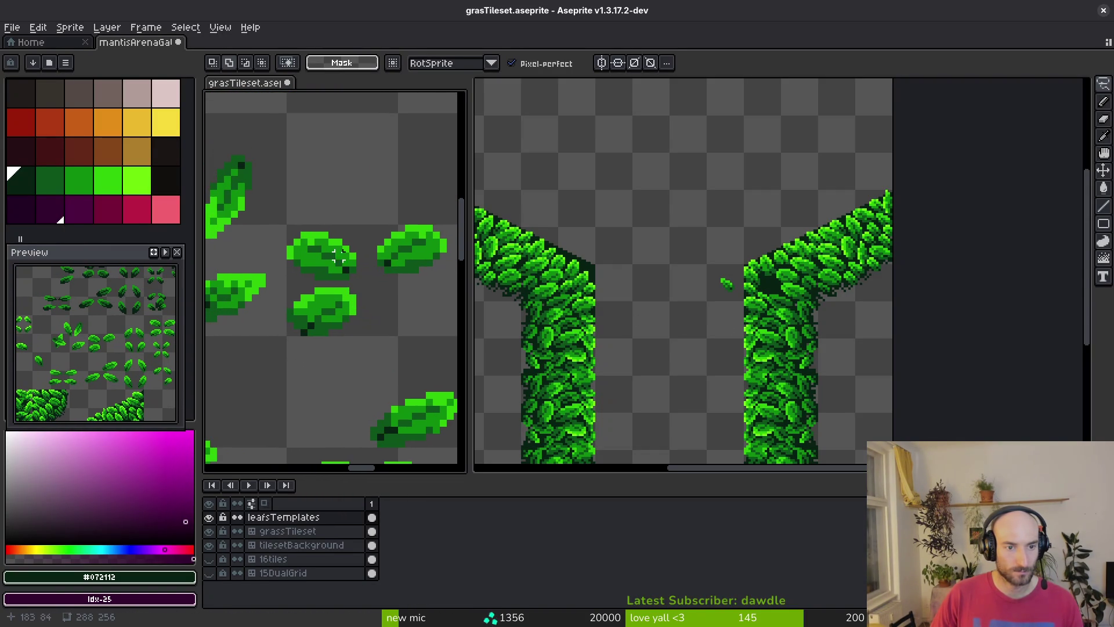
pyautogui.moveTo(273, 226)
pyautogui.mouseDown()
pyautogui.moveTo(348, 274)
pyautogui.moveTo(348, 224)
pyautogui.mouseUp()
pyautogui.hotkey('ctrl', 'x')
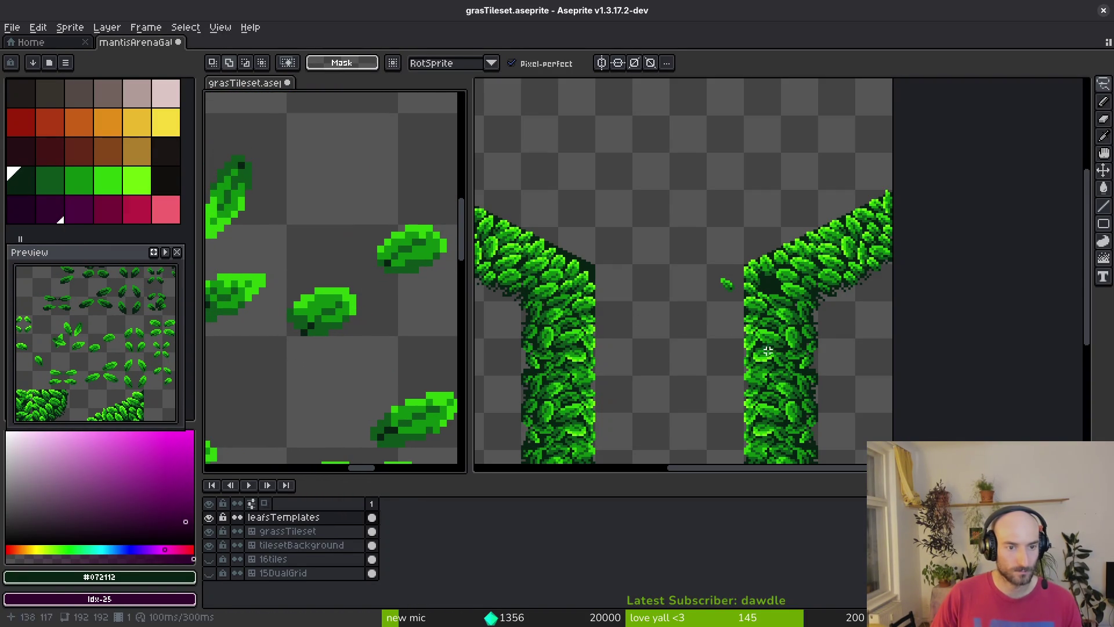
pyautogui.hscroll(2, 723, 327)
pyautogui.scroll(1, 722, 327)
pyautogui.scroll(4, 722, 326)
pyautogui.hotkey('ctrl', 'v')
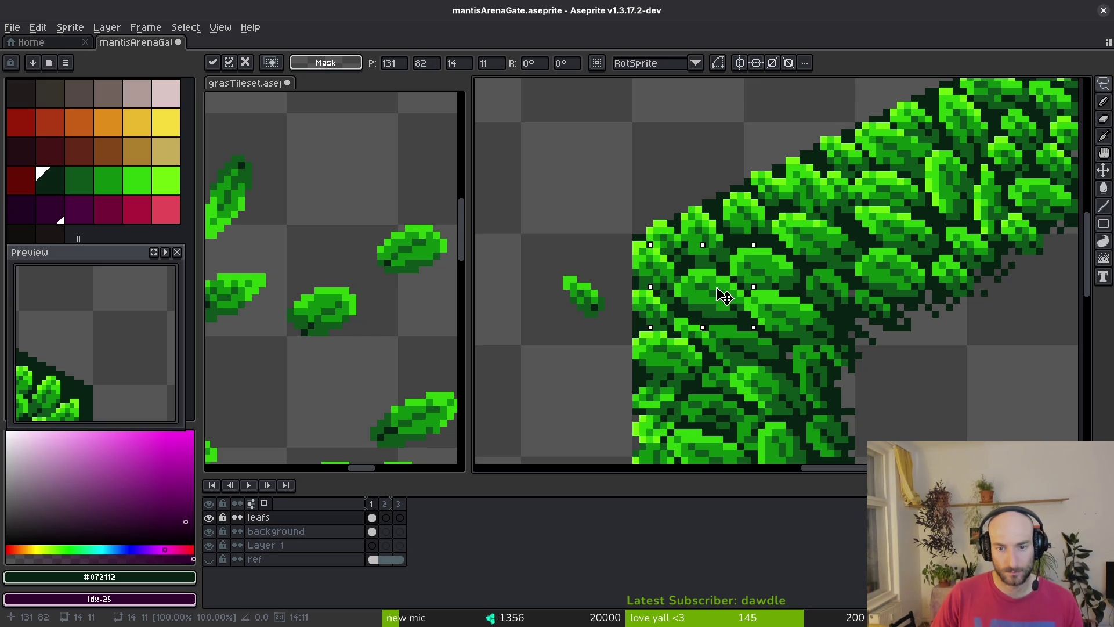
pyautogui.press('Left')
pyautogui.press('Right')
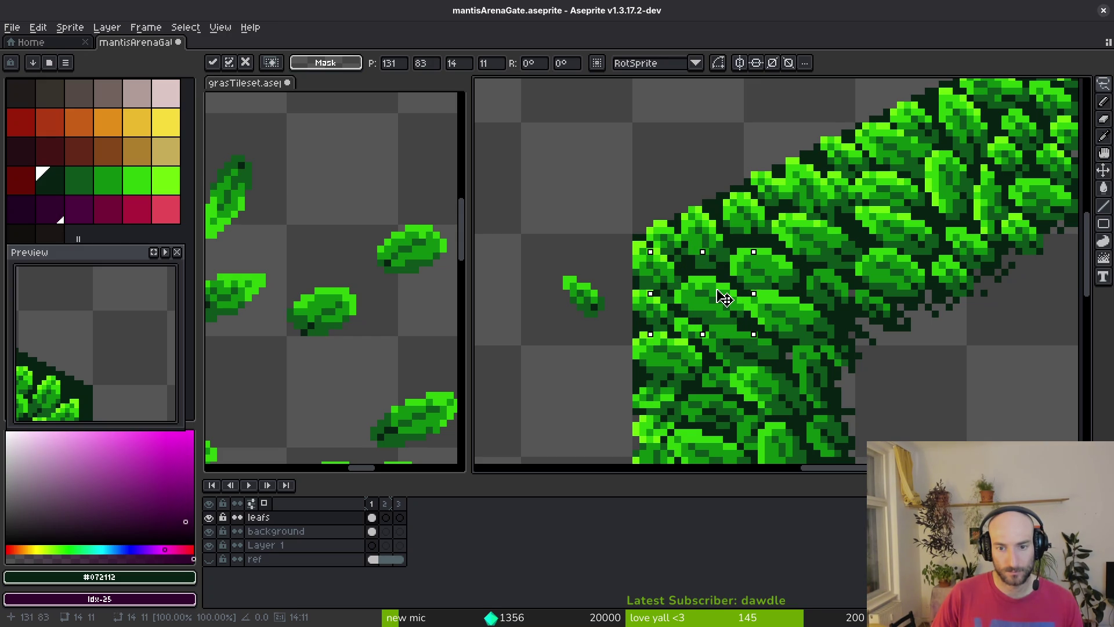
pyautogui.press('Up')
pyautogui.press('Left')
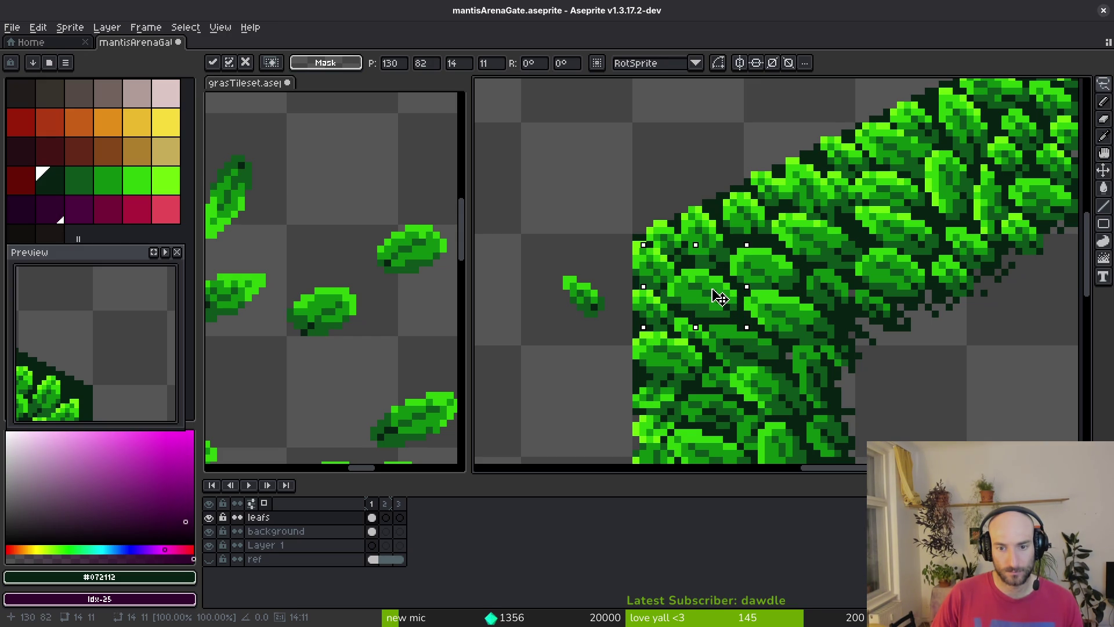
pyautogui.press('Return')
# Grab another tileset leaf onto the clipboard by cutting it, then undo the cut
pyautogui.scroll(-5, 725, 313)
pyautogui.scroll(6, 711, 325)
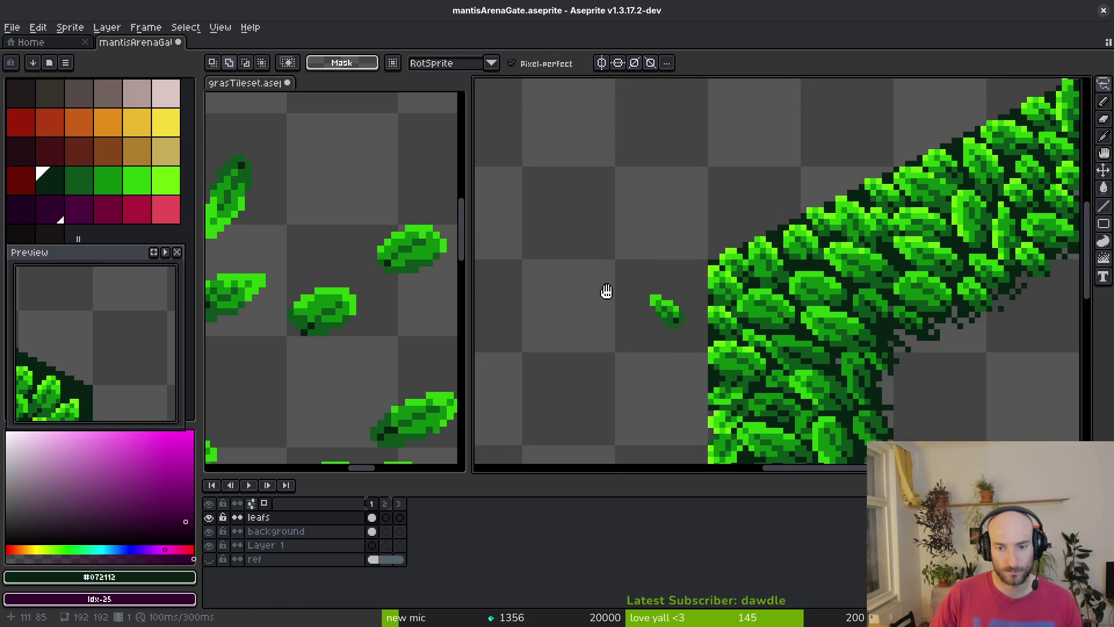
pyautogui.scroll(-2, 319, 335)
pyautogui.scroll(-2, 319, 335)
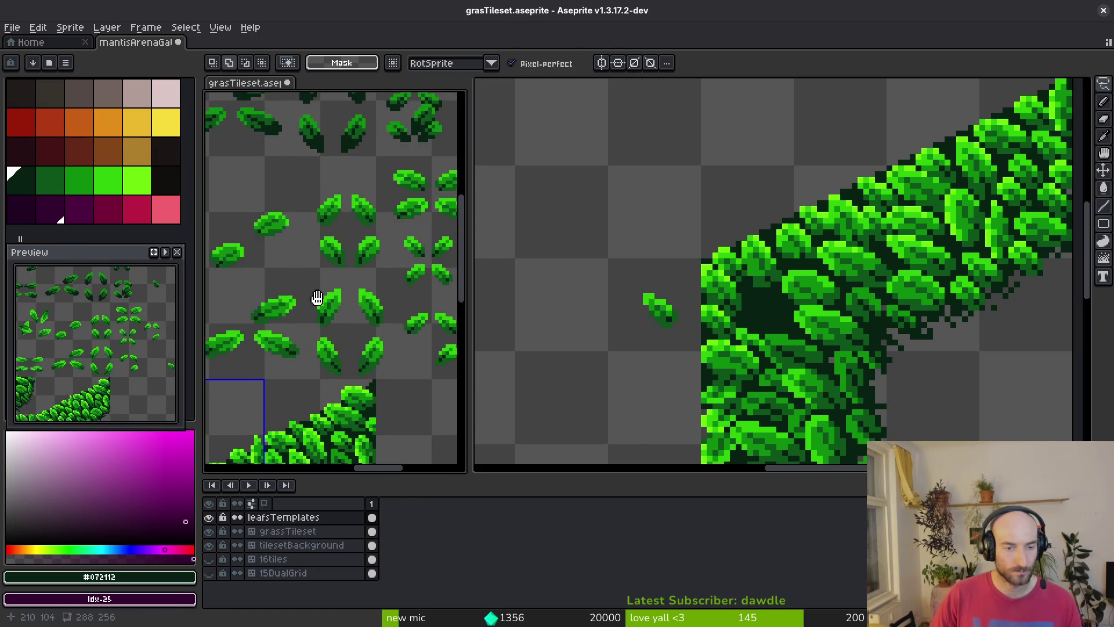
pyautogui.scroll(1, 423, 349)
pyautogui.scroll(5, 423, 348)
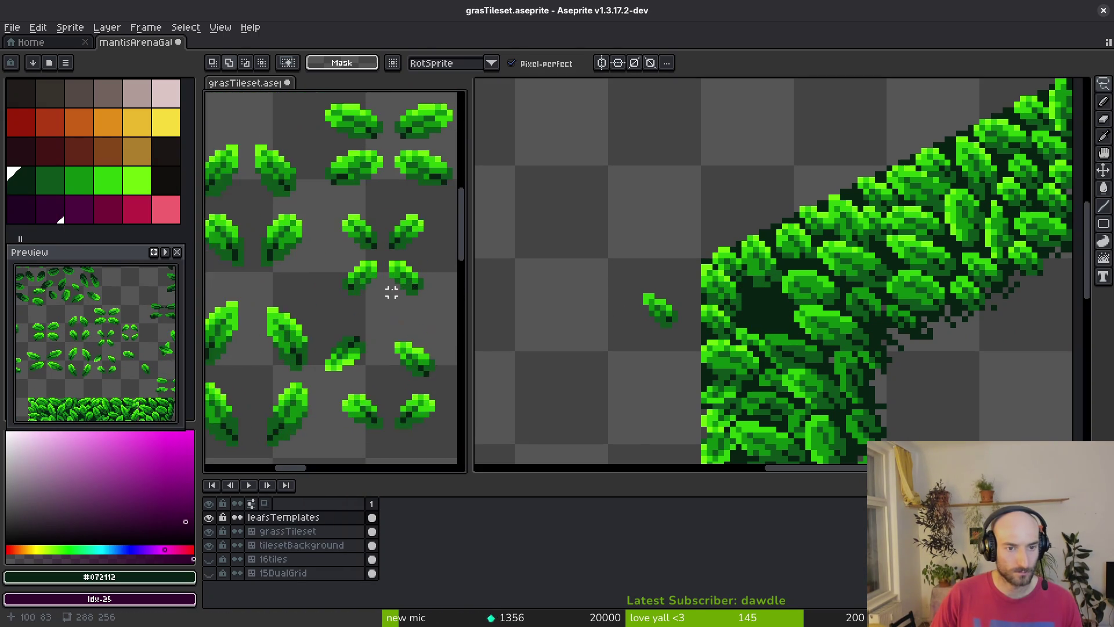
pyautogui.moveTo(305, 203)
pyautogui.mouseDown()
pyautogui.moveTo(311, 276)
pyautogui.moveTo(331, 226)
pyautogui.mouseUp()
pyautogui.scroll(-3, 331, 232)
pyautogui.scroll(4, 388, 247)
pyautogui.moveTo(388, 247)
pyautogui.mouseDown()
pyautogui.moveTo(427, 303)
pyautogui.moveTo(383, 252)
pyautogui.mouseUp()
pyautogui.hotkey('ctrl', 'x')
pyautogui.hotkey('ctrl', 'z')
# Paste that leaf into the gate sprite, move it into the right hedge, and commit it
pyautogui.click(605, 386)
pyautogui.hotkey('ctrl', 'v')
pyautogui.scroll(3, 678, 370)
pyautogui.moveTo(541, 281)
pyautogui.mouseDown()
pyautogui.moveTo(678, 370)
pyautogui.moveTo(676, 321)
pyautogui.moveTo(701, 321)
pyautogui.mouseUp()
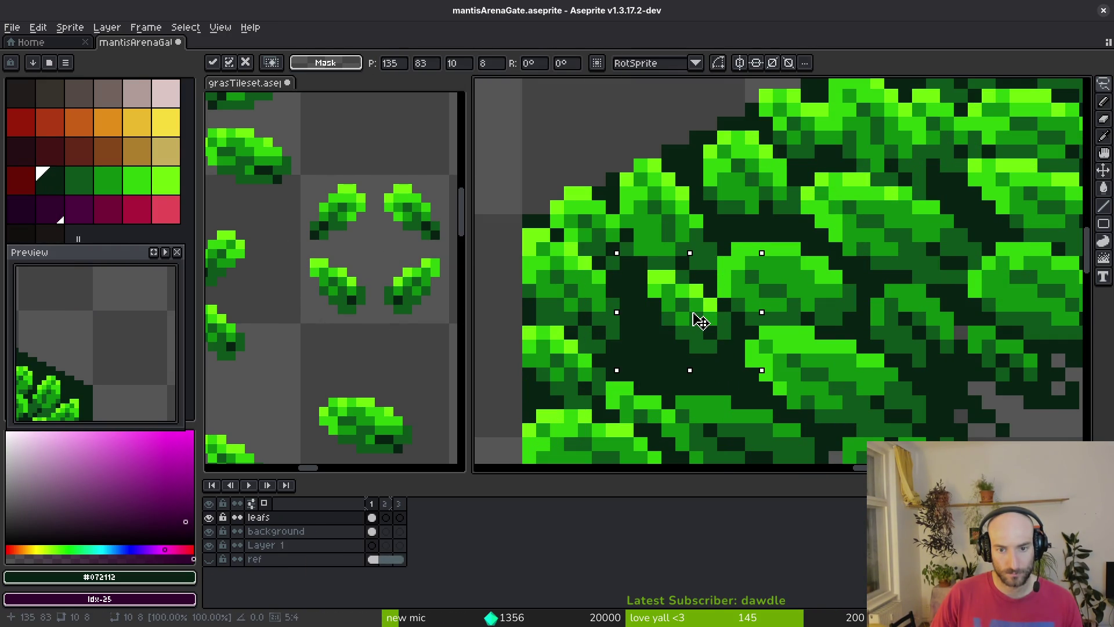
pyautogui.press('Return')
# Copy a third tileset leaf and paste it down-left into the hedge
pyautogui.click(344, 313)
pyautogui.scroll(-2, 344, 313)
pyautogui.scroll(2, 344, 304)
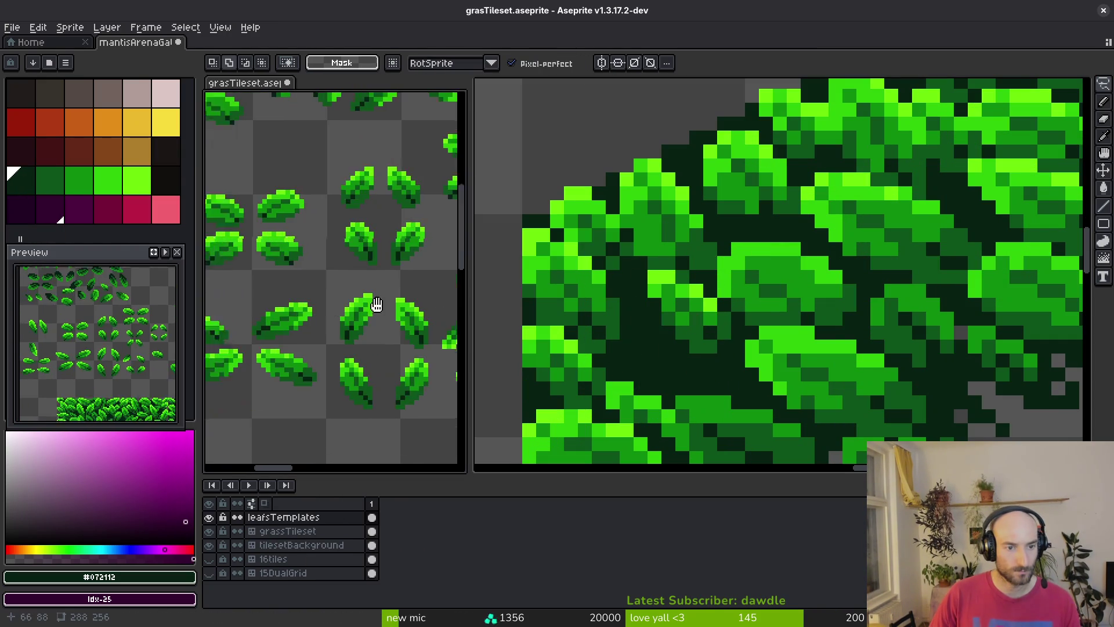
pyautogui.scroll(-5, 345, 304)
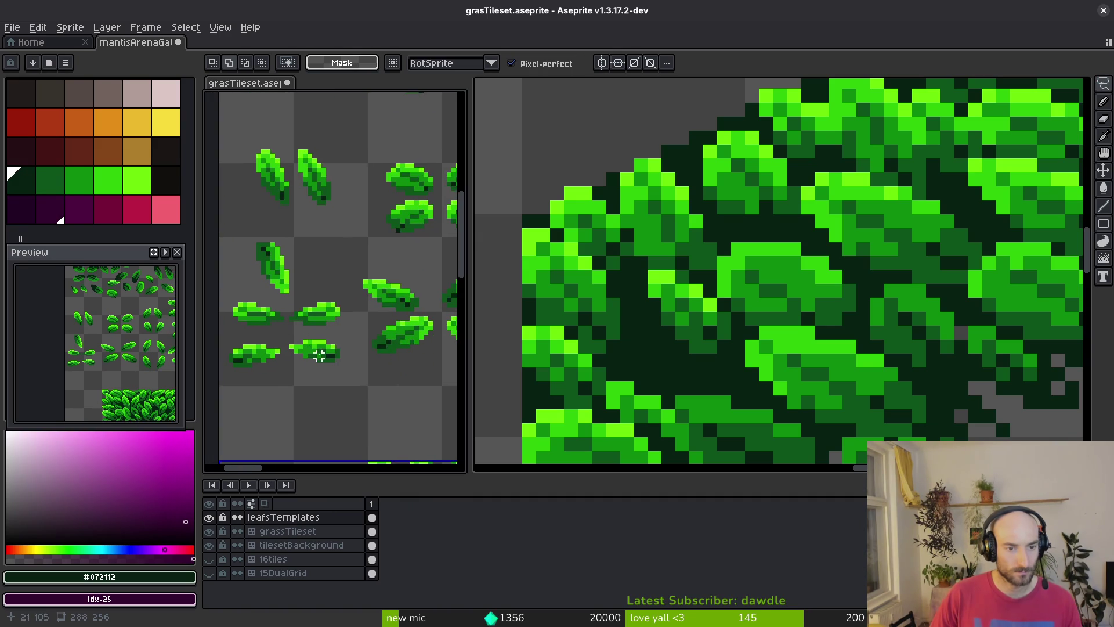
pyautogui.scroll(-2, 351, 282)
pyautogui.scroll(5, 296, 290)
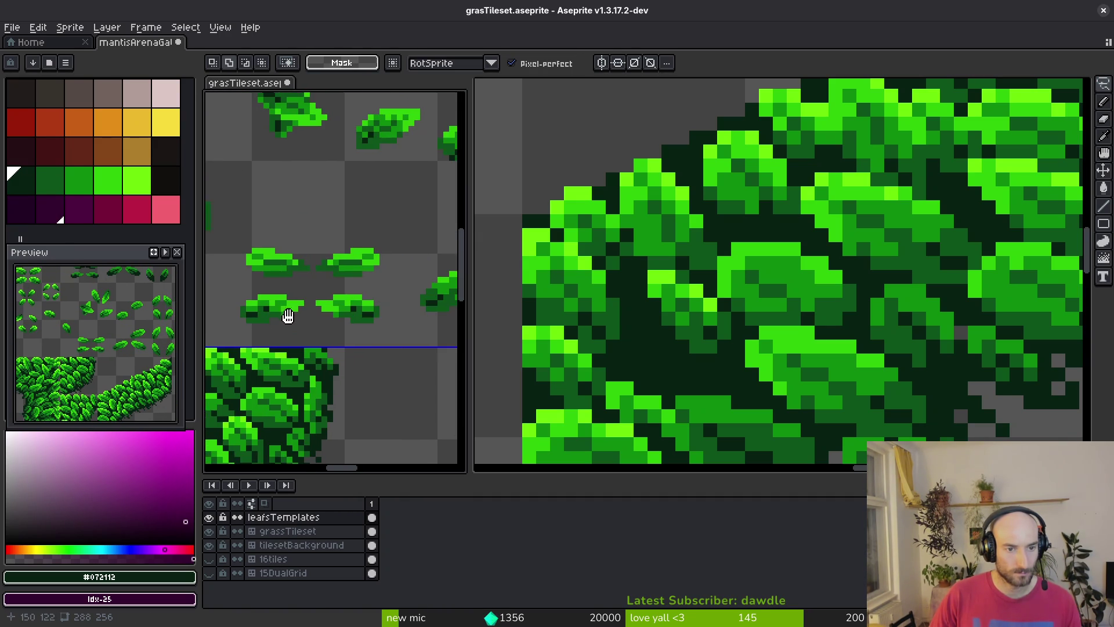
pyautogui.moveTo(246, 232)
pyautogui.mouseDown()
pyautogui.moveTo(215, 271)
pyautogui.moveTo(212, 243)
pyautogui.mouseUp()
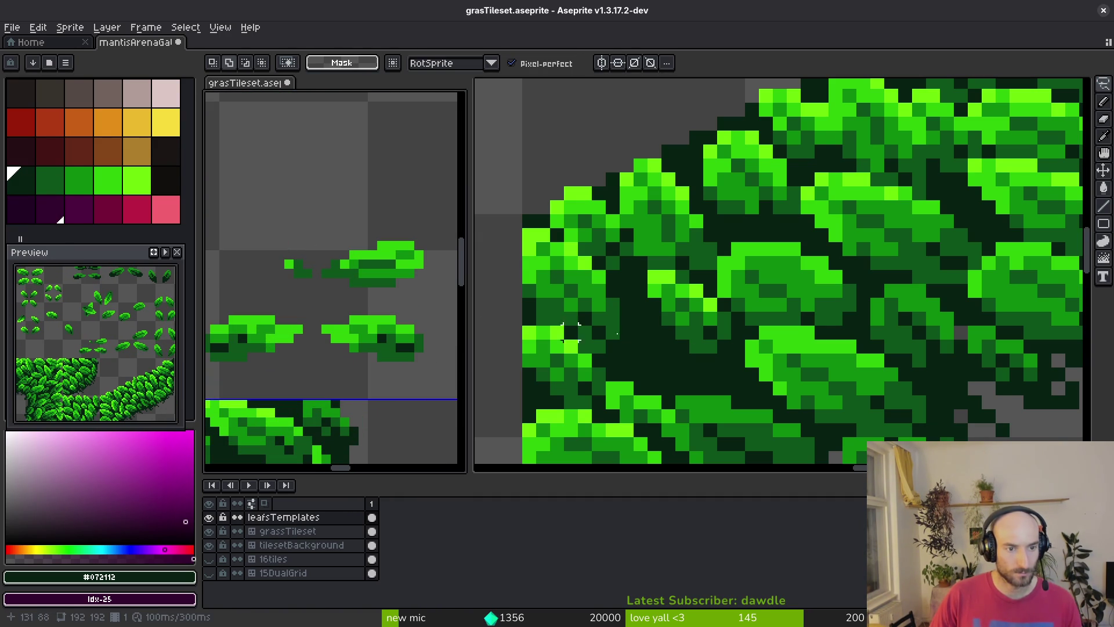
pyautogui.hotkey('ctrl', 'c')
pyautogui.hotkey('ctrl', 'v')
pyautogui.moveTo(735, 291)
pyautogui.mouseDown()
pyautogui.moveTo(617, 362)
pyautogui.moveTo(626, 360)
pyautogui.mouseUp()
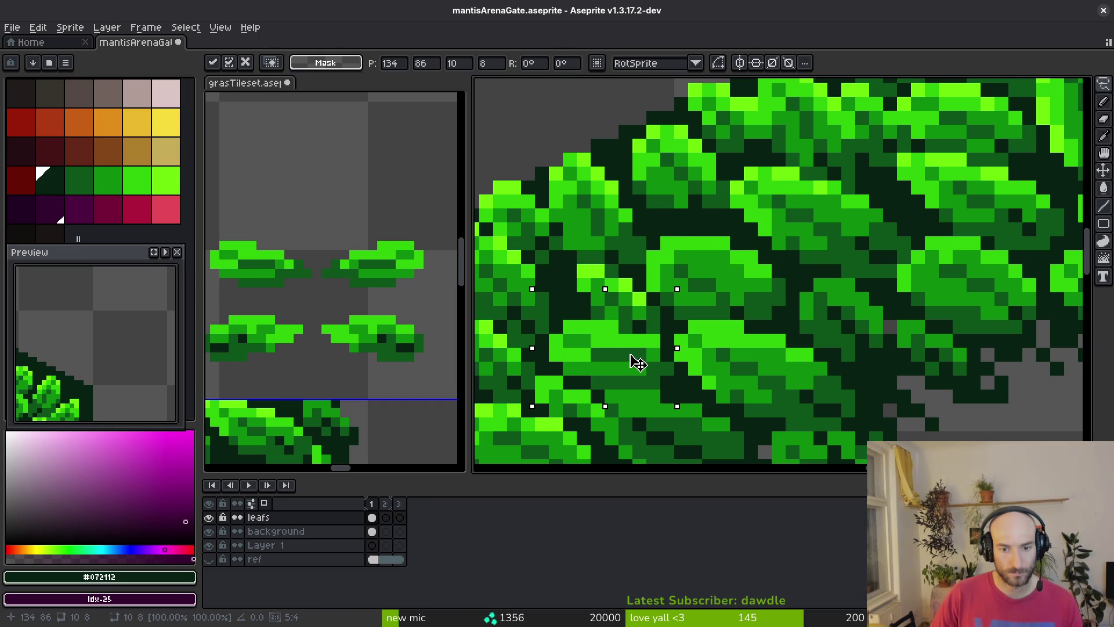
pyautogui.keyDown('alt'); pyautogui.click(650, 345); pyautogui.keyUp('alt')
# Pick the darkest outline green and save the gate sprite
pyautogui.press('Return')
pyautogui.keyDown('alt'); pyautogui.click(661, 336); pyautogui.keyUp('alt')
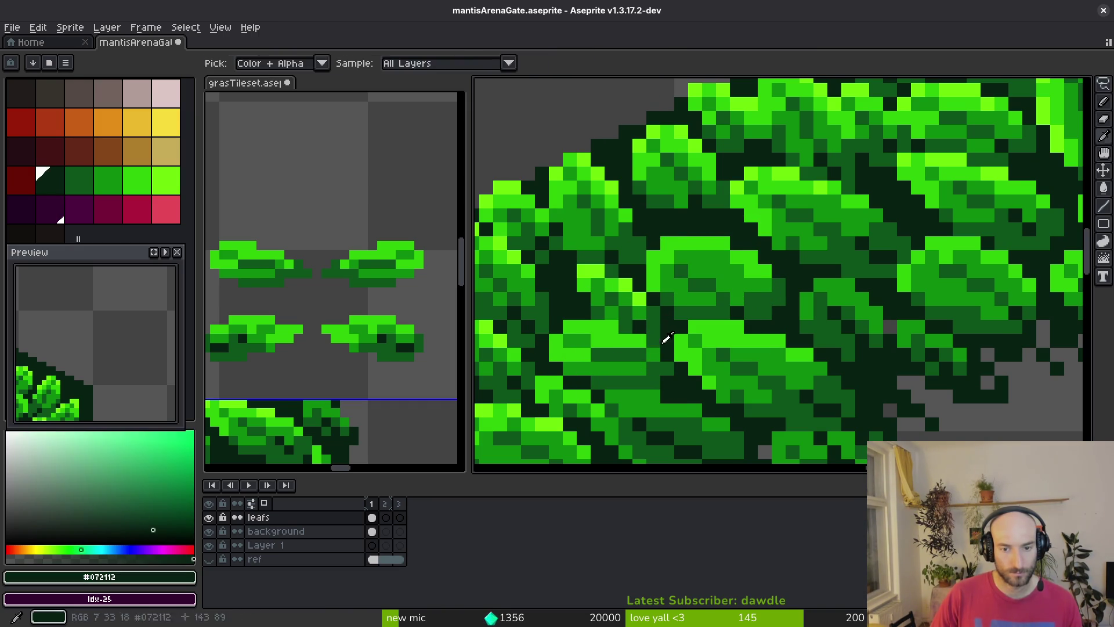
pyautogui.scroll(-5, 695, 361)
pyautogui.hotkey('ctrl', 's')
pyautogui.scroll(10, 641, 292)
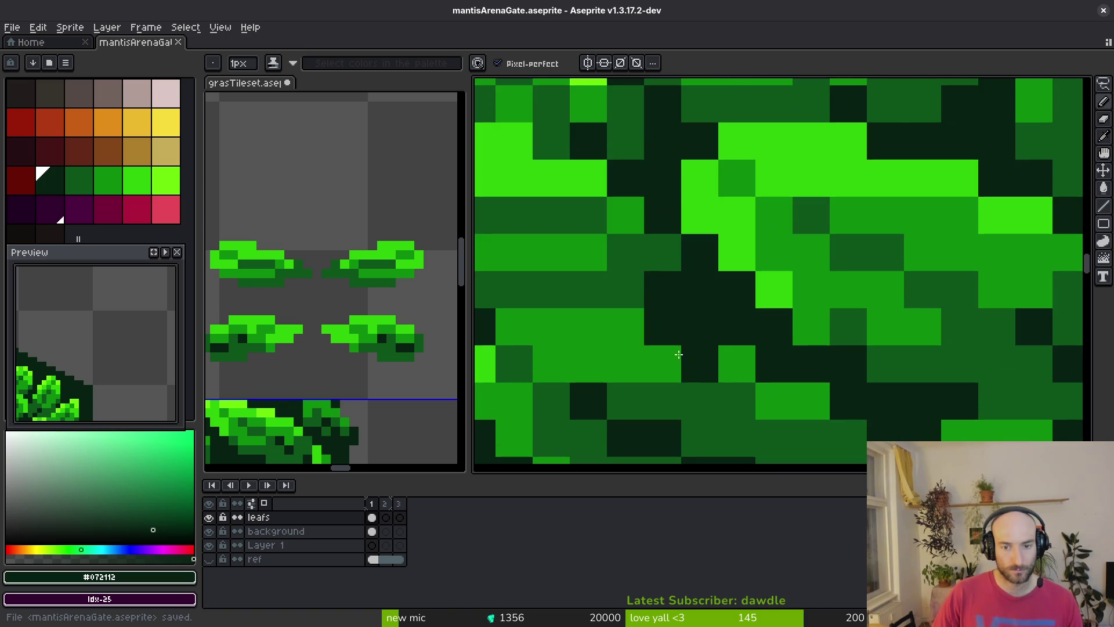
# Erase a stray pixel in the hedge
pyautogui.press('e')
pyautogui.click(626, 290)
pyautogui.scroll(-4, 662, 286)
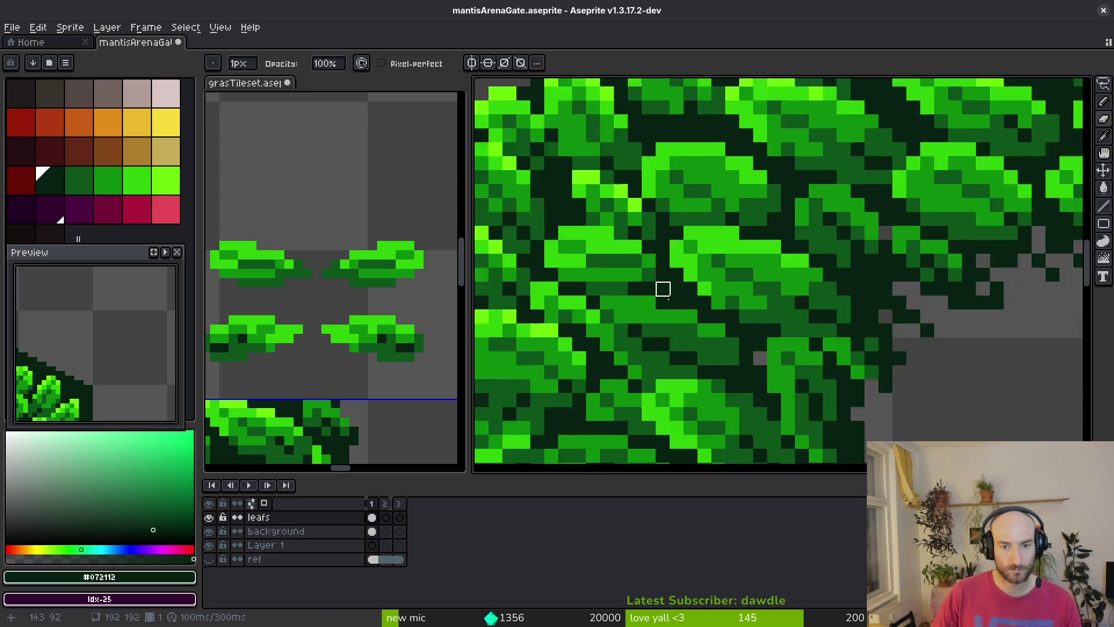
pyautogui.scroll(-3, 678, 326)
# With the pencil, sample bright and medium leaf greens and touch up pixels on the new leaves
pyautogui.press('b')
pyautogui.scroll(5, 674, 280)
pyautogui.keyDown('alt'); pyautogui.click(674, 281); pyautogui.keyUp('alt')
pyautogui.scroll(-4, 674, 281)
pyautogui.scroll(4, 661, 287)
pyautogui.keyDown('alt'); pyautogui.click(655, 293); pyautogui.keyUp('alt')
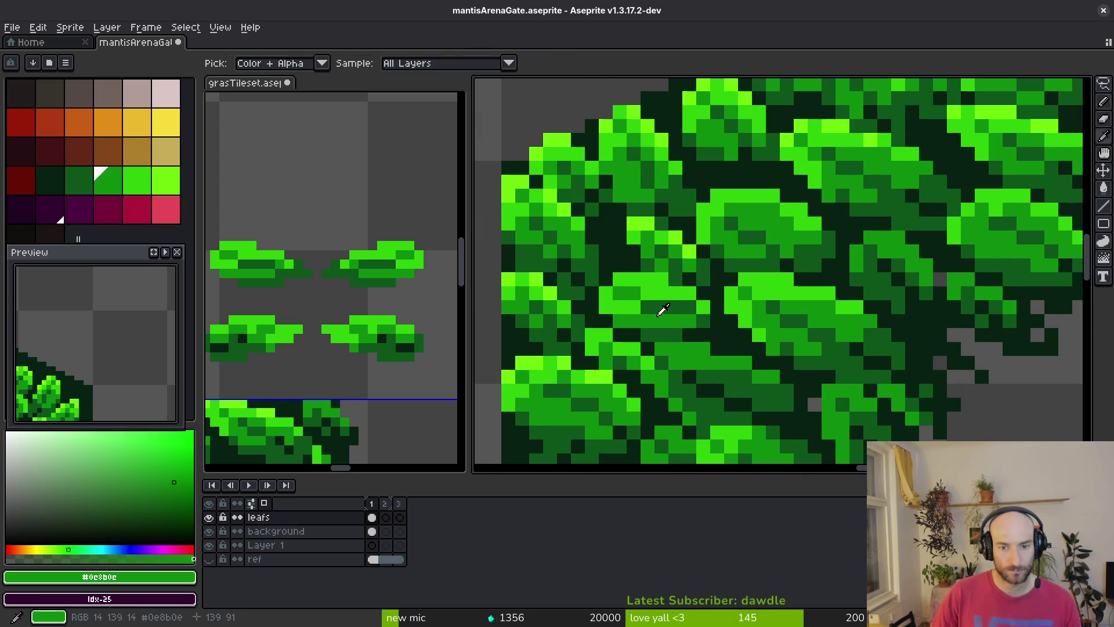
pyautogui.keyDown('alt'); pyautogui.click(633, 306); pyautogui.keyUp('alt')
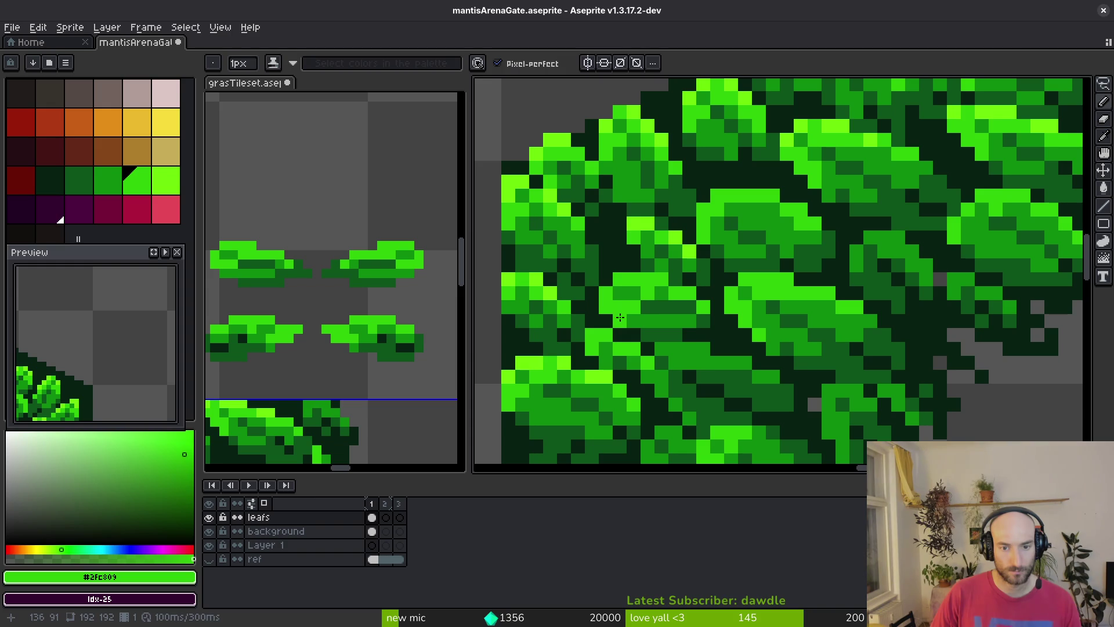
pyautogui.keyDown('alt'); pyautogui.click(629, 317); pyautogui.keyUp('alt')
pyautogui.keyDown('alt'); pyautogui.click(618, 292); pyautogui.keyUp('alt')
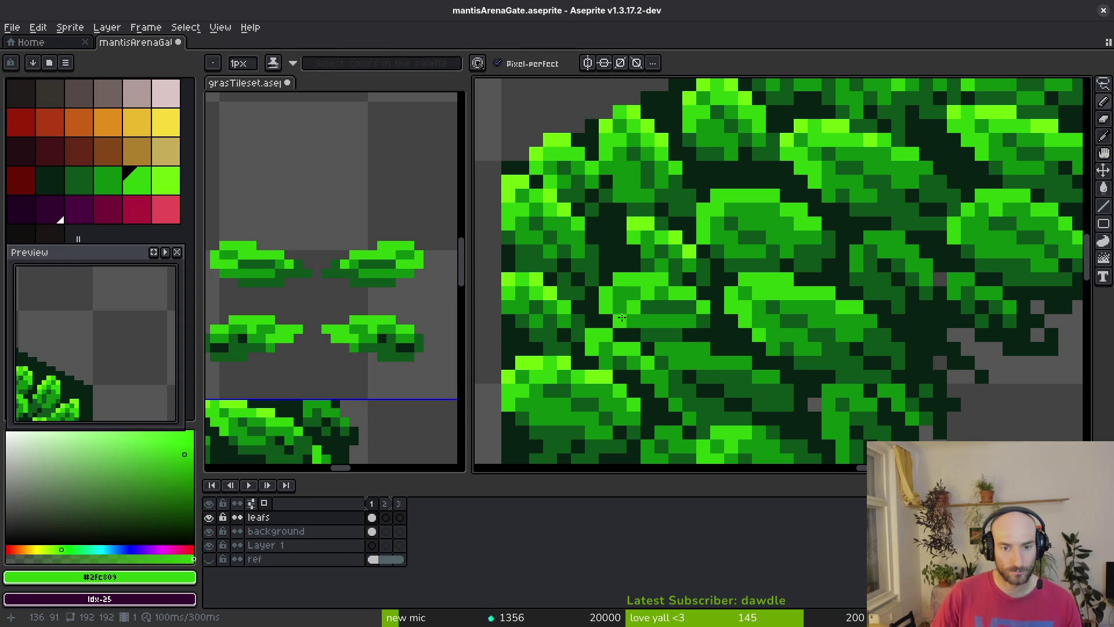
# Paint dark hedge-green pixels along the pasted leaf edges
pyautogui.scroll(-4, 616, 298)
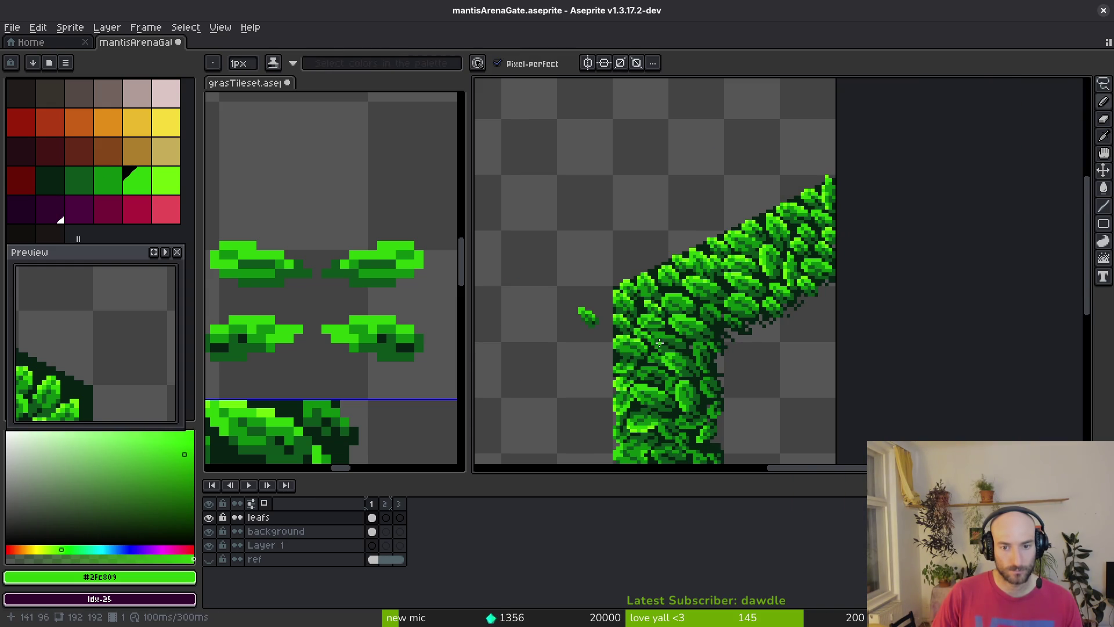
pyautogui.scroll(3, 646, 318)
pyautogui.scroll(5, 638, 279)
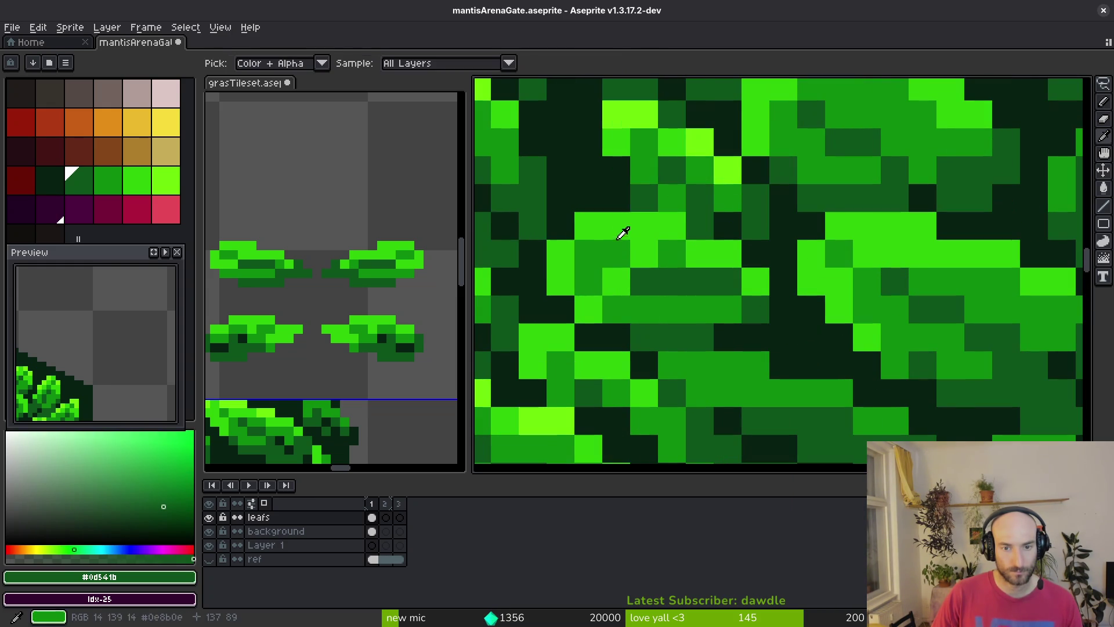
pyautogui.scroll(-3, 583, 248)
pyautogui.scroll(2, 696, 304)
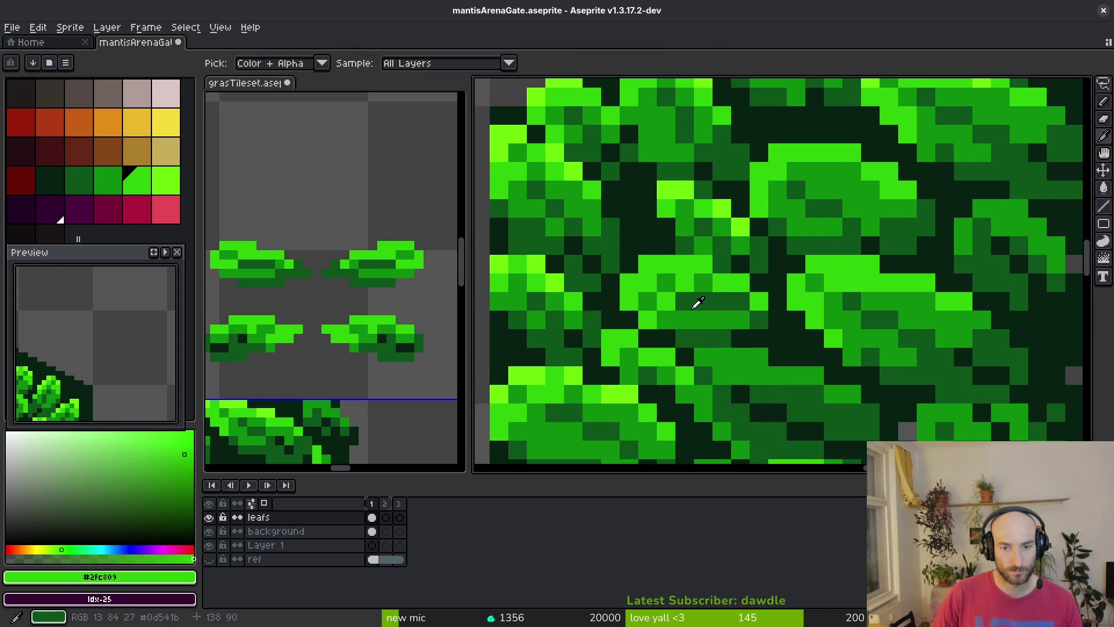
pyautogui.keyDown('alt'); pyautogui.click(680, 311); pyautogui.keyUp('alt')
pyautogui.keyDown('alt'); pyautogui.click(663, 297); pyautogui.keyUp('alt')
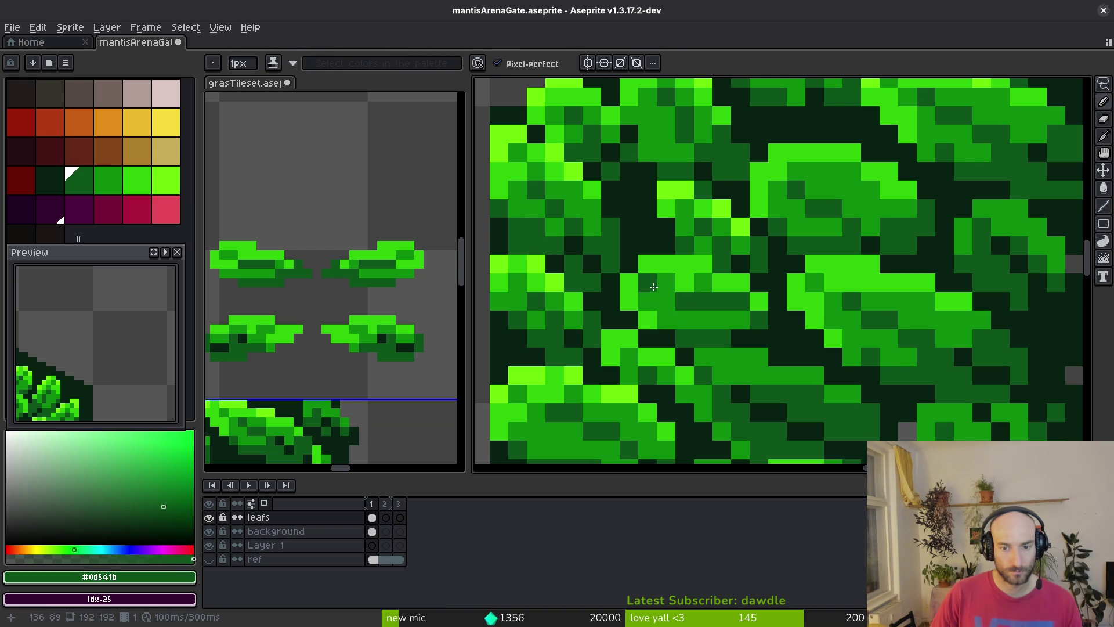
pyautogui.keyDown('alt'); pyautogui.click(738, 316); pyautogui.keyUp('alt')
pyautogui.moveTo(722, 302); pyautogui.dragTo(743, 301)
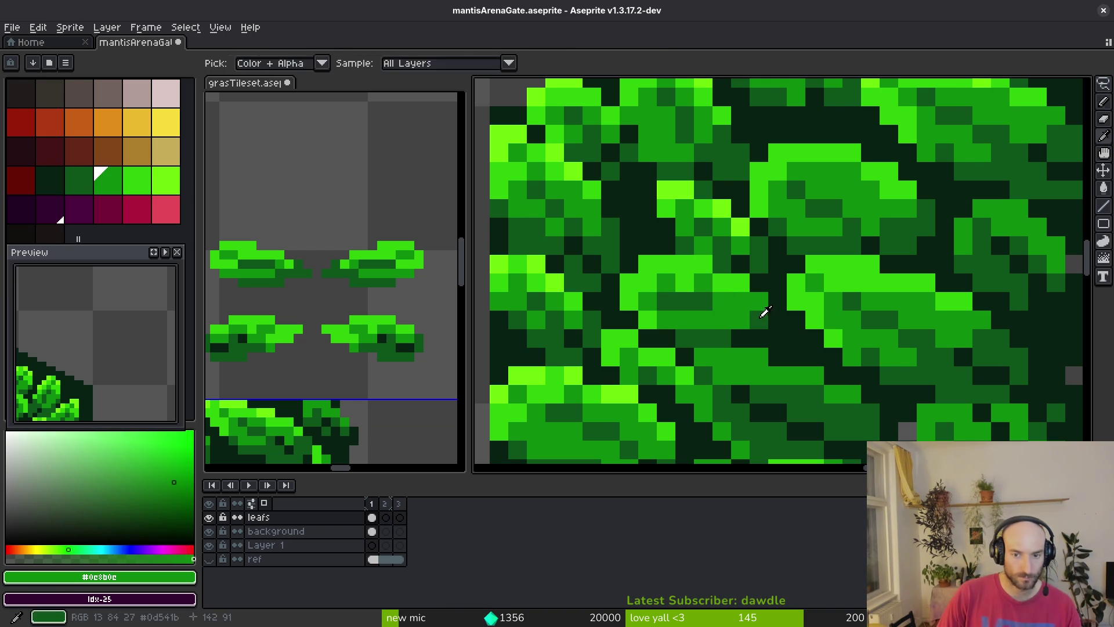
pyautogui.keyDown('alt'); pyautogui.click(731, 318); pyautogui.keyUp('alt')
pyautogui.keyDown('alt'); pyautogui.click(754, 292); pyautogui.keyUp('alt')
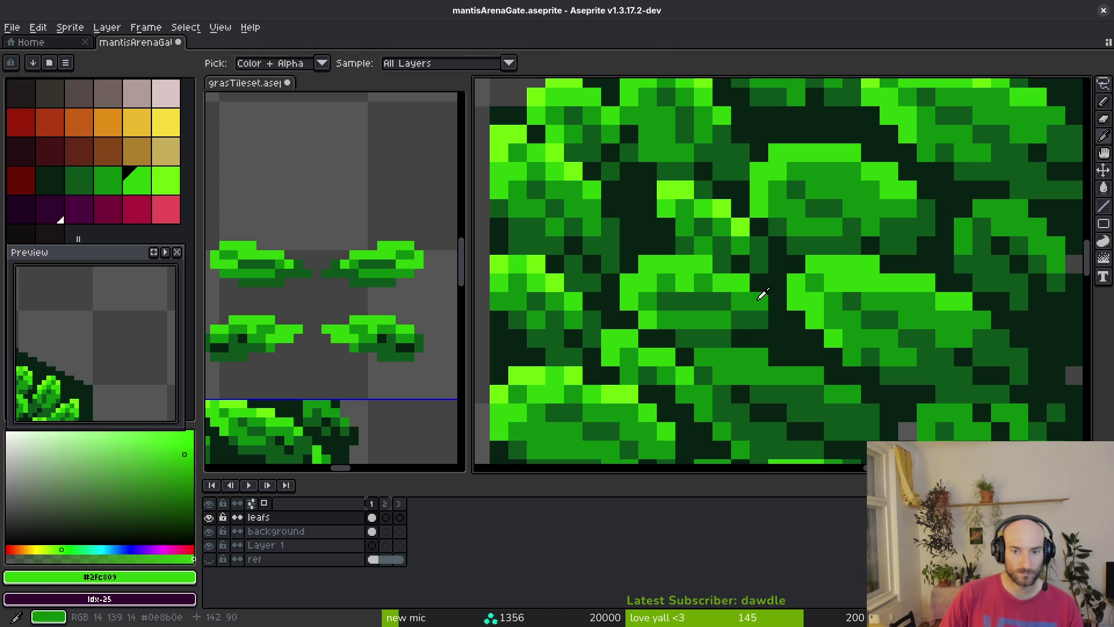
pyautogui.scroll(-1, 777, 319)
pyautogui.scroll(-5, 777, 320)
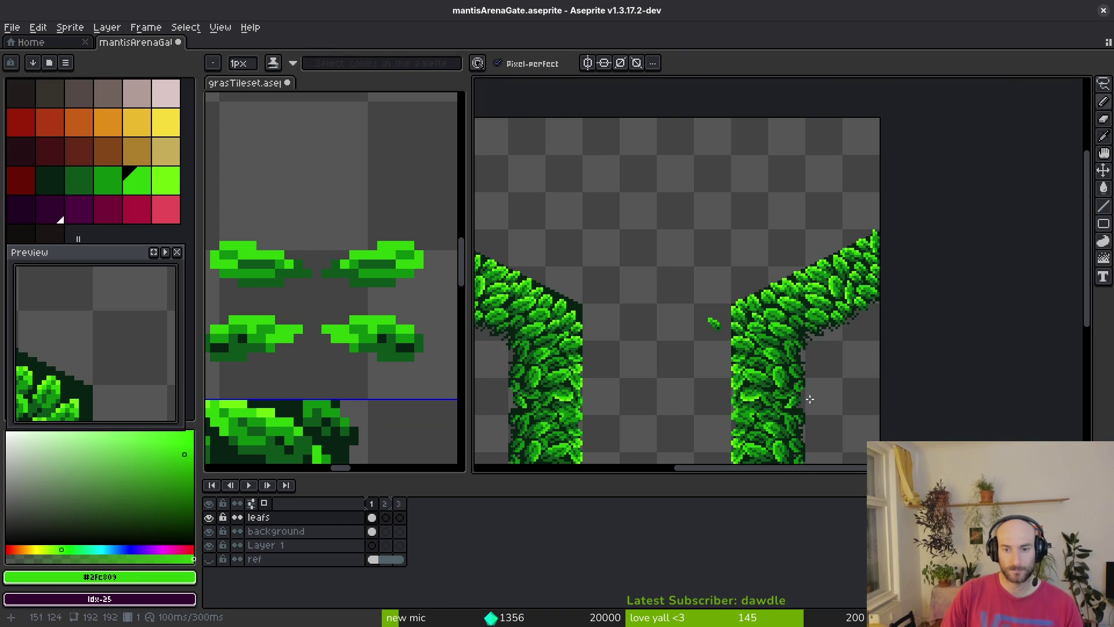
pyautogui.scroll(3, 696, 404)
# Delete the small stray leaf left of the hedge
pyautogui.press('m')
pyautogui.moveTo(624, 246); pyautogui.dragTo(680, 327)
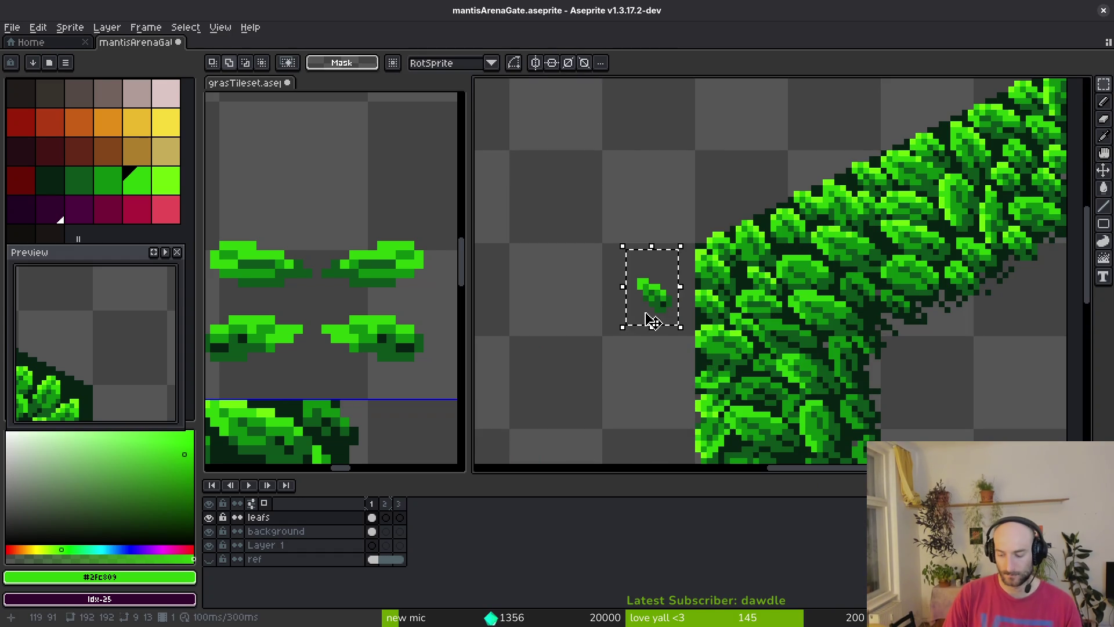
pyautogui.press('Delete')
pyautogui.scroll(-2, 644, 308)
pyautogui.scroll(2, 661, 354)
# Erase leaf pixels along the left vine's inner bend with a 5px eraser
pyautogui.press('e')
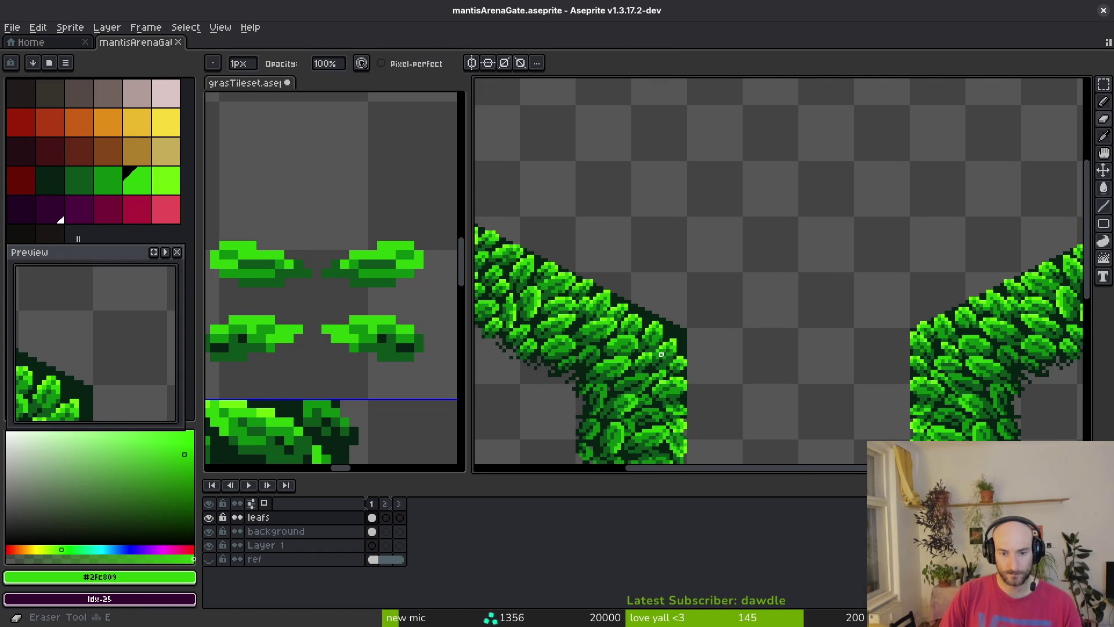
pyautogui.press('+')
pyautogui.press('+')
pyautogui.press('+')
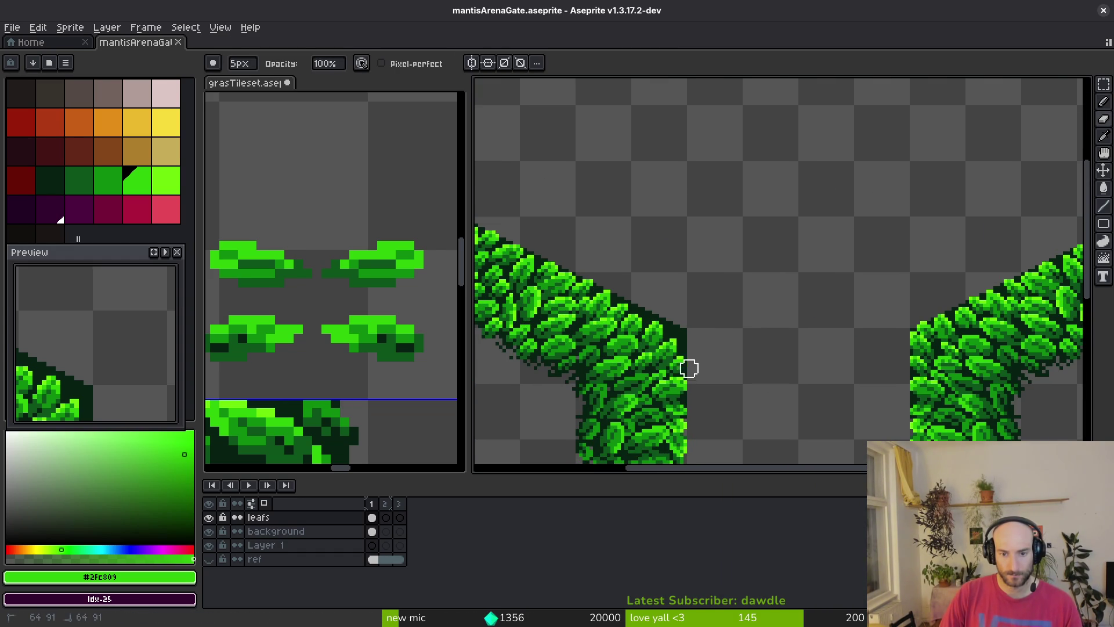
pyautogui.moveTo(591, 274)
pyautogui.mouseDown()
pyautogui.moveTo(606, 350)
pyautogui.moveTo(614, 286)
pyautogui.moveTo(698, 360)
pyautogui.mouseUp()
pyautogui.scroll(-3, 758, 356)
# Select all, drop the selection, and save mantisArenaGate
pyautogui.press('m')
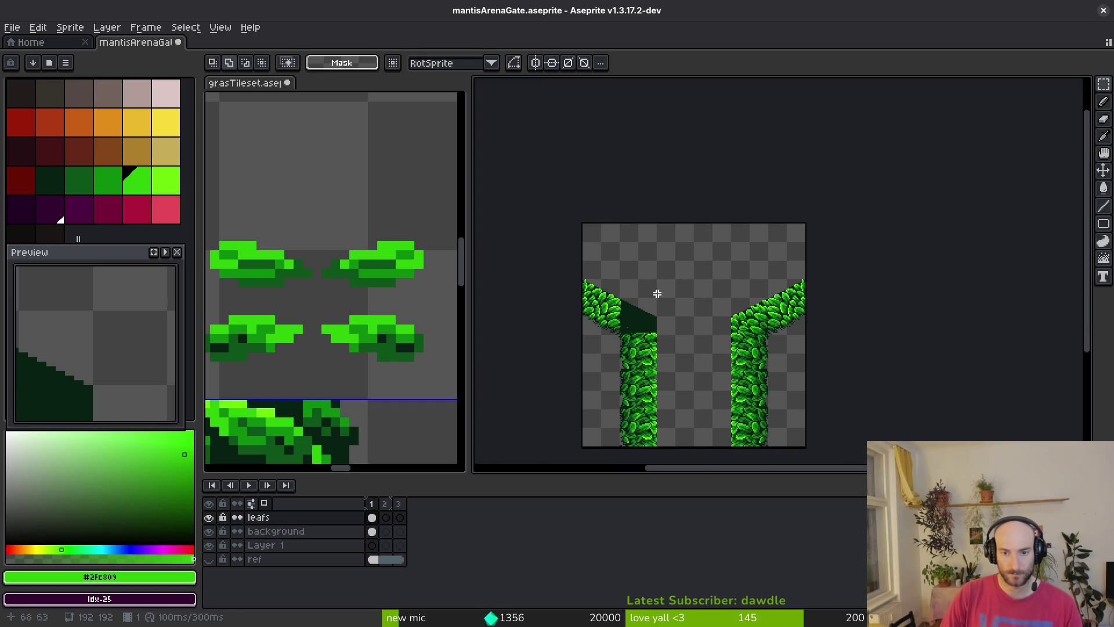
pyautogui.hotkey('ctrl', 'a')
pyautogui.hotkey('ctrl', 'z')
pyautogui.hotkey('ctrl', 'z')
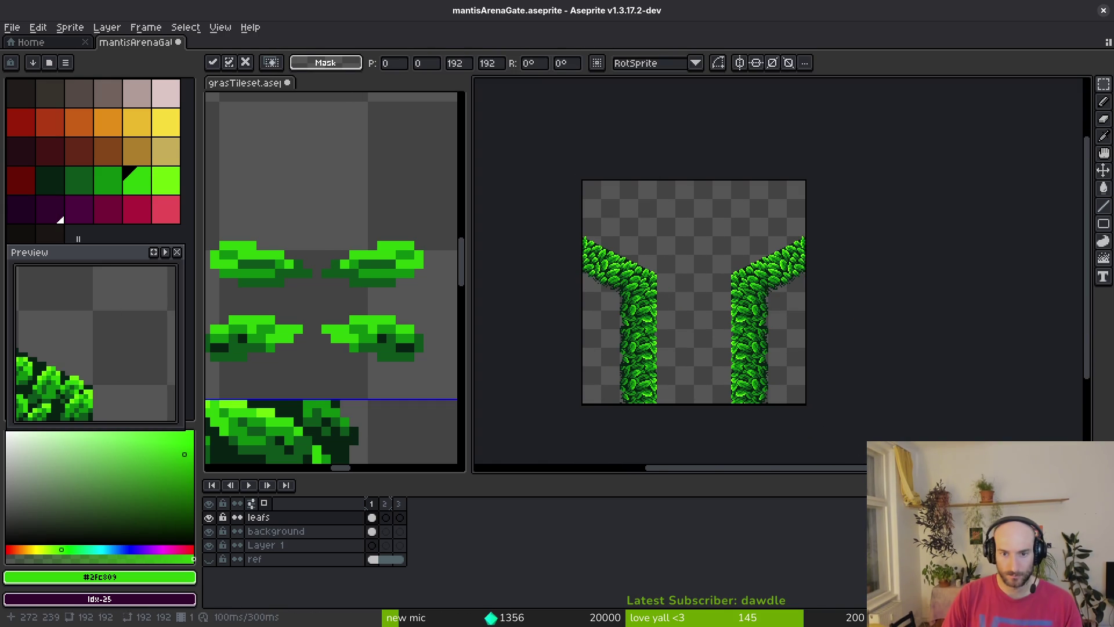
pyautogui.hotkey('ctrl', 's')
# Switch back to the pencil, look over the sprite, and save mantisArenaGate.aseprite again
pyautogui.scroll(3, 704, 289)
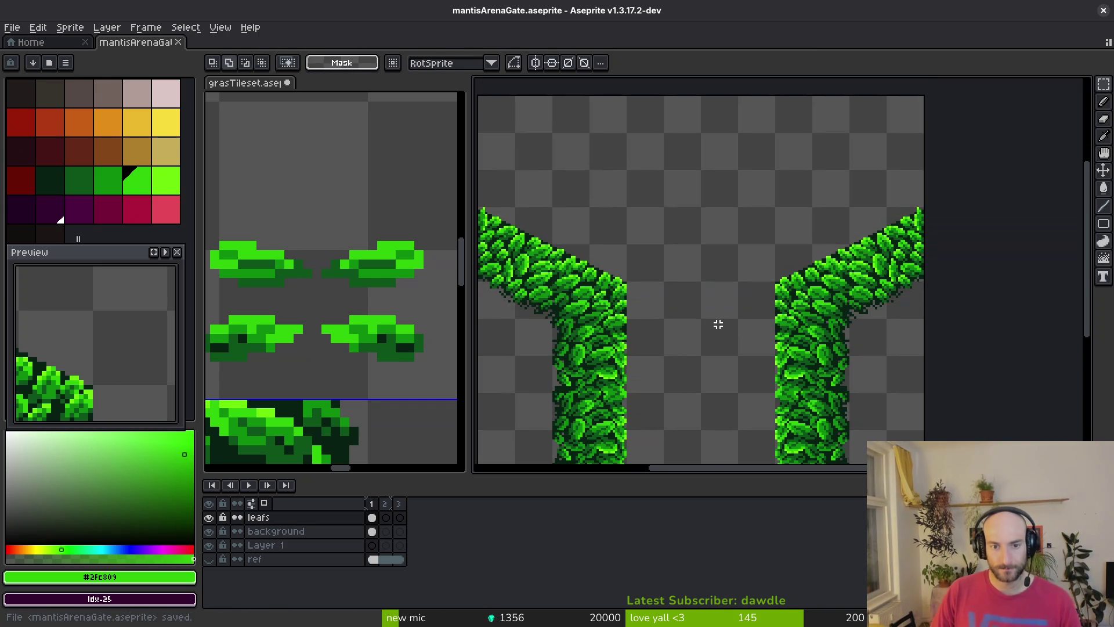
pyautogui.scroll(2, 601, 297)
pyautogui.scroll(-2, 713, 293)
pyautogui.press('b')
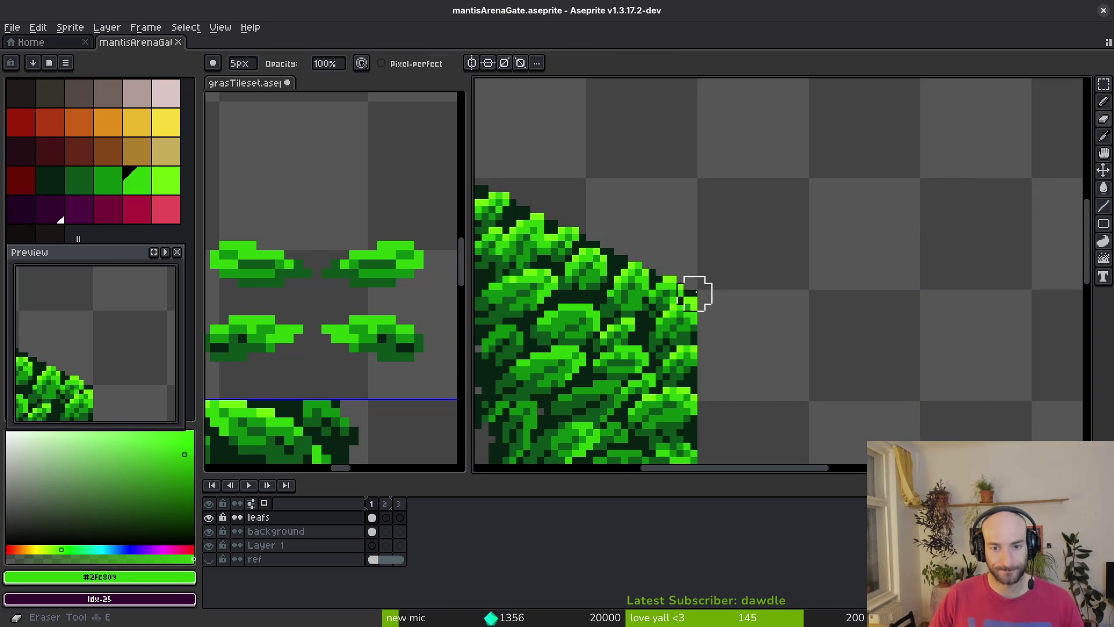
pyautogui.scroll(-2, 706, 271)
pyautogui.hscroll(3, 734, 279)
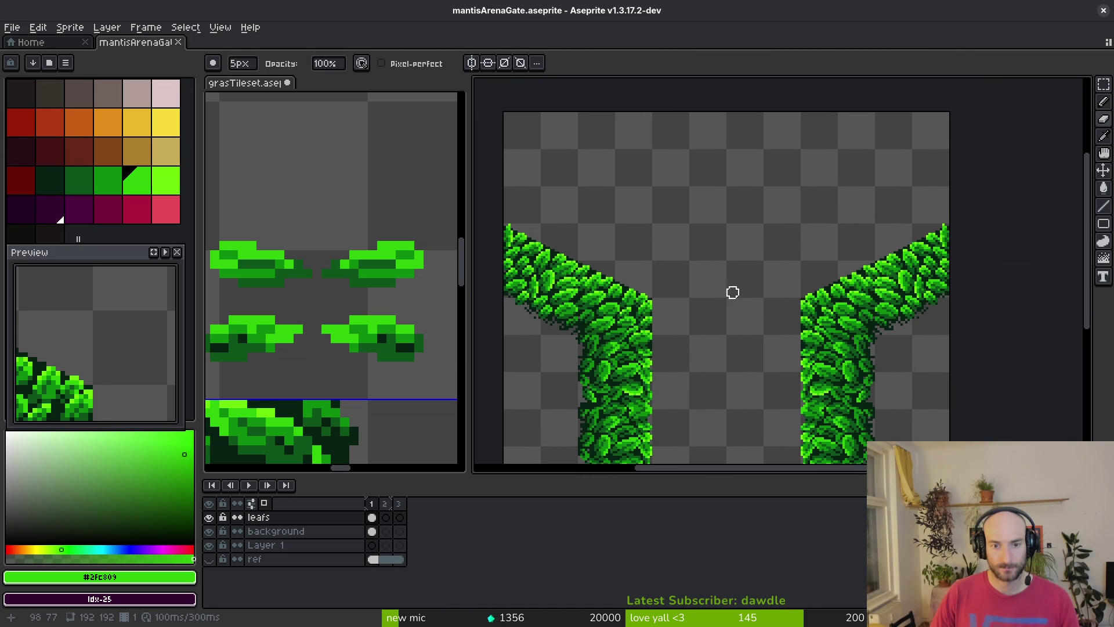
pyautogui.hscroll(-1, 657, 291)
pyautogui.scroll(1, 625, 286)
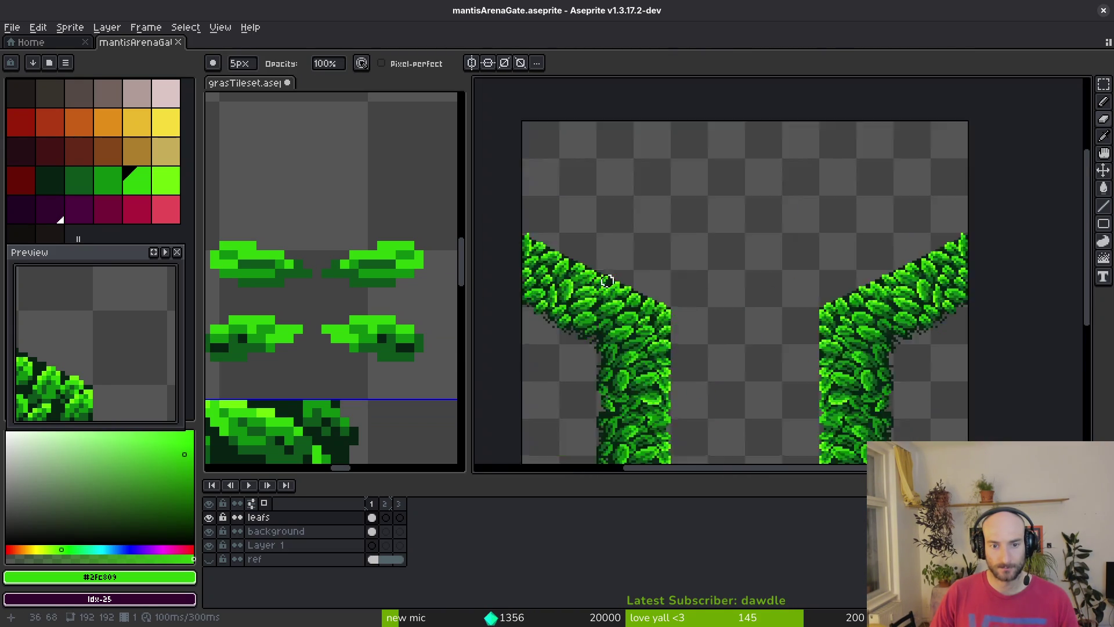
pyautogui.scroll(-3, 629, 290)
pyautogui.scroll(3, 660, 286)
pyautogui.hotkey('ctrl', 's')
pyautogui.scroll(2, 690, 315)
pyautogui.scroll(-5, 690, 315)
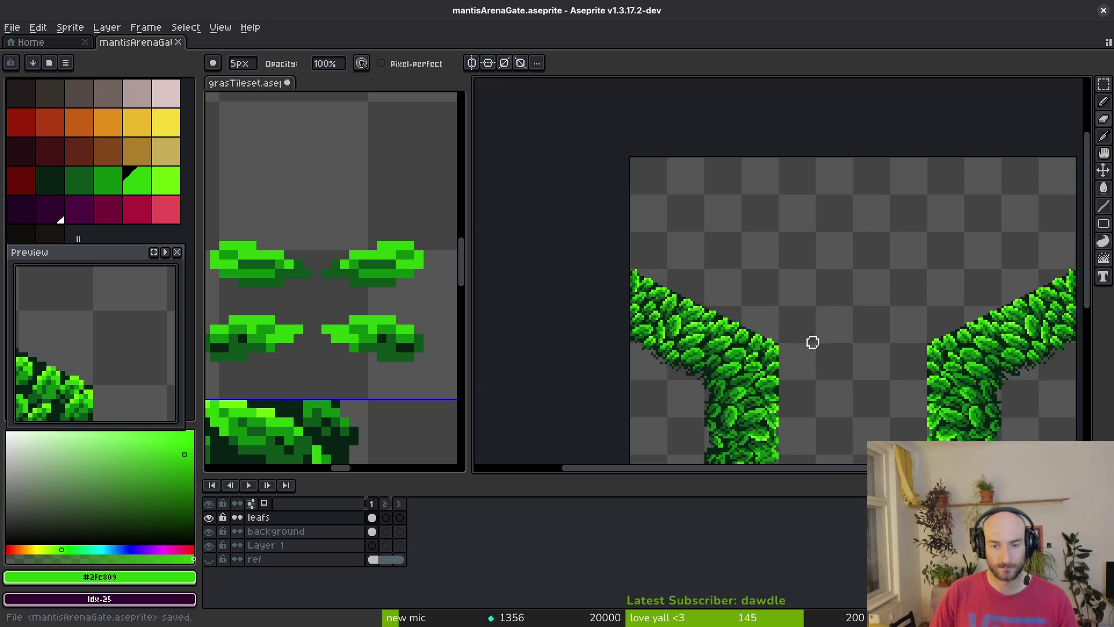
pyautogui.hotkey('ctrl', 's')
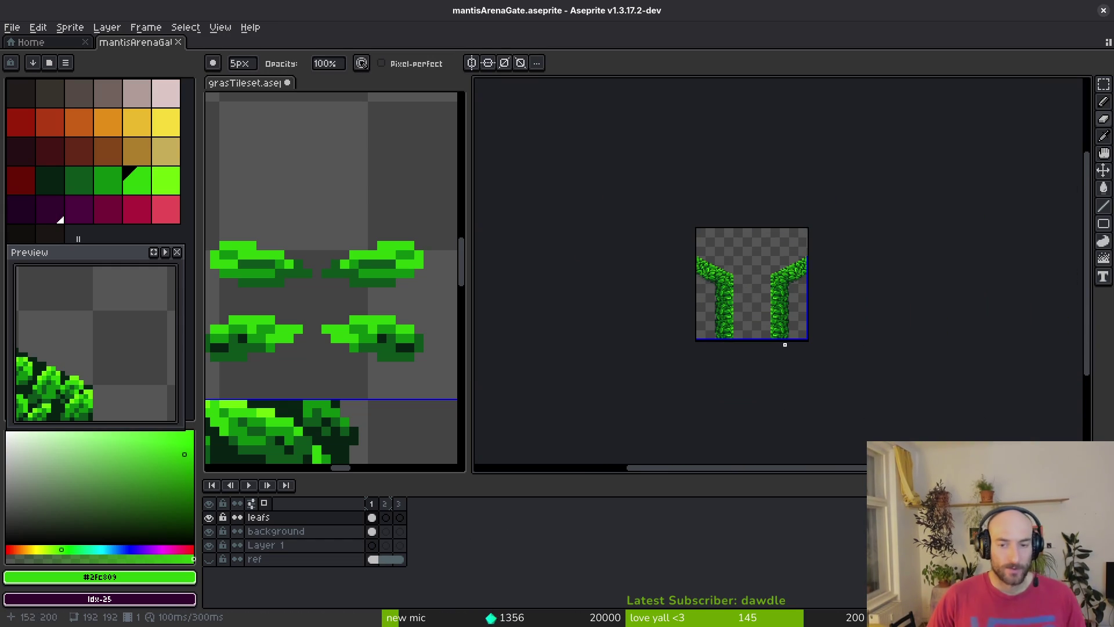
pyautogui.scroll(1, 784, 341)
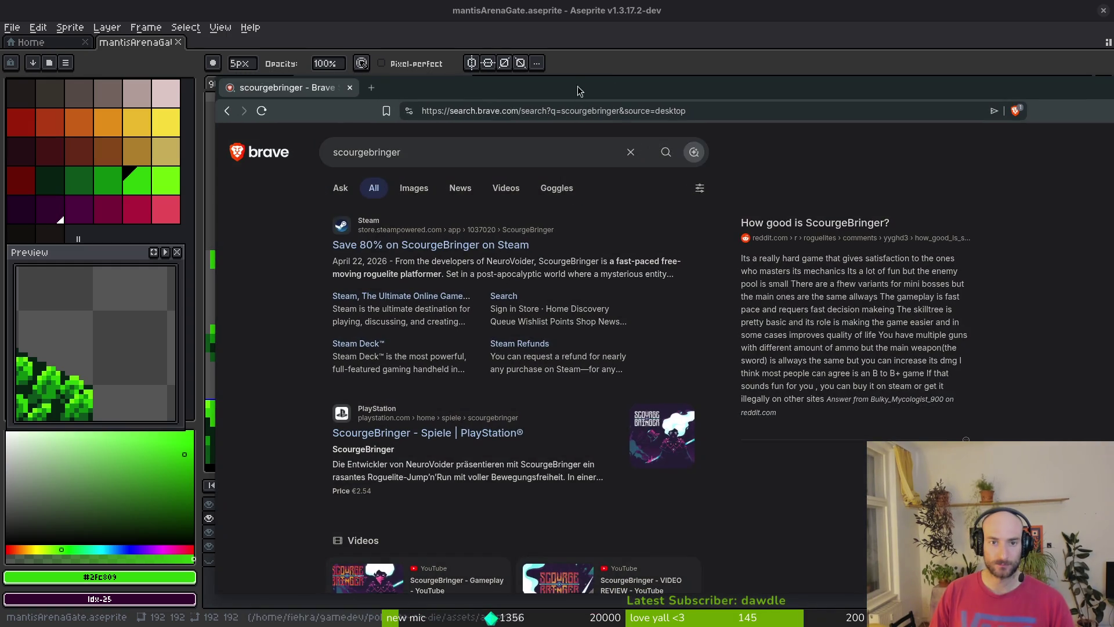
pyautogui.moveTo(577, 90); pyautogui.dragTo(374, 46)
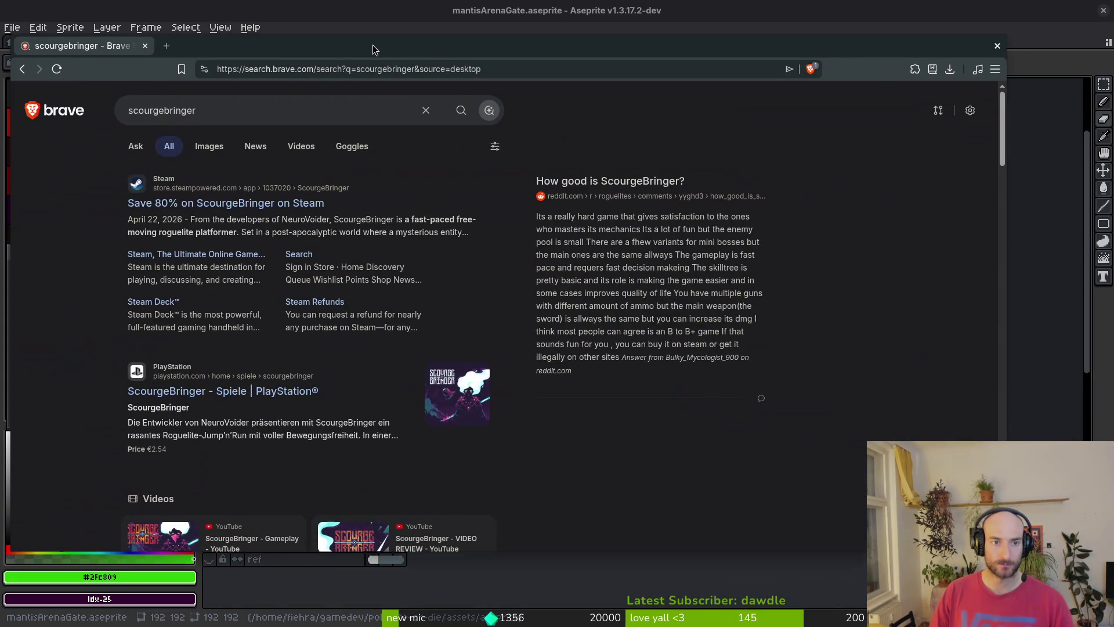
# Maximize Brave and show image results for scourgebringer
pyautogui.doubleClick(369, 42)
pyautogui.click(199, 112)
pyautogui.scroll(-5, 576, 321)
pyautogui.scroll(5, 522, 290)
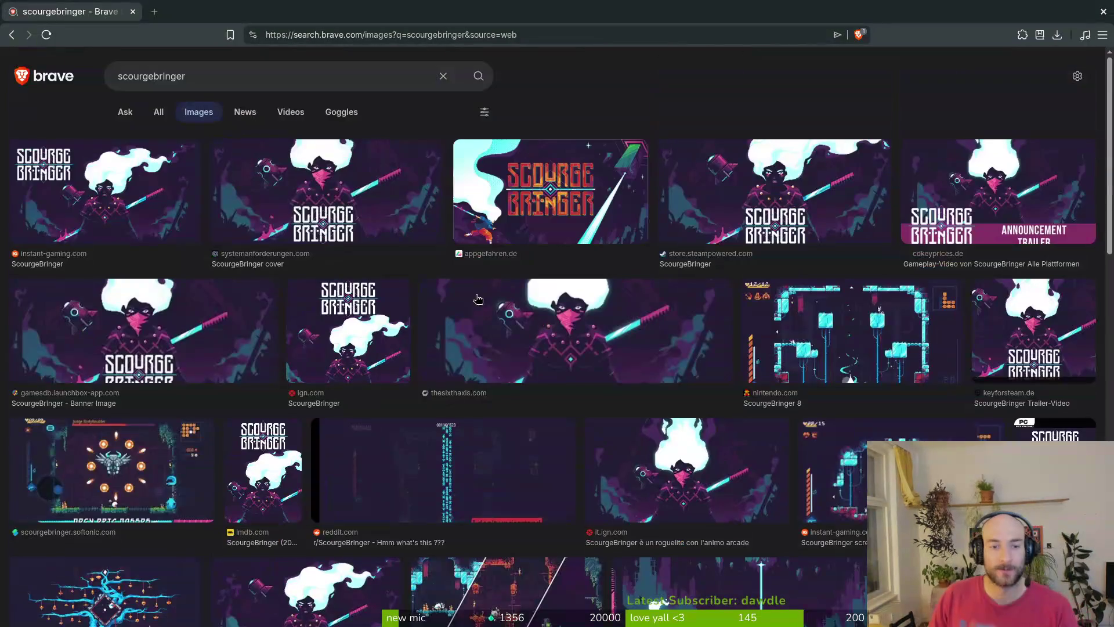
# Refine the image search to 'scourgebringer gameplay'
pyautogui.click(257, 68)
pyautogui.write('lay')
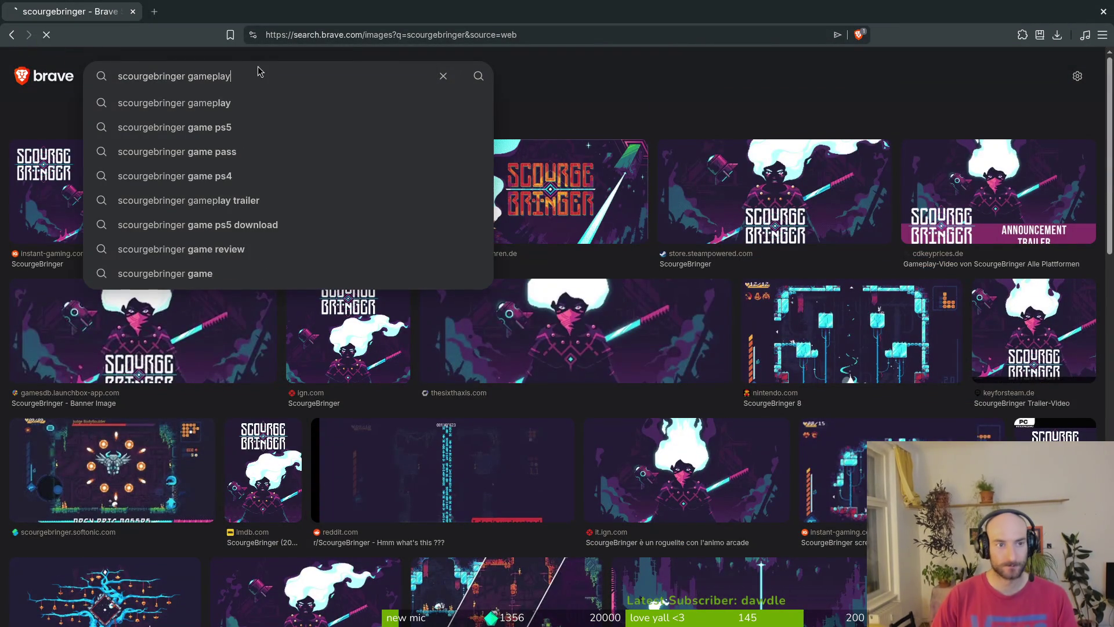
pyautogui.press('Return')
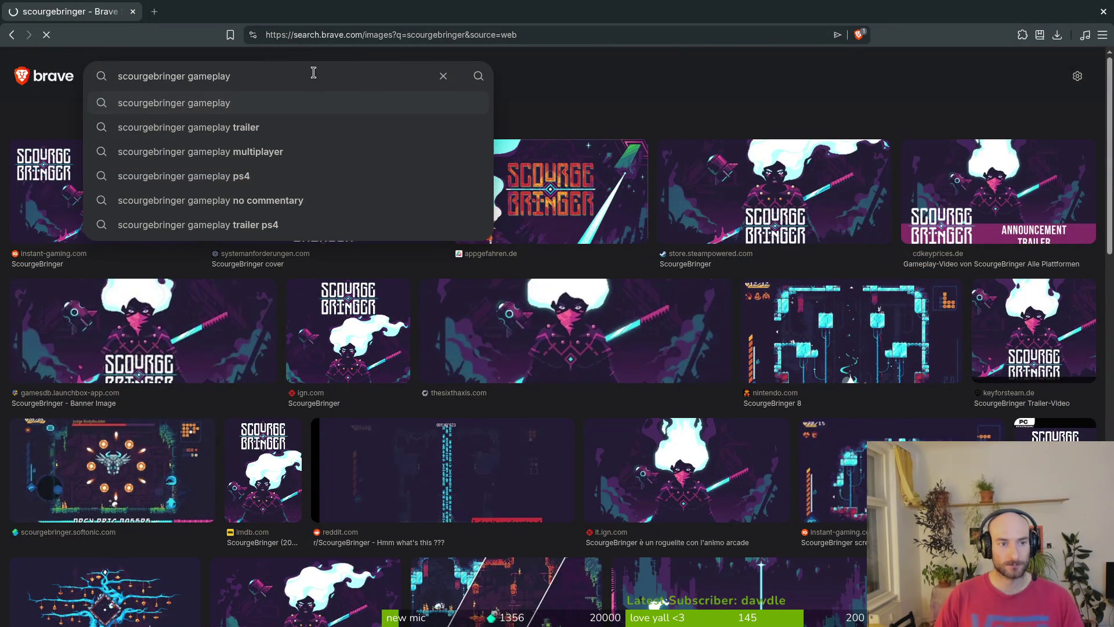
pyautogui.scroll(-8, 819, 384)
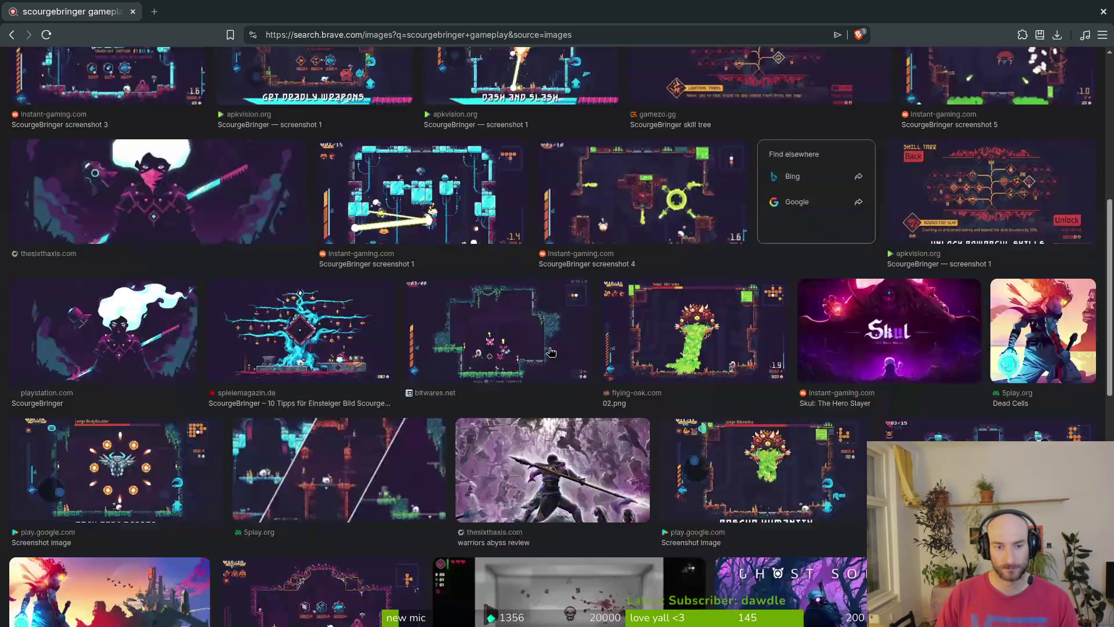
pyautogui.scroll(1, 580, 348)
# Preview a bitwares.net gameplay screenshot, open its page, and return to Aseprite
pyautogui.click(520, 361)
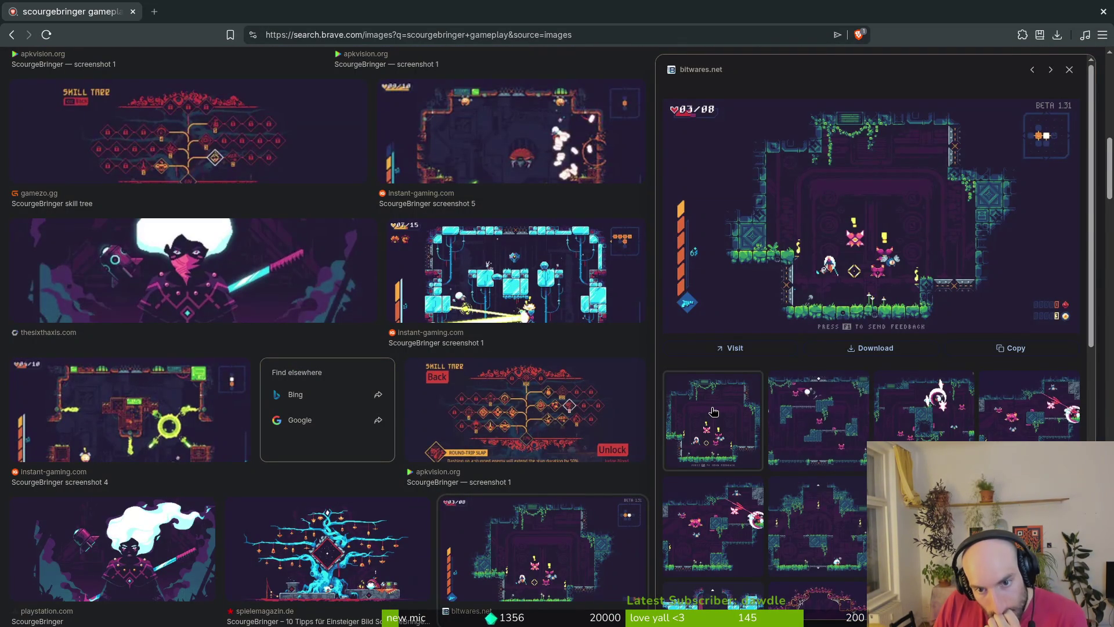
pyautogui.click(794, 267)
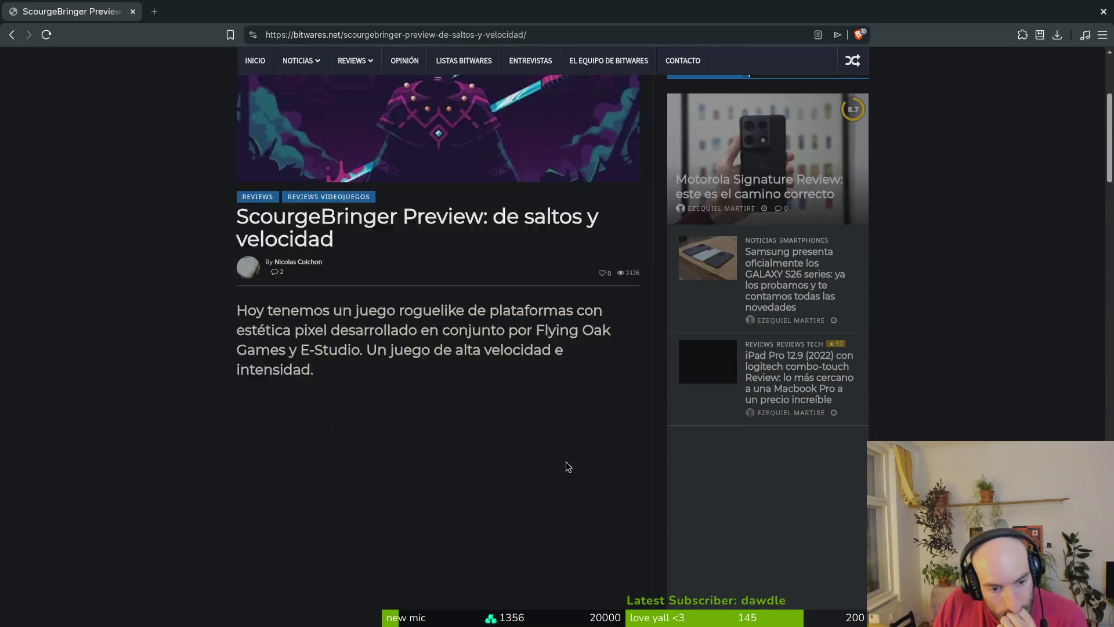
pyautogui.hotkey('alt', 'Tab')
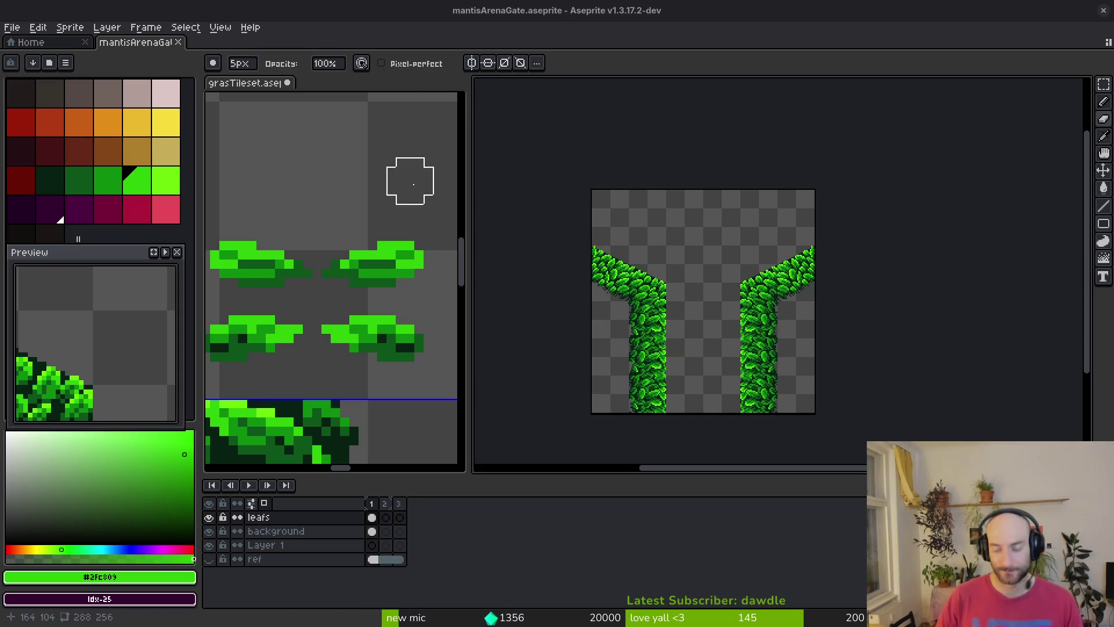
# Launch ScourgeBringer from the Steam library, then switch to the terminal
pyautogui.press('super')
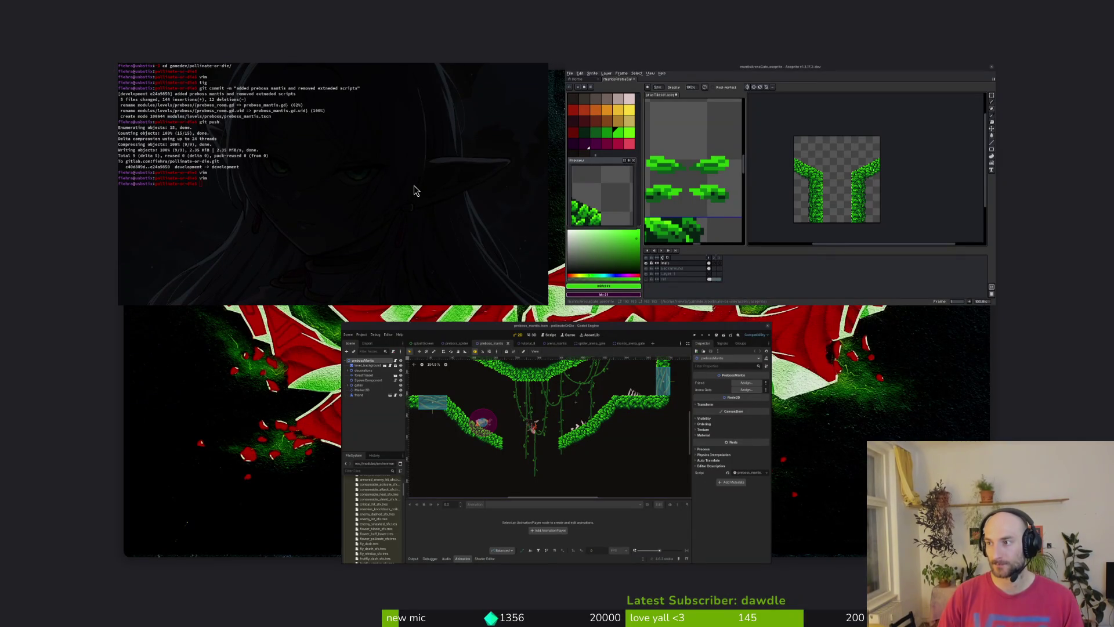
pyautogui.press('super')
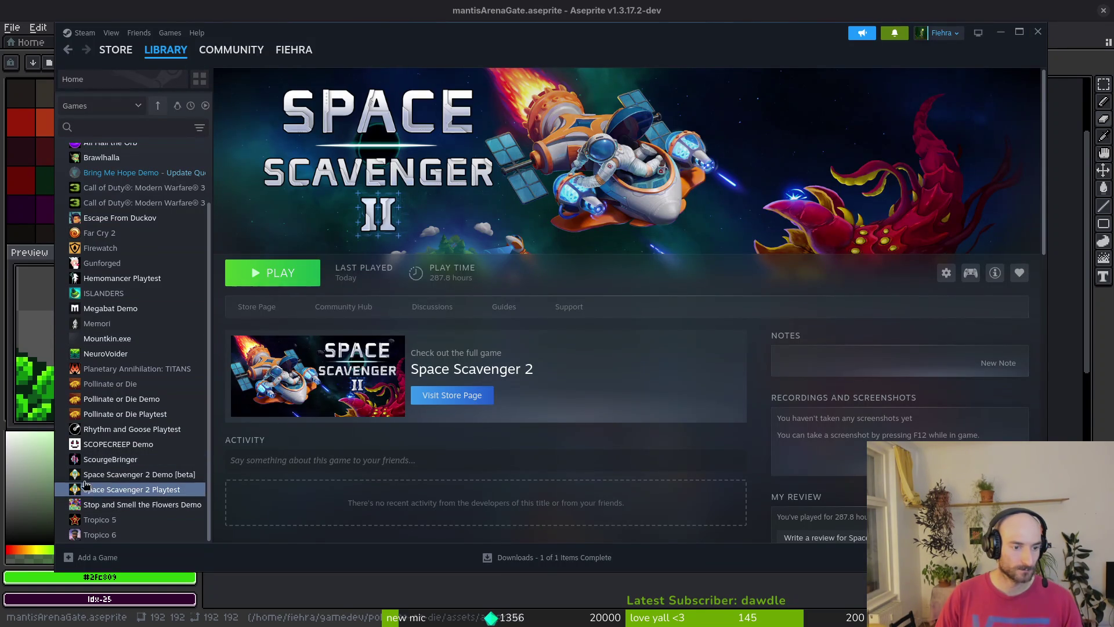
pyautogui.click(110, 459)
pyautogui.click(280, 273)
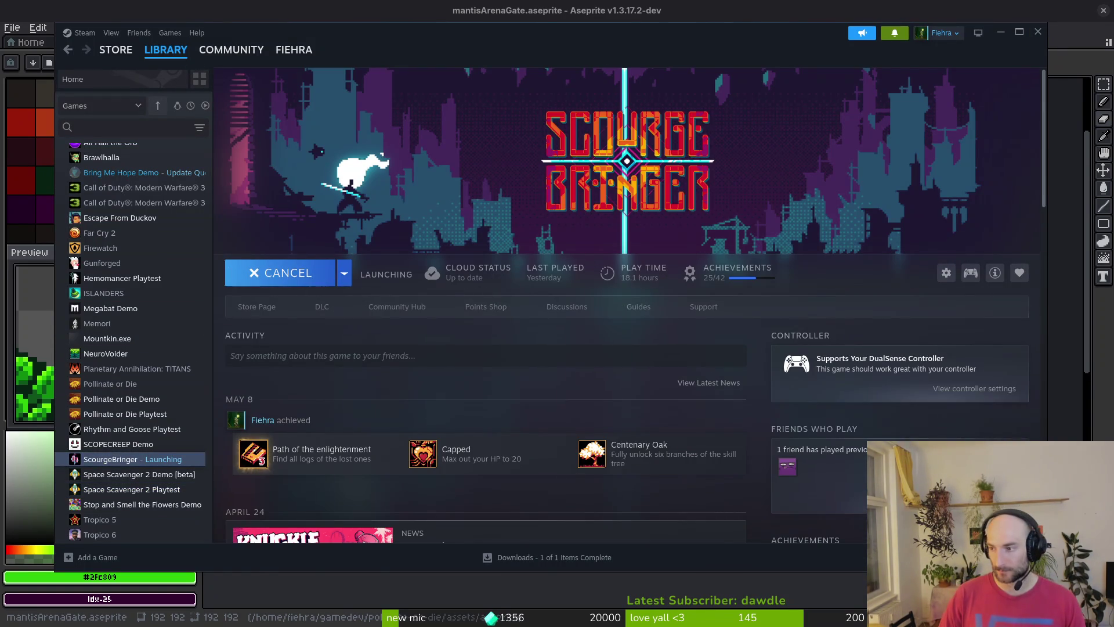
pyautogui.hotkey('alt', 'Tab')
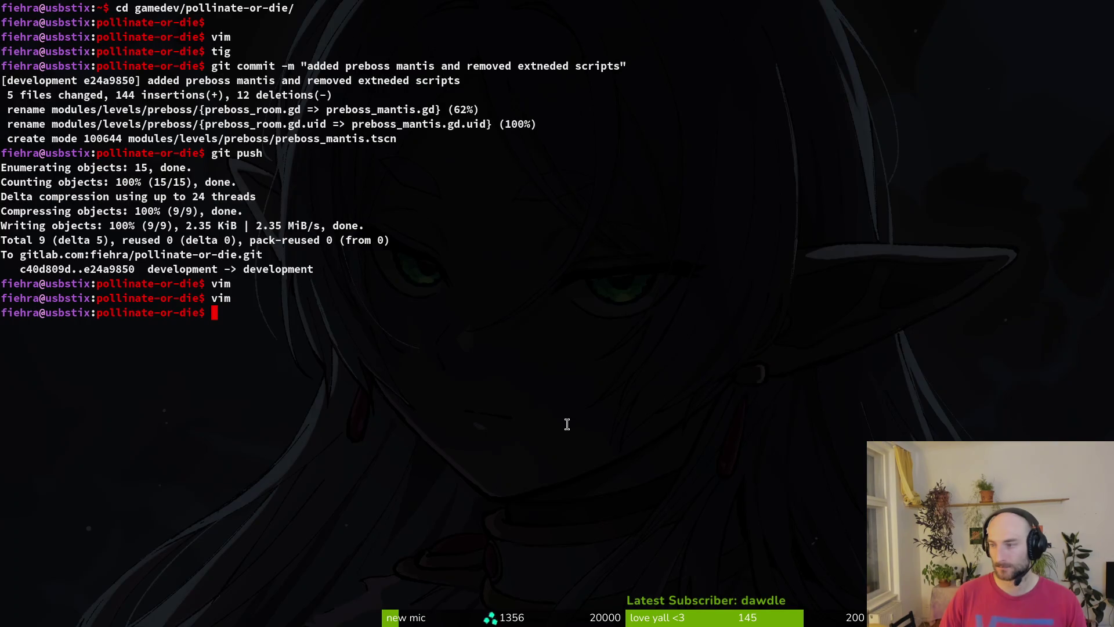
# Review the changed files in tig and stage arena_hornet.gd
pyautogui.write('tig')
pyautogui.press('Return')
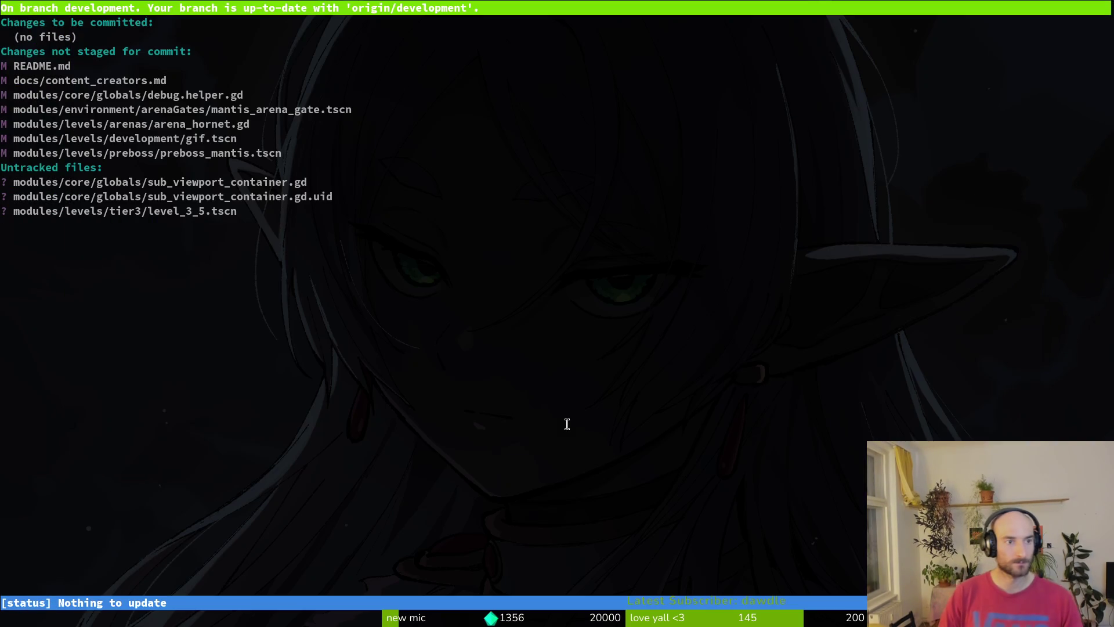
pyautogui.press('Down')
pyautogui.press('Down')
pyautogui.press('Down')
pyautogui.press('Return')
pyautogui.press('u')
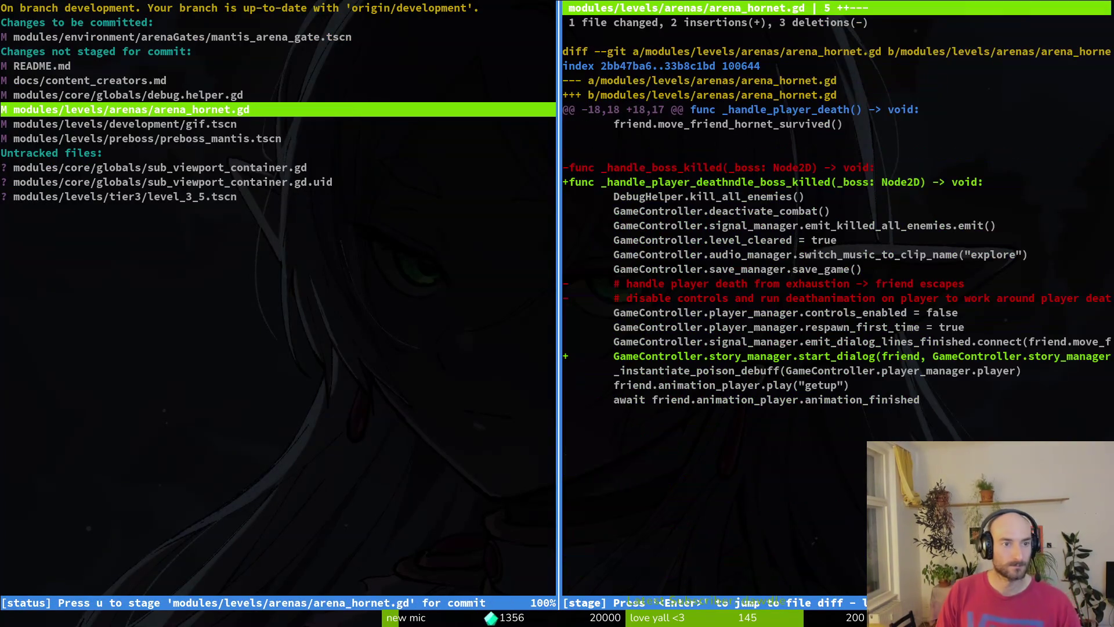
pyautogui.press('Up')
pyautogui.press('Up')
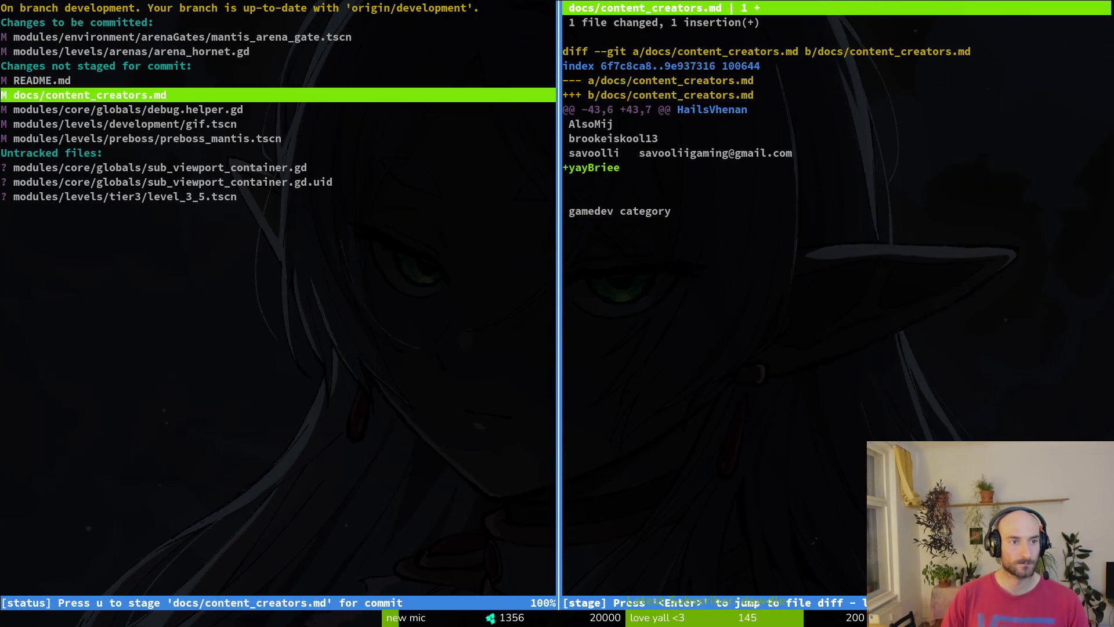
pyautogui.press('Down')
pyautogui.press('Down')
# Unstage mantis_arena_gate.tscn and commit the arena hornet dialogue fix
pyautogui.press('u')
pyautogui.press('Up')
pyautogui.press('u')
pyautogui.press('Down')
pyautogui.press('Down')
pyautogui.press('Down')
pyautogui.press('Down')
pyautogui.press('Down')
pyautogui.press('Down')
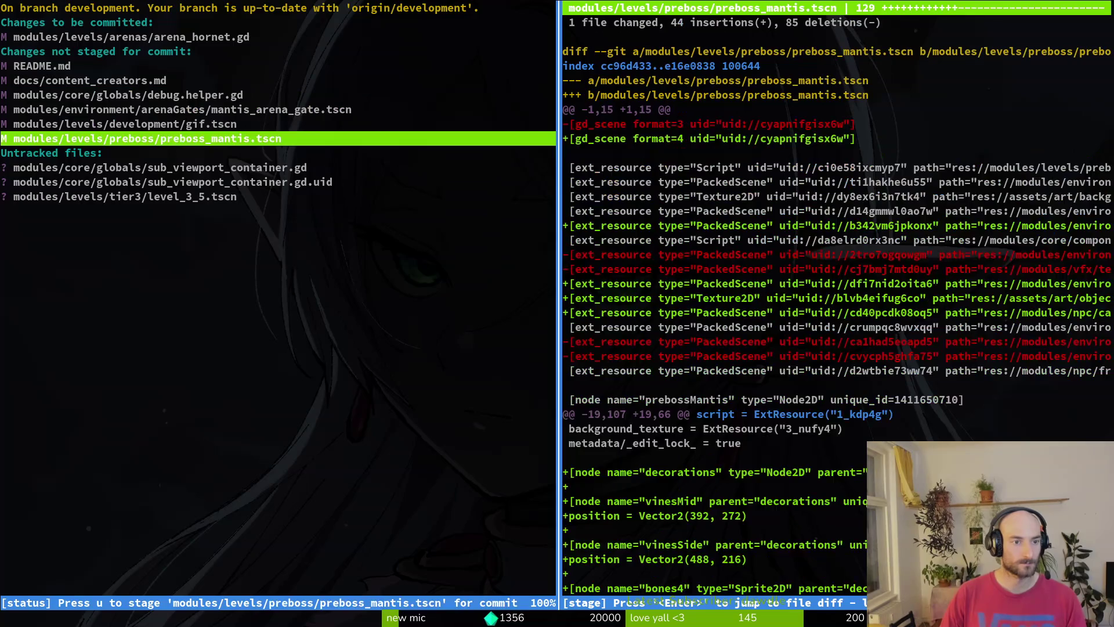
pyautogui.press('q')
pyautogui.write('git commit -m "fixed dialogue')
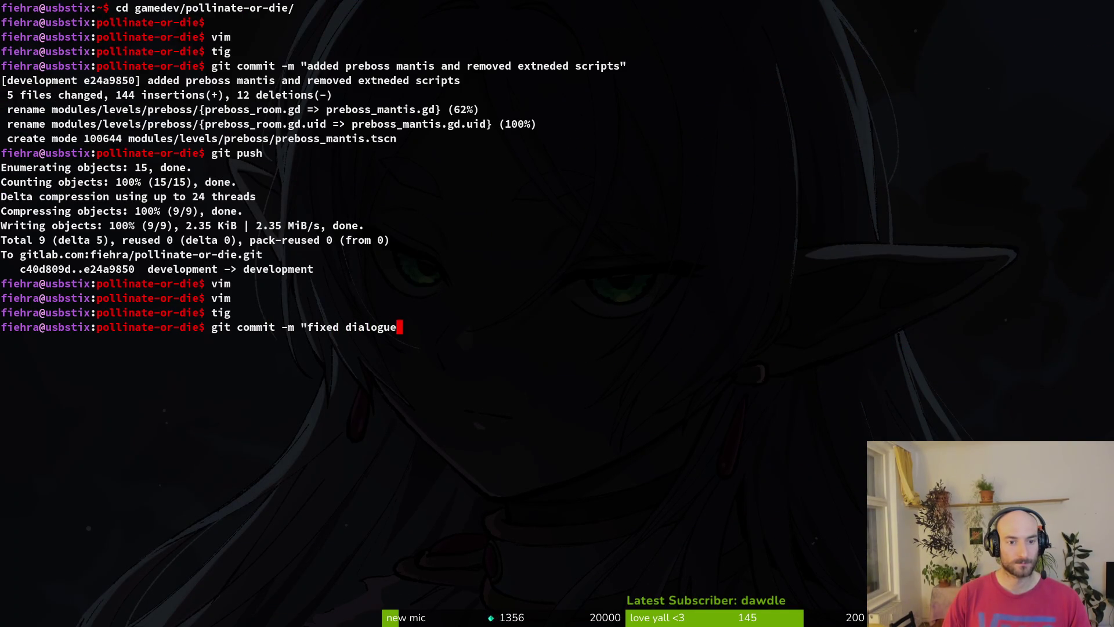
pyautogui.write('not start')
pyautogui.write('ena hornet on boss d')
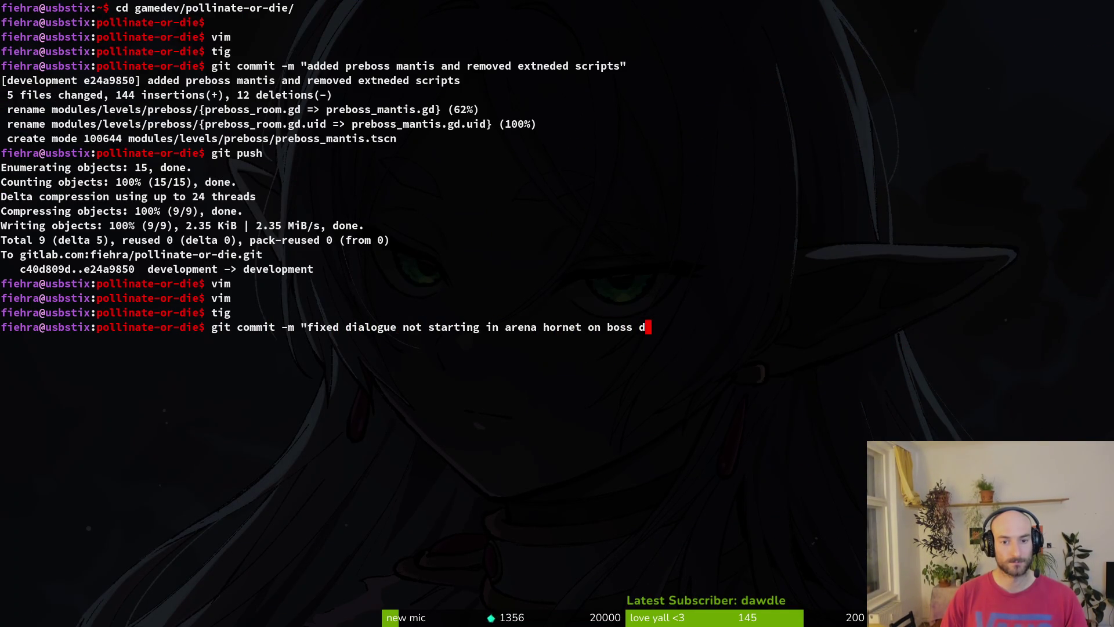
pyautogui.write('"')
pyautogui.press('Return')
# Stage mantis_arena_gate.tscn and preboss_mantis.tscn in tig after checking the docs and README diffs
pyautogui.write('tig')
pyautogui.press('Return')
pyautogui.press('Down')
pyautogui.press('Down')
pyautogui.press('Down')
pyautogui.press('Return')
pyautogui.press('u')
pyautogui.press('Down')
pyautogui.press('u')
pyautogui.press('Down')
pyautogui.press('Down')
pyautogui.press('Up')
pyautogui.press('Up')
pyautogui.press('Up')
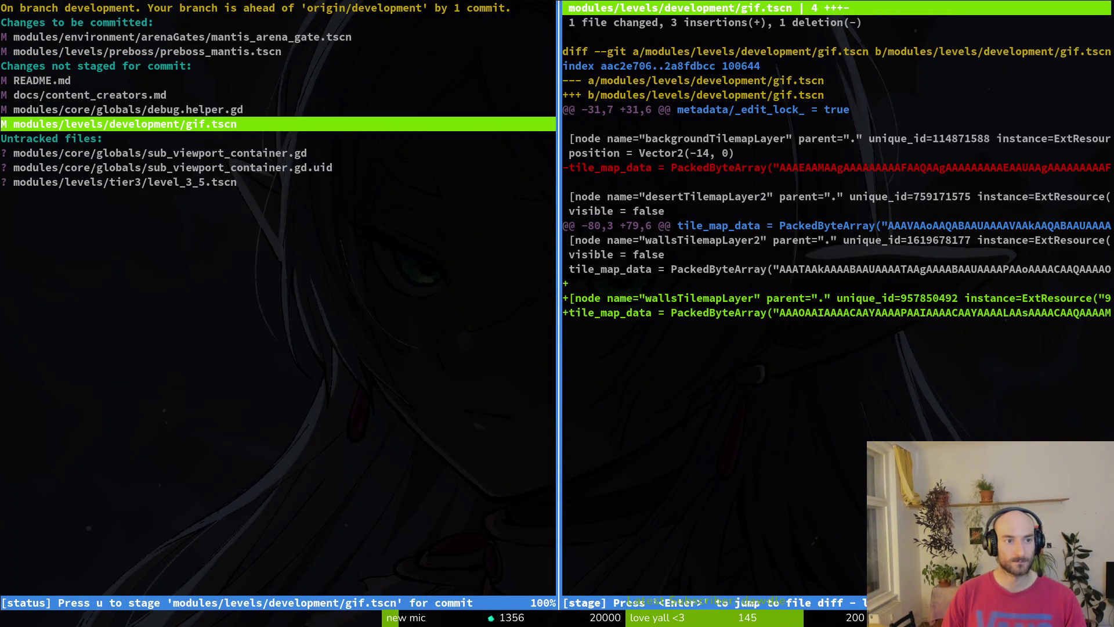
pyautogui.press('Up')
pyautogui.press('q')
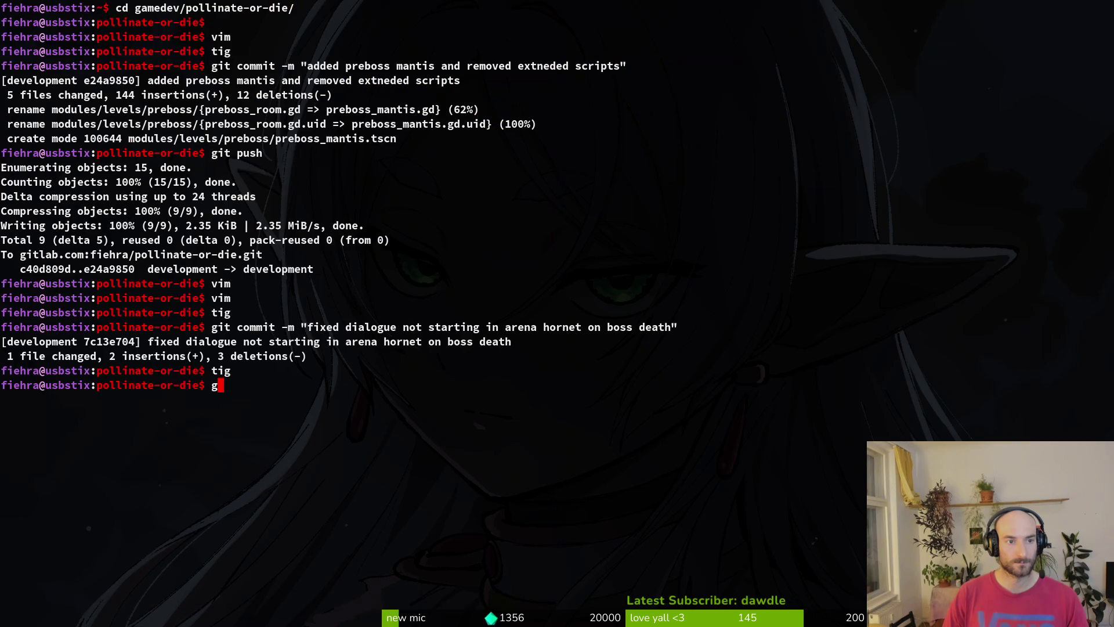
# Reopen tig's status view and move through the changed files list
pyautogui.press('BackSpace')
pyautogui.press('BackSpace')
pyautogui.press('BackSpace')
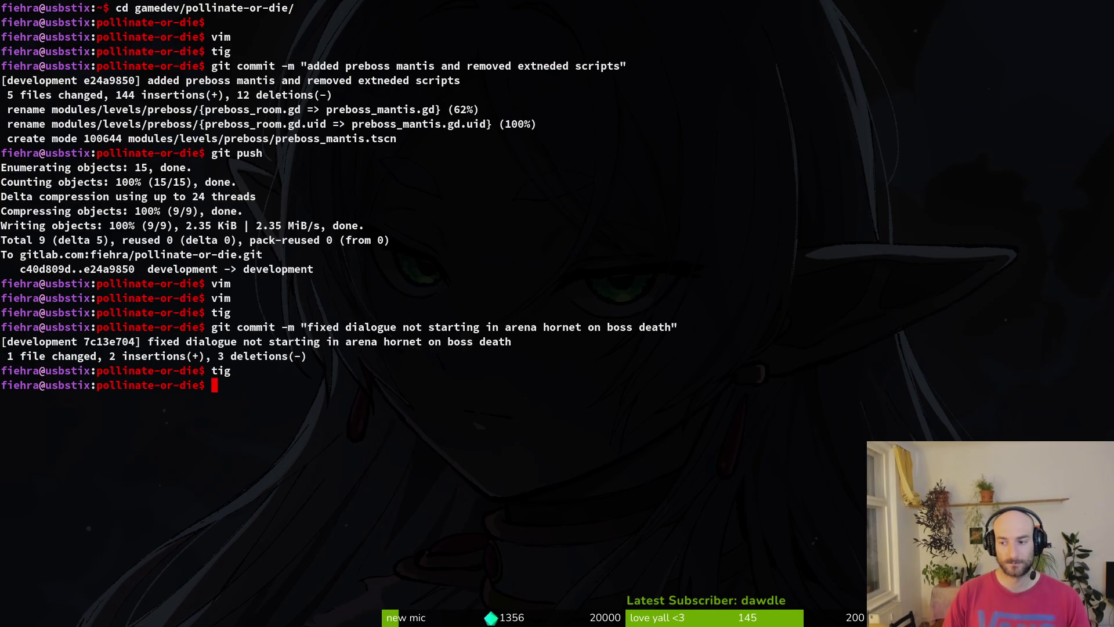
pyautogui.write('tig')
pyautogui.press('Return')
pyautogui.press('s')
pyautogui.press('Down')
pyautogui.press('Down')
pyautogui.press('Down')
pyautogui.press('Down')
pyautogui.press('Up')
pyautogui.press('Up')
pyautogui.write('uqg')
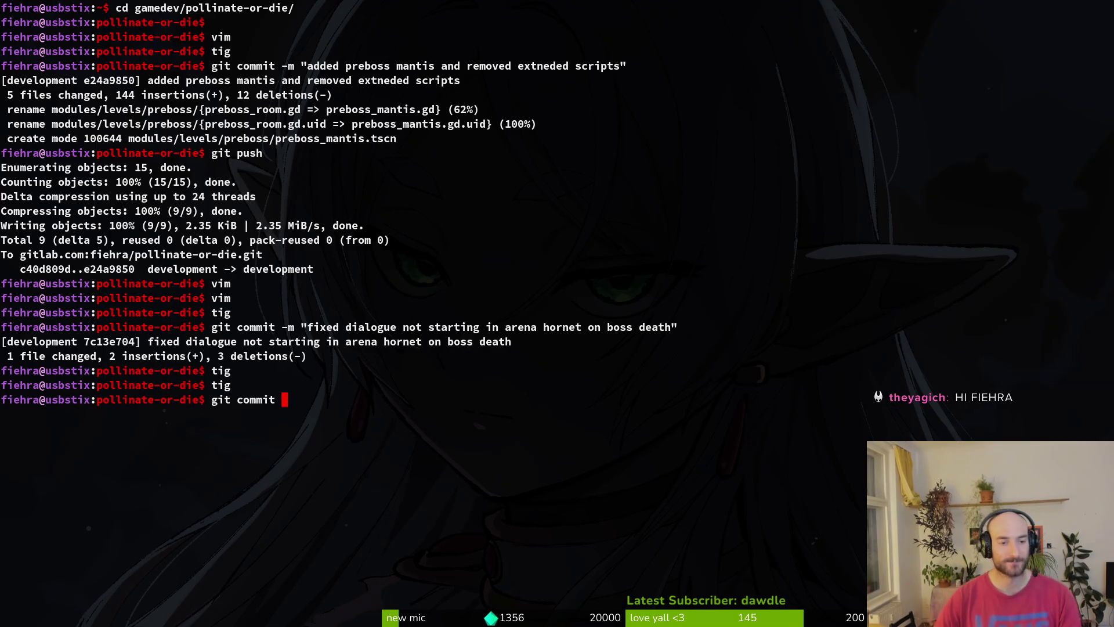
# Stage preboss_mantis.tscn from a side status pane and commit 'worked on arena gates and mantis prebsos'
pyautogui.press('super+Return')
pyautogui.press('s')
pyautogui.press('q')
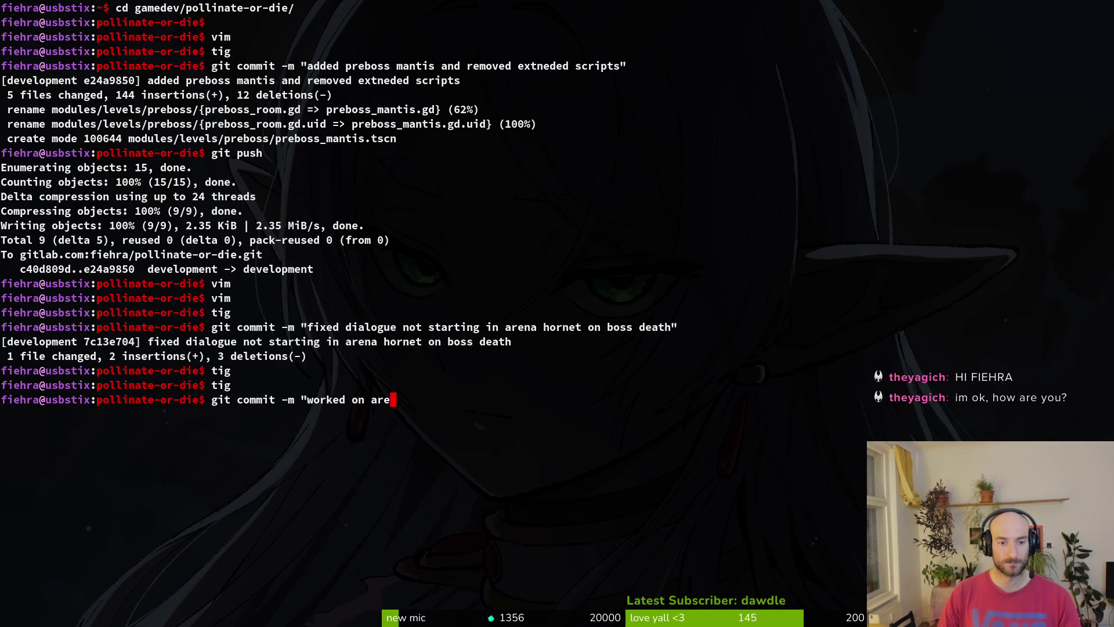
pyautogui.write('na gates')
pyautogui.press('super+Return')
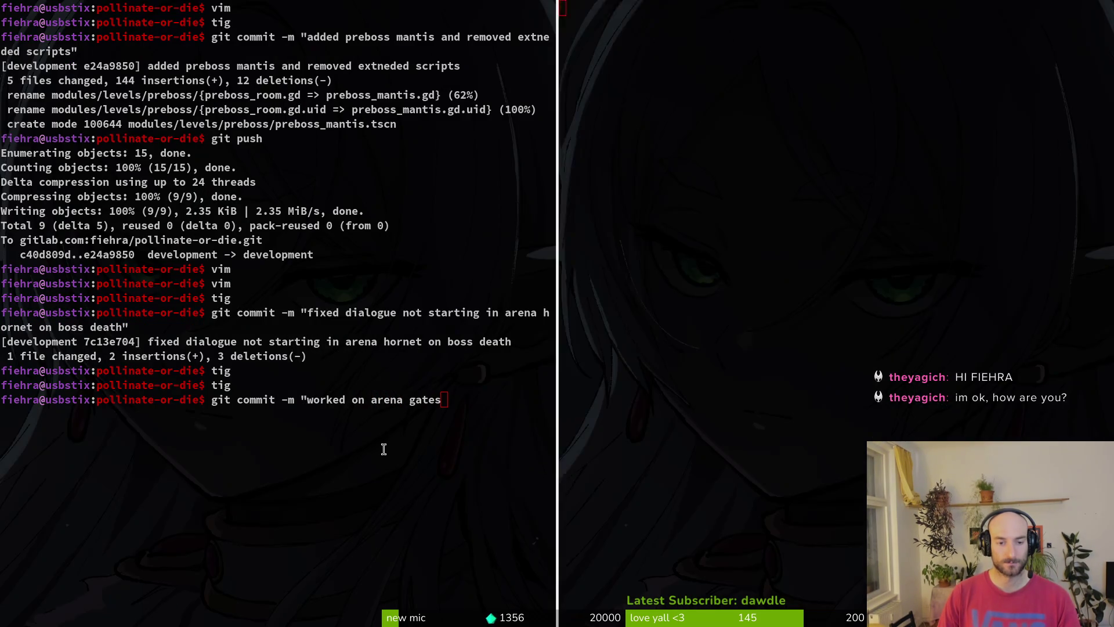
pyautogui.press('s')
pyautogui.press('u')
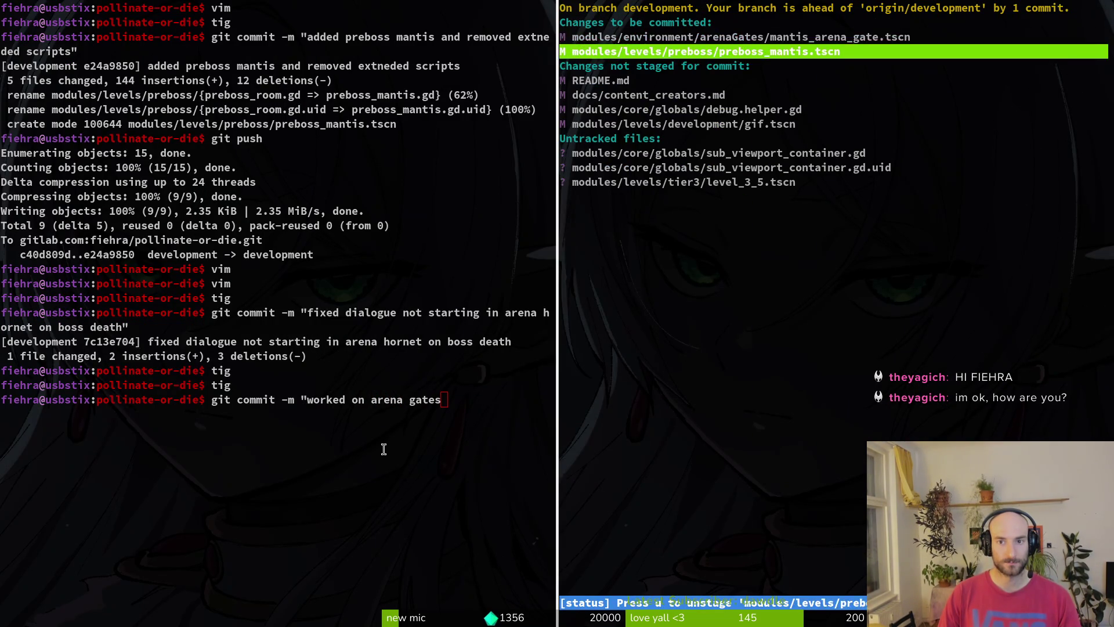
pyautogui.press('q')
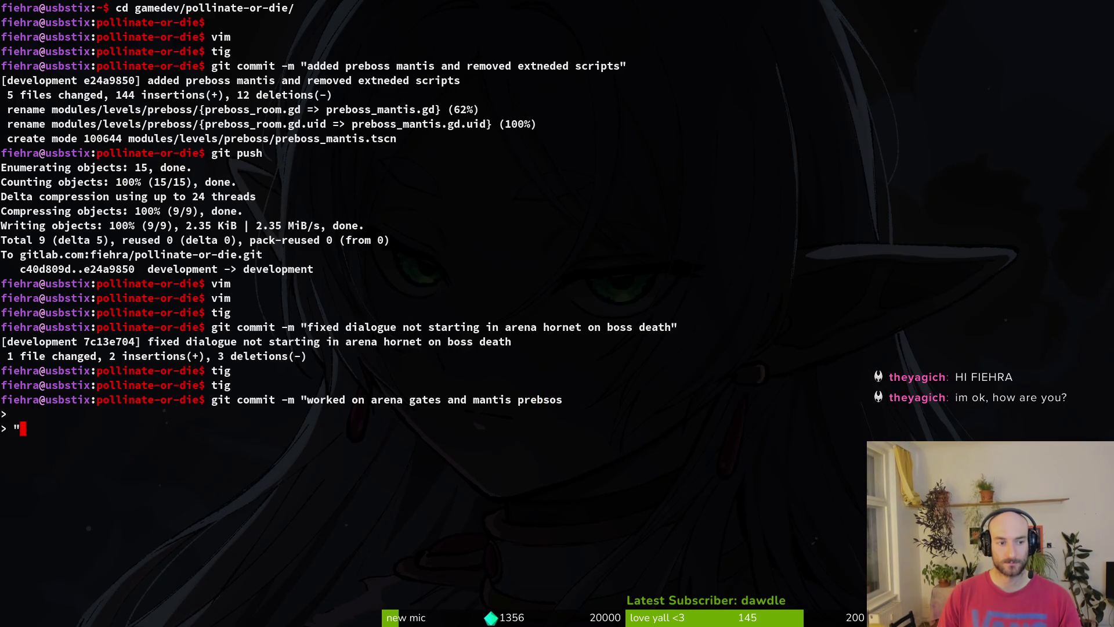
pyautogui.press('Return')
pyautogui.write('git push')
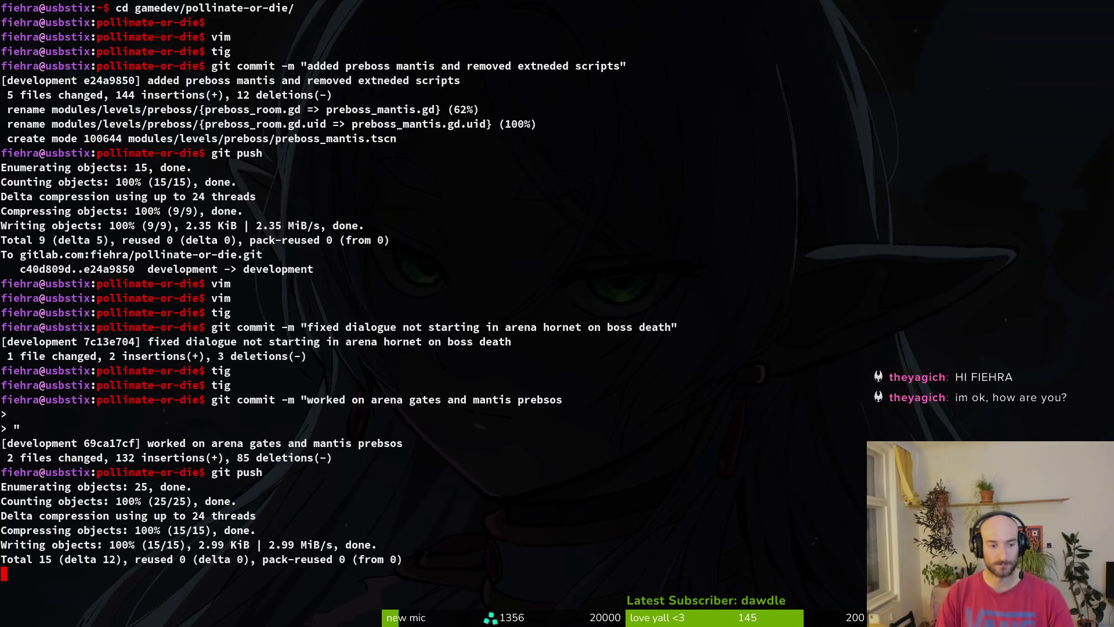
pyautogui.write('cd assets/aseprite/')
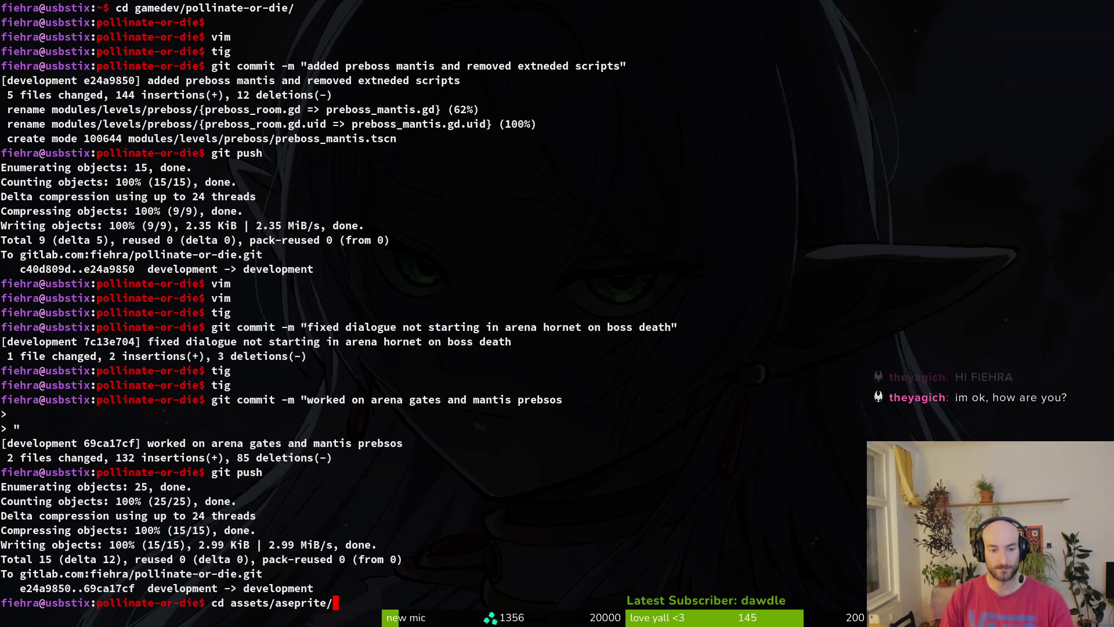
# In the assets/aseprite repo, revert the changes to grasTileset.aseprite using tig
pyautogui.press('Return')
pyautogui.write('tig')
pyautogui.press('Return')
pyautogui.press('Down')
pyautogui.press('Down')
pyautogui.press('Down')
pyautogui.press('Return')
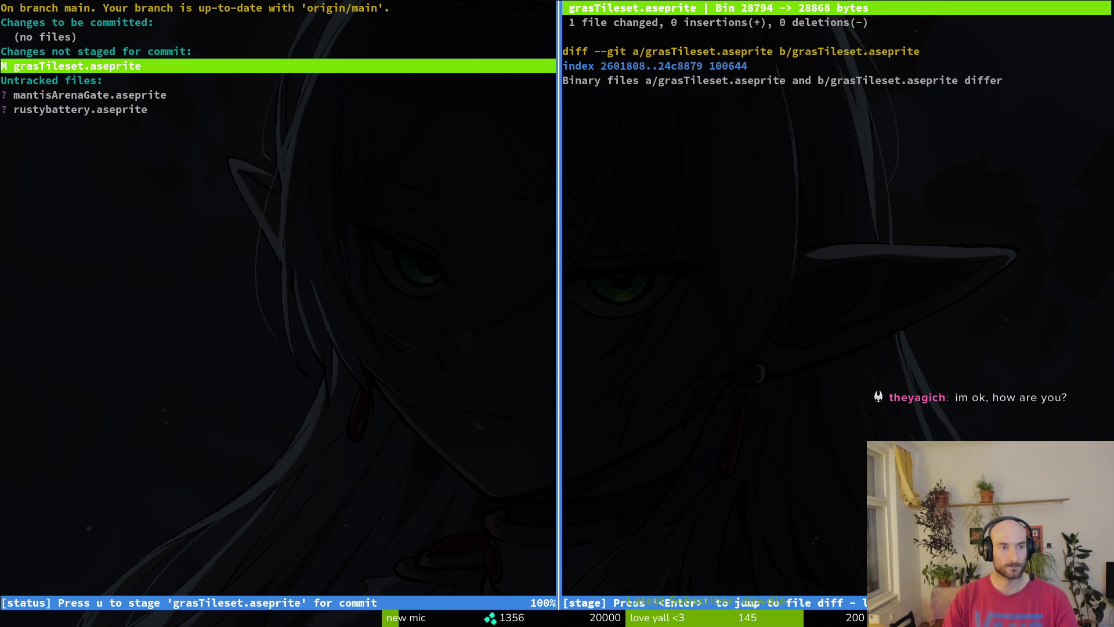
pyautogui.press('!')
pyautogui.press('y')
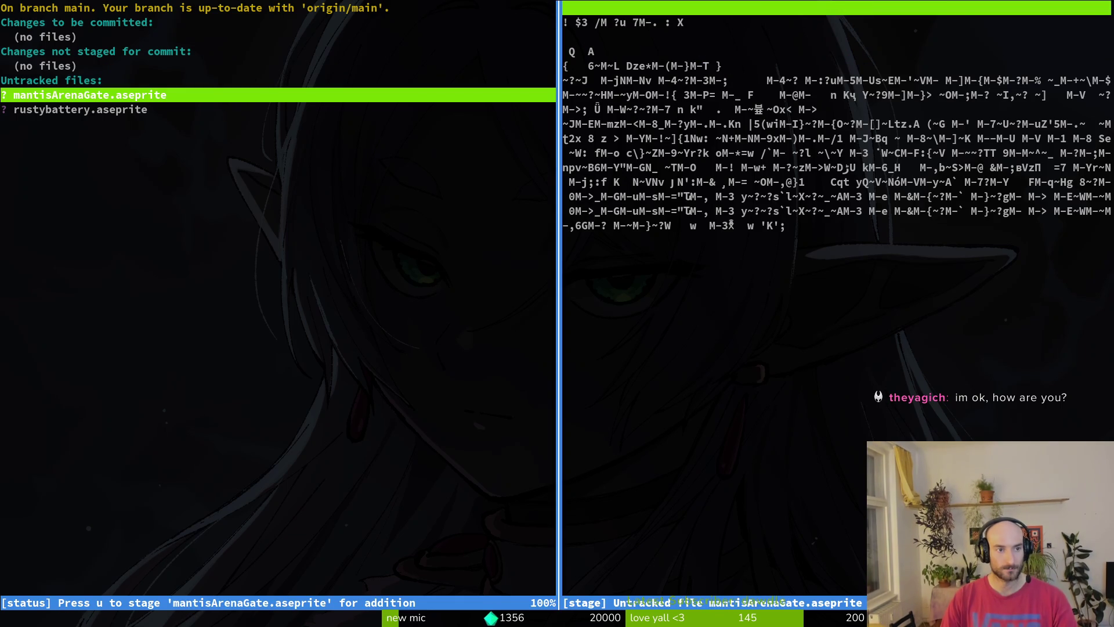
# Stage mantisArenaGate.aseprite, commit it as 'added mantis arena gate' and push
pyautogui.press('u')
pyautogui.press('q')
pyautogui.press('q')
pyautogui.write('git commit -m "added mantis arena')
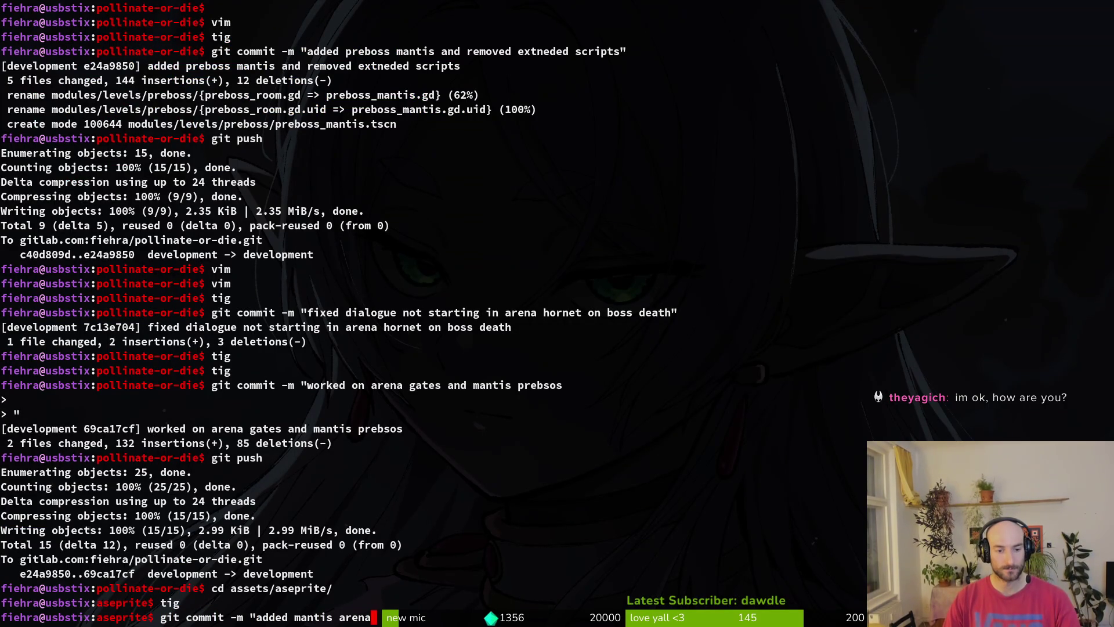
pyautogui.press('Return')
pyautogui.write('git push')
pyautogui.press('Return')
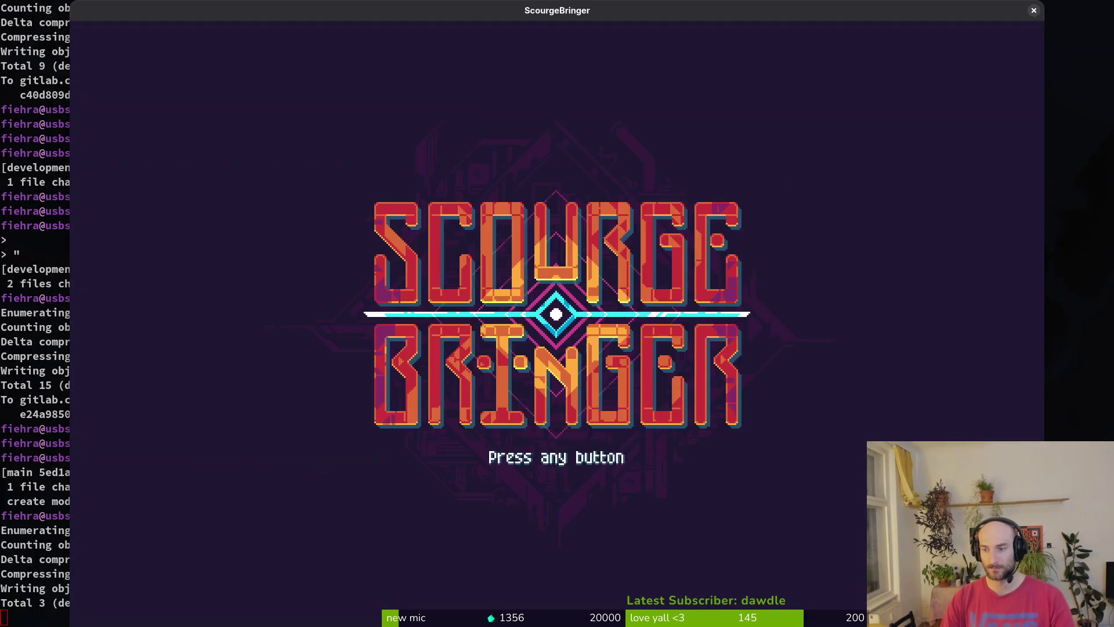
# Continue the saved game, then pause and confirm Return to the Tree
pyautogui.click(219, 427)
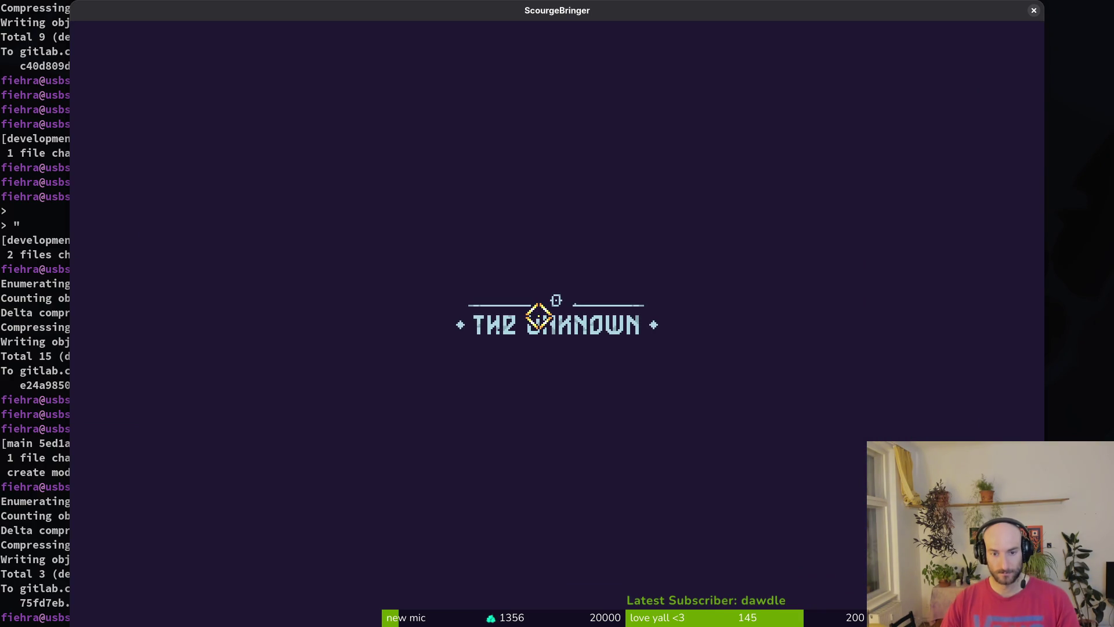
pyautogui.press('Escape')
pyautogui.click(557, 342)
pyautogui.click(530, 333)
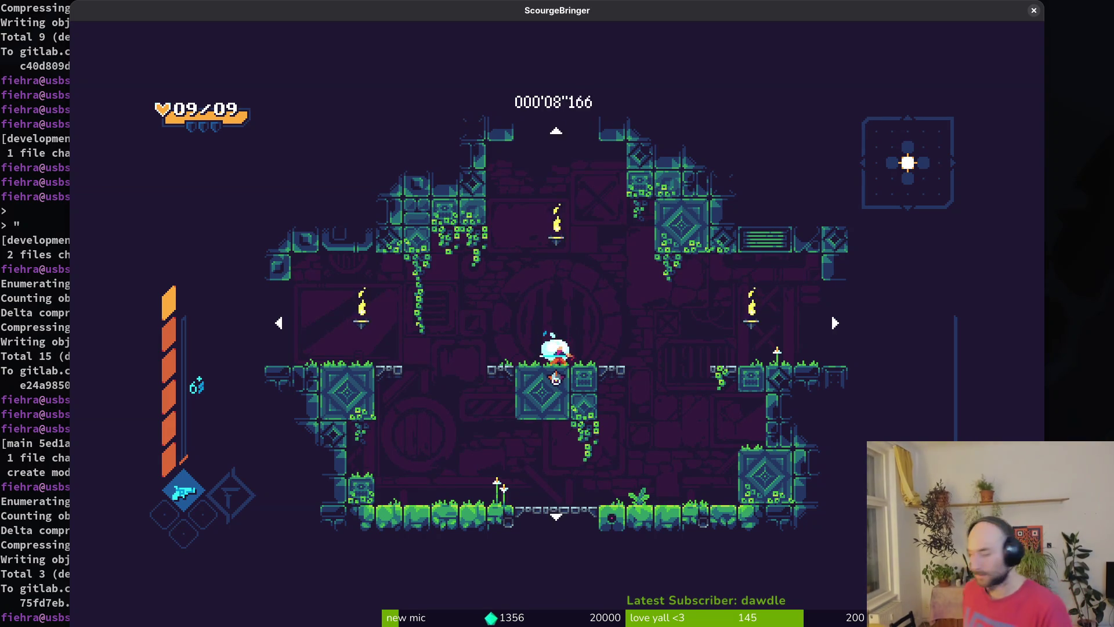
# Walk left and jump around the left platform toward the hanging vines
pyautogui.press('a')
pyautogui.press('space')
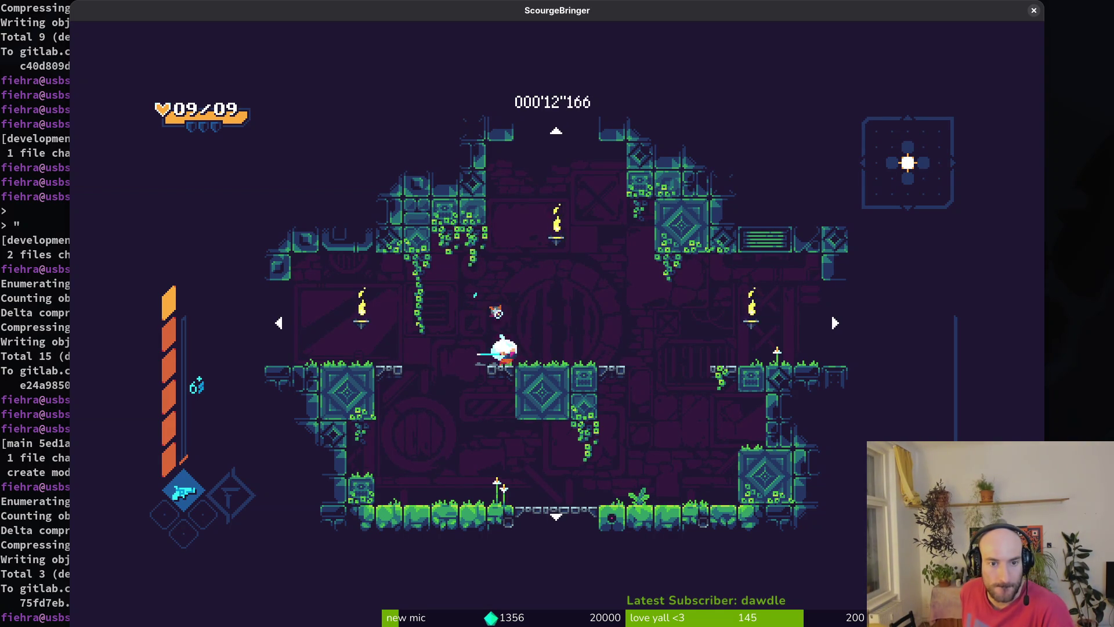
pyautogui.press('a')
pyautogui.press('space')
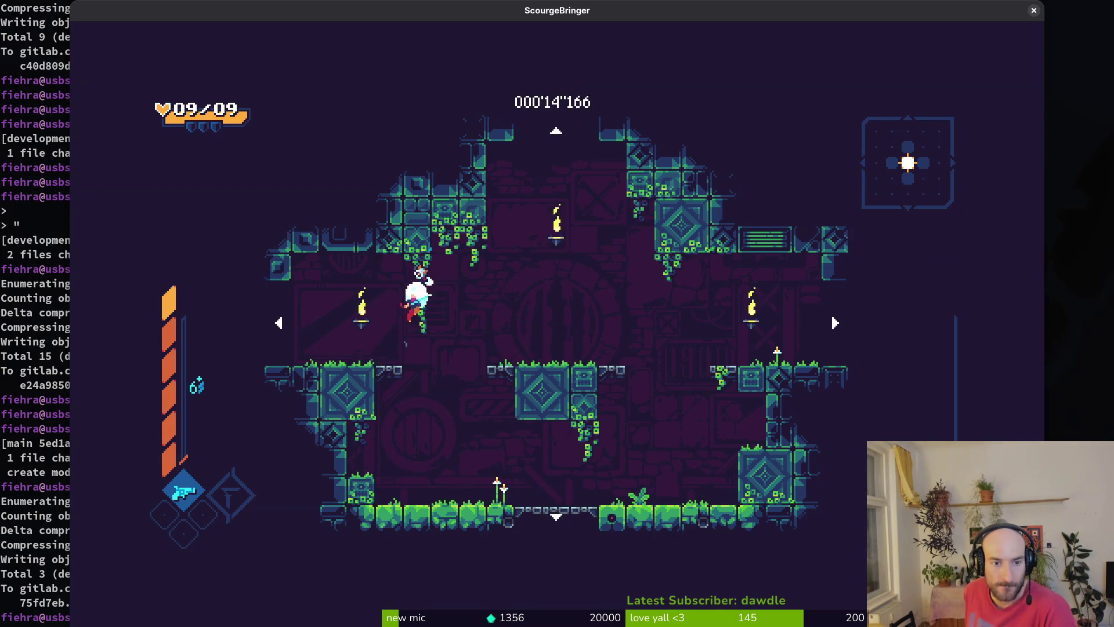
pyautogui.press('space')
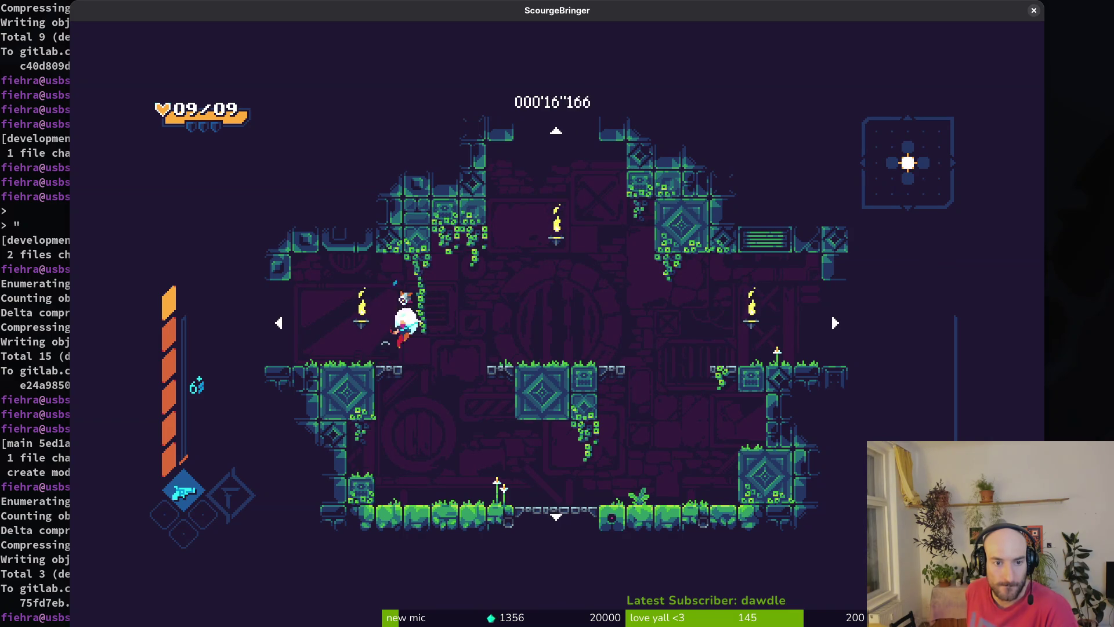
pyautogui.press('space')
pyautogui.press('a')
pyautogui.press('a')
# Run back and forth along the floor, jumping, then land on the right platform
pyautogui.press('d')
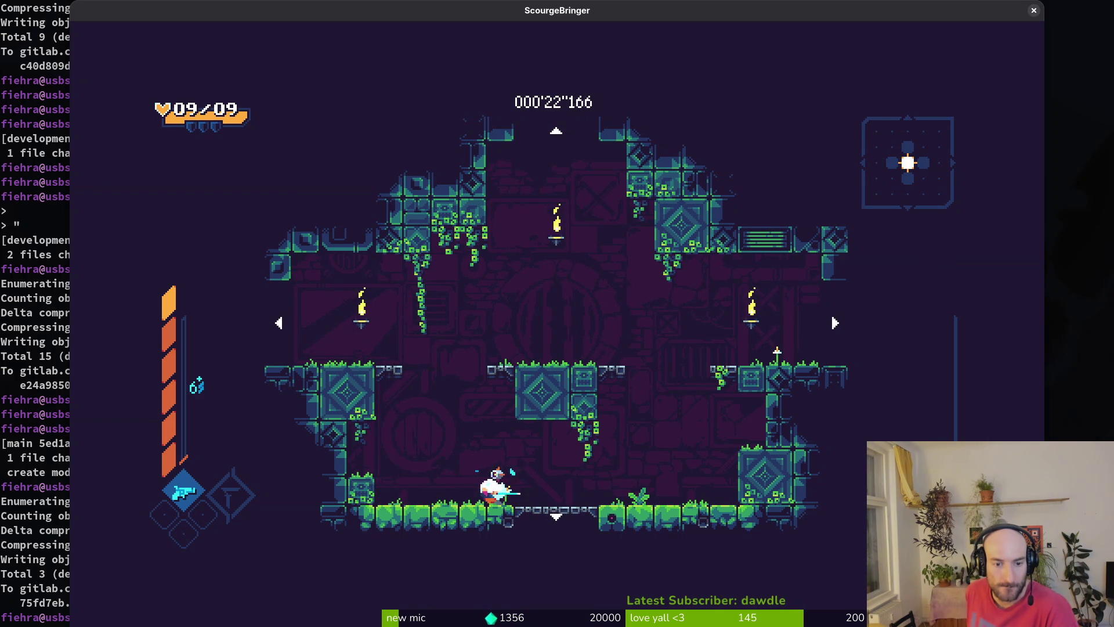
pyautogui.press('d')
pyautogui.press('a')
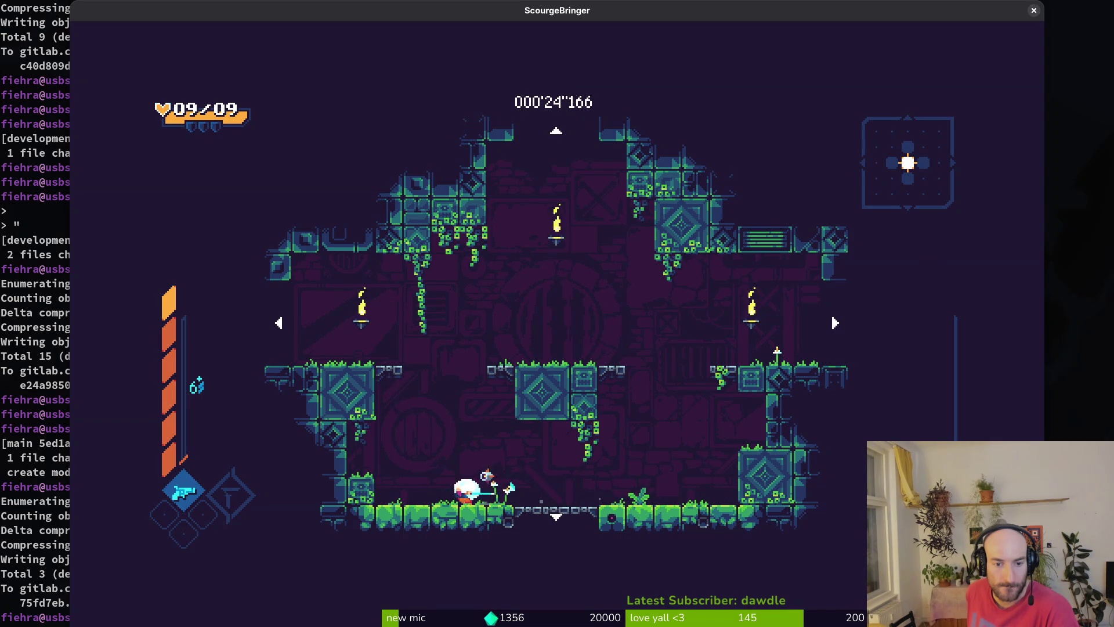
pyautogui.press('d')
pyautogui.press('a')
pyautogui.press('d')
pyautogui.press('d')
pyautogui.press('a')
pyautogui.press('d')
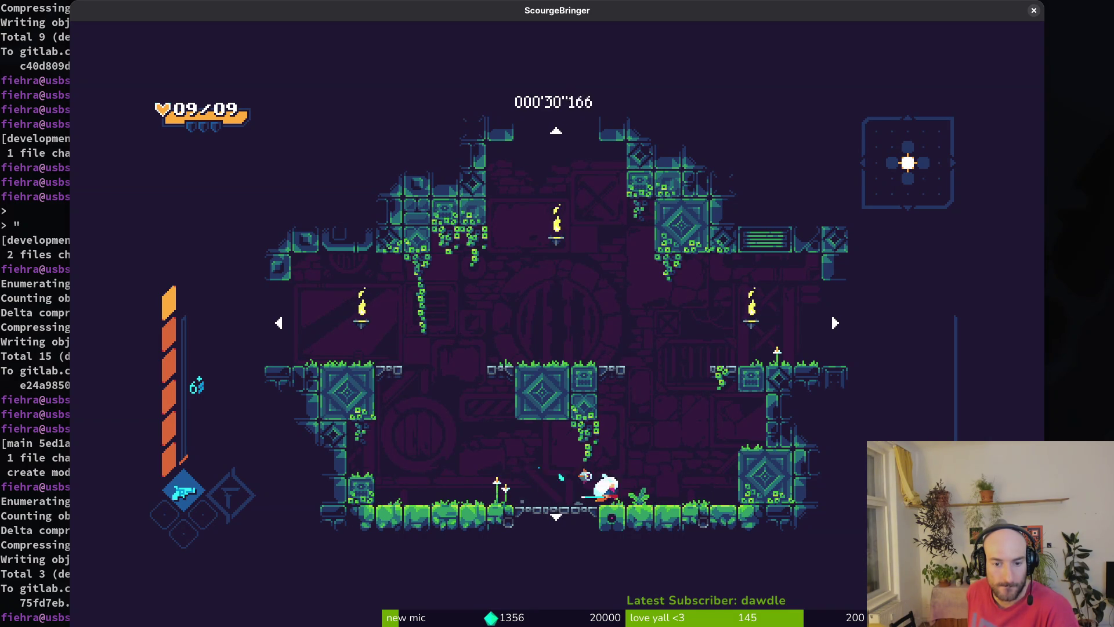
pyautogui.press('a')
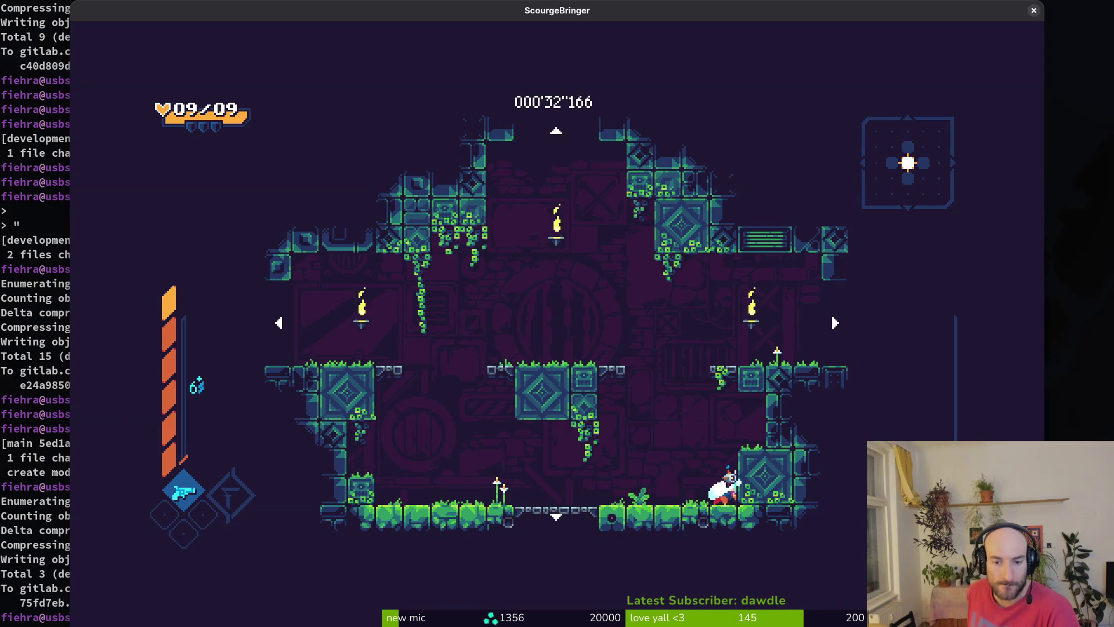
pyautogui.press('space')
pyautogui.press('a')
pyautogui.press('d')
pyautogui.press('space')
pyautogui.press('a')
pyautogui.press('d')
pyautogui.press('a')
pyautogui.press('d')
pyautogui.press('a')
pyautogui.press('d')
pyautogui.press('space')
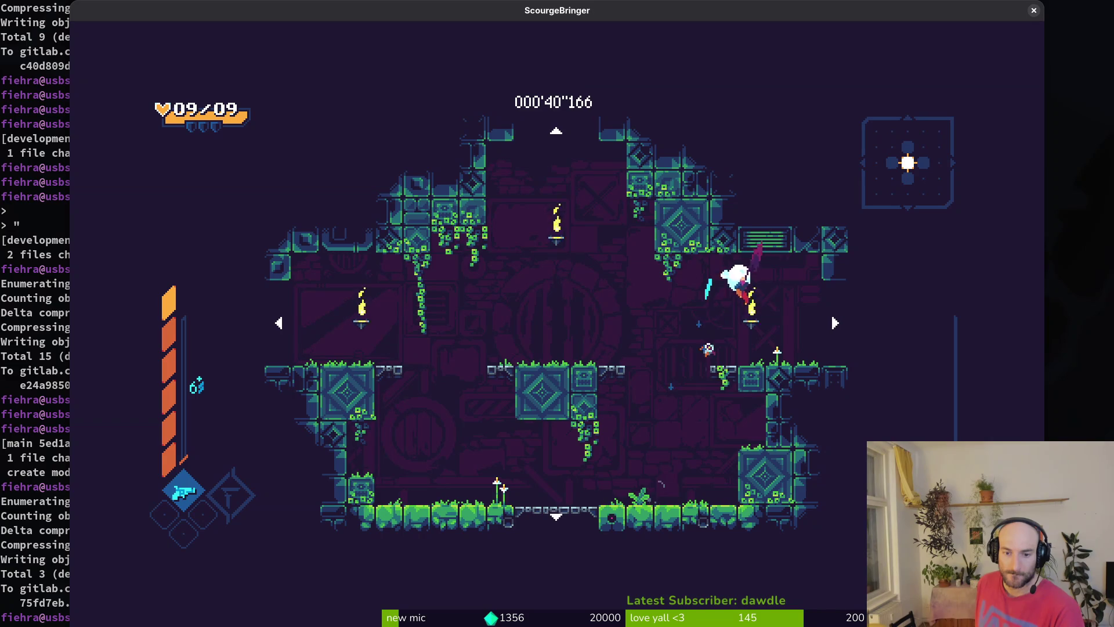
# Pause the game and open Settings
pyautogui.press('Escape')
pyautogui.press('Down')
pyautogui.press('Return')
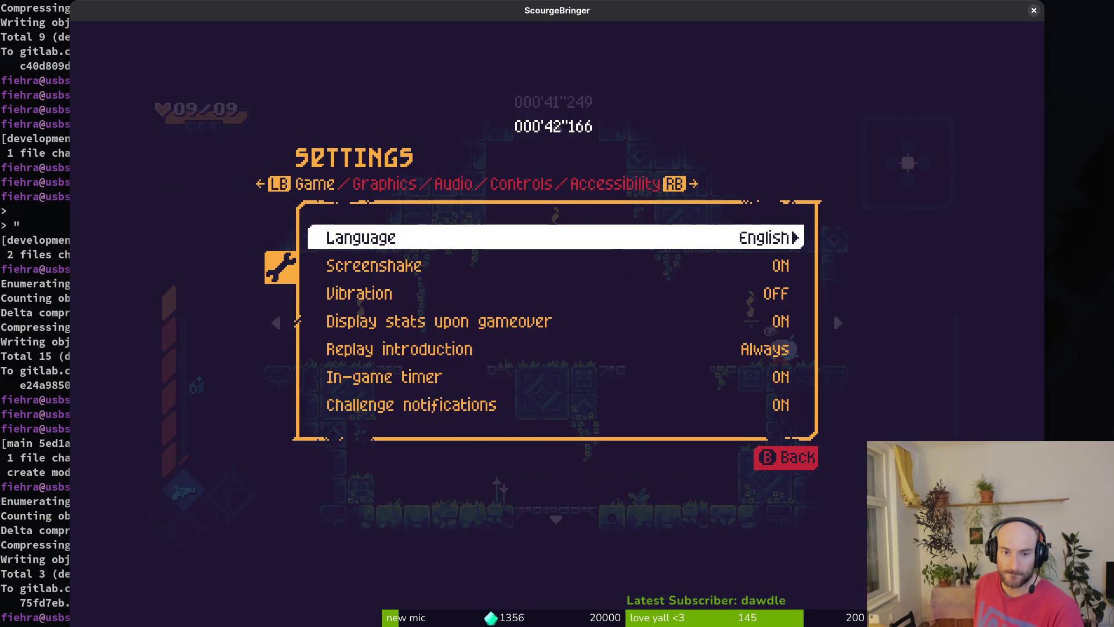
# In Graphics settings set Fullscreen to Borderless at 1920x1080, then resume play
pyautogui.press('e')
pyautogui.press('Escape')
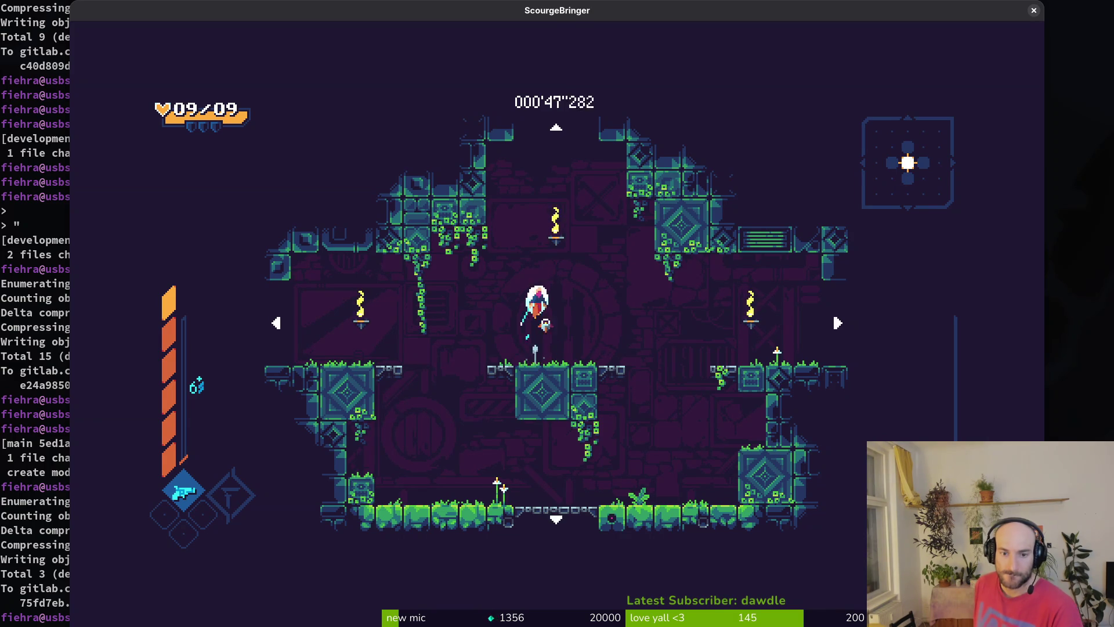
pyautogui.press('Escape')
pyautogui.press('Down')
pyautogui.press('Down')
pyautogui.press('Up')
pyautogui.press('Return')
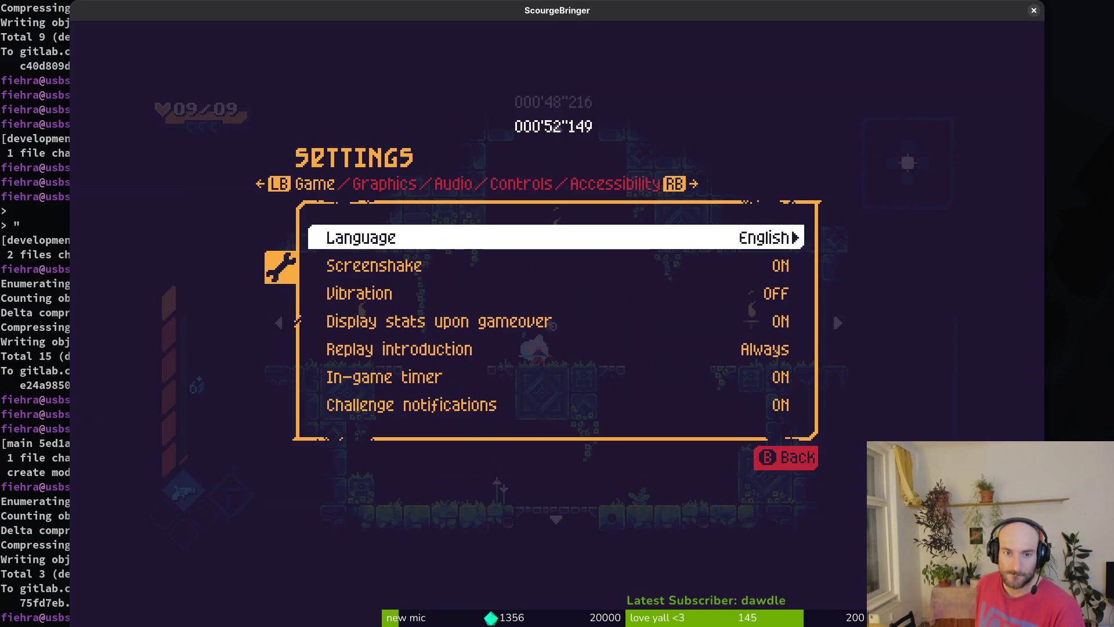
pyautogui.press('e')
pyautogui.press('Down')
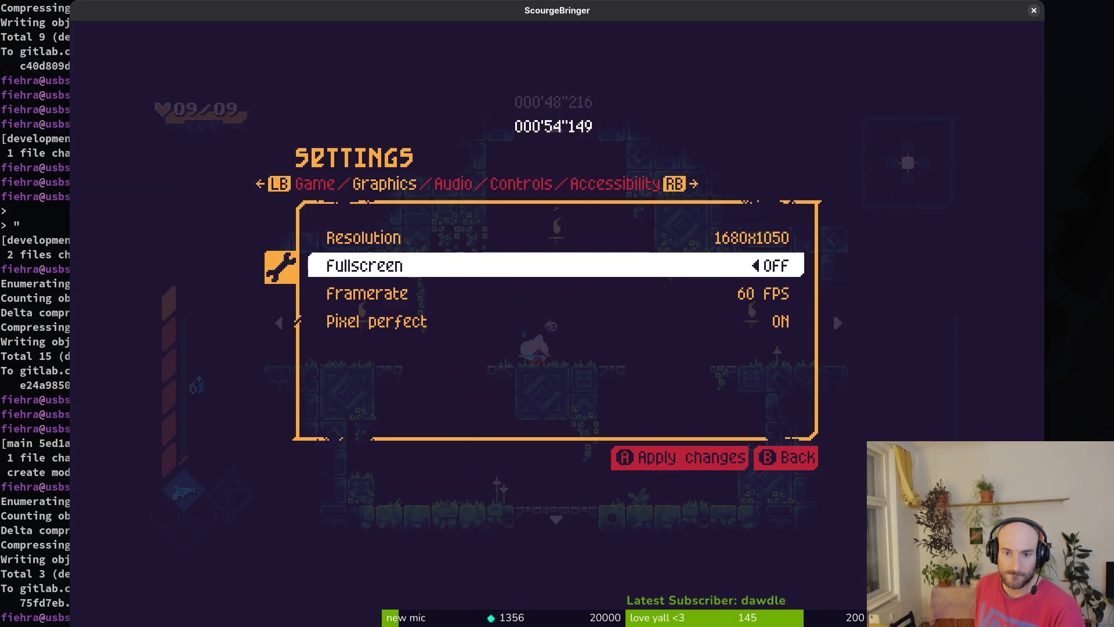
pyautogui.press('Return')
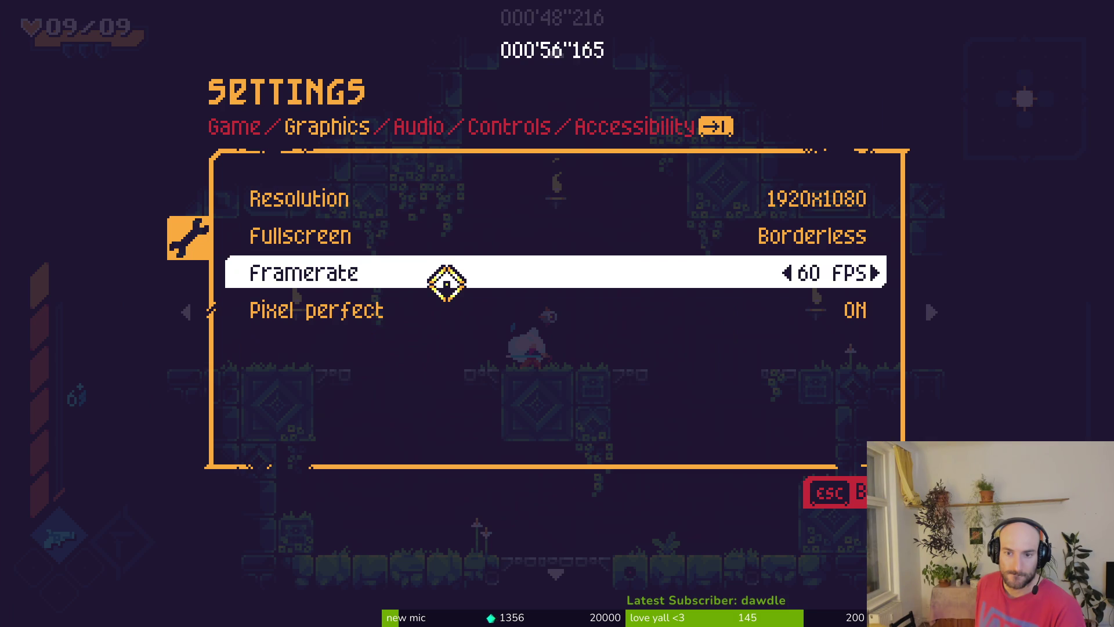
pyautogui.press('Escape')
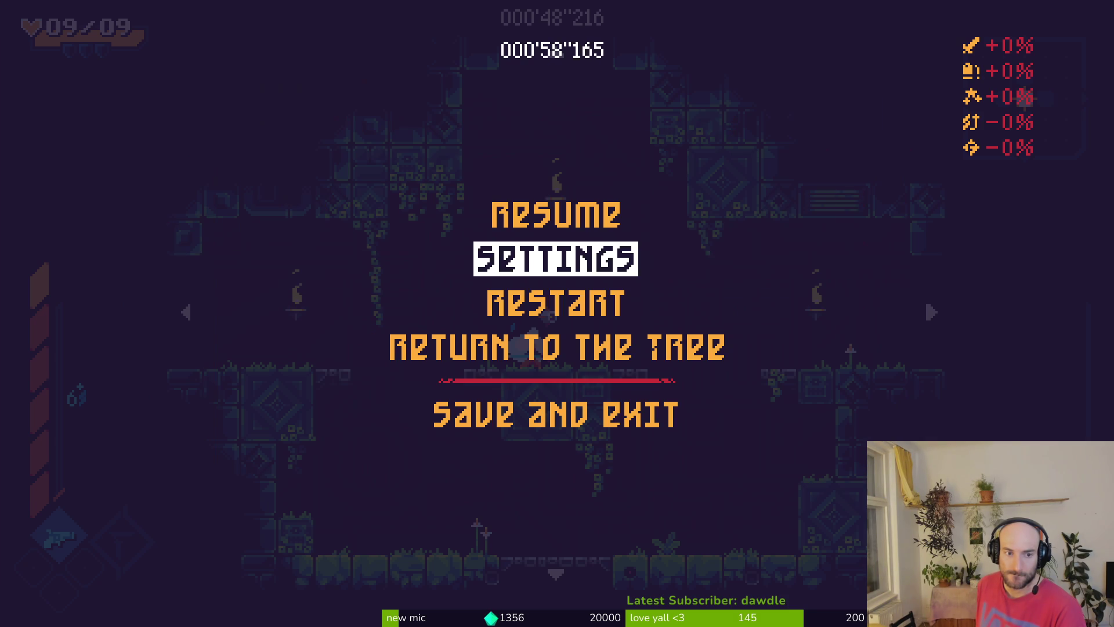
pyautogui.press('Escape')
# Run back and forth along the platform and floor, jumping back onto the central platform
pyautogui.press('Right')
pyautogui.press('Left')
pyautogui.press('Right')
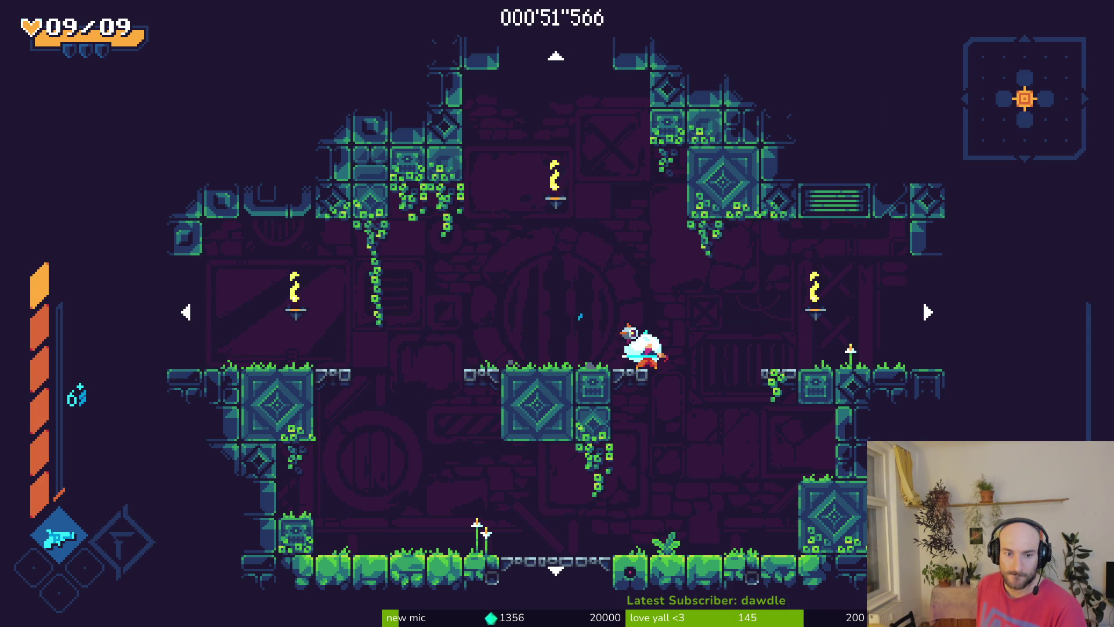
pyautogui.press('Left')
pyautogui.press('Right')
pyautogui.press('Left')
pyautogui.press('Right')
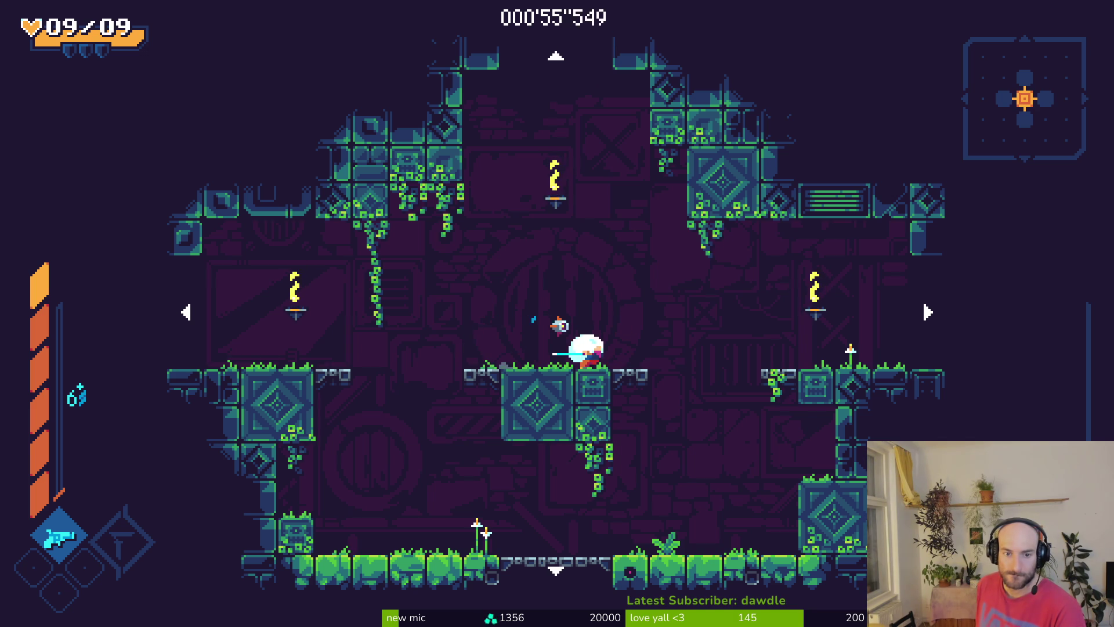
pyautogui.press('Left')
pyautogui.press('Right')
pyautogui.press('Left')
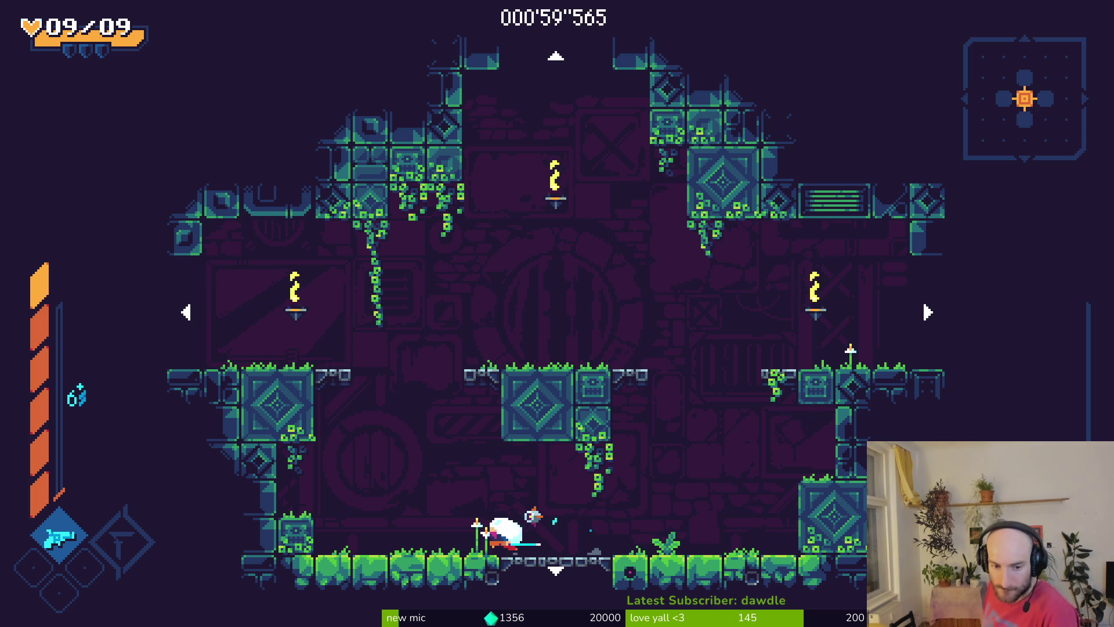
pyautogui.press('Right')
pyautogui.press('space')
pyautogui.press('Left')
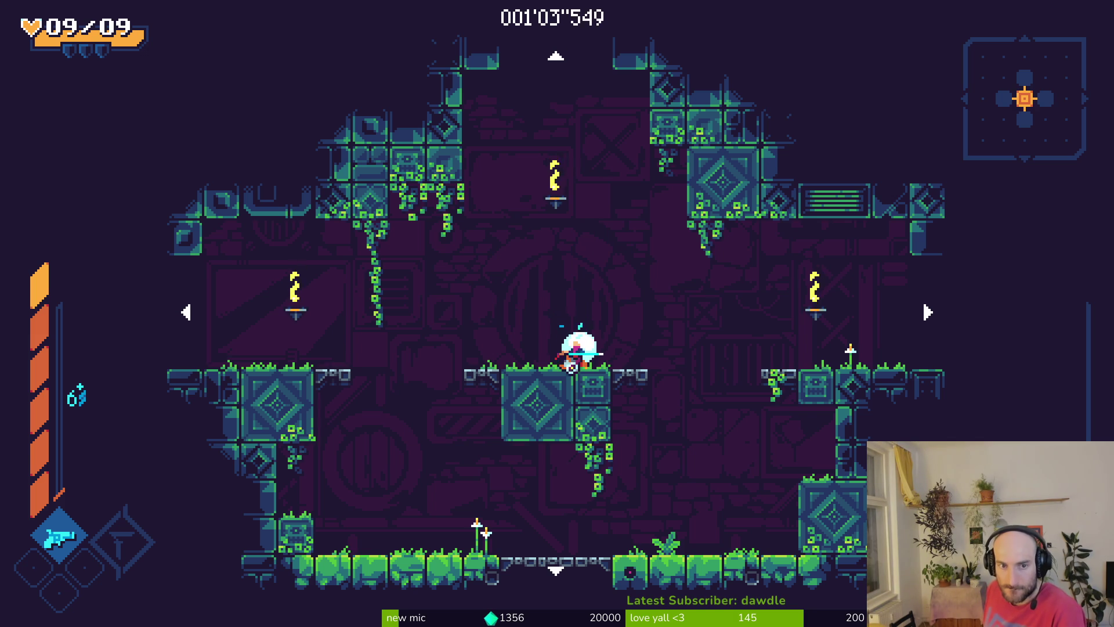
# Cross the bridge, exit the room left, and dash onto the grass ledge to start the fight
pyautogui.press('Left')
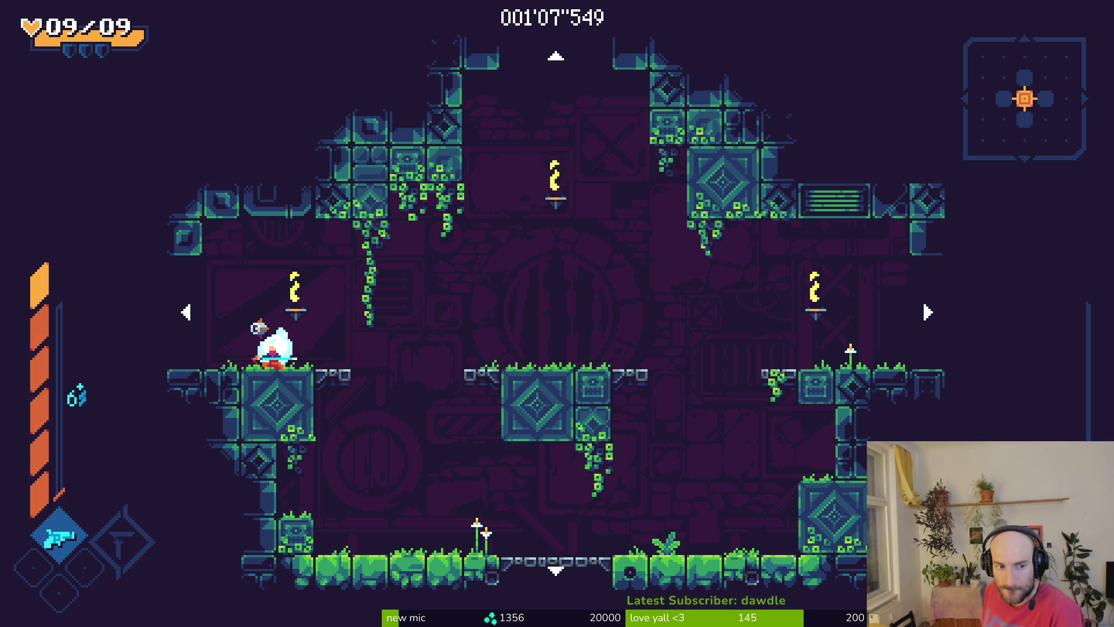
pyautogui.press('Left')
pyautogui.press('Left')
pyautogui.press('Right')
pyautogui.press('Left')
pyautogui.press('Right')
pyautogui.press('Right')
pyautogui.press('Left')
pyautogui.press('Left')
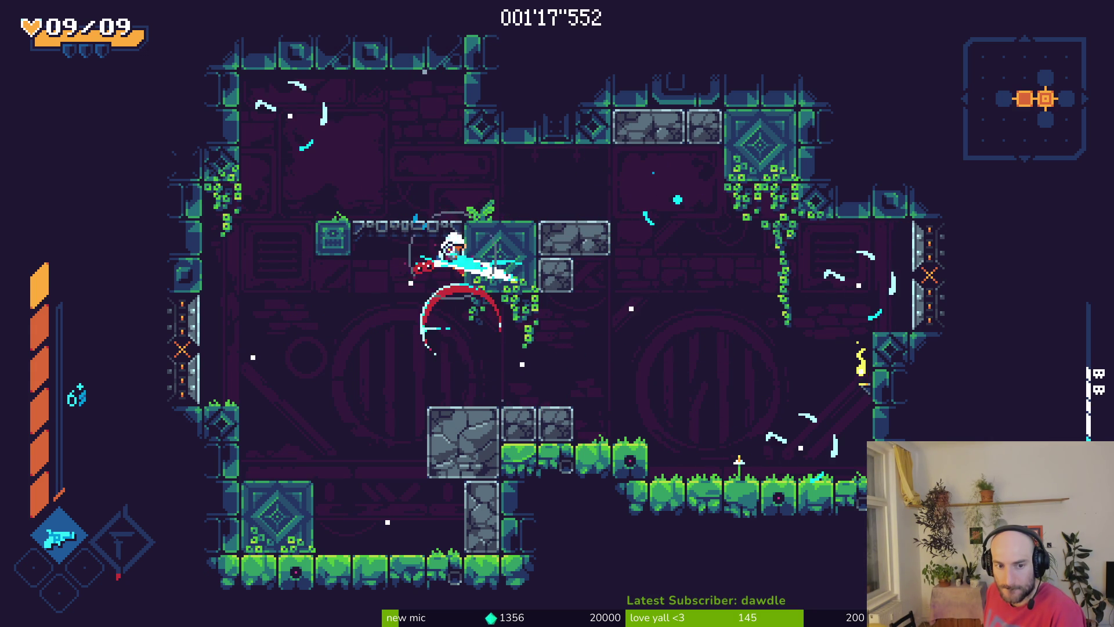
# Dash-slash through the flying enemy waves and fire an energy beam upward
pyautogui.press('Right')
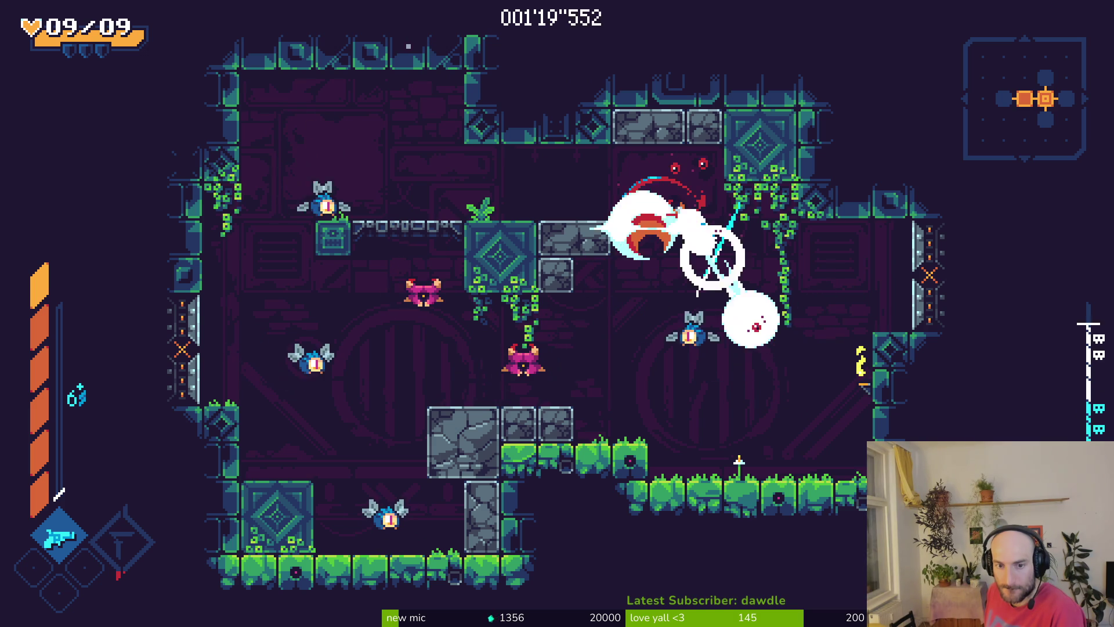
pyautogui.press('Left')
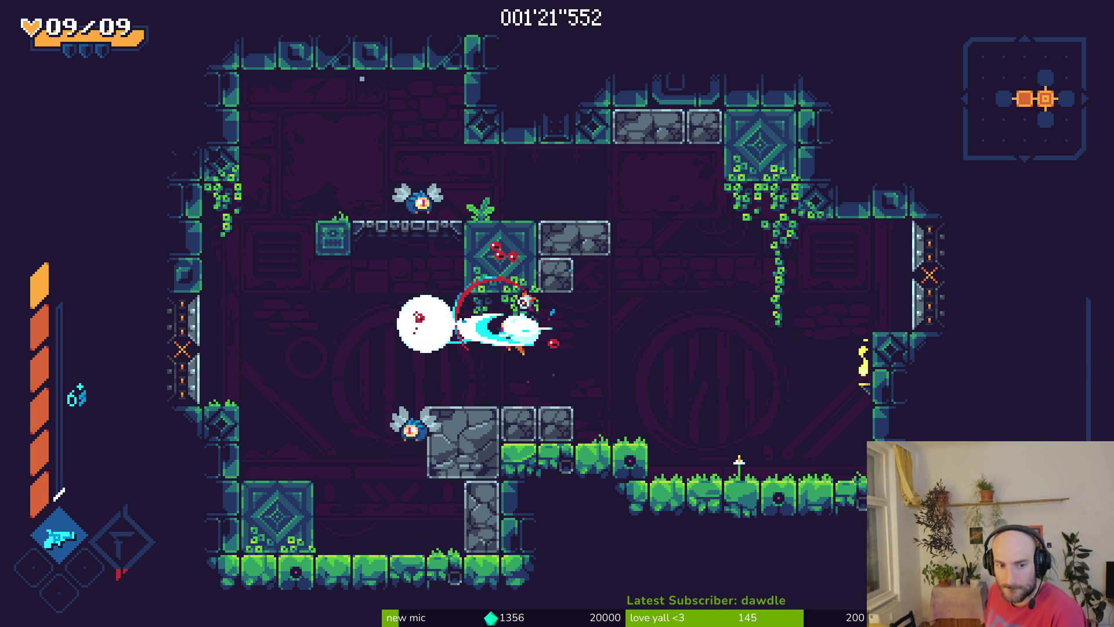
pyautogui.press('Up')
pyautogui.press('Right')
pyautogui.press('Left')
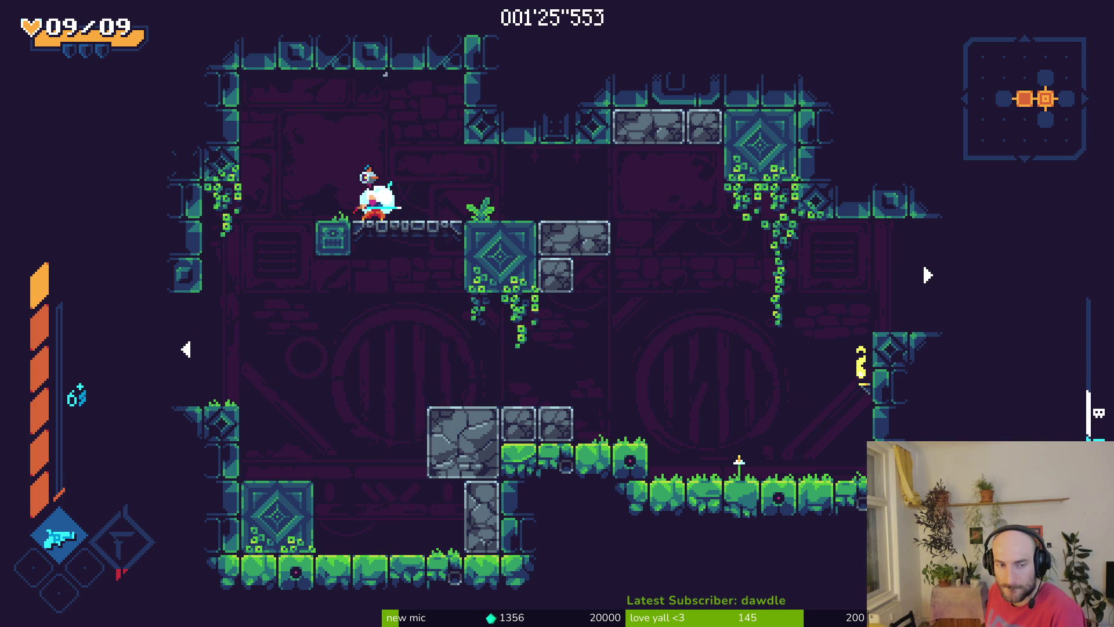
pyautogui.press('Up')
pyautogui.press('Right')
# Drop onto the mossy platform, climb the upper-left block and leap through the top exit
pyautogui.press('Left')
pyautogui.press('Right')
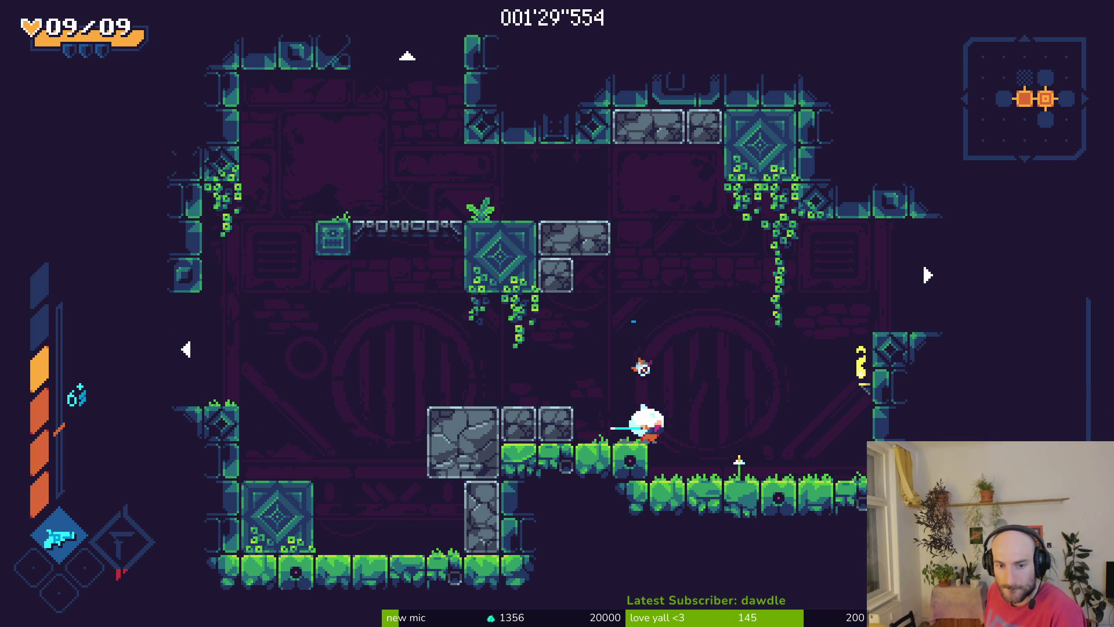
pyautogui.press('space')
pyautogui.press('Left')
pyautogui.press('space')
pyautogui.press('Left')
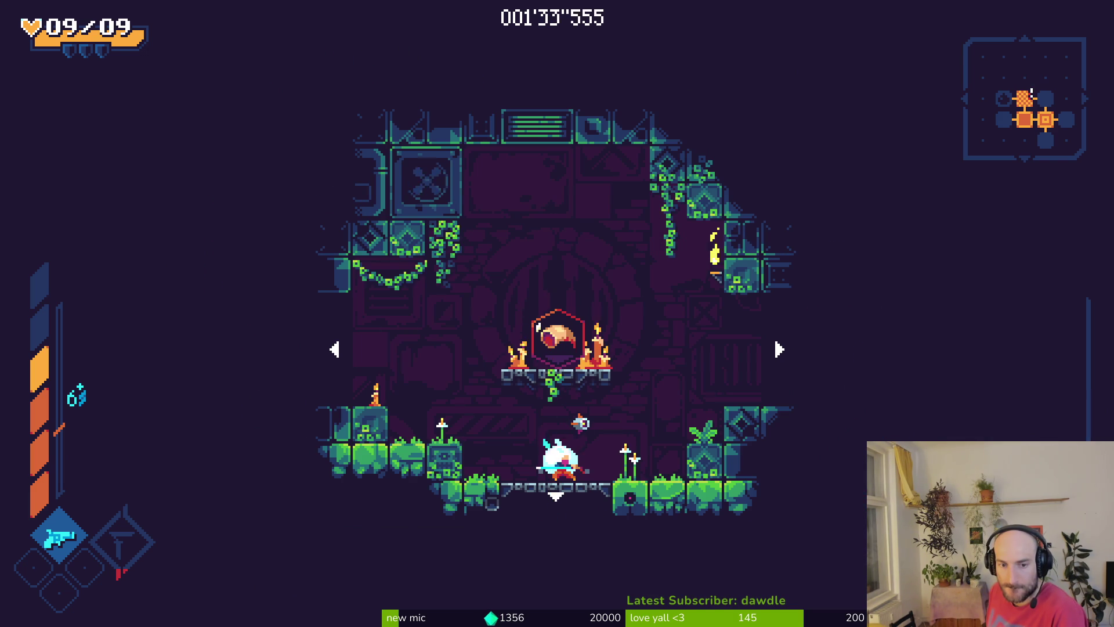
# Dash-slash back and forth, then hop onto the upper-left block and the right ledge
pyautogui.press('Right')
pyautogui.press('Left')
pyautogui.press('Left')
pyautogui.press('space')
pyautogui.press('Right')
pyautogui.press('Left')
pyautogui.press('space')
pyautogui.press('Right')
pyautogui.press('space')
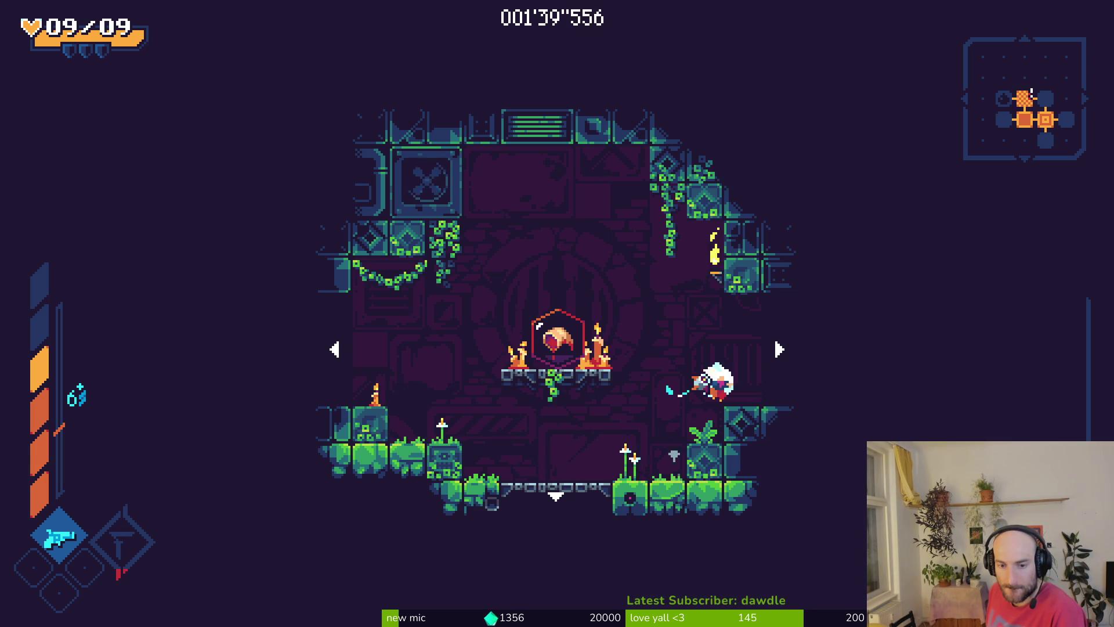
# Drop to the lower block, jump onto the Demon Horn platform, then jump off rightward
pyautogui.press('Left')
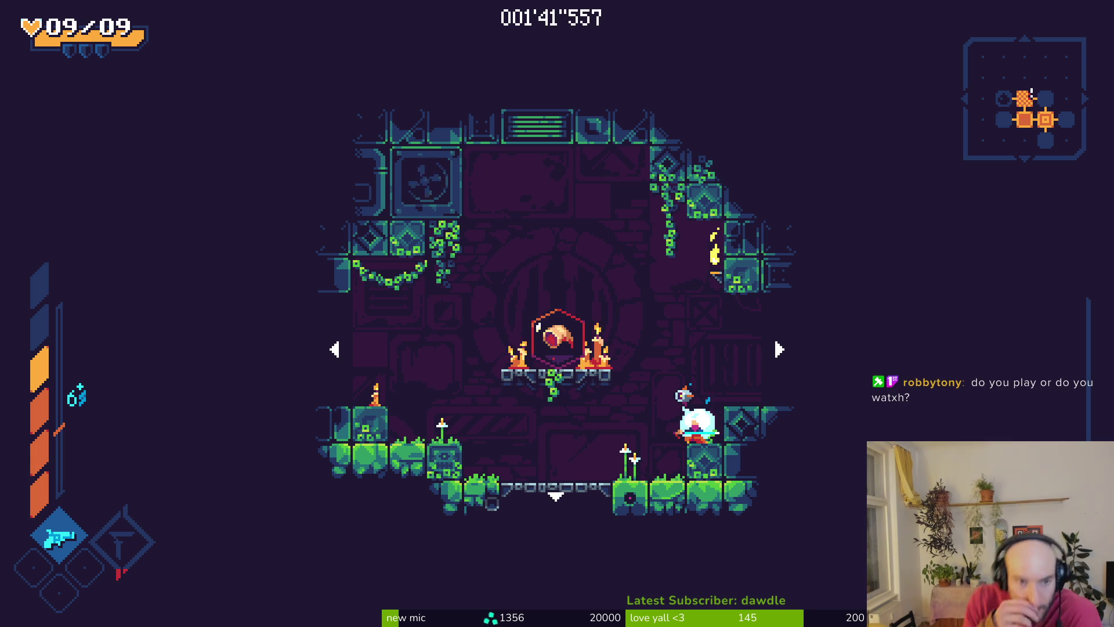
pyautogui.press('Left')
pyautogui.press('Right')
pyautogui.press('space')
pyautogui.press('Left')
pyautogui.press('Right')
pyautogui.press('space')
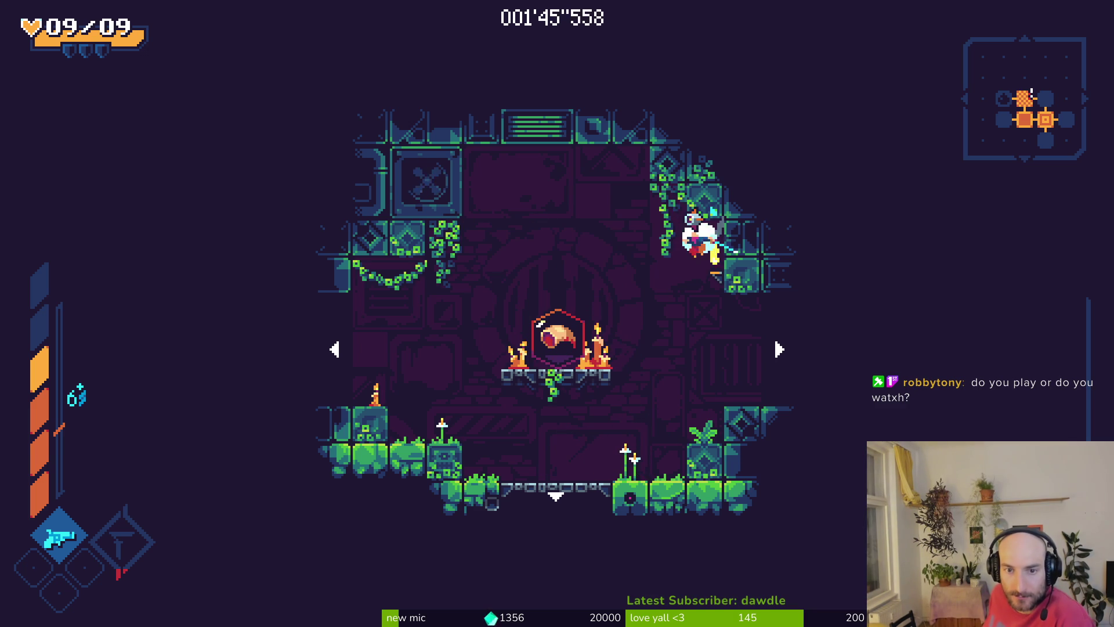
pyautogui.press('space')
# Cling to the right wall, hop to the horn platform and back, then drop to the floor
pyautogui.press('space')
pyautogui.press('Left')
pyautogui.press('Right')
pyautogui.press('Left')
pyautogui.press('space')
pyautogui.press('Left')
pyautogui.press('Right')
pyautogui.press('space')
pyautogui.press('Left')
pyautogui.press('space')
pyautogui.press('Left')
pyautogui.press('Right')
pyautogui.press('Right')
# Jump via the left ledge onto the Demon Horn pedestal and dash near the ceiling
pyautogui.press('space')
pyautogui.press('Left')
pyautogui.press('space')
pyautogui.press('space')
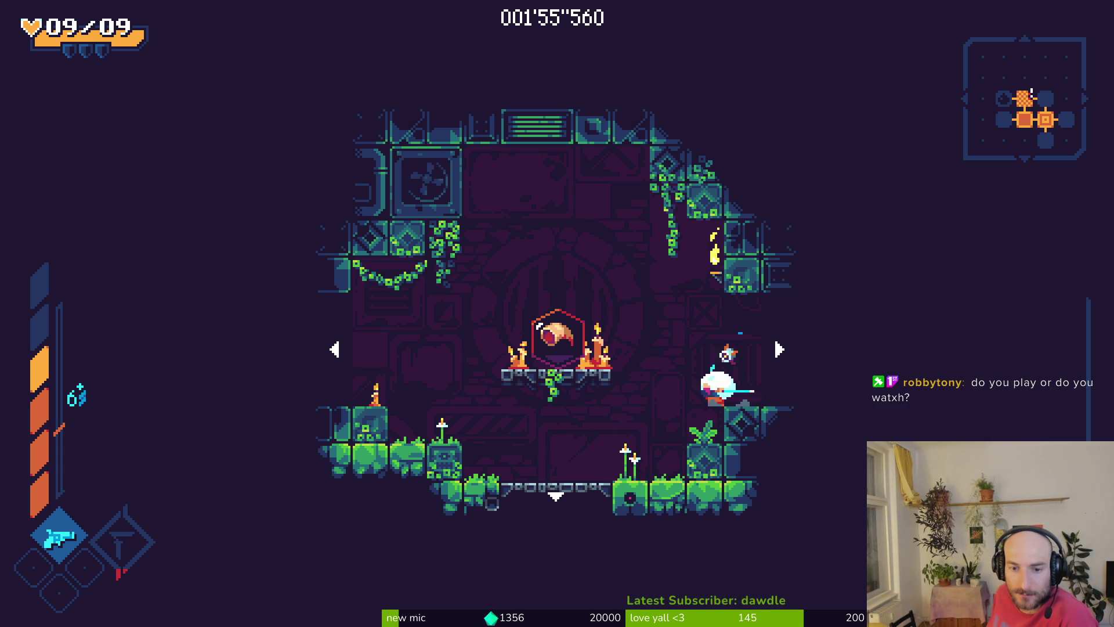
pyautogui.press('Left')
pyautogui.press('space')
pyautogui.press('space')
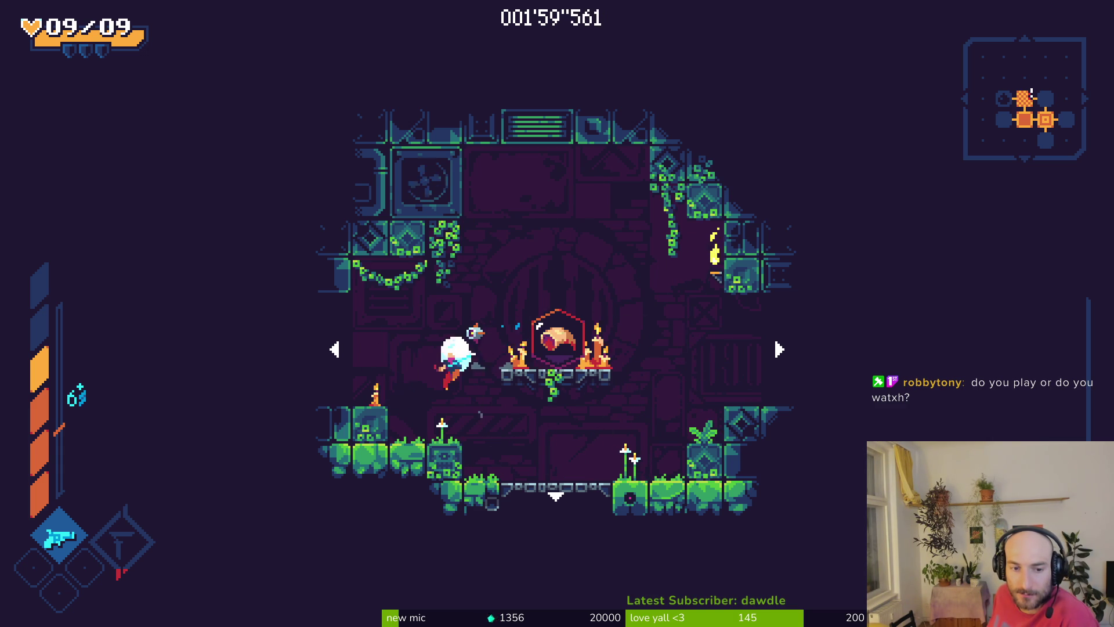
pyautogui.press('space')
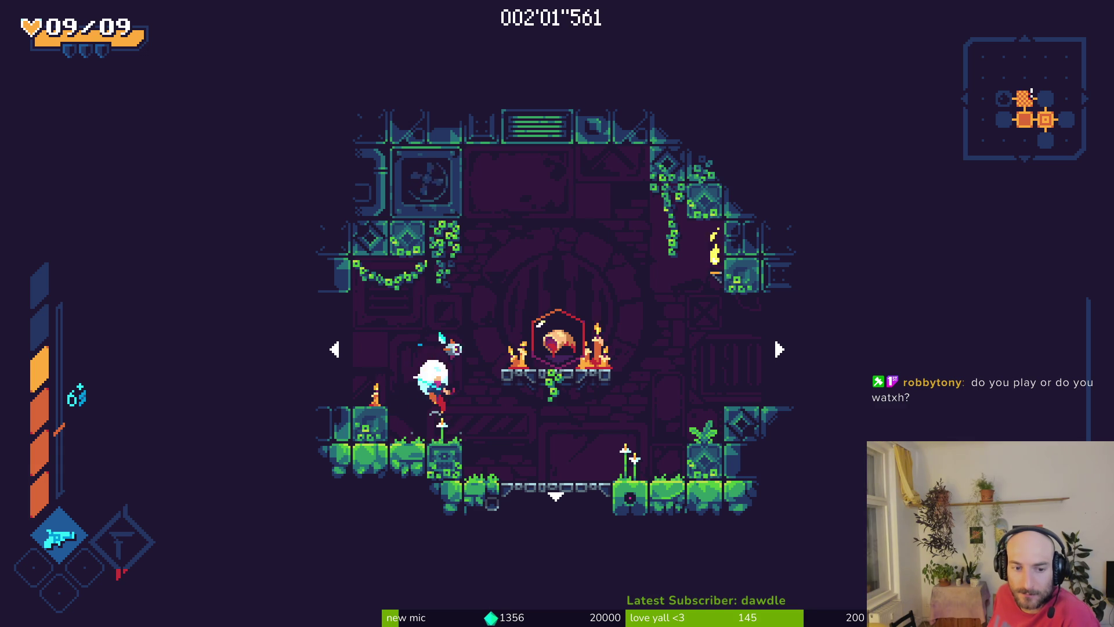
pyautogui.press('space')
pyautogui.press('space')
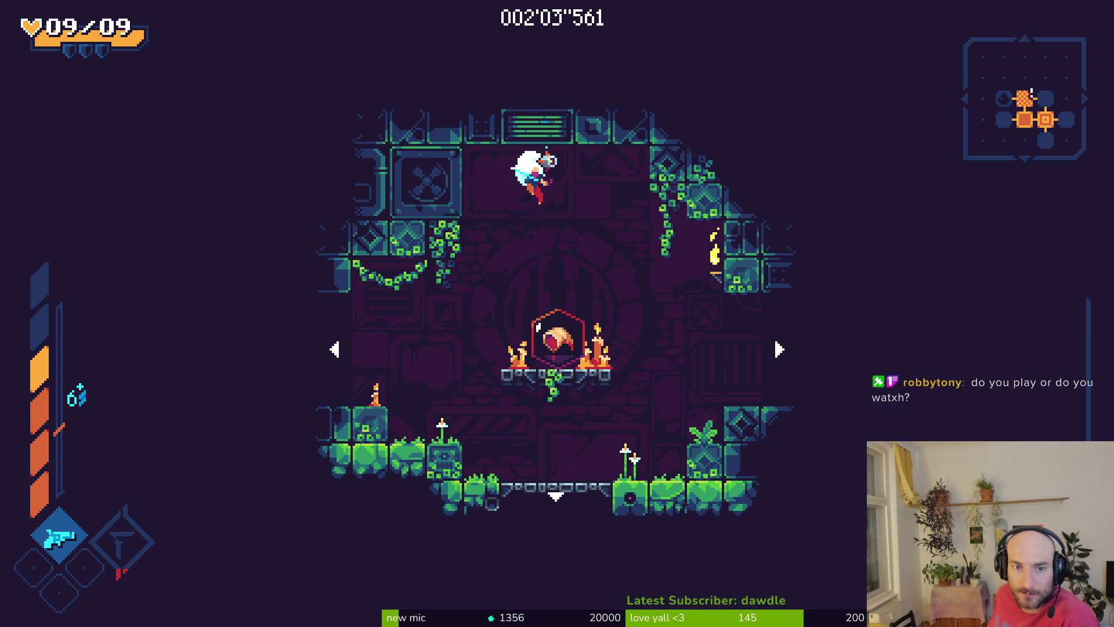
pyautogui.press('space')
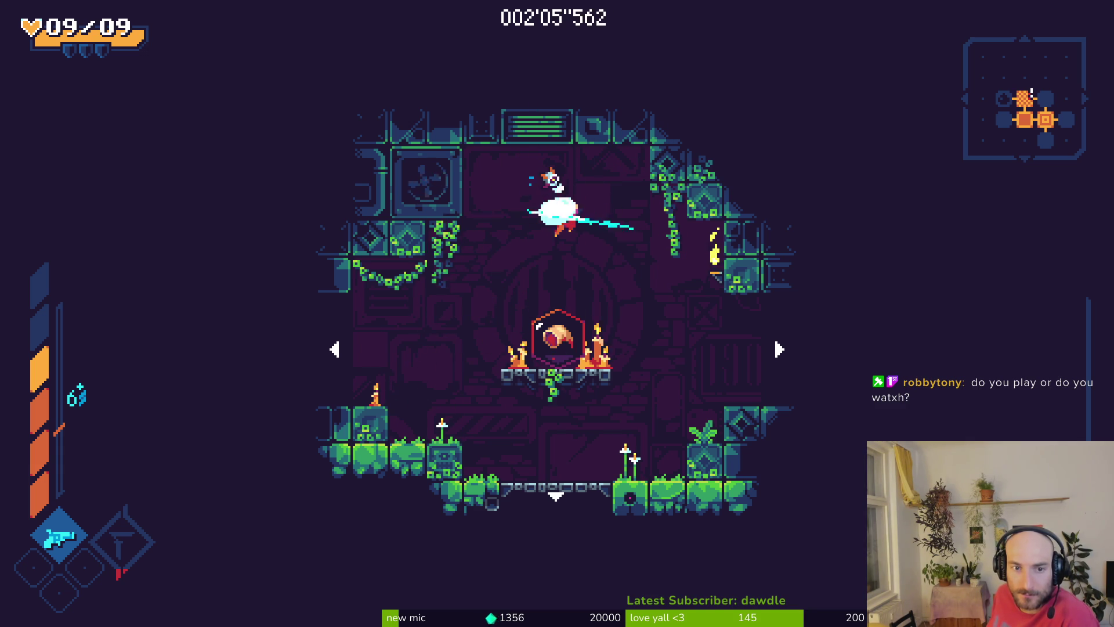
pyautogui.press('space')
pyautogui.press('space')
pyautogui.press('space')
# Pick up the Demon Horn, pause and resume once, then pause the game
pyautogui.click(520, 348)
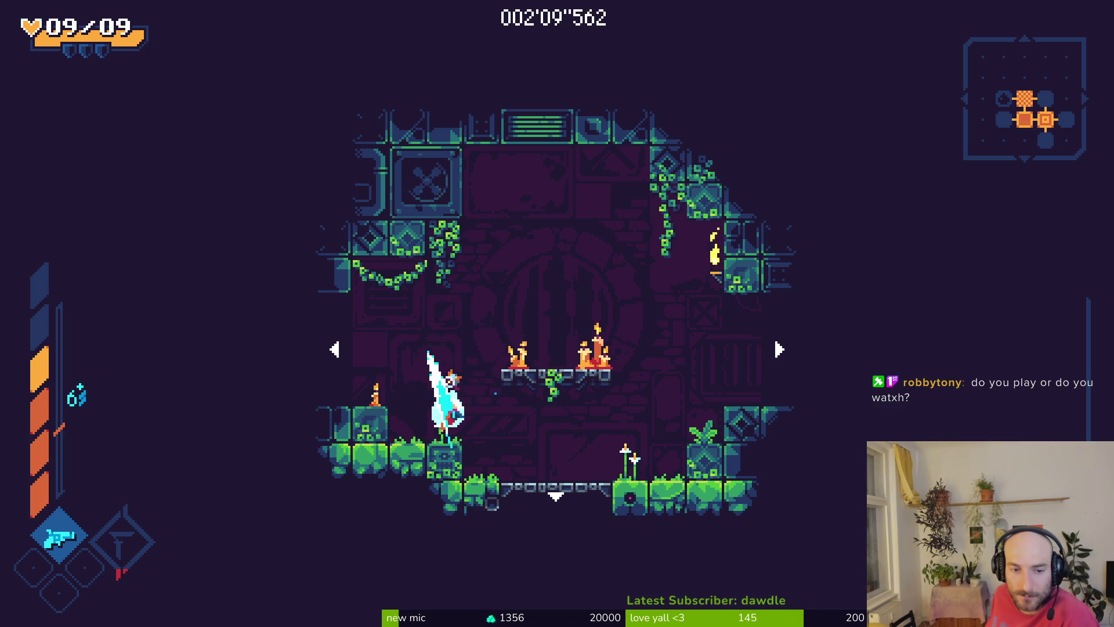
pyautogui.press('Escape')
pyautogui.press('Escape')
pyautogui.press('Escape')
pyautogui.press('Escape')
pyautogui.press('space')
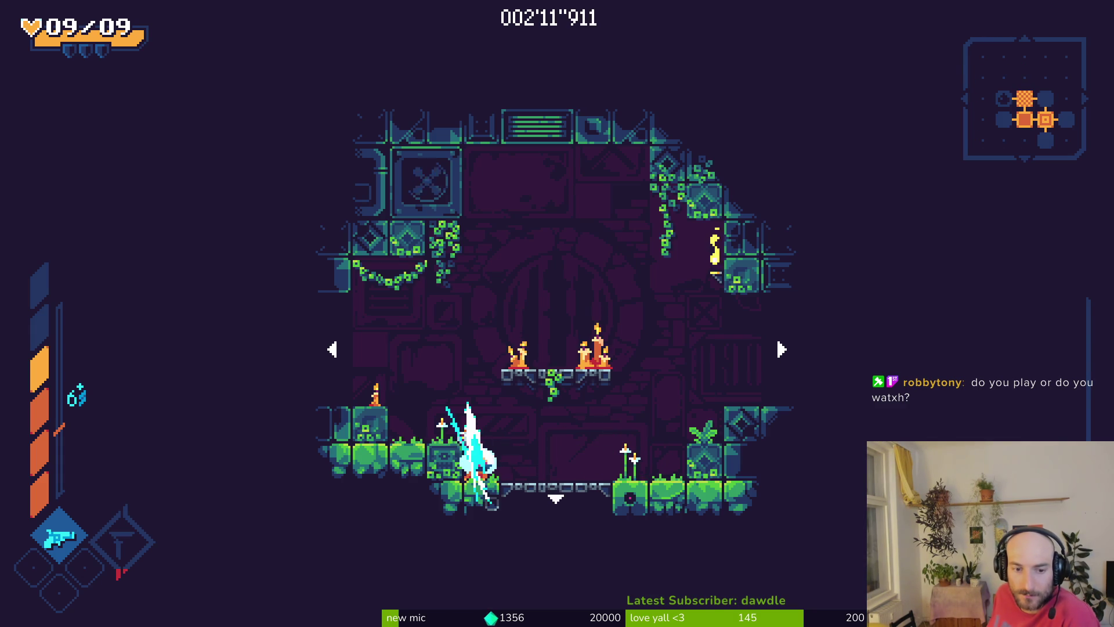
pyautogui.press('Escape')
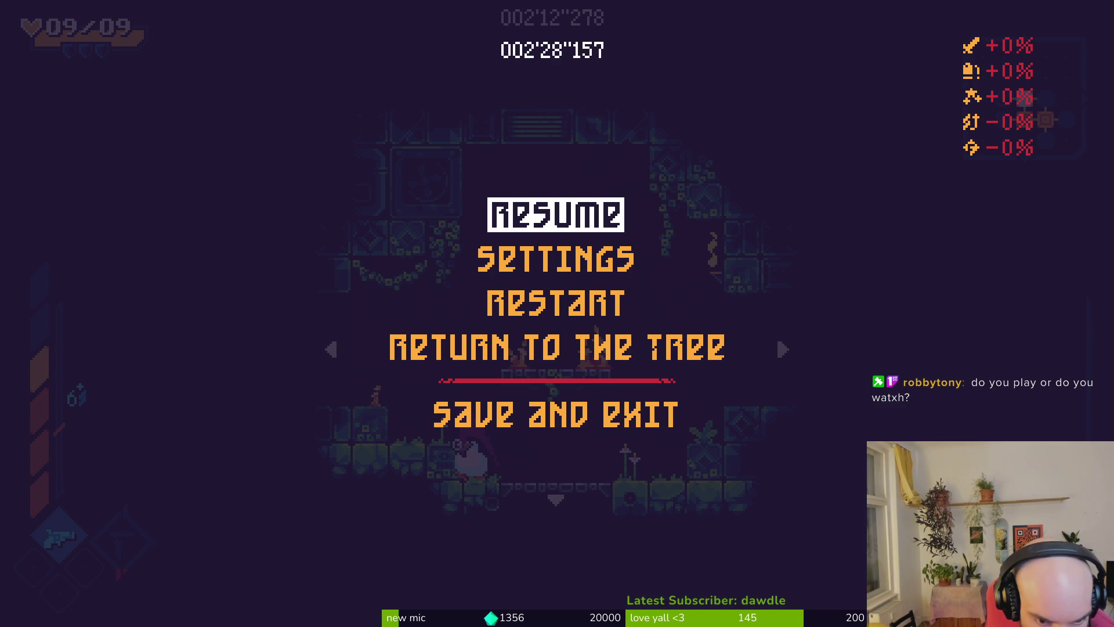
# Resume, run left and launch toward the vines, then pause again
pyautogui.press('Escape')
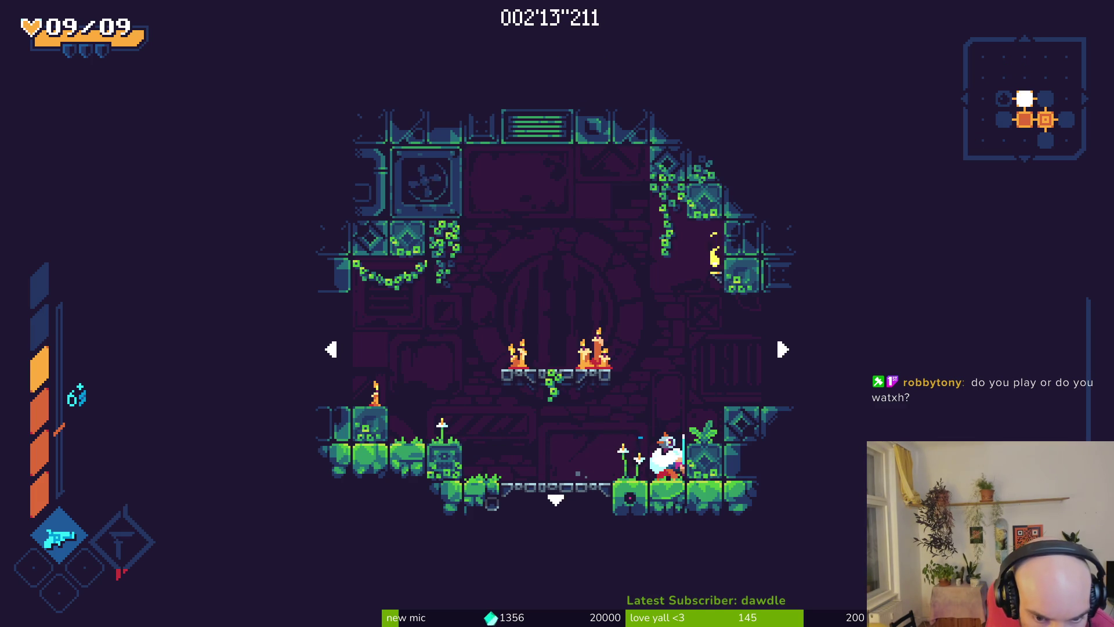
pyautogui.press('Left')
pyautogui.press('space')
pyautogui.press('Escape')
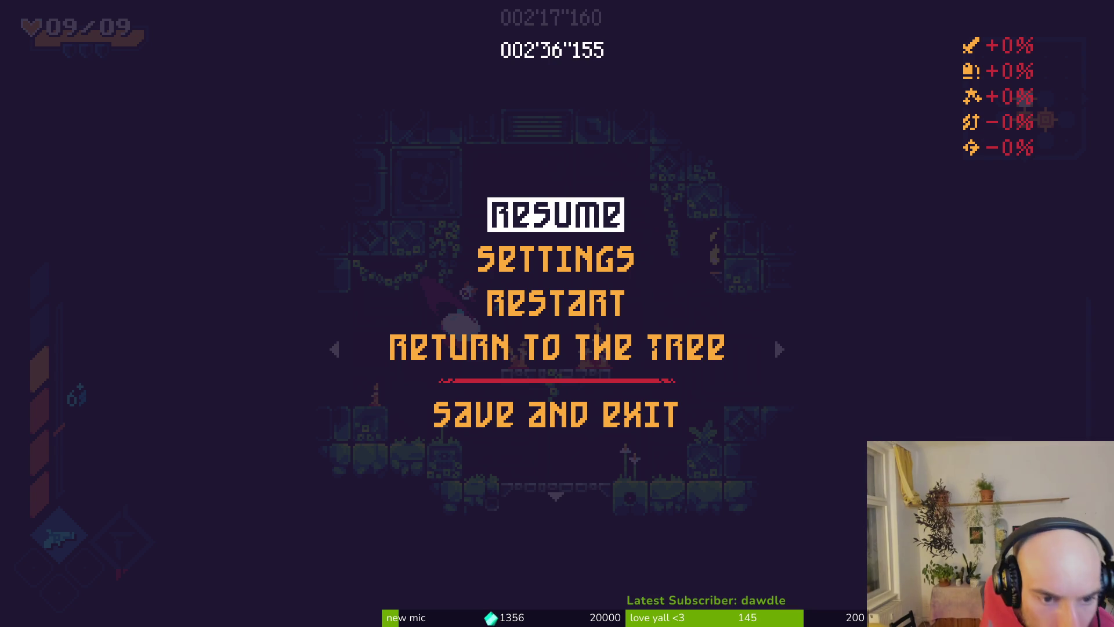
# Resume and dash-slash up-right and up-left around the item room
pyautogui.press('Escape')
pyautogui.press('Right')
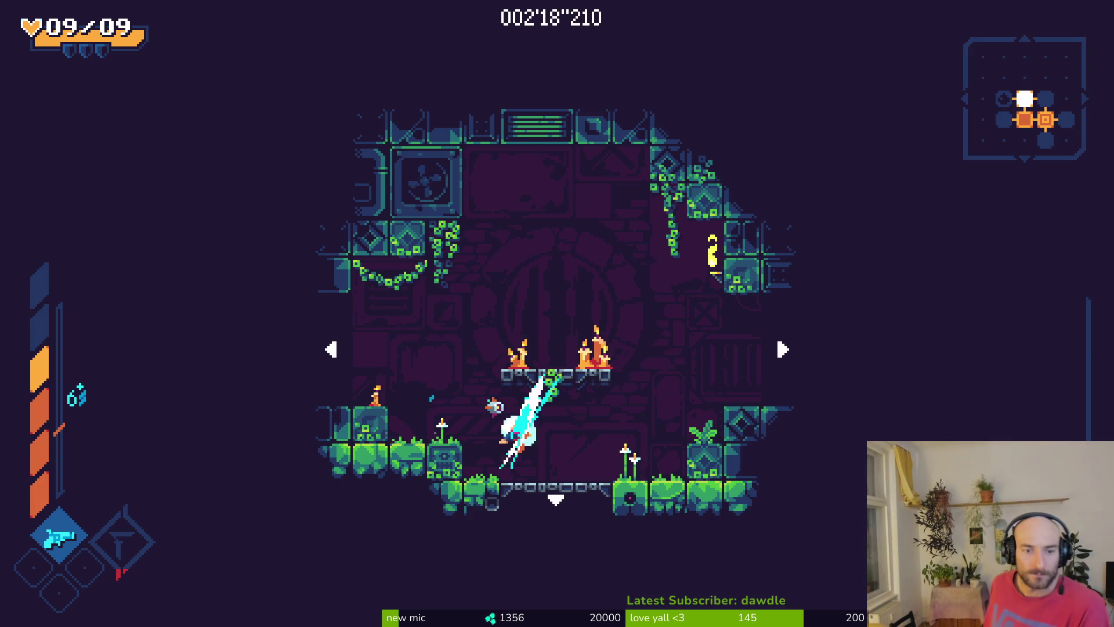
pyautogui.press('Right')
pyautogui.press('Left')
pyautogui.press('space')
pyautogui.press('Right')
pyautogui.press('Left')
pyautogui.press('Right')
pyautogui.press('Left')
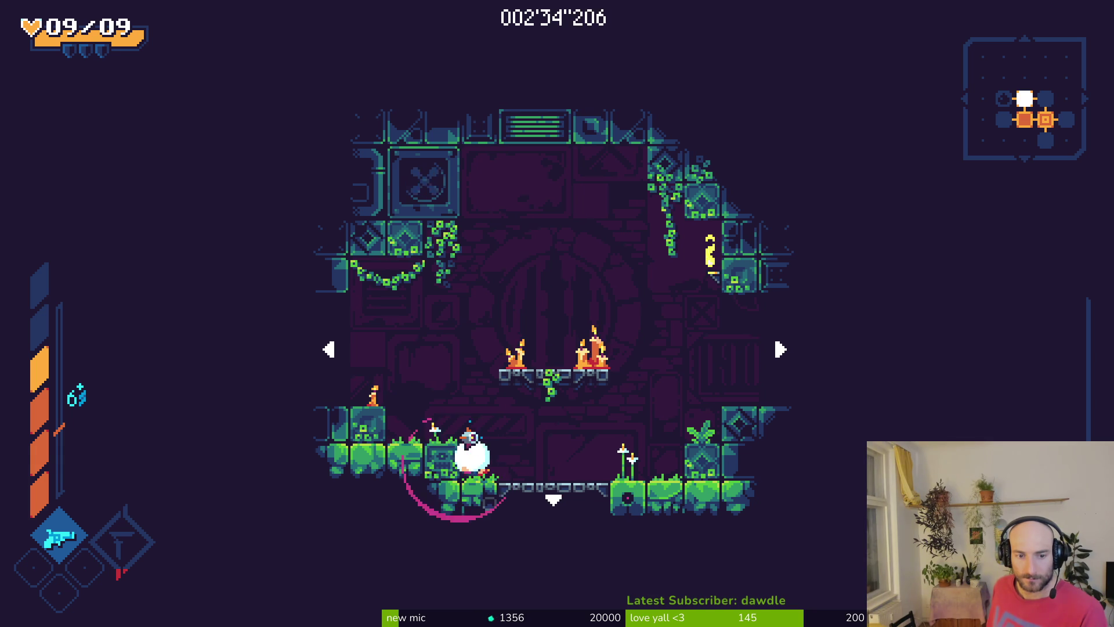
# Swing sword slashes, dash up, cling to the right wall and drop off slashing left
pyautogui.press('x')
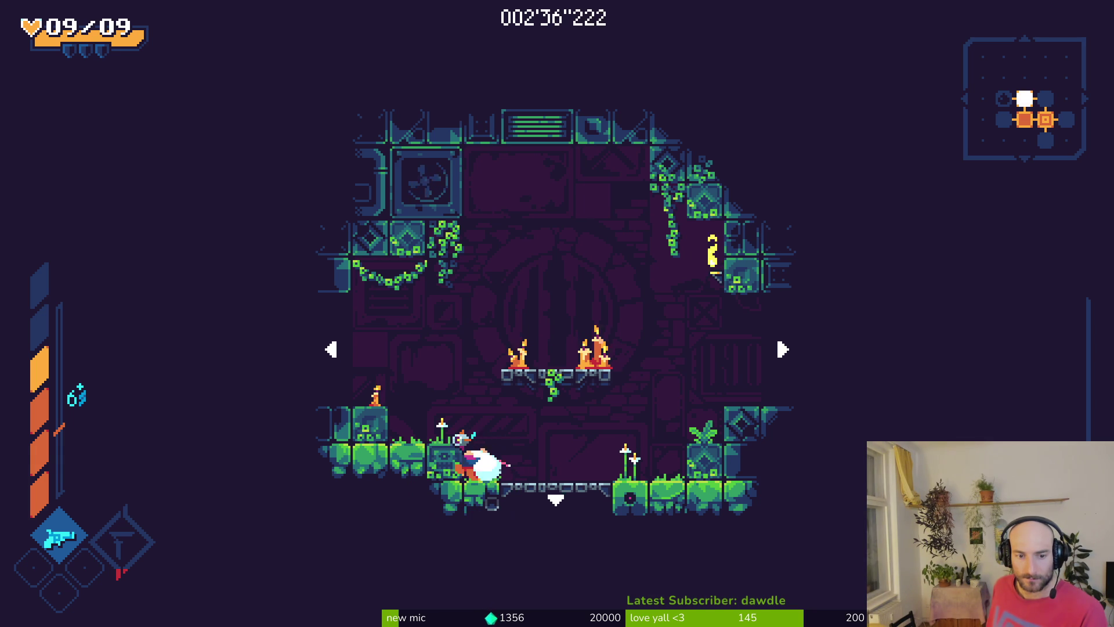
pyautogui.press('x')
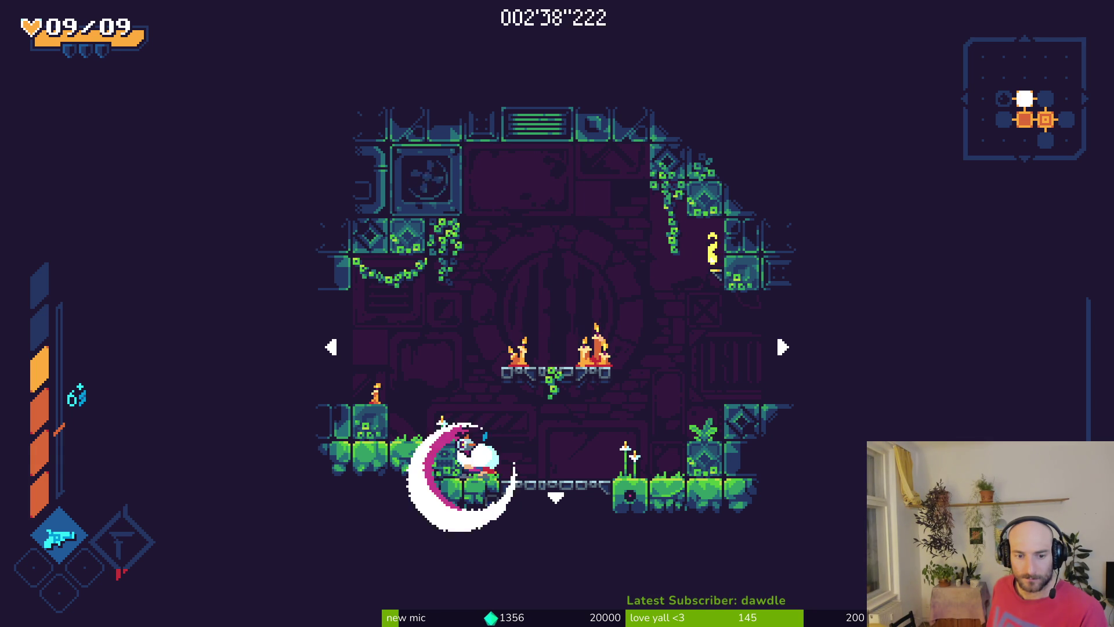
pyautogui.press('x')
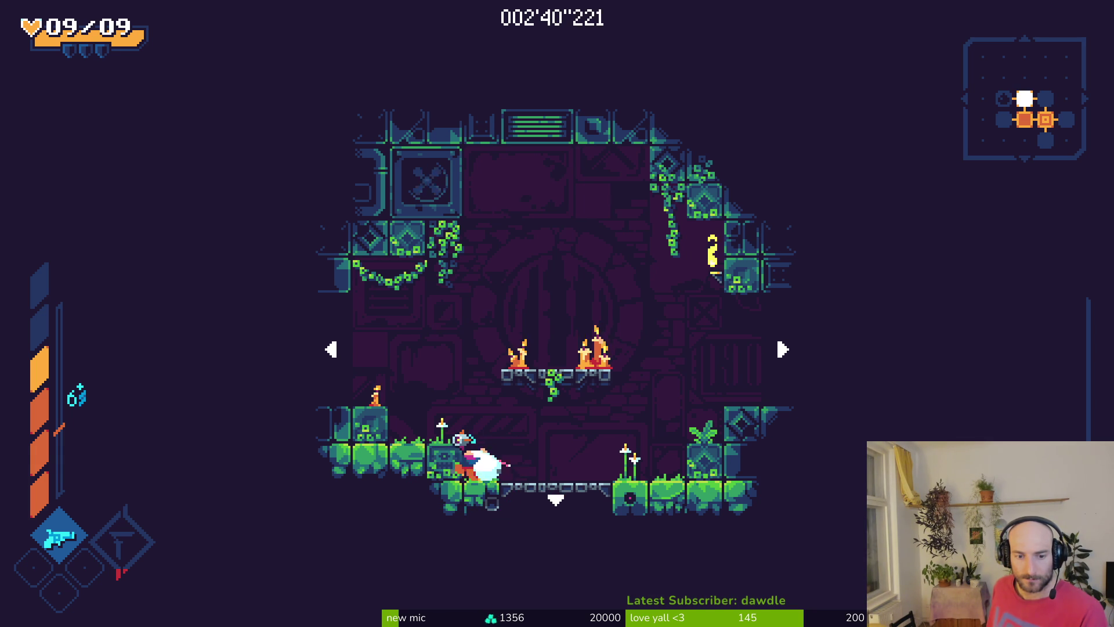
pyautogui.press('x')
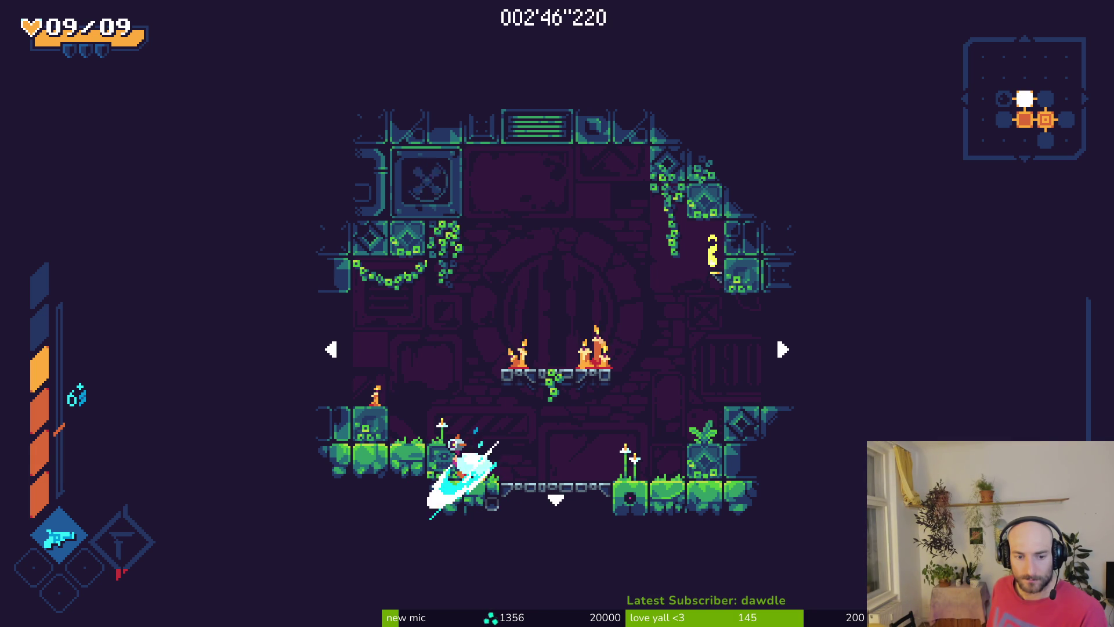
pyautogui.press('c')
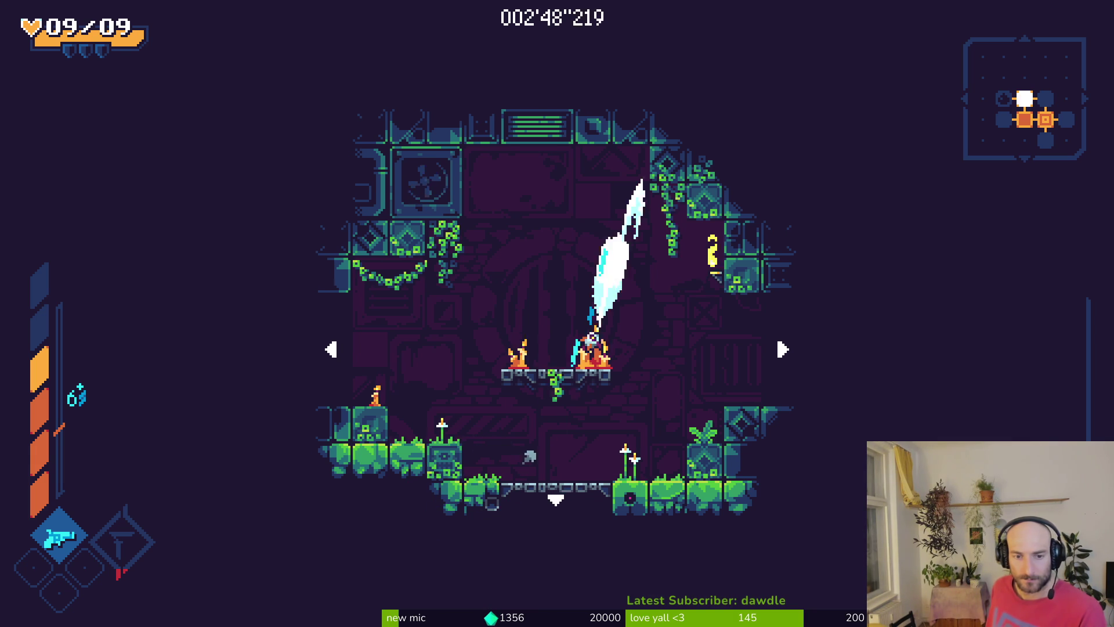
pyautogui.press('x')
pyautogui.press('x')
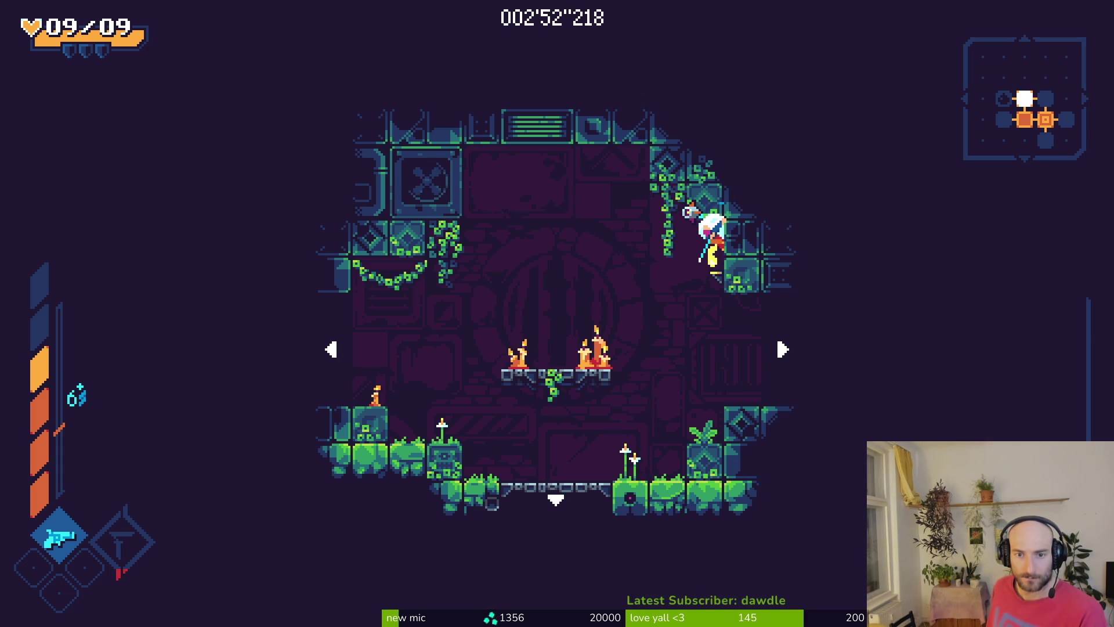
pyautogui.press('c')
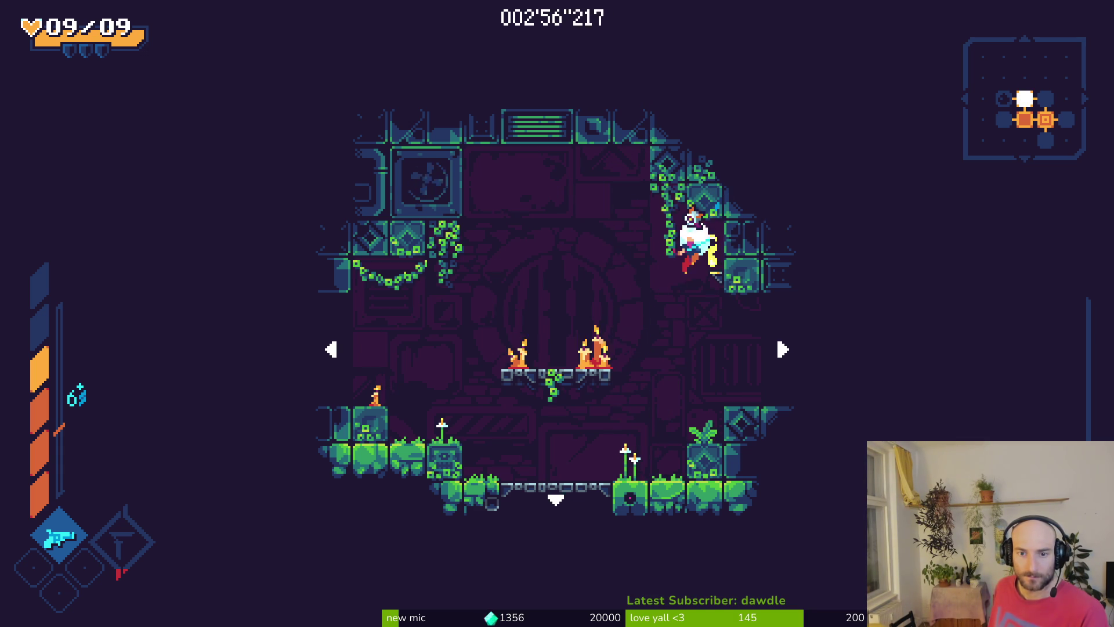
pyautogui.press('x')
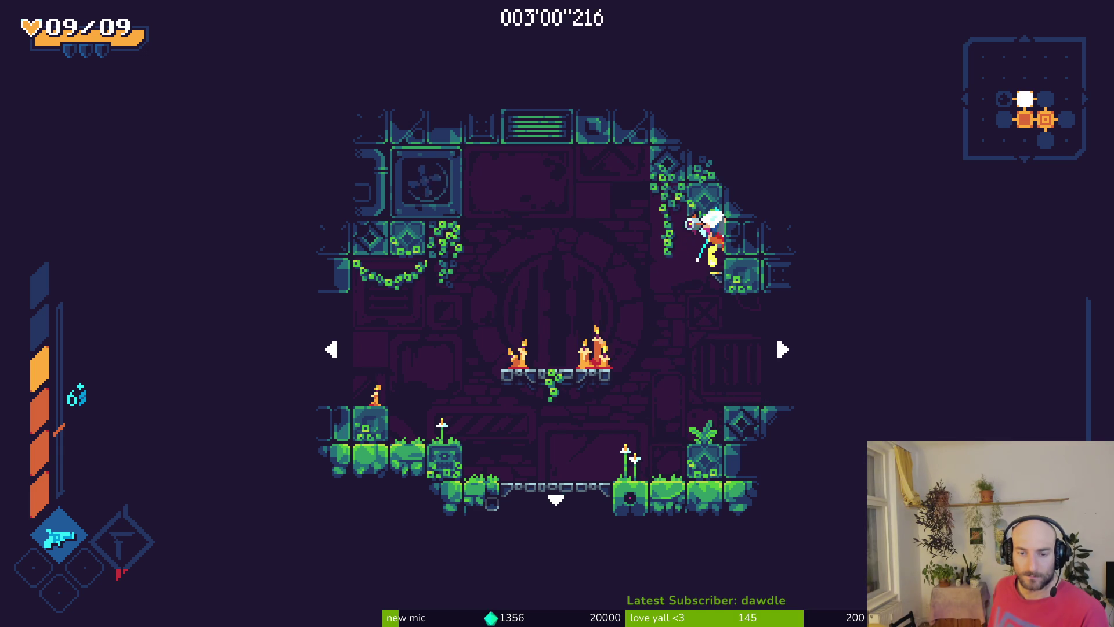
# Climb the right wall, drop to the floor and leave through the right exit
pyautogui.press('Left')
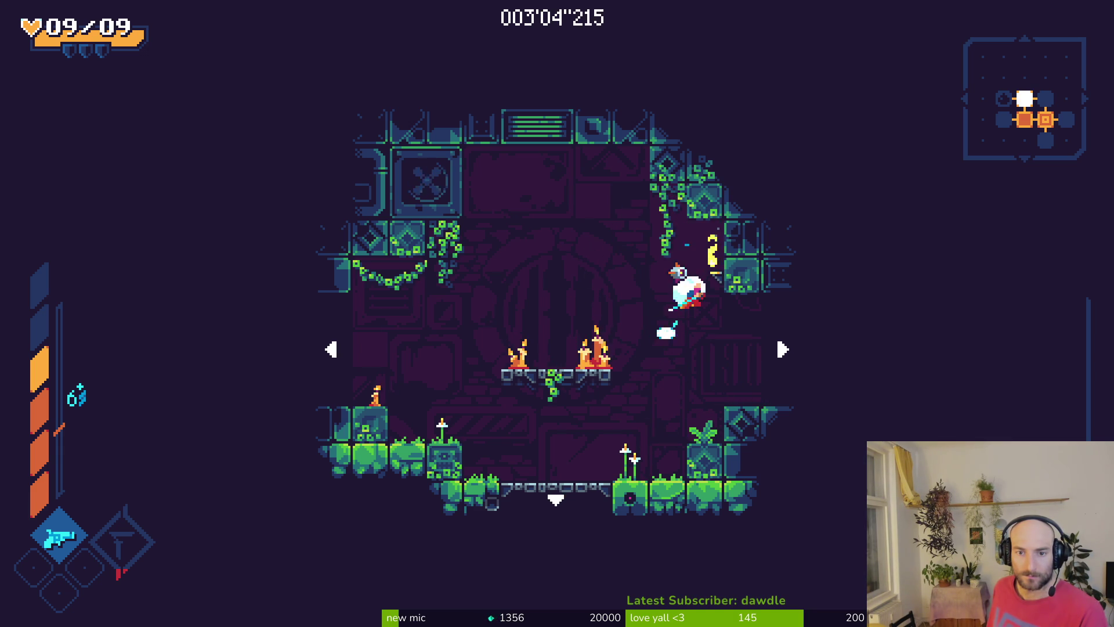
pyautogui.press('Left')
pyautogui.press('x')
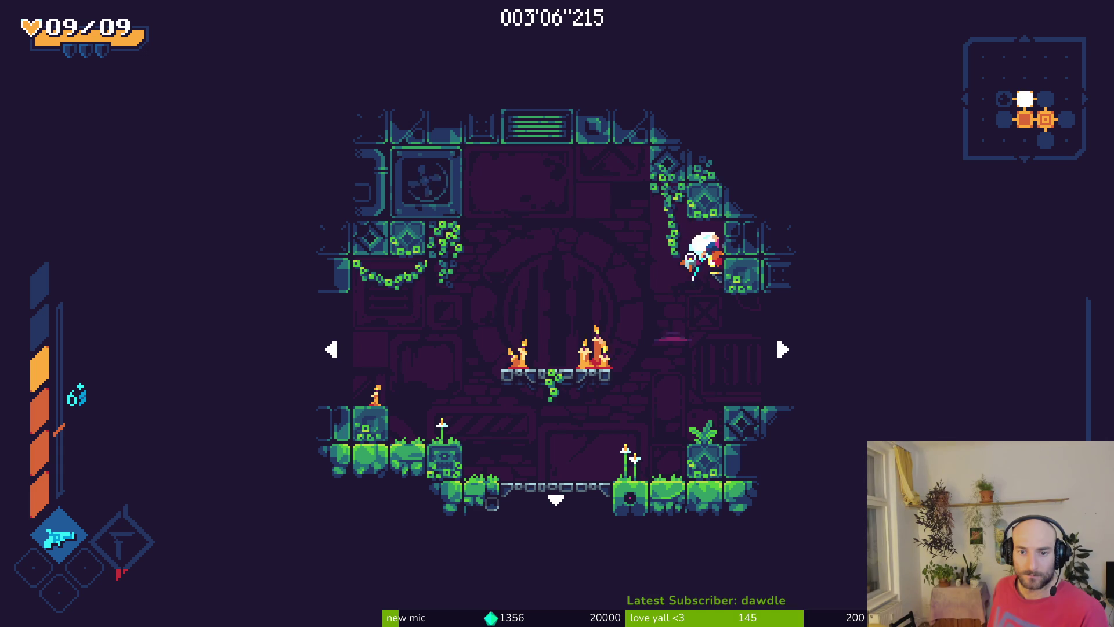
pyautogui.press('x')
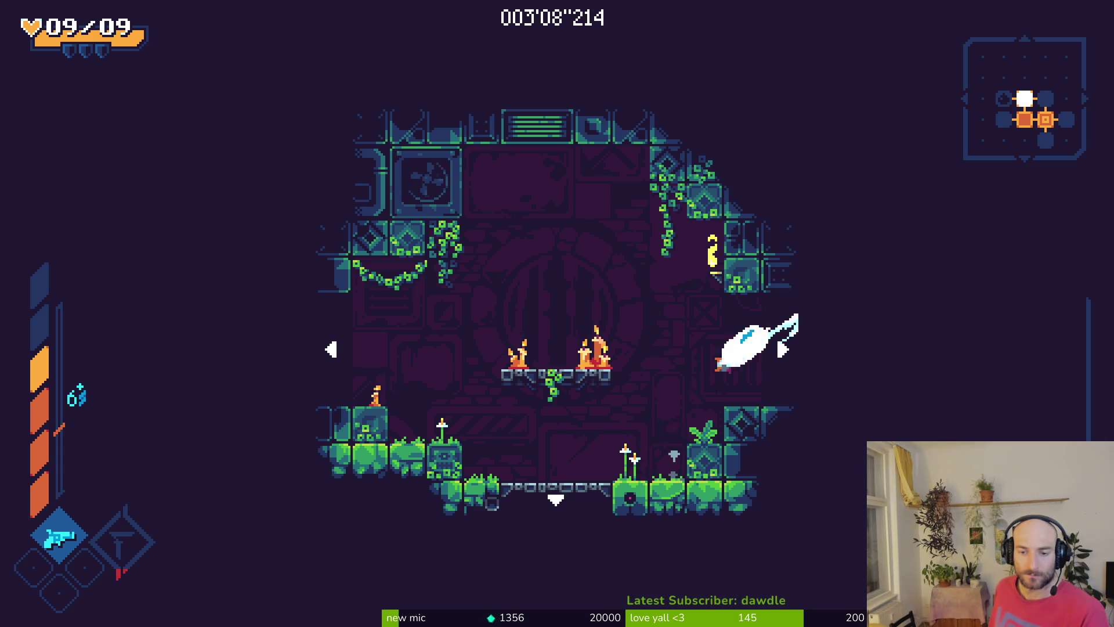
pyautogui.press('Right')
pyautogui.press('x')
# Dash along the new room's ceiling and slam down to kill the spiked enemies
pyautogui.press('Right')
pyautogui.press('x')
pyautogui.press('Left')
pyautogui.press('x')
pyautogui.press('x')
pyautogui.press('Left')
pyautogui.press('x')
pyautogui.press('x')
pyautogui.press('x')
pyautogui.press('Left')
# Strike the pink enemy, then drop down onto the blue dome enemy
pyautogui.press('x')
pyautogui.press('x')
pyautogui.press('Right')
pyautogui.press('Right')
pyautogui.press('x')
pyautogui.press('x')
pyautogui.press('x')
pyautogui.press('x')
# Finish off the dome enemy and the pink enemy to clear the room
pyautogui.press('Left')
pyautogui.press('x')
pyautogui.press('Up')
pyautogui.press('x')
pyautogui.press('Left')
pyautogui.press('Right')
pyautogui.press('x')
pyautogui.press('x')
pyautogui.press('Left')
pyautogui.press('x')
pyautogui.press('Up')
# Drop to the left ledge and test swinging on the top-left vine
pyautogui.press('Left')
pyautogui.press('Up')
pyautogui.press('Down')
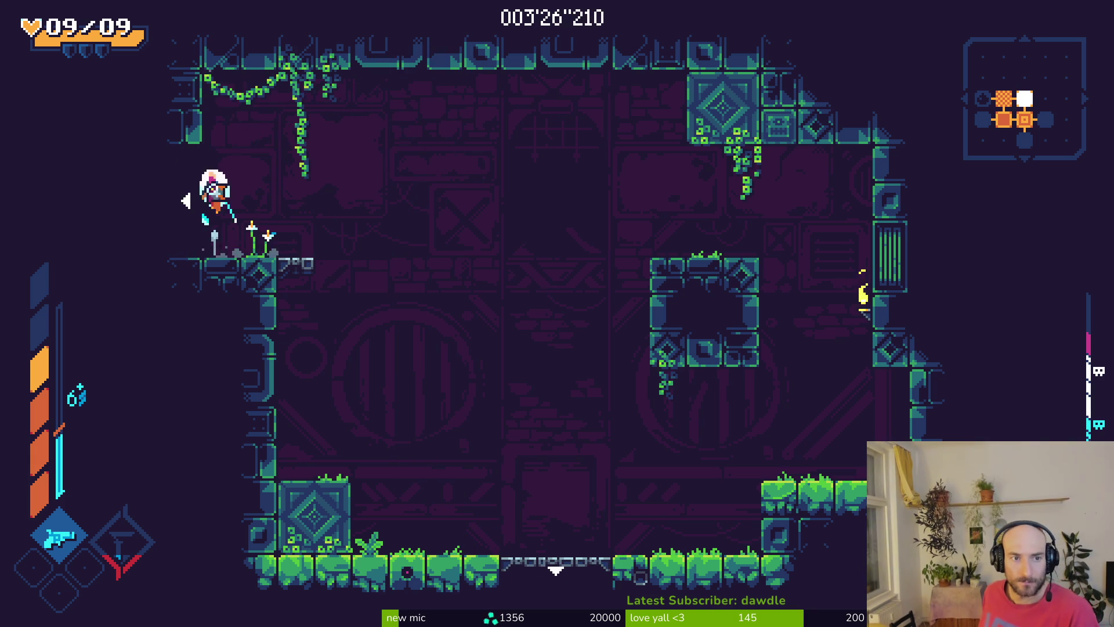
pyautogui.press('Up')
pyautogui.press('Left')
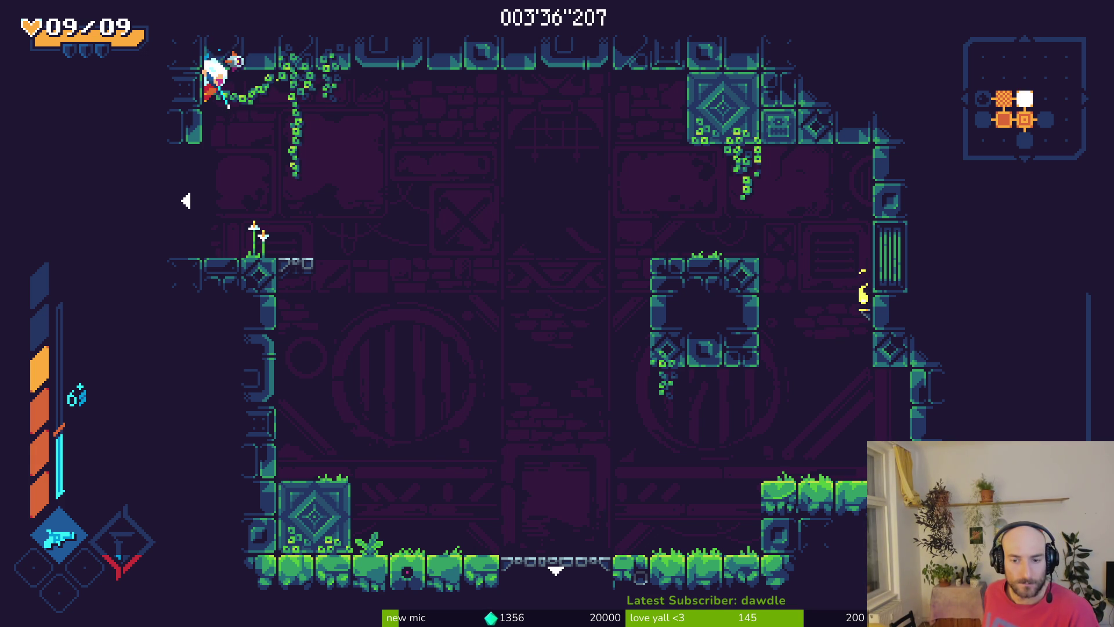
# Cross to cling on the middle block, wall-jump to the floor and cling again
pyautogui.press('Right')
pyautogui.press('space')
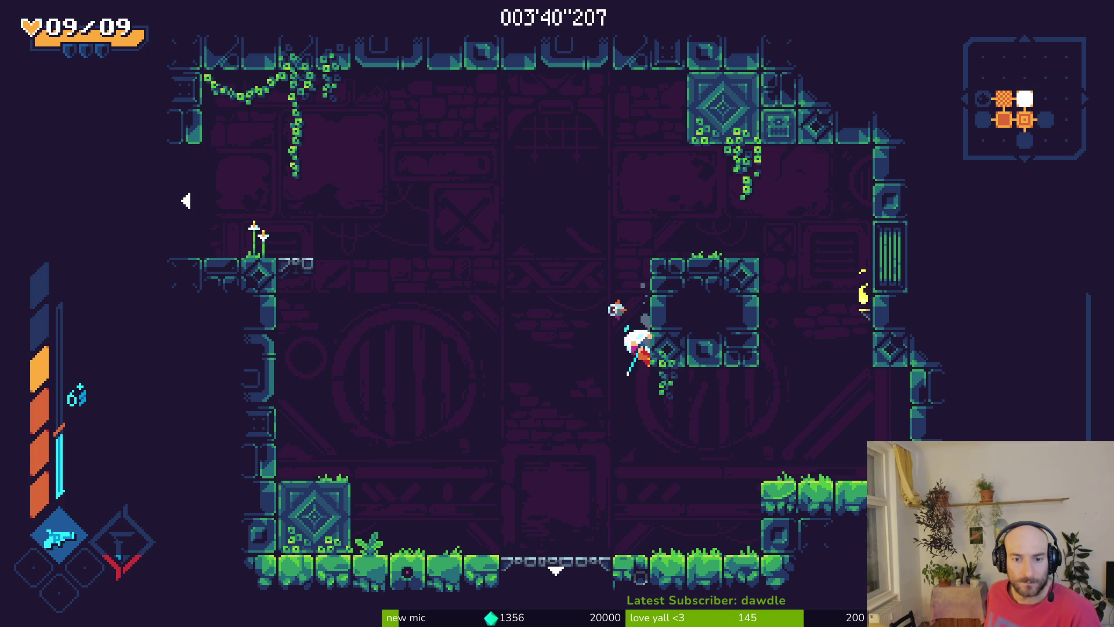
pyautogui.press('space')
pyautogui.press('x')
pyautogui.press('space')
pyautogui.press('Right')
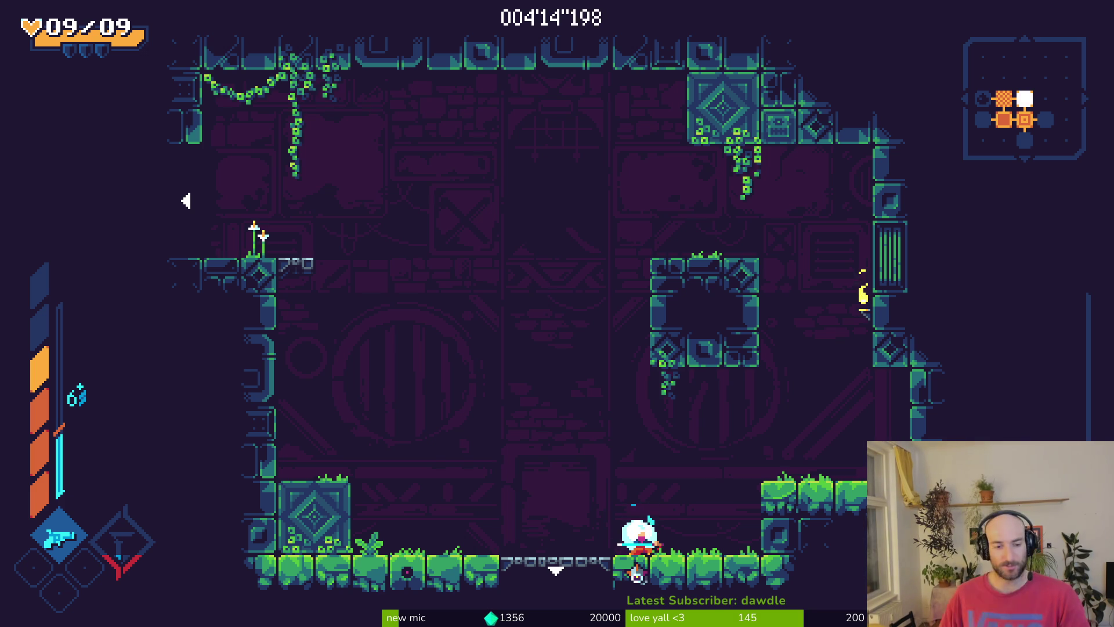
# Run and slash along the floor, jumping onto the left block and toward the left wall
pyautogui.press('Left')
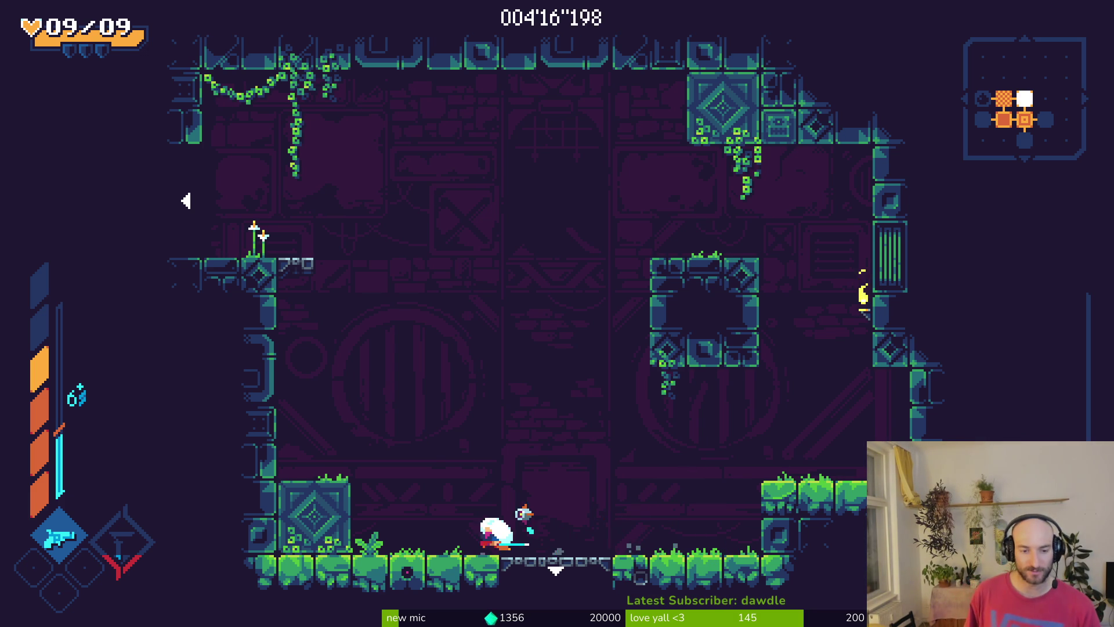
pyautogui.press('Right')
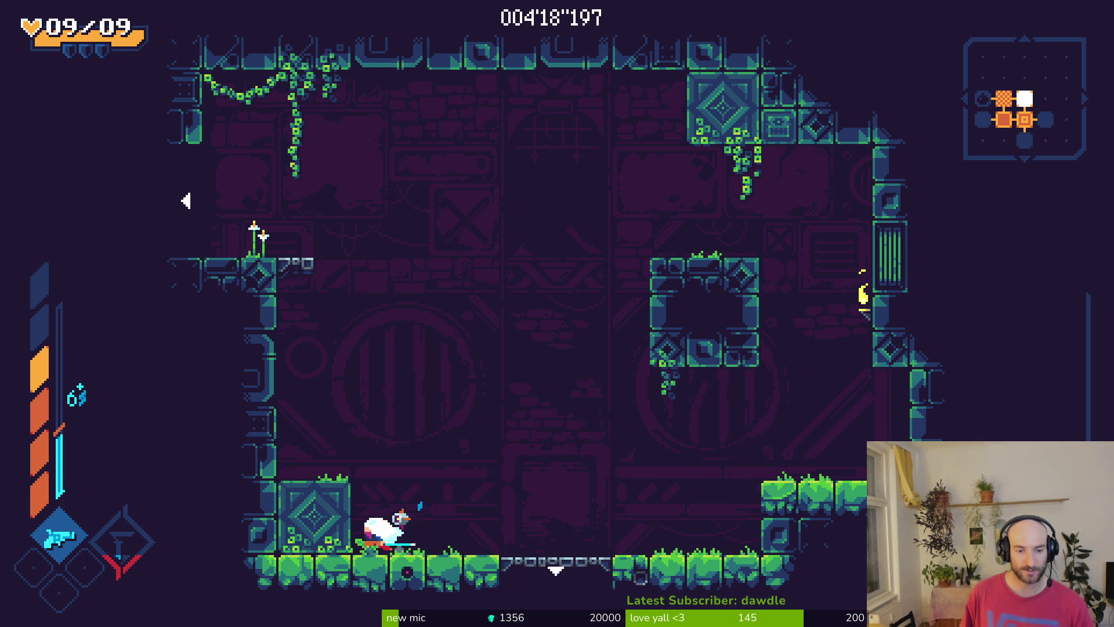
pyautogui.press('space')
pyautogui.press('Left')
pyautogui.press('Right')
pyautogui.press('Left')
pyautogui.press('space')
pyautogui.press('Right')
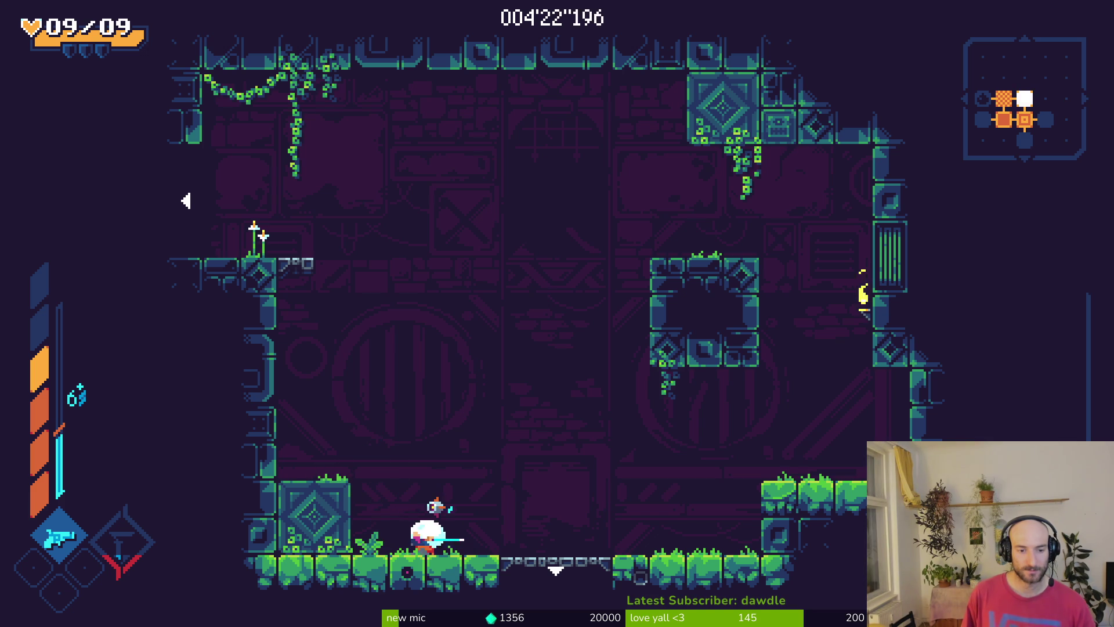
pyautogui.press('Left')
pyautogui.press('space')
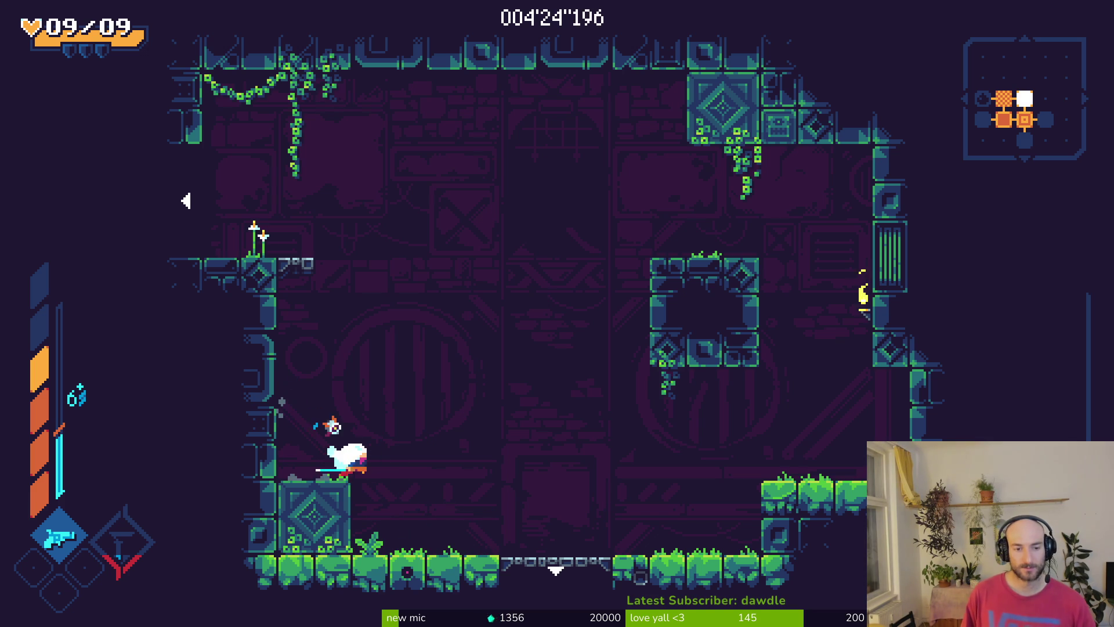
pyautogui.press('space')
# Climb the upper-left ledge, dash toward the upper-right vines and cling to the right wall
pyautogui.press('Left')
pyautogui.press('space')
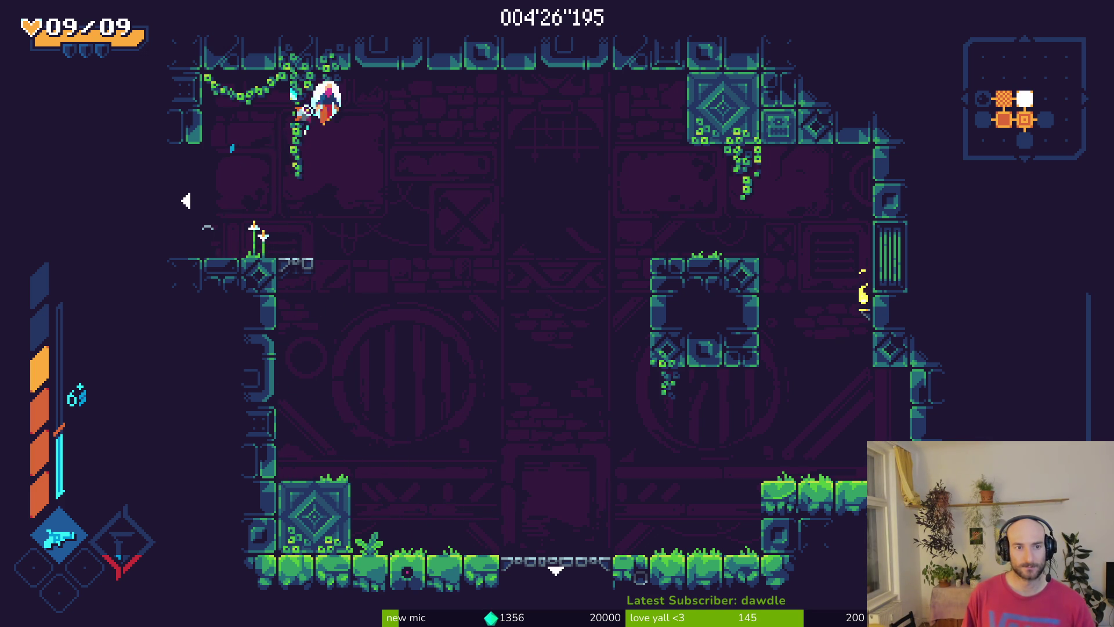
pyautogui.press('Right')
pyautogui.press('shift')
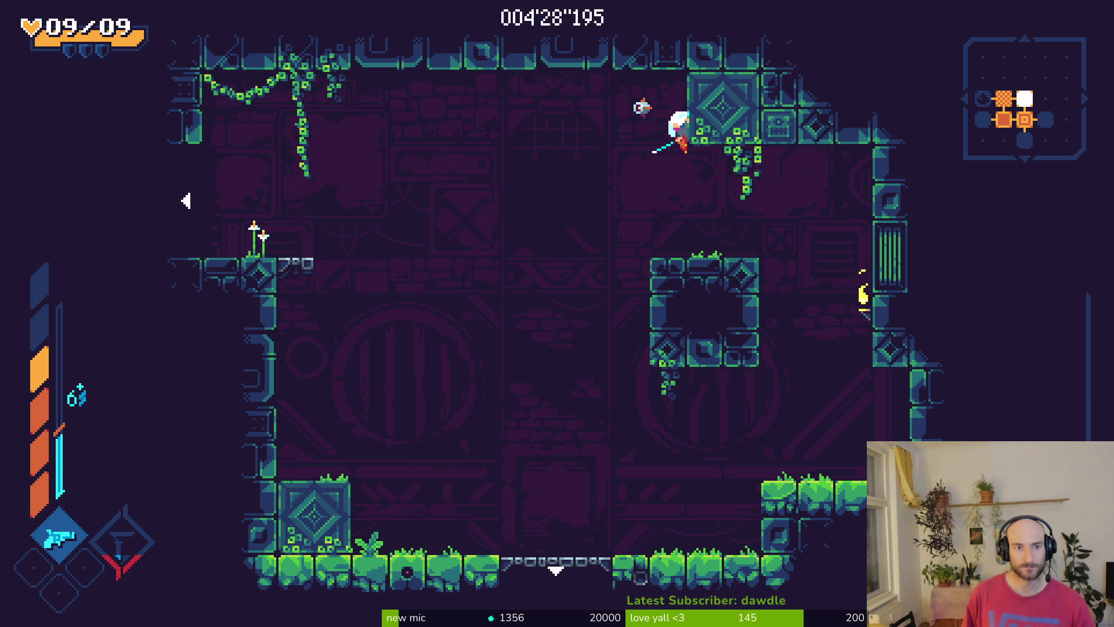
pyautogui.press('space')
pyautogui.press('Right')
pyautogui.press('space')
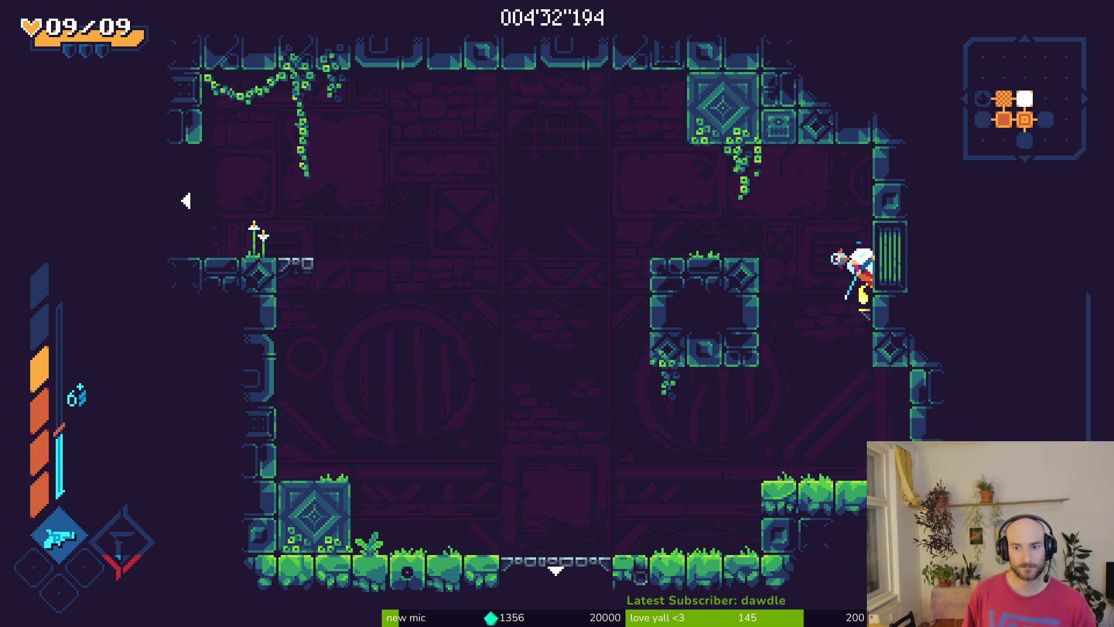
# Pause the game and return to Aseprite's Home tab with its recent files
pyautogui.press('Escape')
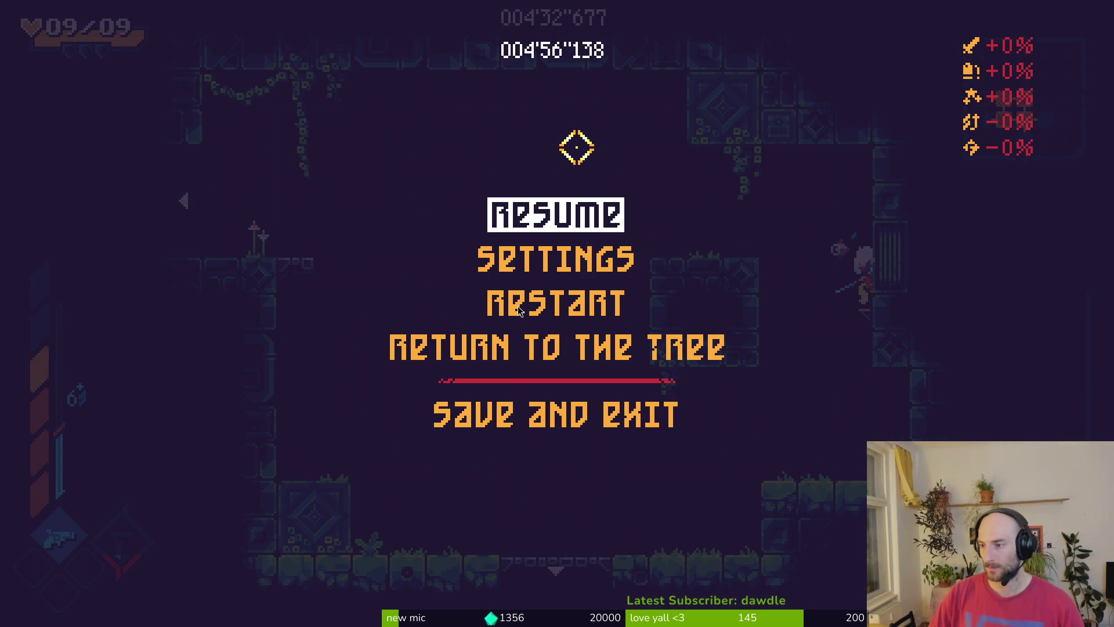
pyautogui.hotkey('alt', 'Tab')
pyautogui.click(26, 43)
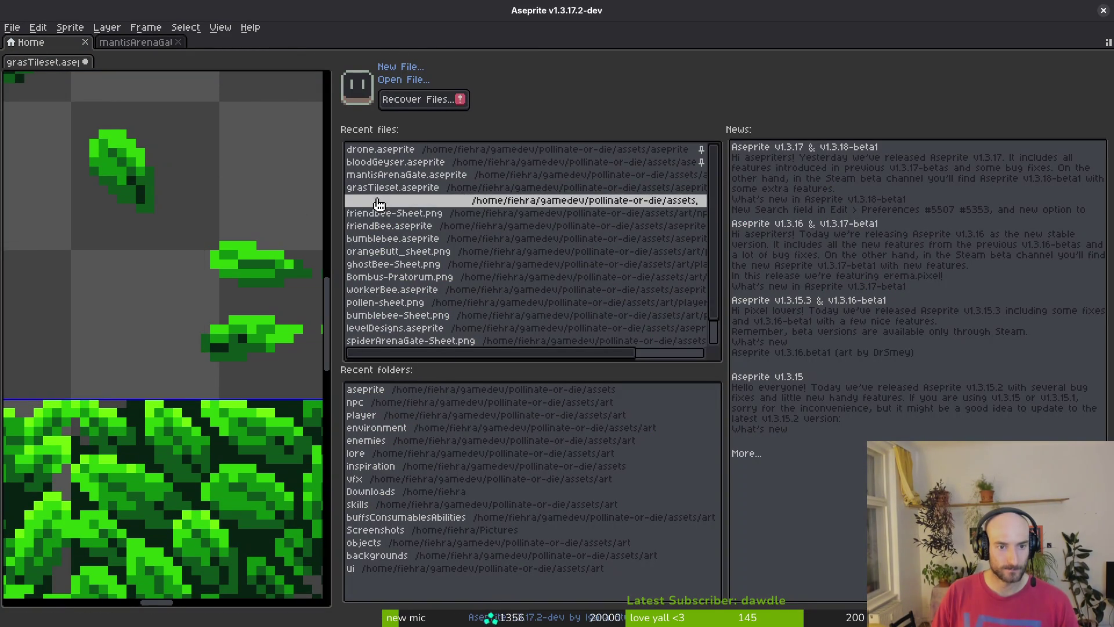
# Open vinesMid.aseprite for reference
pyautogui.click(399, 86)
pyautogui.scroll(-15, 642, 319)
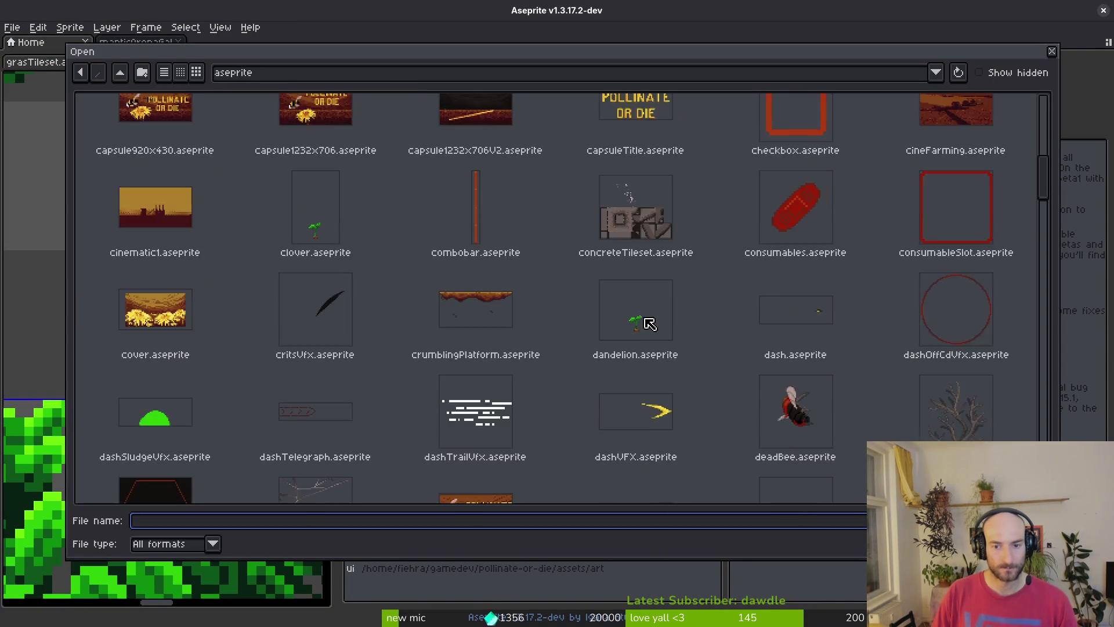
pyautogui.scroll(-10, 752, 327)
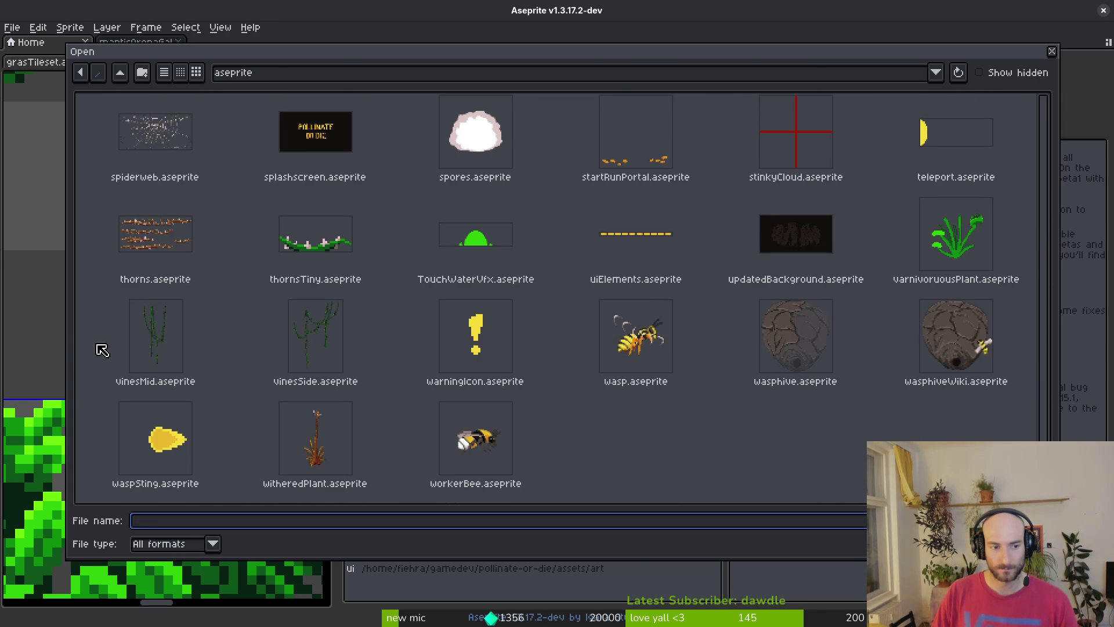
pyautogui.click(162, 333)
pyautogui.press('Return')
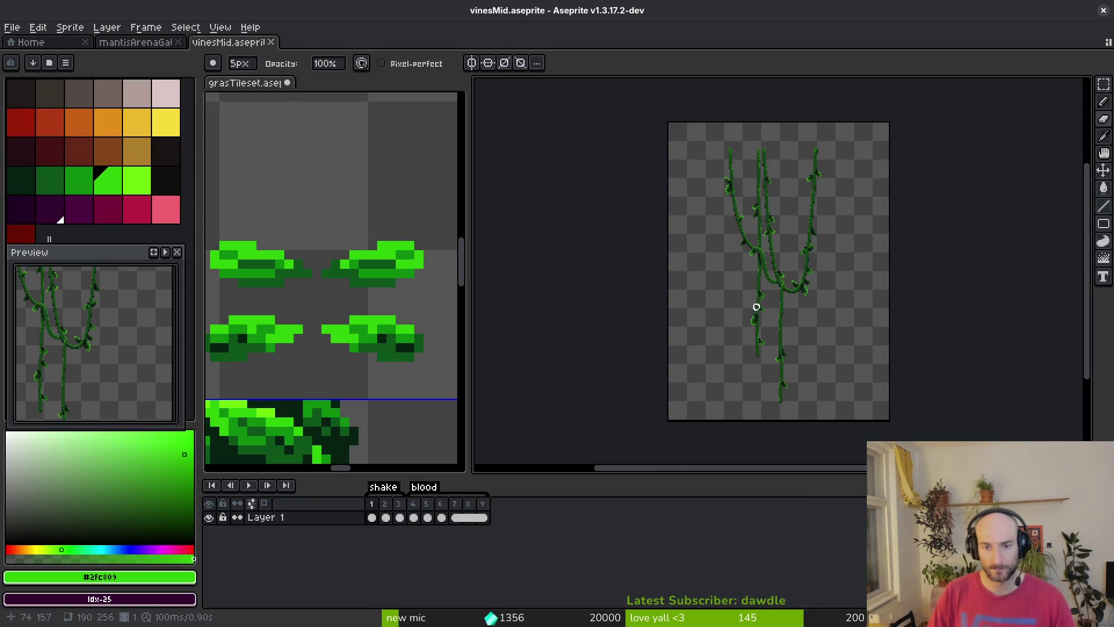
pyautogui.scroll(3, 724, 288)
# Go to frame 4 of vinesMid with the marquee and eyedropper tools ready
pyautogui.press('m')
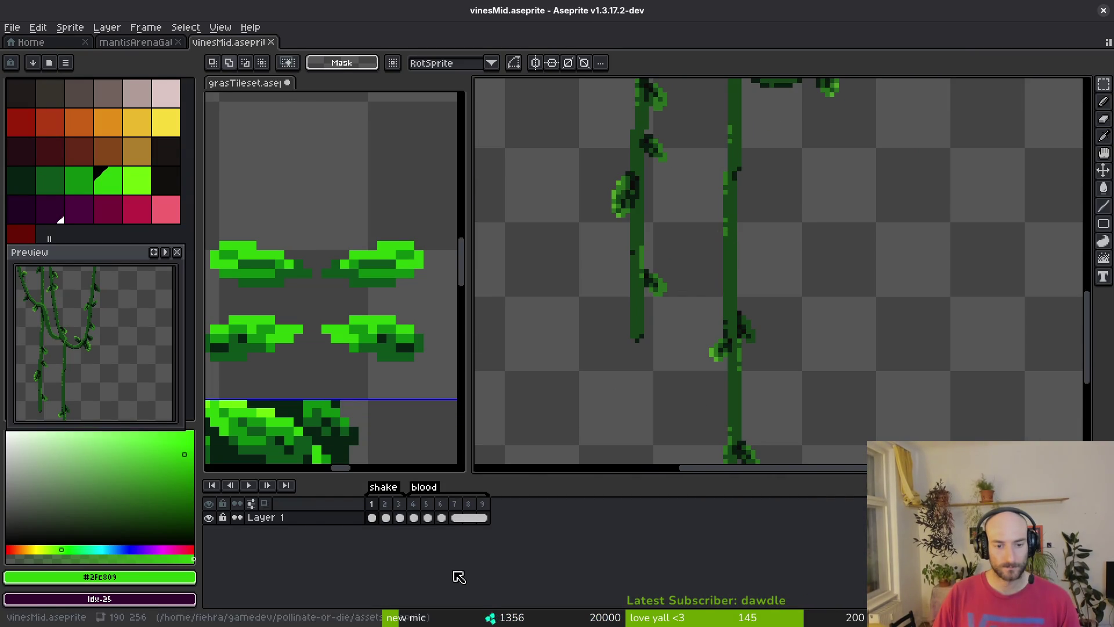
pyautogui.click(413, 517)
pyautogui.scroll(-1, 722, 308)
pyautogui.press('i')
pyautogui.scroll(-5, 725, 325)
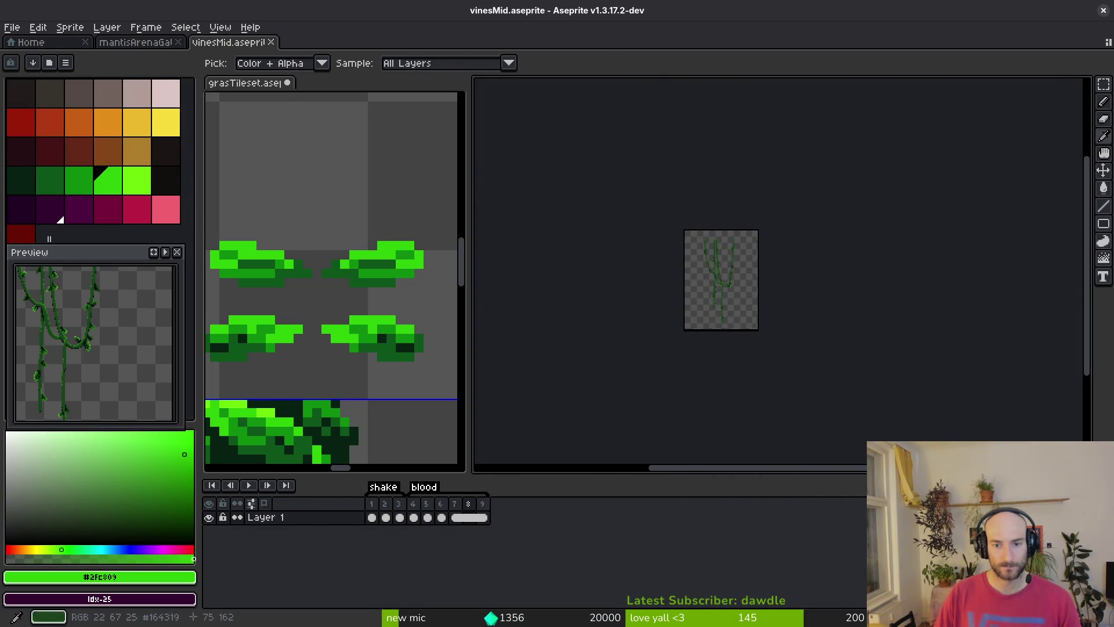
pyautogui.scroll(5, 719, 290)
# Switch to the game, save and exit, and quit from its title screen
pyautogui.hotkey('alt', 'Tab')
pyautogui.press('Escape')
pyautogui.press('Escape')
pyautogui.press('Up')
pyautogui.press('Return')
pyautogui.press('Return')
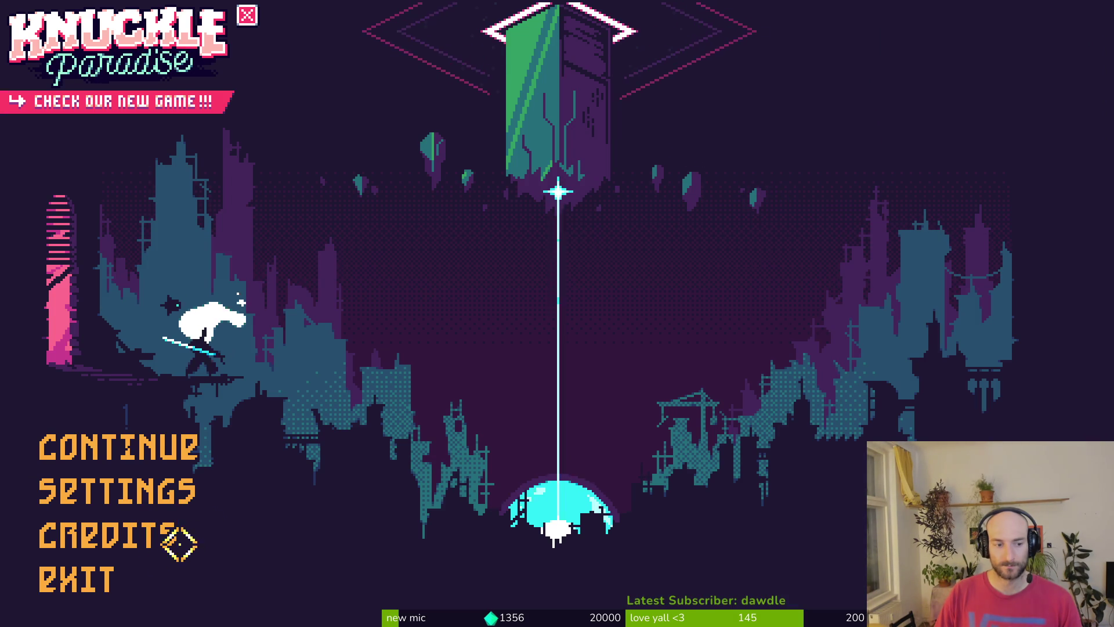
pyautogui.click(63, 577)
# Pick the dark vine green #164319 from the canvas as the drawing colour
pyautogui.scroll(1, 785, 336)
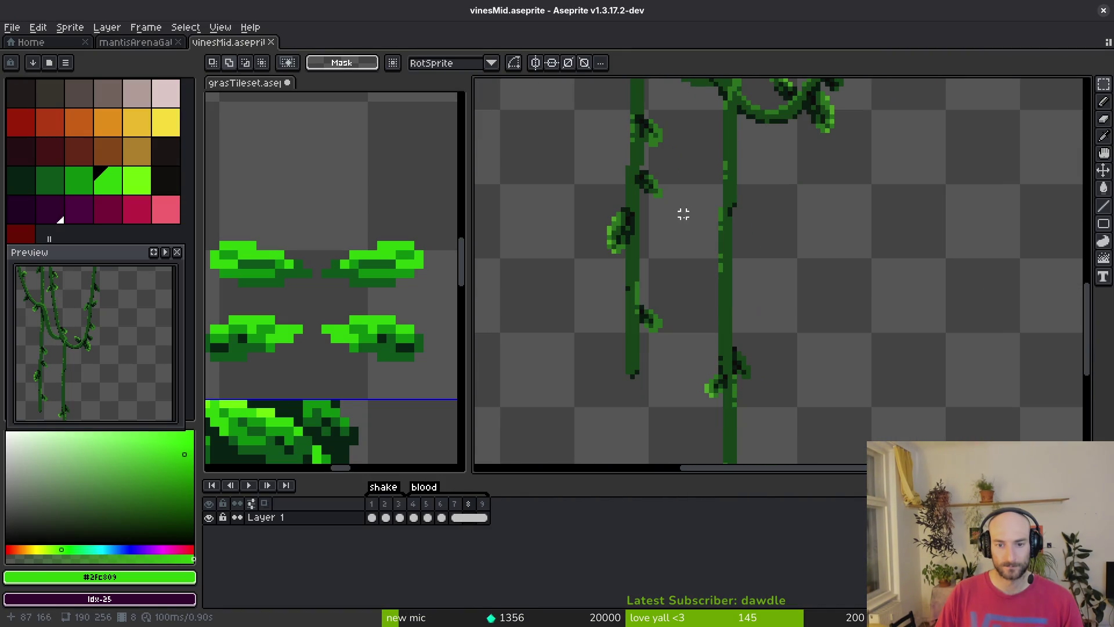
pyautogui.scroll(5, 677, 244)
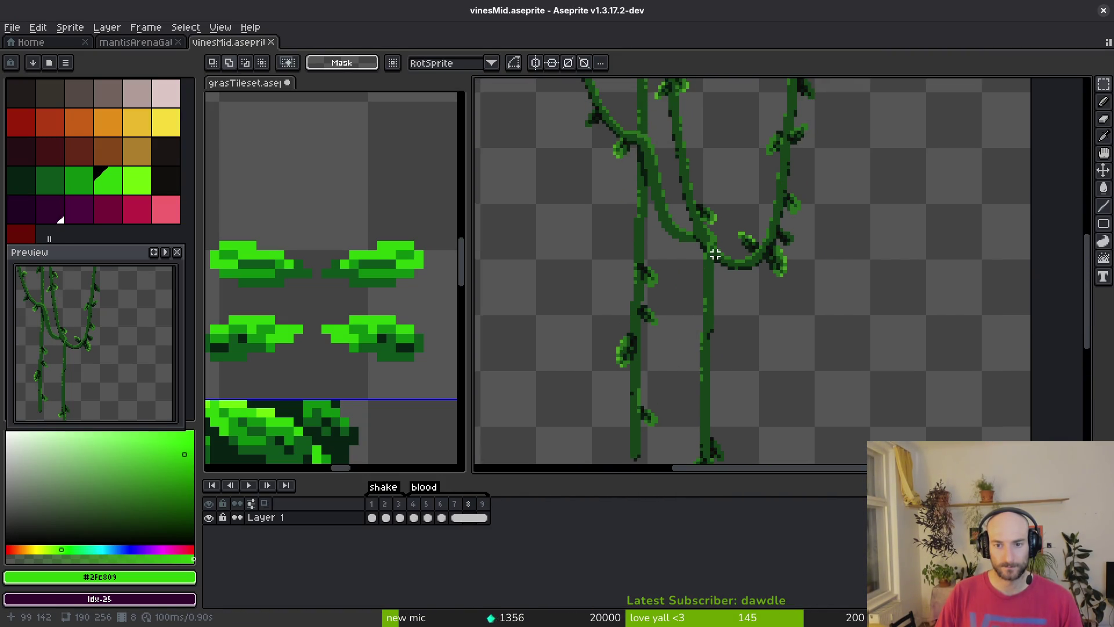
pyautogui.scroll(1, 661, 298)
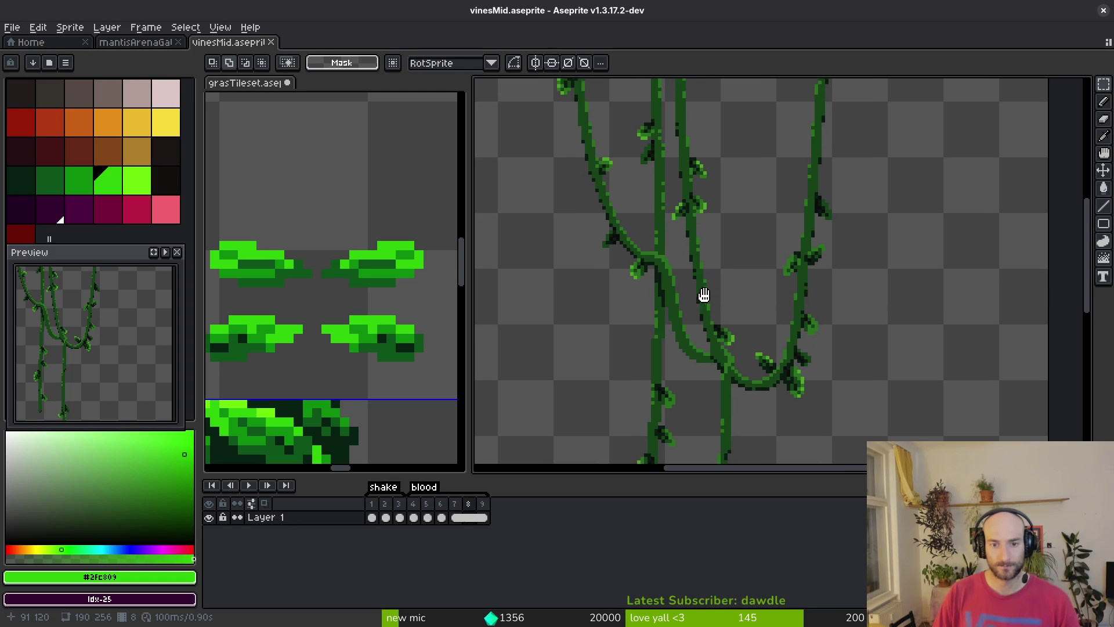
pyautogui.scroll(-1, 699, 304)
pyautogui.keyDown('alt'); pyautogui.click(671, 277); pyautogui.keyUp('alt')
pyautogui.scroll(-3, 667, 272)
pyautogui.scroll(3, 668, 278)
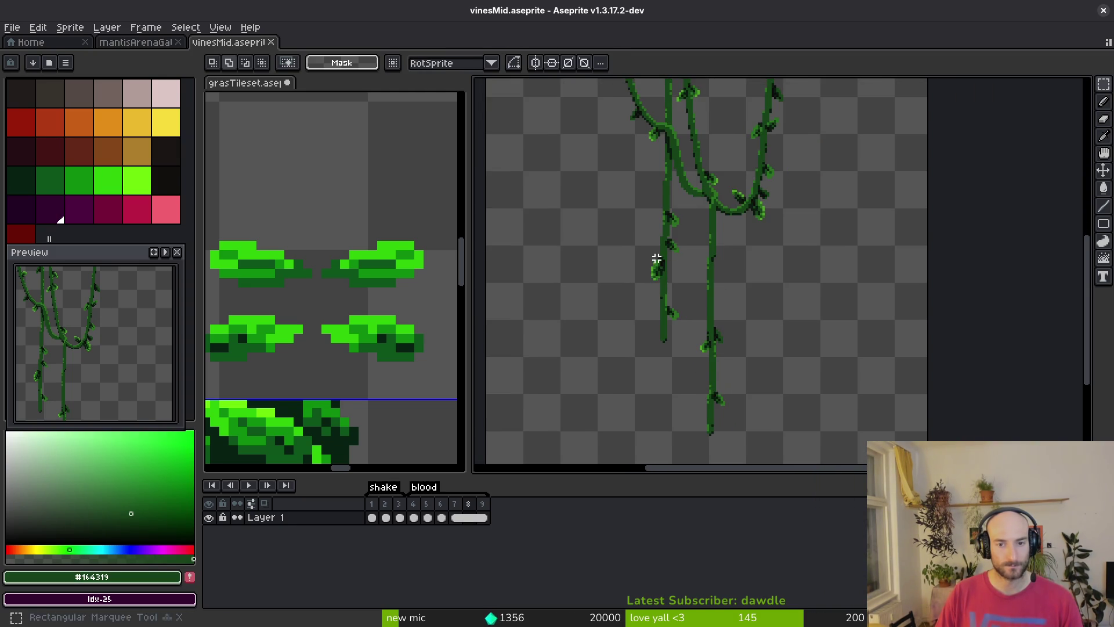
pyautogui.scroll(-2, 657, 259)
# Try rectangle selections and a cut-and-undo on the vines, then start a new sprite
pyautogui.moveTo(637, 181)
pyautogui.mouseDown()
pyautogui.moveTo(718, 393)
pyautogui.moveTo(707, 399)
pyautogui.mouseUp()
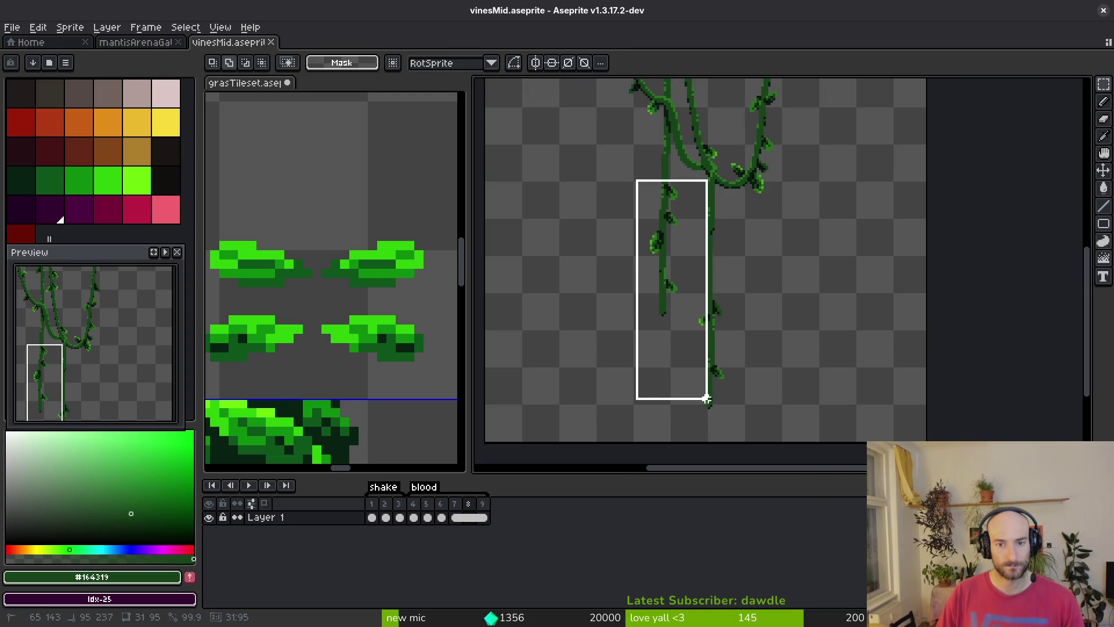
pyautogui.hotkey('ctrl', 'd')
pyautogui.scroll(3, 722, 331)
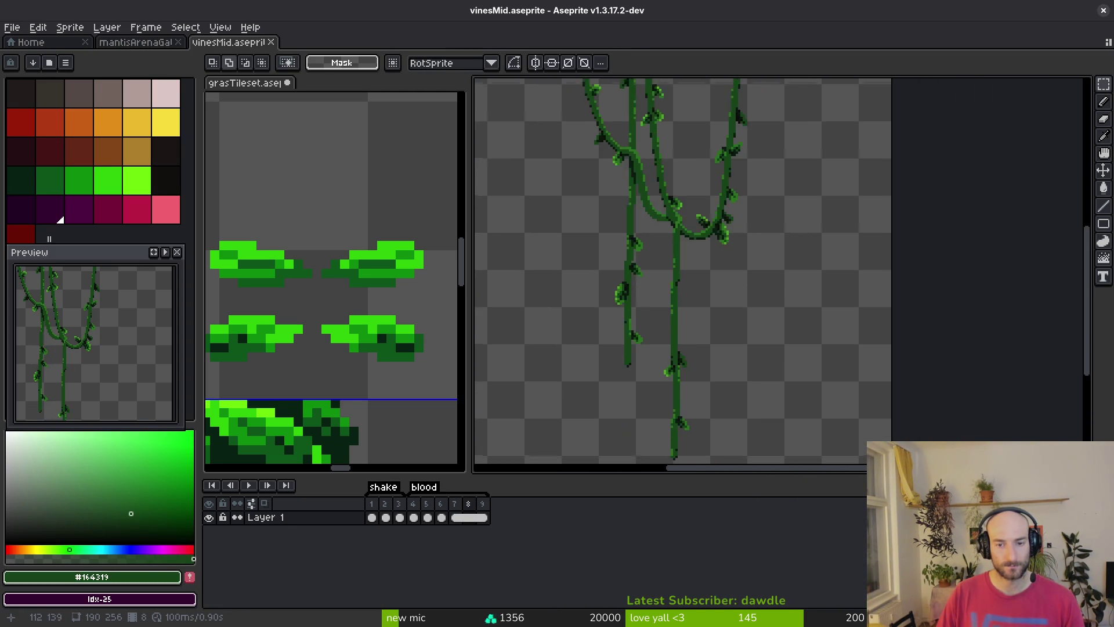
pyautogui.scroll(2, 742, 224)
pyautogui.moveTo(781, 105)
pyautogui.mouseDown()
pyautogui.moveTo(654, 238)
pyautogui.moveTo(535, 269)
pyautogui.mouseUp()
pyautogui.hotkey('ctrl', 'x')
pyautogui.hotkey('ctrl', 'z')
pyautogui.hotkey('alt', 'f')
pyautogui.press('Return')
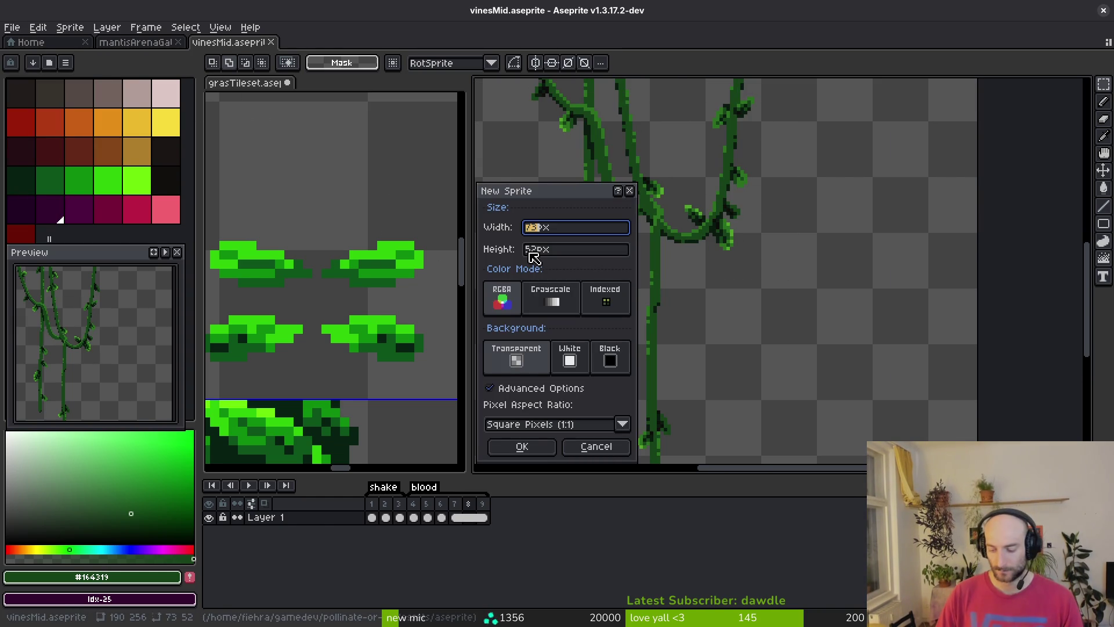
# Create the new blank sprite and resize its canvas to 96×96 px
pyautogui.press('Return')
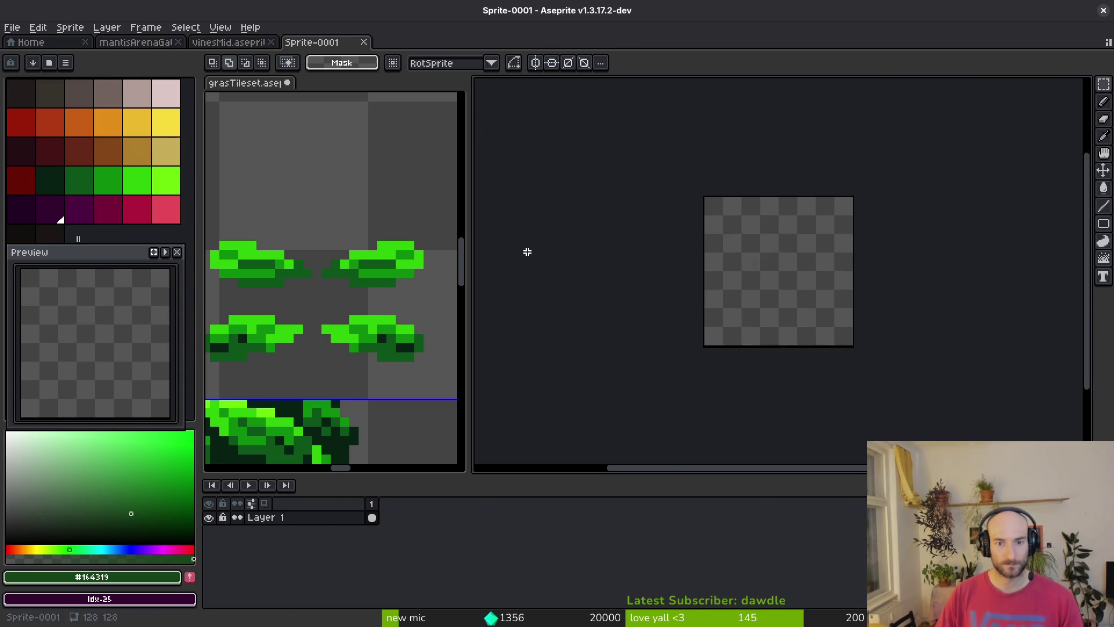
pyautogui.moveTo(803, 272); pyautogui.dragTo(726, 299)
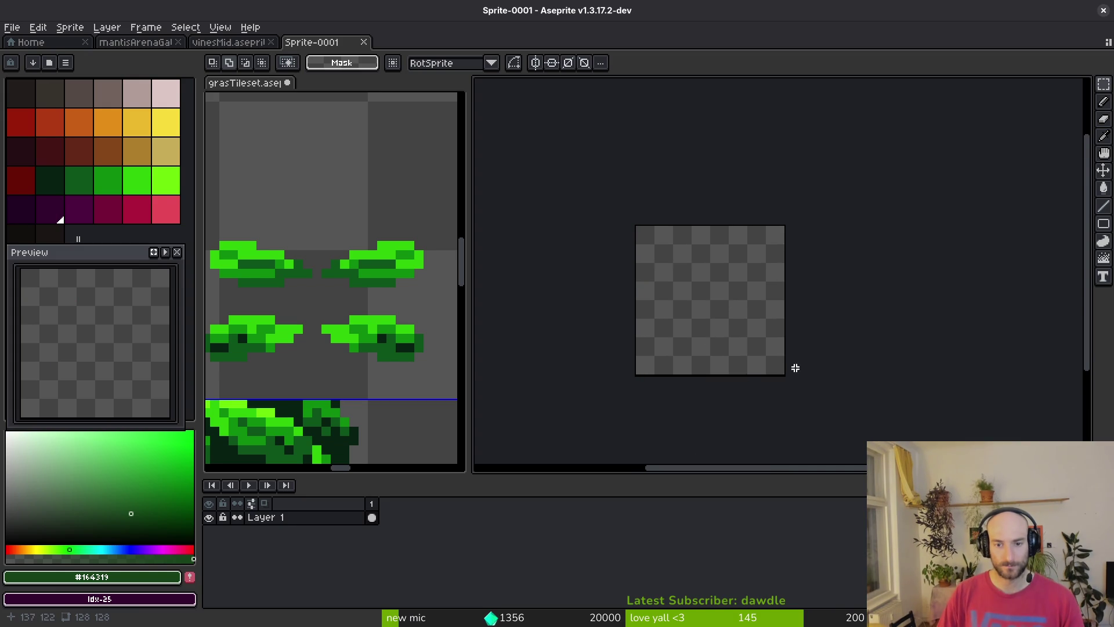
pyautogui.hotkey('ctrl', 'alt', 'c')
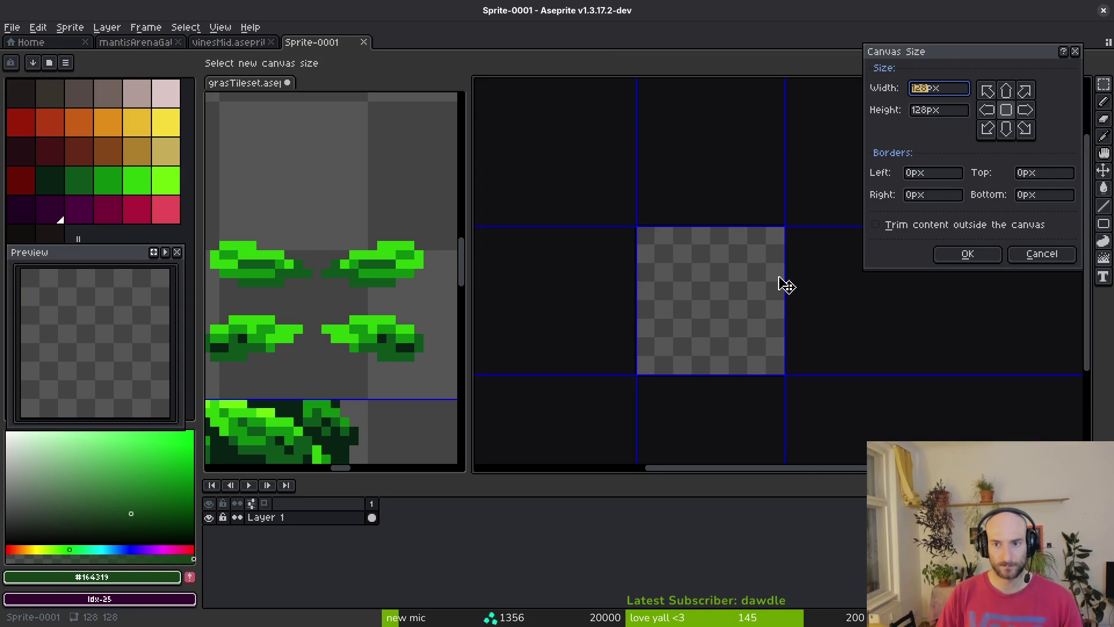
pyautogui.write('96')
pyautogui.press('Tab')
pyautogui.write('96')
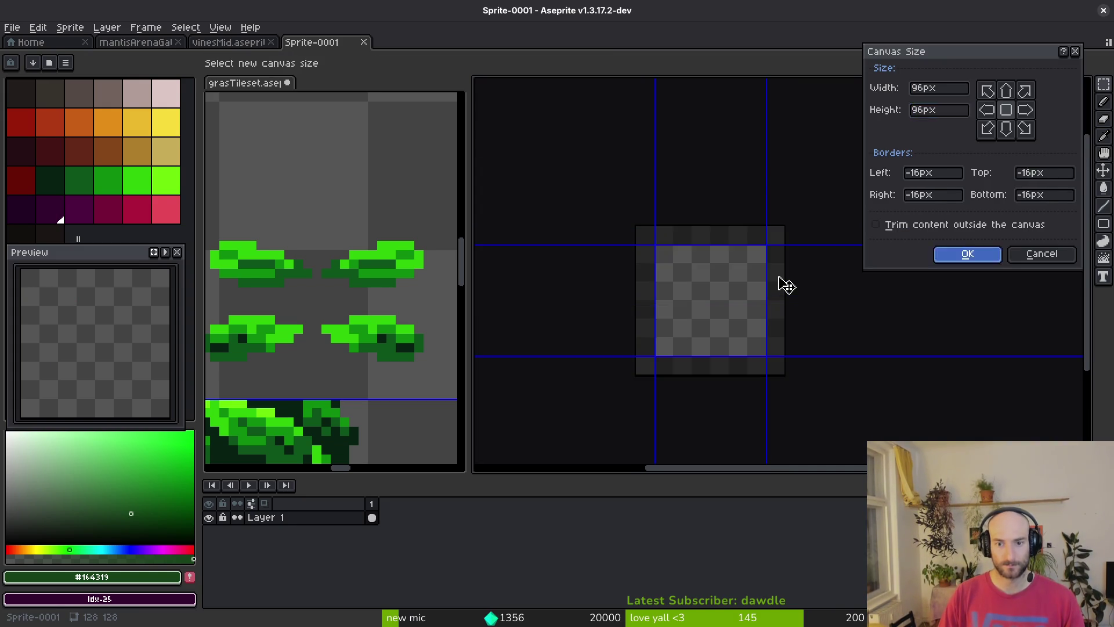
pyautogui.press('Return')
# Paste the copied vines onto the new canvas, commit them, and return to vinesMid
pyautogui.hotkey('ctrl', 'v')
pyautogui.moveTo(807, 418); pyautogui.dragTo(754, 326)
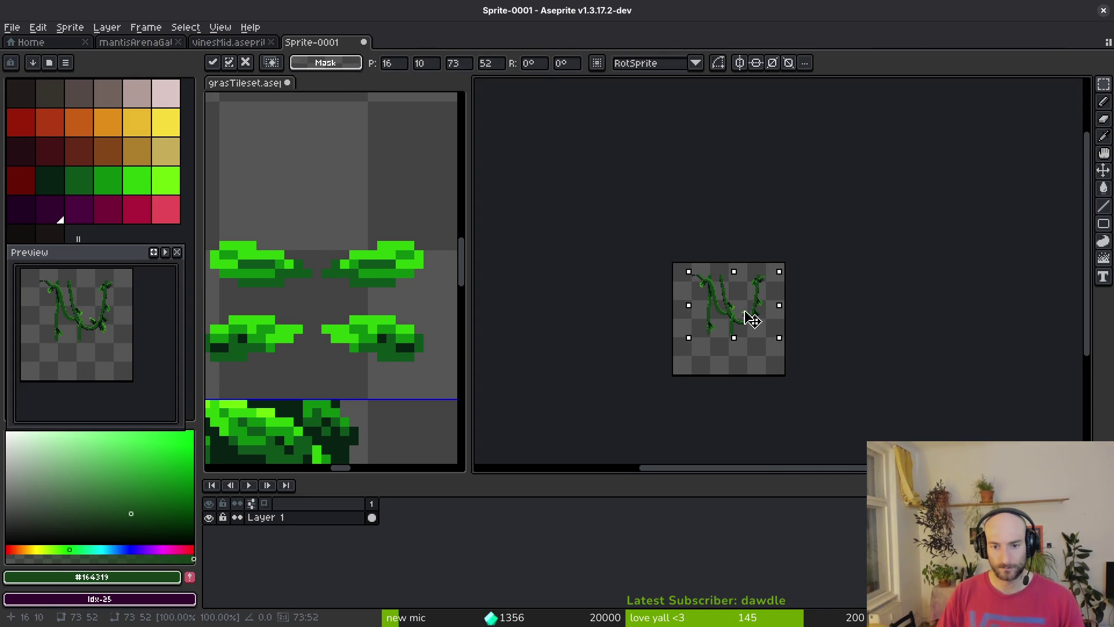
pyautogui.scroll(4, 749, 328)
pyautogui.press('Return')
pyautogui.hotkey('ctrl', 'd')
pyautogui.click(228, 42)
pyautogui.scroll(-5, 617, 248)
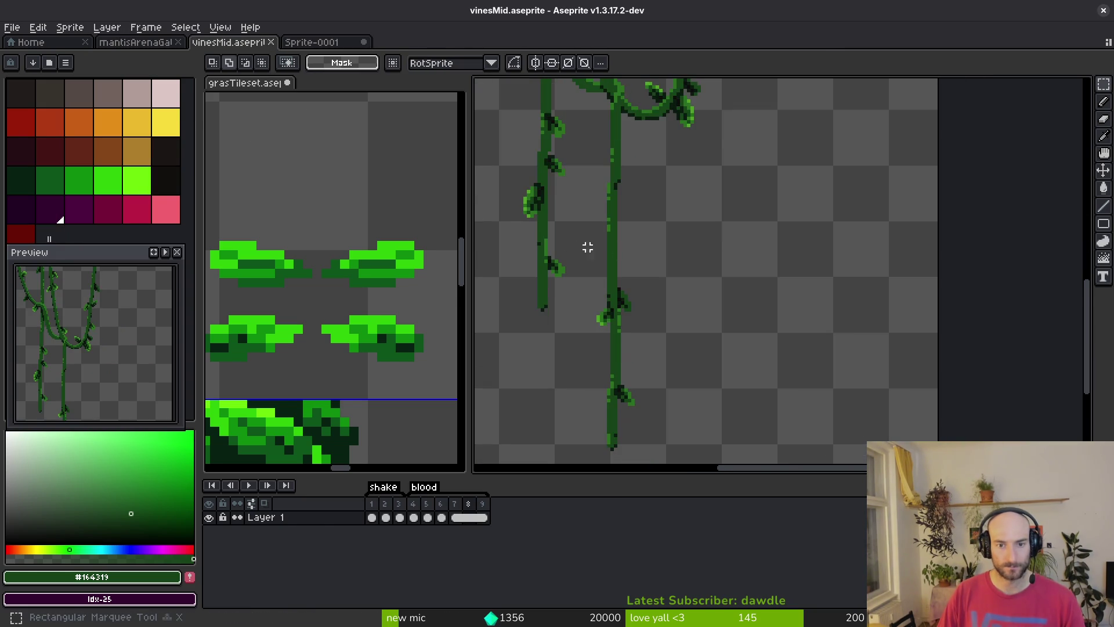
# Copy the lower left vine from vinesMid into Sprite-0001, placed down and left
pyautogui.moveTo(526, 93); pyautogui.dragTo(616, 265)
pyautogui.hotkey('ctrl', 'c')
pyautogui.click(308, 42)
pyautogui.hotkey('ctrl', 'v')
pyautogui.moveTo(777, 257)
pyautogui.mouseDown()
pyautogui.moveTo(659, 380)
pyautogui.moveTo(615, 400)
pyautogui.moveTo(626, 378)
pyautogui.moveTo(577, 348)
pyautogui.mouseUp()
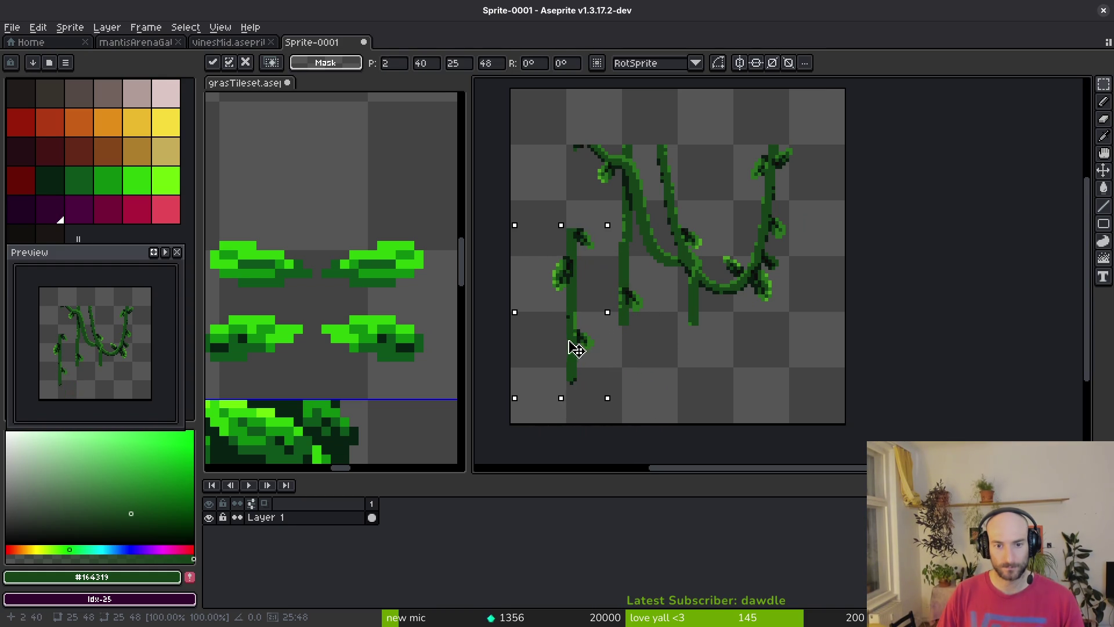
pyautogui.hotkey('ctrl', 'd')
# Move a leaf onto the middle stem, nudge the top-left leaf down, and reposition the left stem
pyautogui.scroll(2, 592, 249)
pyautogui.moveTo(567, 231)
pyautogui.mouseDown()
pyautogui.moveTo(666, 286)
pyautogui.moveTo(661, 277)
pyautogui.mouseUp()
pyautogui.hotkey('ctrl', 'd')
pyautogui.moveTo(500, 154); pyautogui.dragTo(567, 241)
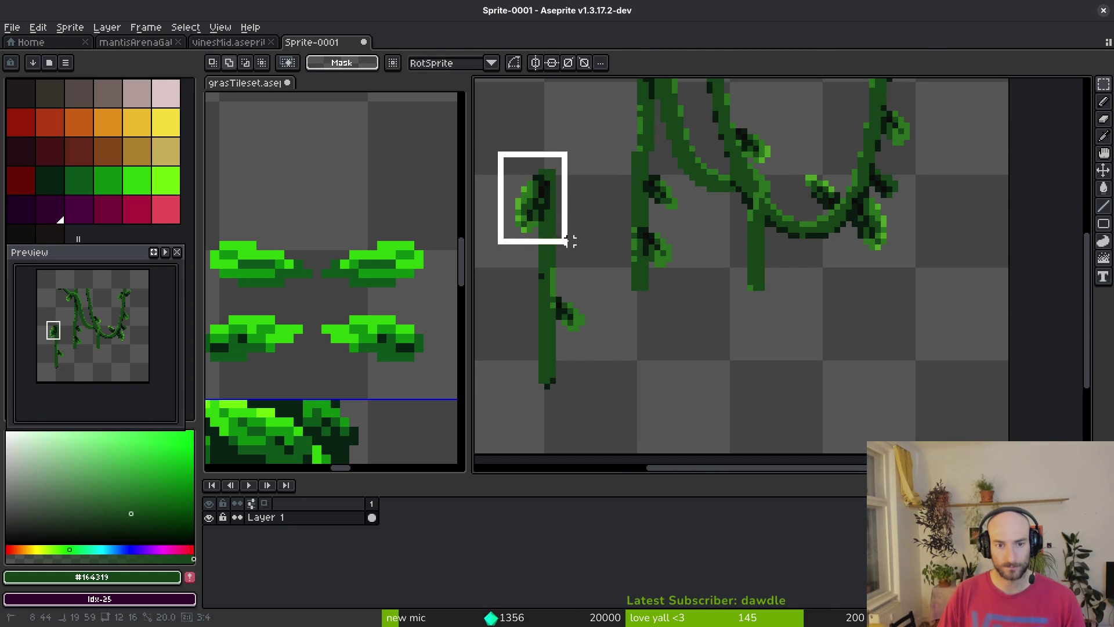
pyautogui.press('Down')
pyautogui.press('Down')
pyautogui.press('Down')
pyautogui.hotkey('ctrl', 'd')
pyautogui.moveTo(497, 169)
pyautogui.mouseDown()
pyautogui.moveTo(586, 393)
pyautogui.moveTo(644, 436)
pyautogui.moveTo(641, 401)
pyautogui.mouseUp()
pyautogui.scroll(-2, 642, 409)
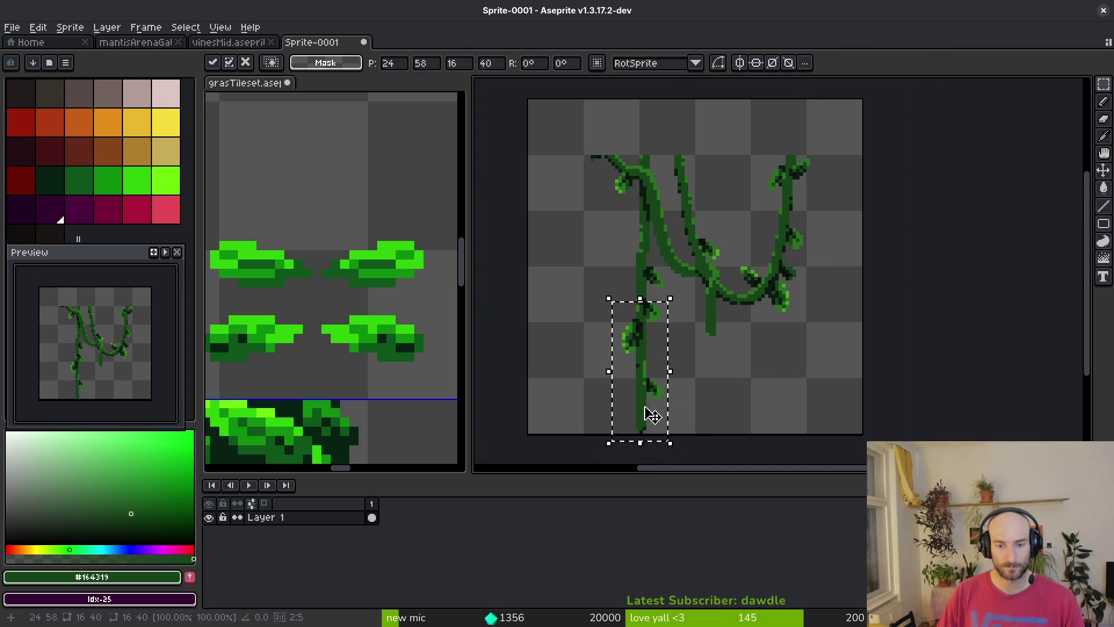
pyautogui.scroll(1, 659, 383)
pyautogui.hotkey('ctrl', 'd')
pyautogui.scroll(-2, 655, 320)
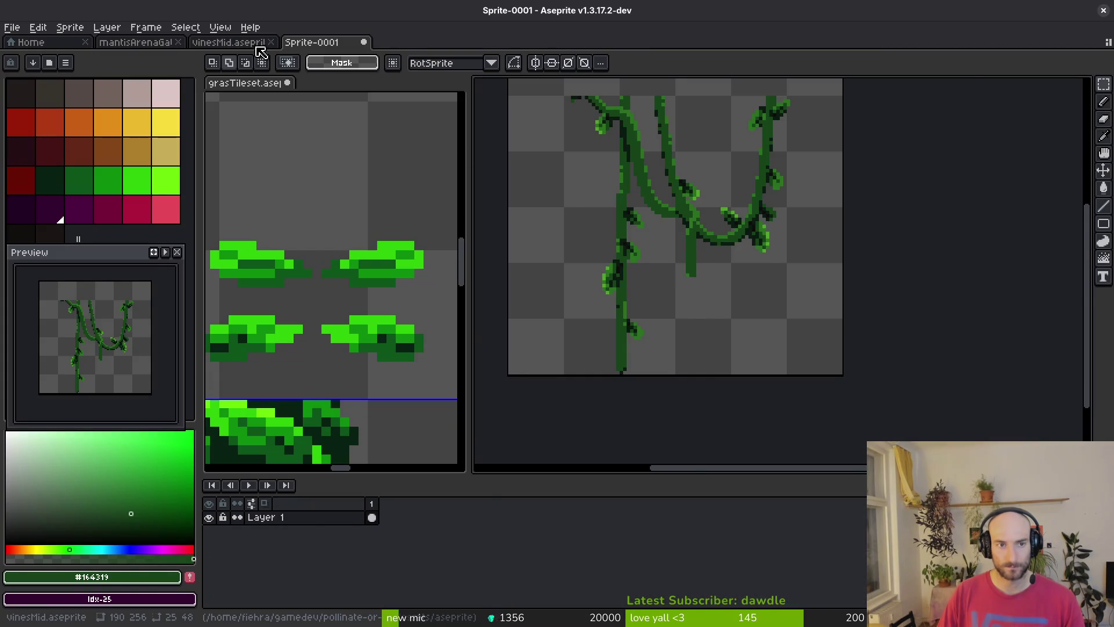
# Bring a leaf from vinesMid onto a vine in Sprite-0001, then paste another small vine piece
pyautogui.click(257, 47)
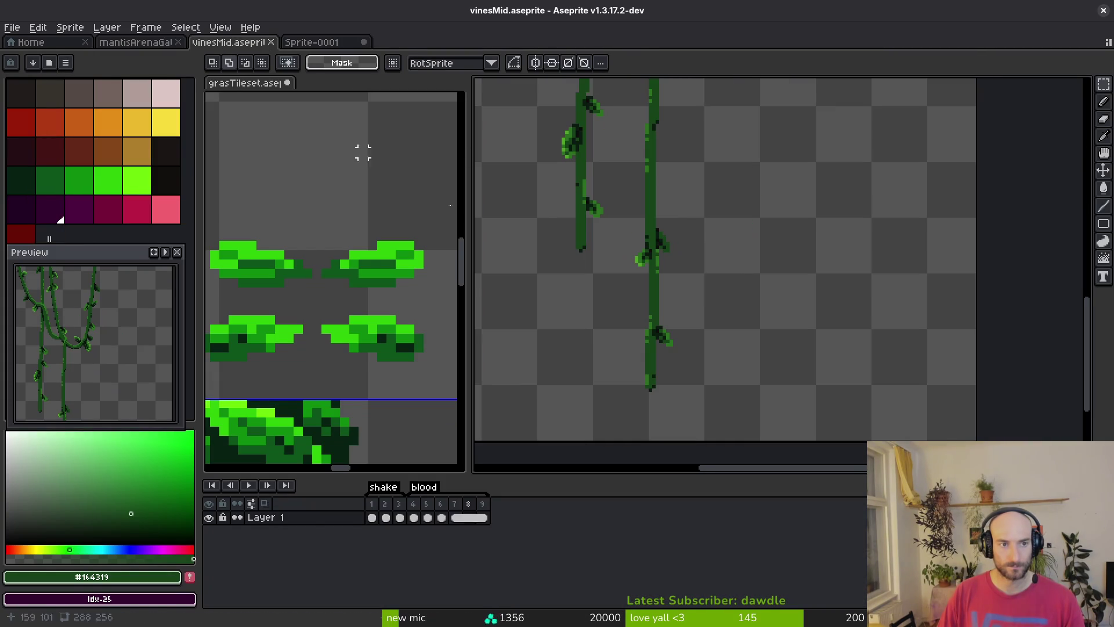
pyautogui.scroll(1, 667, 291)
pyautogui.scroll(-1, 690, 307)
pyautogui.scroll(1, 673, 244)
pyautogui.moveTo(607, 177); pyautogui.dragTo(720, 294)
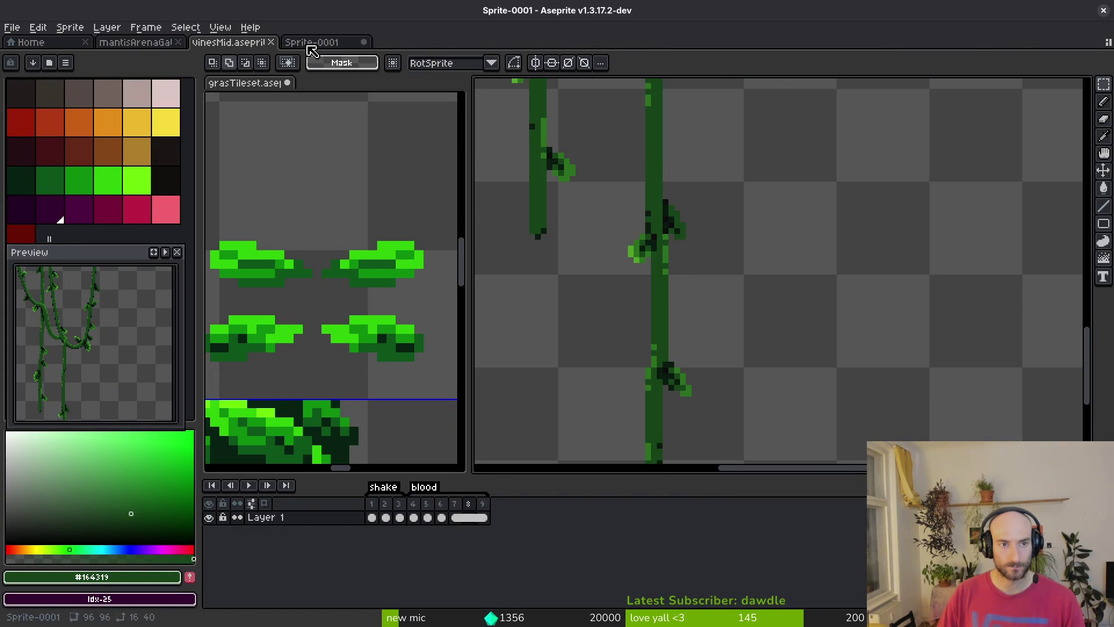
pyautogui.click(311, 42)
pyautogui.hotkey('ctrl', 'v')
pyautogui.moveTo(833, 281)
pyautogui.mouseDown()
pyautogui.moveTo(676, 298)
pyautogui.moveTo(679, 317)
pyautogui.mouseUp()
pyautogui.scroll(1, 673, 296)
pyautogui.click(538, 363)
pyautogui.hotkey('ctrl', 'v')
# Position the pasted piece on the vine and dismiss the save dialog that appeared
pyautogui.moveTo(569, 381); pyautogui.dragTo(696, 351)
pyautogui.hotkey('ctrl', 's')
pyautogui.scroll(-3, 708, 335)
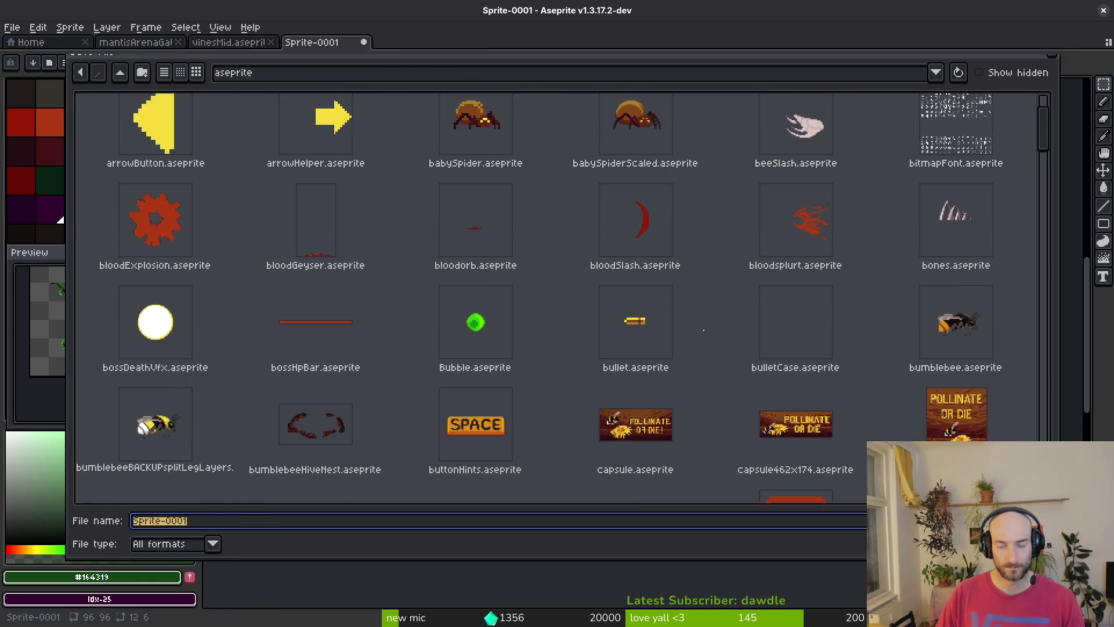
pyautogui.press('Escape')
pyautogui.scroll(-2, 694, 326)
pyautogui.scroll(-1, 659, 305)
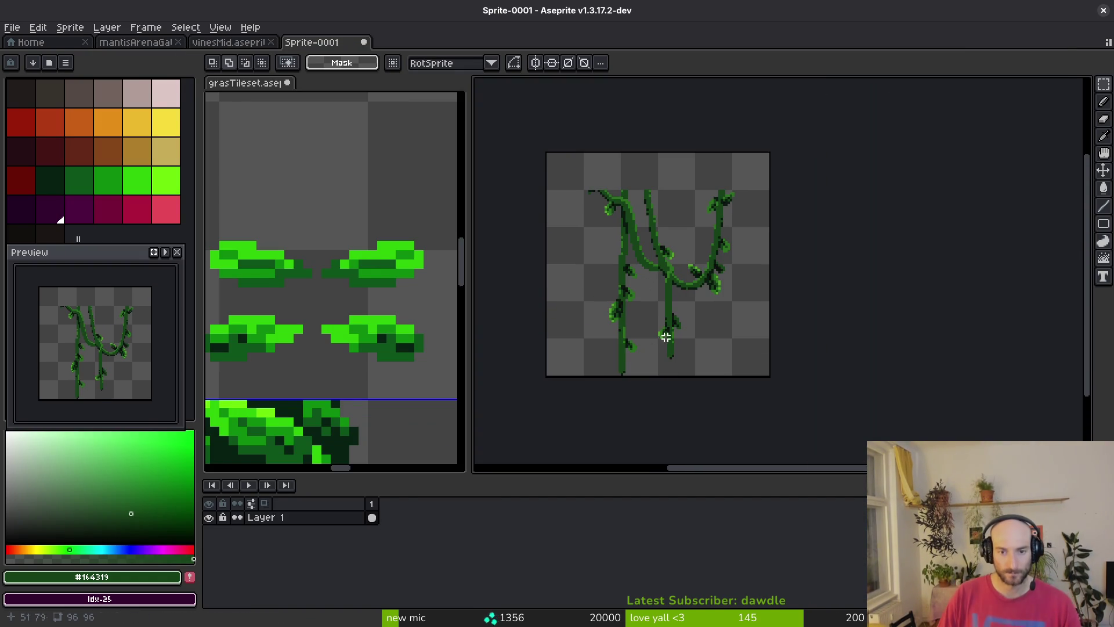
pyautogui.scroll(4, 638, 248)
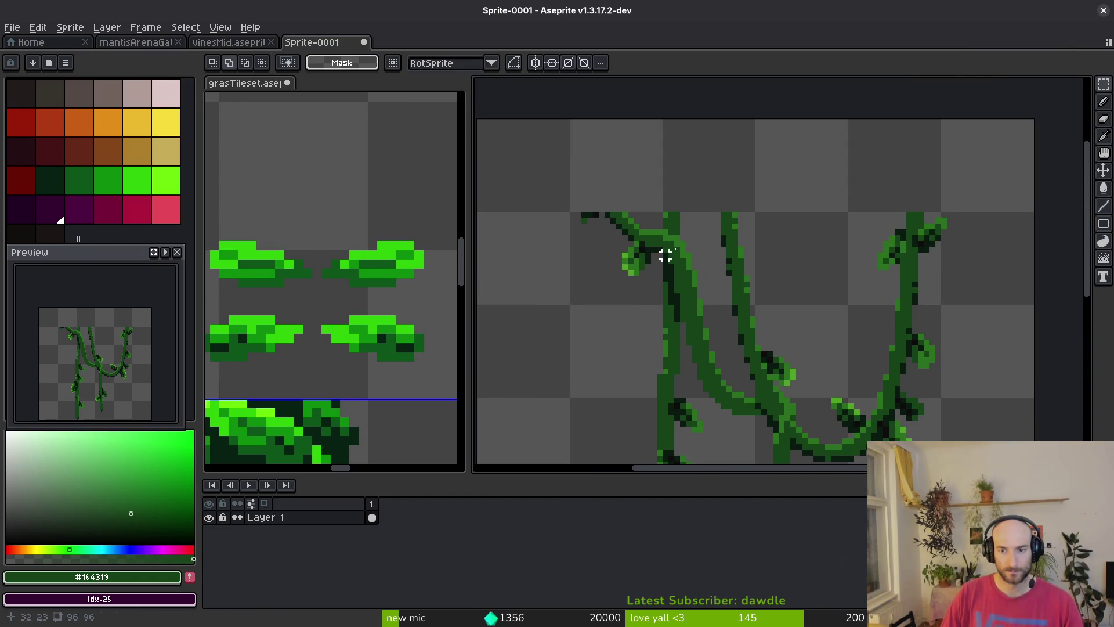
# Select the top of the right vine and commit the moved piece
pyautogui.moveTo(943, 215)
pyautogui.mouseDown()
pyautogui.moveTo(671, 211)
pyautogui.moveTo(560, 189)
pyautogui.mouseUp()
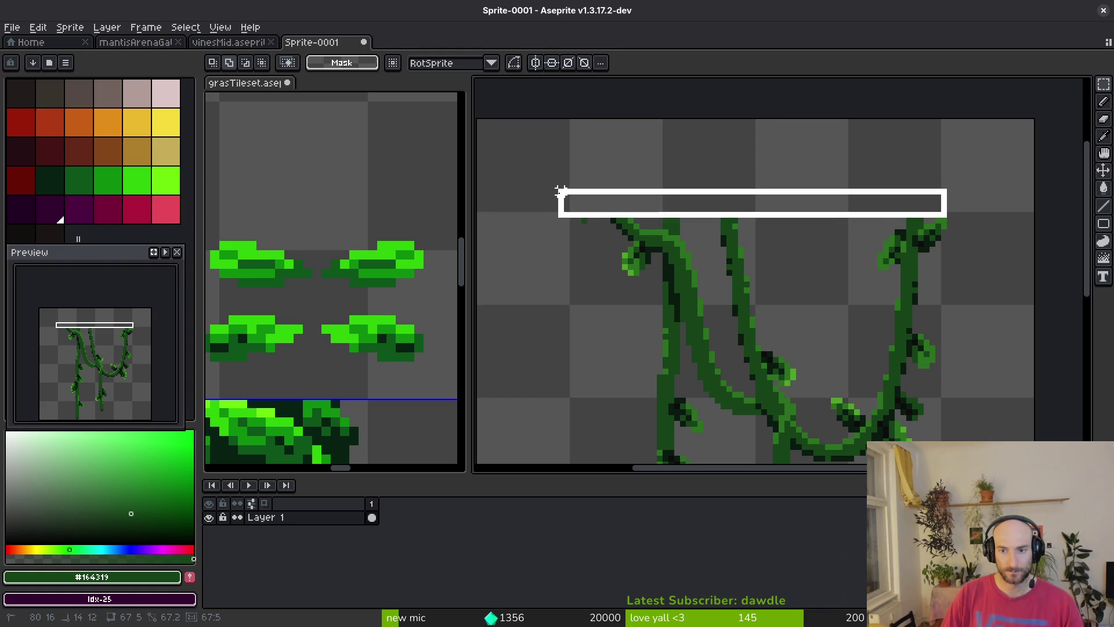
pyautogui.click(833, 197)
pyautogui.moveTo(857, 180)
pyautogui.mouseDown()
pyautogui.moveTo(935, 249)
pyautogui.moveTo(900, 249)
pyautogui.moveTo(901, 261)
pyautogui.mouseUp()
pyautogui.scroll(2, 927, 263)
pyautogui.press('f')
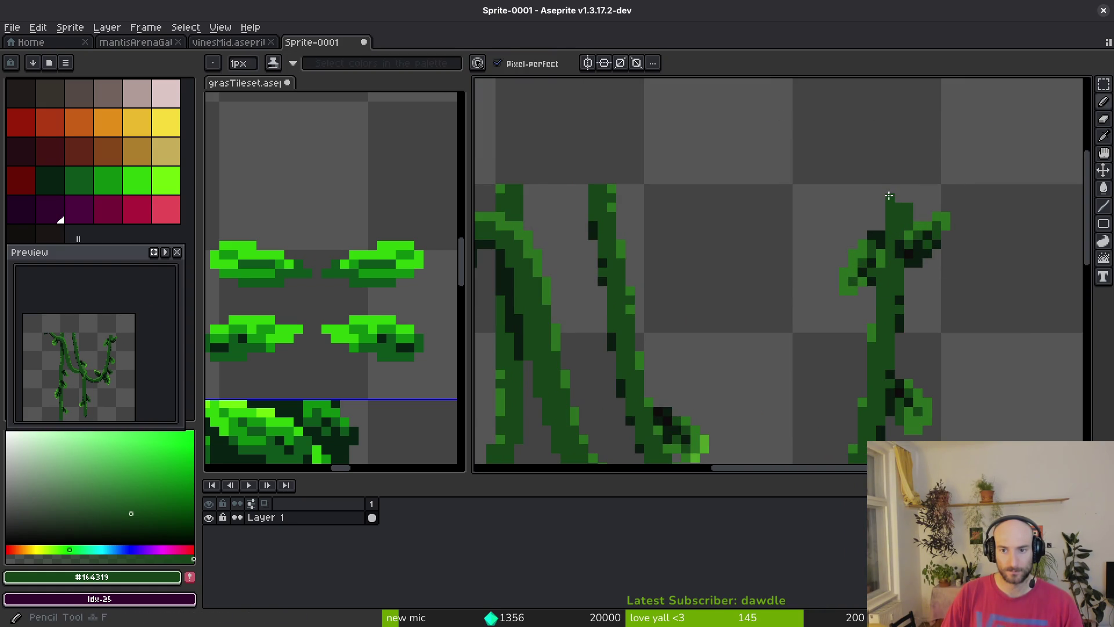
# Erase the stray pixels at the vine's top-left tip
pyautogui.scroll(-2, 826, 264)
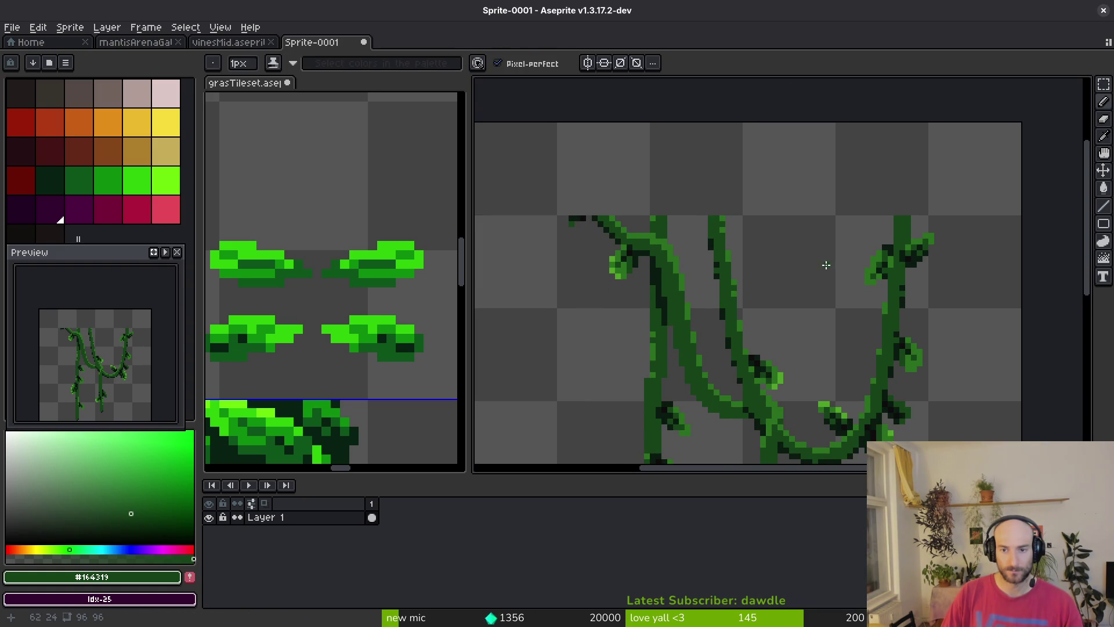
pyautogui.press('e')
pyautogui.click(566, 220)
pyautogui.scroll(-2, 601, 201)
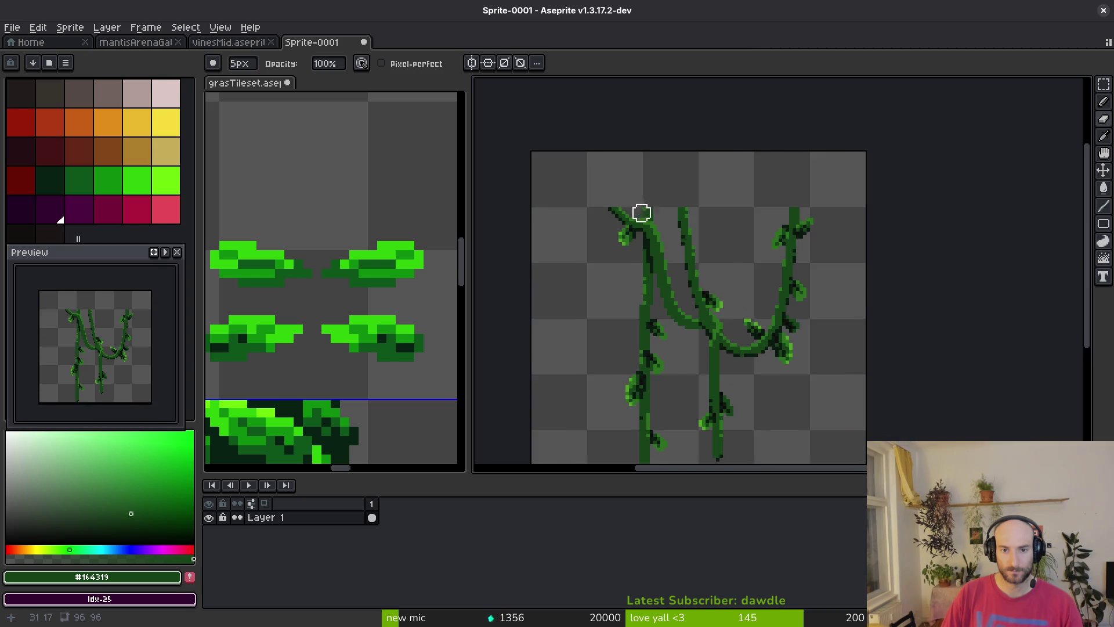
pyautogui.moveTo(680, 301)
pyautogui.mouseDown()
pyautogui.moveTo(651, 205)
pyautogui.moveTo(651, 225)
pyautogui.mouseUp()
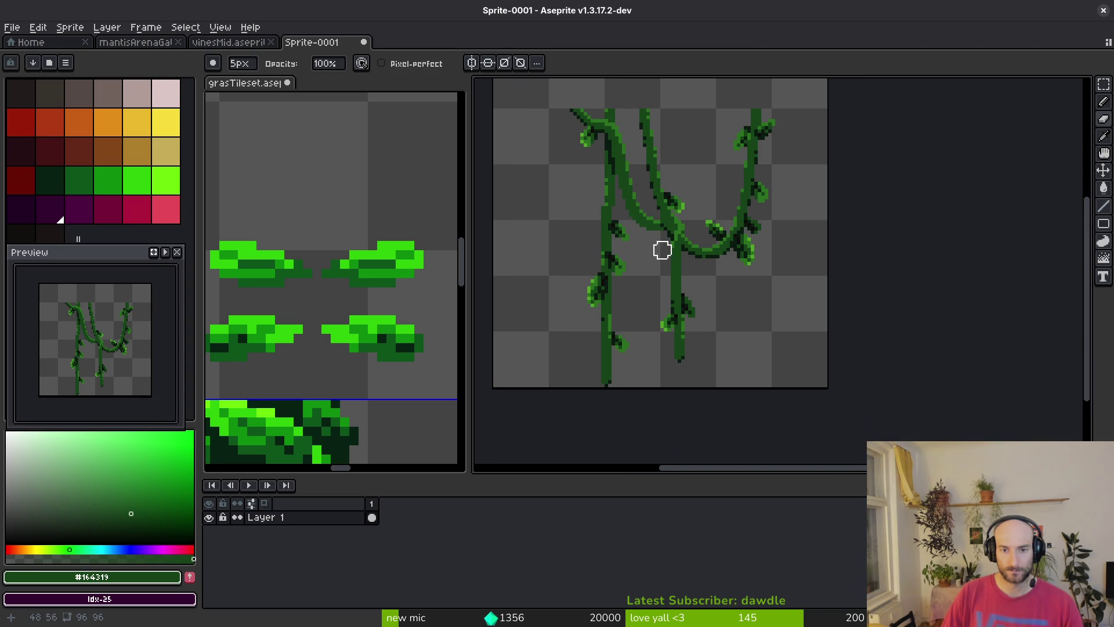
# Add a new empty frame, go back to frame 1, and cancel the save dialog
pyautogui.hotkey('alt', 'n')
pyautogui.click(372, 517)
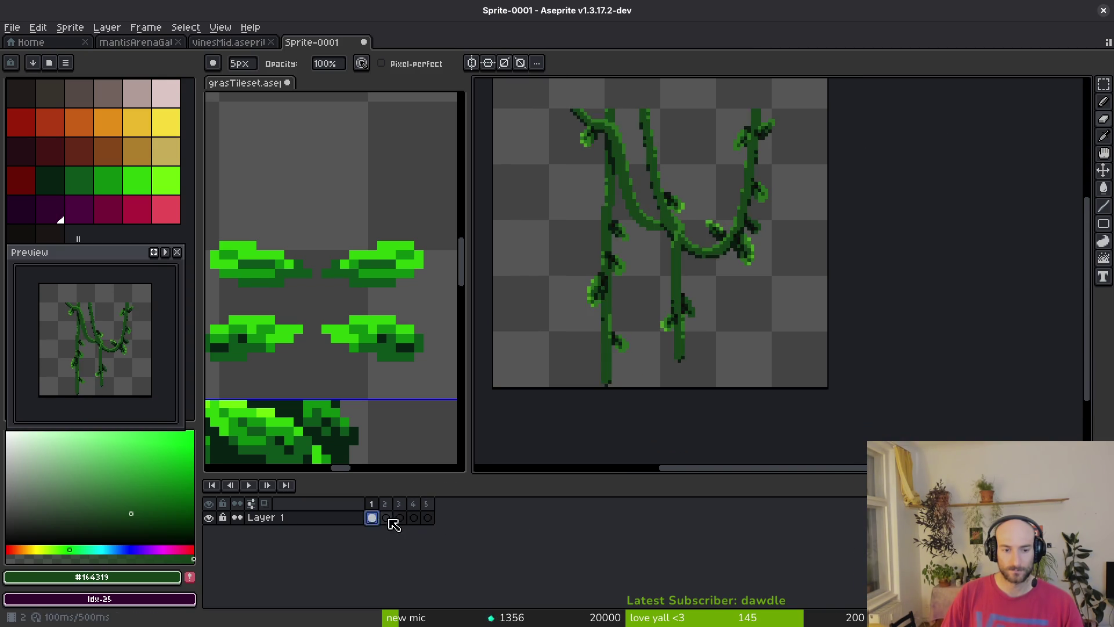
pyautogui.hotkey('ctrl', 's')
pyautogui.click(622, 279)
pyautogui.press('Escape')
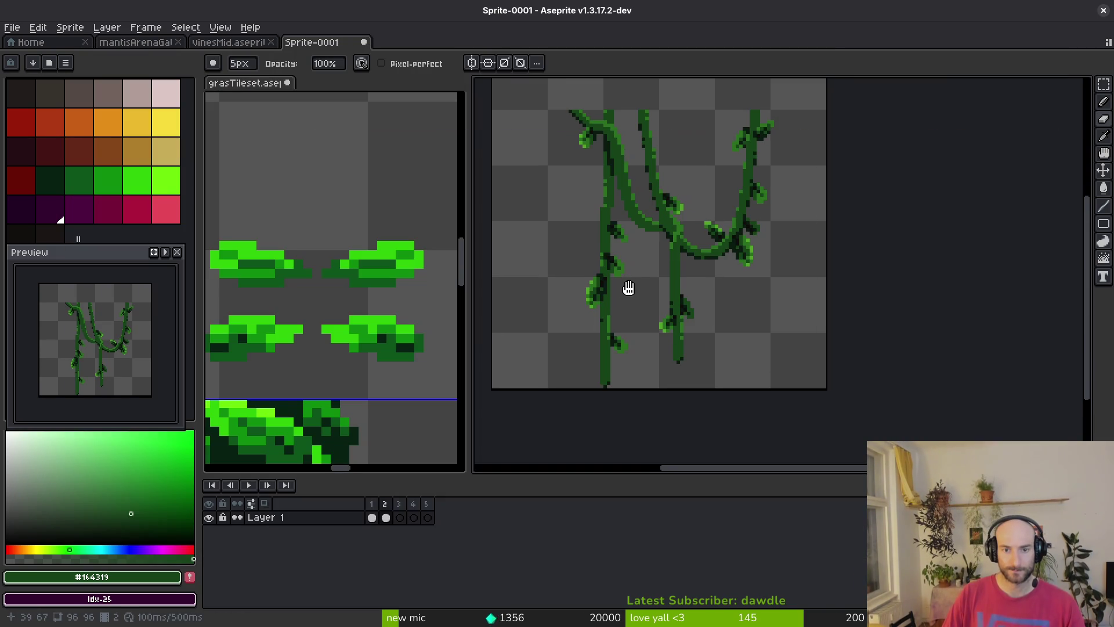
pyautogui.moveTo(626, 275); pyautogui.dragTo(643, 280)
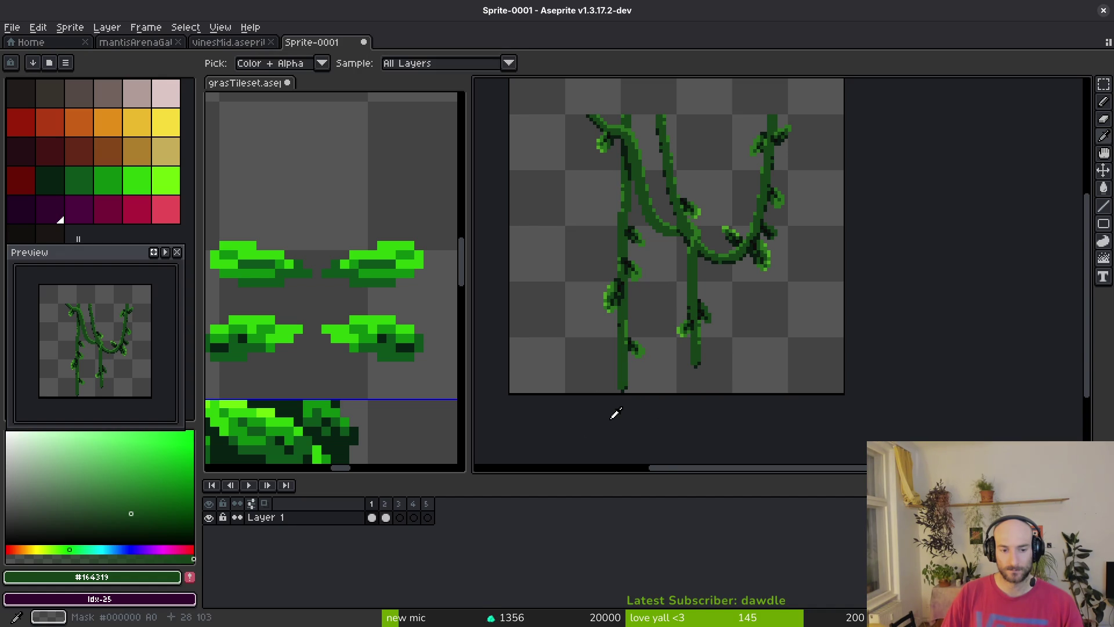
# Marquee-select the right vine, then clear the selection and return to frame 2
pyautogui.press('m')
pyautogui.scroll(1, 711, 329)
pyautogui.moveTo(654, 268); pyautogui.dragTo(740, 414)
pyautogui.press('Left')
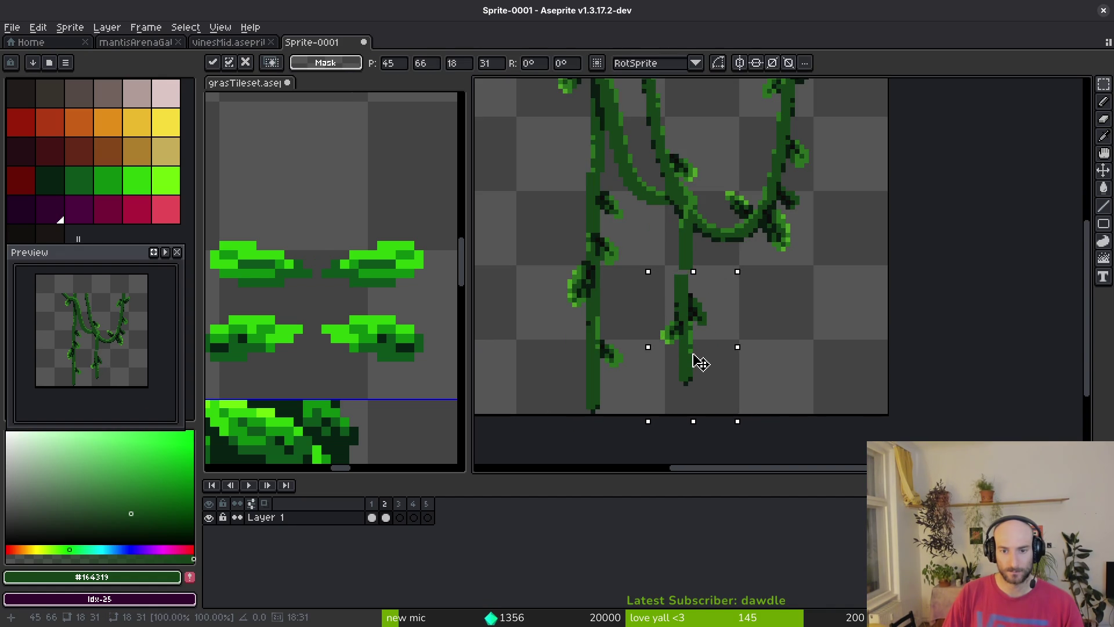
pyautogui.press('i')
pyautogui.hotkey('ctrl', 'd')
pyautogui.press('Right')
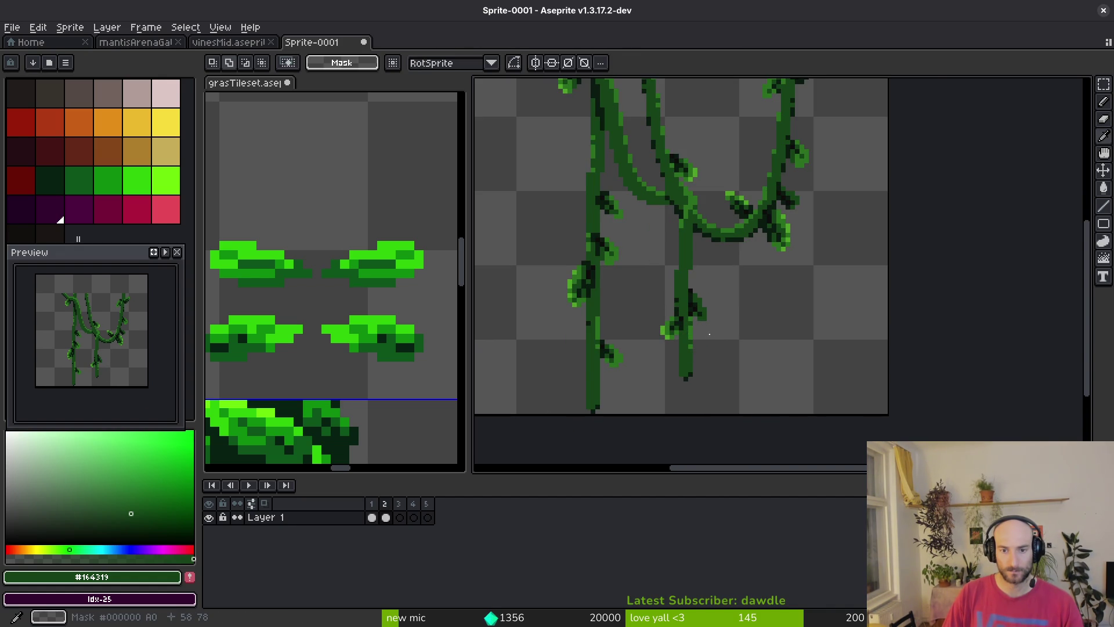
pyautogui.scroll(1, 697, 333)
# In frame 2, select the left vine and move a portion of it
pyautogui.press('m')
pyautogui.moveTo(623, 237); pyautogui.dragTo(510, 423)
pyautogui.moveTo(621, 294); pyautogui.dragTo(670, 426)
pyautogui.click(604, 380)
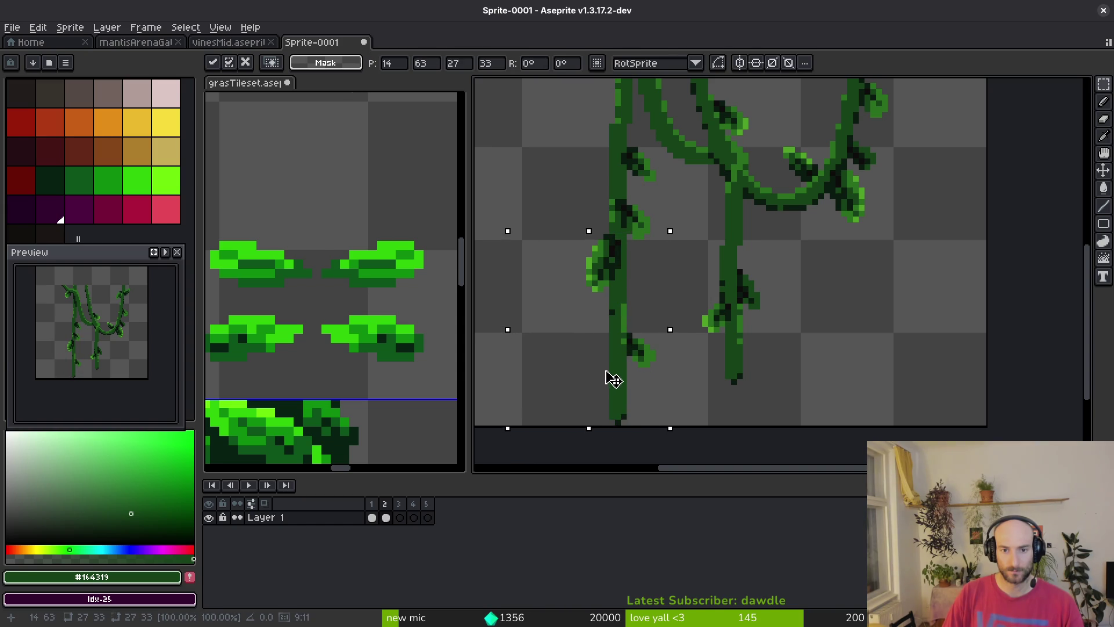
pyautogui.moveTo(619, 348); pyautogui.dragTo(629, 329)
pyautogui.moveTo(595, 288); pyautogui.dragTo(658, 428)
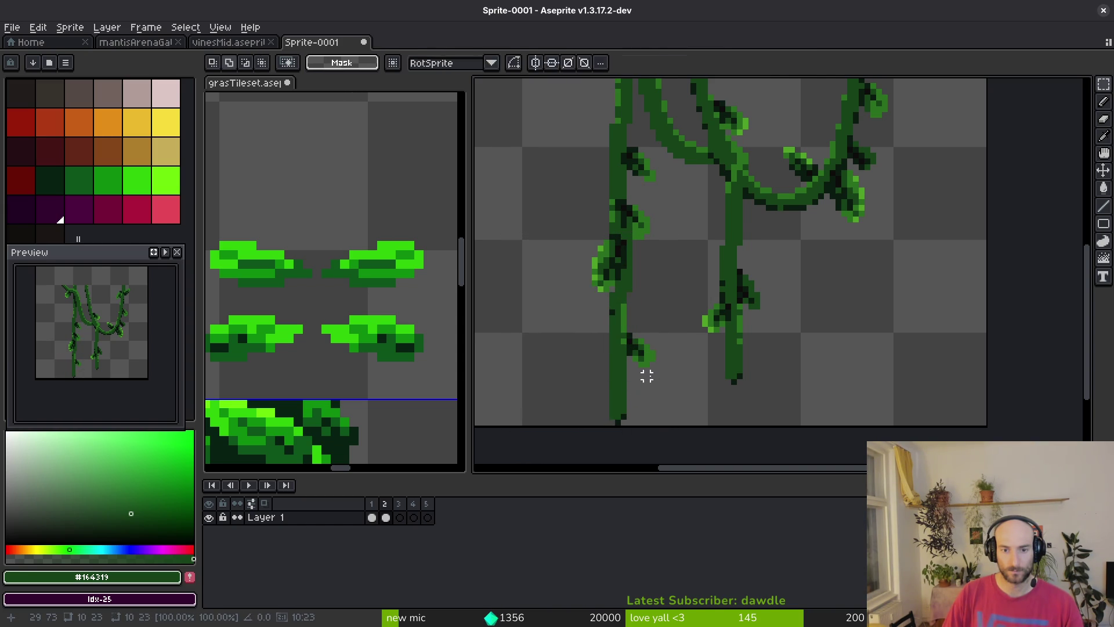
pyautogui.scroll(-1, 666, 356)
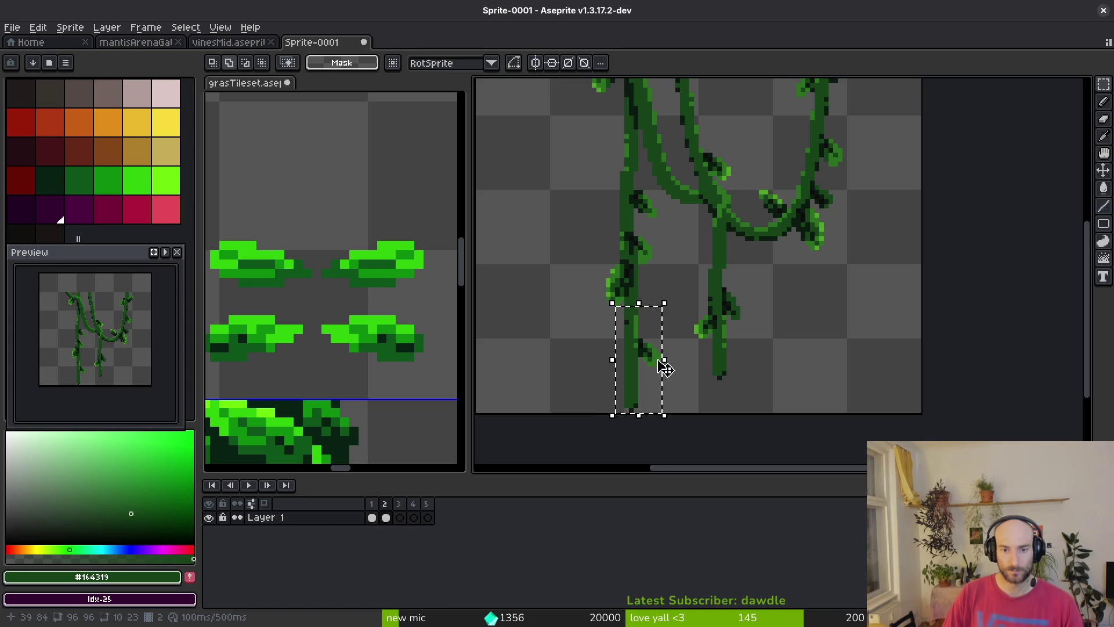
# Deselect the vine part, add another frame, and return to frame 2
pyautogui.hotkey('ctrl', 'd')
pyautogui.scroll(-2, 661, 303)
pyautogui.press(',')
pyautogui.press('.')
pyautogui.moveTo(663, 314); pyautogui.dragTo(660, 327)
pyautogui.hotkey('alt', 'n')
pyautogui.click(386, 517)
pyautogui.scroll(2, 648, 315)
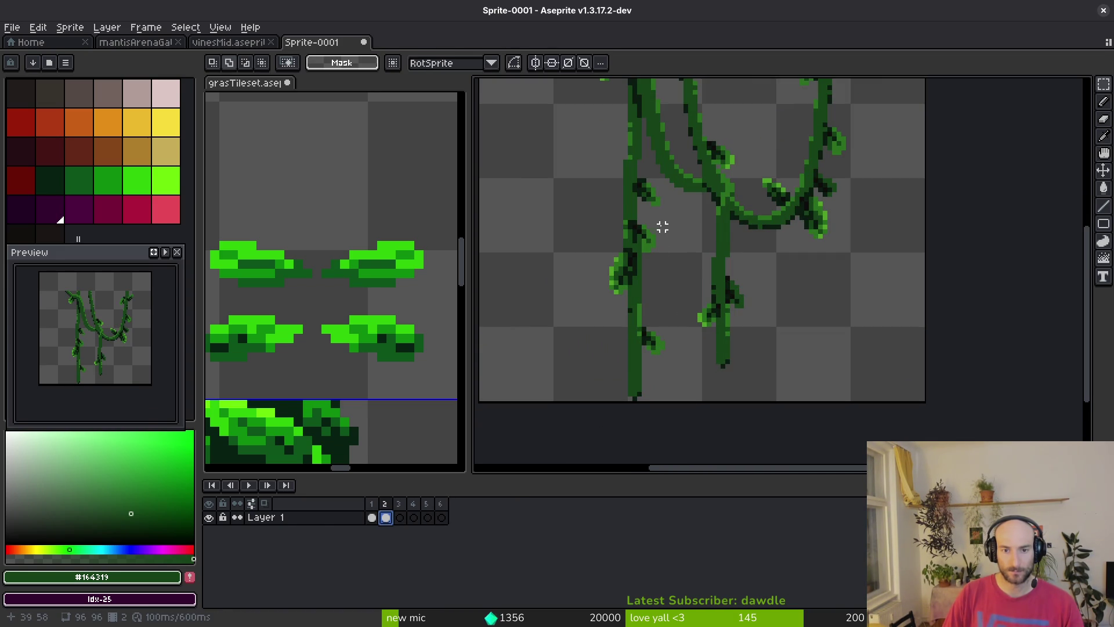
# Nudge the left vine one pixel left and the right vine one pixel right
pyautogui.moveTo(658, 217); pyautogui.dragTo(574, 401)
pyautogui.press('Left')
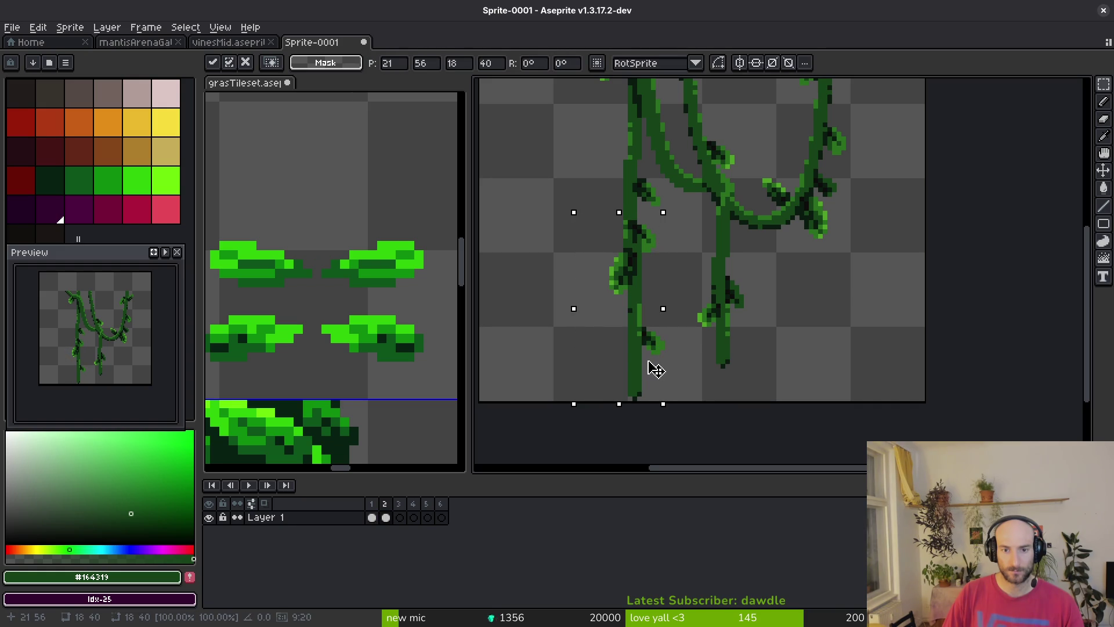
pyautogui.press('Return')
pyautogui.moveTo(704, 260); pyautogui.dragTo(773, 403)
pyautogui.press('Right')
pyautogui.press('Return')
# Nudge the lower right vine one pixel left and the left vine one pixel right
pyautogui.press('alt')
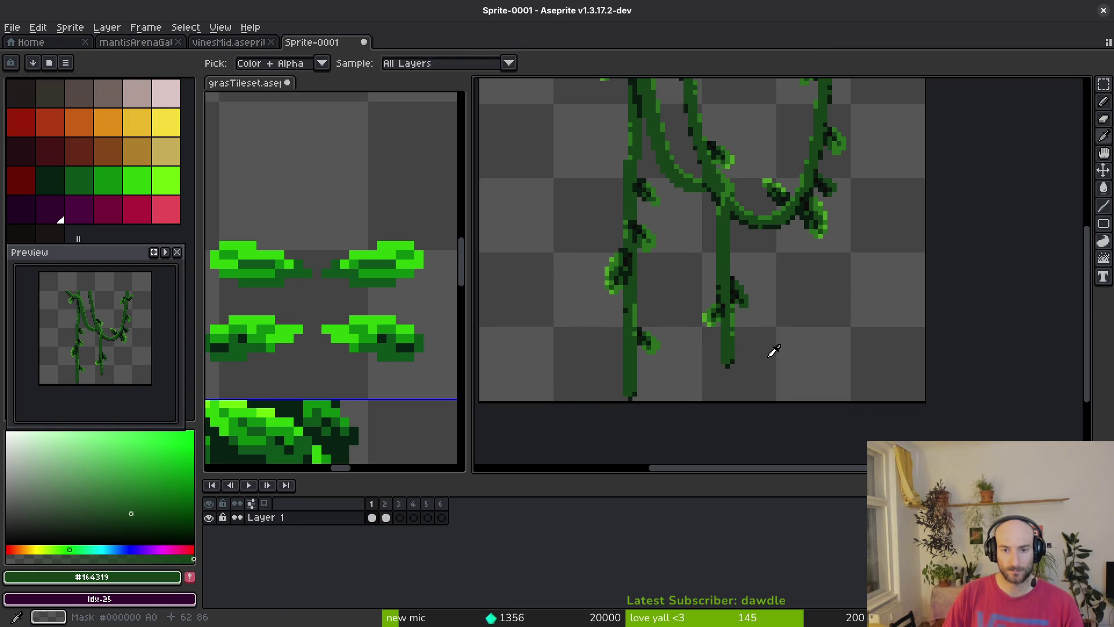
pyautogui.moveTo(701, 254); pyautogui.dragTo(778, 398)
pyautogui.press('Left')
pyautogui.press('Return')
pyautogui.moveTo(567, 212); pyautogui.dragTo(659, 398)
pyautogui.press('Right')
pyautogui.press('Return')
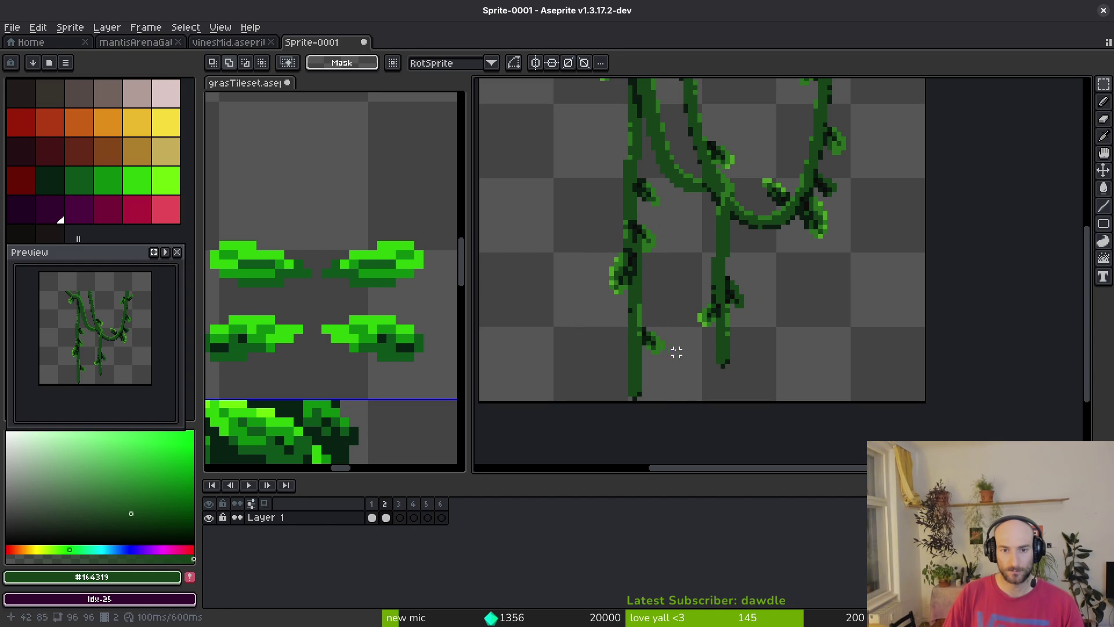
# Compare frame 2 with frame 1, then paste the vines into frame 3 and undo it
pyautogui.press('Left')
pyautogui.press('alt')
pyautogui.press('Right')
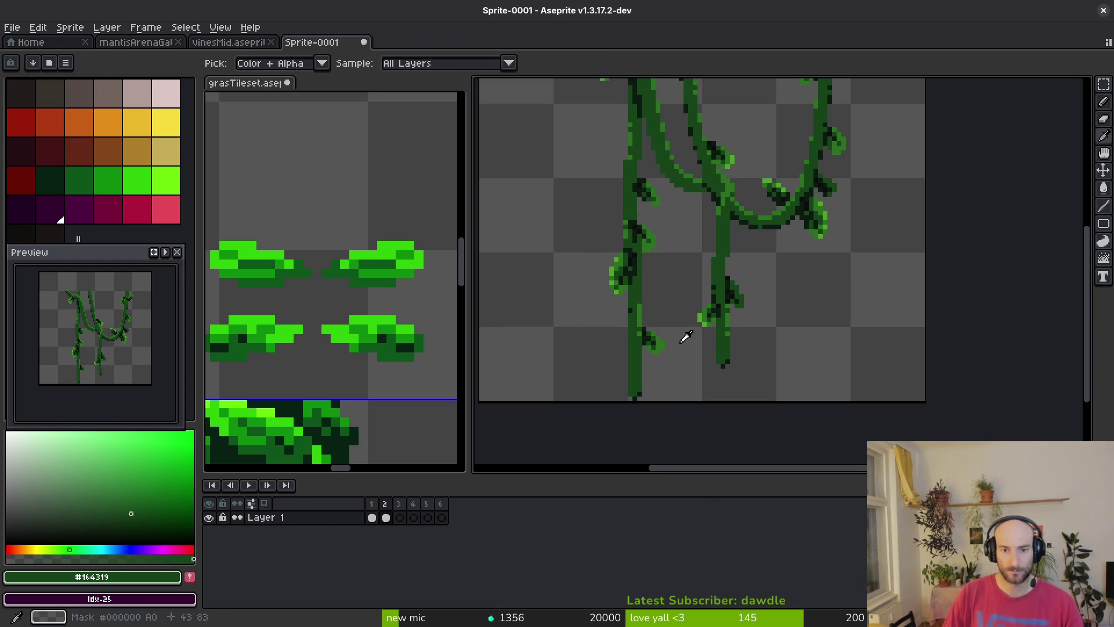
pyautogui.click(400, 517)
pyautogui.hotkey('ctrl', 'v')
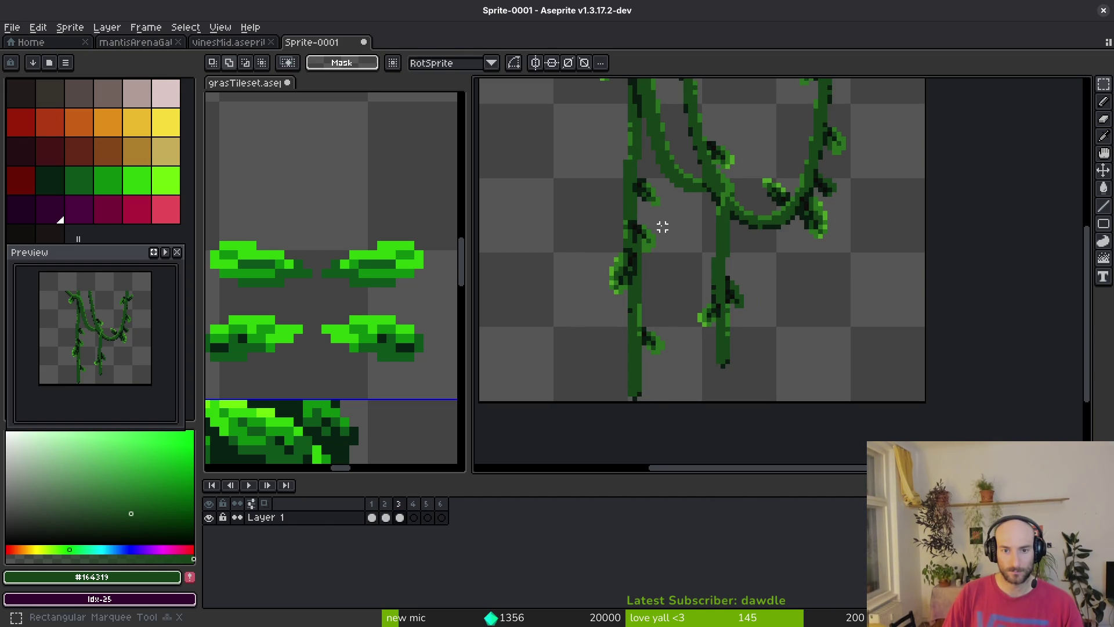
pyautogui.press('Escape')
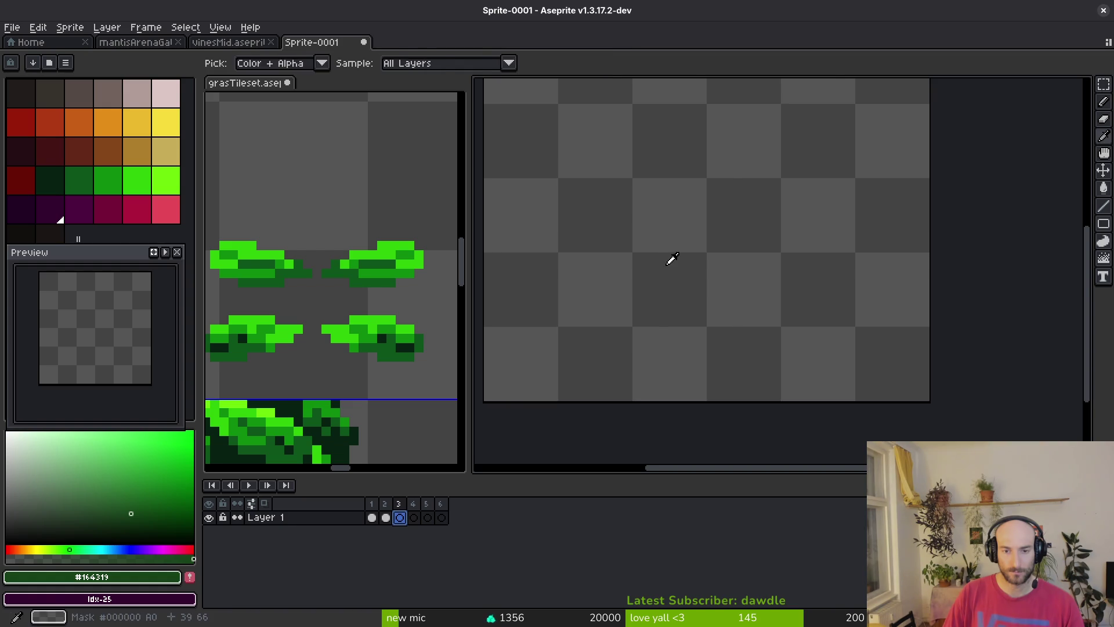
# Paste the vines into frame 3 and redraw leaf pixels there with the Pencil
pyautogui.hotkey('ctrl', 'v')
pyautogui.scroll(4, 662, 256)
pyautogui.click(645, 217)
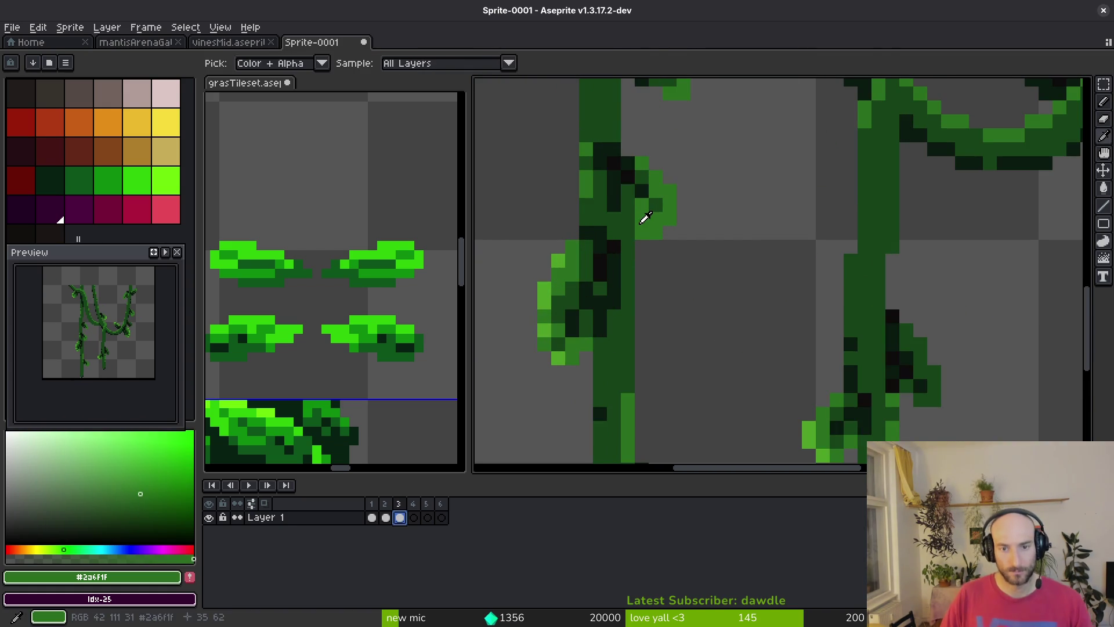
pyautogui.press('b')
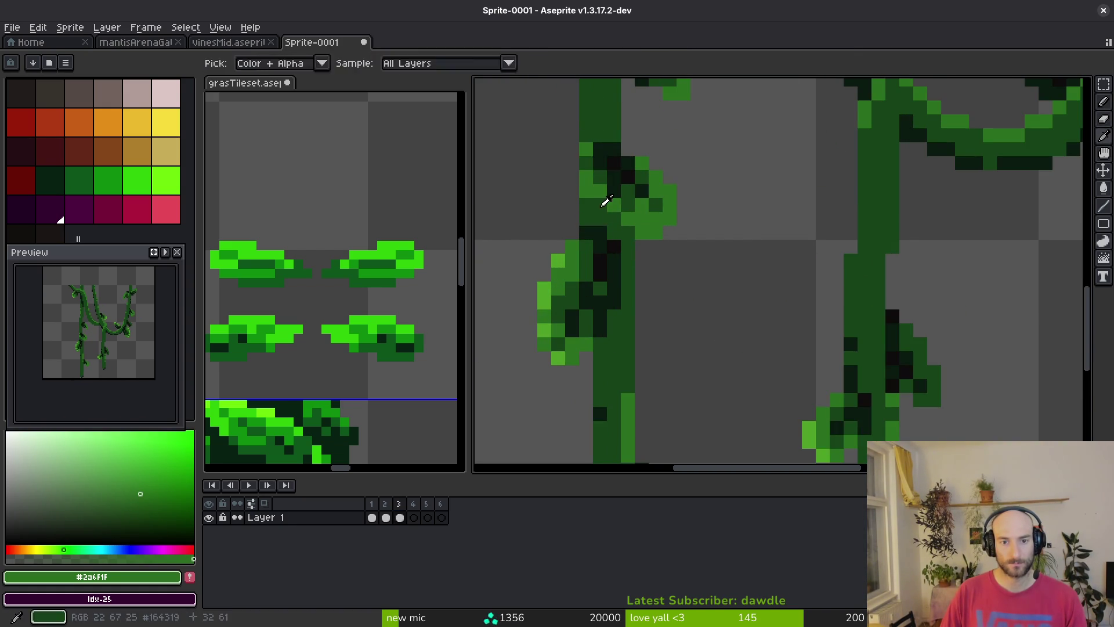
pyautogui.keyDown('alt'); pyautogui.click(600, 182); pyautogui.keyUp('alt')
pyautogui.keyDown('alt'); pyautogui.click(587, 152); pyautogui.keyUp('alt')
# In frame 2, redraw pixels with the dark green vine colour
pyautogui.press(',')
pyautogui.scroll(-3, 681, 238)
pyautogui.scroll(3, 651, 232)
pyautogui.scroll(1, 652, 232)
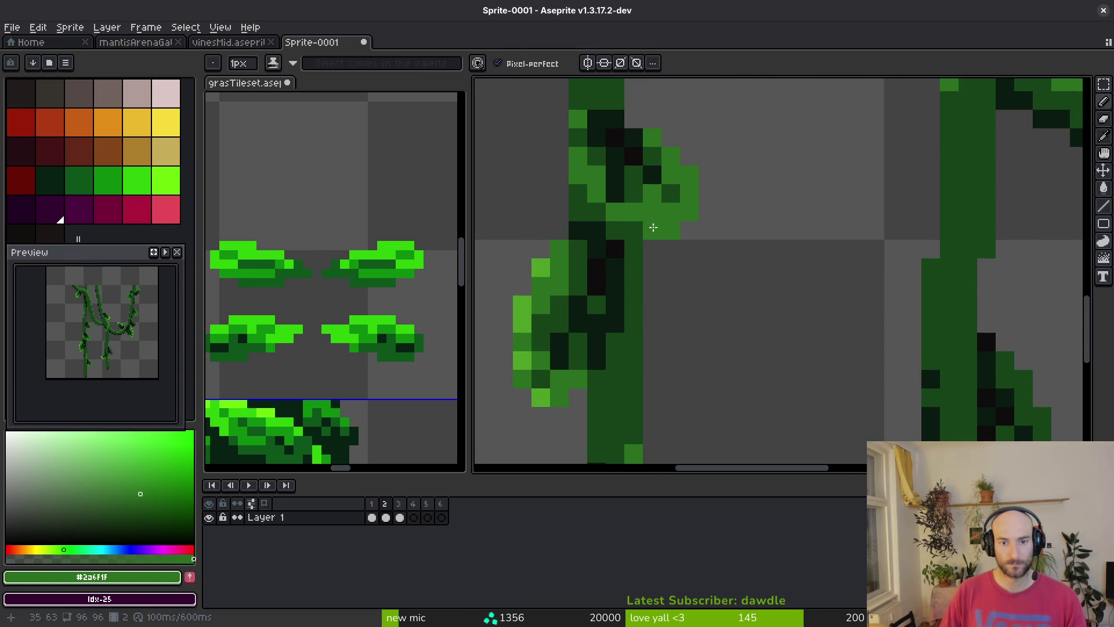
pyautogui.keyDown('alt'); pyautogui.click(577, 172); pyautogui.keyUp('alt')
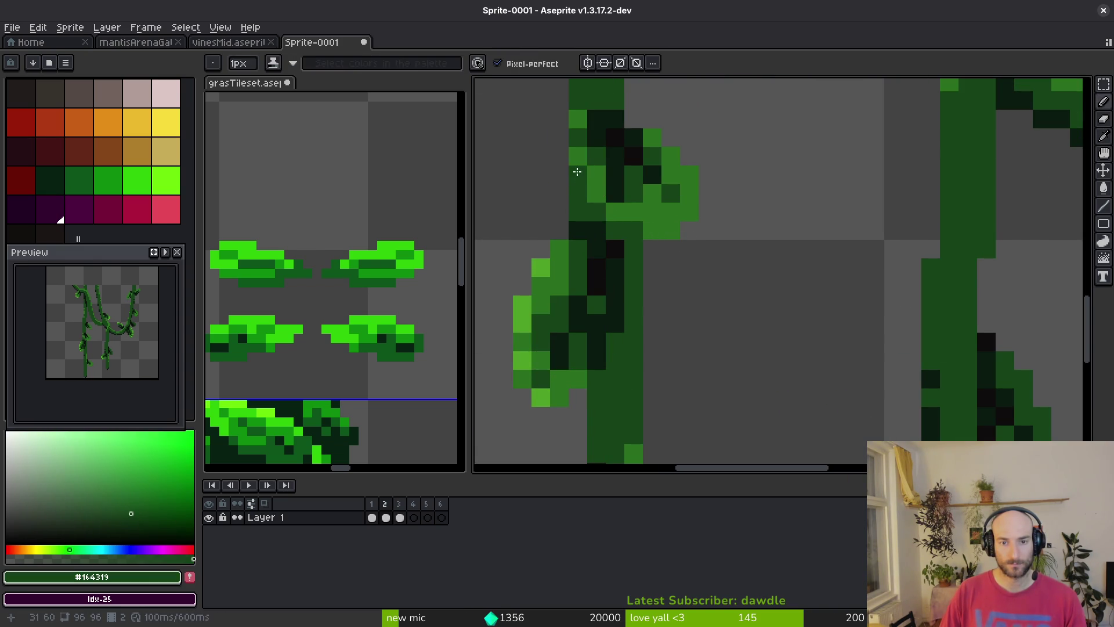
pyautogui.scroll(-4, 638, 203)
# In frame 1, touch up the left vine's leaves with the mid-green colour
pyautogui.press(',')
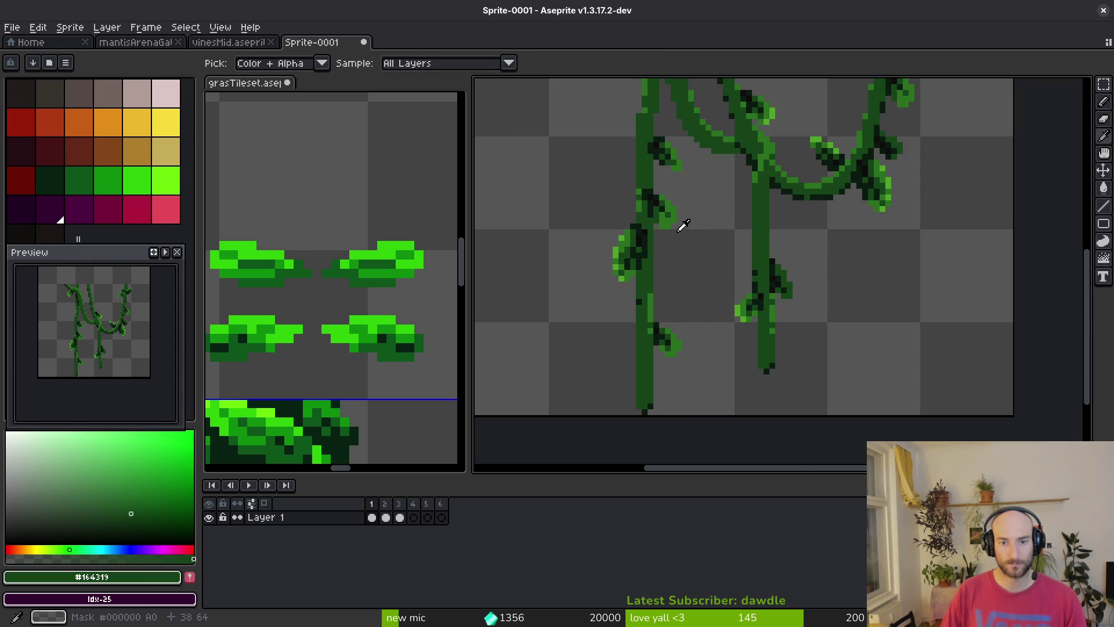
pyautogui.keyDown('alt'); pyautogui.click(665, 215); pyautogui.keyUp('alt')
pyautogui.scroll(3, 696, 291)
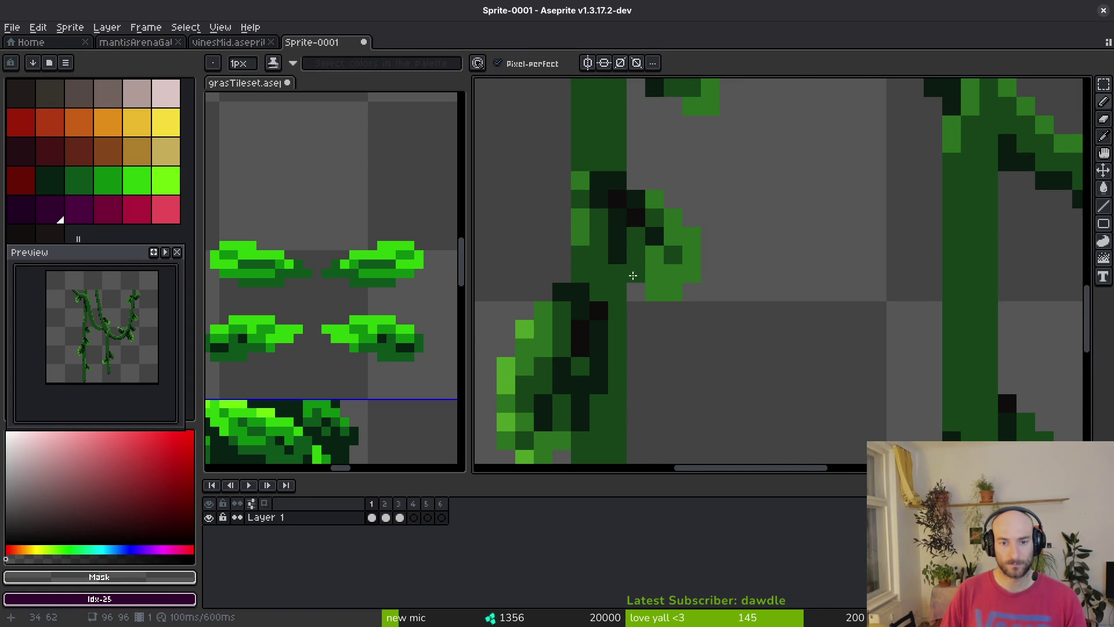
pyautogui.keyDown('alt'); pyautogui.click(664, 283); pyautogui.keyUp('alt')
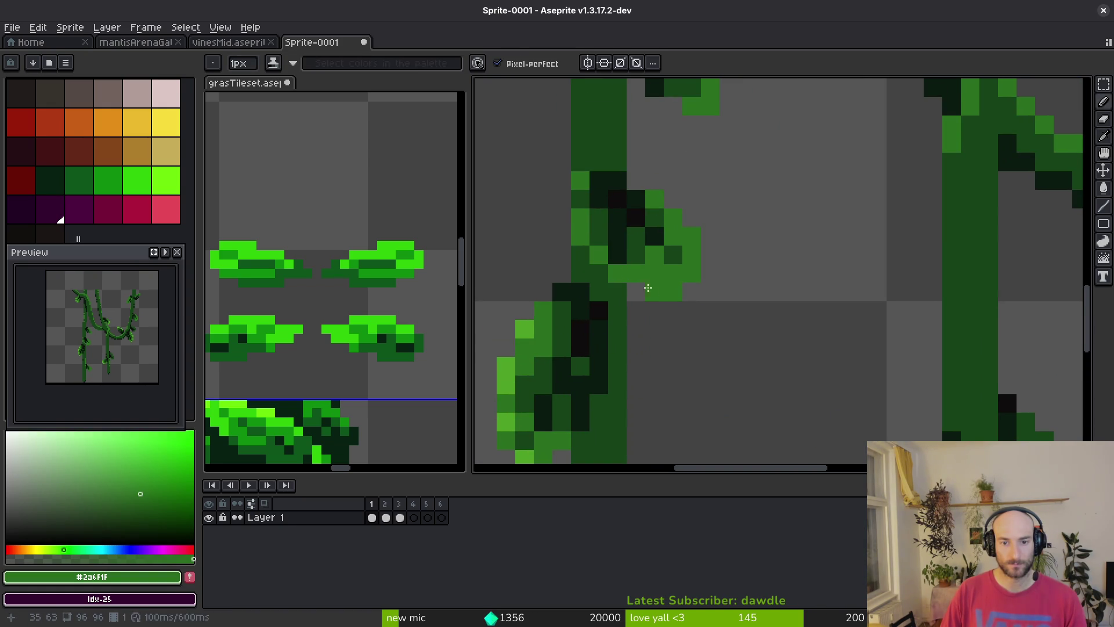
pyautogui.scroll(-4, 647, 283)
# Flip between frames 1 and 2 to compare the retouched leaves
pyautogui.press('.')
pyautogui.press(',')
pyautogui.press('.')
pyautogui.press(',')
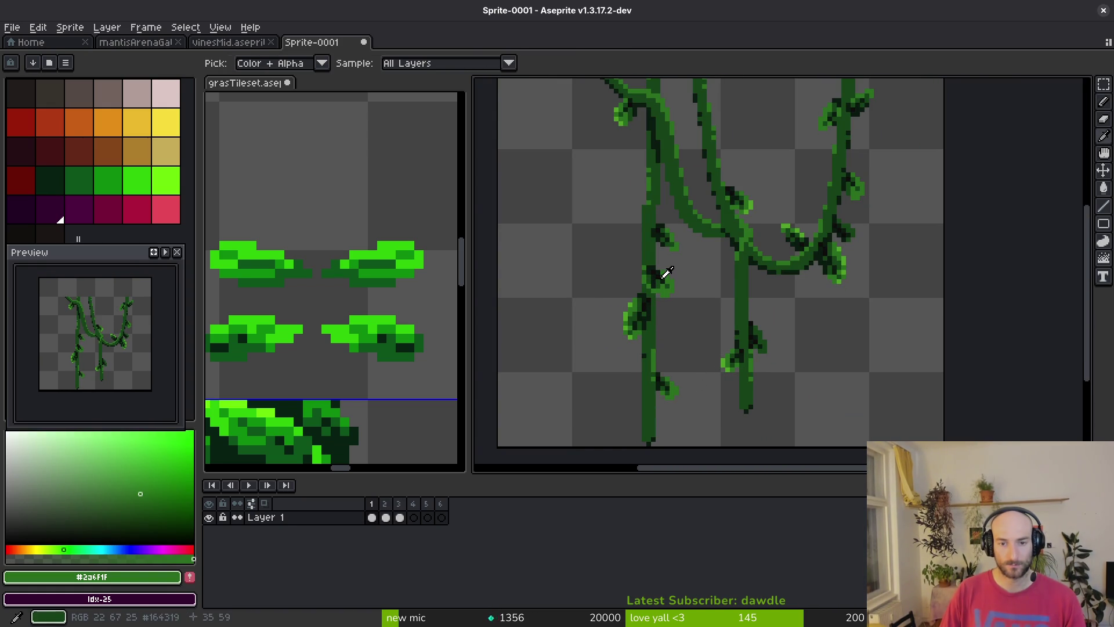
pyautogui.press('.')
# Retouch frame 2's leaf pixels in dark green and mid-green, then return to frame 1
pyautogui.scroll(3, 647, 290)
pyautogui.keyDown('alt'); pyautogui.click(647, 293); pyautogui.keyUp('alt')
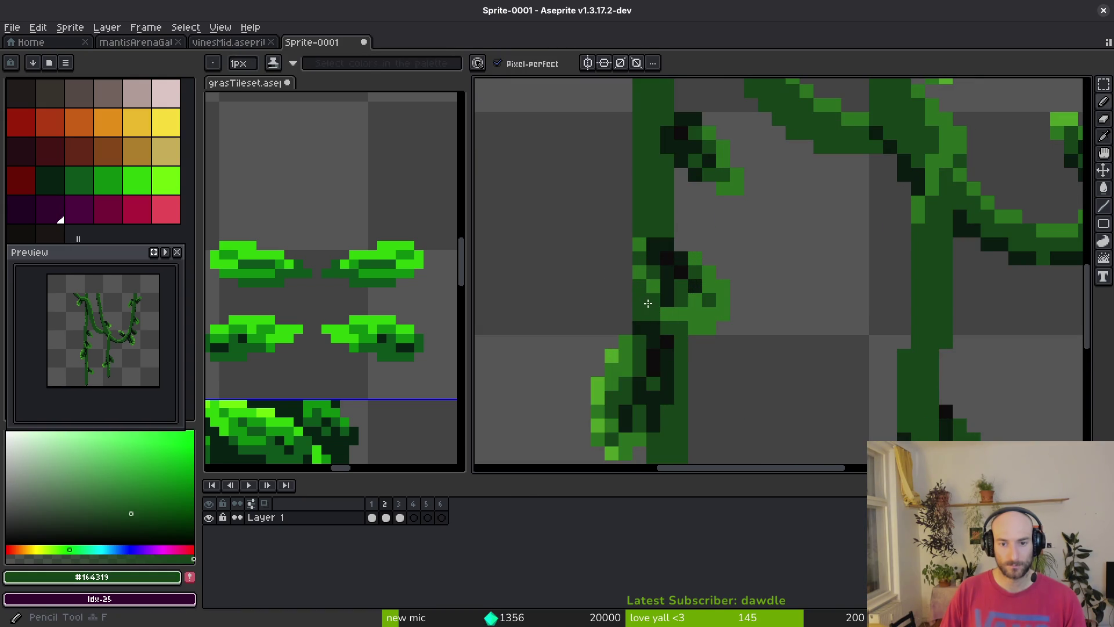
pyautogui.keyDown('alt'); pyautogui.click(664, 308); pyautogui.keyUp('alt')
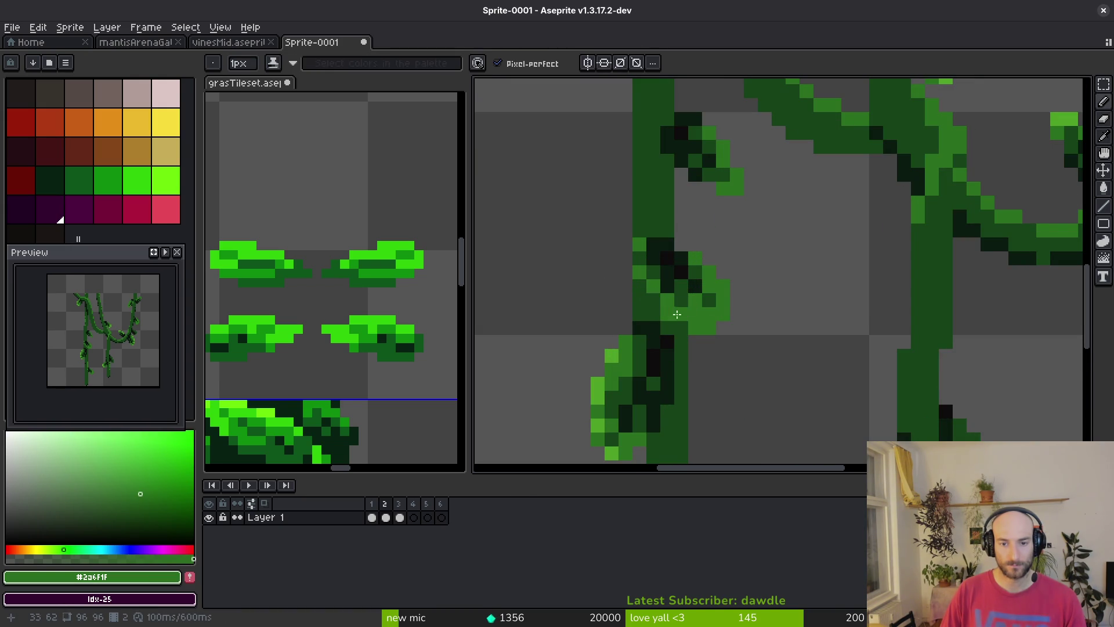
pyautogui.press('alt')
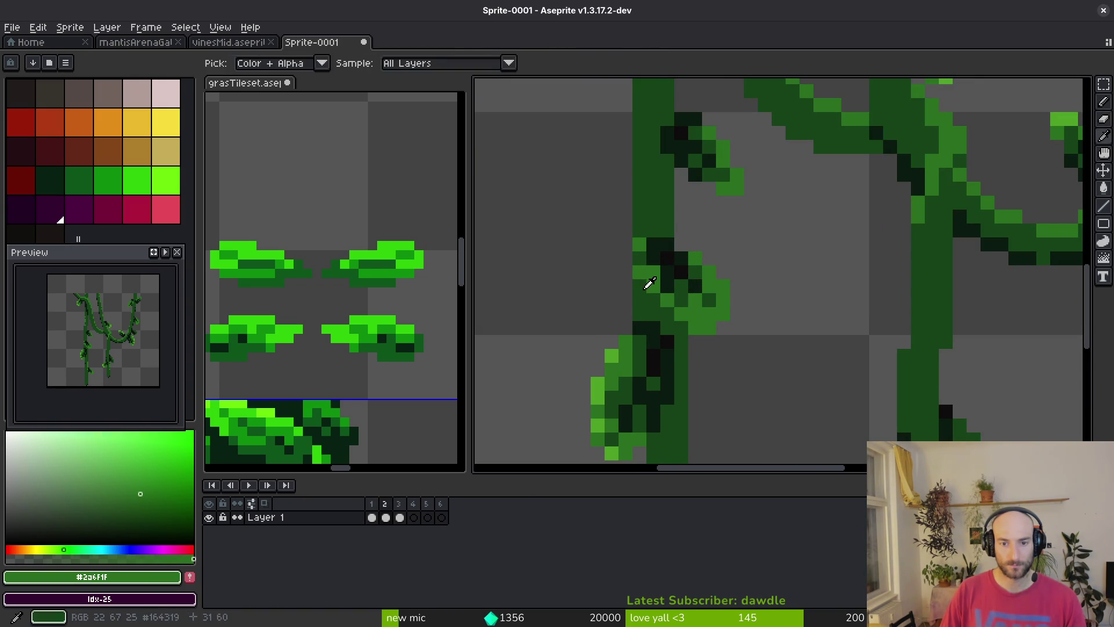
pyautogui.keyDown('alt'); pyautogui.click(646, 286); pyautogui.keyUp('alt')
pyautogui.press(',')
pyautogui.scroll(-3, 700, 357)
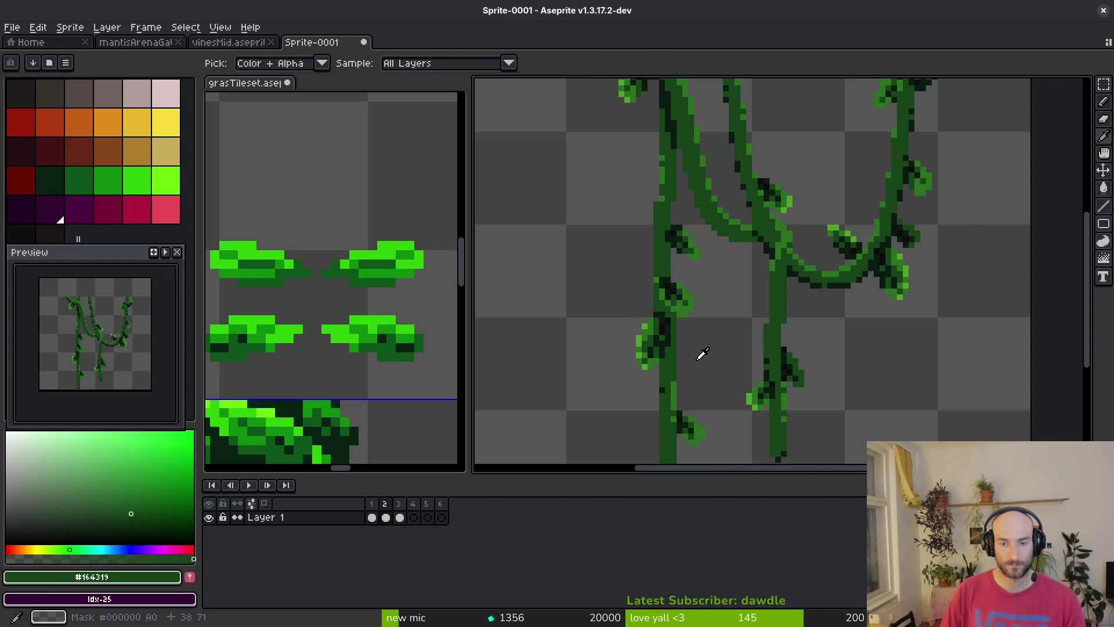
# Choose a brighter green and check the early frames with a trial leaf selection
pyautogui.scroll(-2, 691, 342)
pyautogui.keyDown('alt'); pyautogui.click(678, 331); pyautogui.keyUp('alt')
pyautogui.press(',')
pyautogui.press('.')
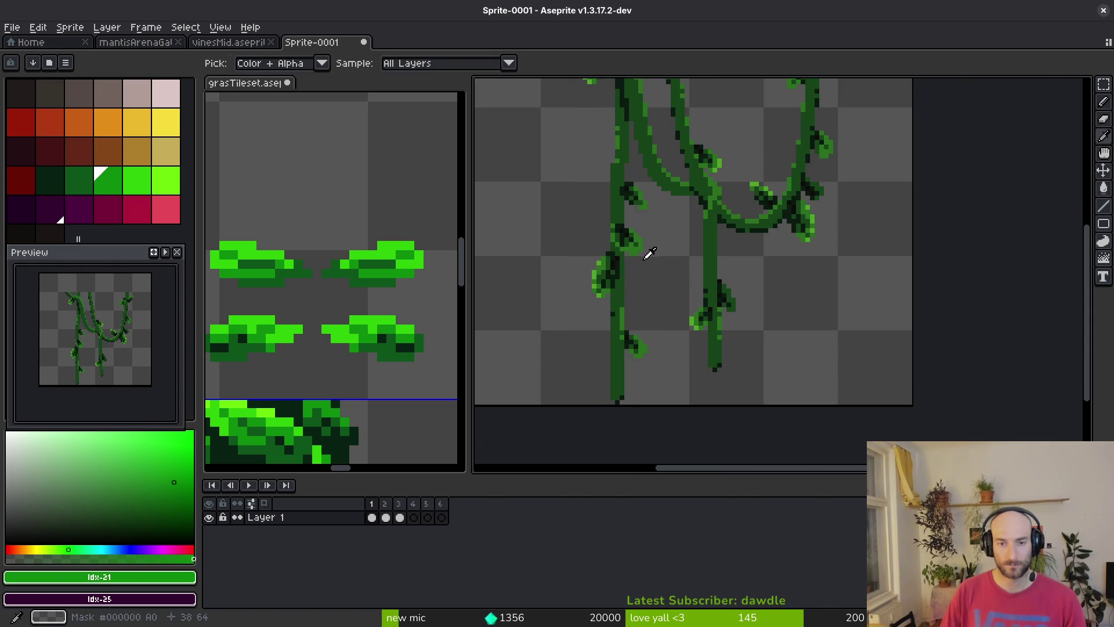
pyautogui.press('m')
pyautogui.scroll(2, 638, 244)
pyautogui.moveTo(638, 243); pyautogui.dragTo(656, 266)
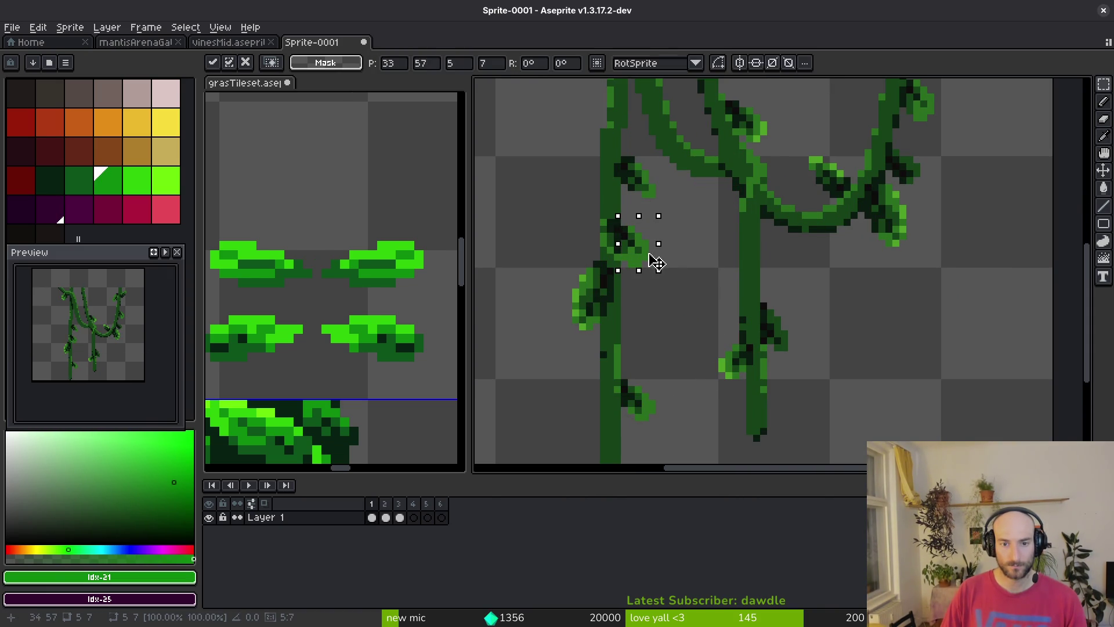
pyautogui.hotkey('ctrl', 'd')
# In frame 3, move the right vine one pixel to the right
pyautogui.scroll(-1, 659, 253)
pyautogui.press('i')
pyautogui.press('.')
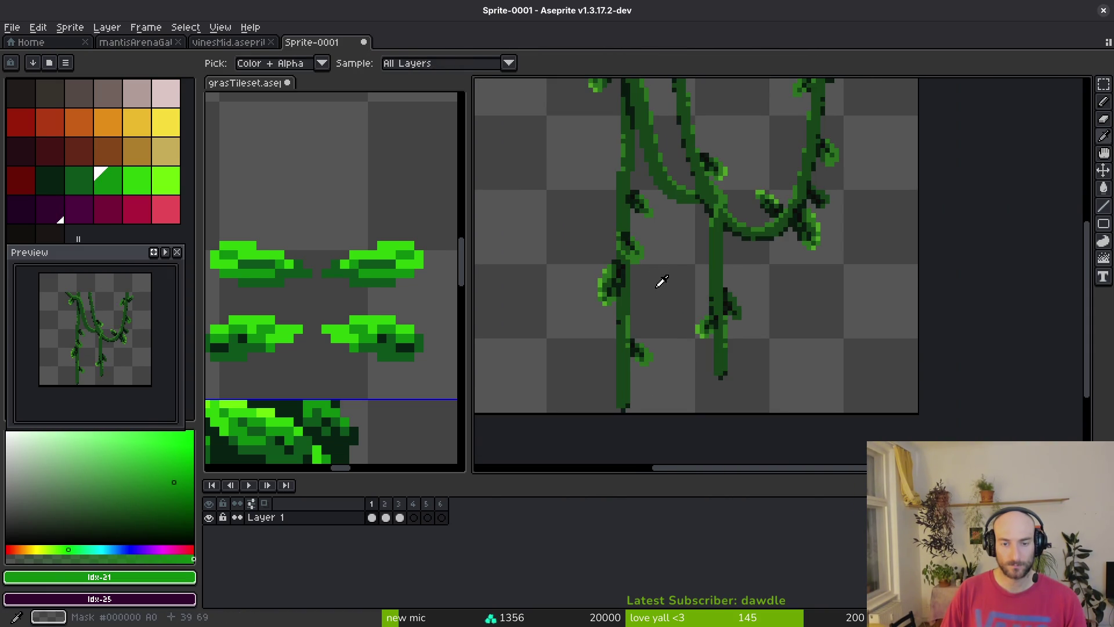
pyautogui.press('m')
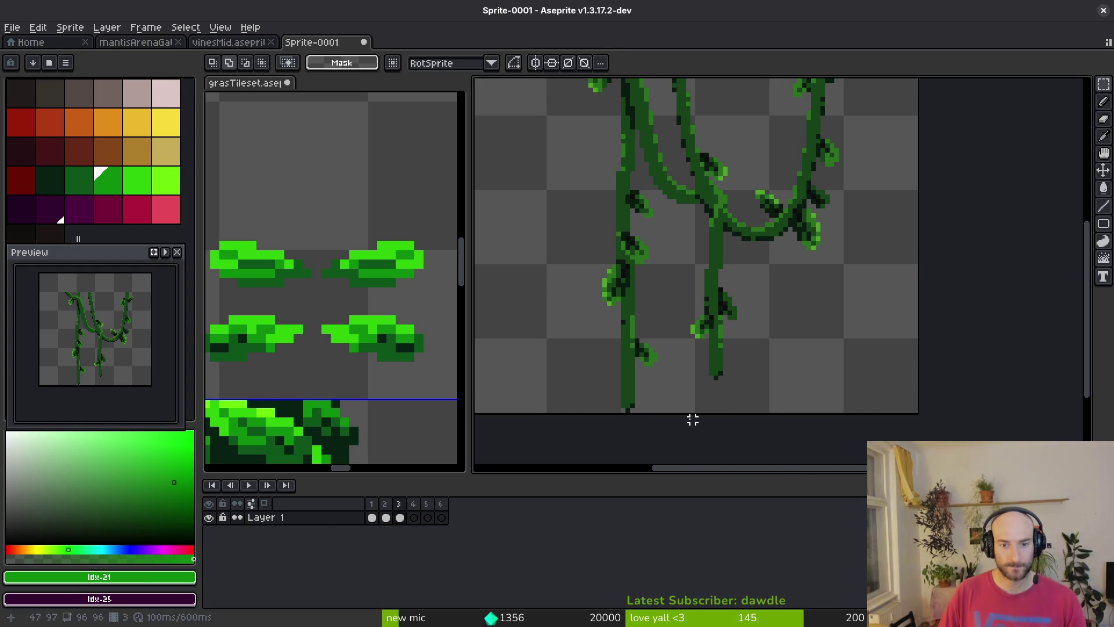
pyautogui.press('.')
pyautogui.moveTo(645, 314); pyautogui.dragTo(595, 398)
pyautogui.hotkey('ctrl', 'd')
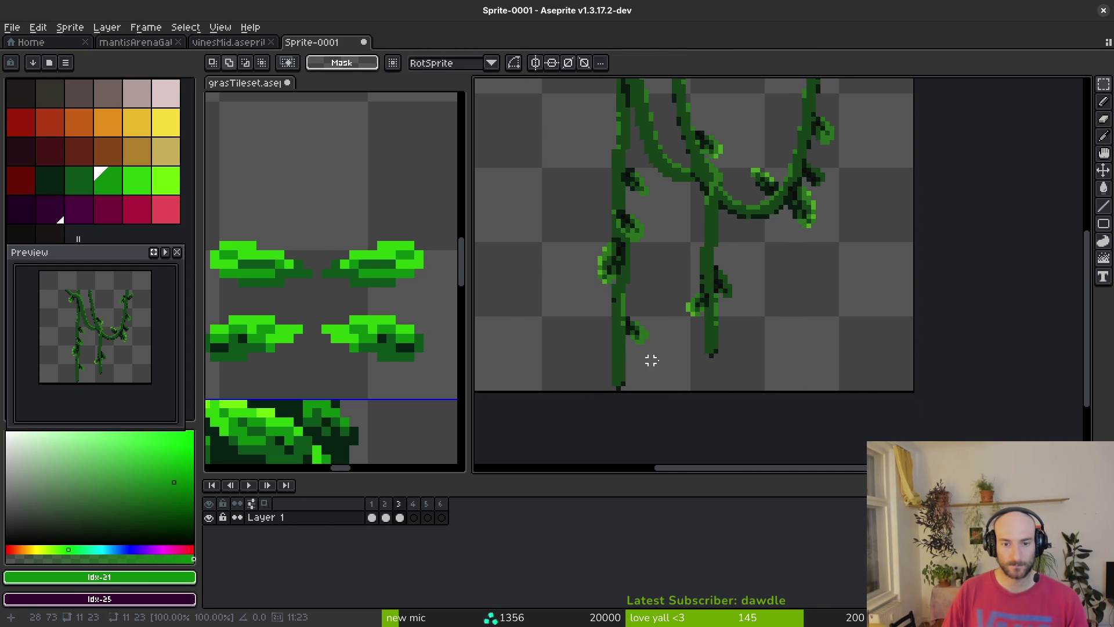
pyautogui.moveTo(693, 249); pyautogui.dragTo(765, 385)
pyautogui.moveTo(714, 326); pyautogui.dragTo(718, 318)
pyautogui.hotkey('ctrl', 'd')
# Try nudging the lower middle vine one pixel right, then undo the shift
pyautogui.moveTo(676, 236)
pyautogui.mouseDown()
pyautogui.moveTo(739, 345)
pyautogui.moveTo(739, 333)
pyautogui.mouseUp()
pyautogui.hotkey('ctrl', 'd')
pyautogui.scroll(-1, 738, 333)
pyautogui.press('alt')
pyautogui.scroll(2, 741, 345)
pyautogui.hotkey('ctrl', 'z')
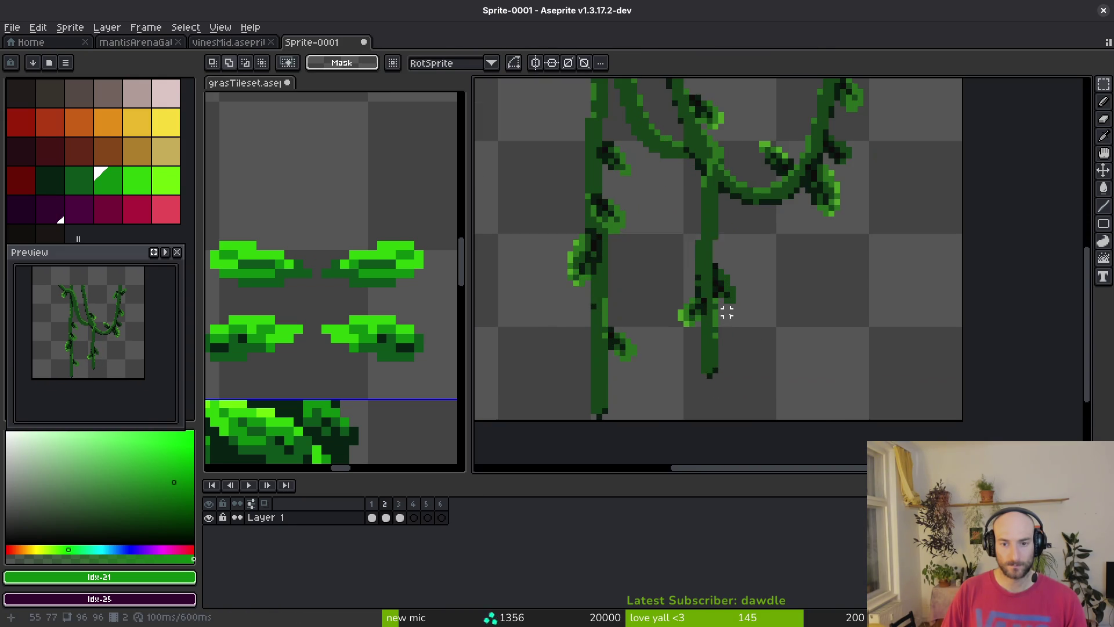
pyautogui.hotkey('ctrl', 'z')
# Flip between frames 2 and 3 to compare the vine positions
pyautogui.press(',')
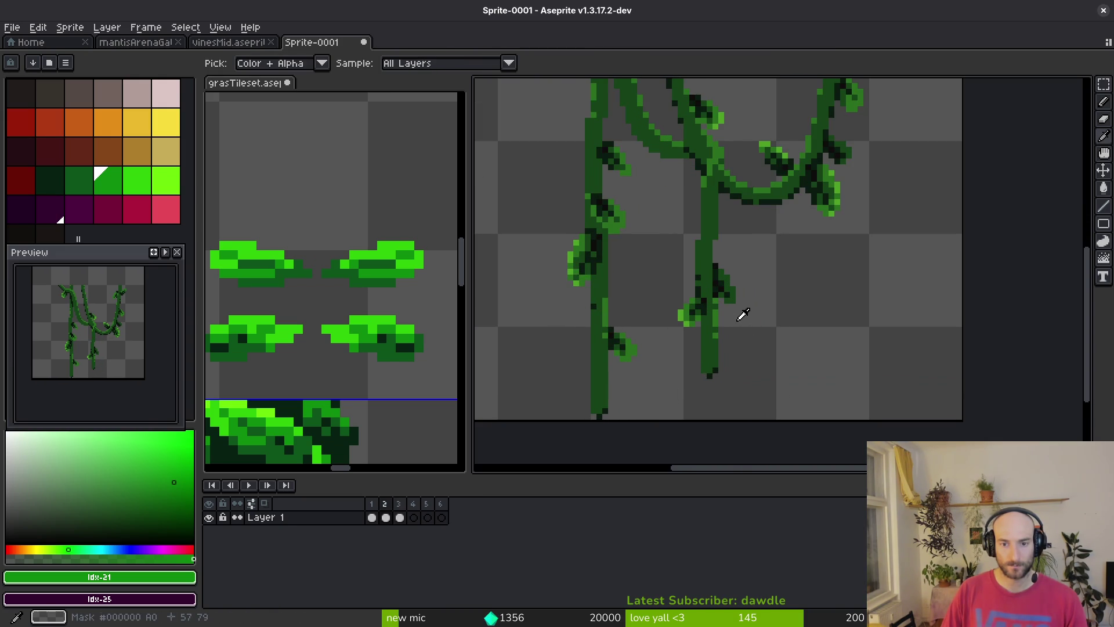
pyautogui.press('.')
pyautogui.press(',')
pyautogui.press('.')
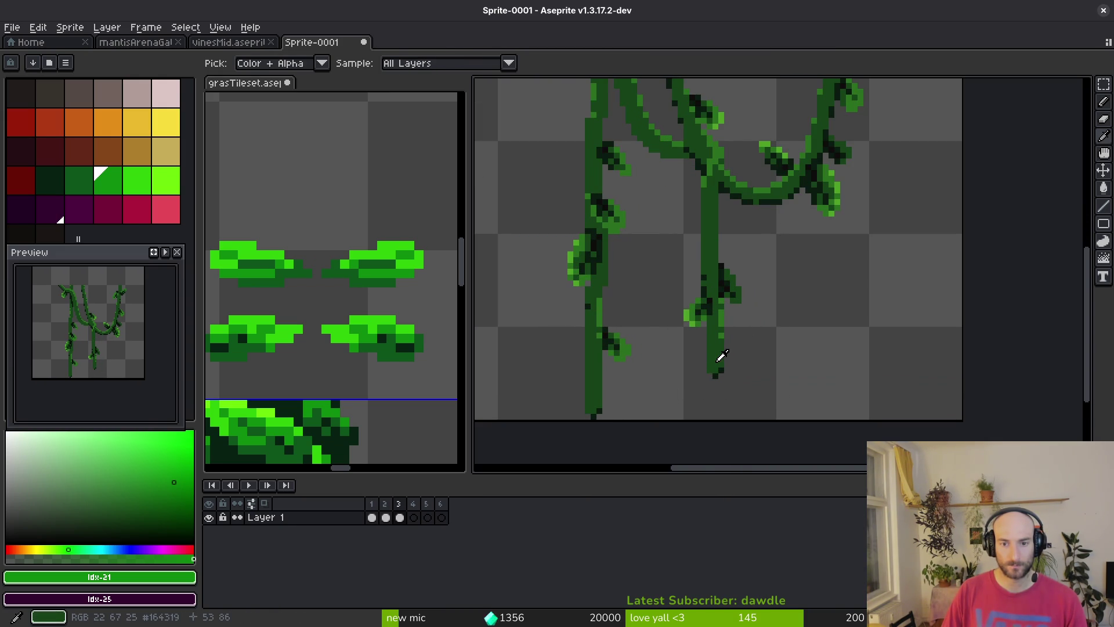
pyautogui.press(',')
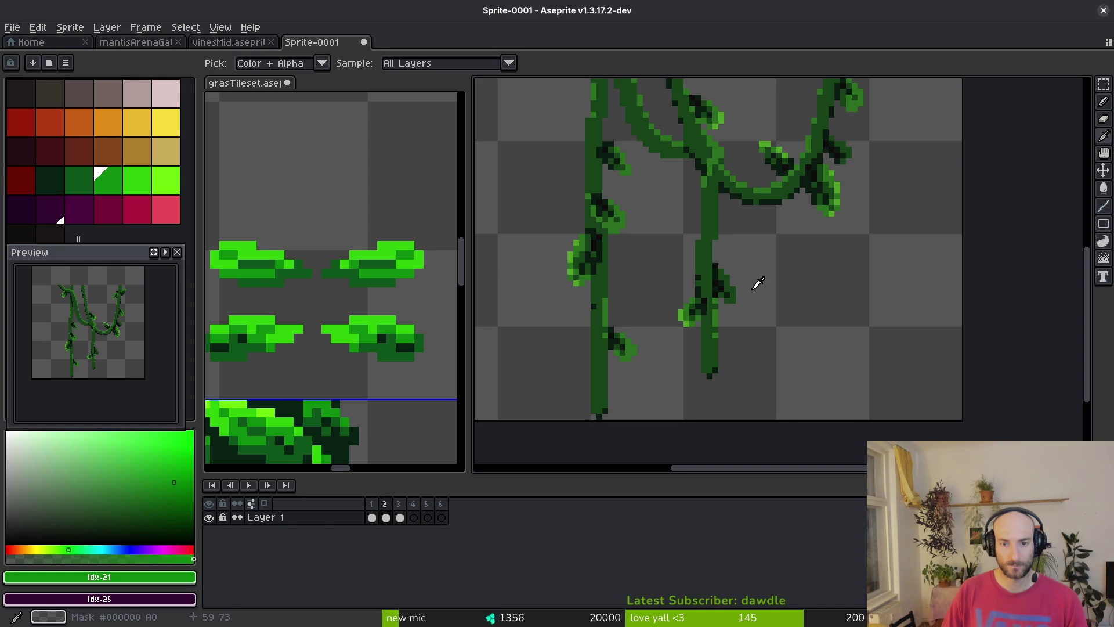
pyautogui.press('.')
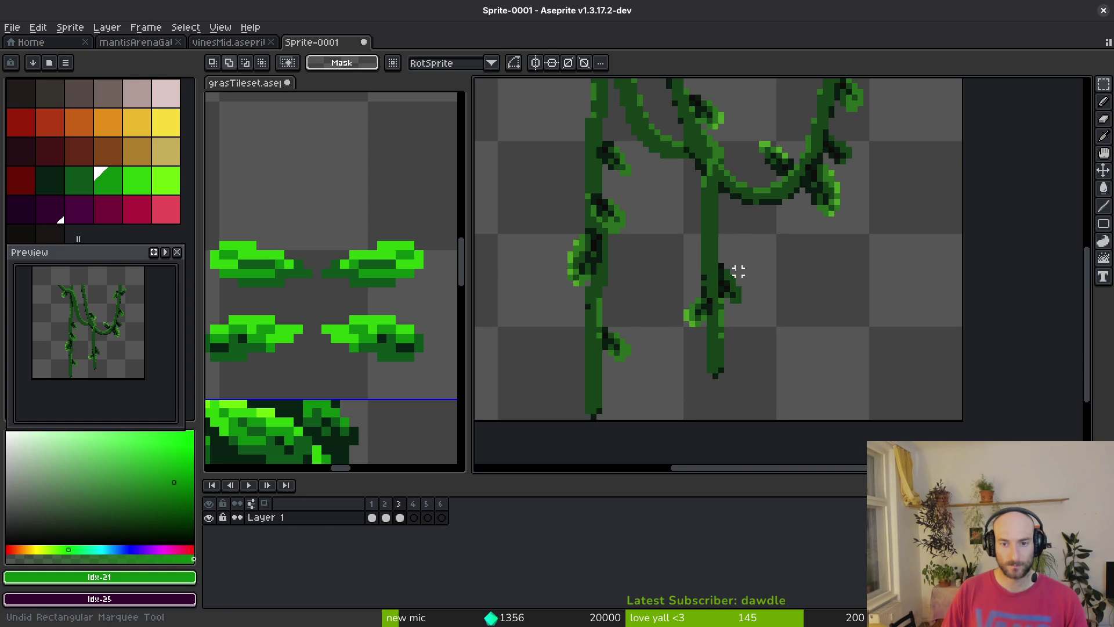
# Shift the right vine stem in frame 3 one pixel to the right
pyautogui.press('Left')
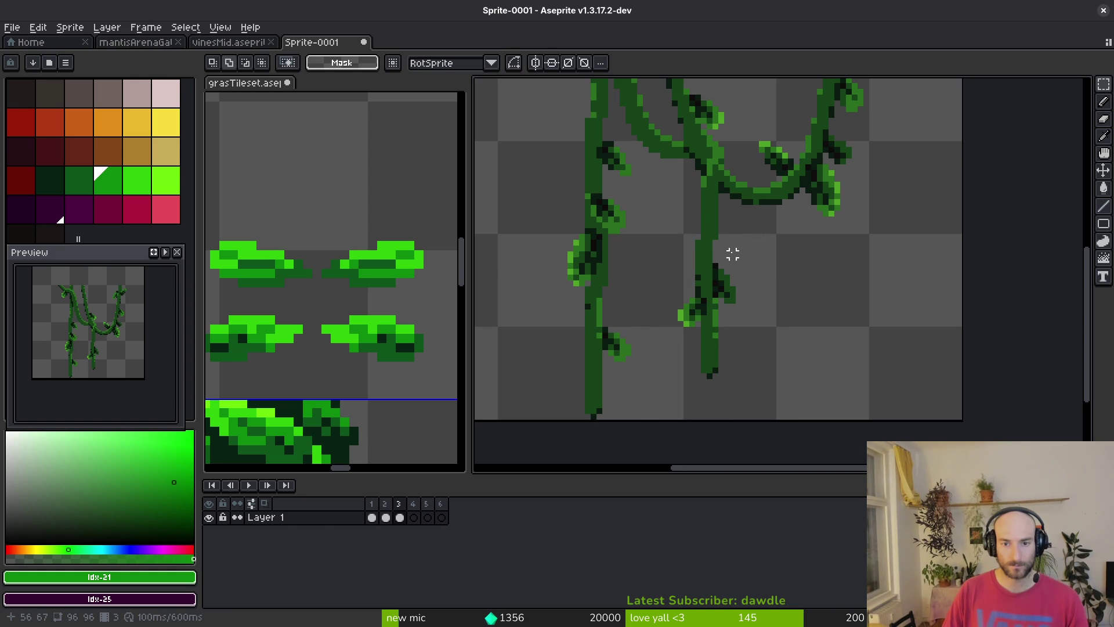
pyautogui.moveTo(733, 217); pyautogui.dragTo(660, 405)
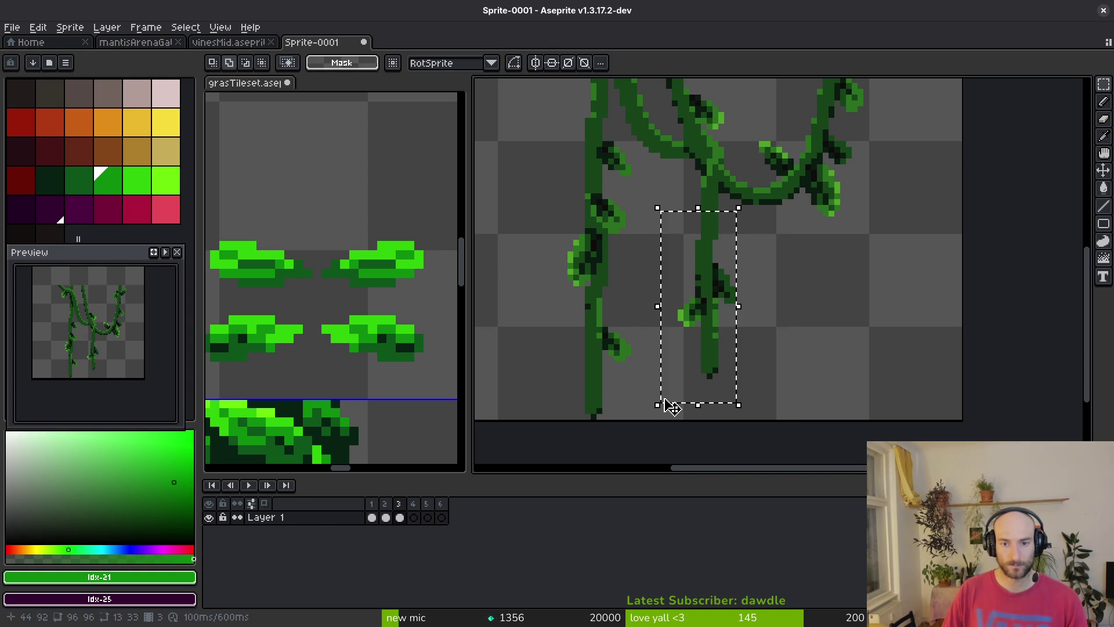
pyautogui.press('.')
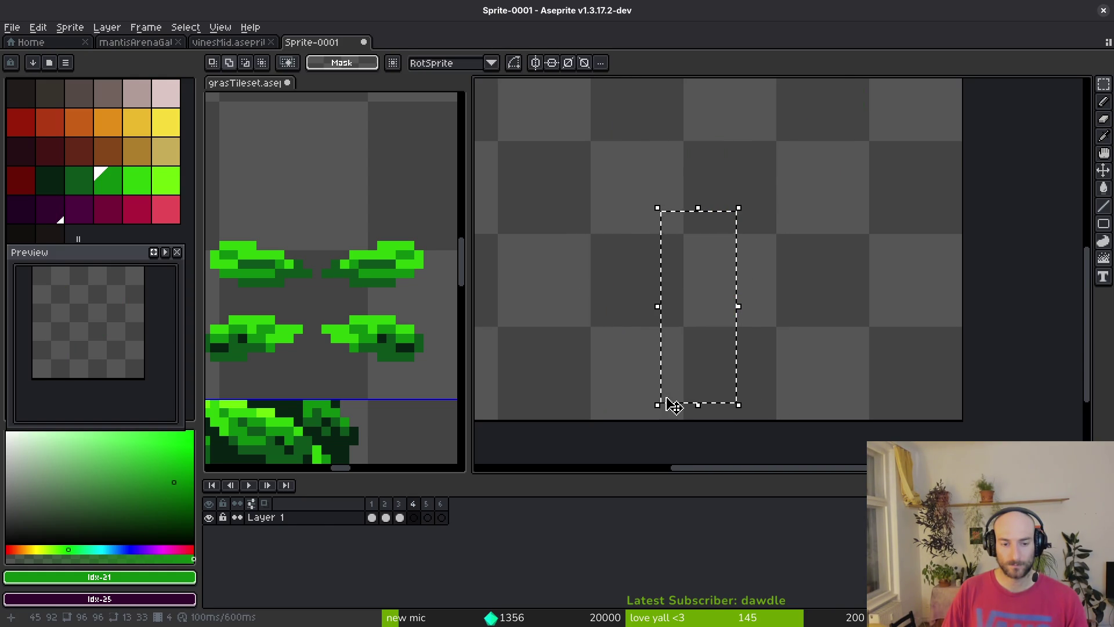
pyautogui.press(',')
pyautogui.press('Right')
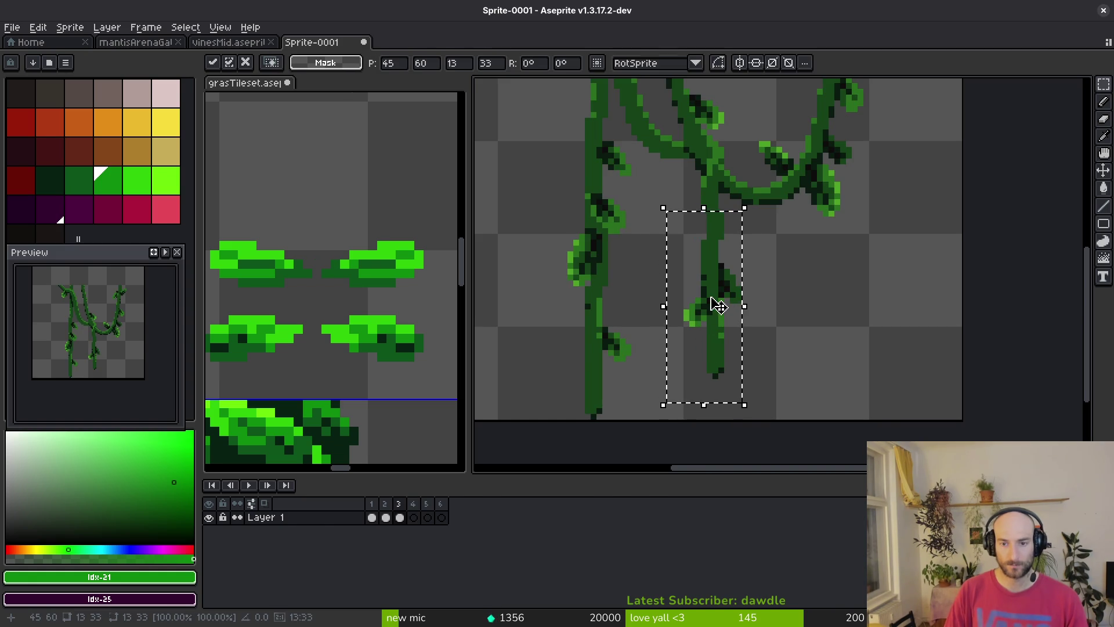
pyautogui.hotkey('ctrl', 'd')
# Nudge the lower vine section one pixel left and play back the animation
pyautogui.scroll(1, 678, 232)
pyautogui.moveTo(645, 226); pyautogui.dragTo(689, 292)
pyautogui.scroll(-3, 684, 281)
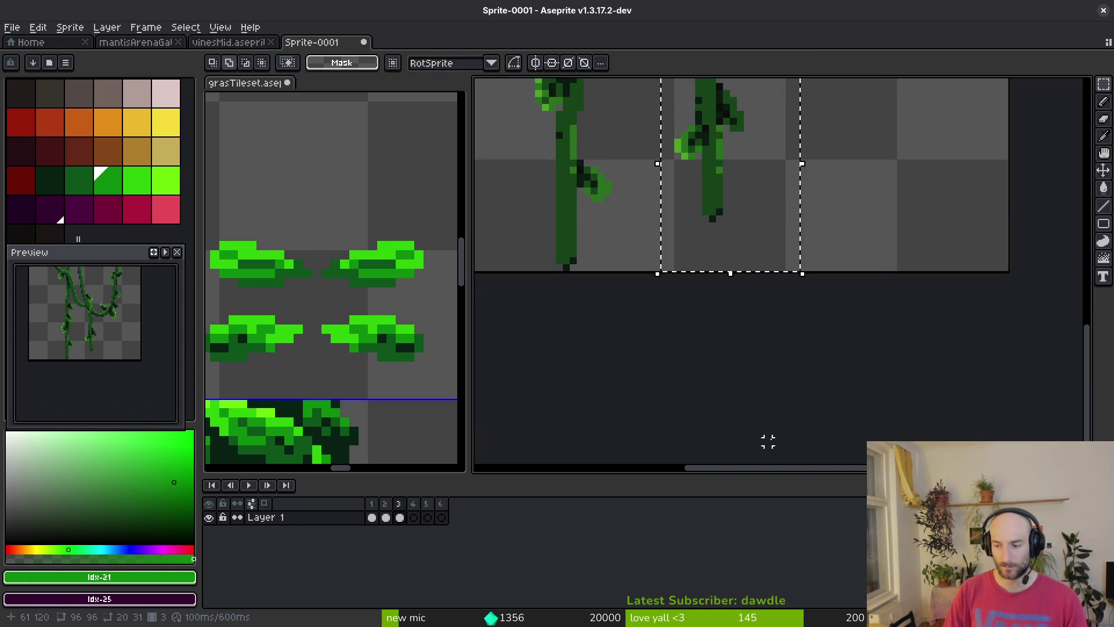
pyautogui.scroll(2, 727, 239)
pyautogui.moveTo(694, 172); pyautogui.dragTo(549, 379)
pyautogui.press('Left')
pyautogui.hotkey('ctrl', 'd')
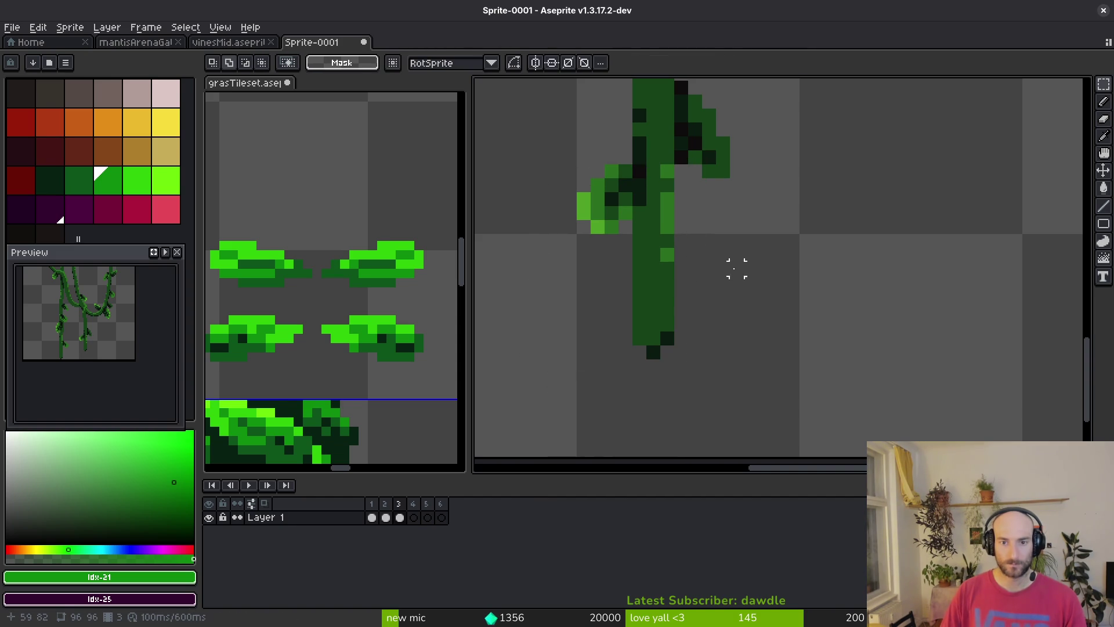
pyautogui.scroll(-2, 695, 282)
pyautogui.press('Return')
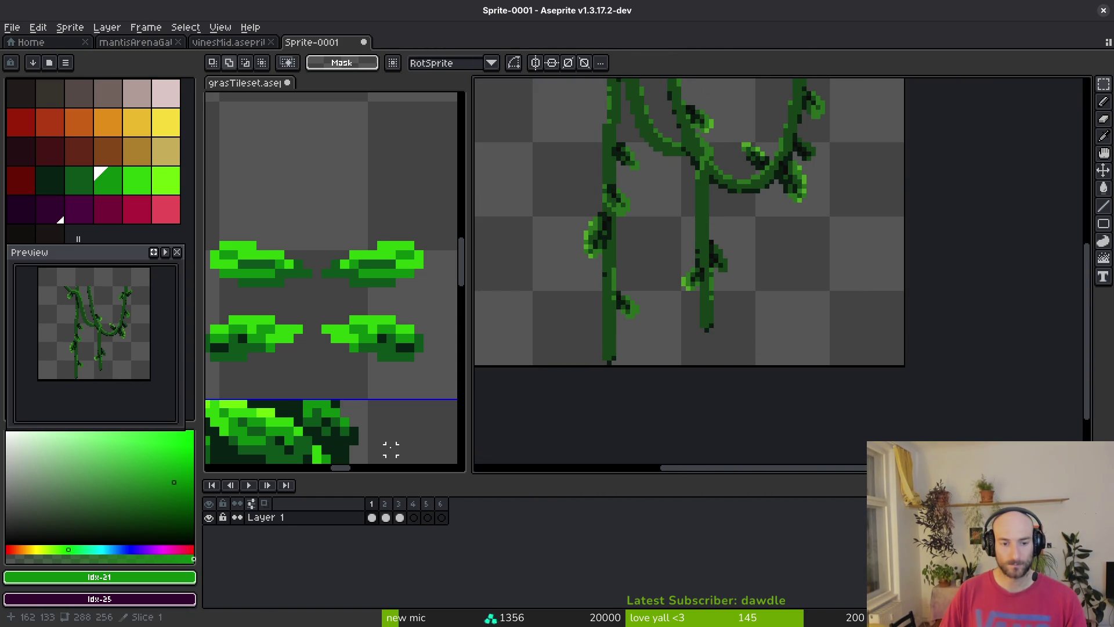
pyautogui.moveTo(372, 511); pyautogui.dragTo(400, 511)
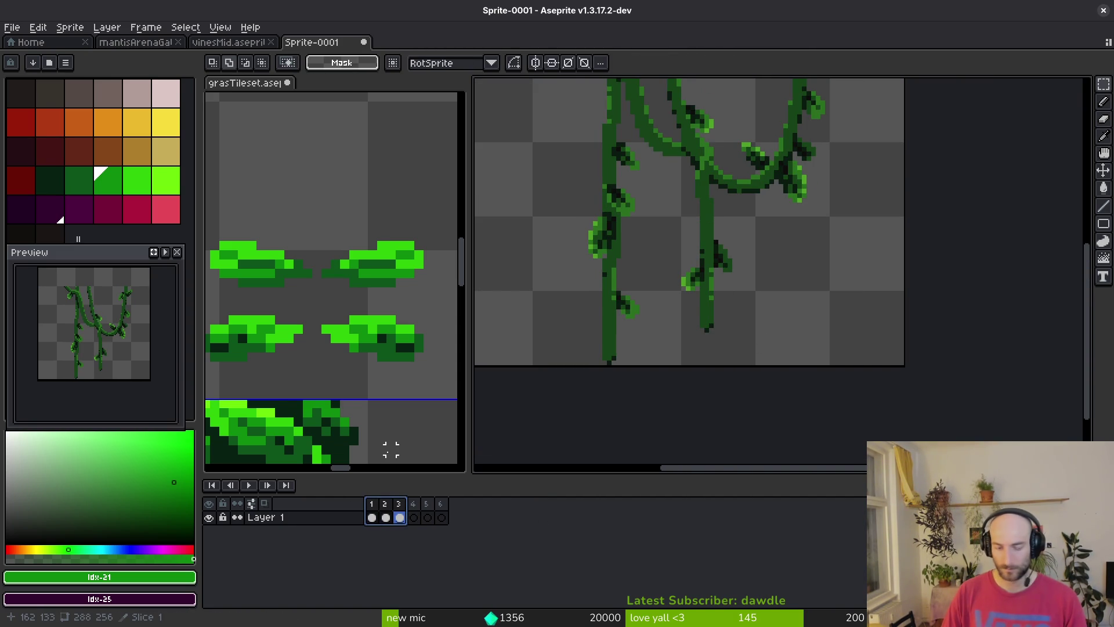
# Rename the Loop tag to 'shake'
pyautogui.press('F2')
pyautogui.write('ke')
pyautogui.press('Return')
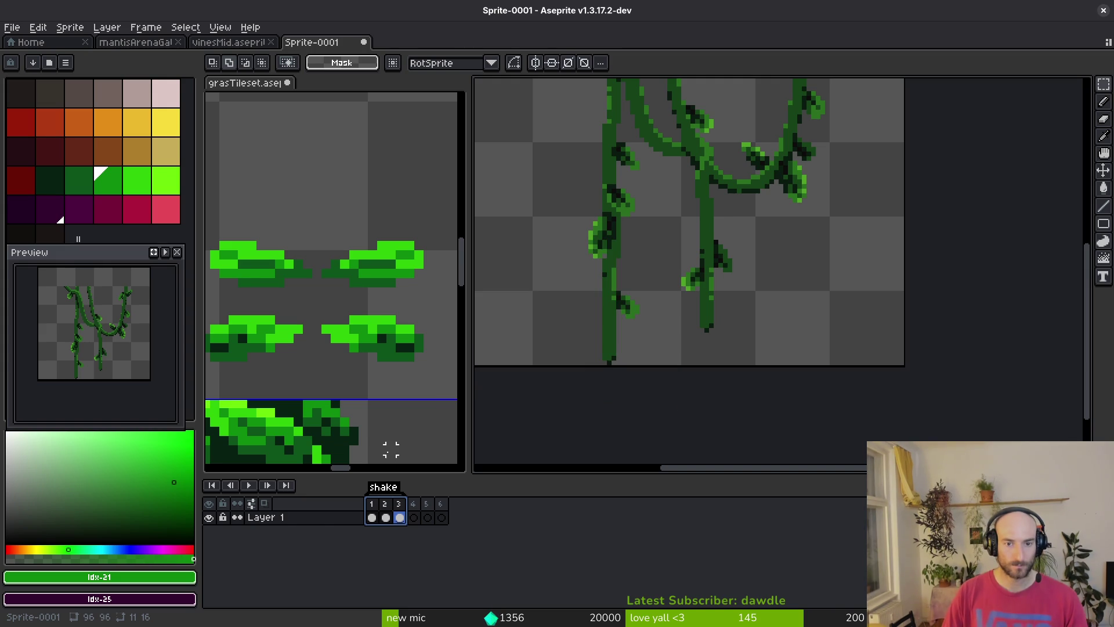
# On frame 2, select the upper middle vines minus a bottom-left notch and raise them one pixel
pyautogui.scroll(-3, 720, 351)
pyautogui.press(',')
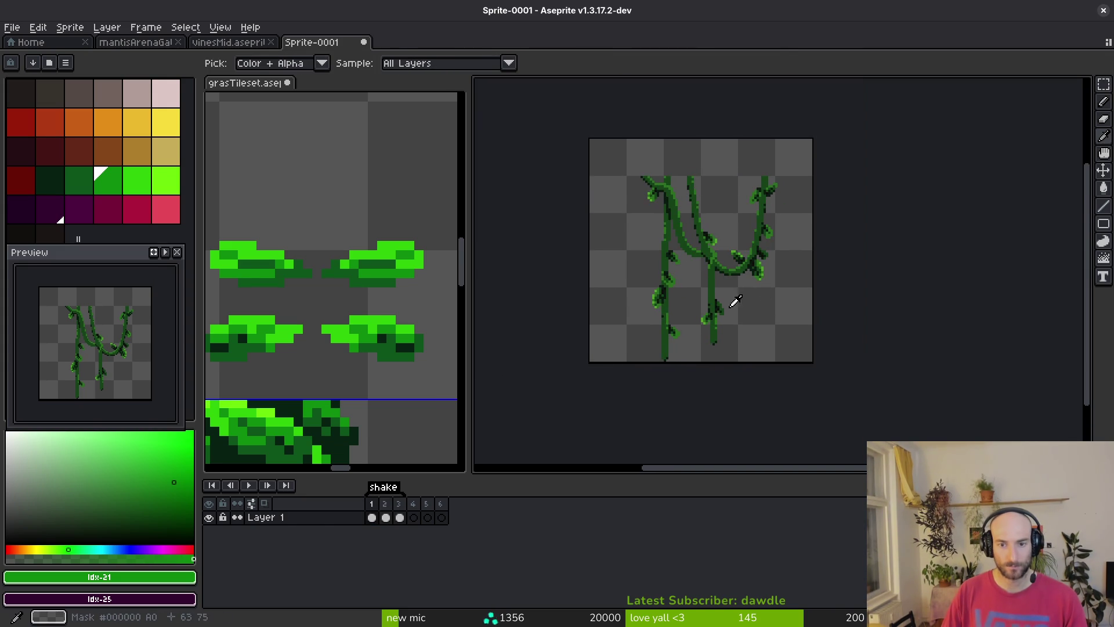
pyautogui.scroll(3, 696, 267)
pyautogui.scroll(-1, 672, 253)
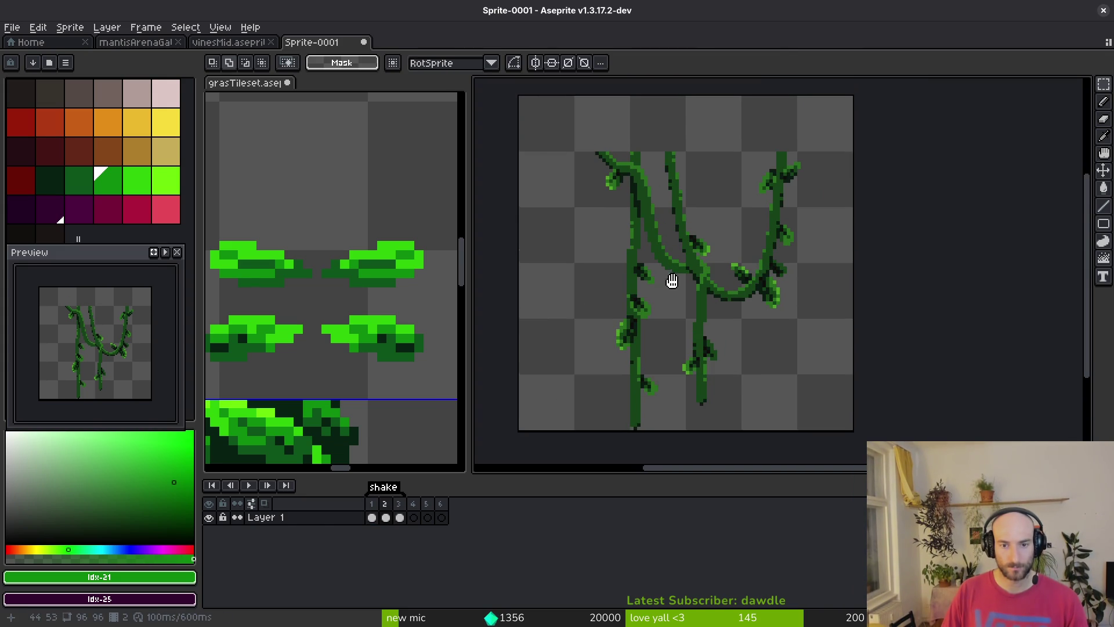
pyautogui.scroll(2, 643, 237)
pyautogui.scroll(-1, 647, 251)
pyautogui.moveTo(612, 191)
pyautogui.mouseDown()
pyautogui.moveTo(688, 258)
pyautogui.moveTo(741, 286)
pyautogui.moveTo(741, 318)
pyautogui.moveTo(761, 325)
pyautogui.mouseUp()
pyautogui.moveTo(579, 302)
pyautogui.mouseDown()
pyautogui.moveTo(667, 363)
pyautogui.moveTo(694, 367)
pyautogui.mouseUp()
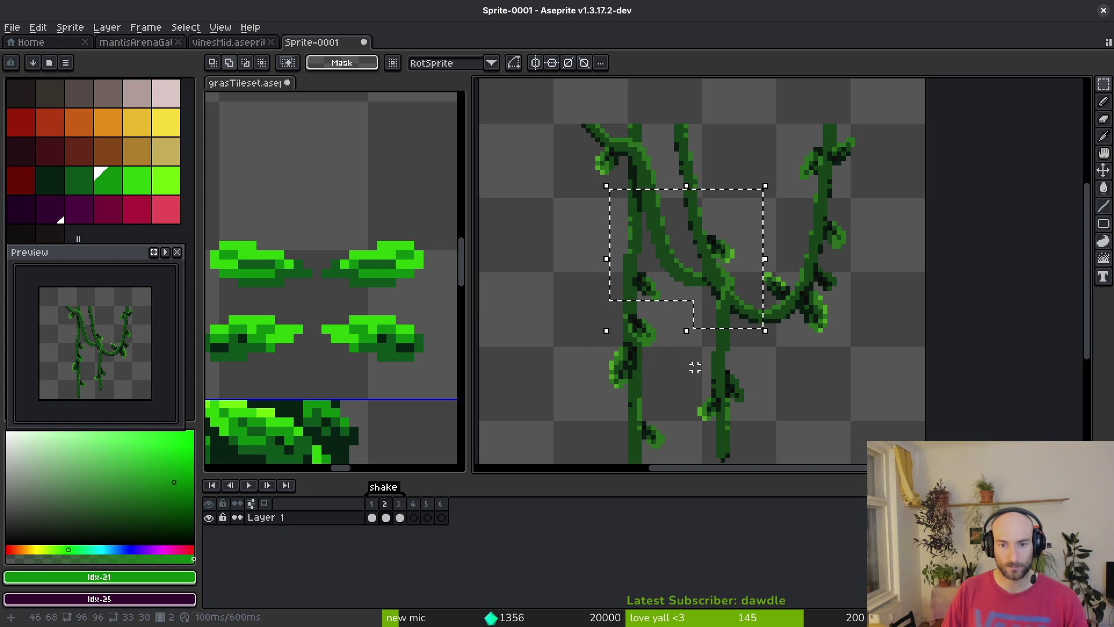
pyautogui.press('Up')
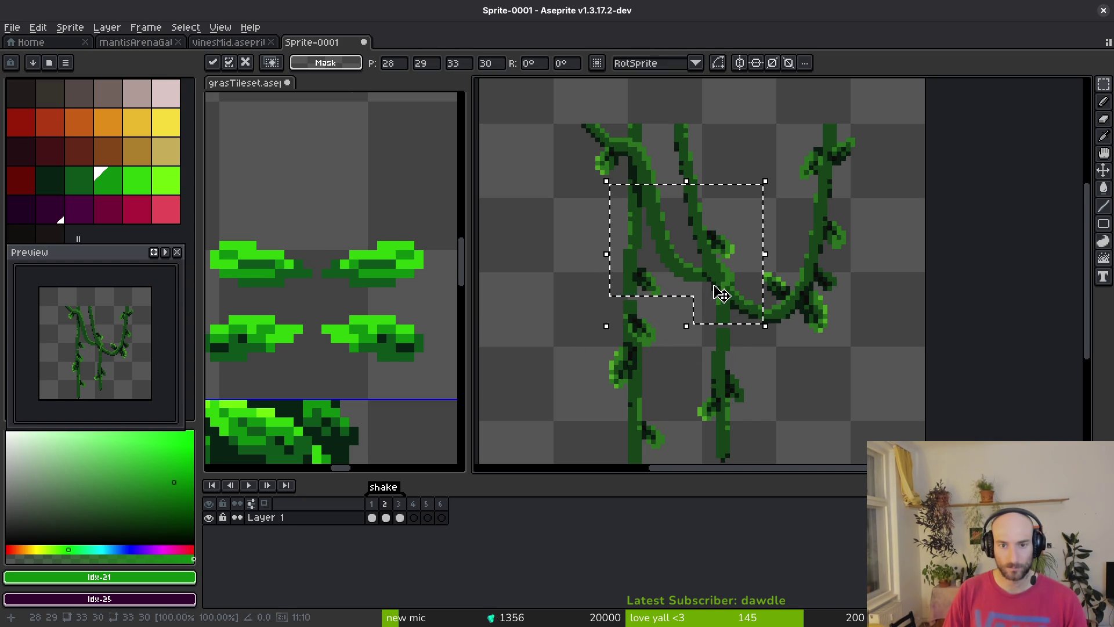
# Commit the raised vines, then shift the right branch and a small stem piece one pixel right
pyautogui.hotkey('ctrl', 'd')
pyautogui.scroll(2, 686, 271)
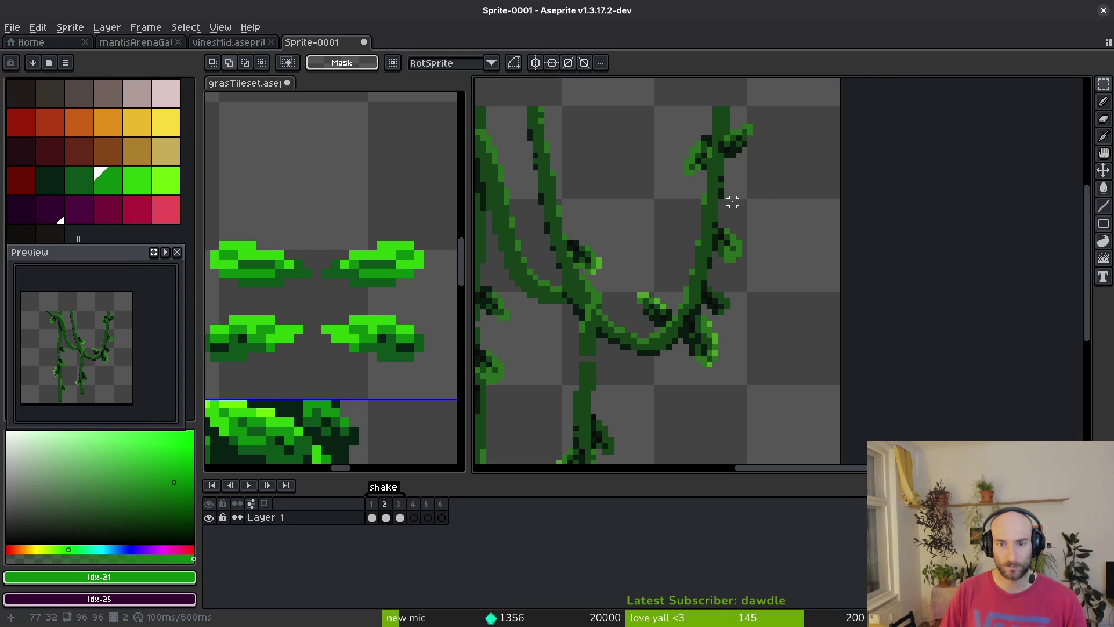
pyautogui.moveTo(730, 199)
pyautogui.mouseDown()
pyautogui.moveTo(644, 336)
pyautogui.moveTo(635, 376)
pyautogui.mouseUp()
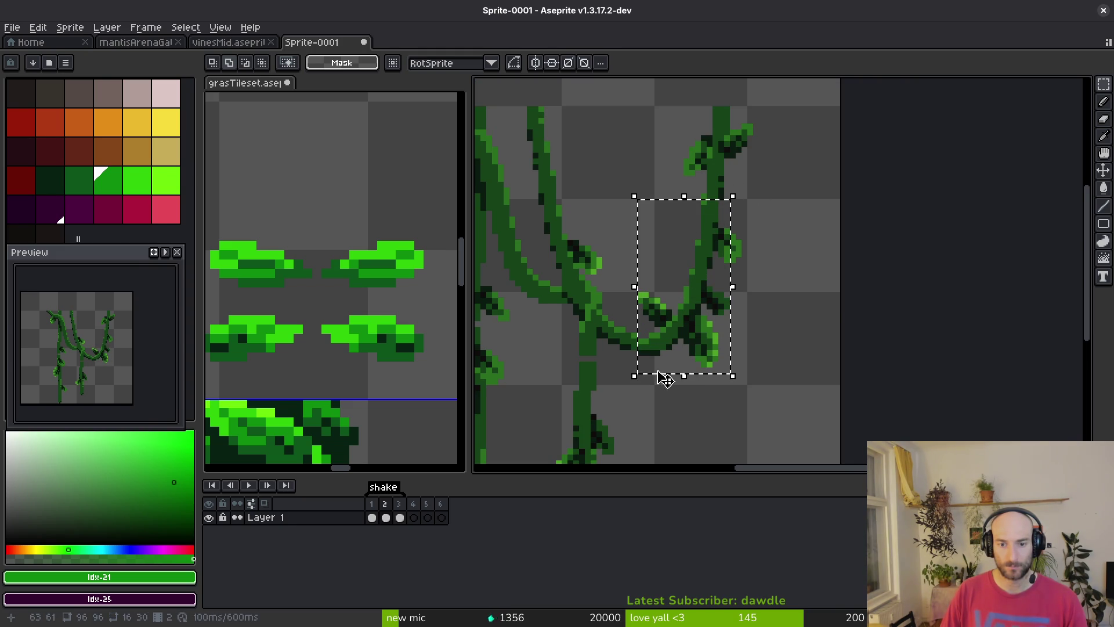
pyautogui.moveTo(784, 370)
pyautogui.mouseDown()
pyautogui.moveTo(708, 211)
pyautogui.moveTo(640, 185)
pyautogui.mouseUp()
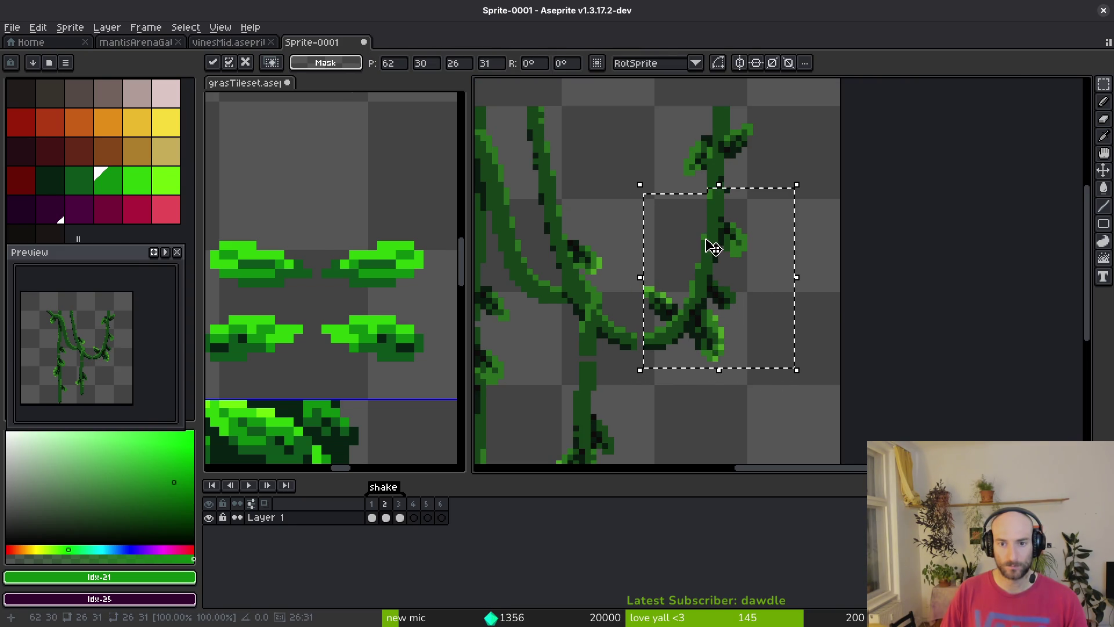
pyautogui.hotkey('ctrl', 'd')
pyautogui.scroll(2, 709, 165)
pyautogui.moveTo(708, 173); pyautogui.dragTo(752, 216)
pyautogui.press('Right')
pyautogui.hotkey('ctrl', 'd')
# Fill the gap in the lower vine curve with vine green #164319
pyautogui.press('f')
pyautogui.keyDown('alt'); pyautogui.click(752, 220); pyautogui.keyUp('alt')
pyautogui.scroll(-1, 752, 219)
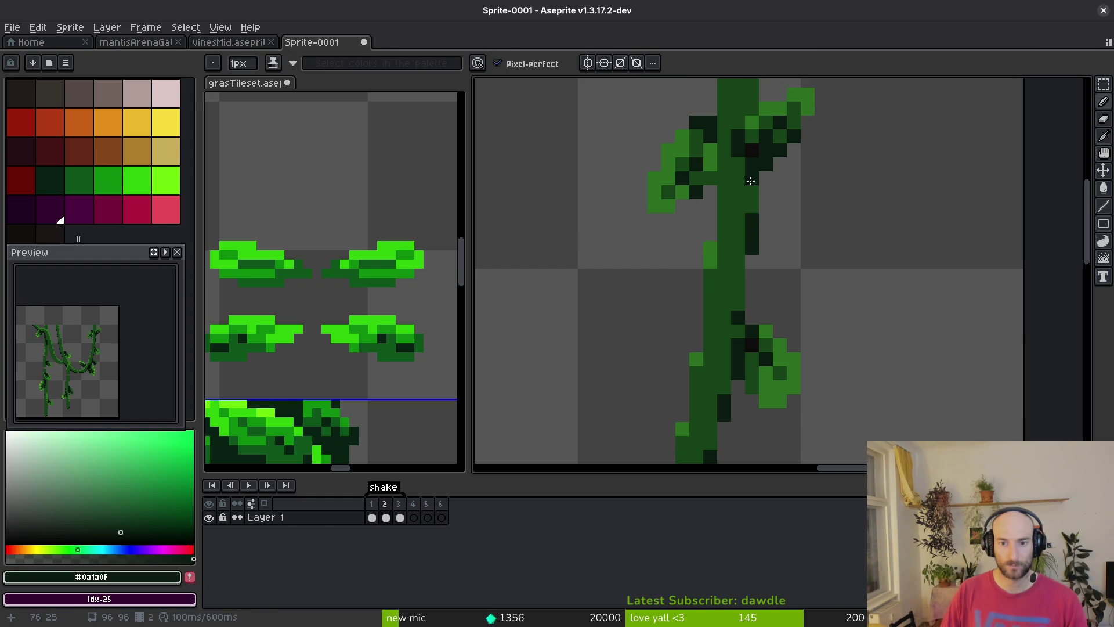
pyautogui.scroll(-2, 746, 174)
pyautogui.scroll(1, 735, 174)
pyautogui.scroll(2, 735, 174)
pyautogui.keyDown('alt'); pyautogui.click(684, 298); pyautogui.keyUp('alt')
pyautogui.click(666, 316)
# Touch up pixels under the vine curve using dark outline #0a1a0f and vine green
pyautogui.keyDown('alt'); pyautogui.click(667, 322); pyautogui.keyUp('alt')
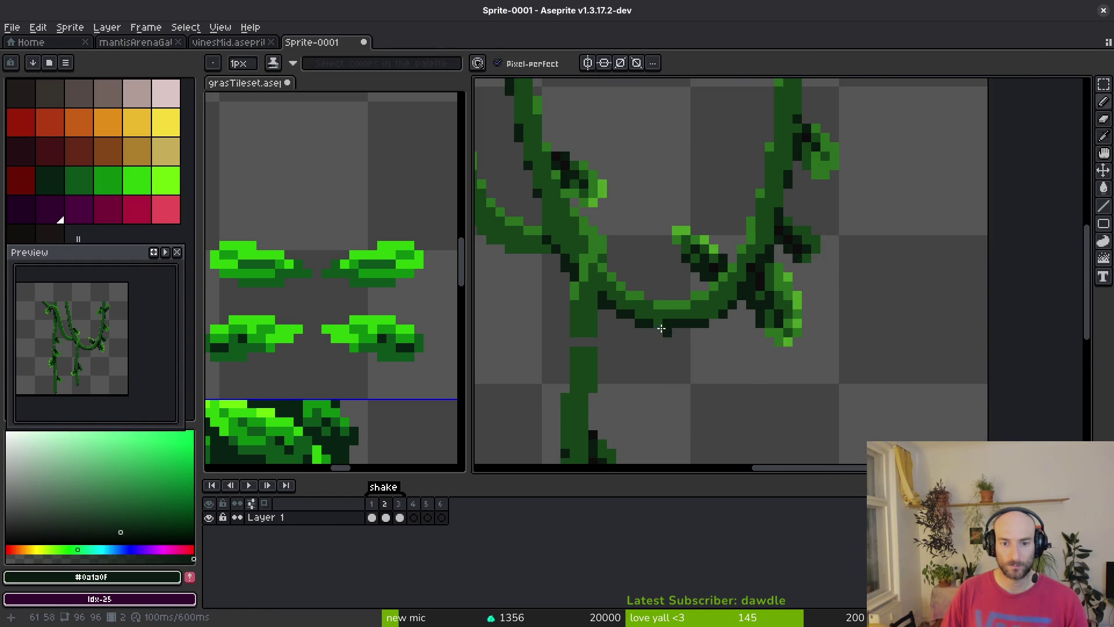
pyautogui.press('e')
pyautogui.press('b')
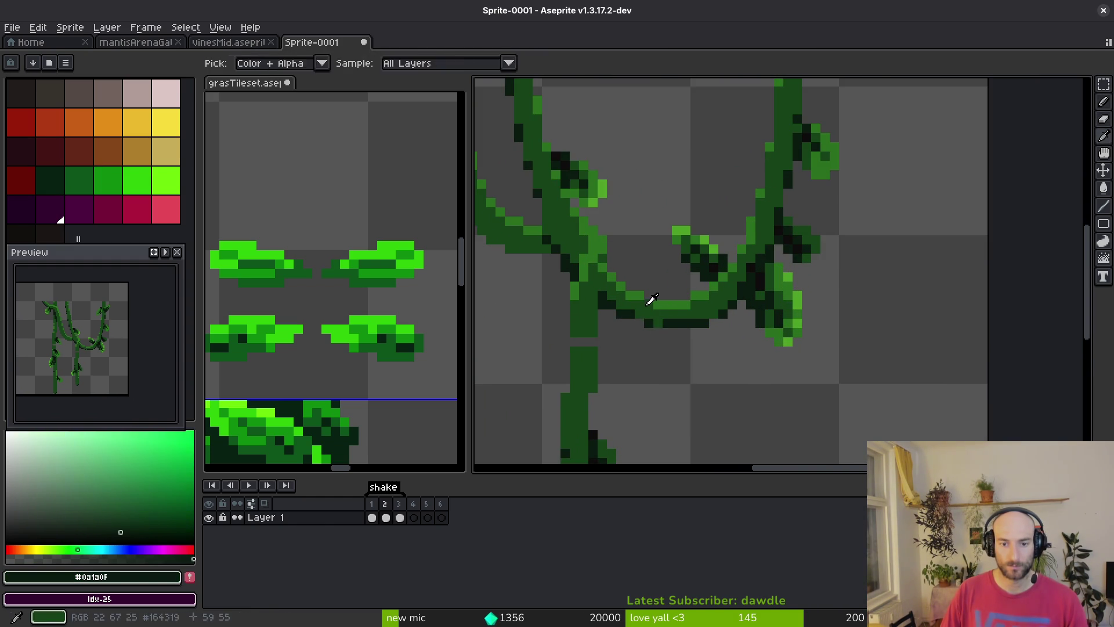
pyautogui.keyDown('alt'); pyautogui.click(651, 301); pyautogui.keyUp('alt')
pyautogui.keyDown('alt'); pyautogui.click(659, 323); pyautogui.keyUp('alt')
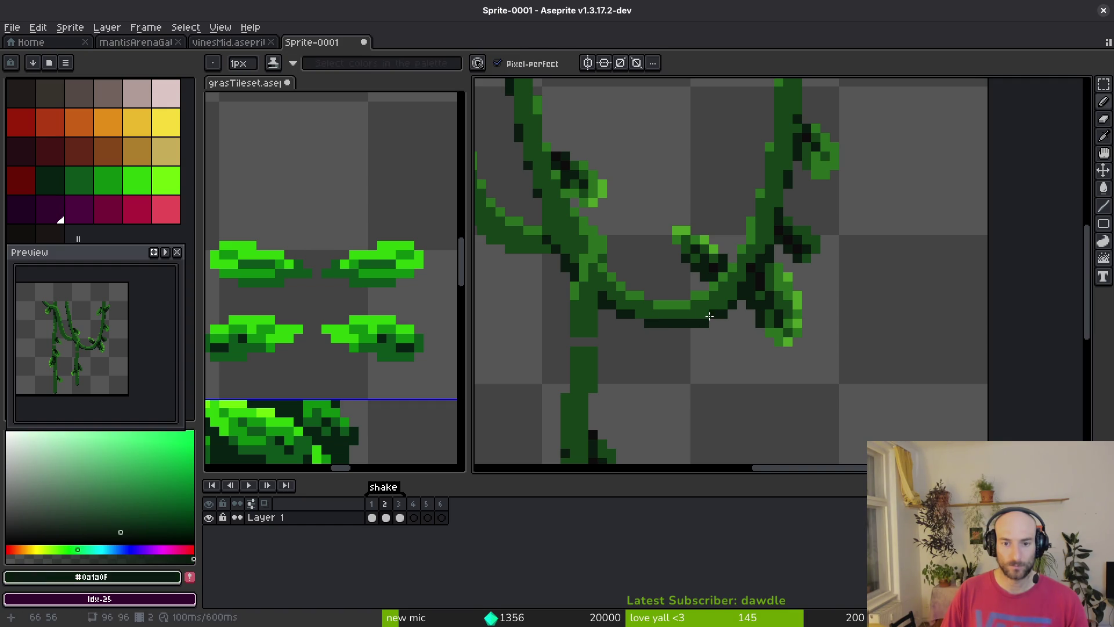
pyautogui.scroll(-2, 709, 315)
pyautogui.scroll(1, 689, 339)
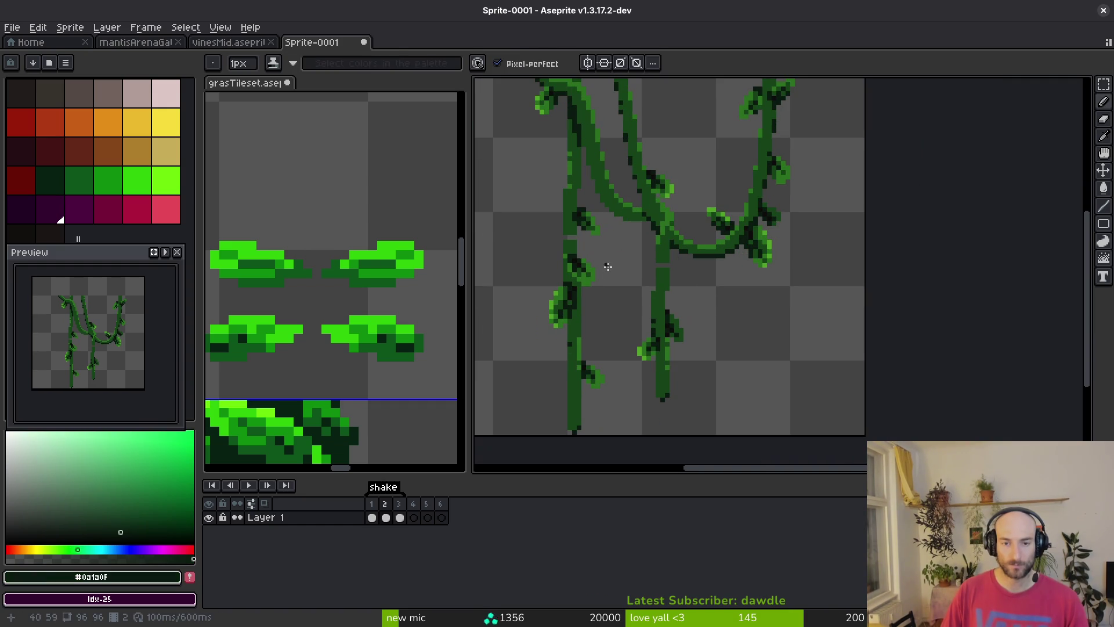
# Pick vine green #164319 again and play the shake animation to check the result
pyautogui.press('m')
pyautogui.moveTo(620, 265); pyautogui.dragTo(700, 404)
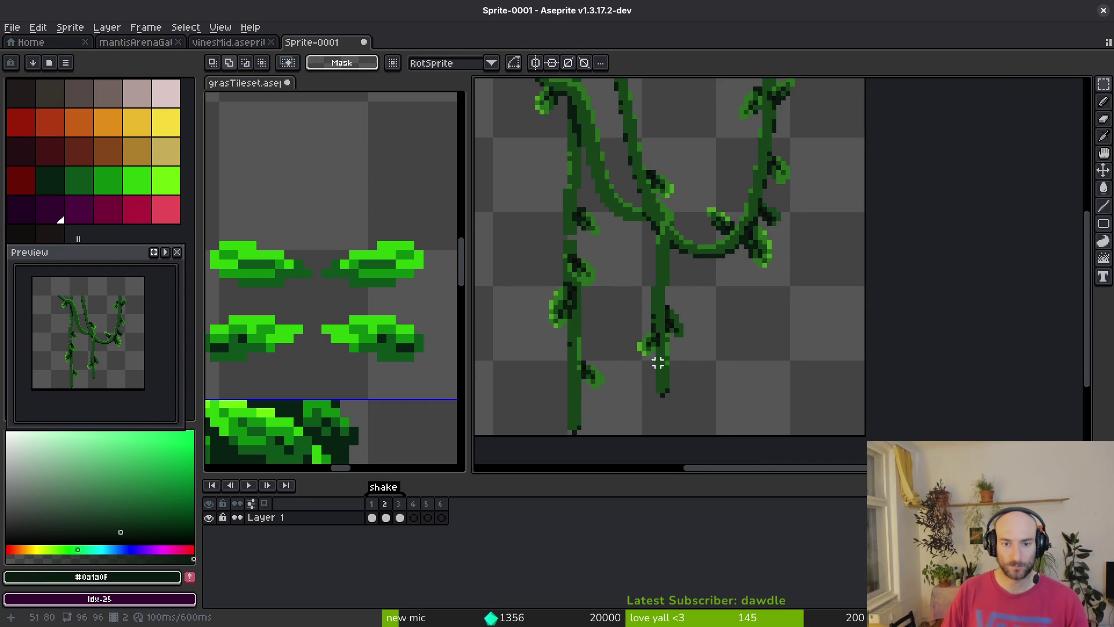
pyautogui.hotkey('ctrl', 'd')
pyautogui.scroll(1, 567, 256)
pyautogui.press('b')
pyautogui.keyDown('alt'); pyautogui.click(592, 231); pyautogui.keyUp('alt')
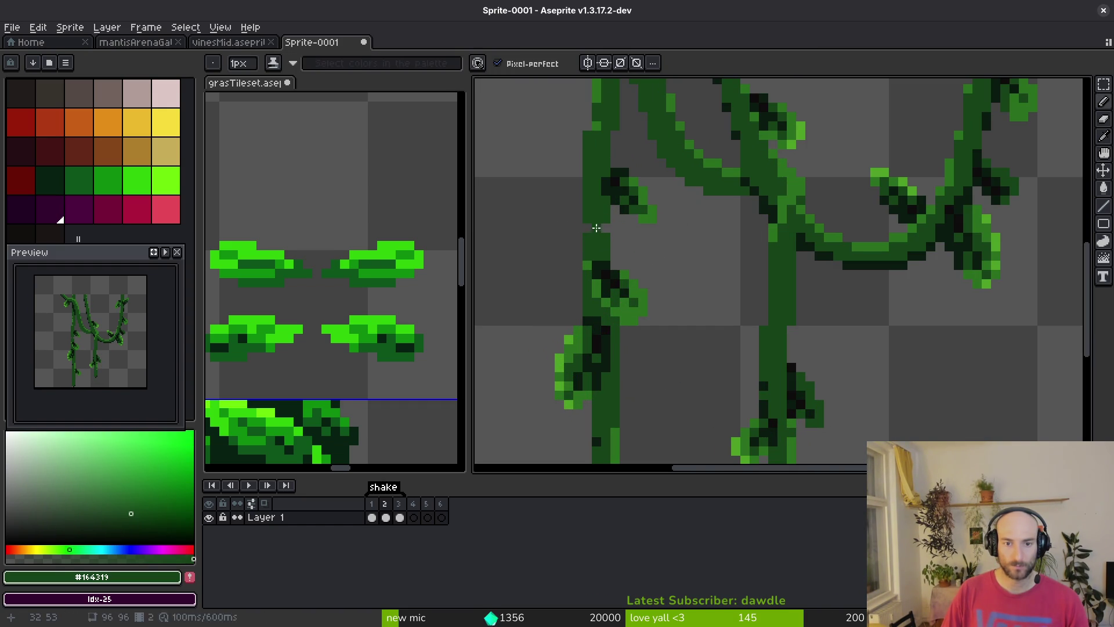
pyautogui.scroll(-3, 603, 230)
pyautogui.press('Return')
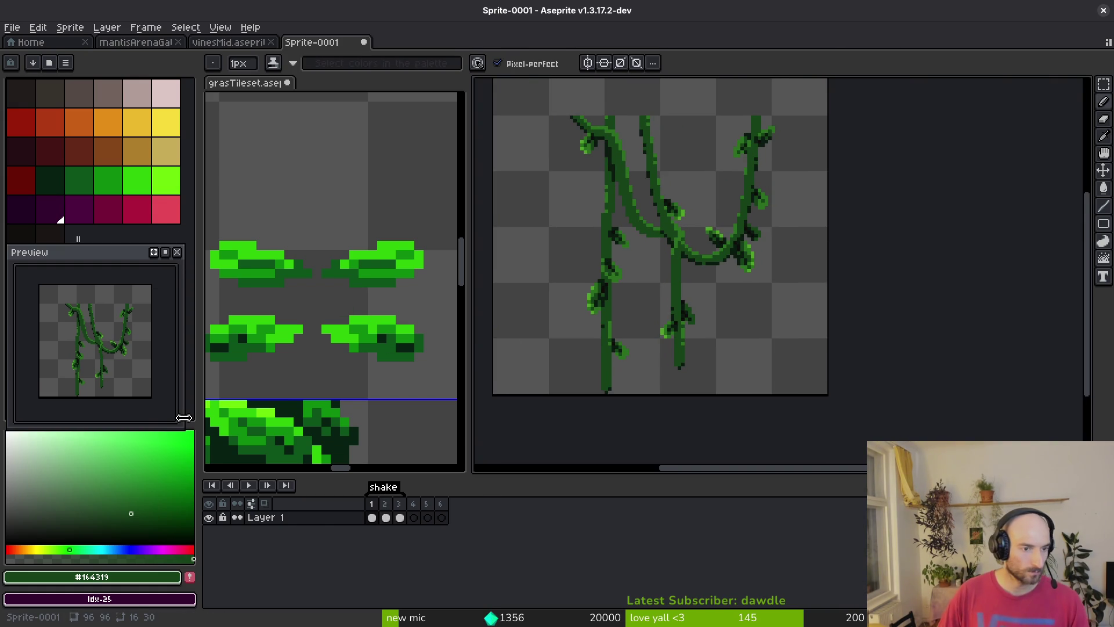
pyautogui.scroll(2, 616, 256)
pyautogui.press('m')
pyautogui.moveTo(598, 143)
pyautogui.mouseDown()
pyautogui.moveTo(672, 261)
pyautogui.moveTo(652, 324)
pyautogui.moveTo(679, 393)
pyautogui.mouseUp()
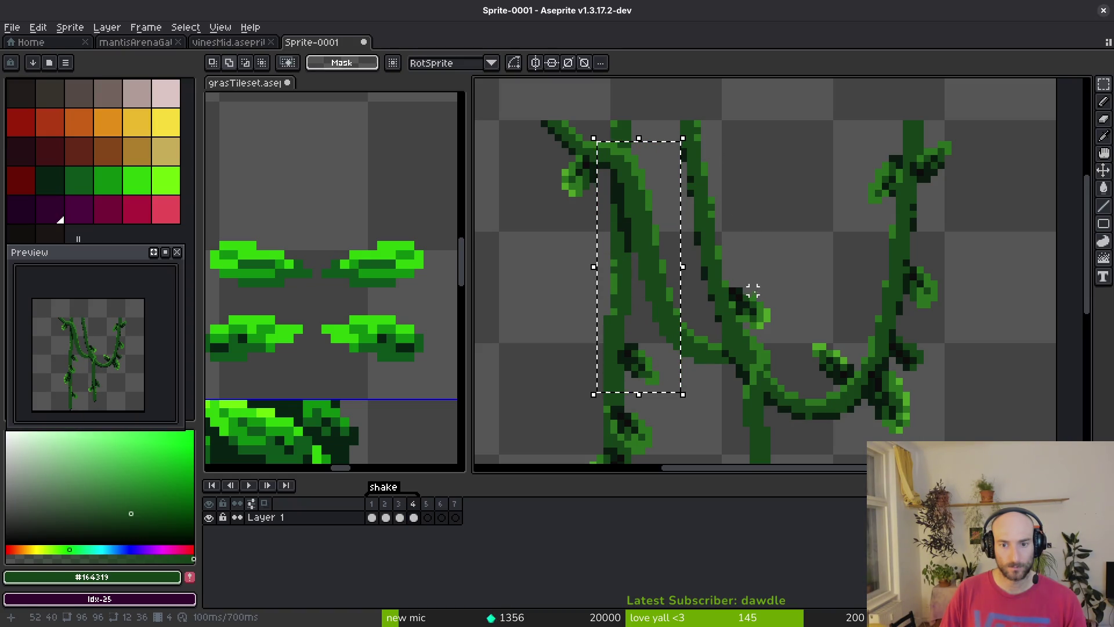
# Select the middle vine's upper part plus the lower left and lower middle stems
pyautogui.moveTo(800, 274)
pyautogui.mouseDown()
pyautogui.moveTo(775, 319)
pyautogui.moveTo(724, 350)
pyautogui.moveTo(649, 367)
pyautogui.moveTo(653, 378)
pyautogui.mouseUp()
pyautogui.scroll(-2, 746, 362)
pyautogui.scroll(-1, 770, 281)
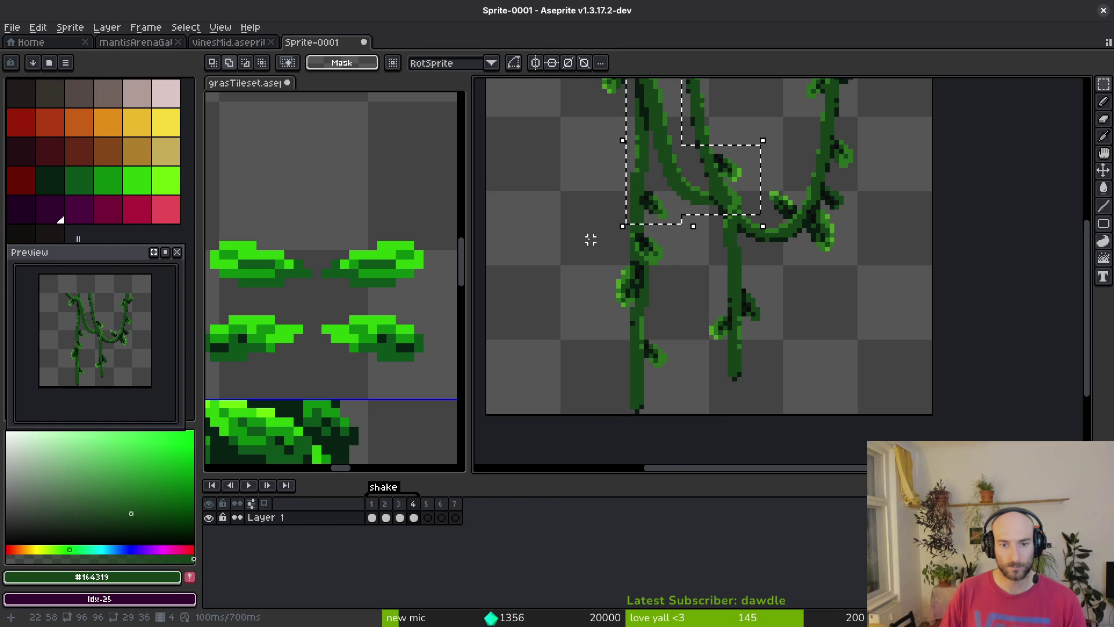
pyautogui.moveTo(578, 206)
pyautogui.mouseDown()
pyautogui.moveTo(646, 299)
pyautogui.moveTo(682, 375)
pyautogui.mouseUp()
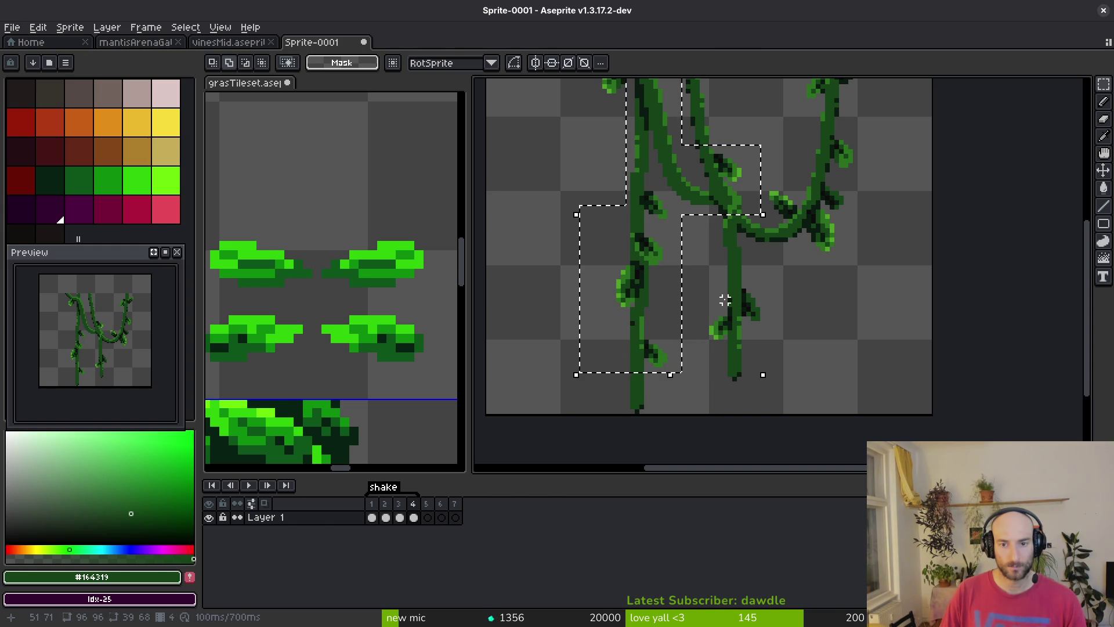
pyautogui.moveTo(716, 214)
pyautogui.mouseDown()
pyautogui.moveTo(759, 355)
pyautogui.moveTo(726, 395)
pyautogui.mouseUp()
pyautogui.press('Escape')
pyautogui.press('Escape')
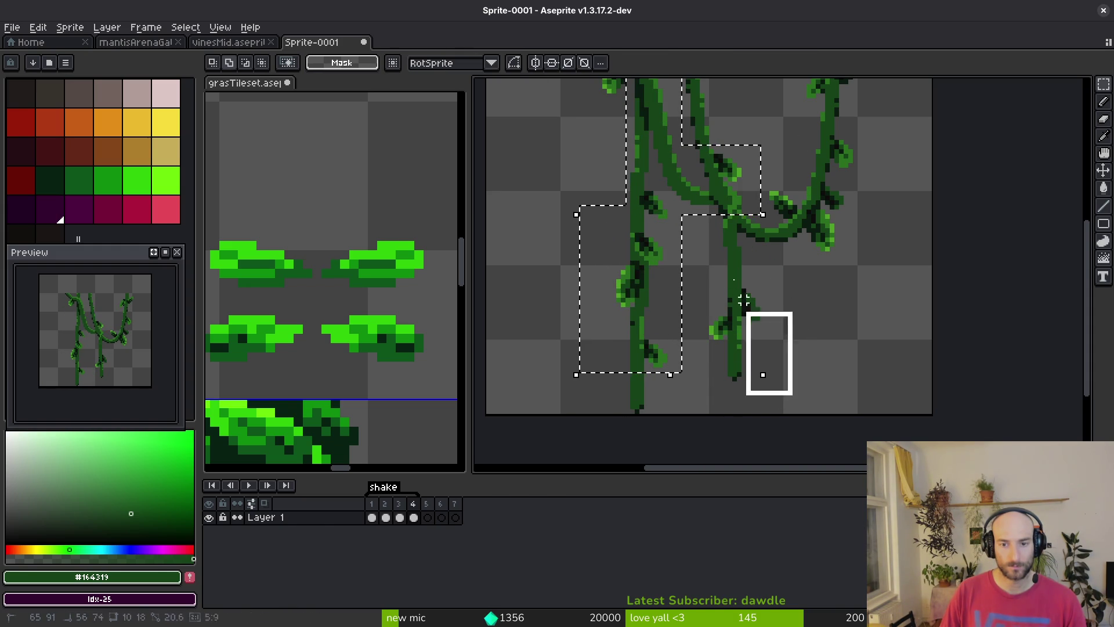
pyautogui.scroll(3, 755, 348)
pyautogui.moveTo(729, 354); pyautogui.dragTo(730, 355)
# Shift the selected vines one pixel down and commit the move
pyautogui.press('Left')
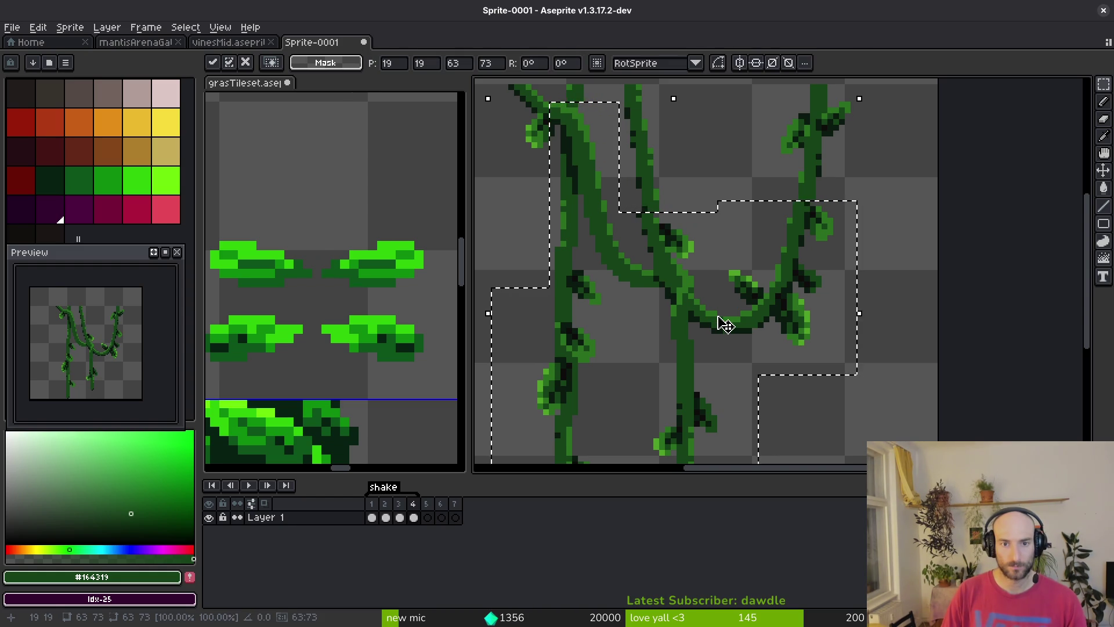
pyautogui.press('Right')
pyautogui.press('Down')
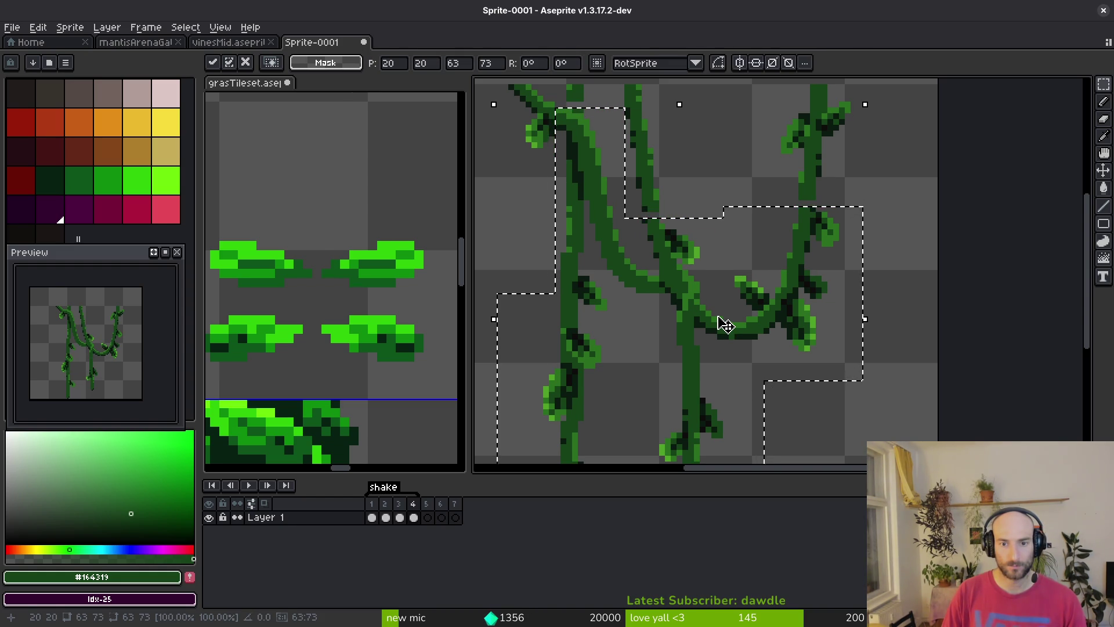
pyautogui.hotkey('ctrl', 'd')
pyautogui.scroll(3, 884, 207)
# Sample the dark outline #0a1a0f, then the dark vine green #164319, as the drawing colour
pyautogui.press('f')
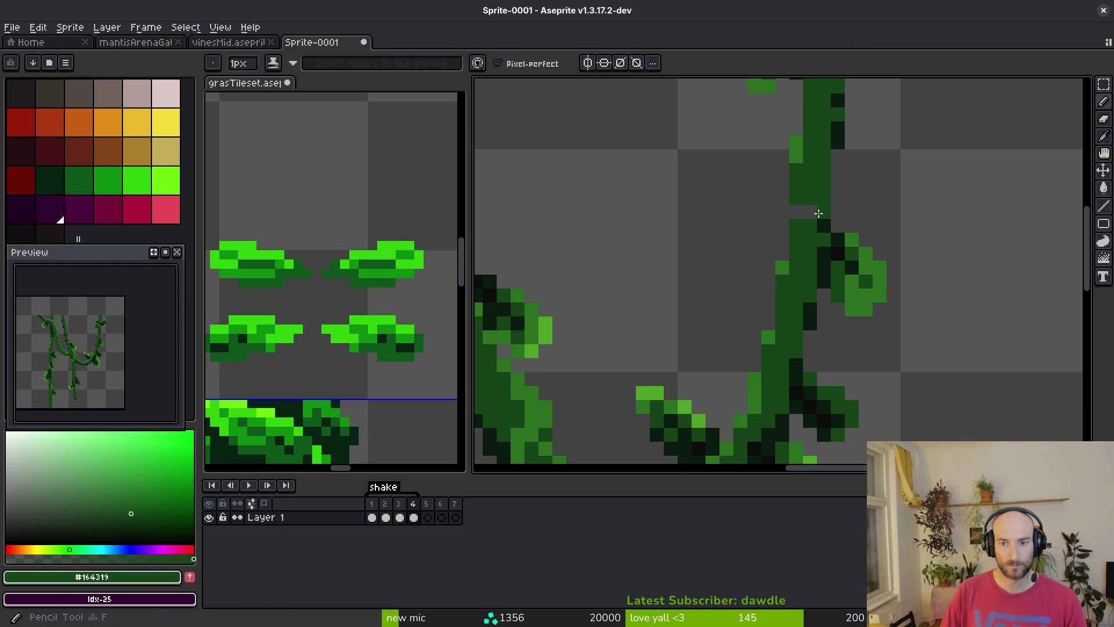
pyautogui.scroll(-2, 796, 216)
pyautogui.scroll(3, 667, 249)
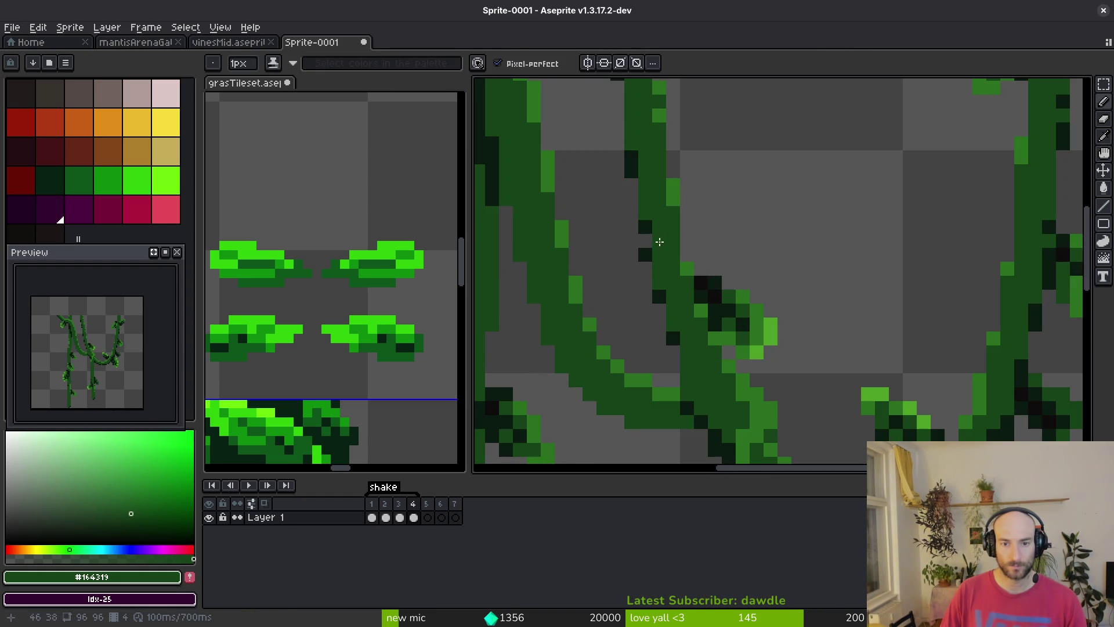
pyautogui.keyDown('alt'); pyautogui.click(650, 263); pyautogui.keyUp('alt')
pyautogui.keyDown('alt'); pyautogui.click(662, 248); pyautogui.keyUp('alt')
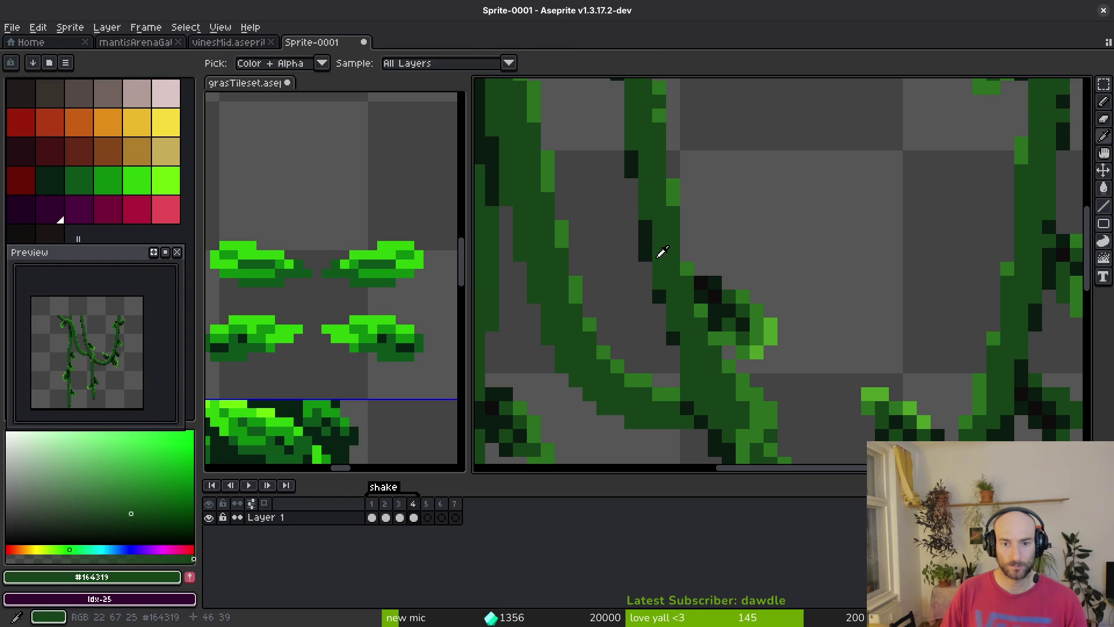
pyautogui.keyDown('alt'); pyautogui.click(644, 244); pyautogui.keyUp('alt')
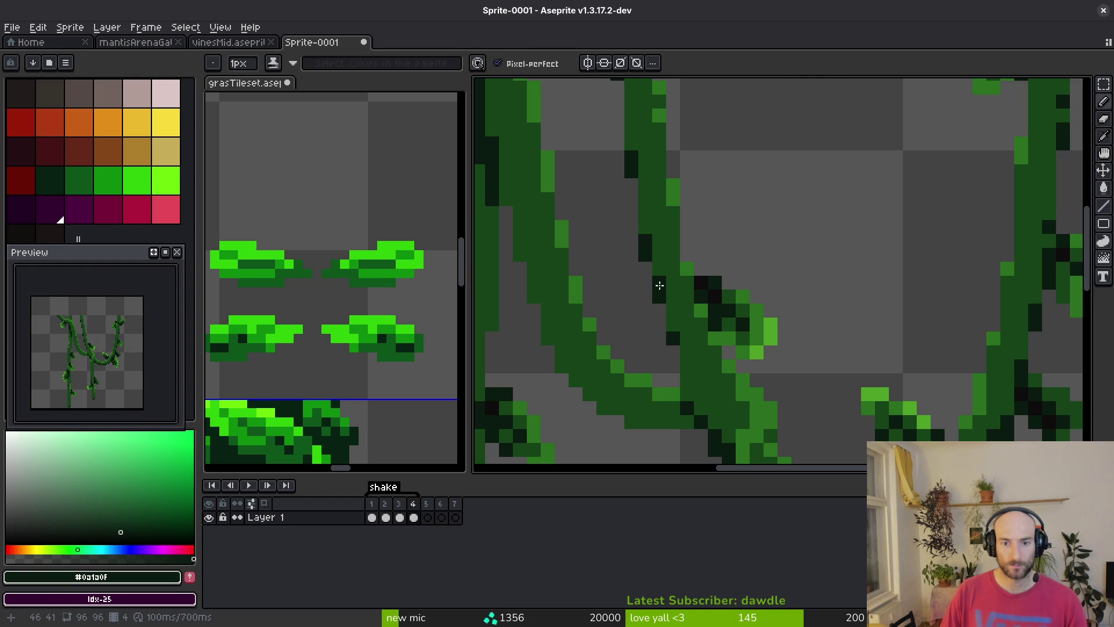
pyautogui.scroll(-2, 673, 356)
pyautogui.scroll(3, 639, 198)
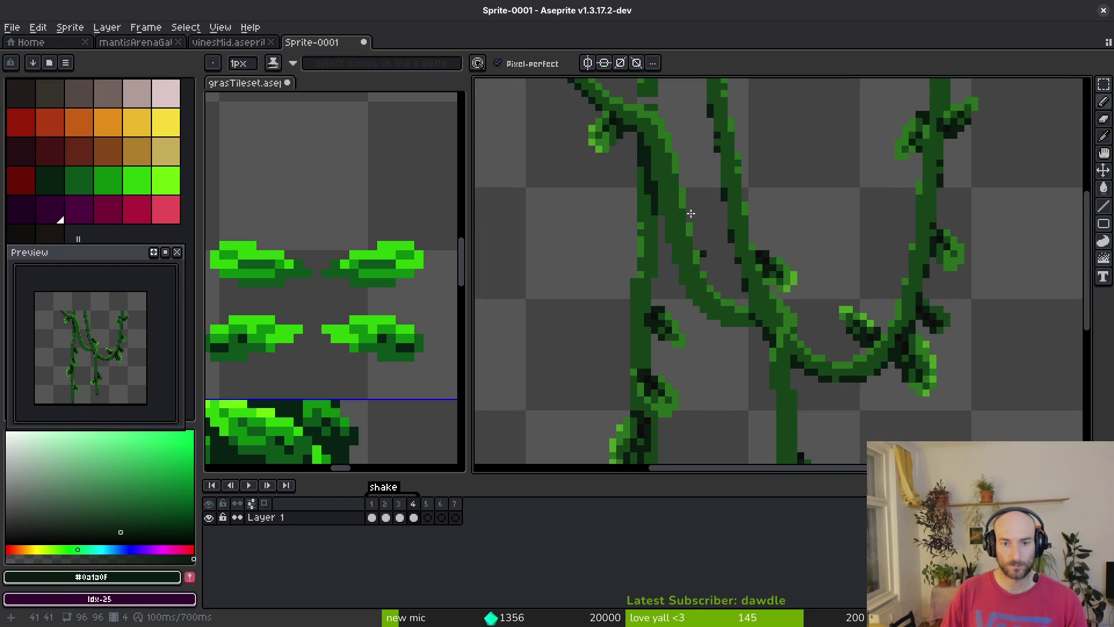
pyautogui.keyDown('alt'); pyautogui.click(639, 198); pyautogui.keyUp('alt')
pyautogui.scroll(-3, 655, 223)
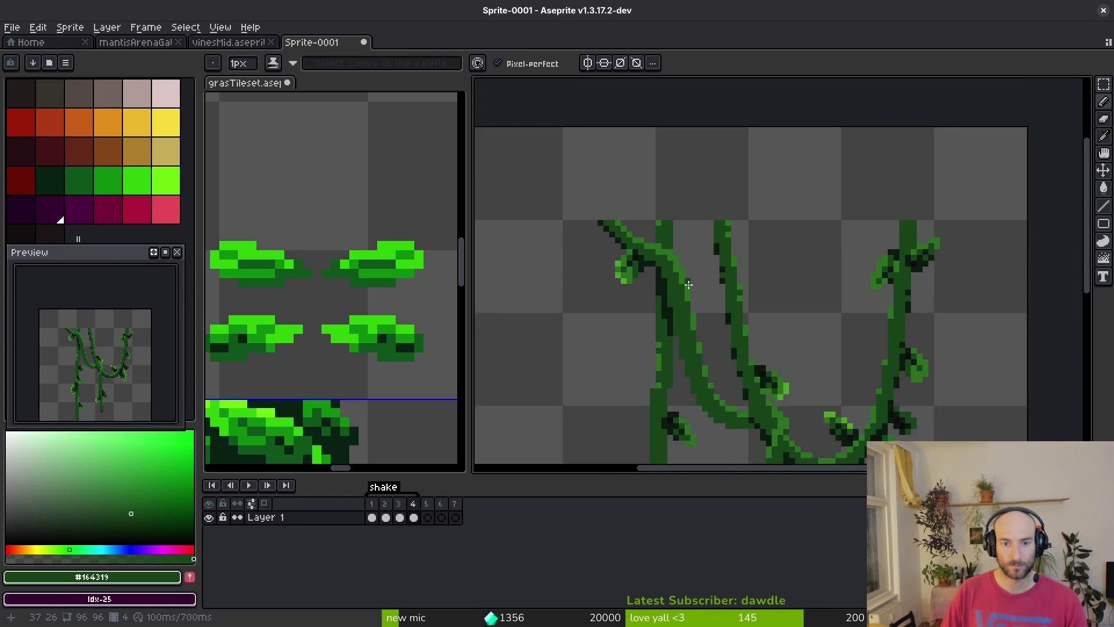
# Select a lower section of the left vine and nudge it one pixel right
pyautogui.press('m')
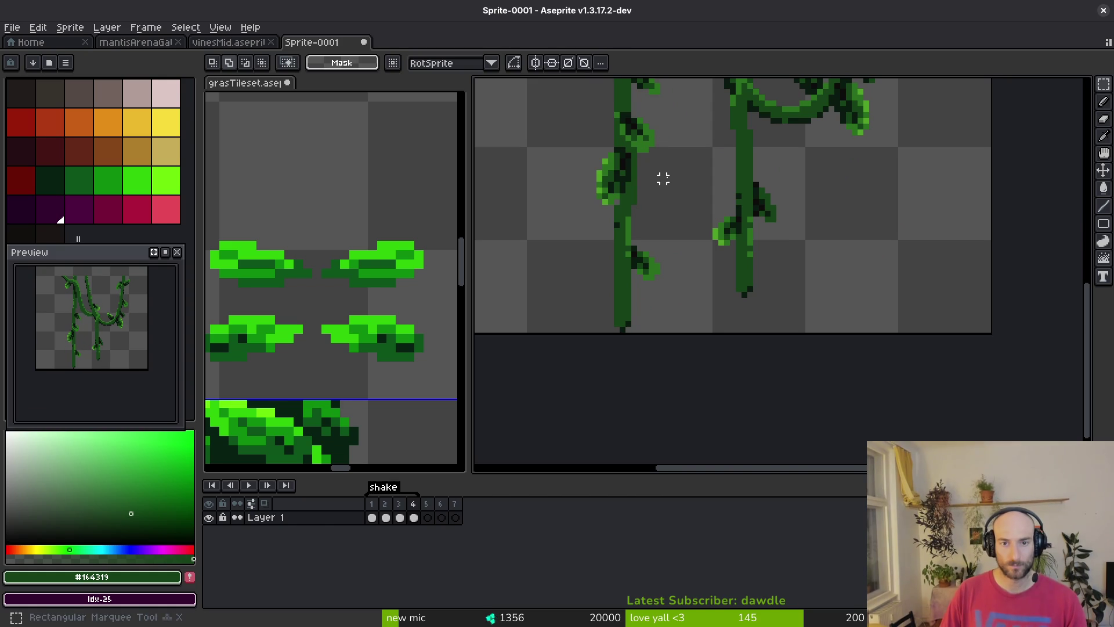
pyautogui.scroll(-1, 650, 199)
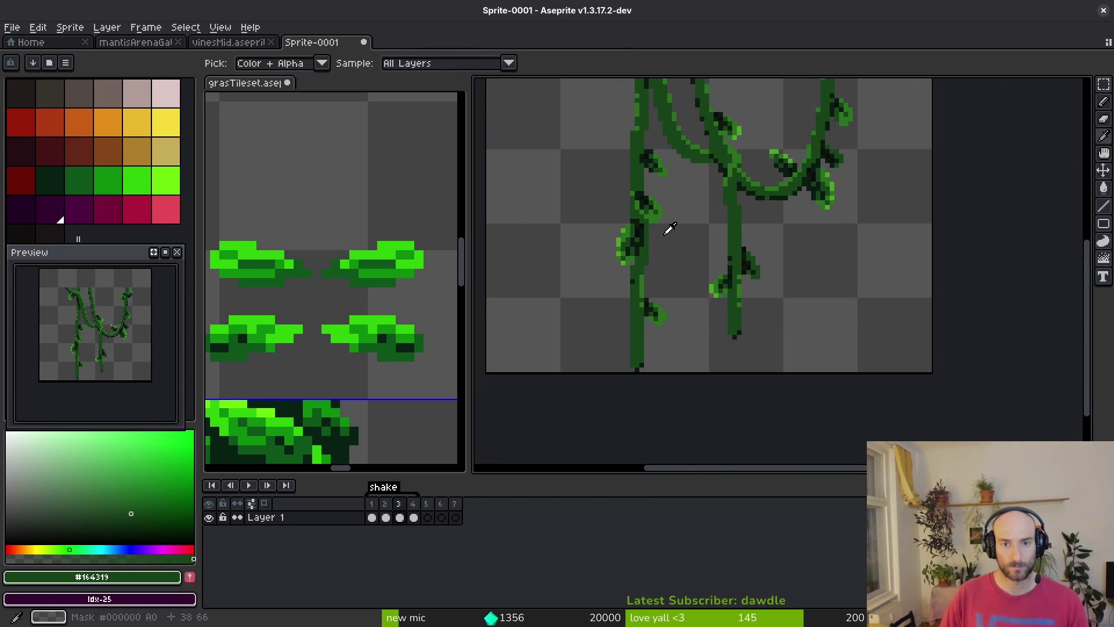
pyautogui.moveTo(663, 270); pyautogui.dragTo(579, 372)
pyautogui.moveTo(662, 299)
pyautogui.mouseDown()
pyautogui.moveTo(677, 344)
pyautogui.moveTo(642, 331)
pyautogui.moveTo(622, 359)
pyautogui.moveTo(683, 334)
pyautogui.moveTo(646, 329)
pyautogui.mouseUp()
pyautogui.click(641, 231)
pyautogui.press('Return')
pyautogui.click(638, 208)
pyautogui.scroll(1, 637, 207)
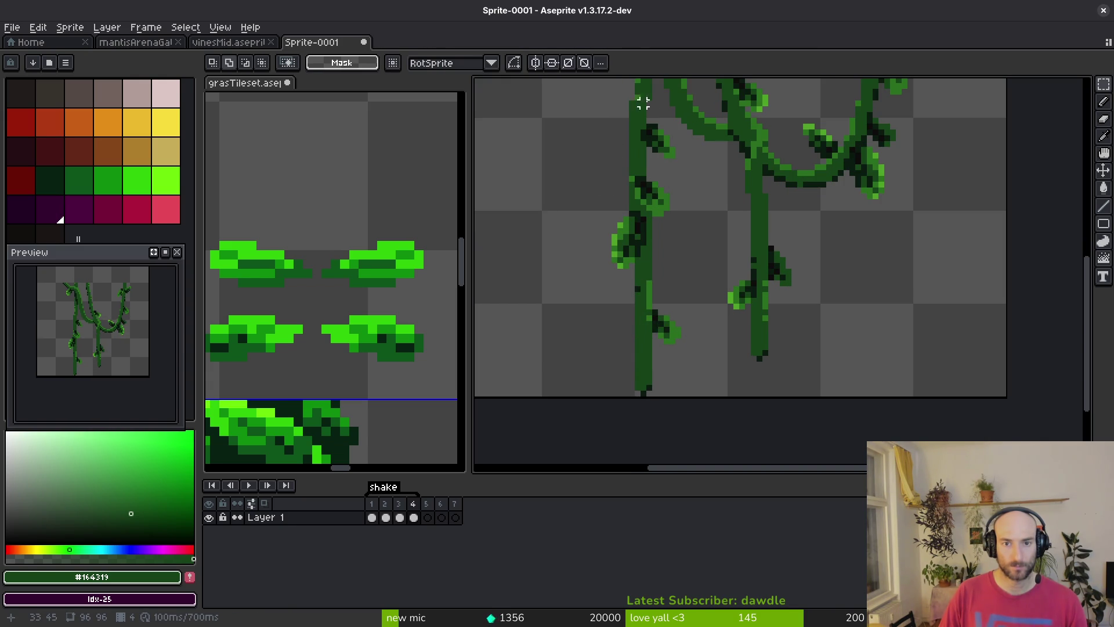
# Shift the upper part of the left vine, including its leaf, by one pixel
pyautogui.moveTo(666, 103)
pyautogui.mouseDown()
pyautogui.moveTo(574, 197)
pyautogui.moveTo(567, 224)
pyautogui.moveTo(568, 207)
pyautogui.mouseUp()
pyautogui.moveTo(686, 137)
pyautogui.mouseDown()
pyautogui.moveTo(649, 249)
pyautogui.moveTo(634, 248)
pyautogui.moveTo(617, 278)
pyautogui.moveTo(650, 251)
pyautogui.mouseUp()
pyautogui.click(643, 250)
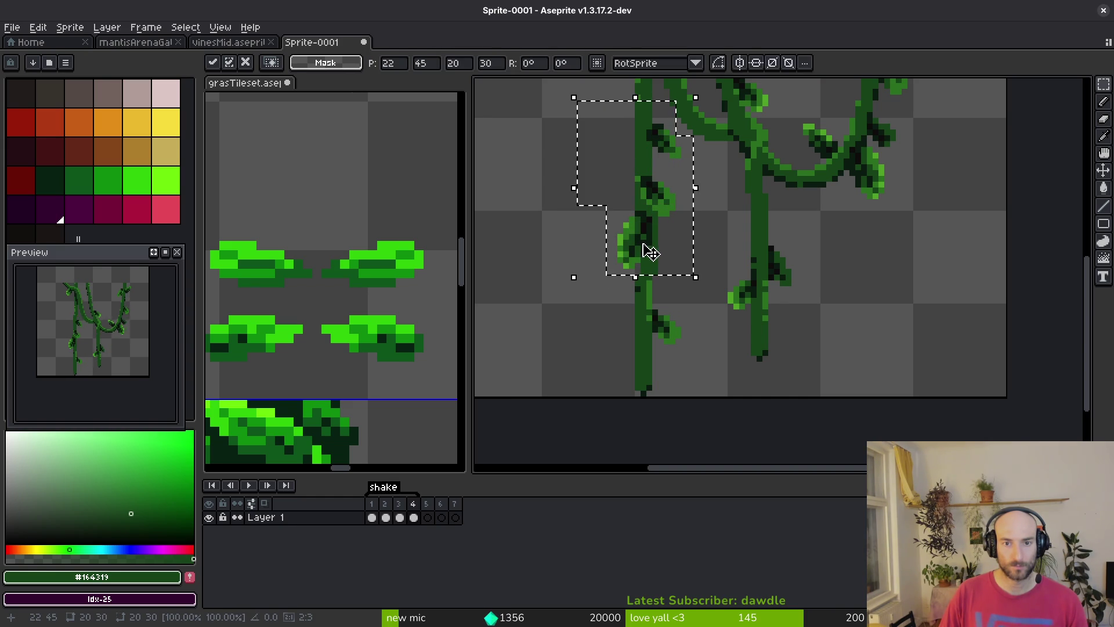
pyautogui.press('Return')
pyautogui.scroll(-3, 693, 259)
pyautogui.scroll(4, 672, 243)
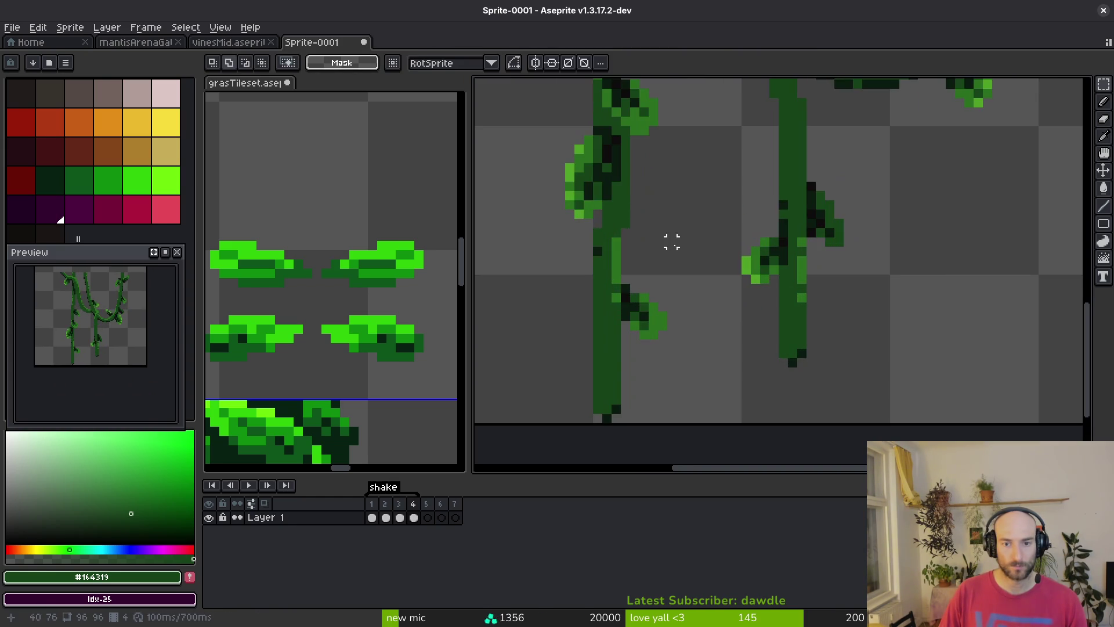
pyautogui.scroll(3, 617, 232)
pyautogui.press('e')
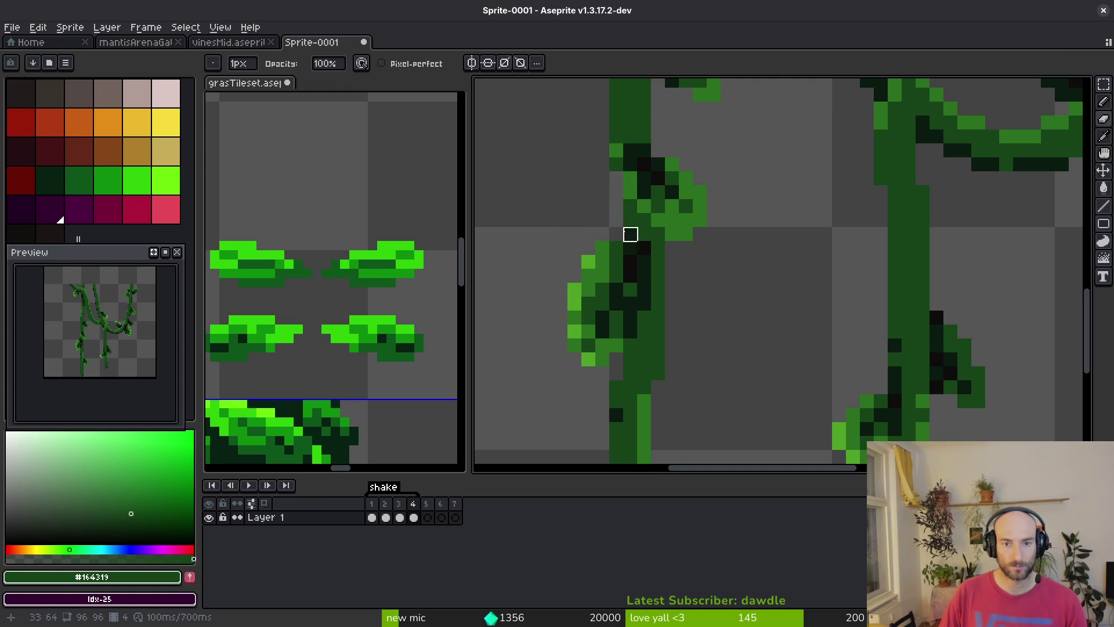
pyautogui.scroll(-5, 644, 296)
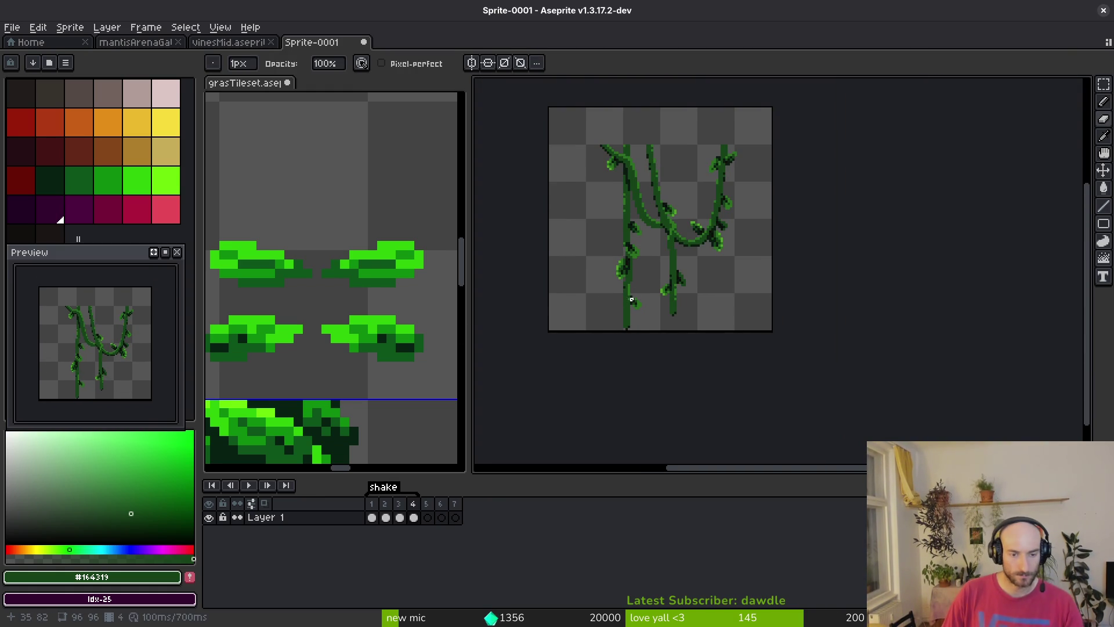
pyautogui.scroll(2, 693, 305)
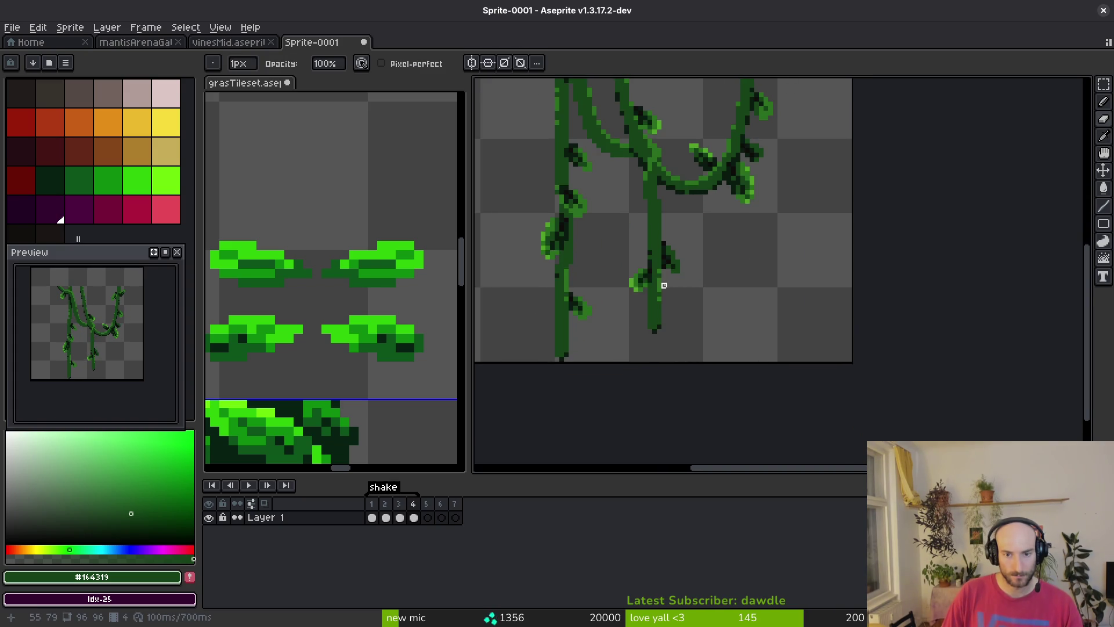
pyautogui.scroll(2, 667, 276)
# Try shifting the lower stem and leaf one pixel left, then undo it and deselect
pyautogui.press('m')
pyautogui.moveTo(670, 254)
pyautogui.mouseDown()
pyautogui.moveTo(592, 375)
pyautogui.moveTo(535, 425)
pyautogui.mouseUp()
pyautogui.moveTo(661, 342); pyautogui.dragTo(652, 338)
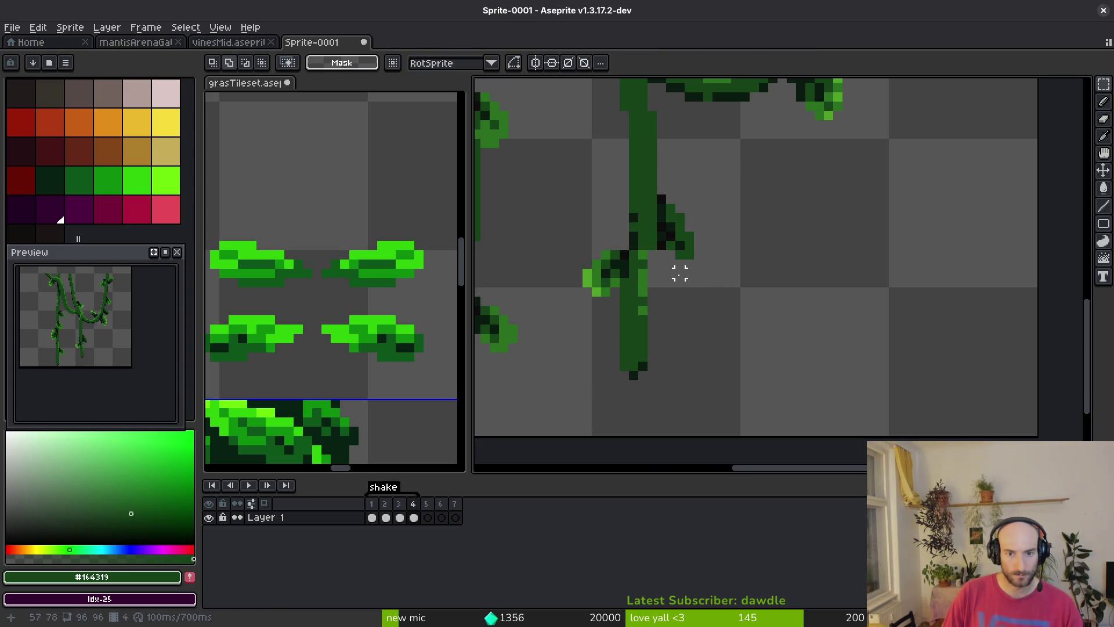
pyautogui.scroll(-2, 700, 283)
pyautogui.scroll(2, 671, 274)
pyautogui.hotkey('ctrl', 'z')
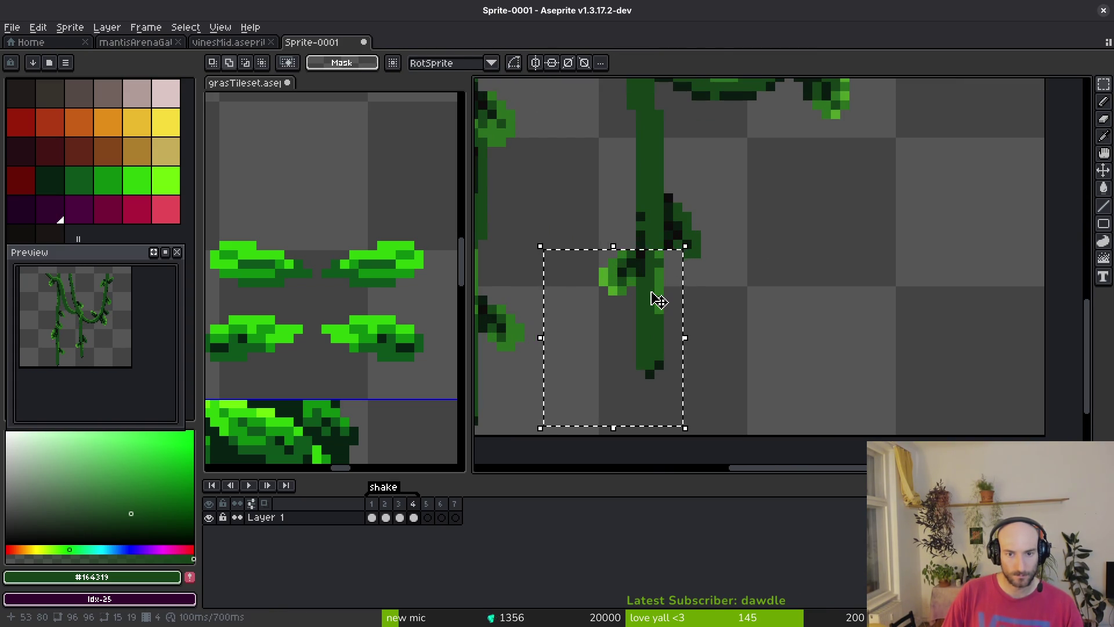
pyautogui.hotkey('ctrl', 'd')
pyautogui.scroll(-2, 668, 308)
pyautogui.press('i')
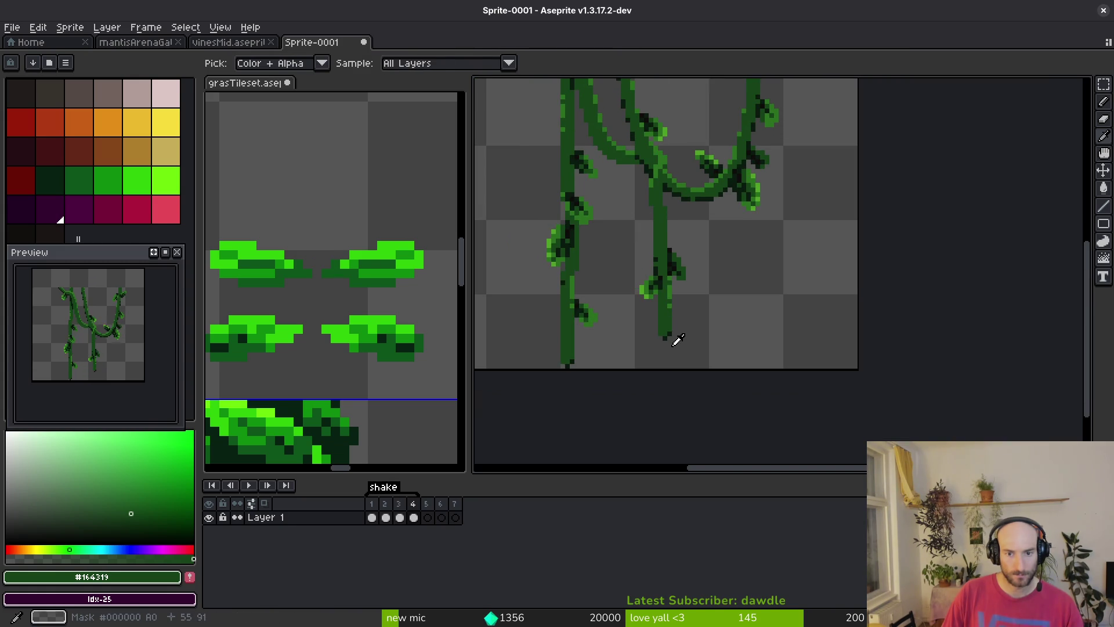
pyautogui.press('m')
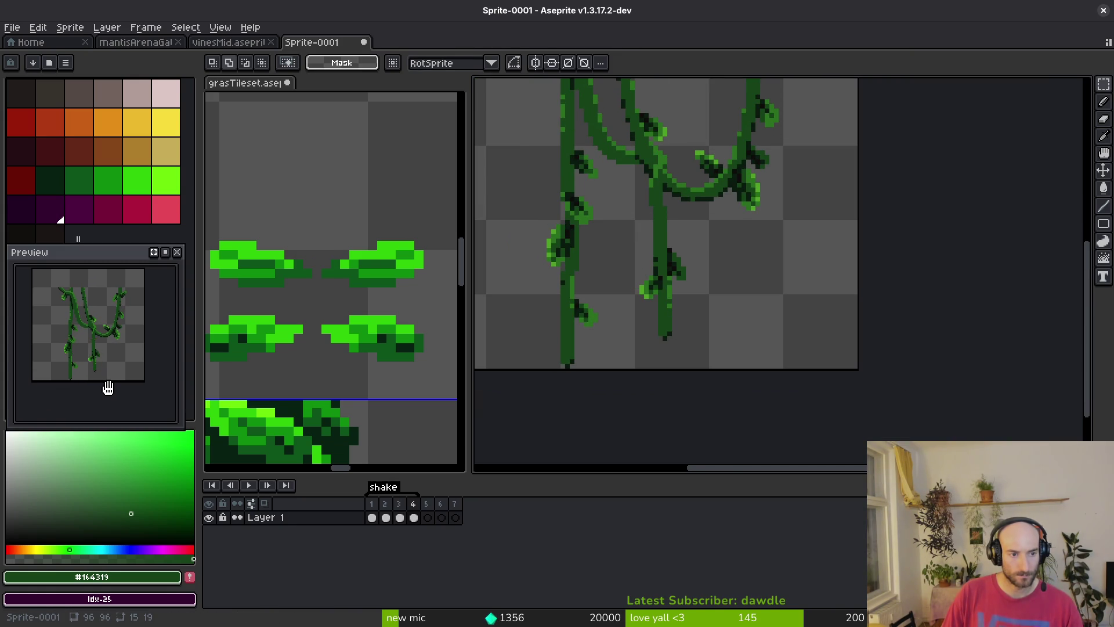
pyautogui.hotkey('ctrl', 'o')
# Save the sprite under the file name vinesMedium.aseprite
pyautogui.press('Escape')
pyautogui.hotkey('ctrl', 's')
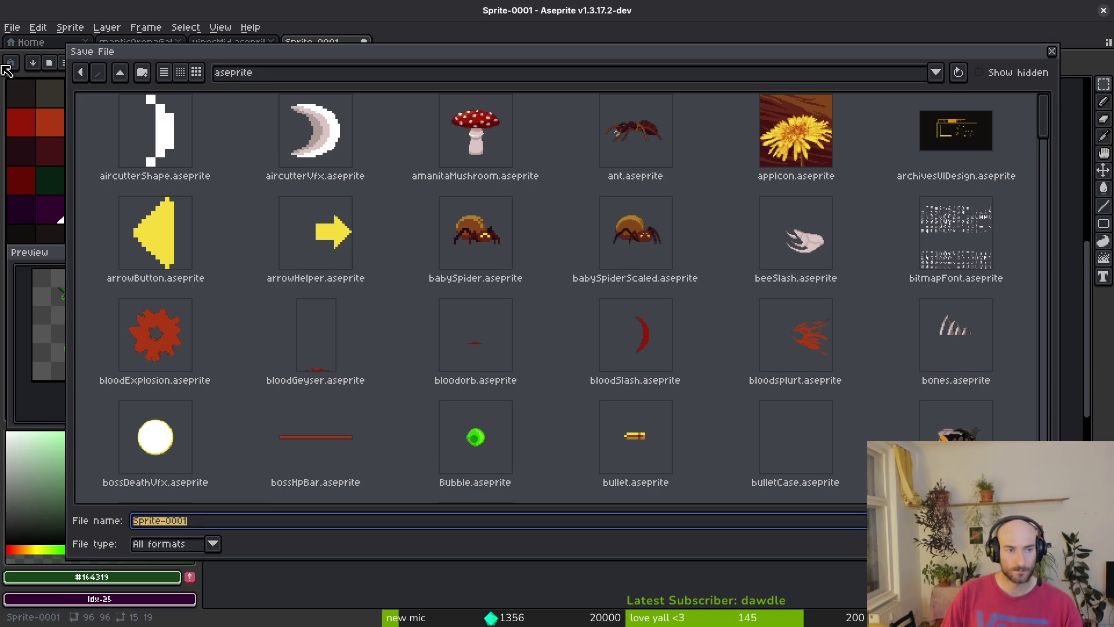
pyautogui.write('vines')
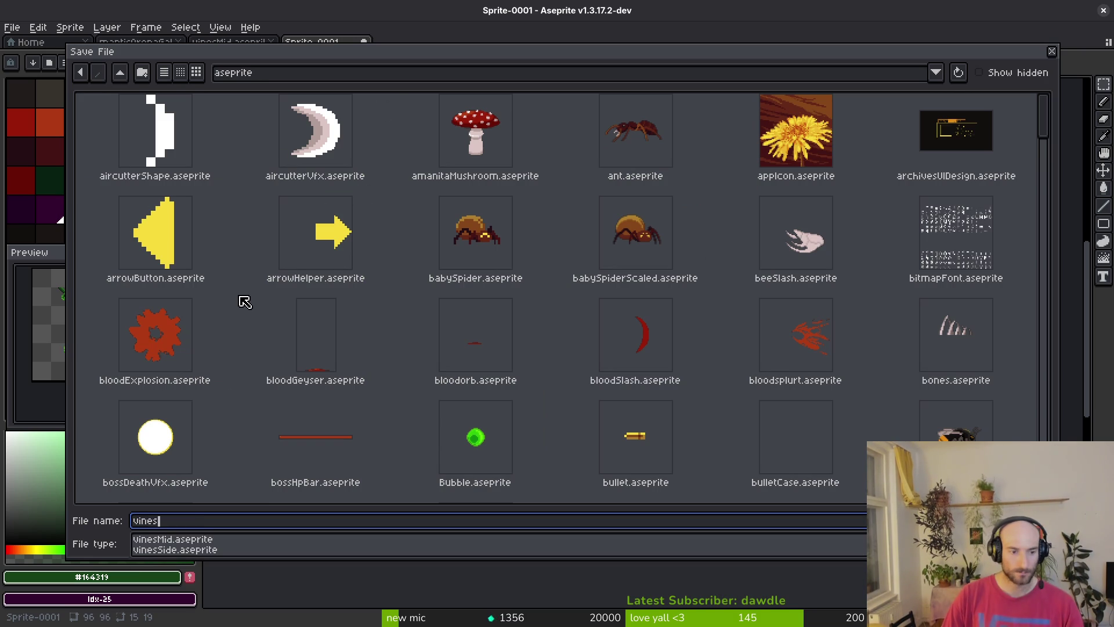
pyautogui.write('Small')
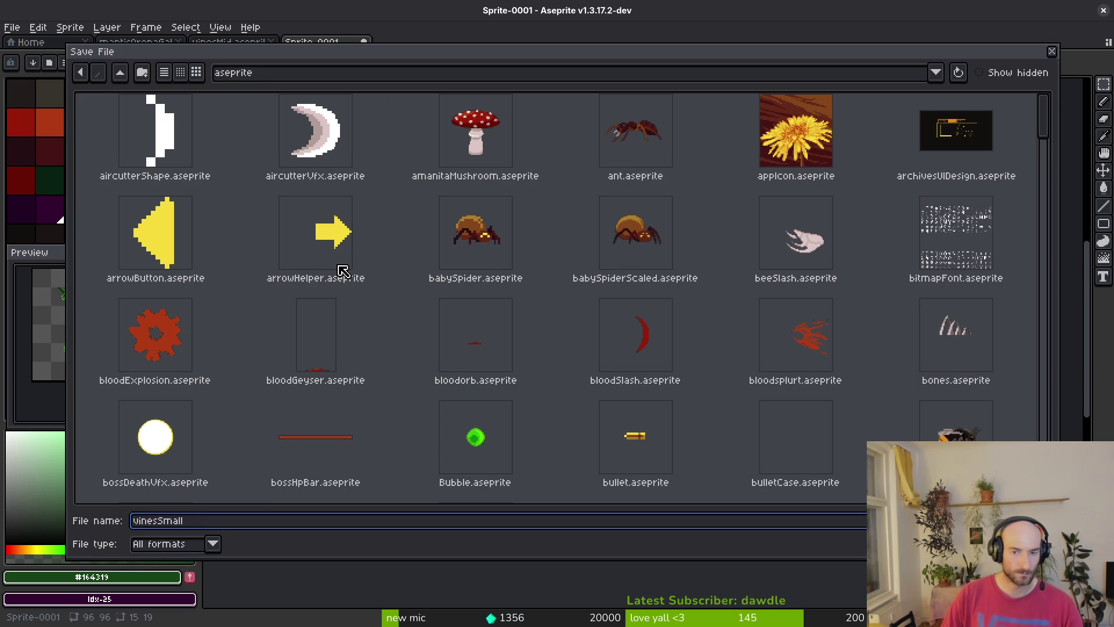
pyautogui.press('BackSpace')
pyautogui.press('BackSpace')
pyautogui.press('BackSpace')
pyautogui.write('me')
pyautogui.press('BackSpace')
pyautogui.press('BackSpace')
pyautogui.press('BackSpace')
pyautogui.write('M')
pyautogui.press('BackSpace')
pyautogui.write('Mediu')
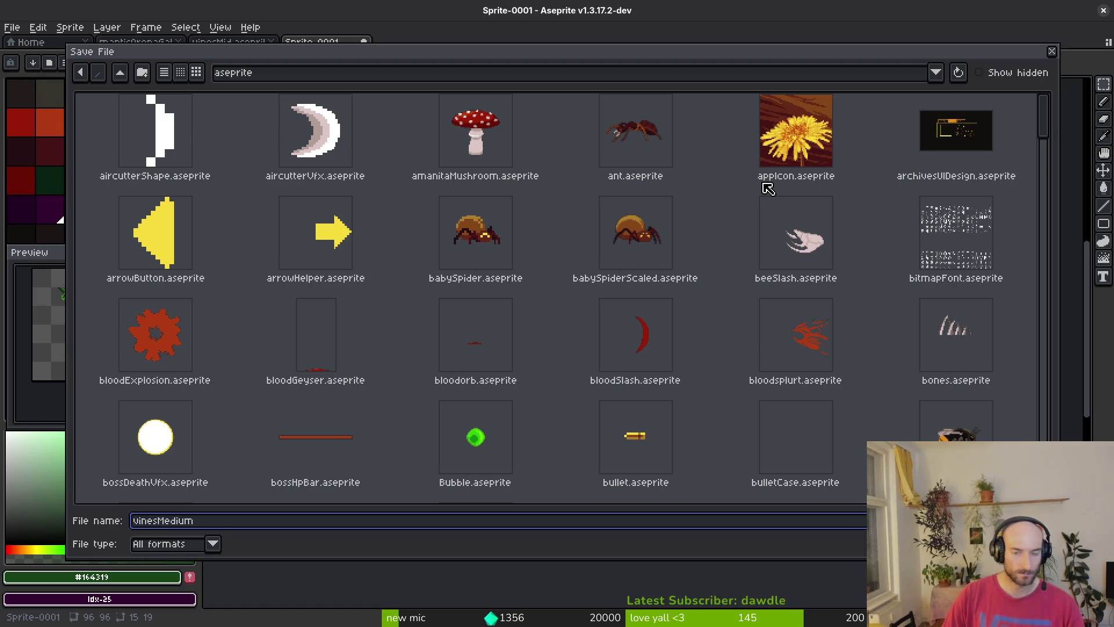
pyautogui.scroll(-3, 618, 318)
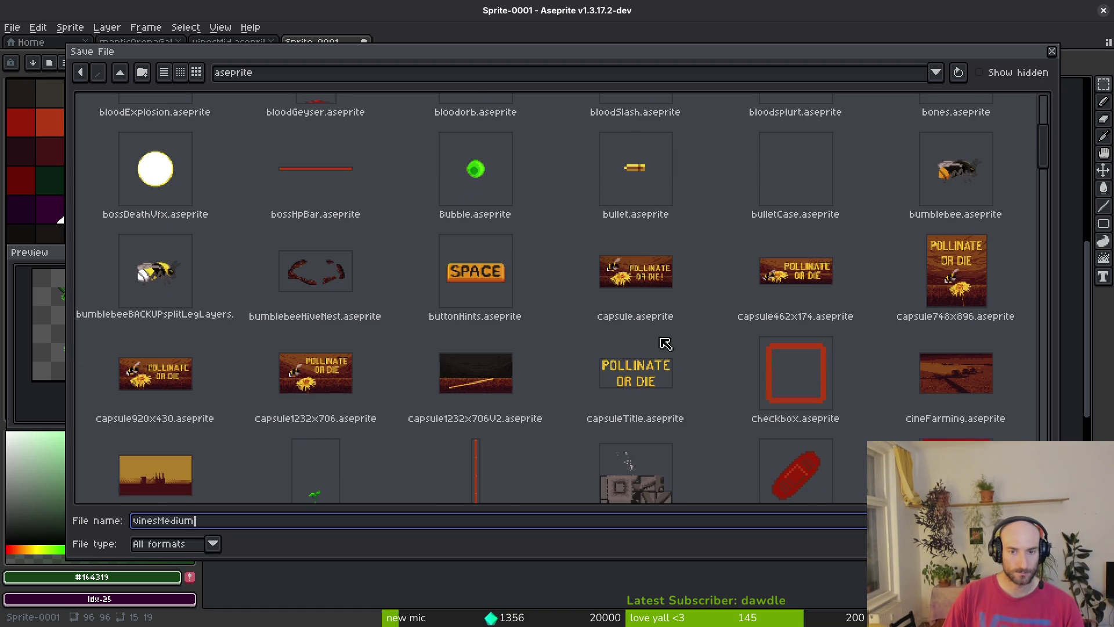
pyautogui.press('Return')
pyautogui.scroll(-3, 620, 275)
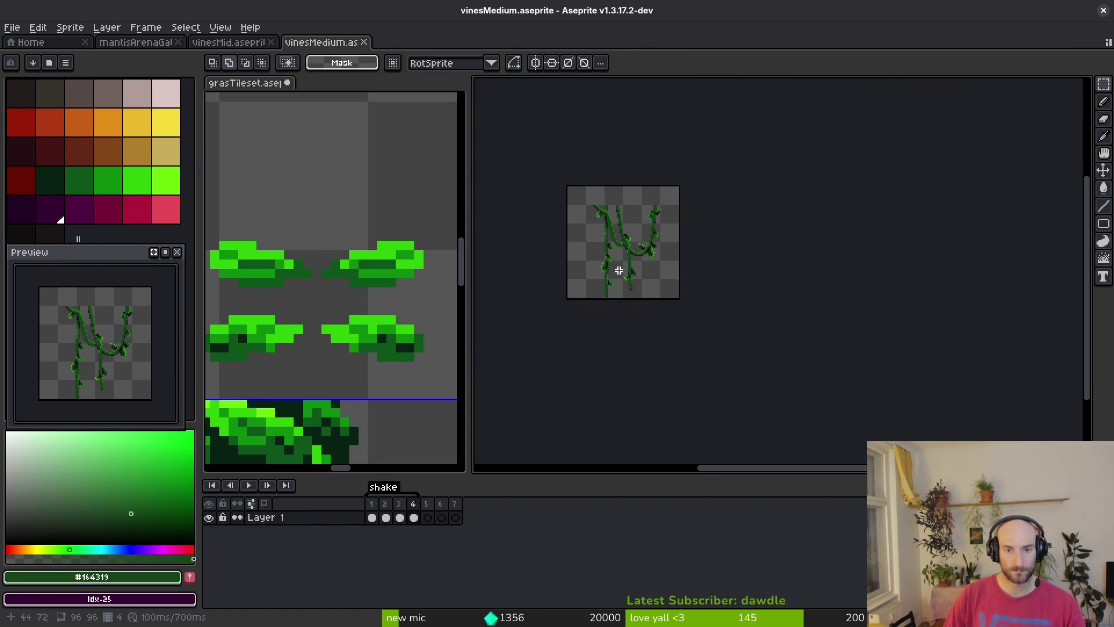
pyautogui.scroll(2, 625, 250)
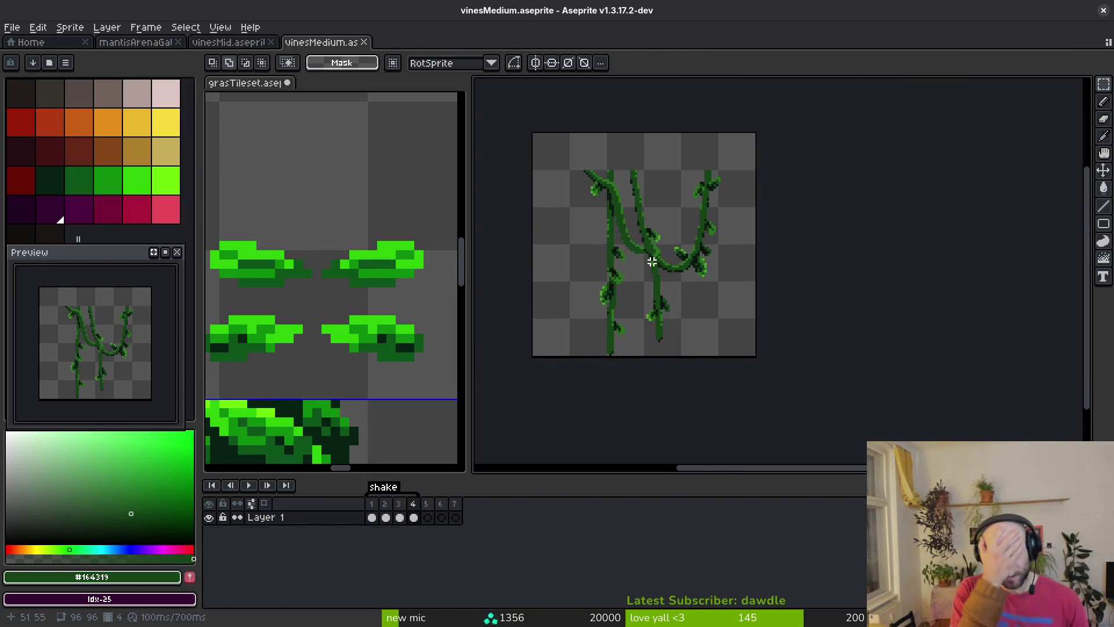
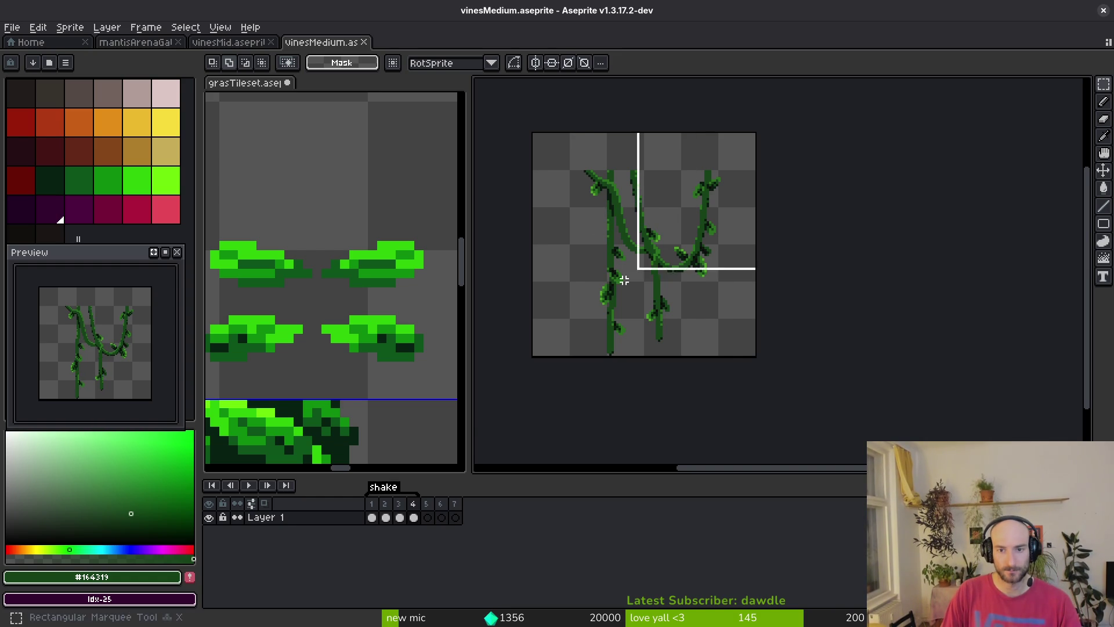
# Shift the vines 5 pixels left in all four shake frames and save vinesMedium.aseprite
pyautogui.hotkey('ctrl', 'a')
pyautogui.moveTo(413, 517); pyautogui.dragTo(372, 517)
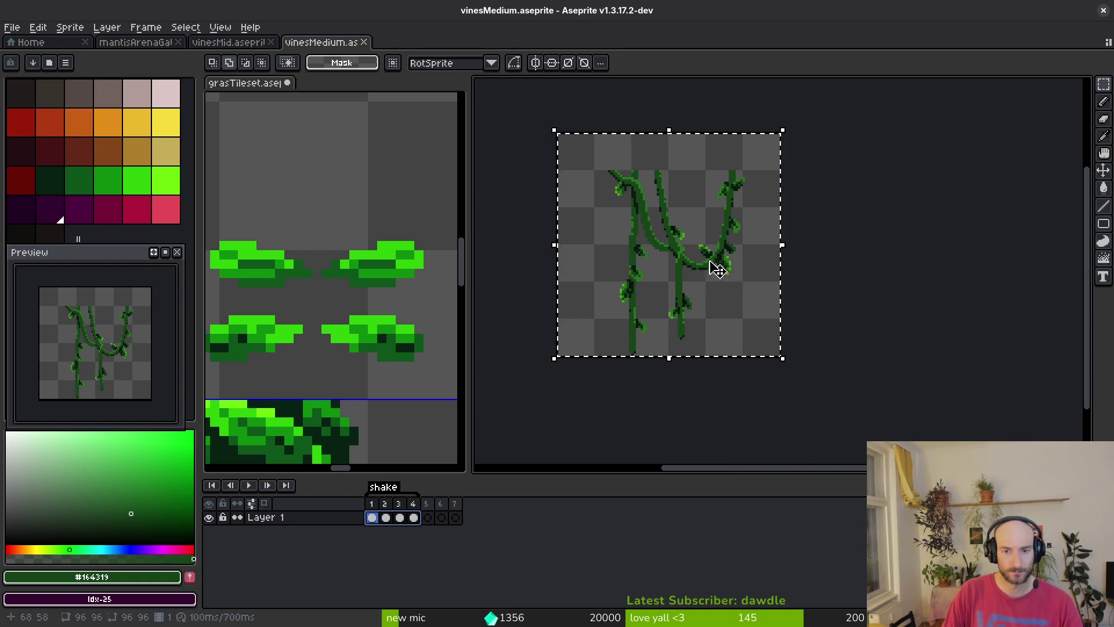
pyautogui.scroll(3, 725, 284)
pyautogui.press('Left')
pyautogui.press('Left')
pyautogui.press('Left')
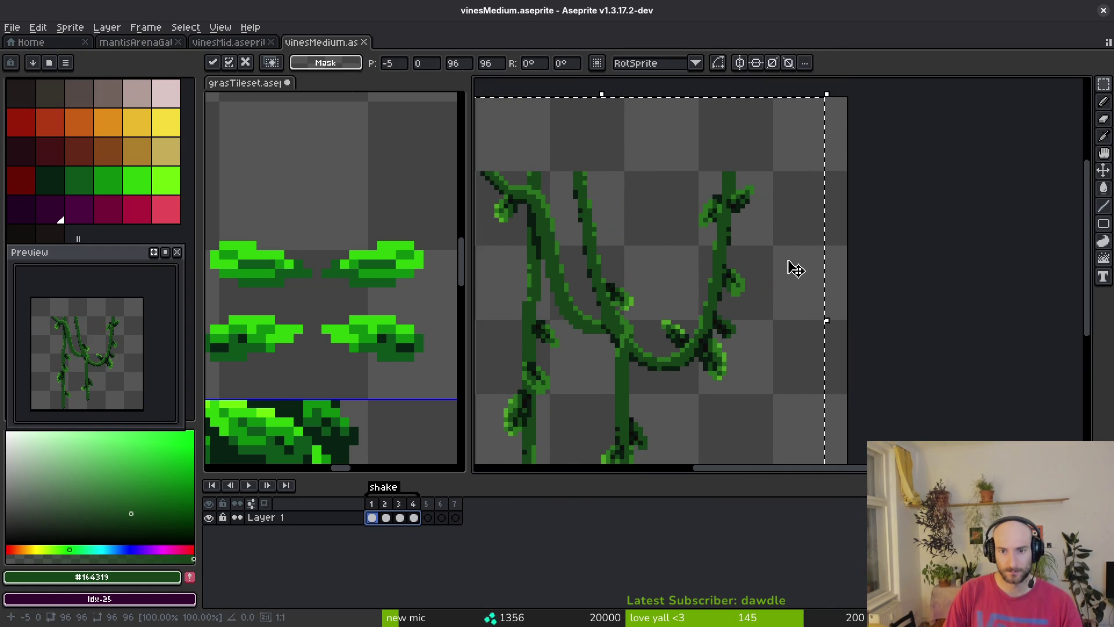
pyautogui.scroll(-3, 660, 241)
pyautogui.hscroll(-3, 659, 242)
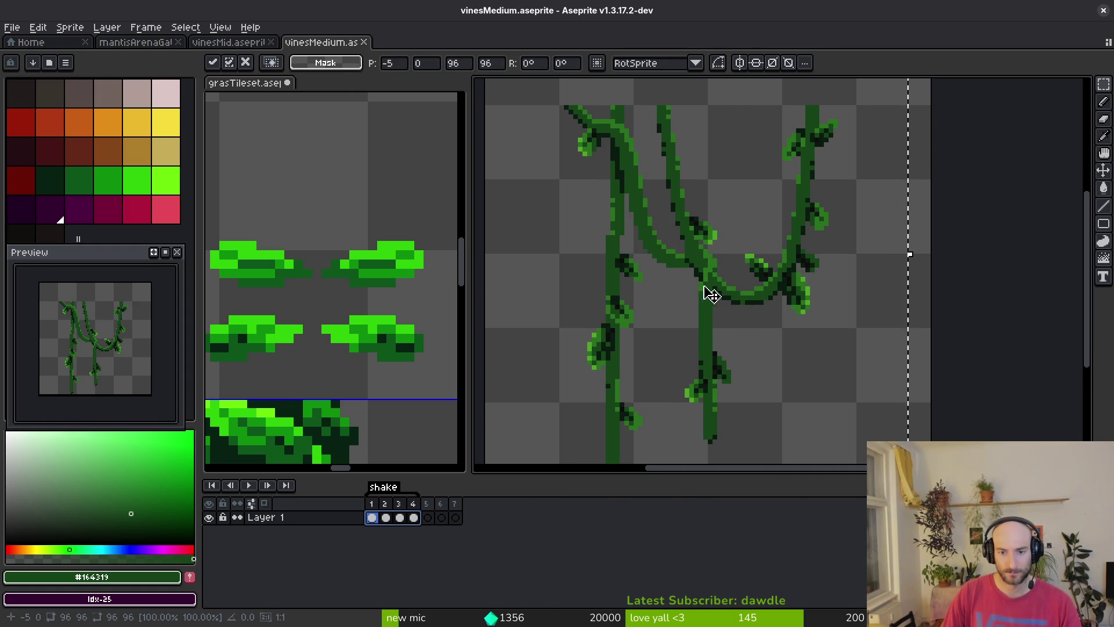
pyautogui.hotkey('ctrl', 'd')
pyautogui.hotkey('ctrl', 's')
# Play the shake animation to check it, then add new empty frames after it
pyautogui.scroll(-1, 793, 262)
pyautogui.press('Return')
pyautogui.press('i')
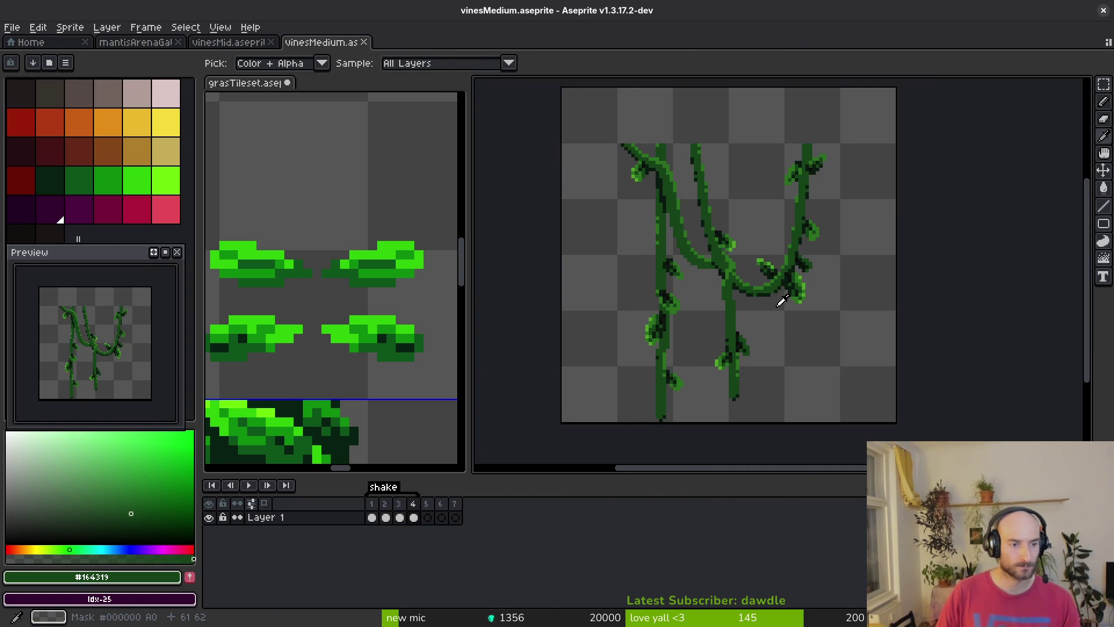
pyautogui.press('m')
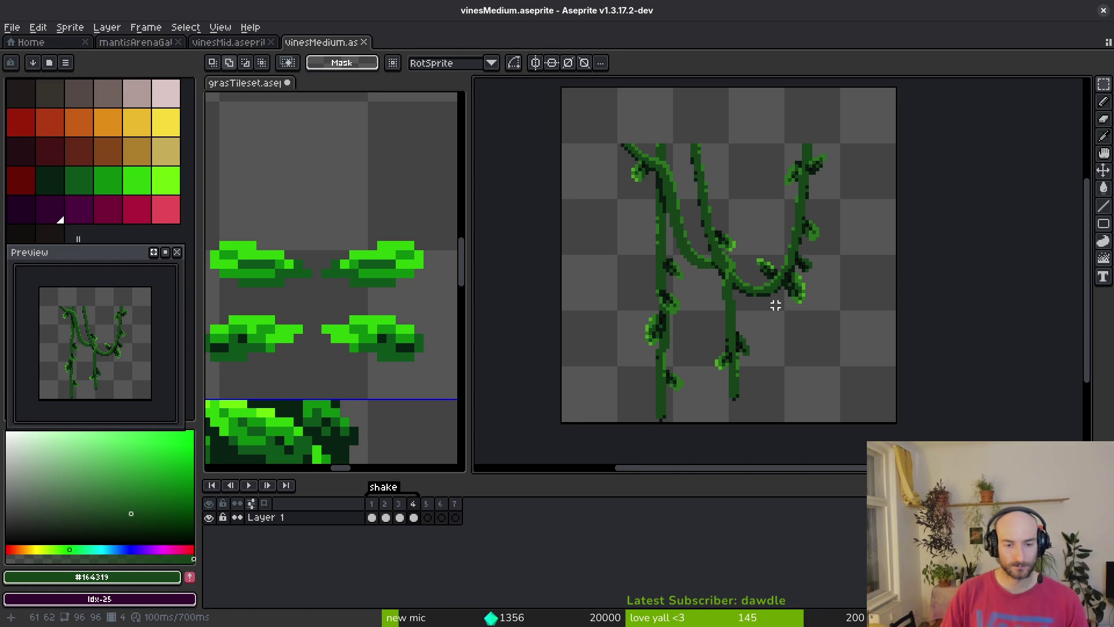
pyautogui.hotkey('alt', 'n')
pyautogui.hotkey('alt', 'n')
pyautogui.hotkey('alt', 'n')
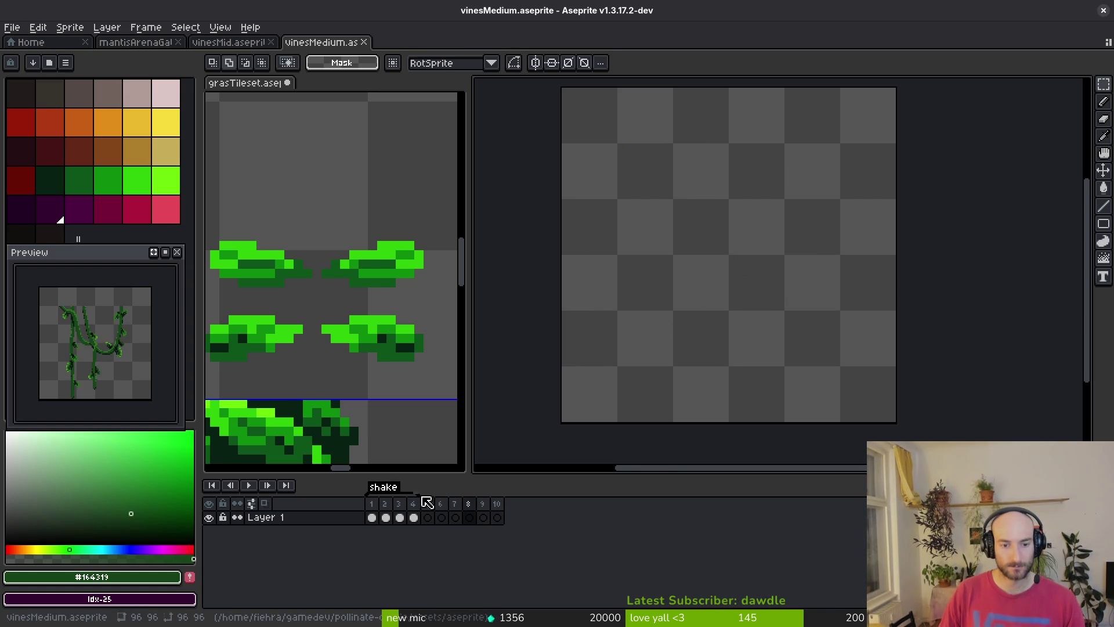
# Copy the lower part of the left vine into frame 5 and move it up near the top centre
pyautogui.moveTo(372, 517); pyautogui.dragTo(413, 517)
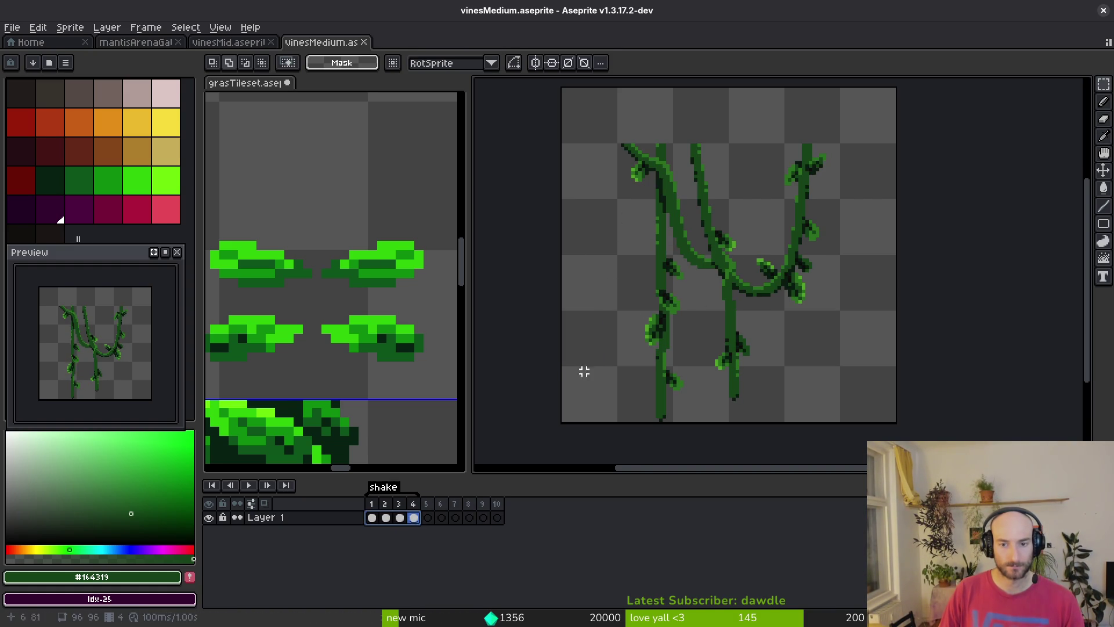
pyautogui.moveTo(647, 298); pyautogui.dragTo(705, 438)
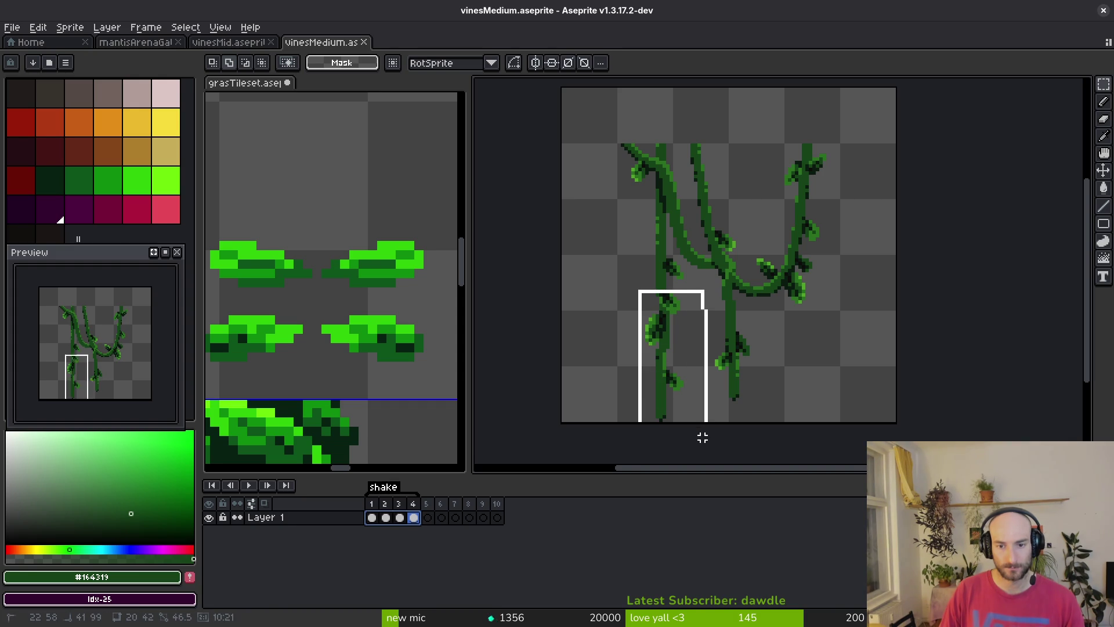
pyautogui.press('Delete')
pyautogui.click(429, 520)
pyautogui.hotkey('ctrl', 'v')
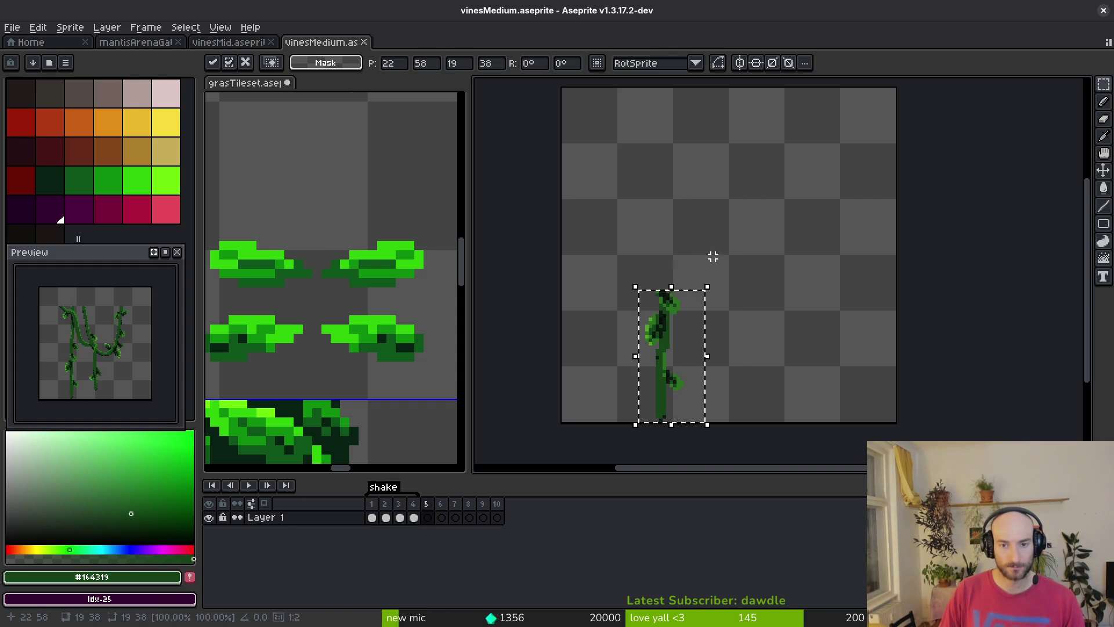
pyautogui.moveTo(671, 367)
pyautogui.mouseDown()
pyautogui.moveTo(718, 249)
pyautogui.moveTo(719, 274)
pyautogui.moveTo(717, 219)
pyautogui.moveTo(691, 219)
pyautogui.moveTo(703, 219)
pyautogui.mouseUp()
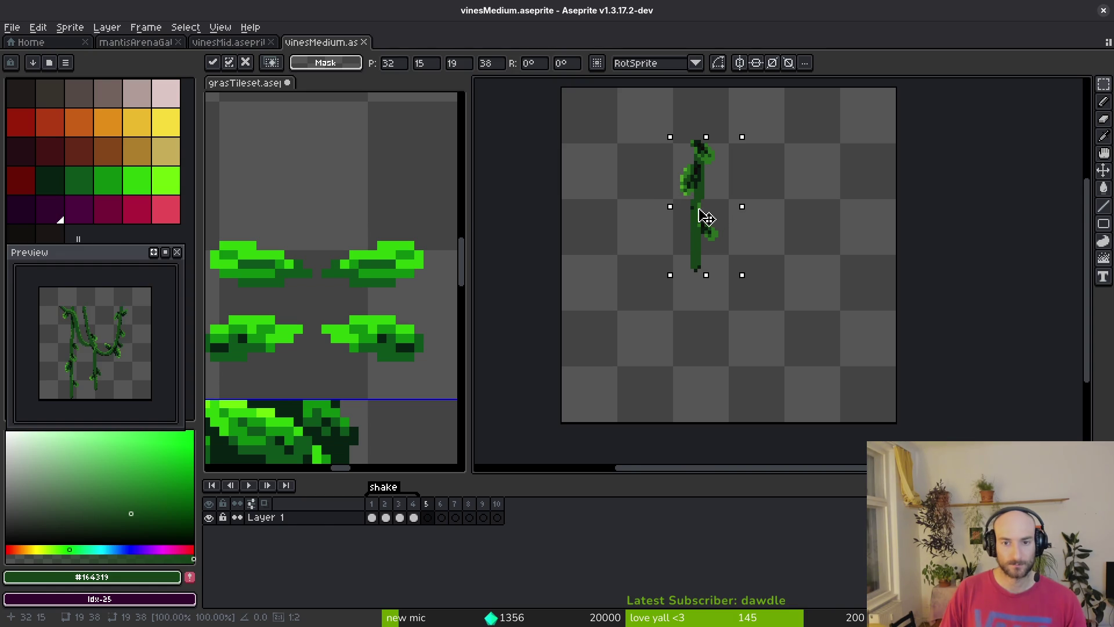
pyautogui.hotkey('ctrl', 'd')
# Switch back to rectangle selection and return to frame 4 of vinesMedium
pyautogui.scroll(-5, 284, 324)
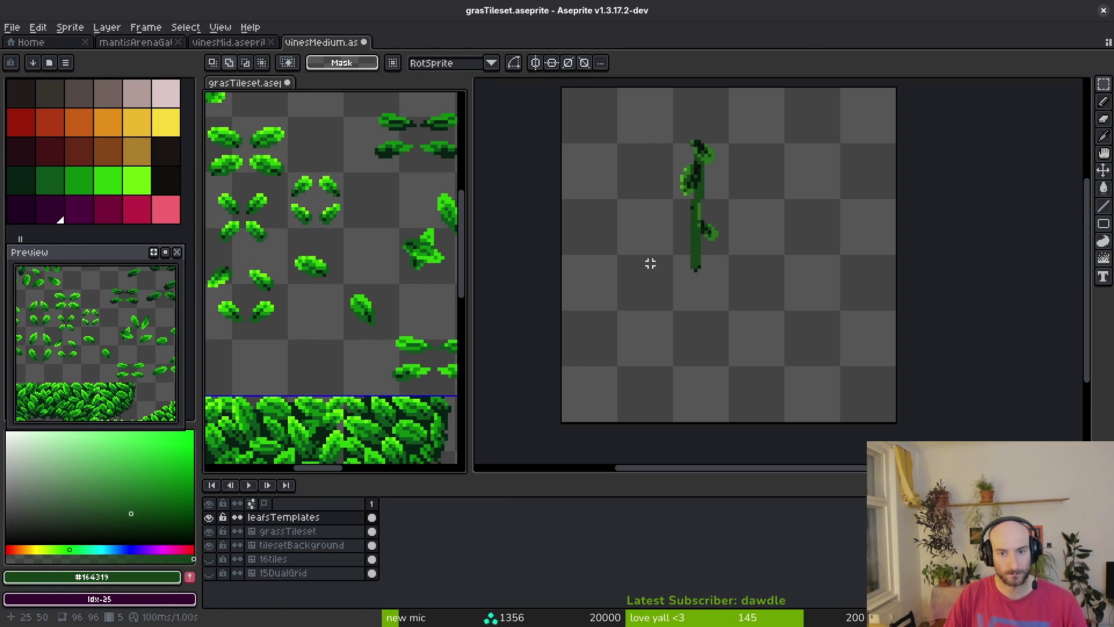
pyautogui.press('i')
pyautogui.press('m')
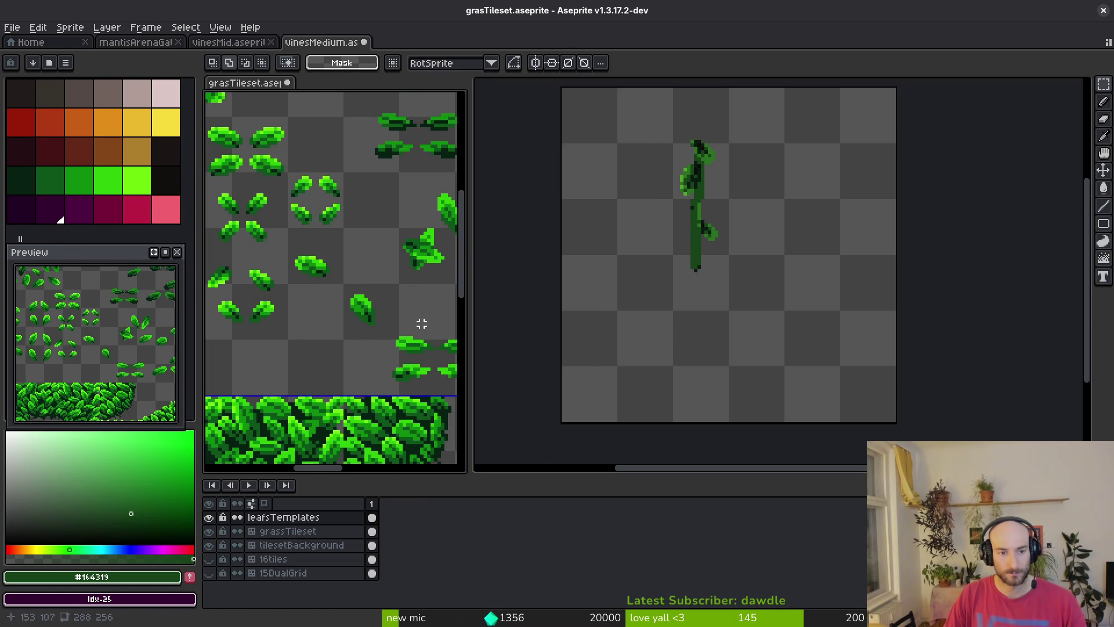
pyautogui.click(669, 301)
pyautogui.press('Left')
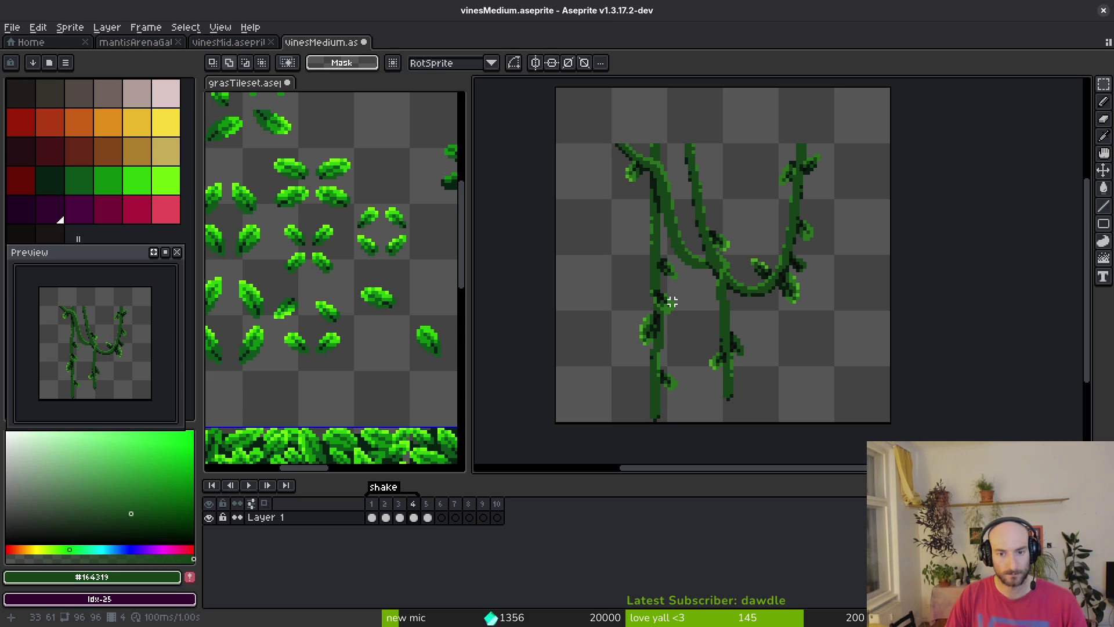
# In frame 4, replace mid green #4ca026 with Idx-22 and dark green #2a6f1f with Idx-21
pyautogui.moveTo(595, 131); pyautogui.dragTo(876, 418)
pyautogui.scroll(4, 629, 349)
pyautogui.press('i')
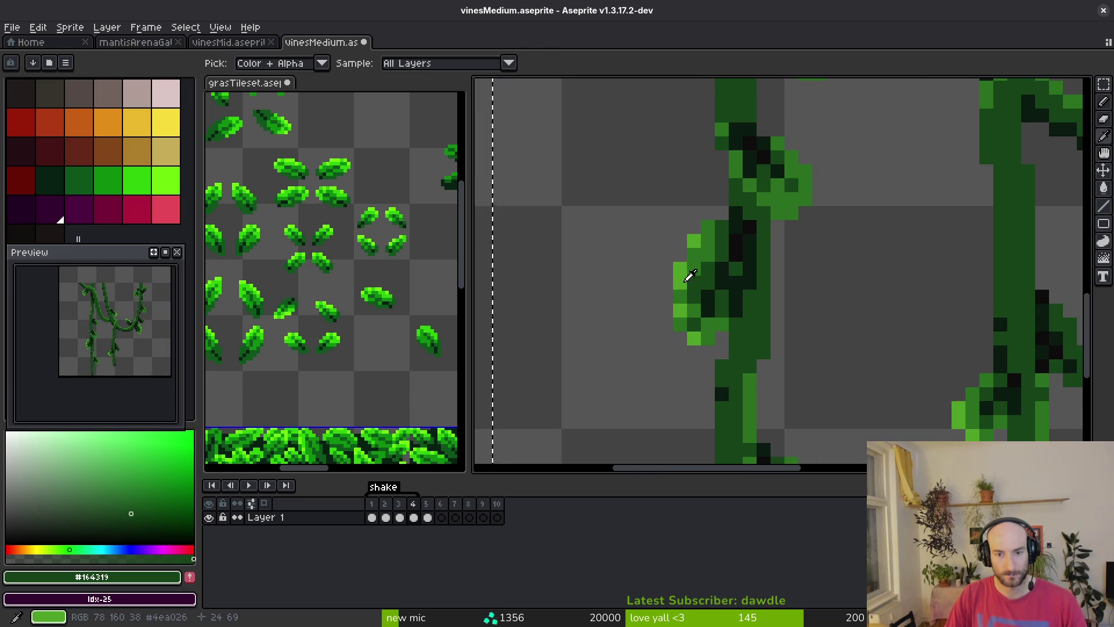
pyautogui.click(683, 279)
pyautogui.rightClick(148, 180)
pyautogui.hotkey('shift', 'r')
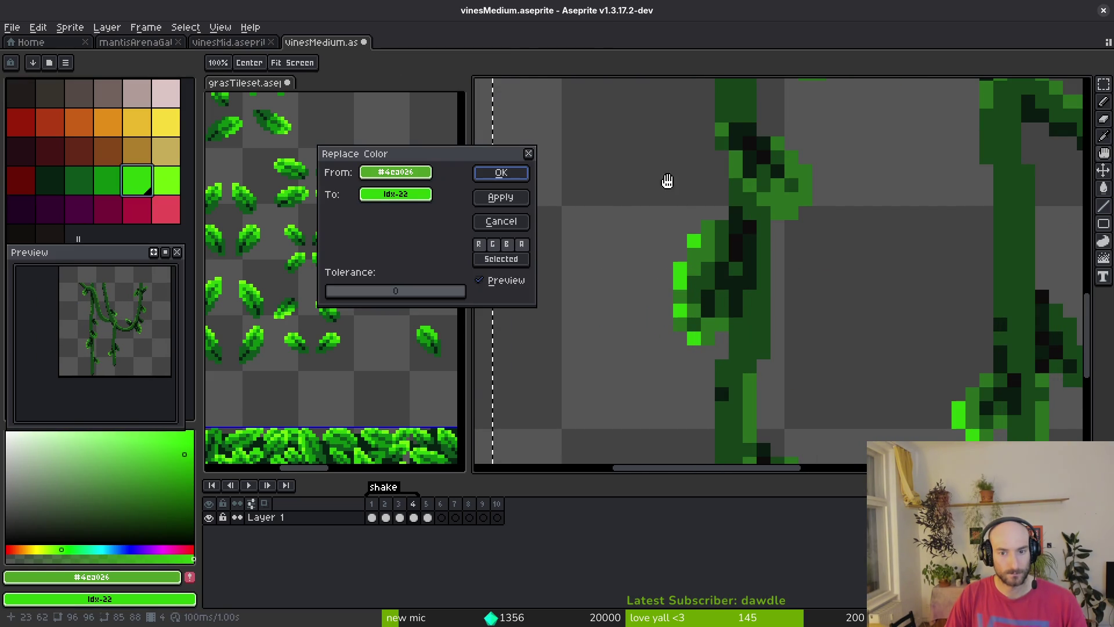
pyautogui.click(500, 172)
pyautogui.click(117, 183)
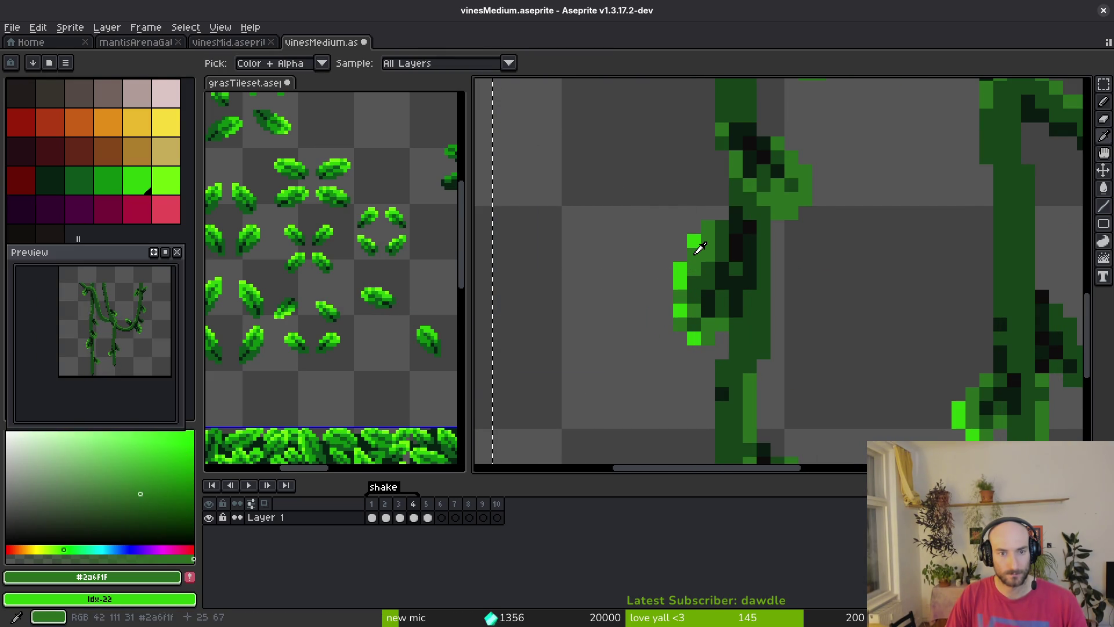
pyautogui.rightClick(120, 186)
pyautogui.click(501, 173)
# Replace deep green #164319 with Idx-20 and the darkest #0a1a0f with Idx-19
pyautogui.click(87, 185)
pyautogui.hotkey('shift', 'r')
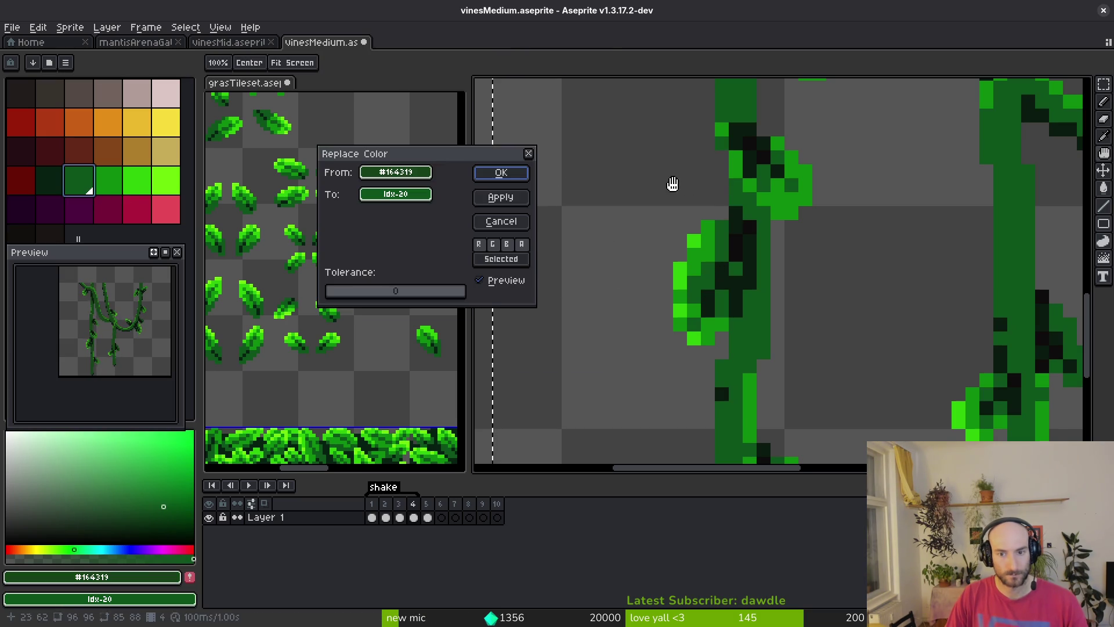
pyautogui.click(498, 183)
pyautogui.keyDown('alt'); pyautogui.click(753, 248); pyautogui.keyUp('alt')
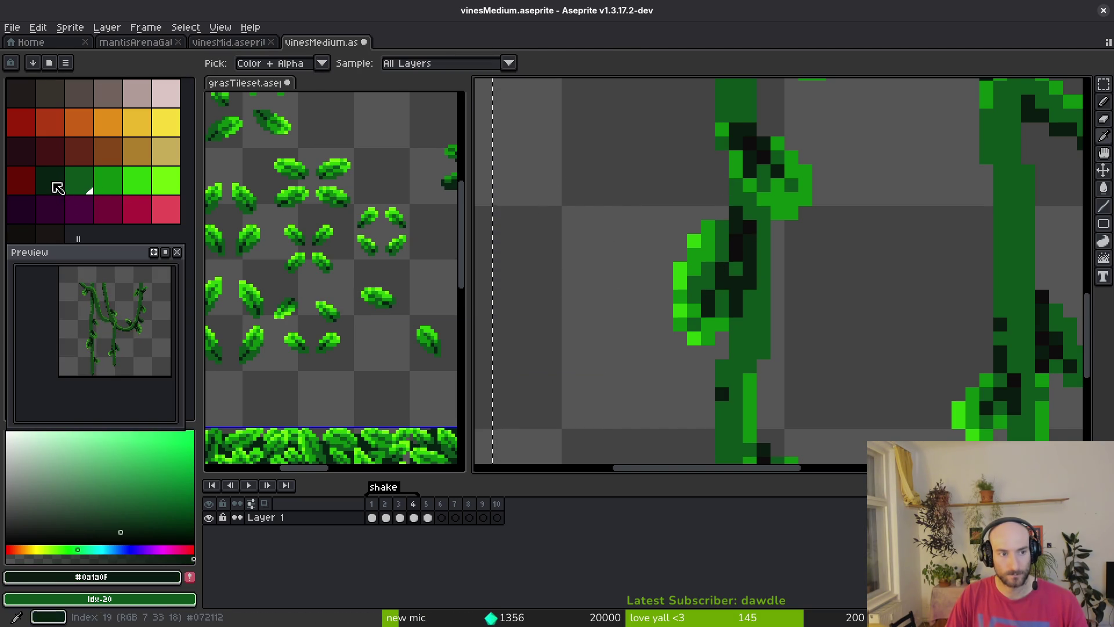
pyautogui.rightClick(58, 187)
pyautogui.hotkey('shift', 'r')
pyautogui.click(501, 172)
pyautogui.scroll(-4, 753, 304)
pyautogui.scroll(-3, 786, 318)
pyautogui.scroll(5, 755, 300)
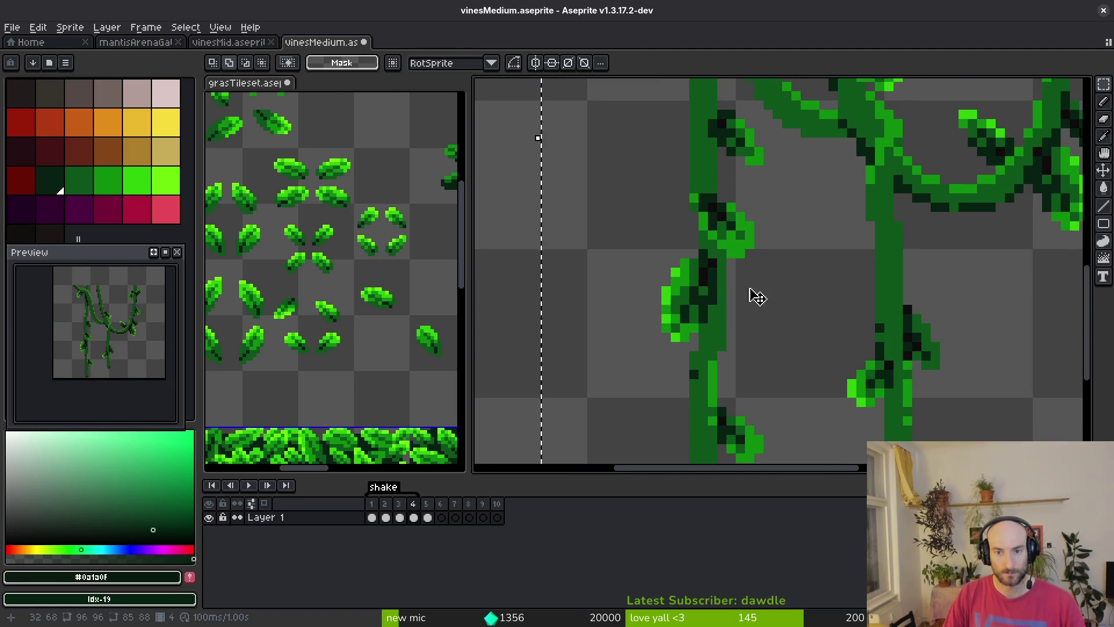
# Replace #2fc809 with Idx-23, #0c8b0c with Idx-22 and #0d541b with Idx-21
pyautogui.keyDown('alt'); pyautogui.click(676, 268); pyautogui.keyUp('alt')
pyautogui.rightClick(166, 181)
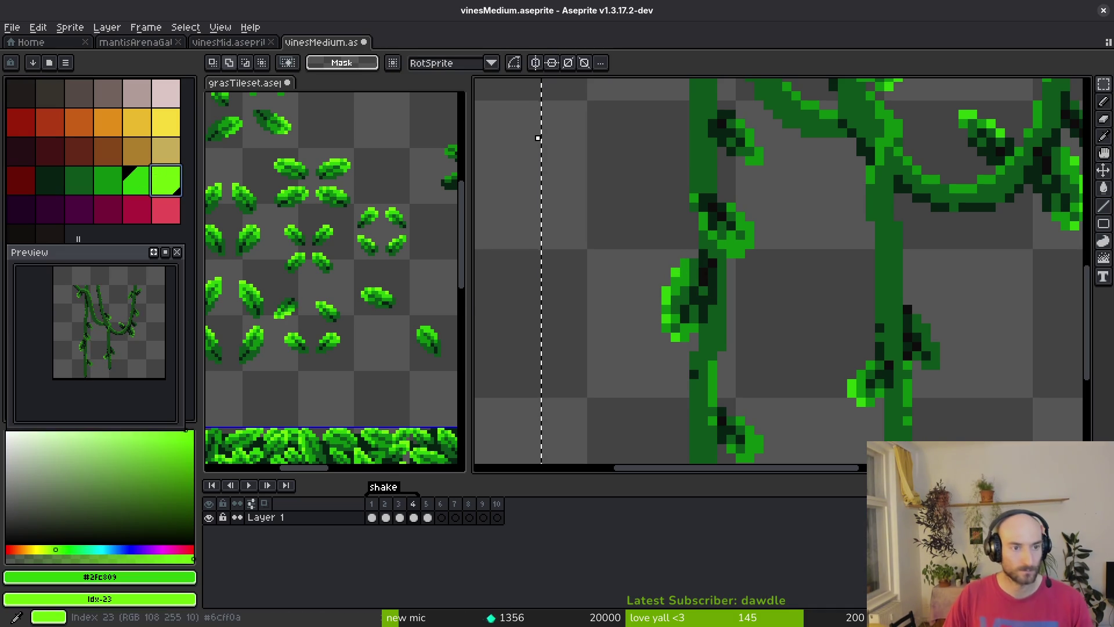
pyautogui.hotkey('shift', 'r')
pyautogui.press('Return')
pyautogui.keyDown('alt'); pyautogui.click(695, 263); pyautogui.keyUp('alt')
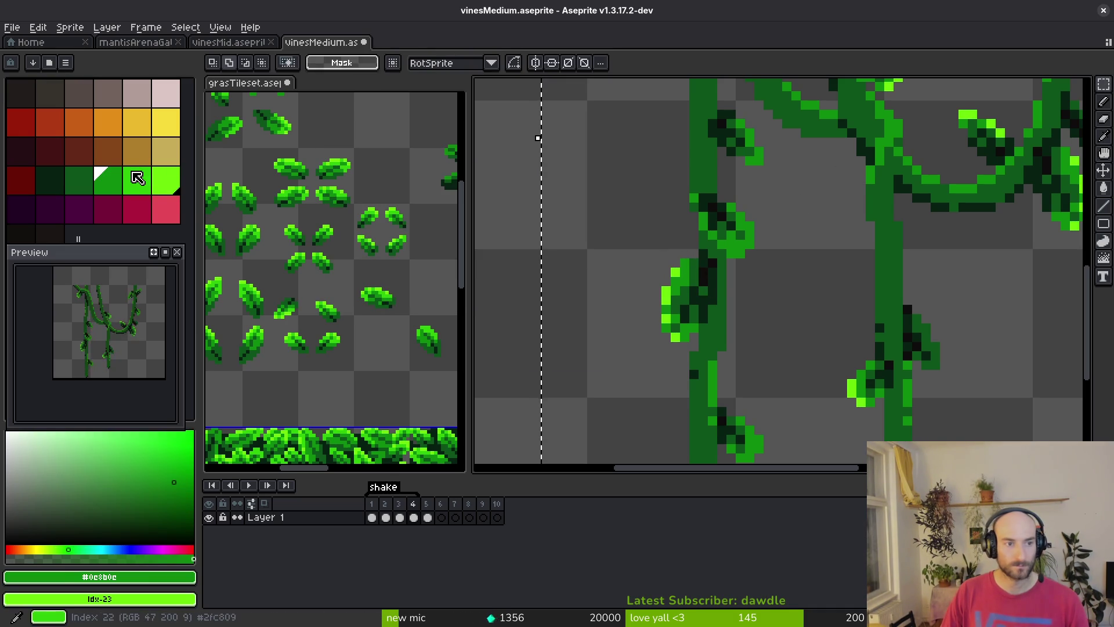
pyautogui.rightClick(137, 181)
pyautogui.hotkey('shift', 'r')
pyautogui.click(476, 172)
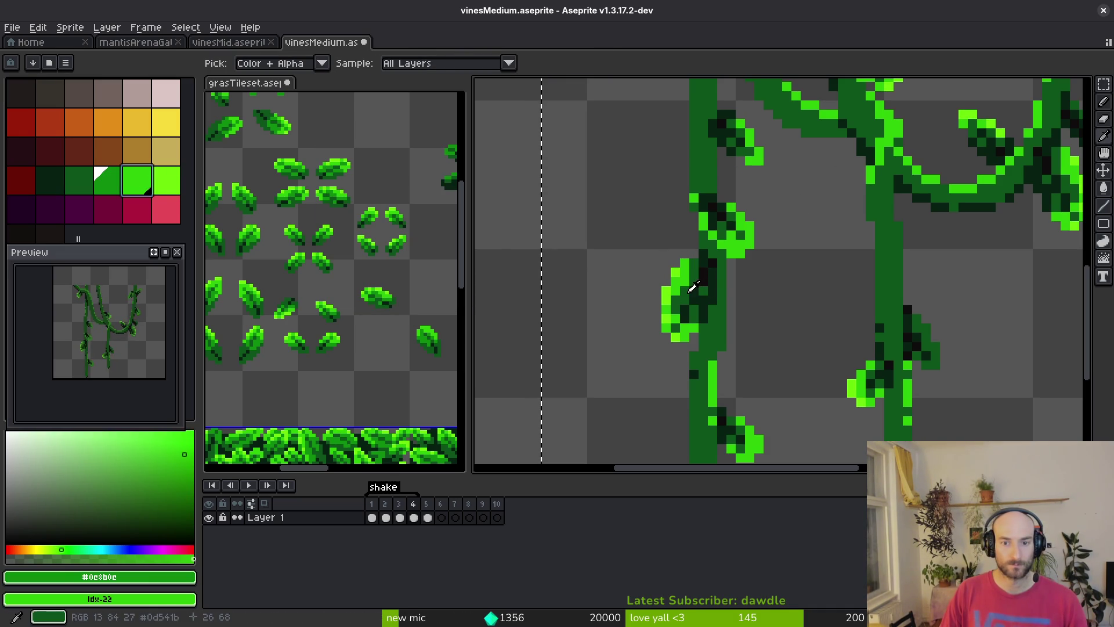
pyautogui.keyDown('alt'); pyautogui.click(699, 291); pyautogui.keyUp('alt')
pyautogui.rightClick(114, 185)
pyautogui.hotkey('shift', 'r')
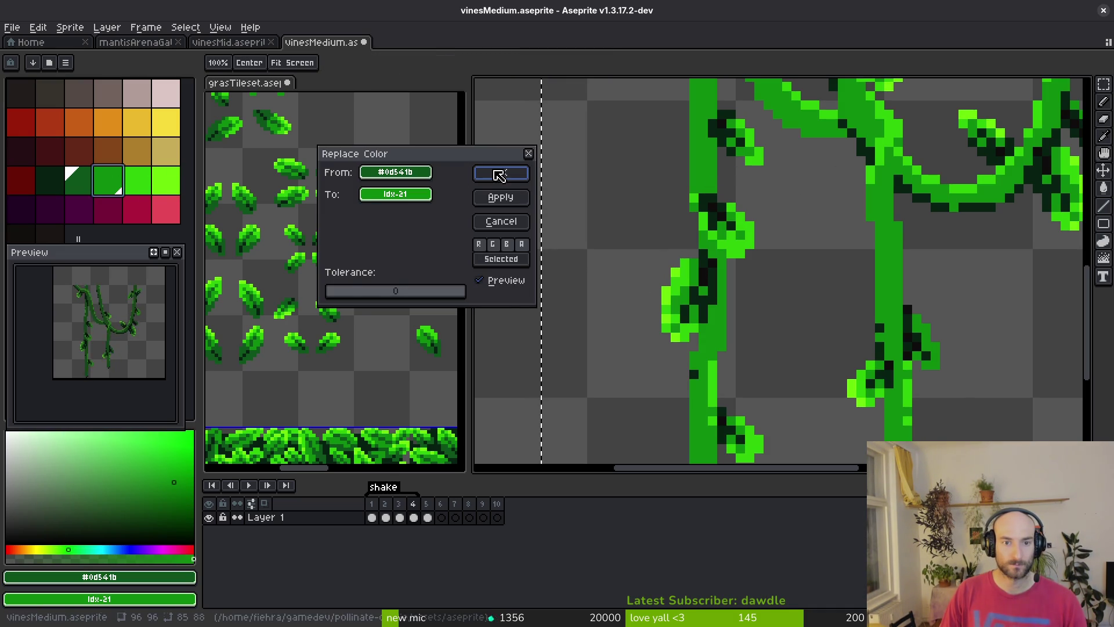
pyautogui.click(499, 174)
# Replace #072112 with Idx-20 and outline #0c0c0c with Idx-19, then select frames 1–3
pyautogui.scroll(-3, 717, 247)
pyautogui.scroll(2, 716, 247)
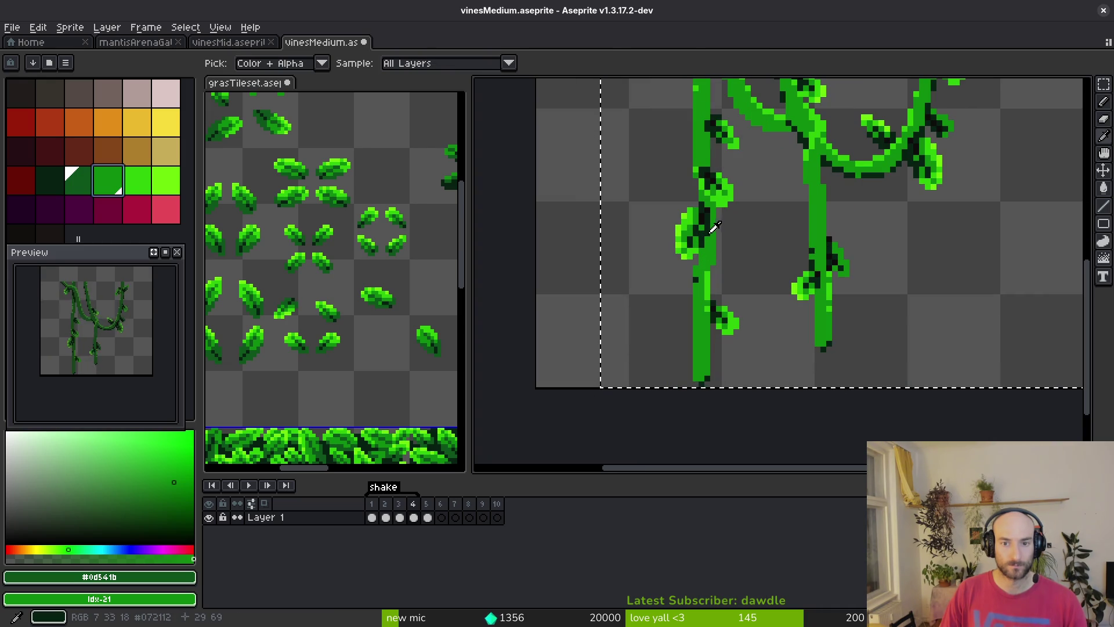
pyautogui.keyDown('alt'); pyautogui.click(713, 227); pyautogui.keyUp('alt')
pyautogui.rightClick(81, 183)
pyautogui.hotkey('shift', 'r')
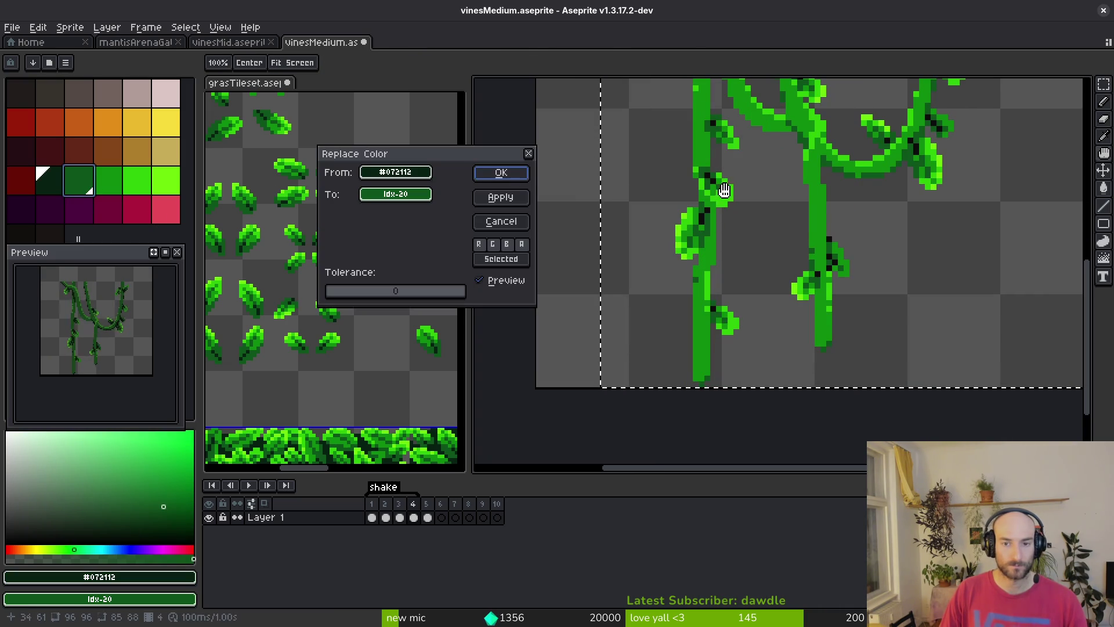
pyautogui.click(502, 173)
pyautogui.scroll(4, 691, 228)
pyautogui.keyDown('alt'); pyautogui.click(735, 246); pyautogui.keyUp('alt')
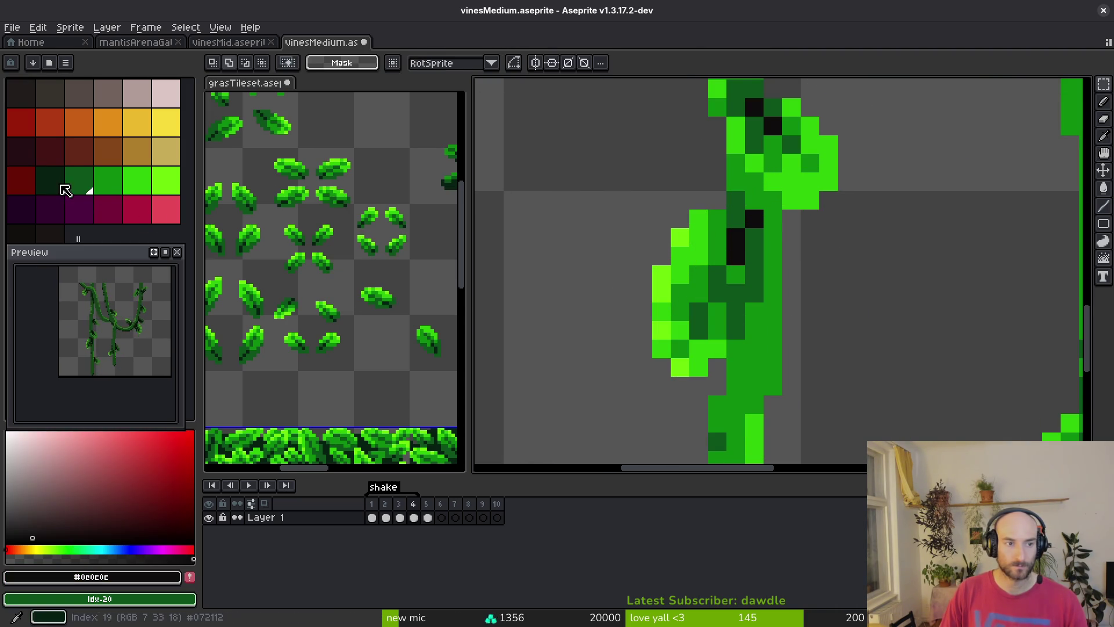
pyautogui.rightClick(61, 188)
pyautogui.hotkey('shift', 'r')
pyautogui.click(501, 173)
pyautogui.scroll(-6, 677, 244)
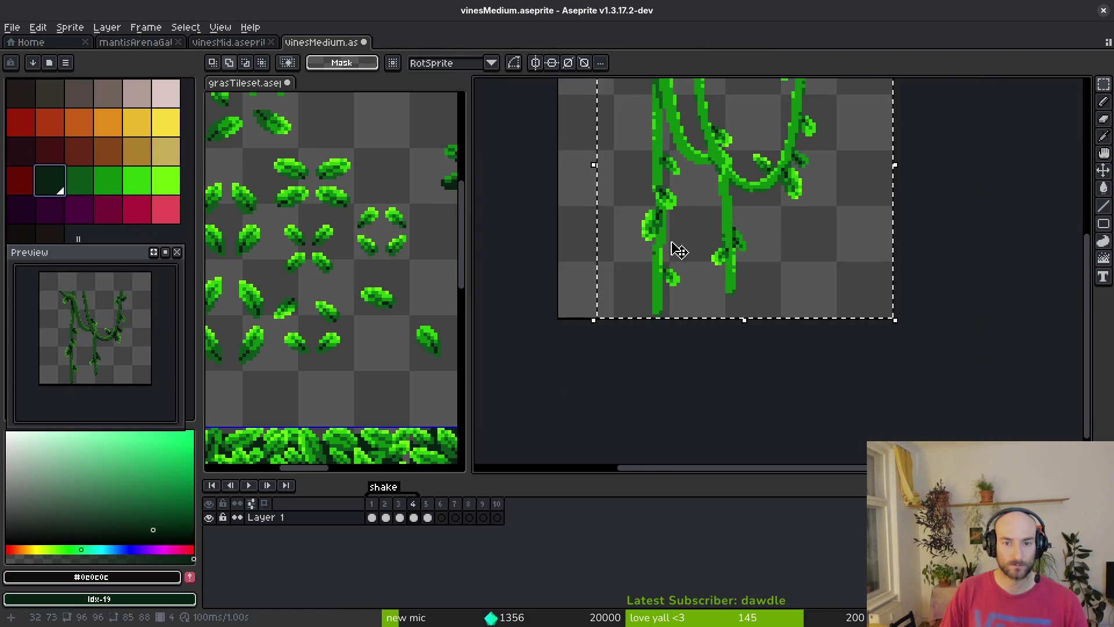
pyautogui.scroll(4, 710, 249)
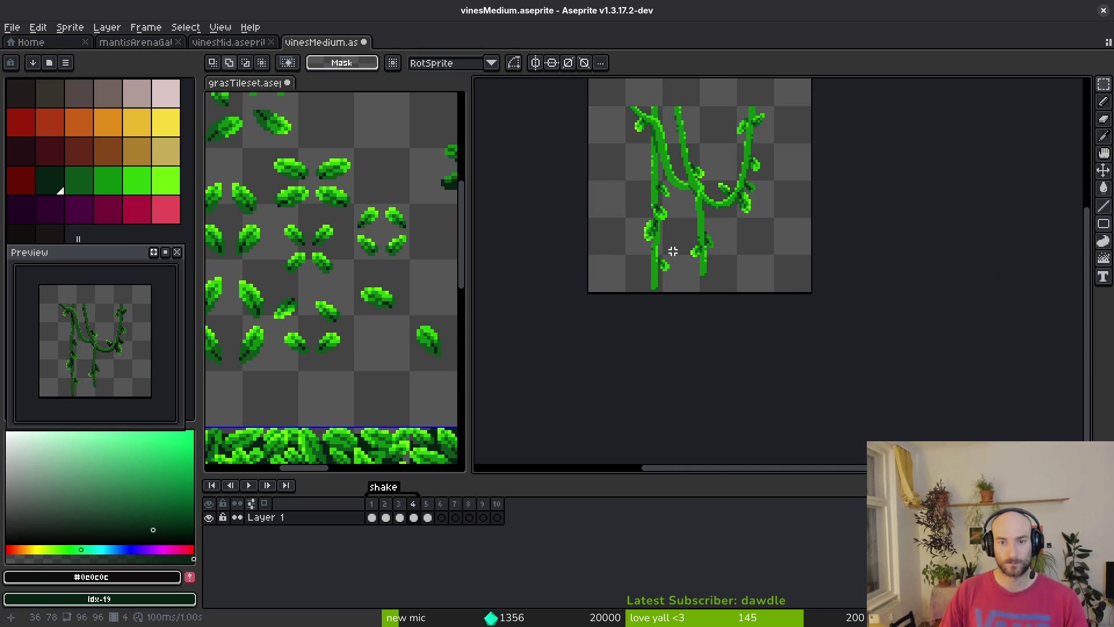
pyautogui.hscroll(1, 726, 329)
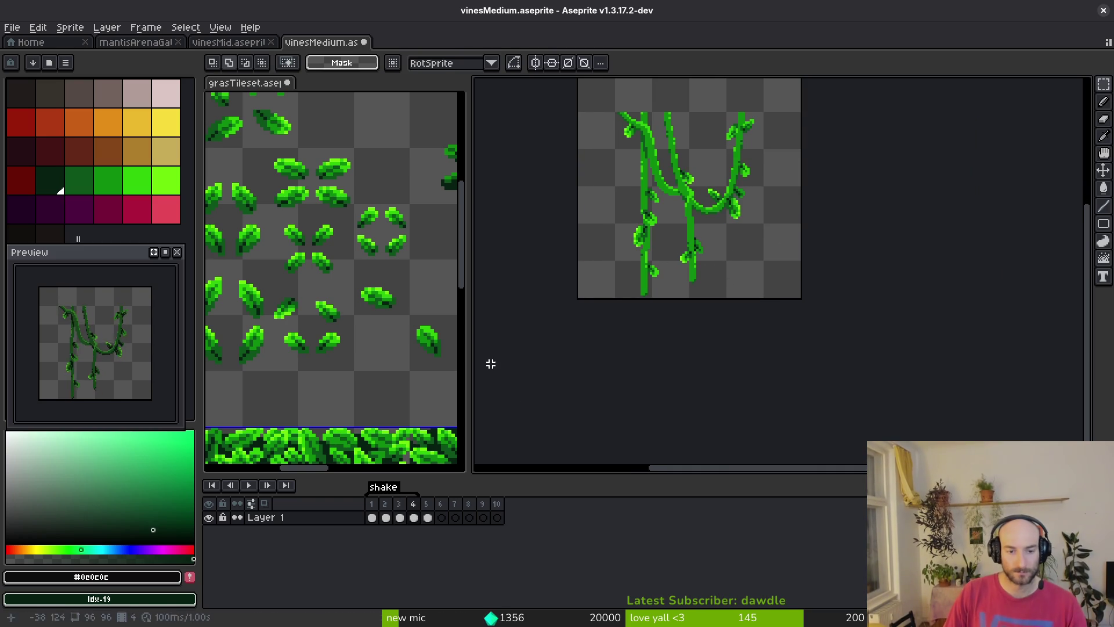
pyautogui.moveTo(405, 519); pyautogui.dragTo(371, 517)
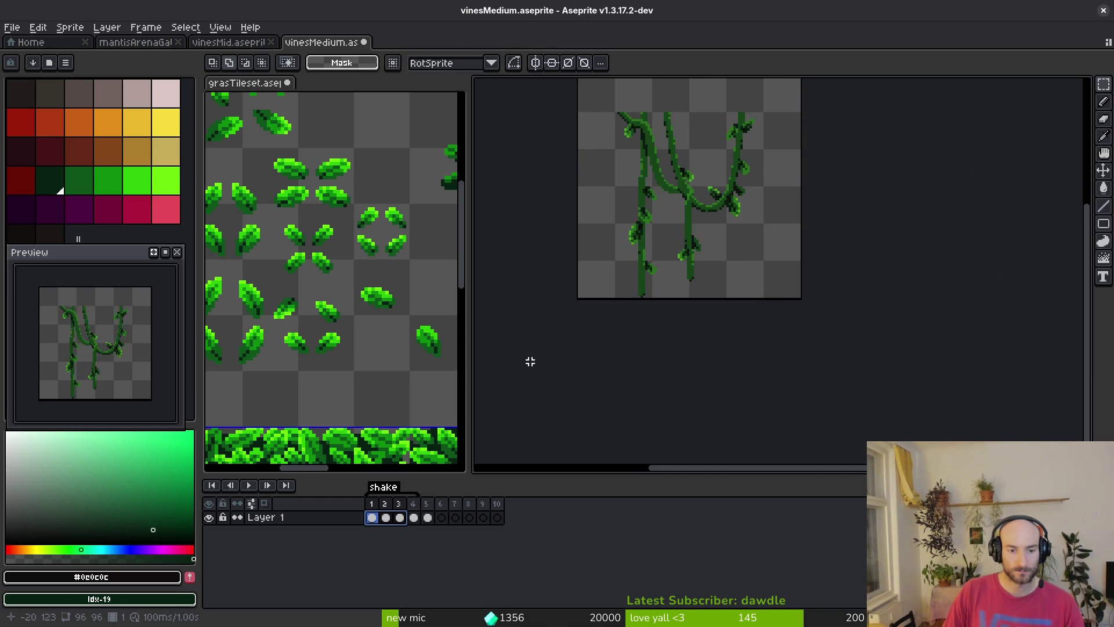
# Across frames 1–4, swap mid green #4ea026 for bright green and #2a6f1f for Idx-22
pyautogui.scroll(4, 676, 218)
pyautogui.press('alt')
pyautogui.click(567, 293)
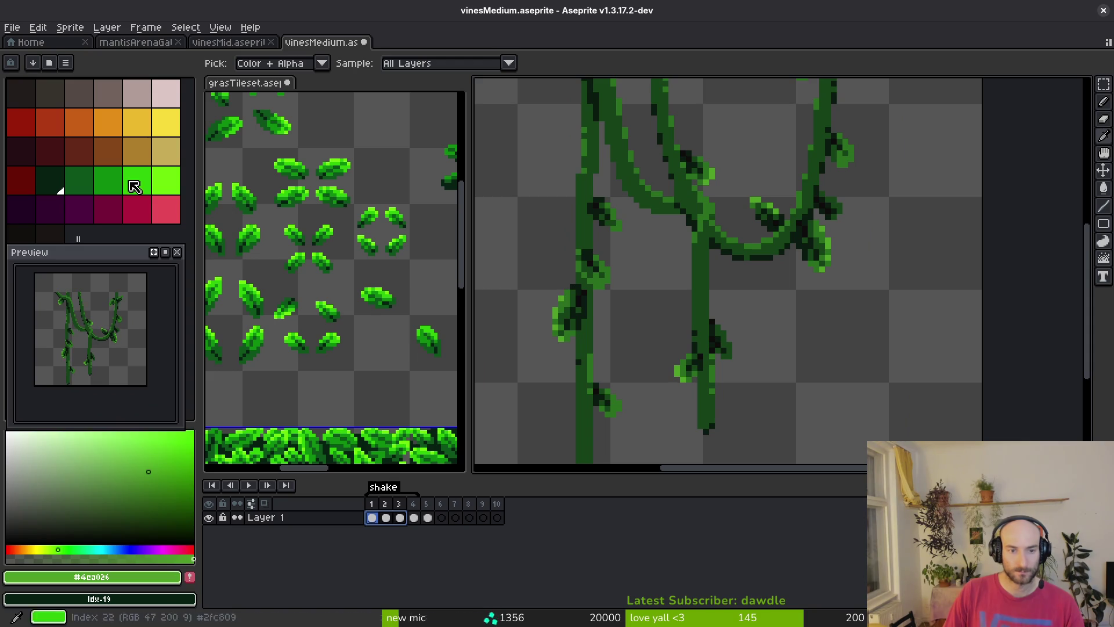
pyautogui.rightClick(174, 188)
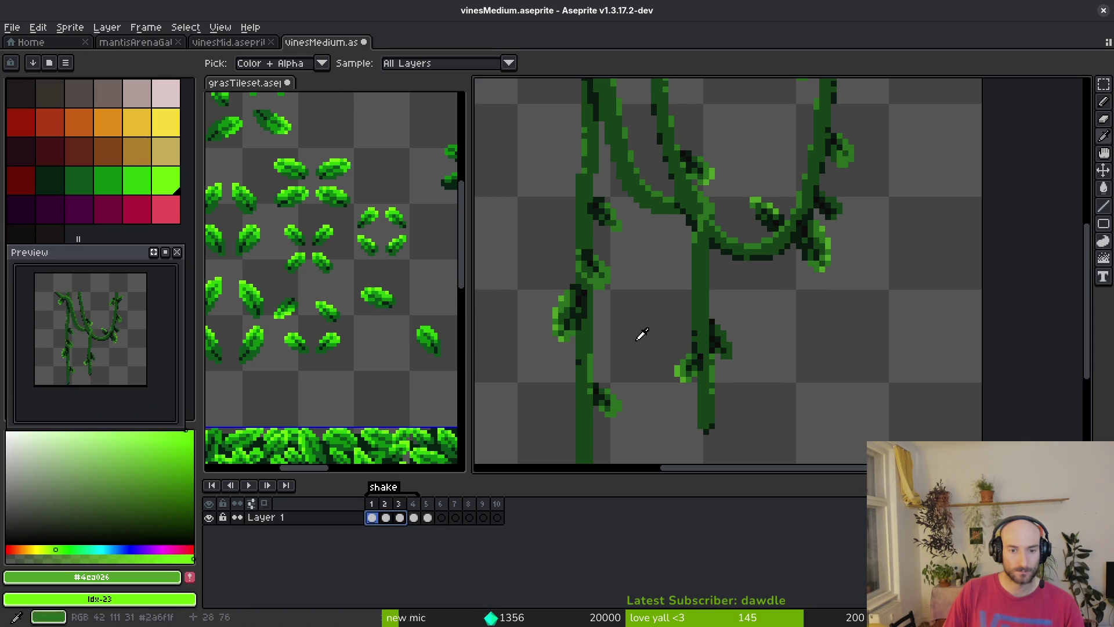
pyautogui.hotkey('shift', 'r')
pyautogui.click(515, 176)
pyautogui.press('alt')
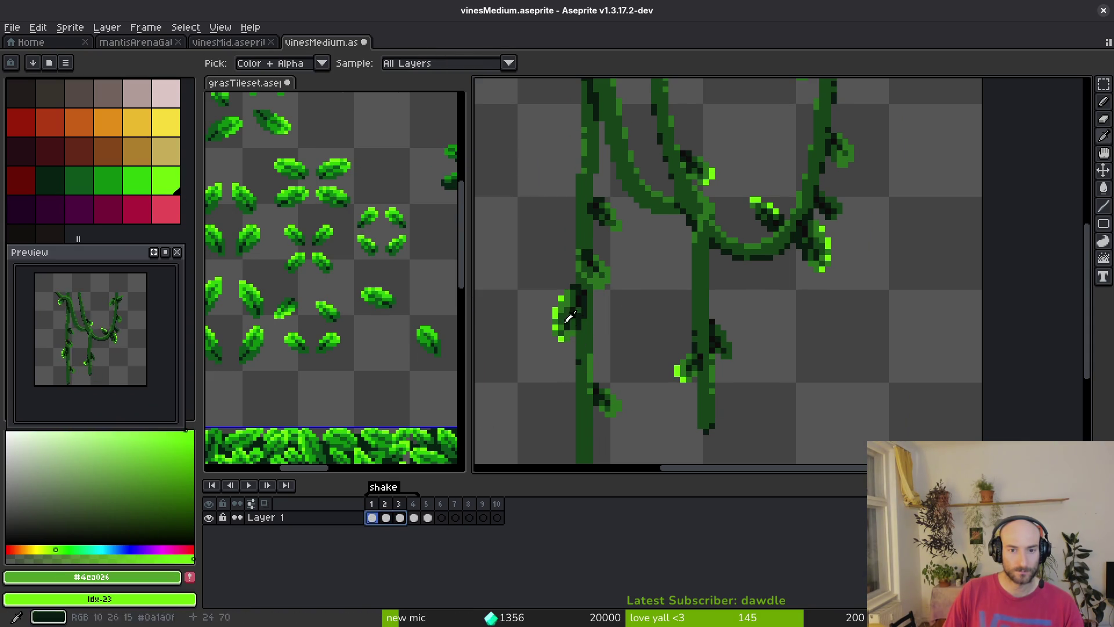
pyautogui.click(567, 297)
pyautogui.rightClick(138, 185)
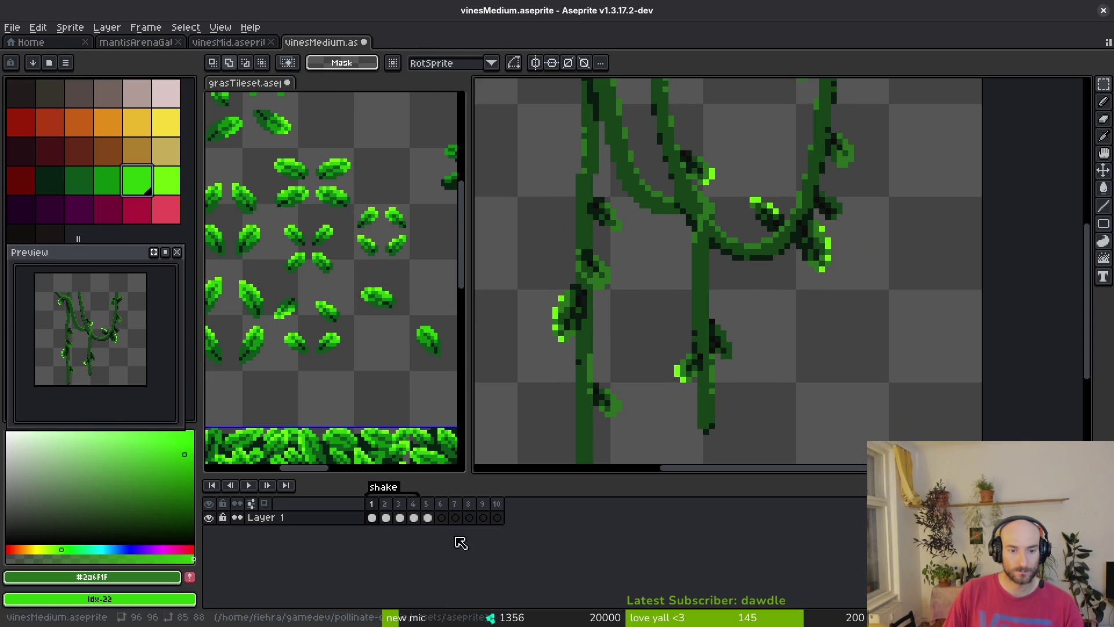
pyautogui.moveTo(418, 521); pyautogui.dragTo(373, 517)
pyautogui.hotkey('shift', 'r')
pyautogui.click(502, 176)
# Across frames 1–4, replace #164319, #0a1a0f and outline #0e0c0c with darker palette greens down to Idx-19
pyautogui.click(111, 181)
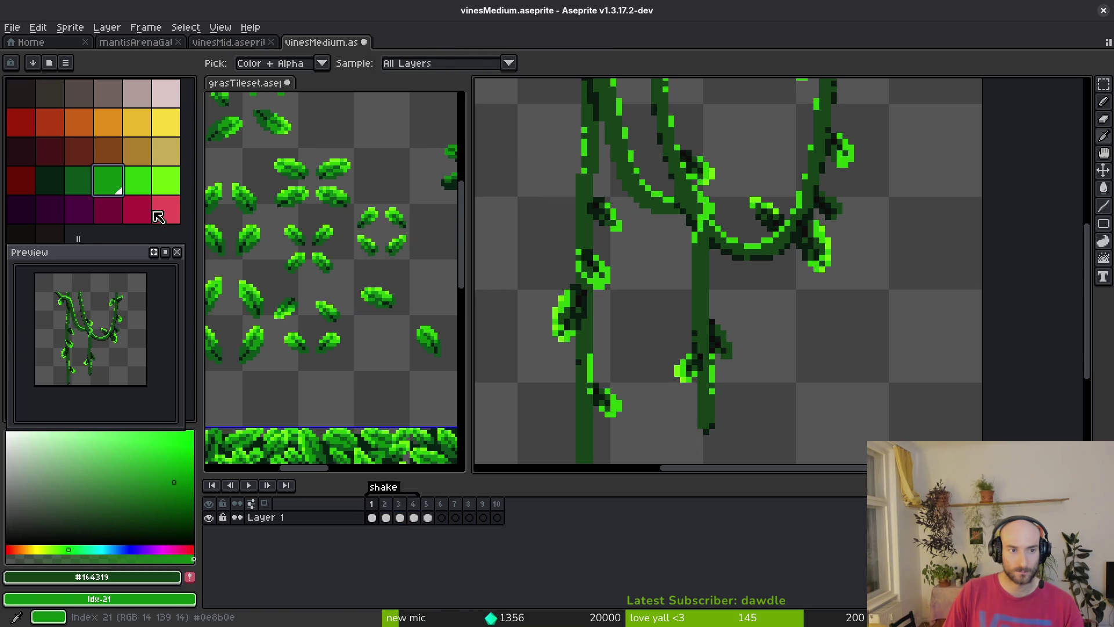
pyautogui.moveTo(413, 518); pyautogui.dragTo(373, 517)
pyautogui.hotkey('shift', 'r')
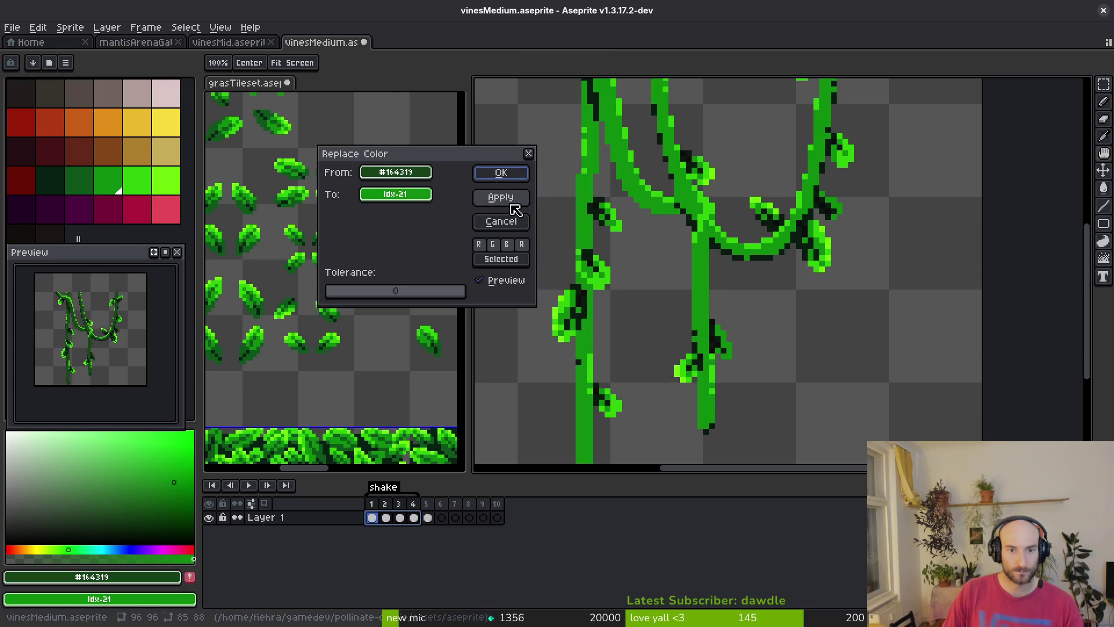
pyautogui.click(508, 175)
pyautogui.keyDown('alt'); pyautogui.click(588, 307); pyautogui.keyUp('alt')
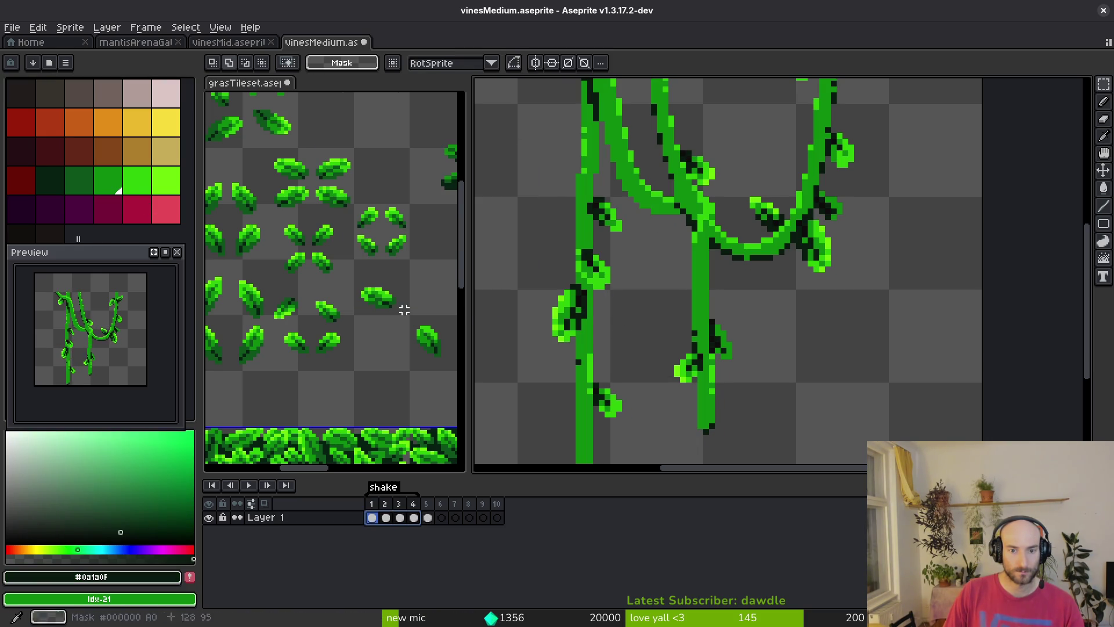
pyautogui.moveTo(415, 519); pyautogui.dragTo(372, 517)
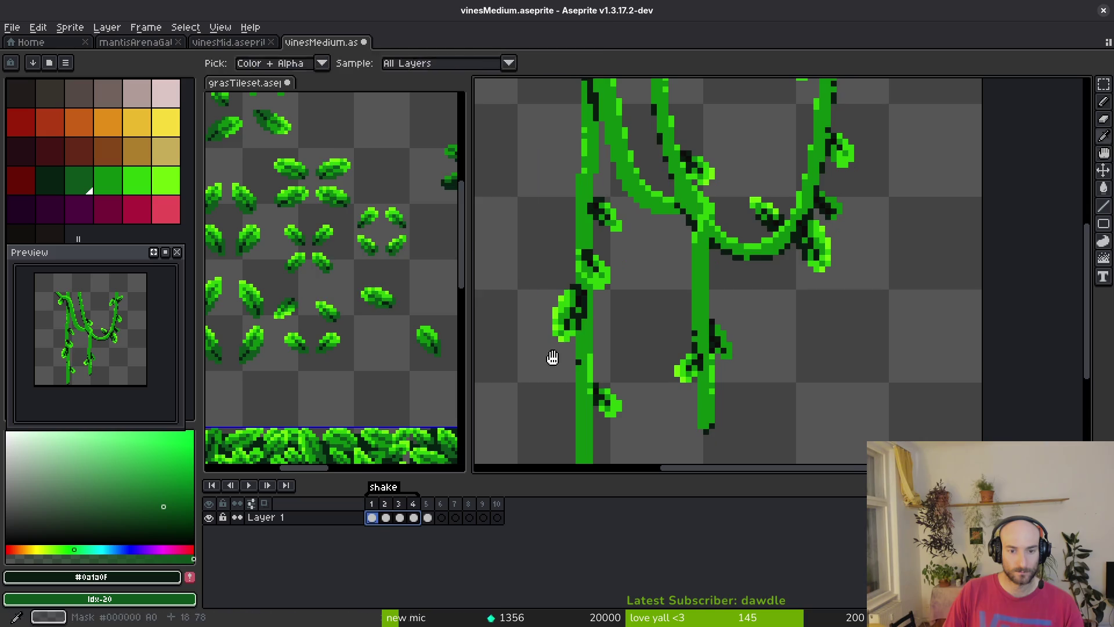
pyautogui.hotkey('shift', 'r')
pyautogui.click(501, 174)
pyautogui.scroll(3, 641, 350)
pyautogui.click(503, 248)
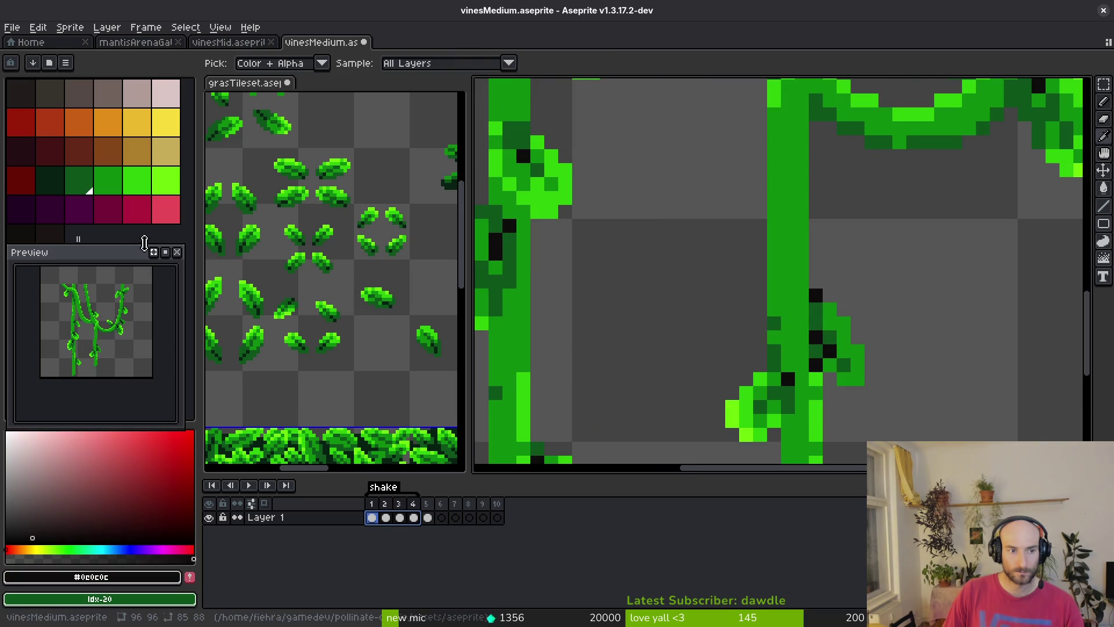
pyautogui.rightClick(60, 194)
pyautogui.moveTo(413, 517); pyautogui.dragTo(372, 518)
pyautogui.hotkey('shift', 'r')
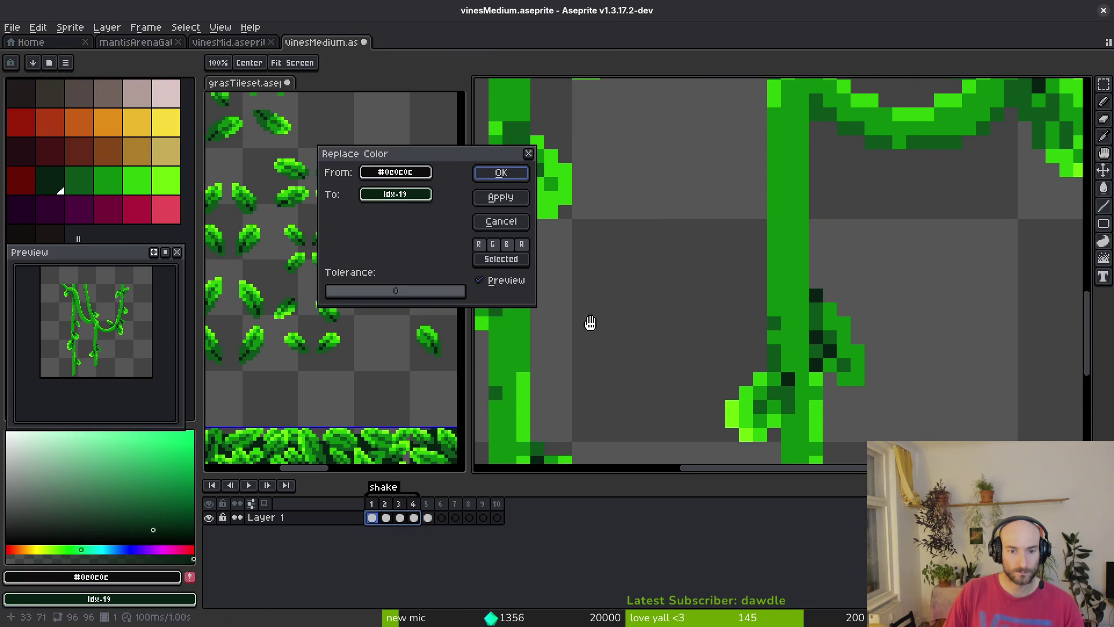
pyautogui.click(501, 172)
# Save vinesMedium and go to frame 5 with the single vine
pyautogui.scroll(-4, 659, 219)
pyautogui.hotkey('ctrl', 's')
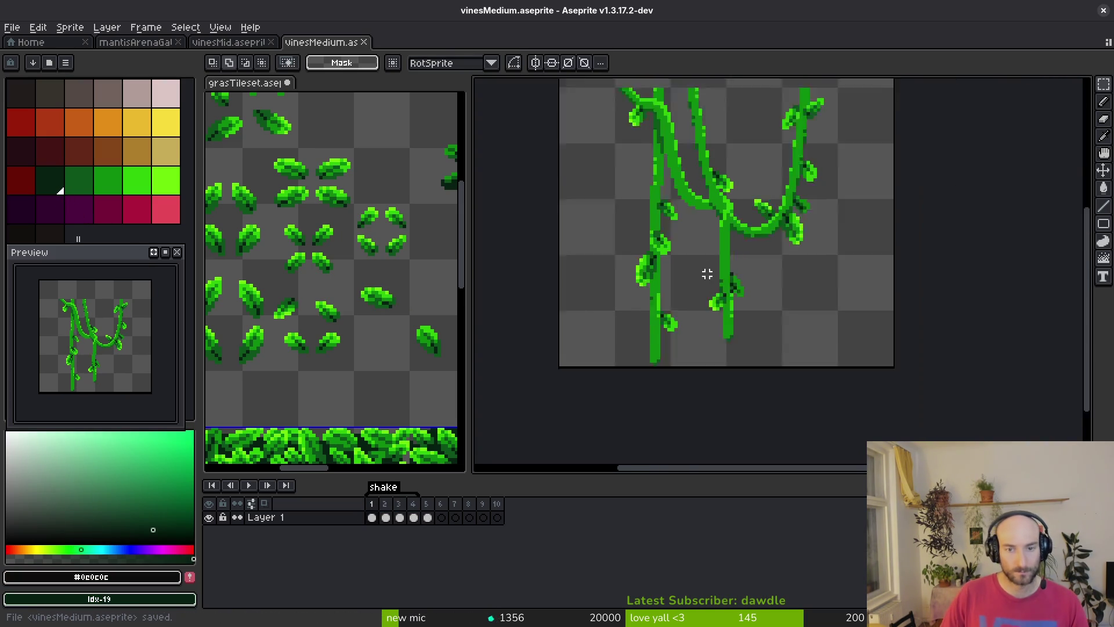
pyautogui.hotkey('ctrl', 'Right')
pyautogui.hotkey('ctrl', 'Right')
pyautogui.hotkey('ctrl', 'Right')
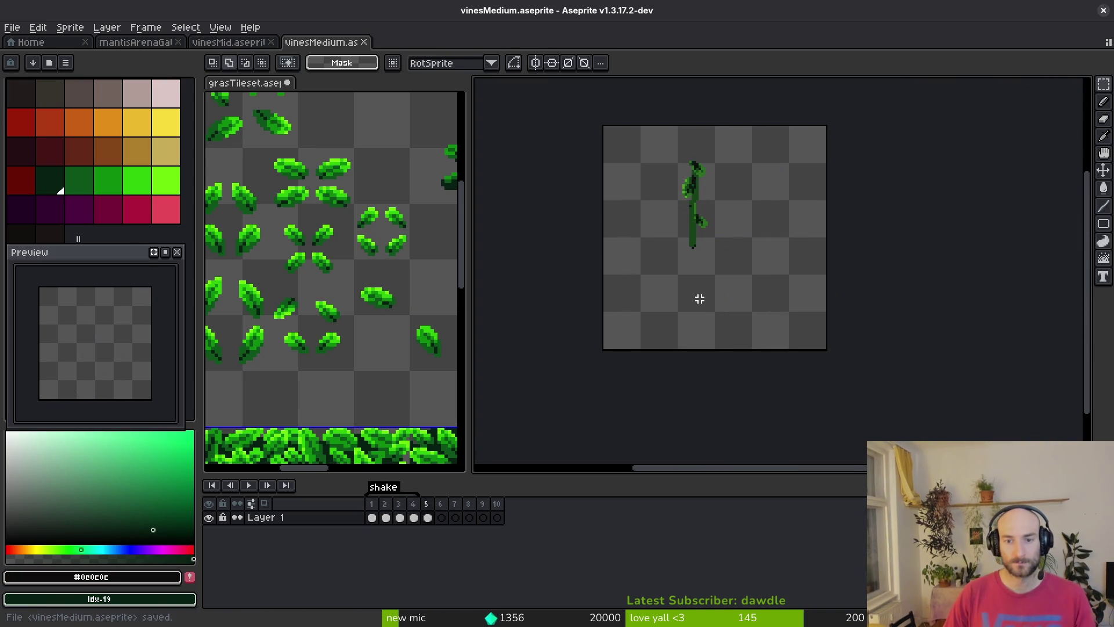
pyautogui.scroll(1, 720, 281)
pyautogui.scroll(4, 720, 282)
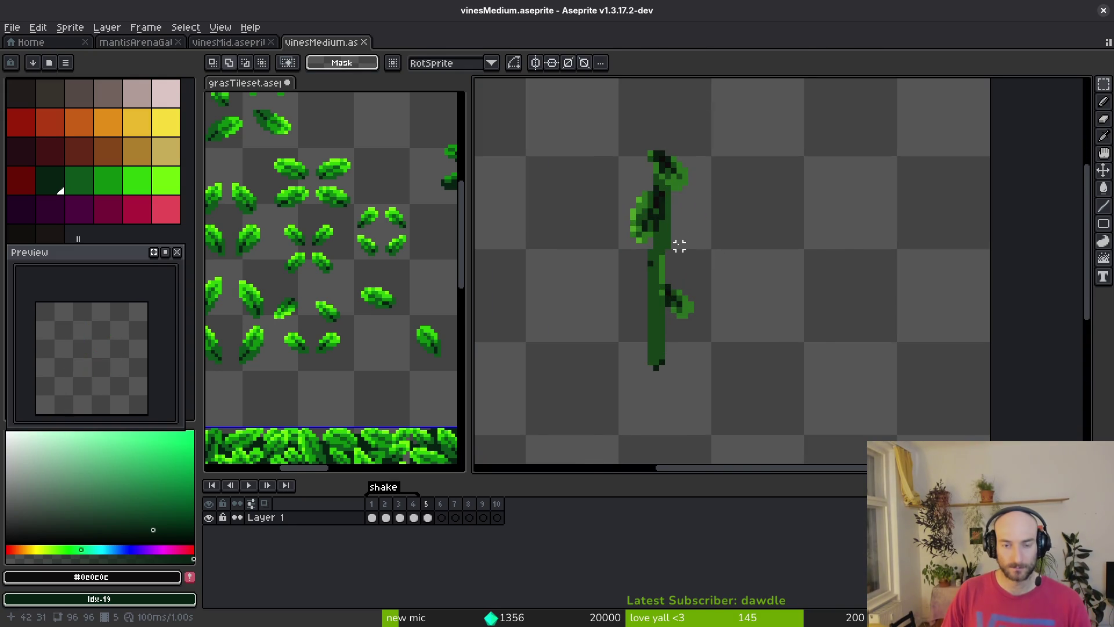
# Switch to the vinesMid file and bring up the Open file browser
pyautogui.hotkey('ctrl', 'shift', 'Tab')
pyautogui.scroll(-1, 708, 268)
pyautogui.scroll(3, 708, 269)
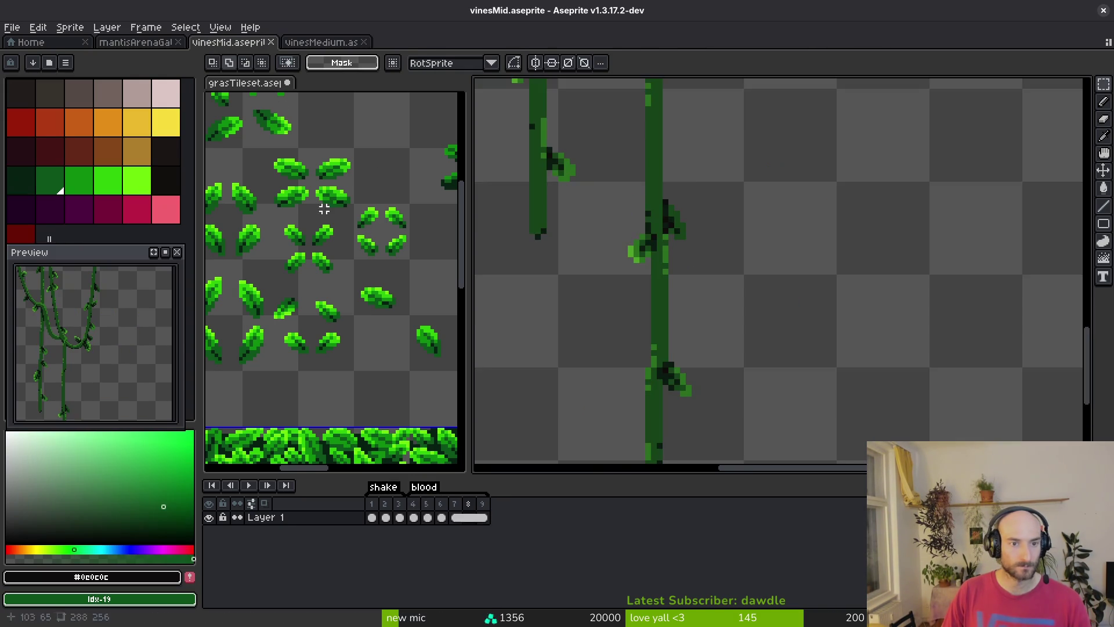
pyautogui.scroll(-4, 609, 236)
pyautogui.scroll(3, 679, 227)
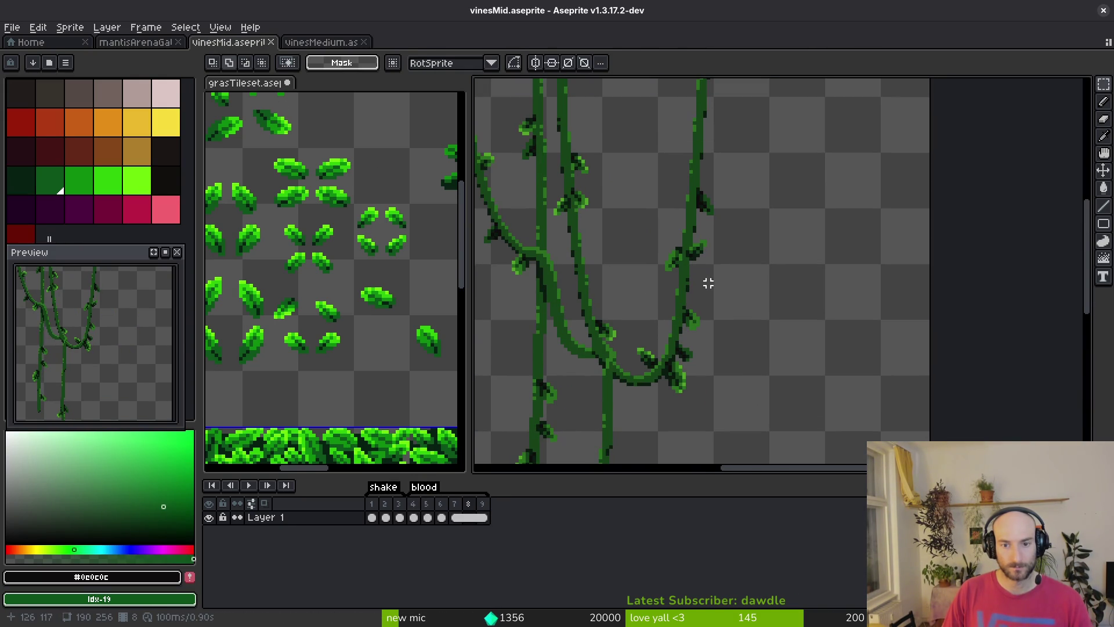
pyautogui.scroll(-1, 669, 378)
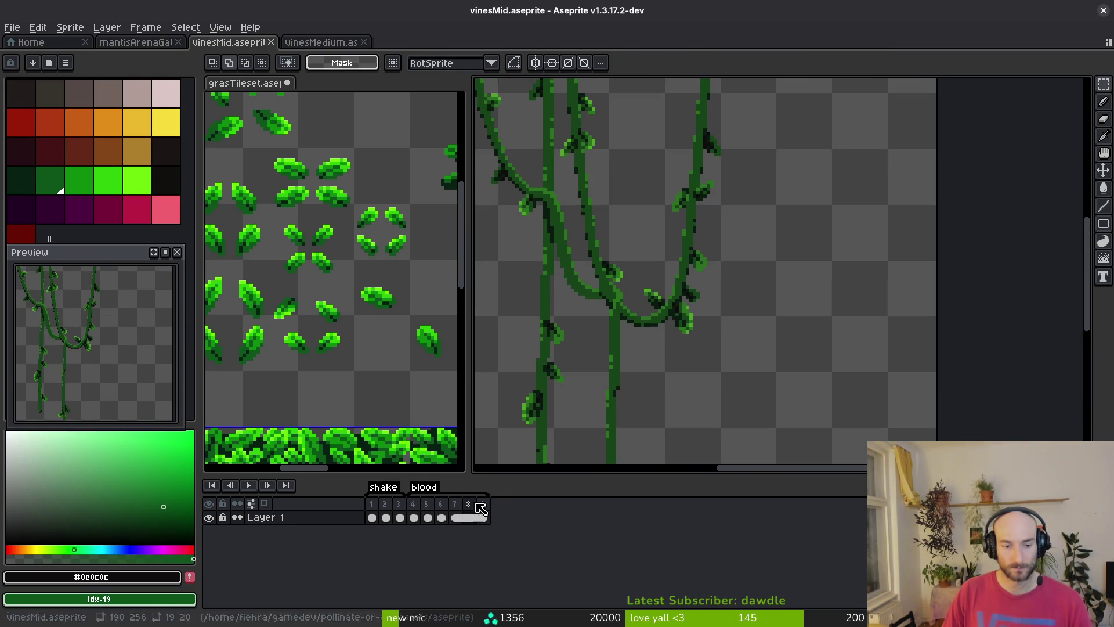
pyautogui.click(12, 27)
pyautogui.click(32, 56)
# Open vinesSide.aseprite and centre its vines in the view
pyautogui.moveTo(1055, 131); pyautogui.dragTo(1055, 476)
pyautogui.click(475, 370)
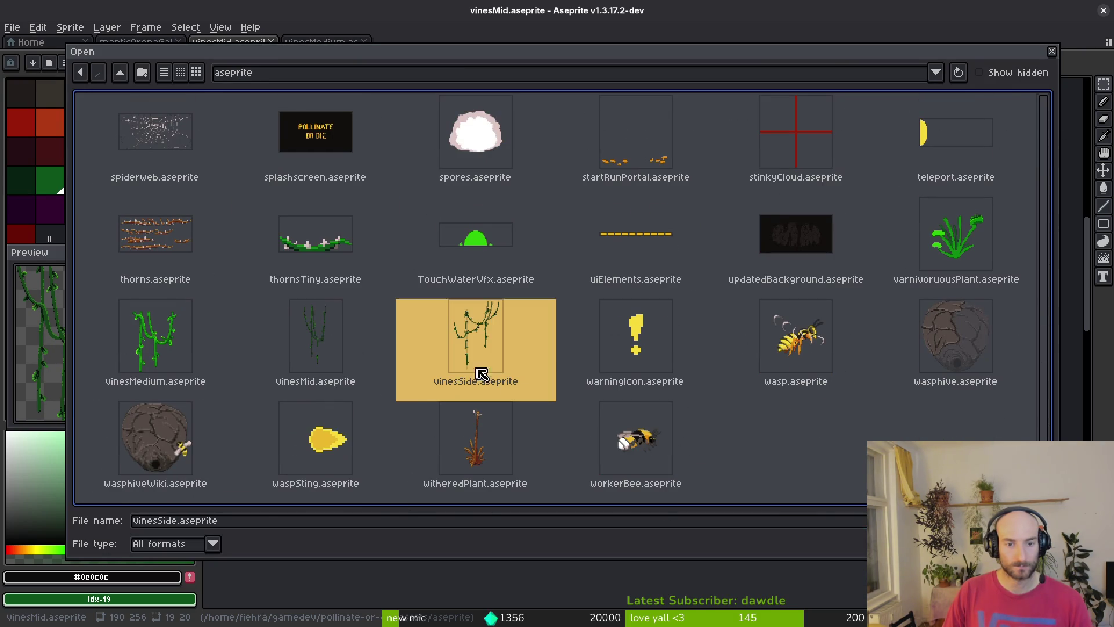
pyautogui.press('Return')
pyautogui.scroll(3, 629, 340)
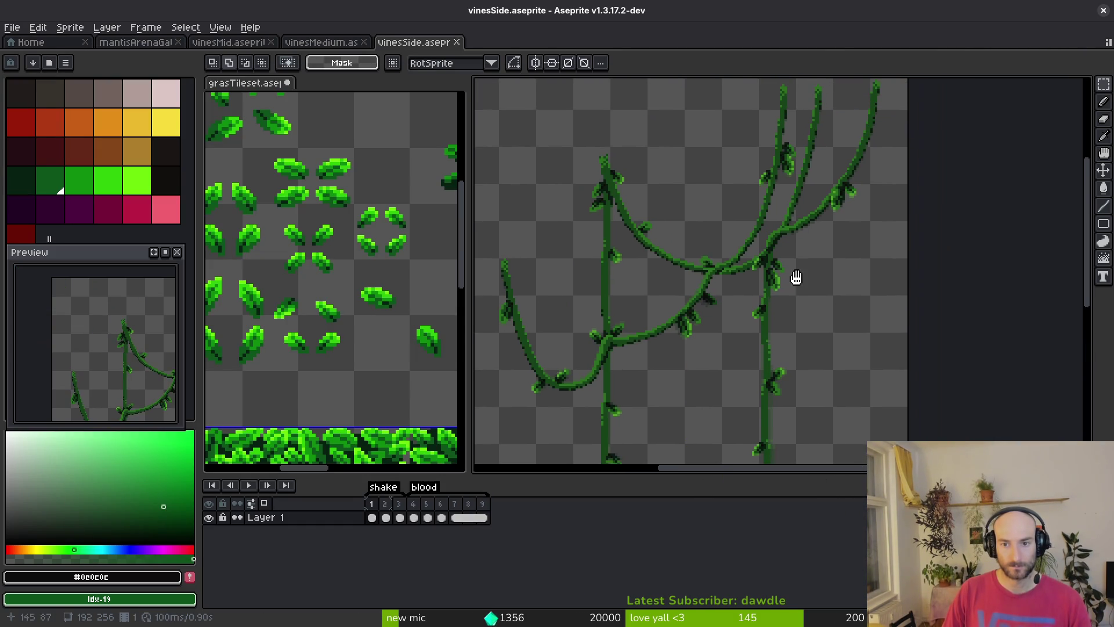
pyautogui.moveTo(801, 352)
pyautogui.mouseDown()
pyautogui.moveTo(666, 331)
pyautogui.moveTo(733, 313)
pyautogui.mouseUp()
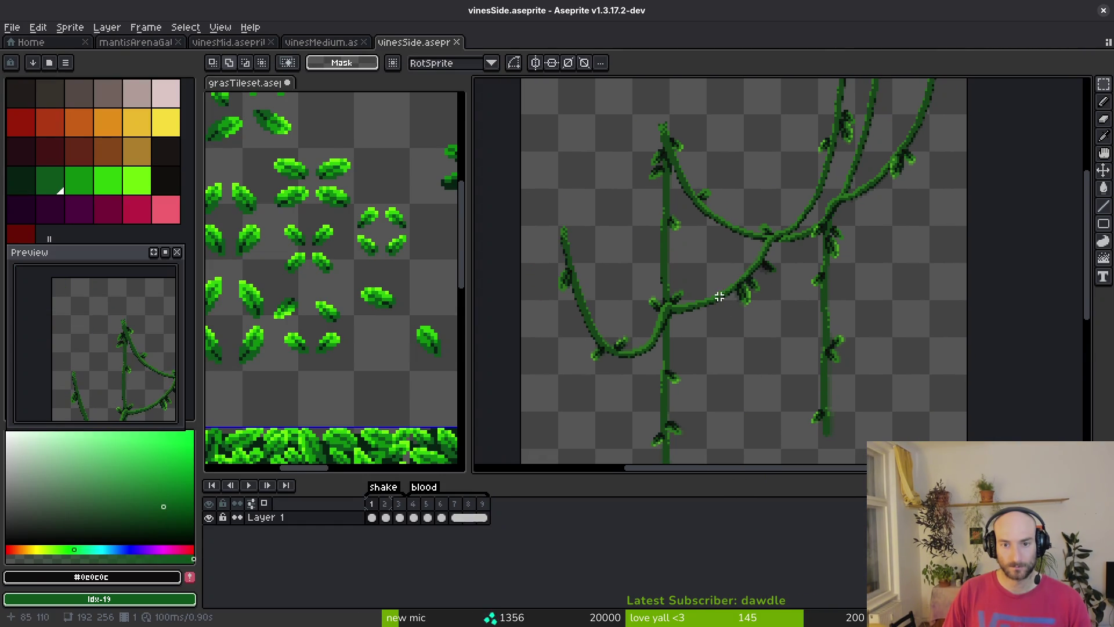
pyautogui.scroll(1, 726, 264)
# Select the left vine's top, right vine's leaves and lower leafy branch, then return to vinesMedium
pyautogui.moveTo(658, 239)
pyautogui.mouseDown()
pyautogui.moveTo(717, 299)
pyautogui.moveTo(711, 306)
pyautogui.mouseUp()
pyautogui.moveTo(829, 330); pyautogui.dragTo(717, 433)
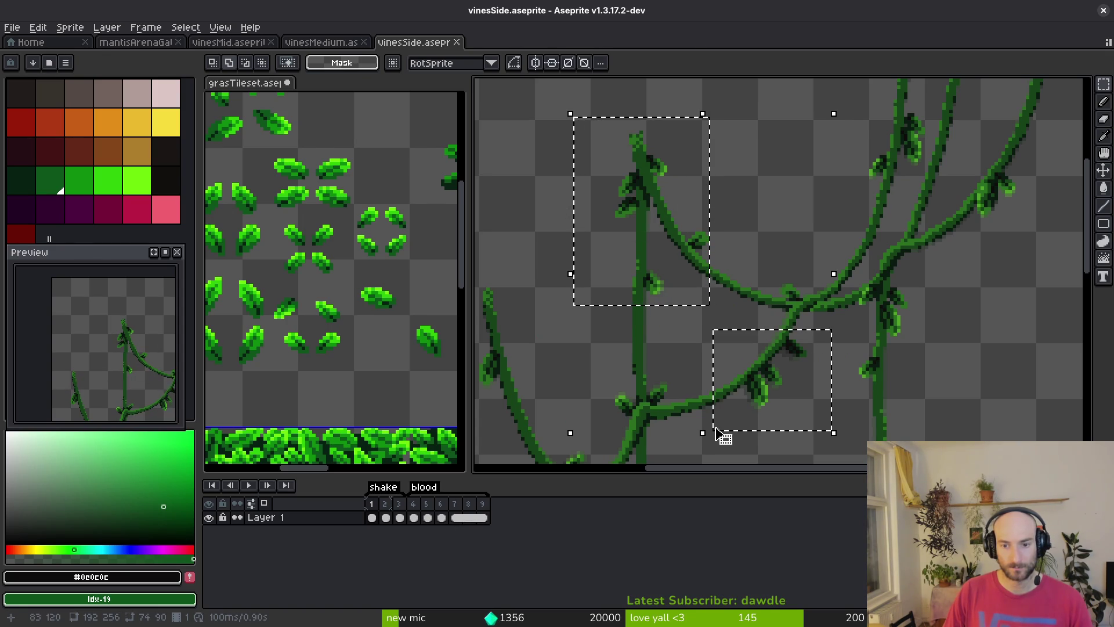
pyautogui.hotkey('ctrl', 'd')
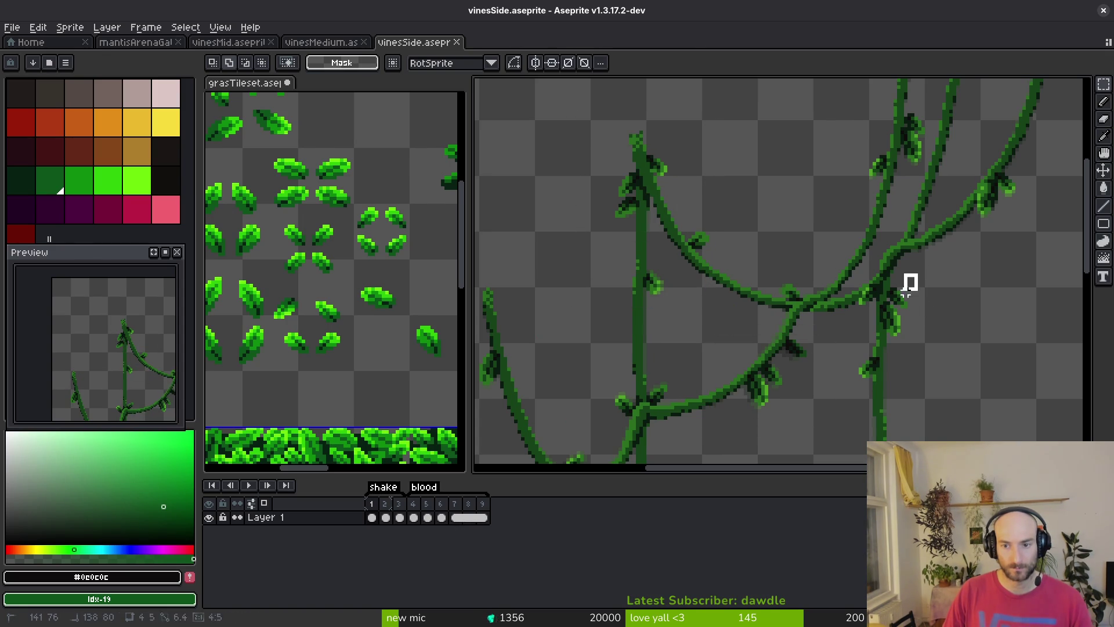
pyautogui.moveTo(852, 383); pyautogui.dragTo(842, 390)
pyautogui.moveTo(560, 114); pyautogui.dragTo(717, 295)
pyautogui.moveTo(738, 352)
pyautogui.mouseDown()
pyautogui.moveTo(796, 423)
pyautogui.moveTo(780, 418)
pyautogui.mouseUp()
pyautogui.scroll(2, 780, 376)
pyautogui.moveTo(842, 288)
pyautogui.mouseDown()
pyautogui.moveTo(733, 373)
pyautogui.moveTo(748, 371)
pyautogui.mouseUp()
pyautogui.click(754, 377)
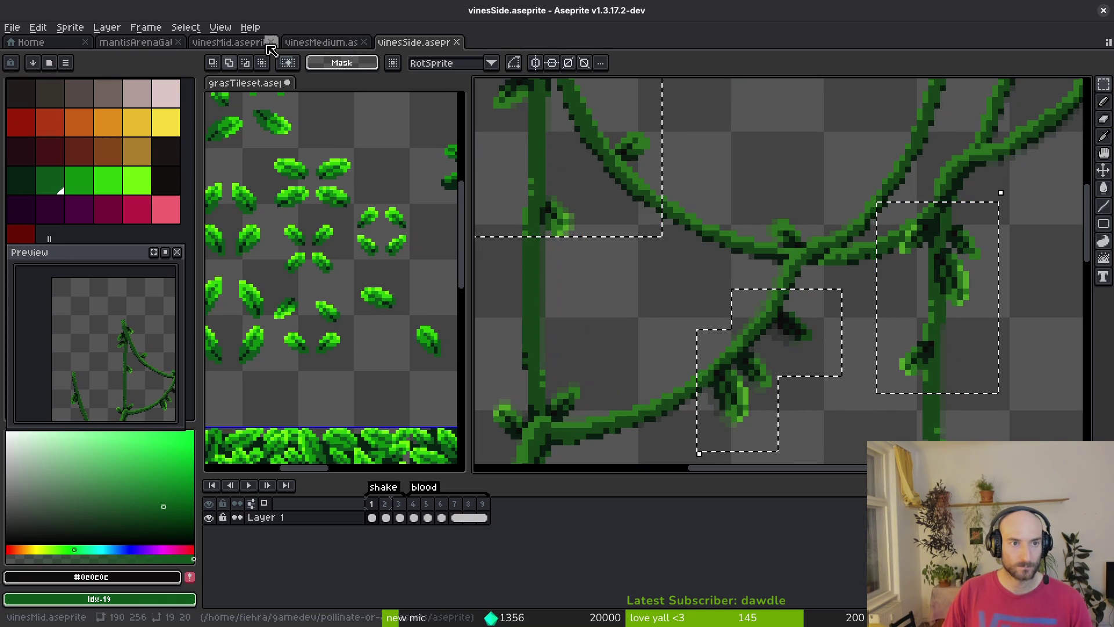
pyautogui.click(300, 44)
# Paste the vine pieces into empty frame 6, moving the lower branch up onto the right strand
pyautogui.press('Right')
pyautogui.hotkey('ctrl', 'v')
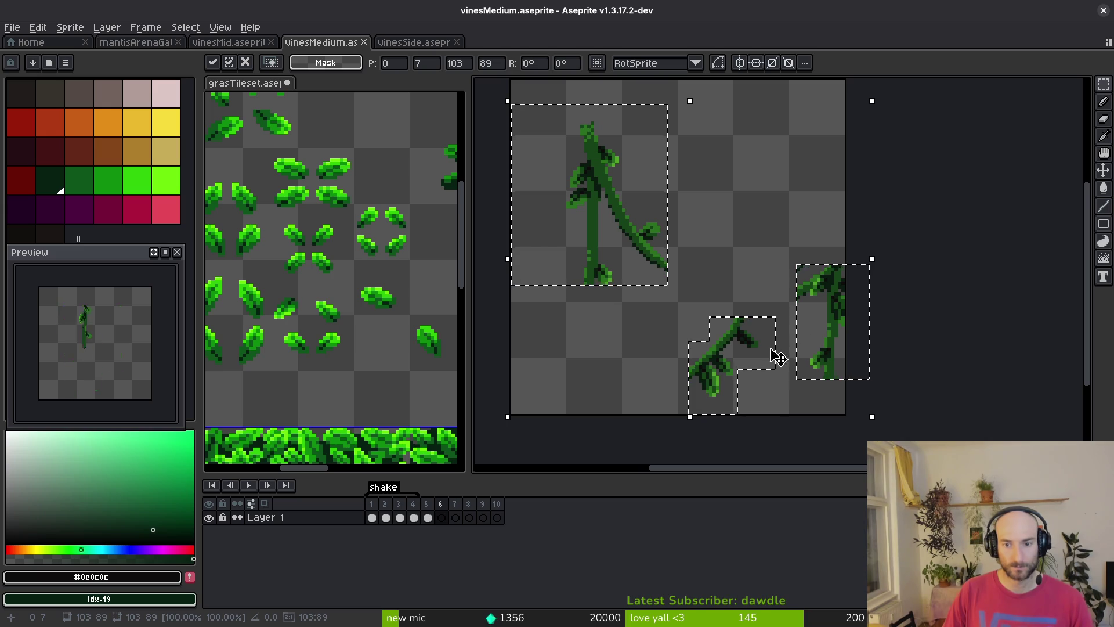
pyautogui.press('Return')
pyautogui.press('Return')
pyautogui.moveTo(632, 262); pyautogui.dragTo(741, 381)
pyautogui.click(750, 244)
pyautogui.moveTo(750, 214); pyautogui.dragTo(843, 375)
pyautogui.moveTo(817, 305)
pyautogui.mouseDown()
pyautogui.moveTo(743, 211)
pyautogui.moveTo(764, 256)
pyautogui.mouseUp()
pyautogui.click(646, 273)
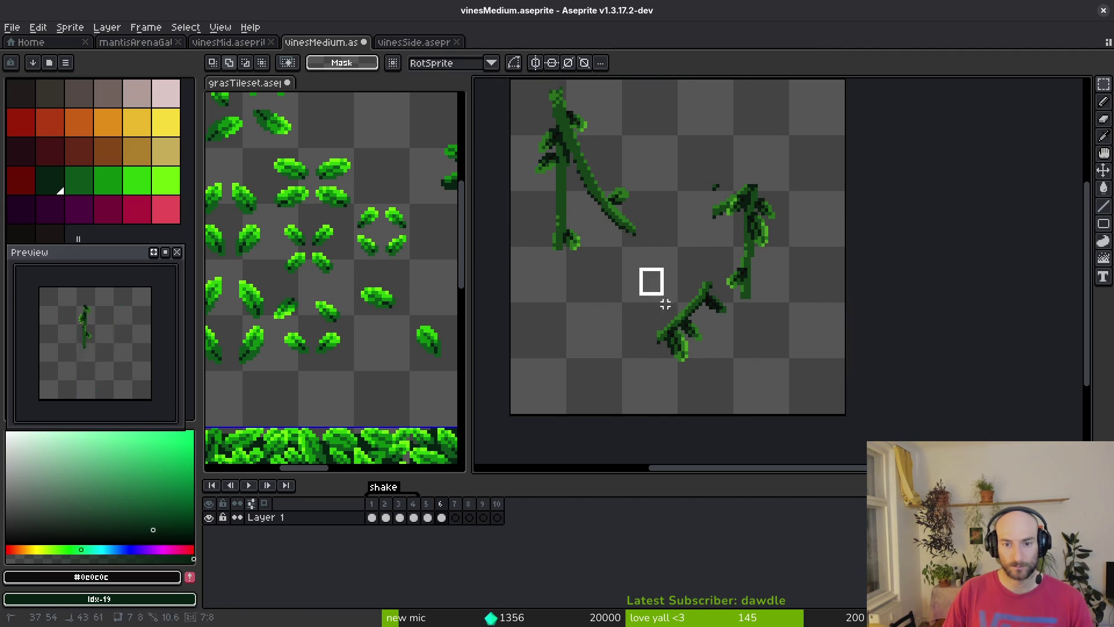
pyautogui.moveTo(724, 374)
pyautogui.mouseDown()
pyautogui.moveTo(774, 179)
pyautogui.moveTo(796, 179)
pyautogui.mouseUp()
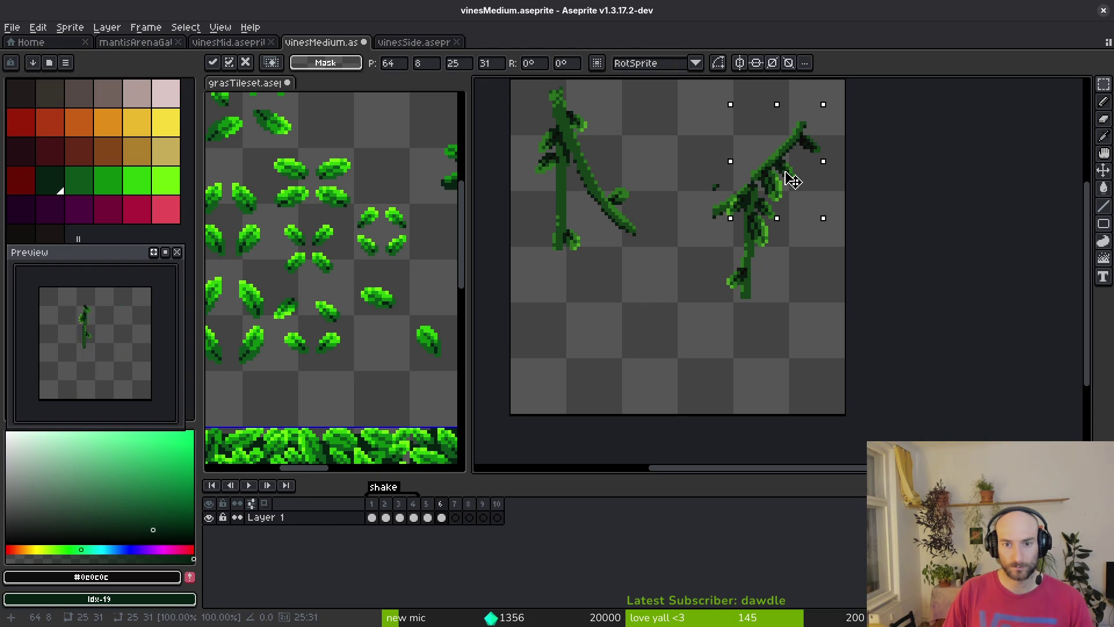
pyautogui.press('Return')
# In vinesSide, clear the old selection and box-select the curved vine piece at left
pyautogui.scroll(2, 696, 240)
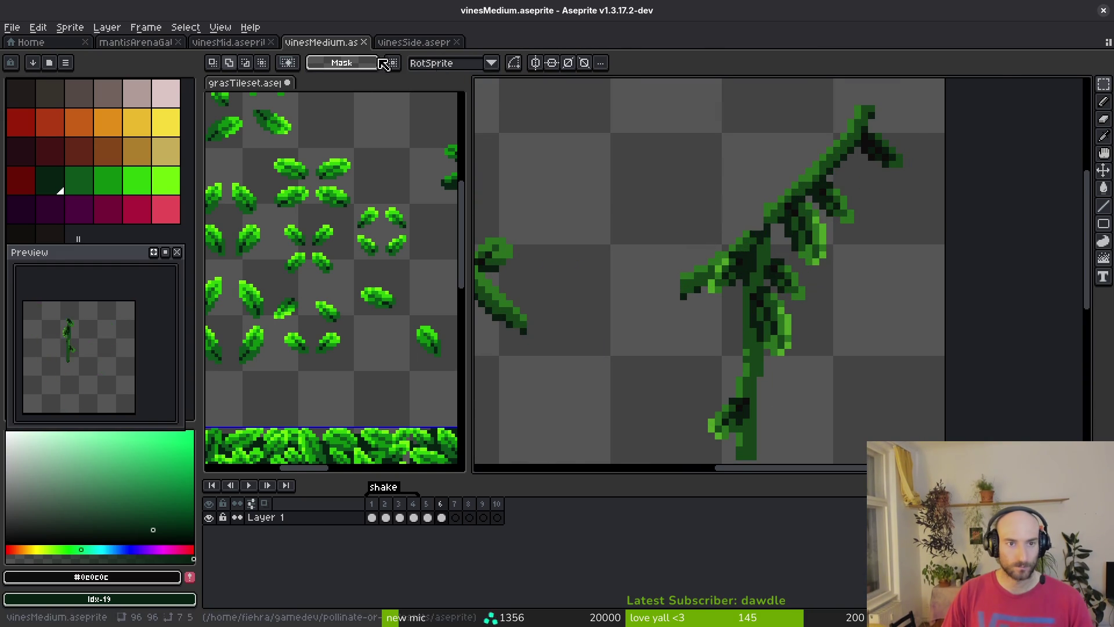
pyautogui.click(413, 41)
pyautogui.hotkey('ctrl', 'd')
pyautogui.scroll(1, 749, 264)
pyautogui.scroll(-1, 769, 309)
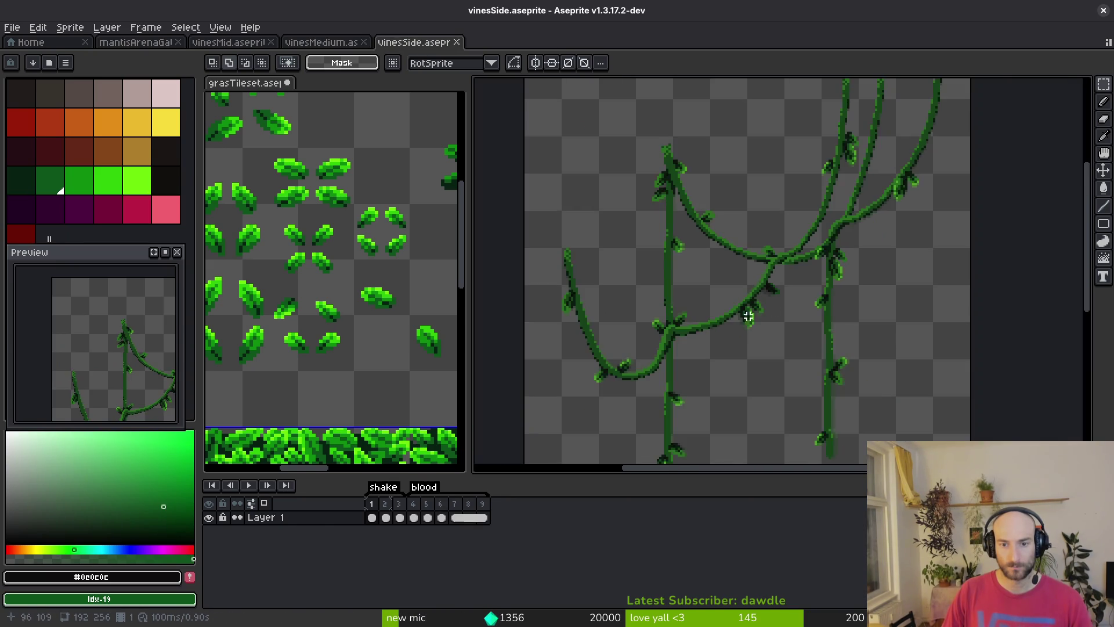
pyautogui.scroll(2, 769, 309)
pyautogui.scroll(1, 619, 306)
pyautogui.moveTo(546, 267)
pyautogui.mouseDown()
pyautogui.moveTo(696, 352)
pyautogui.moveTo(751, 348)
pyautogui.mouseUp()
pyautogui.click(320, 42)
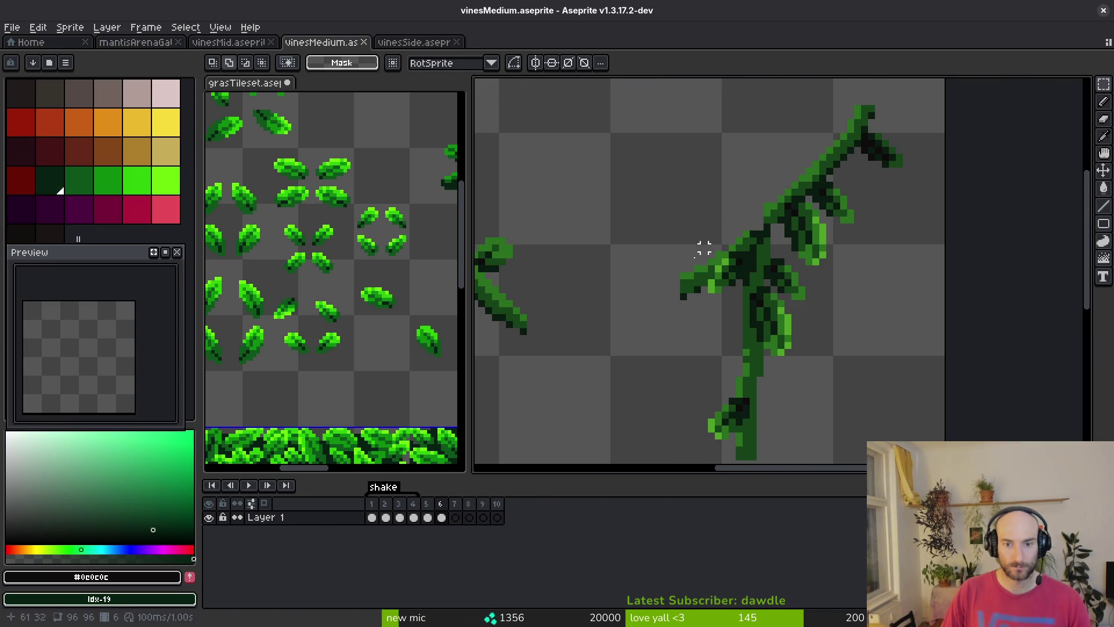
# Paste the curved vine piece lower in the frame and flip it horizontally
pyautogui.hotkey('ctrl', 'v')
pyautogui.moveTo(635, 273); pyautogui.dragTo(647, 391)
pyautogui.hscroll(-3, 646, 390)
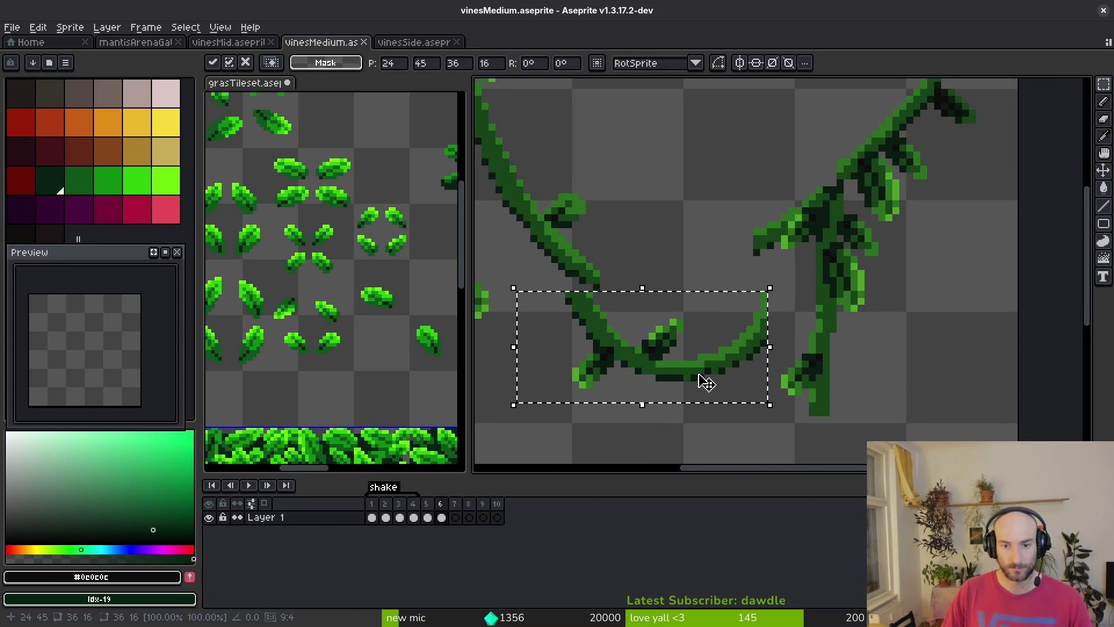
pyautogui.scroll(-3, 701, 378)
pyautogui.moveTo(718, 284); pyautogui.dragTo(688, 332)
pyautogui.hotkey('shift', 'h')
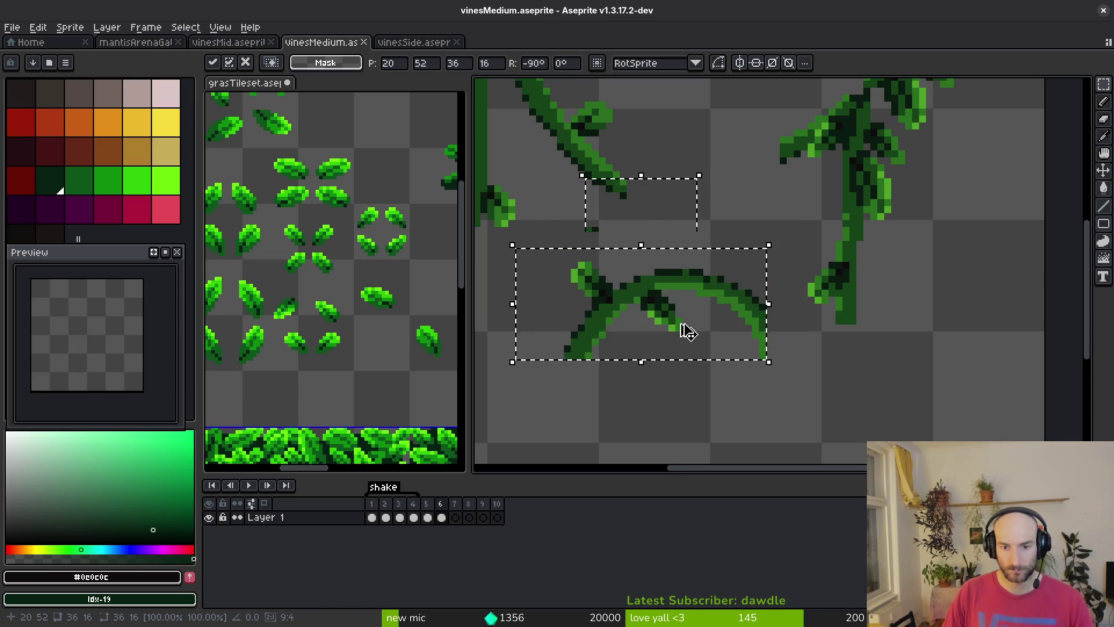
pyautogui.press('Return')
pyautogui.hscroll(-2, 609, 269)
# Move the U-shaped vine up and right so it hangs between the stems
pyautogui.press('e')
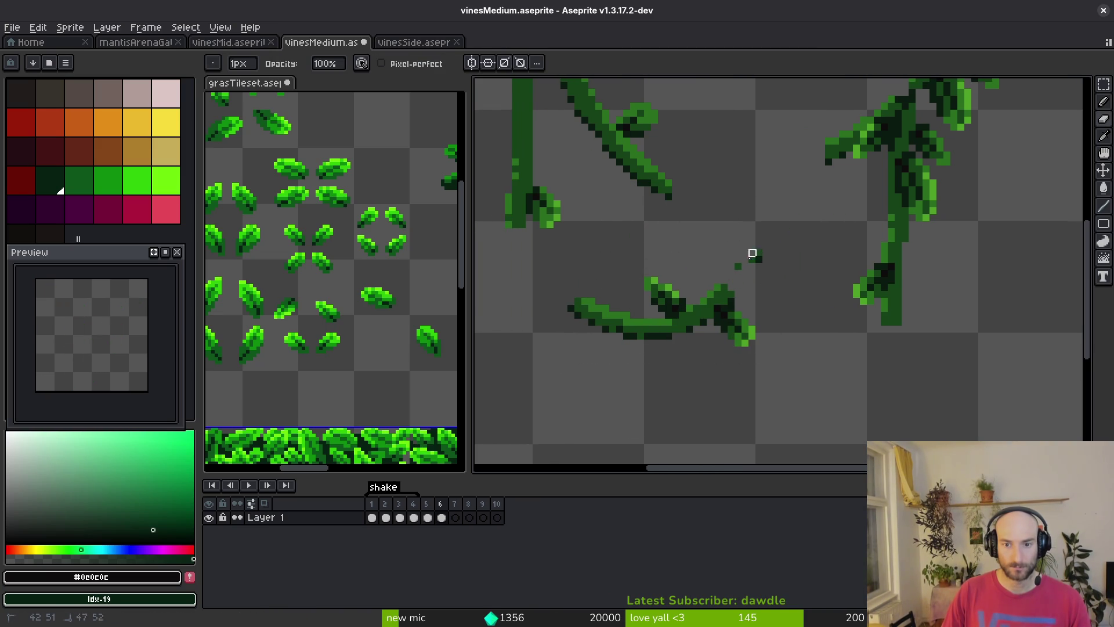
pyautogui.press('m')
pyautogui.moveTo(534, 266); pyautogui.dragTo(771, 390)
pyautogui.moveTo(684, 324)
pyautogui.mouseDown()
pyautogui.moveTo(746, 250)
pyautogui.moveTo(759, 198)
pyautogui.mouseUp()
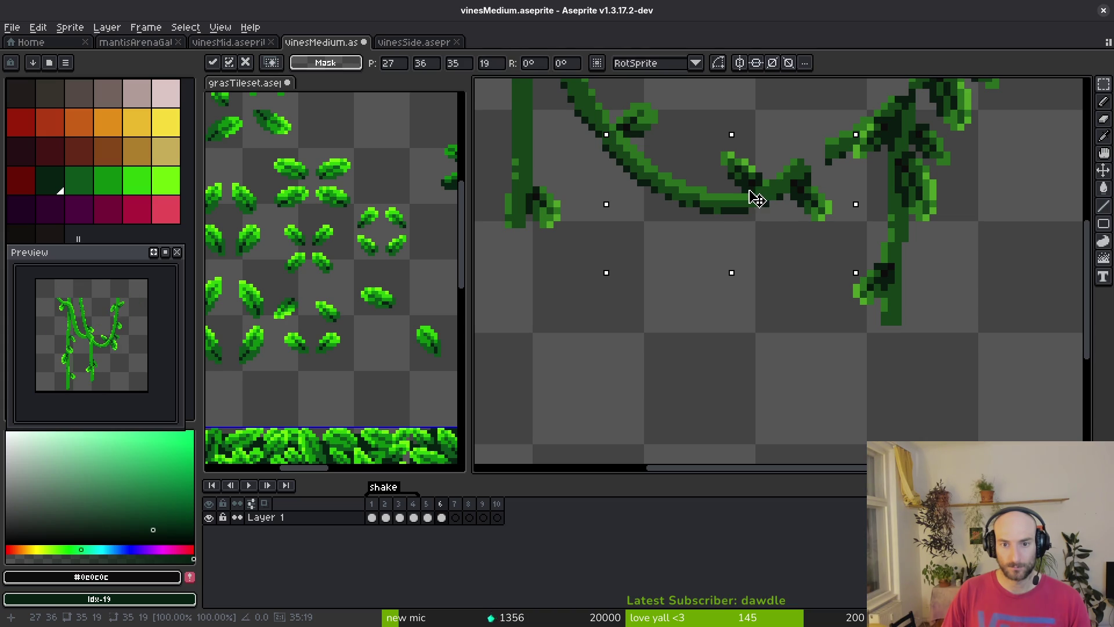
pyautogui.press('Return')
pyautogui.scroll(3, 748, 232)
pyautogui.press('e')
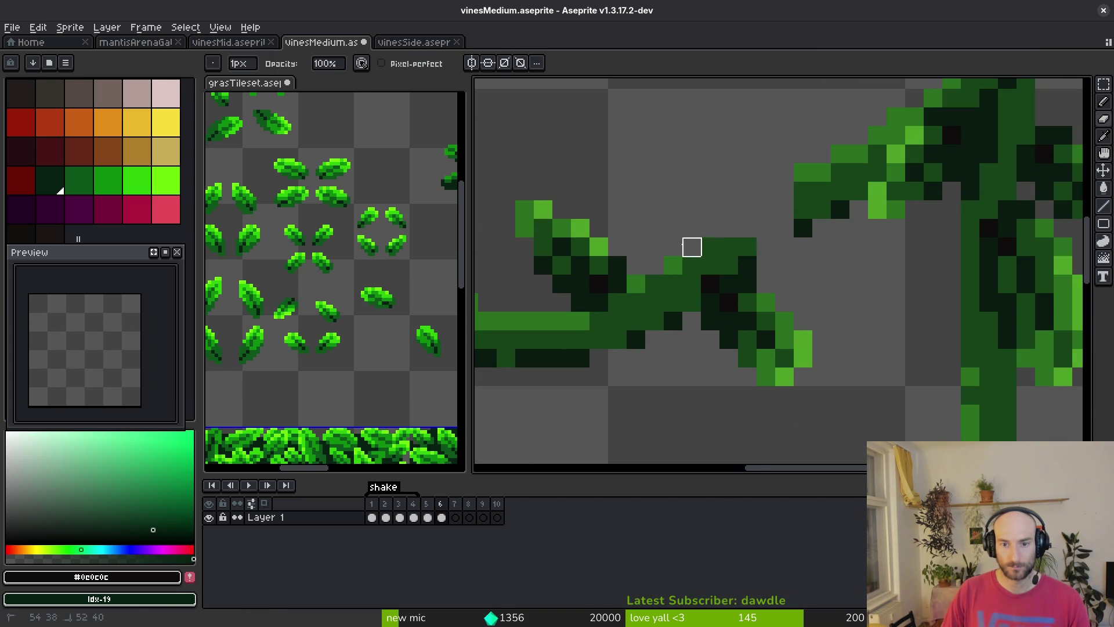
pyautogui.scroll(-5, 807, 214)
pyautogui.hotkey('shift', 'w')
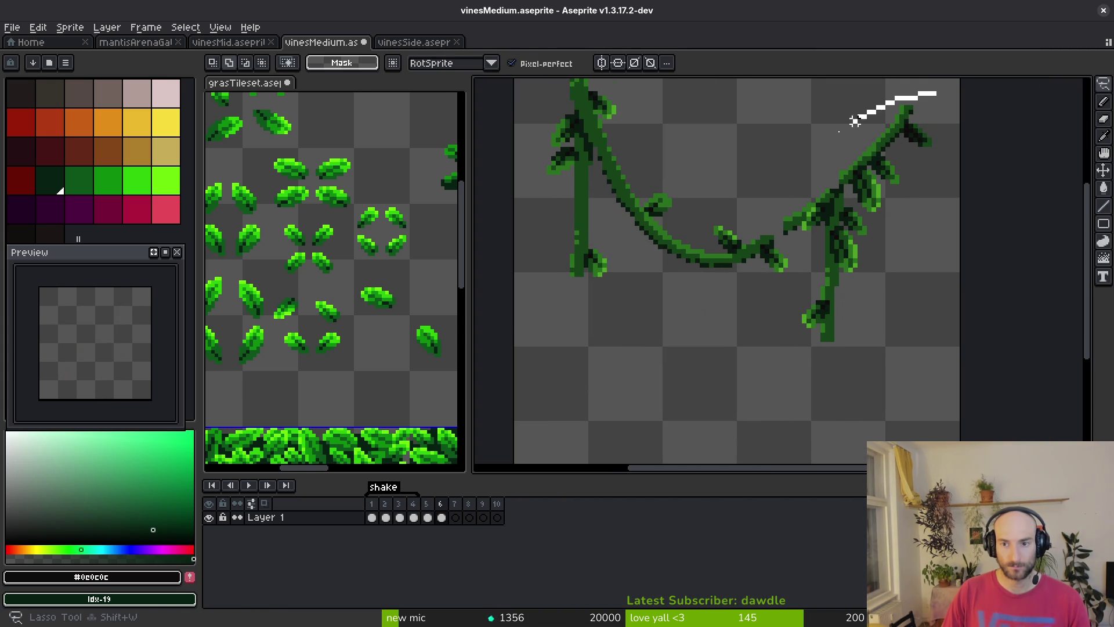
# Lasso the right leafy branch and shift it slightly down-left onto the hanging vine
pyautogui.moveTo(957, 132); pyautogui.dragTo(957, 116)
pyautogui.scroll(1, 895, 224)
pyautogui.moveTo(842, 219); pyautogui.dragTo(825, 234)
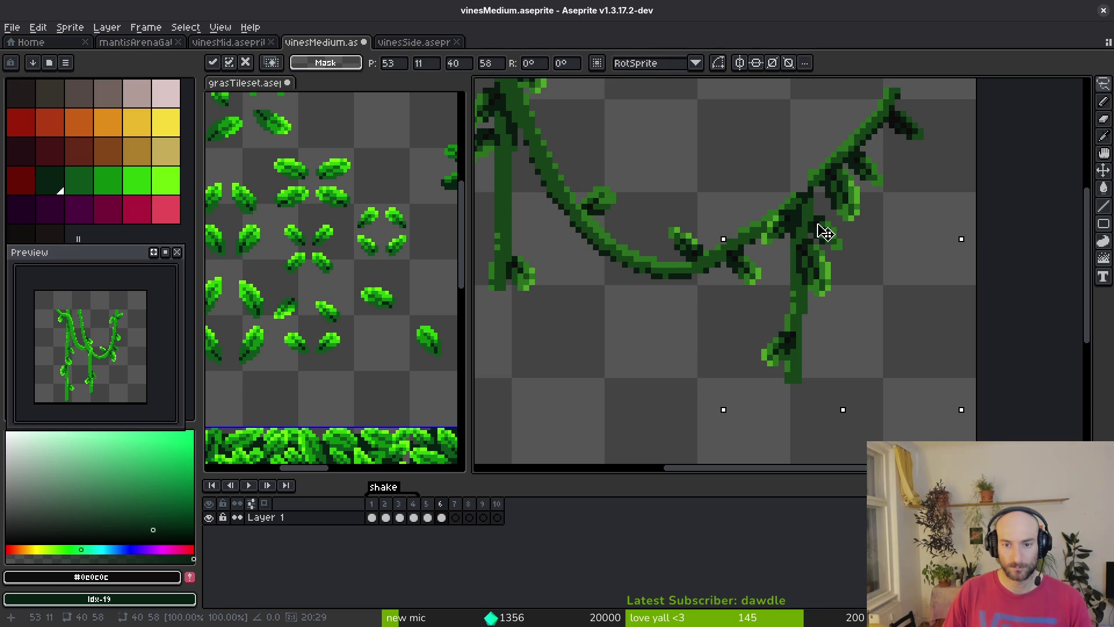
pyautogui.press('Return')
pyautogui.scroll(3, 825, 232)
# With the pencil, sample the vine greens #2a6f1f, #164319 and #0a1a0f
pyautogui.press('b')
pyautogui.keyDown('alt'); pyautogui.click(715, 203); pyautogui.keyUp('alt')
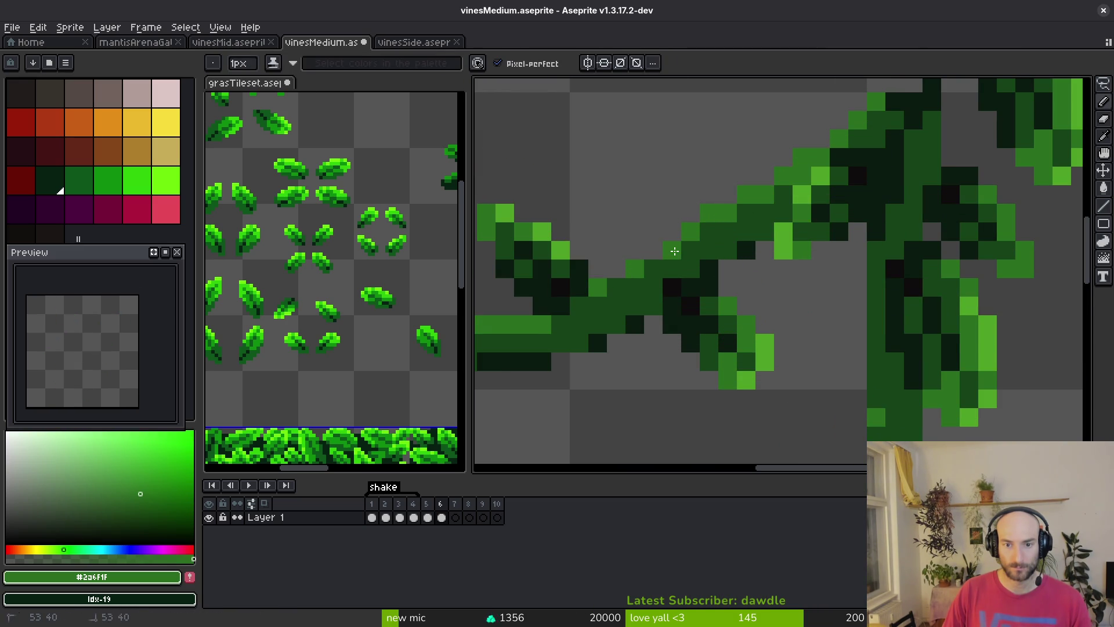
pyautogui.scroll(-3, 619, 274)
pyautogui.scroll(3, 679, 237)
pyautogui.keyDown('alt'); pyautogui.click(678, 237); pyautogui.keyUp('alt')
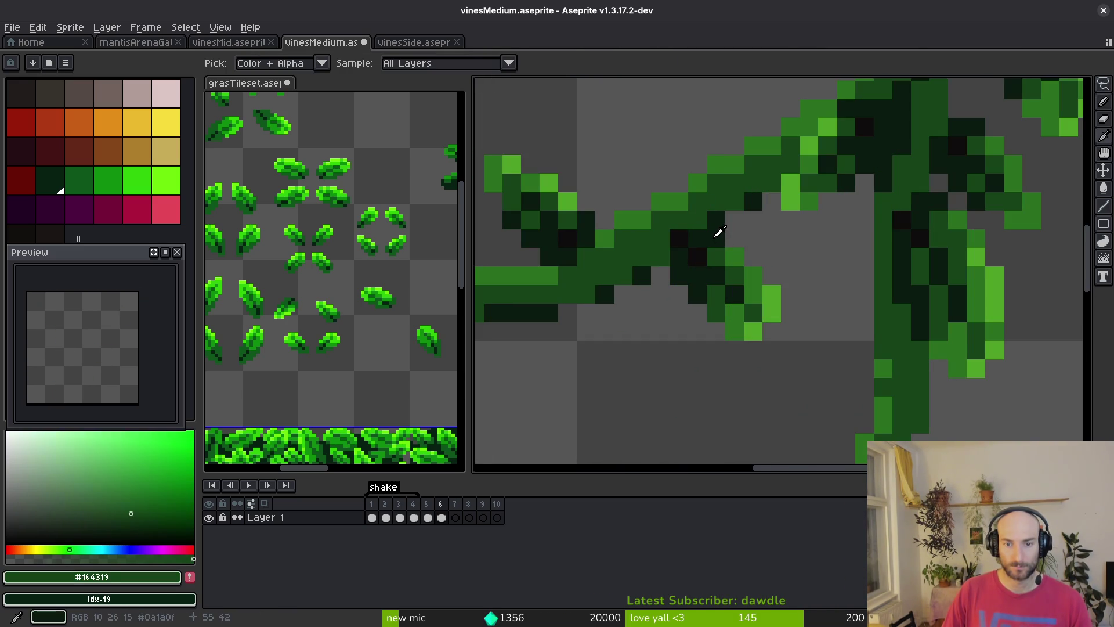
pyautogui.keyDown('alt'); pyautogui.click(696, 233); pyautogui.keyUp('alt')
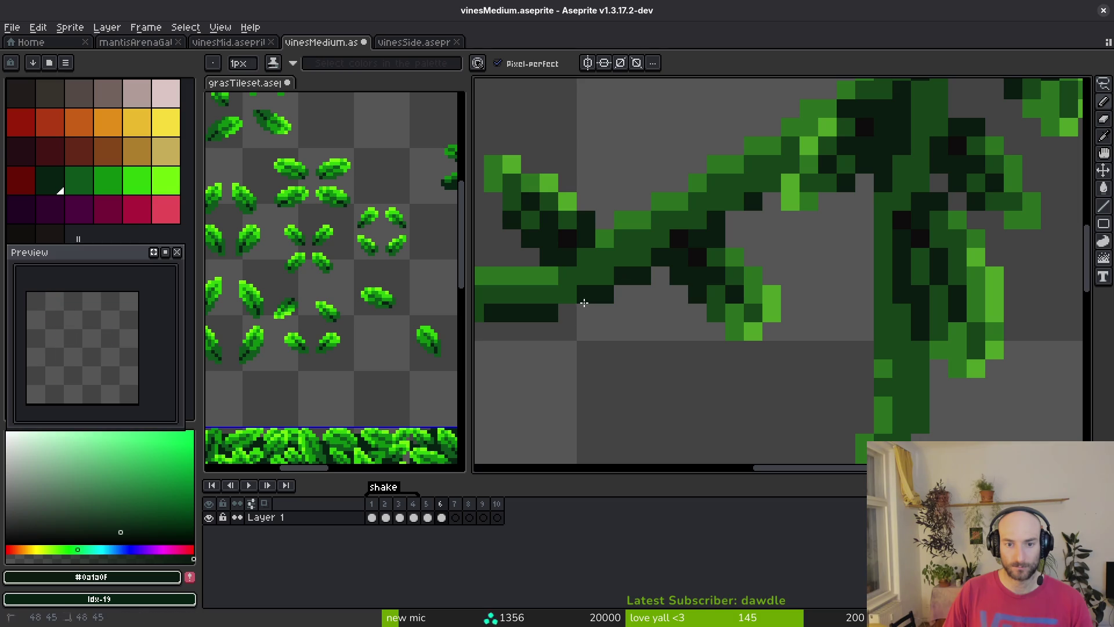
pyautogui.scroll(-3, 627, 296)
pyautogui.scroll(3, 636, 326)
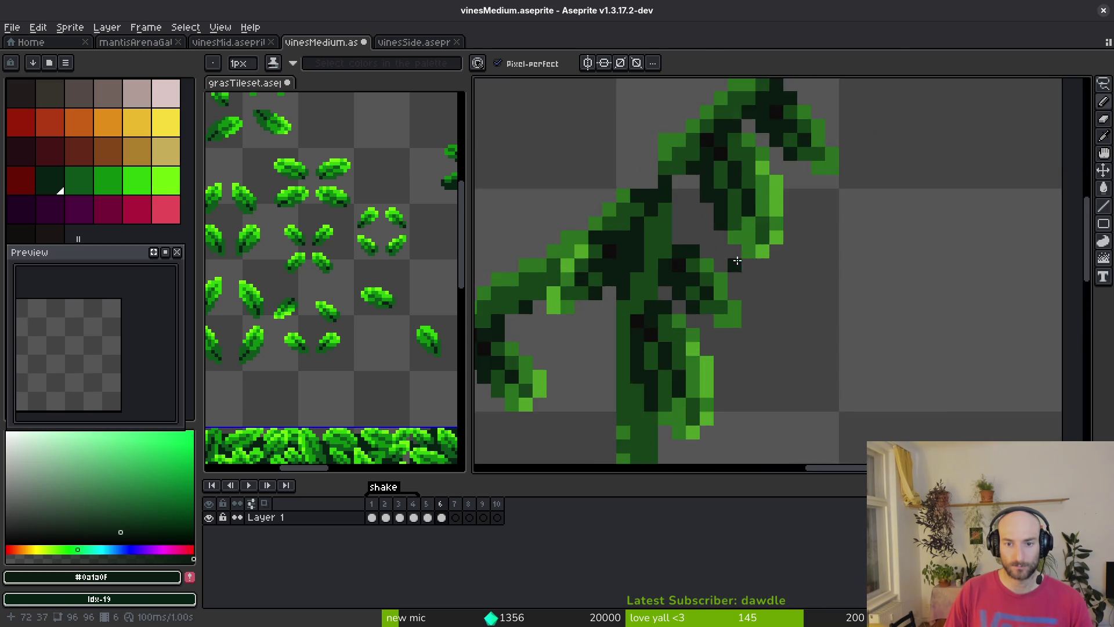
pyautogui.scroll(-2, 817, 212)
# Fill the gap pixels at the vine joint and branch edge with mid green #2a6f1f
pyautogui.press('m')
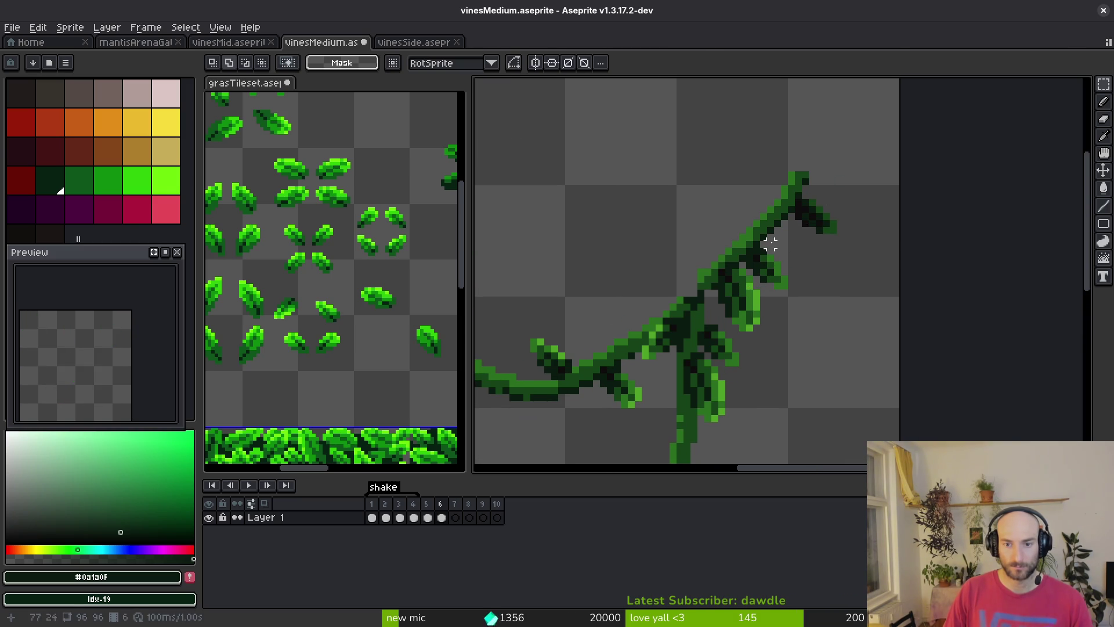
pyautogui.press('b')
pyautogui.keyDown('alt'); pyautogui.click(662, 320); pyautogui.keyUp('alt')
pyautogui.scroll(2, 661, 321)
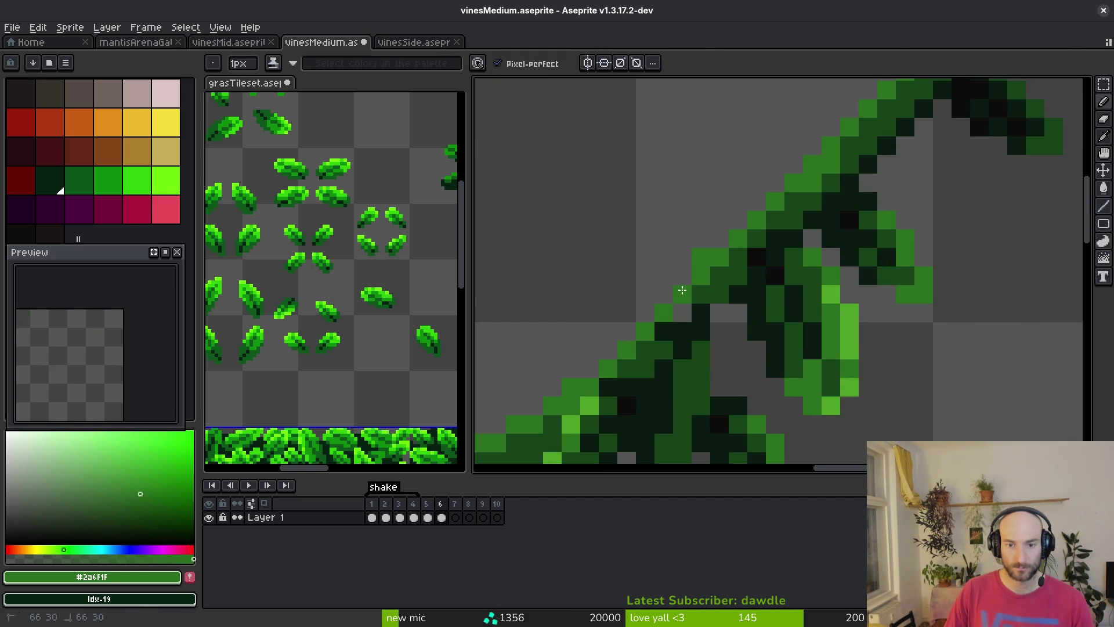
pyautogui.click(682, 290)
pyautogui.keyDown('alt'); pyautogui.click(714, 283); pyautogui.keyUp('alt')
pyautogui.click(702, 312)
pyautogui.keyDown('alt'); pyautogui.click(704, 316); pyautogui.keyUp('alt')
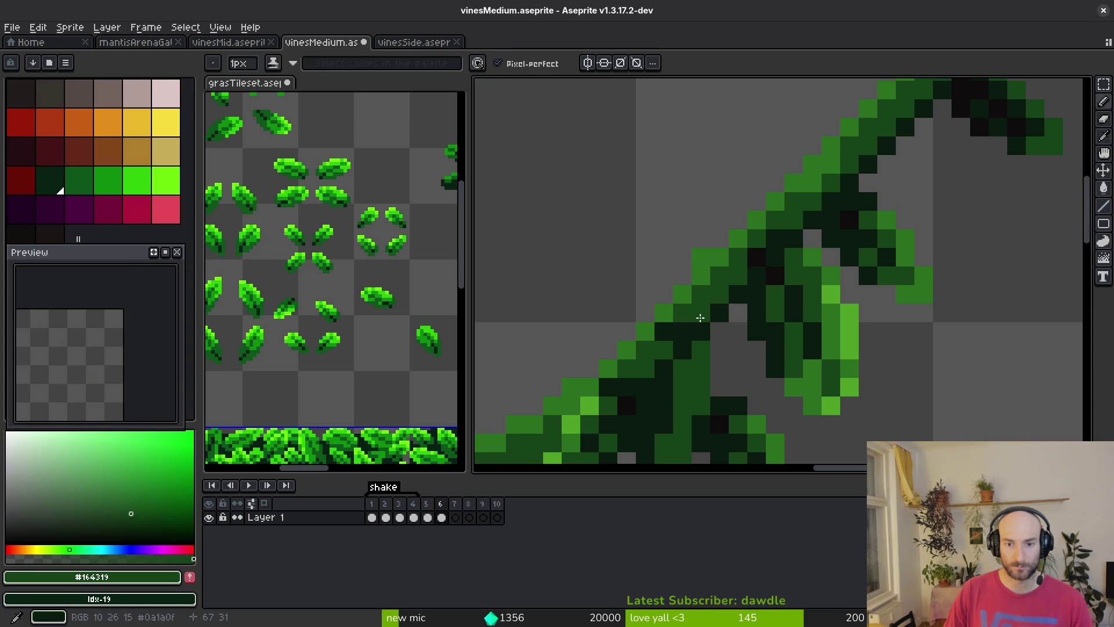
pyautogui.scroll(-2, 700, 317)
pyautogui.scroll(2, 700, 318)
# Return to the vinesSide sprite
pyautogui.press('e')
pyautogui.scroll(-2, 785, 277)
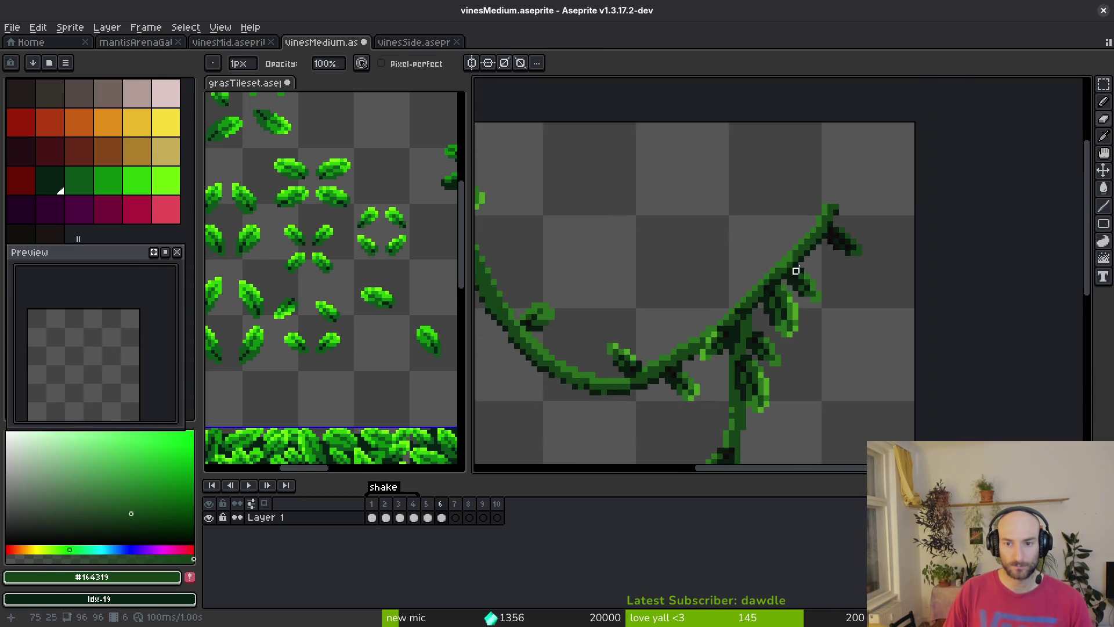
pyautogui.press('m')
pyautogui.scroll(2, 818, 236)
pyautogui.scroll(-3, 830, 273)
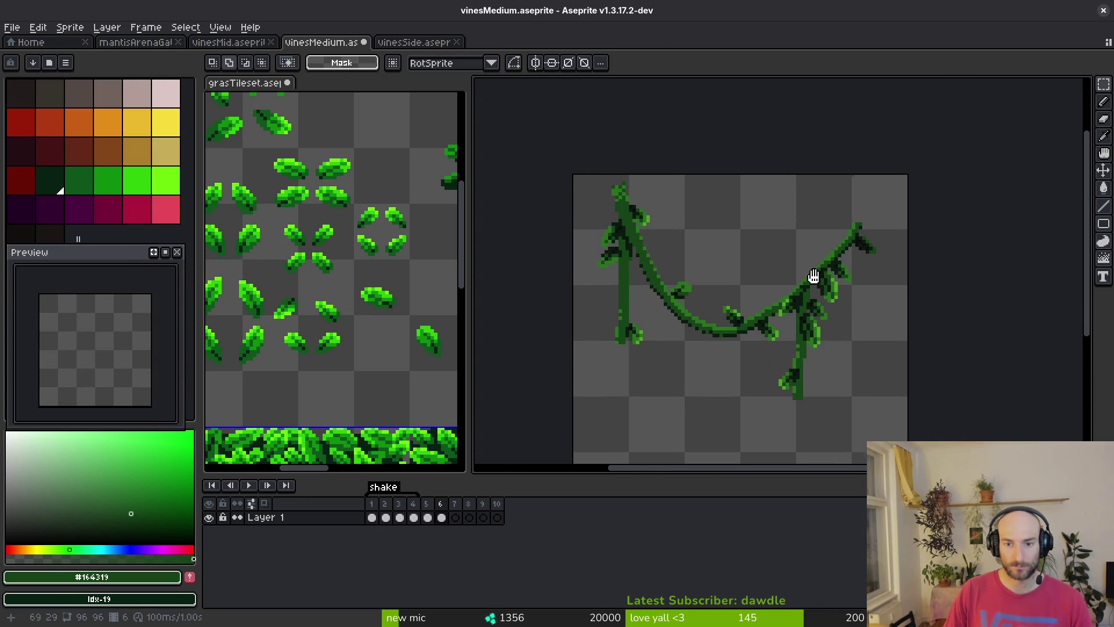
pyautogui.click(414, 42)
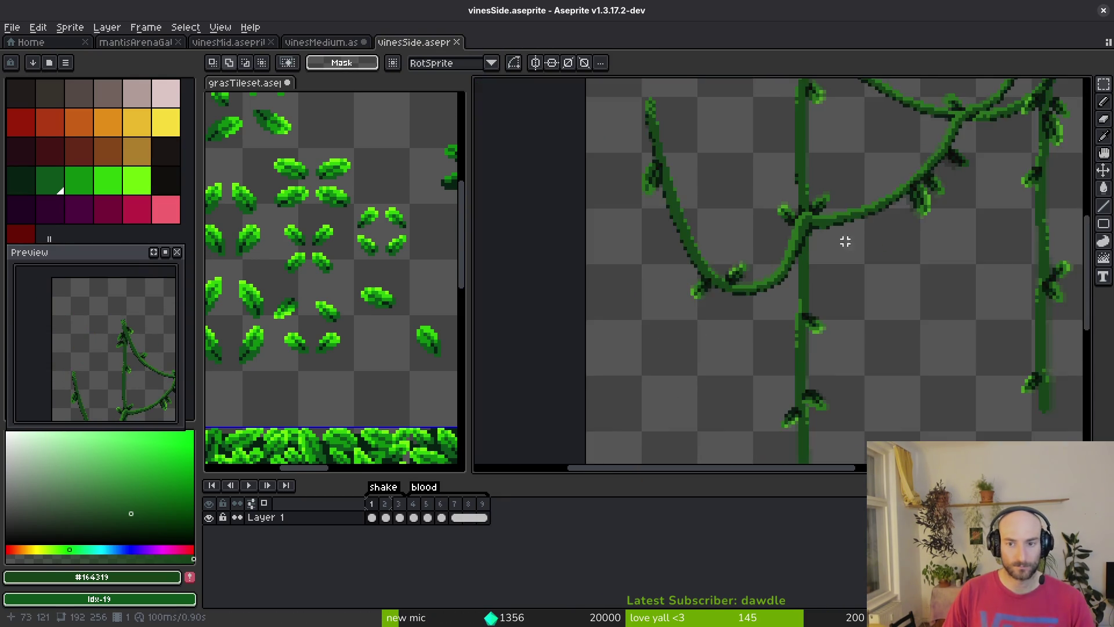
# Copy a vine piece from vinesSide and paste it onto the vine in vinesMedium
pyautogui.scroll(3, 838, 241)
pyautogui.hotkey('shift', 'w')
pyautogui.moveTo(830, 183)
pyautogui.mouseDown()
pyautogui.moveTo(782, 205)
pyautogui.moveTo(833, 197)
pyautogui.mouseUp()
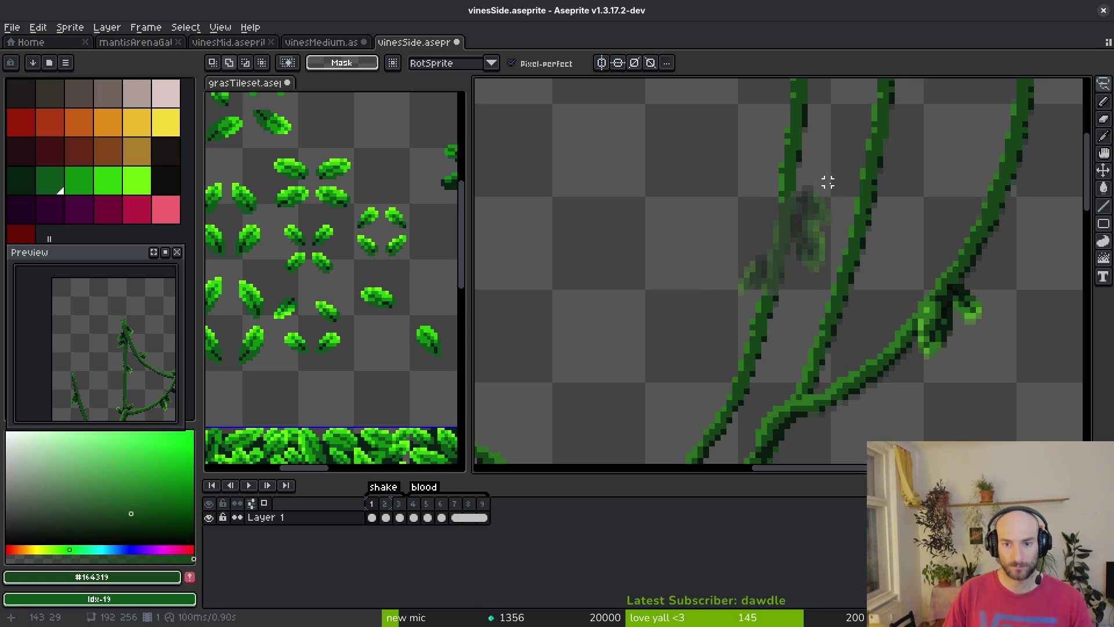
pyautogui.press('w')
pyautogui.click(356, 45)
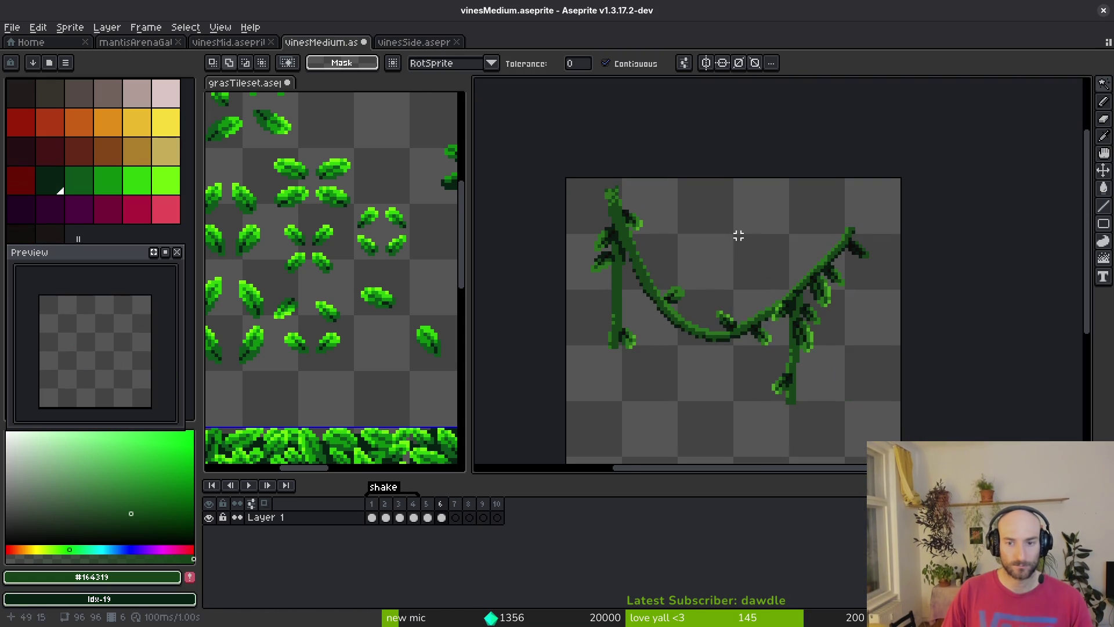
pyautogui.hotkey('ctrl', 'v')
pyautogui.moveTo(902, 317); pyautogui.dragTo(668, 400)
pyautogui.press('Return')
# Lasso the lower vine piece and shift it up-right, nudging one more pixel up and right
pyautogui.scroll(3, 851, 216)
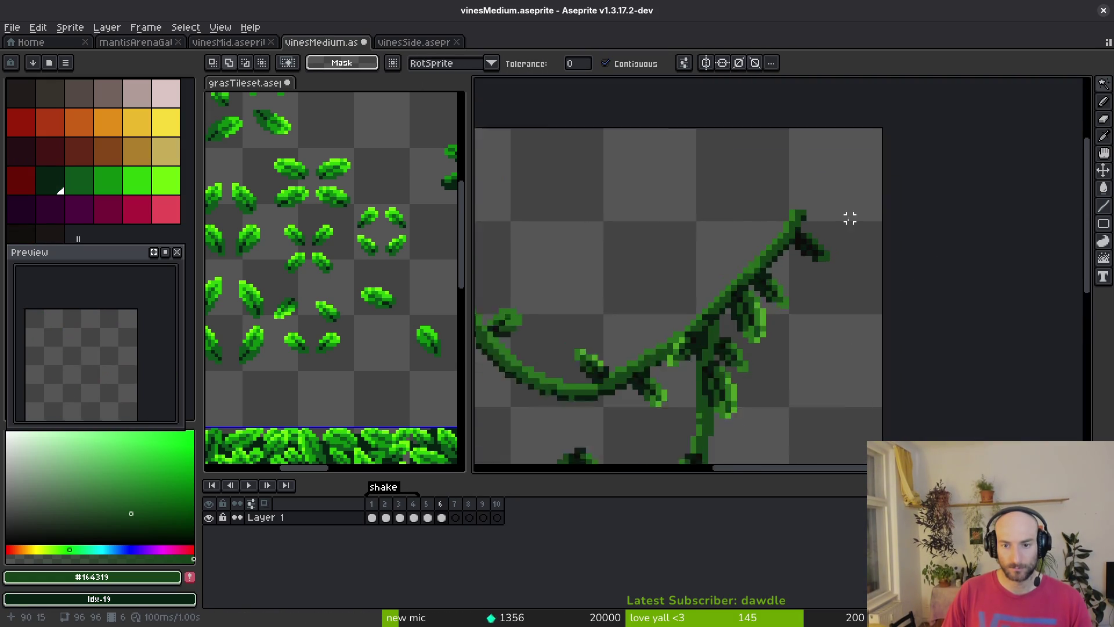
pyautogui.hotkey('shift', 'w')
pyautogui.moveTo(802, 176); pyautogui.dragTo(725, 258)
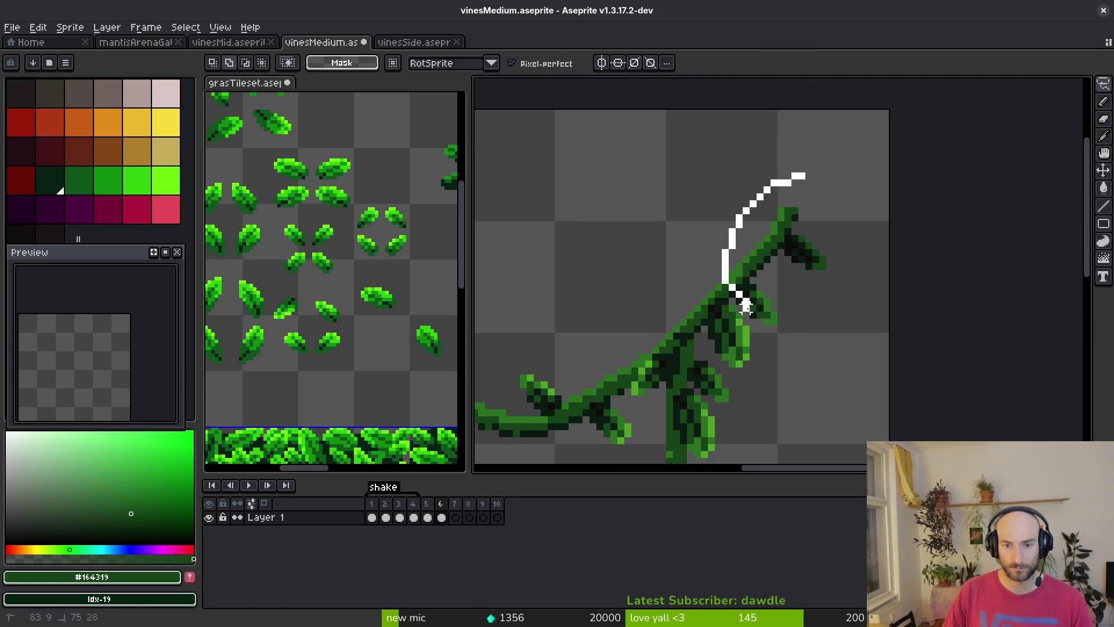
pyautogui.moveTo(823, 260); pyautogui.dragTo(831, 234)
pyautogui.scroll(3, 824, 237)
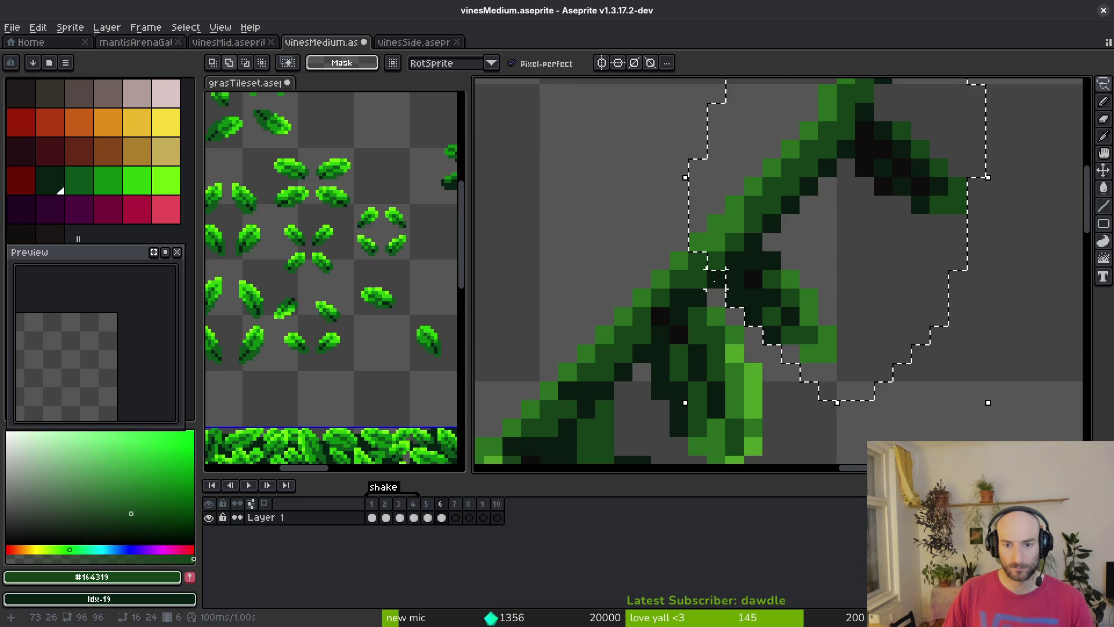
pyautogui.scroll(-4, 802, 231)
pyautogui.scroll(-2, 757, 268)
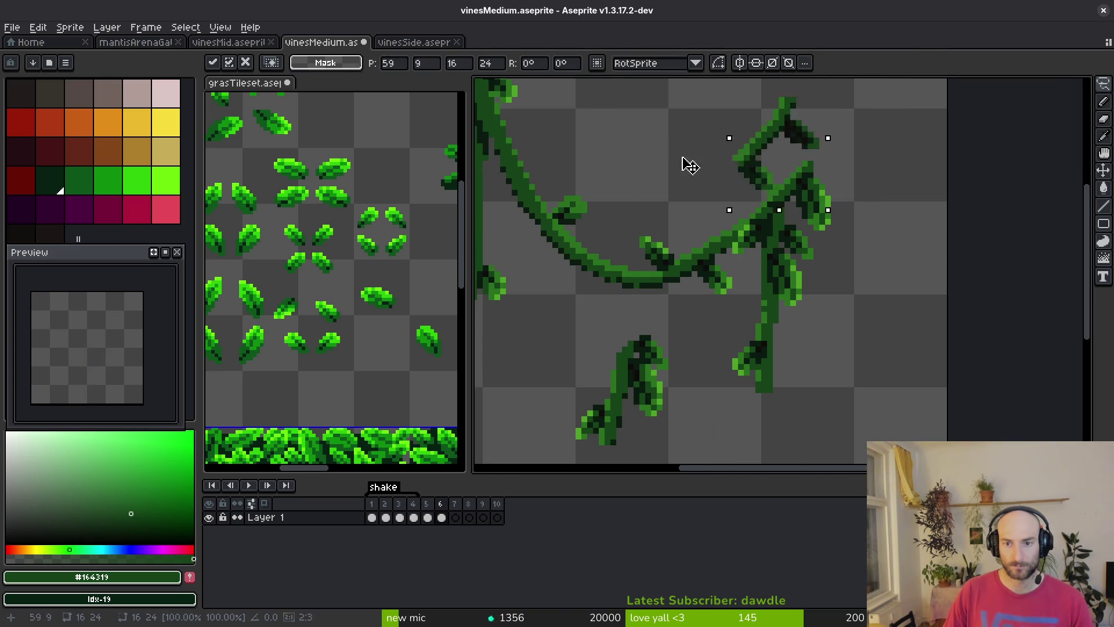
pyautogui.scroll(2, 631, 349)
pyautogui.moveTo(538, 425)
pyautogui.mouseDown()
pyautogui.moveTo(641, 285)
pyautogui.moveTo(601, 289)
pyautogui.mouseUp()
pyautogui.moveTo(639, 398)
pyautogui.mouseDown()
pyautogui.moveTo(875, 124)
pyautogui.moveTo(848, 118)
pyautogui.mouseUp()
pyautogui.scroll(-2, 828, 231)
pyautogui.scroll(2, 796, 219)
pyautogui.press('Up')
pyautogui.press('Right')
pyautogui.press('b')
# Sample the vine greens (#2a6f1f, #164319, #0a1a0f) and recolour a dark vine pixel lighter green
pyautogui.keyDown('alt'); pyautogui.click(767, 285); pyautogui.keyUp('alt')
pyautogui.scroll(2, 767, 285)
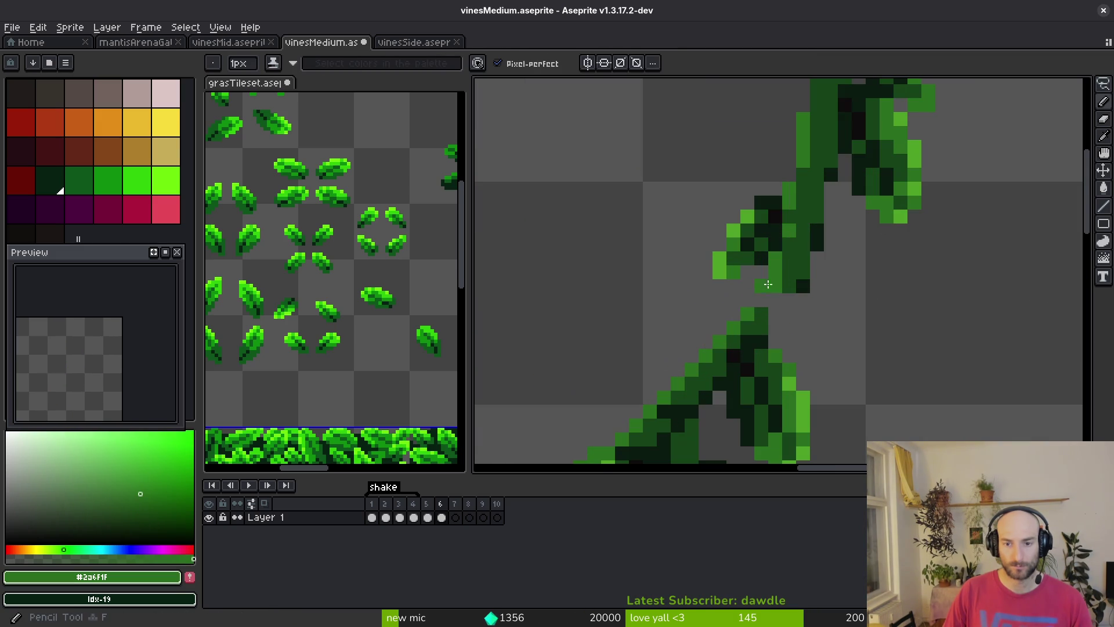
pyautogui.keyDown('alt'); pyautogui.click(771, 281); pyautogui.keyUp('alt')
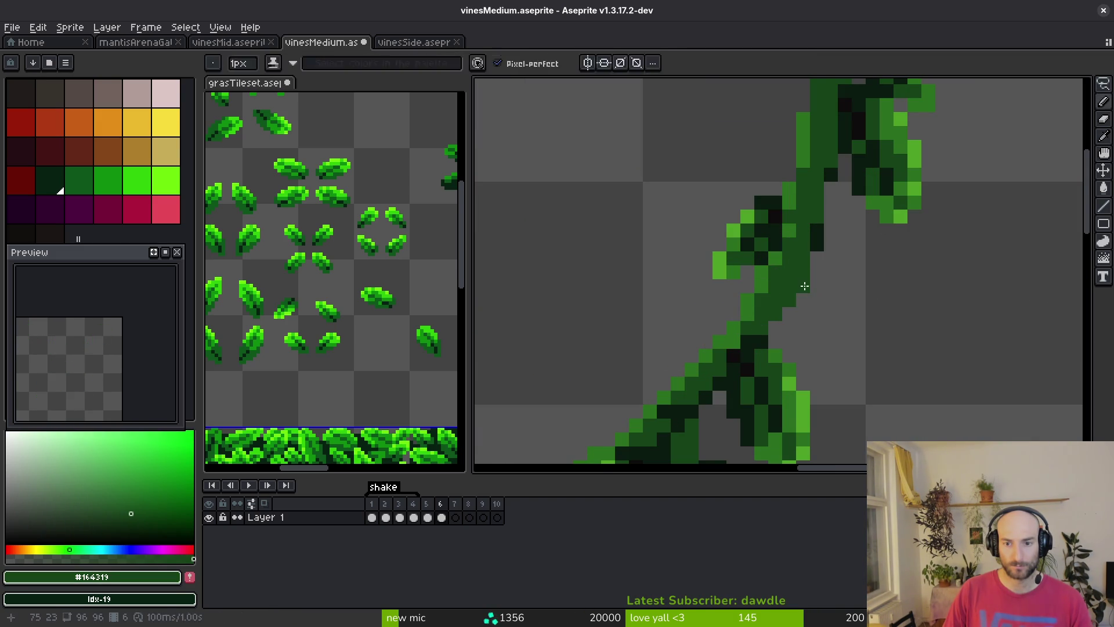
pyautogui.keyDown('alt'); pyautogui.click(804, 278); pyautogui.keyUp('alt')
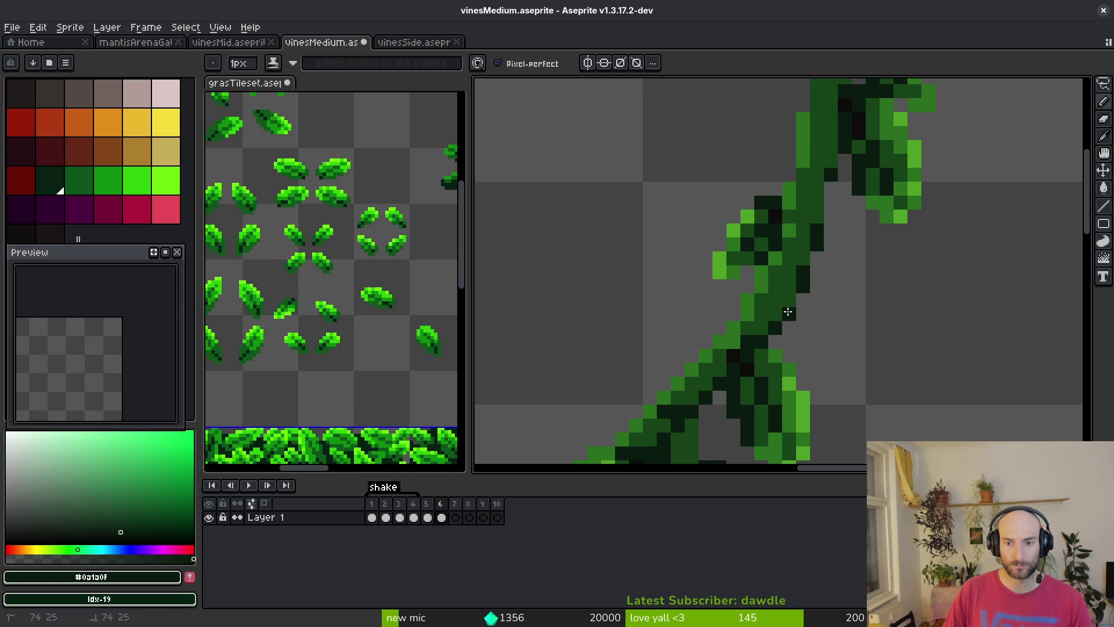
pyautogui.scroll(-5, 816, 205)
pyautogui.scroll(5, 777, 249)
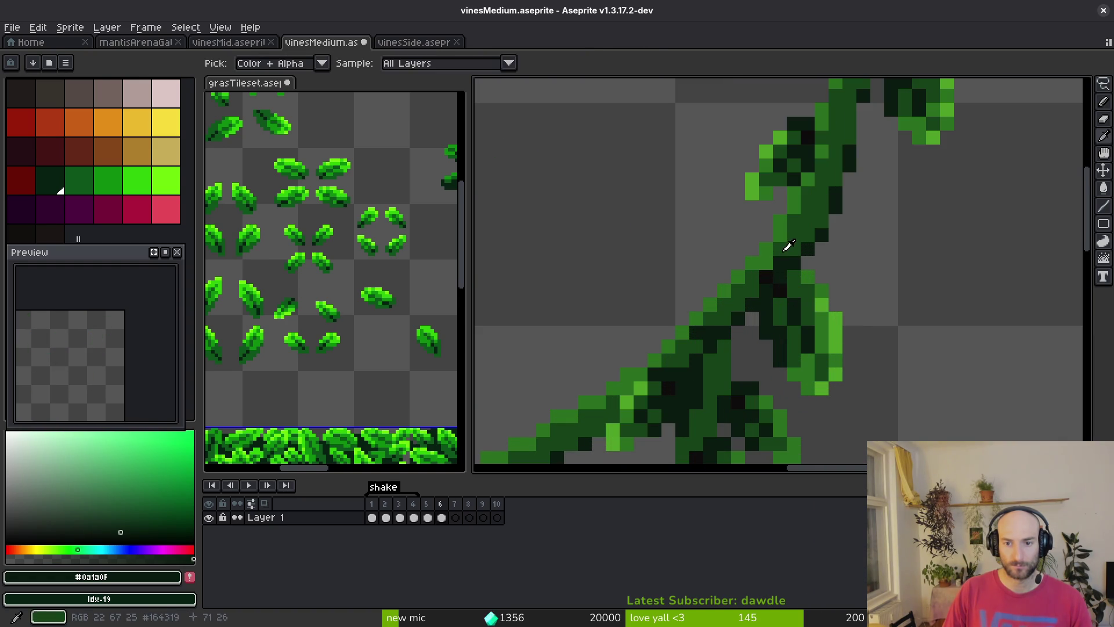
pyautogui.keyDown('alt'); pyautogui.click(774, 265); pyautogui.keyUp('alt')
pyautogui.scroll(-4, 774, 265)
pyautogui.scroll(3, 770, 279)
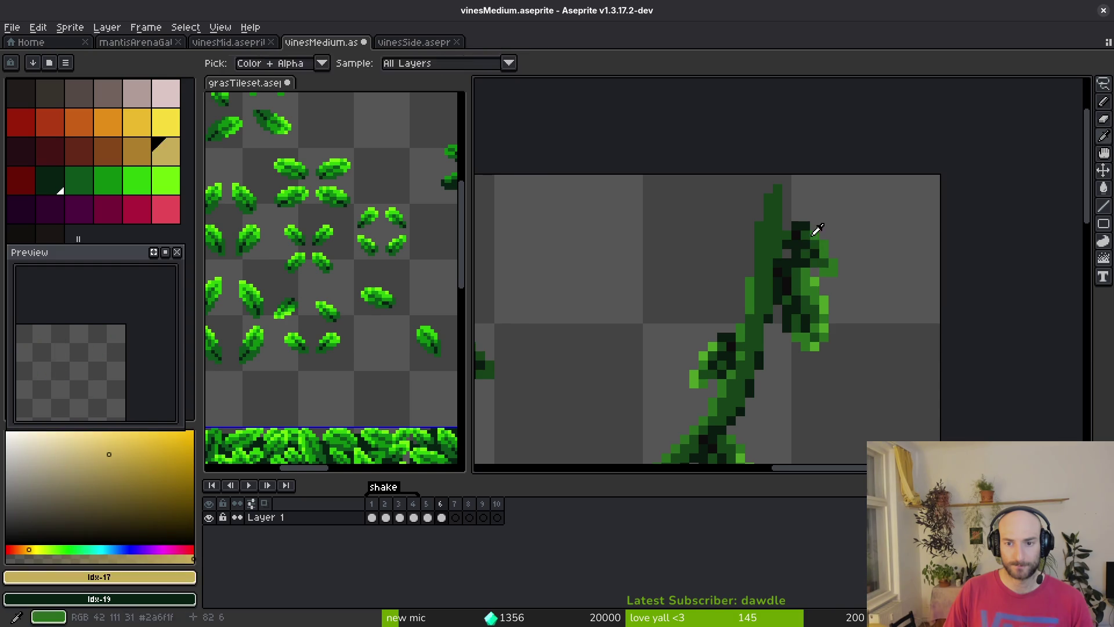
pyautogui.scroll(4, 813, 238)
pyautogui.keyDown('alt'); pyautogui.click(838, 236); pyautogui.keyUp('alt')
pyautogui.click(805, 209)
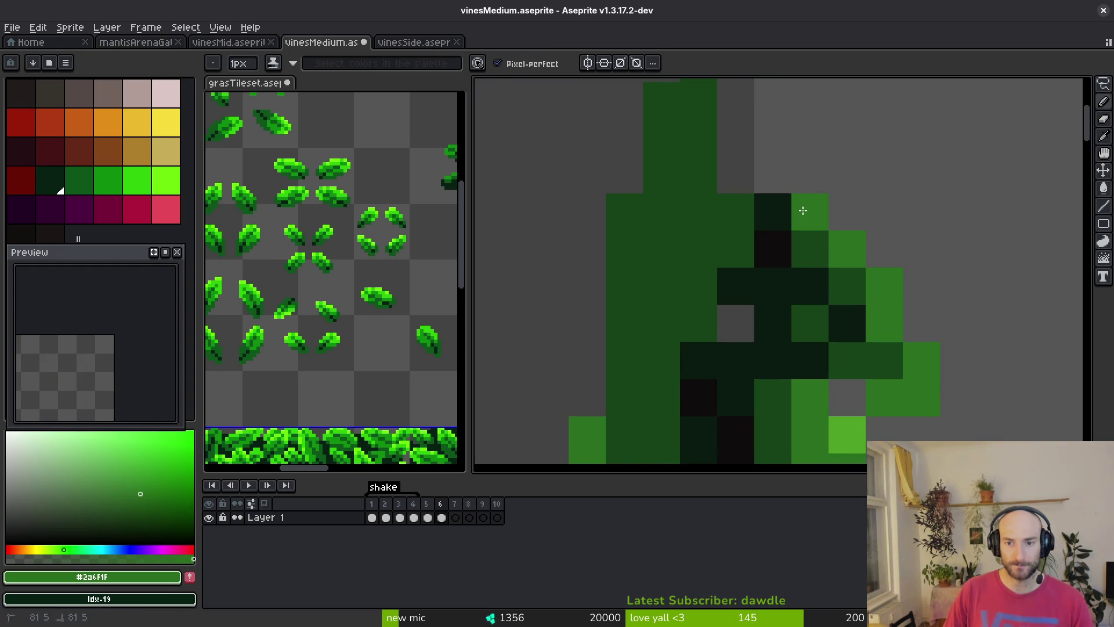
# Add a dark green pixel below the branch tip and pick up the vine's mid green
pyautogui.scroll(-3, 801, 323)
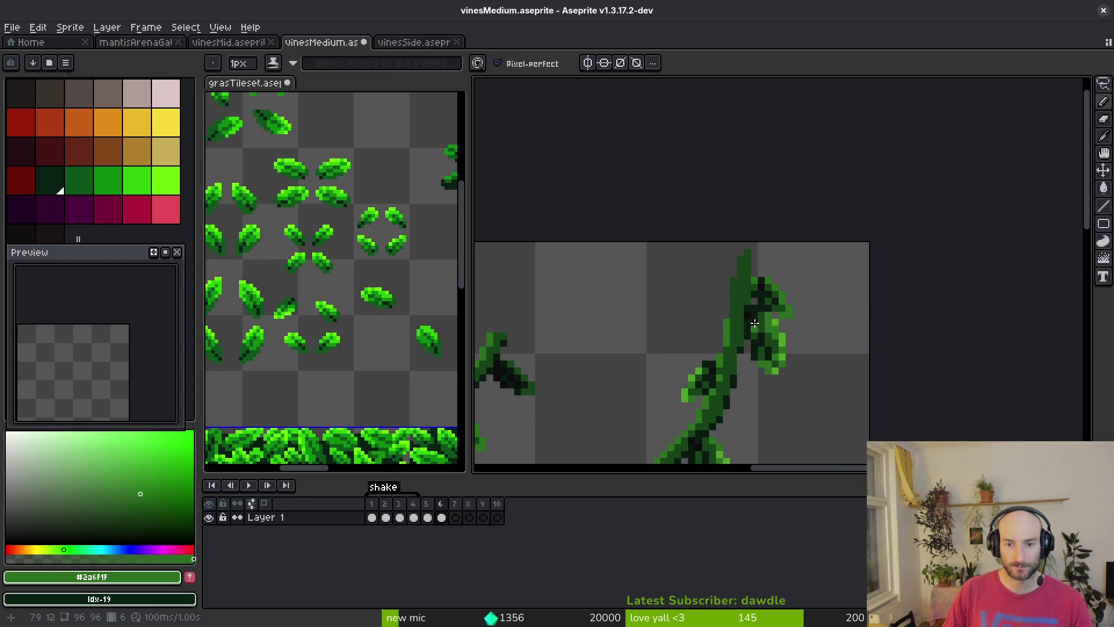
pyautogui.scroll(3, 756, 326)
pyautogui.scroll(-3, 714, 286)
pyautogui.scroll(2, 711, 243)
pyautogui.keyDown('alt'); pyautogui.click(707, 226); pyautogui.keyUp('alt')
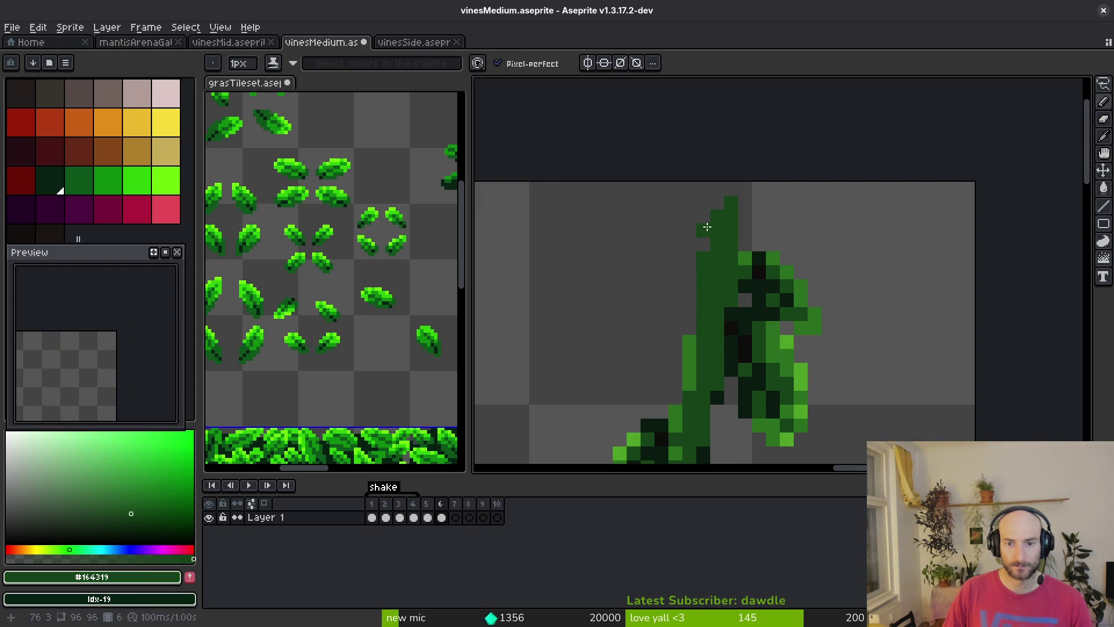
pyautogui.click(703, 244)
pyautogui.scroll(-3, 703, 244)
pyautogui.scroll(2, 710, 300)
pyautogui.scroll(1, 896, 224)
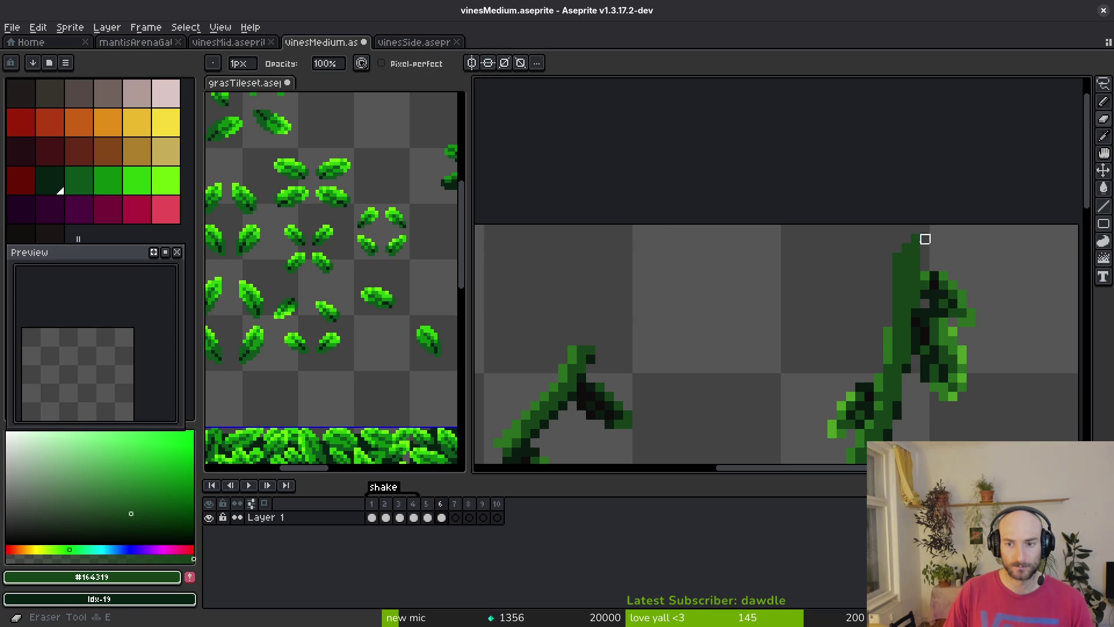
pyautogui.scroll(-2, 841, 248)
pyautogui.scroll(1, 704, 266)
pyautogui.scroll(2, 643, 213)
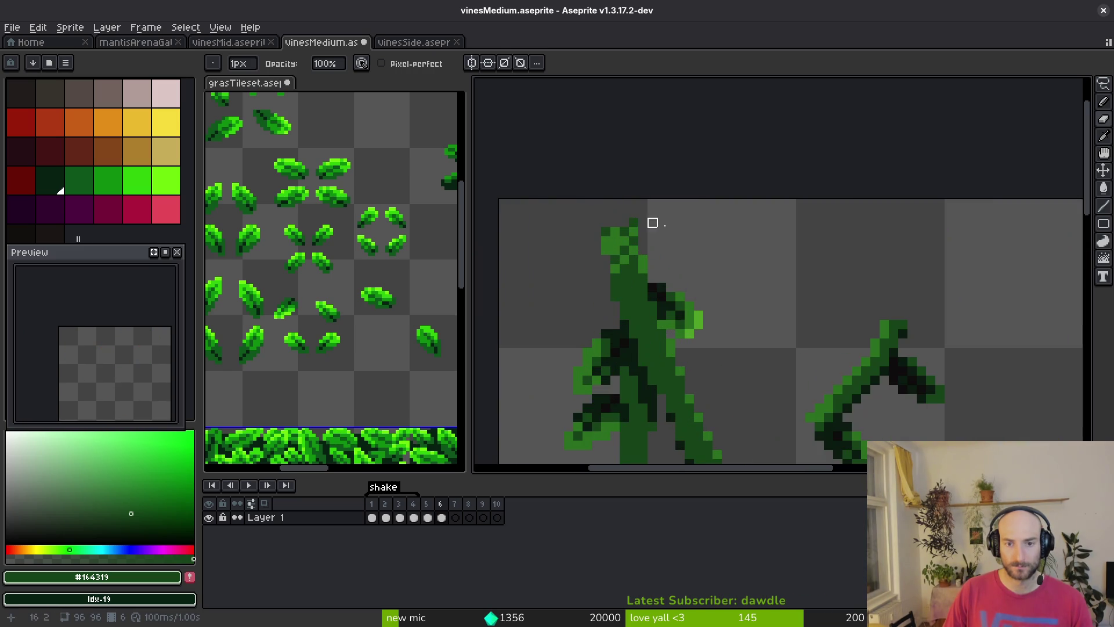
pyautogui.scroll(-1, 639, 224)
pyautogui.scroll(2, 622, 235)
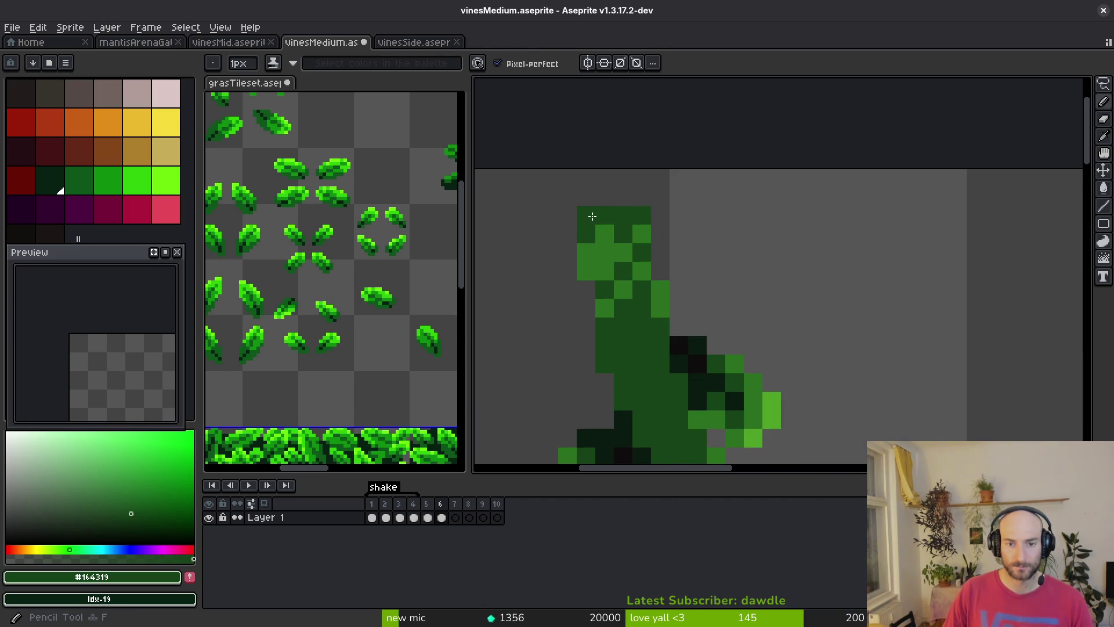
pyautogui.scroll(-2, 662, 242)
pyautogui.scroll(-2, 662, 243)
pyautogui.scroll(-1, 728, 251)
pyautogui.scroll(3, 754, 250)
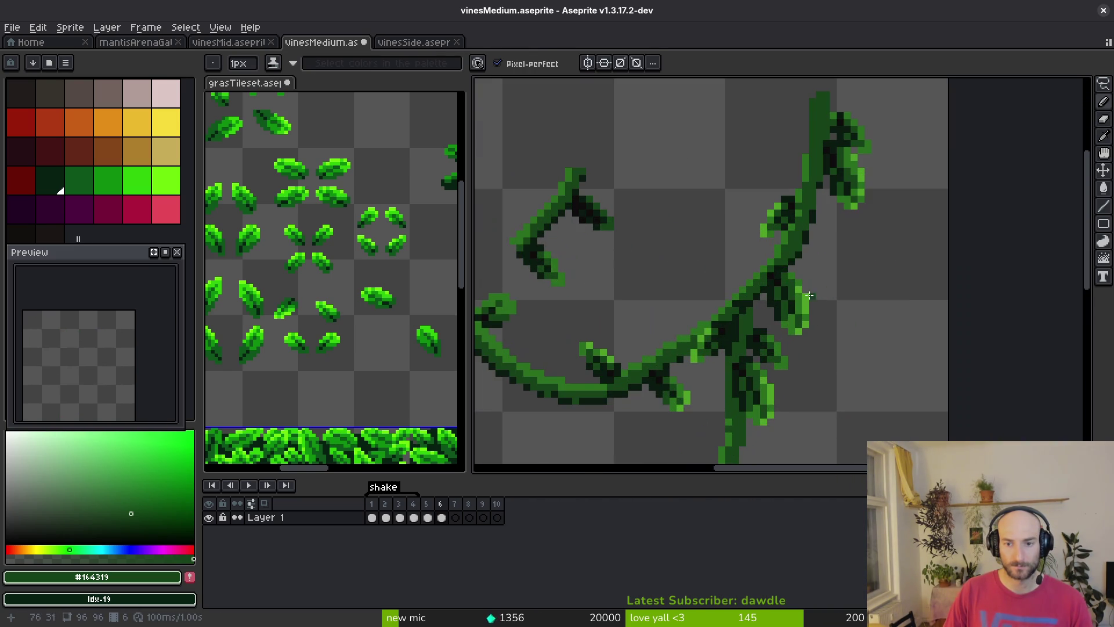
pyautogui.press('alt')
pyautogui.keyDown('alt'); pyautogui.click(794, 233); pyautogui.keyUp('alt')
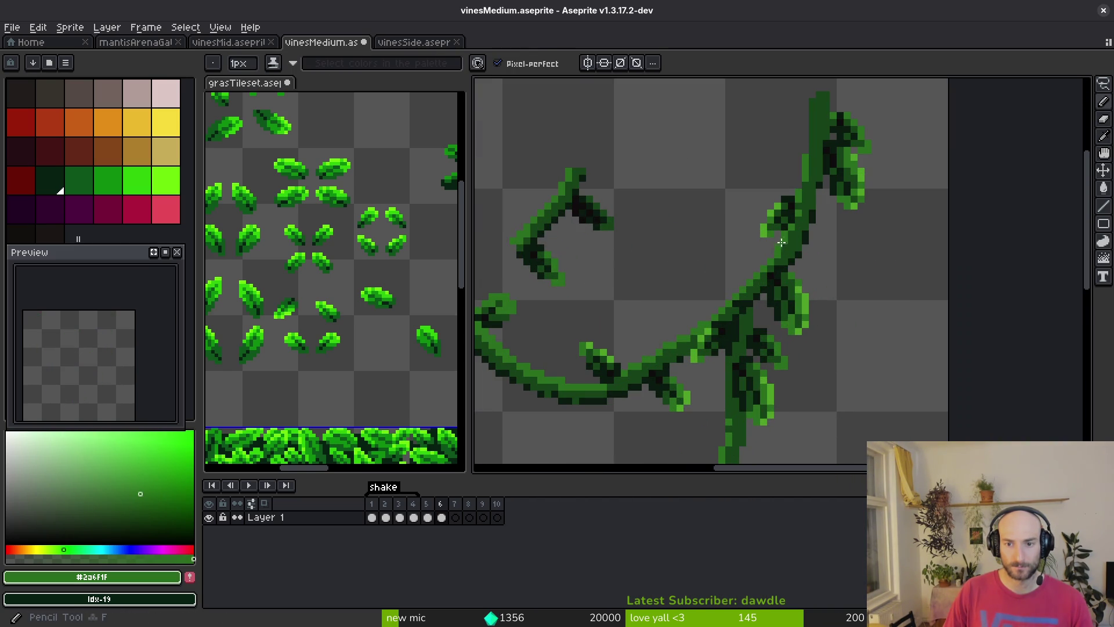
pyautogui.scroll(-2, 711, 317)
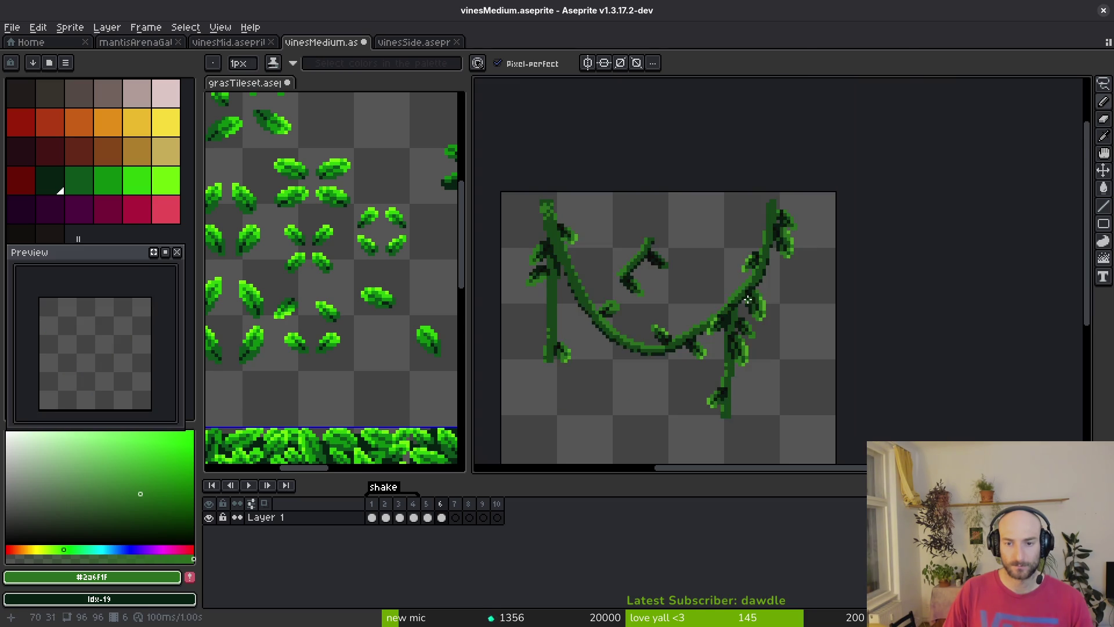
pyautogui.scroll(3, 752, 280)
pyautogui.scroll(-2, 760, 243)
# Lasso the top of the right vine and shift it left and down
pyautogui.hotkey('shift', 'w')
pyautogui.moveTo(817, 143); pyautogui.dragTo(713, 200)
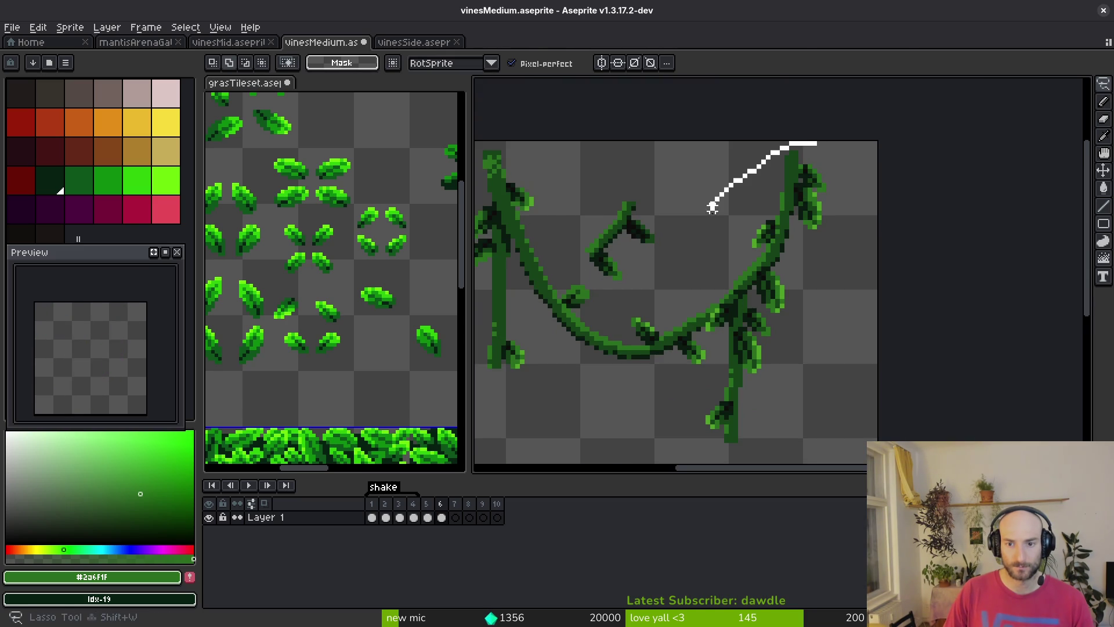
pyautogui.moveTo(767, 264); pyautogui.dragTo(766, 265)
pyautogui.scroll(2, 755, 265)
pyautogui.press('e')
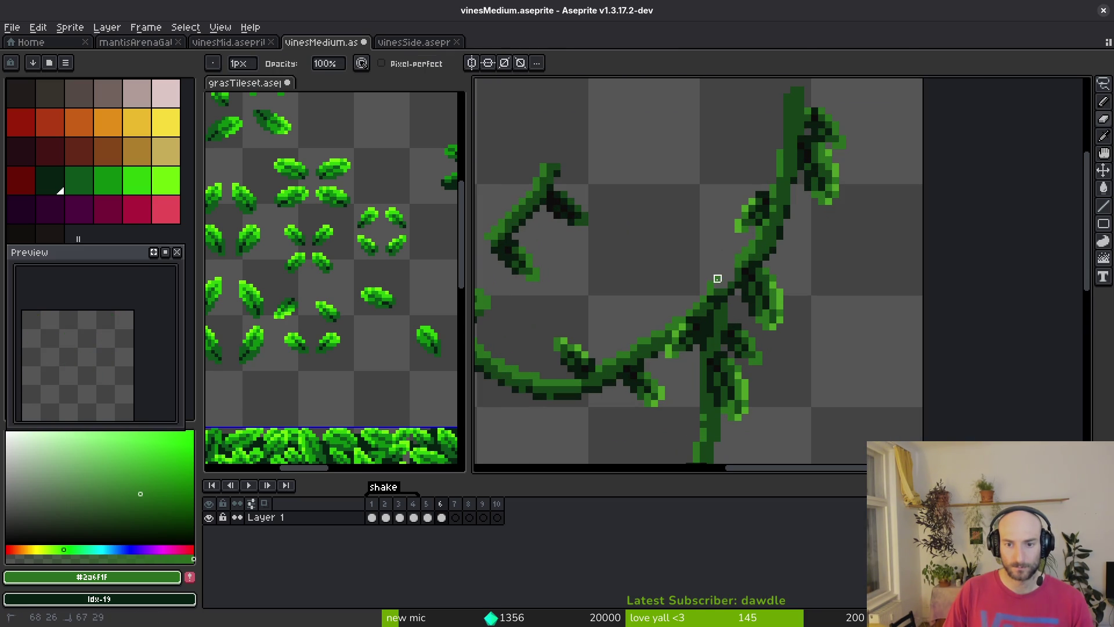
pyautogui.press('q')
pyautogui.moveTo(842, 96); pyautogui.dragTo(718, 145)
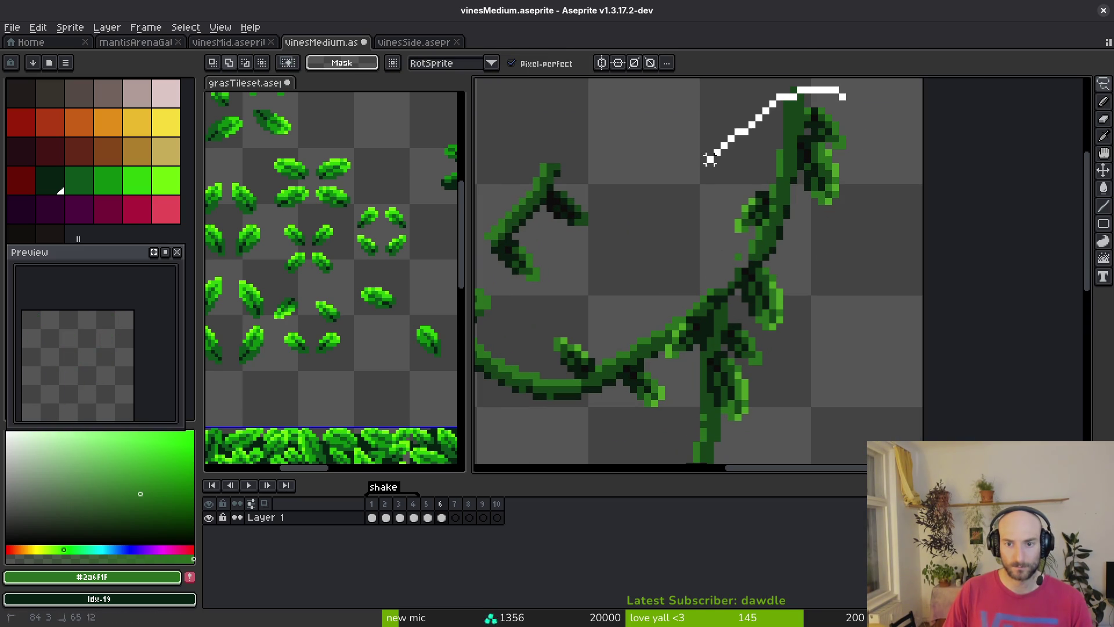
pyautogui.moveTo(863, 251); pyautogui.dragTo(859, 232)
pyautogui.moveTo(765, 222); pyautogui.dragTo(760, 229)
pyautogui.press('Return')
# Erase the stray dark pixel left of the stem
pyautogui.scroll(2, 766, 226)
pyautogui.hotkey('ctrl', 'd')
pyautogui.press('b')
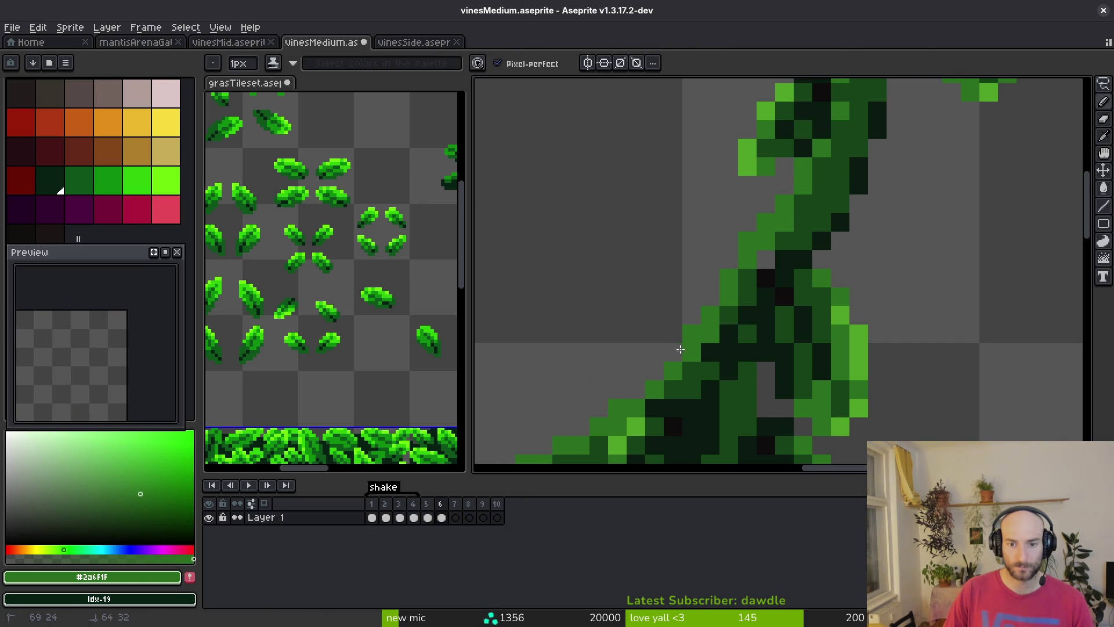
pyautogui.press('e')
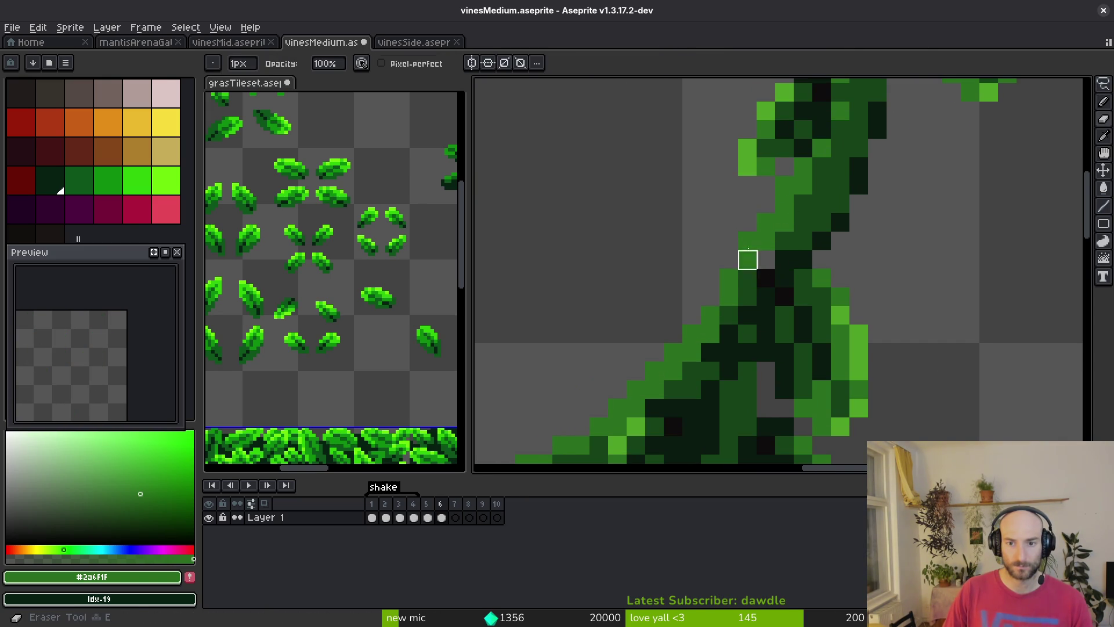
pyautogui.press('i')
pyautogui.press('e')
pyautogui.click(747, 278)
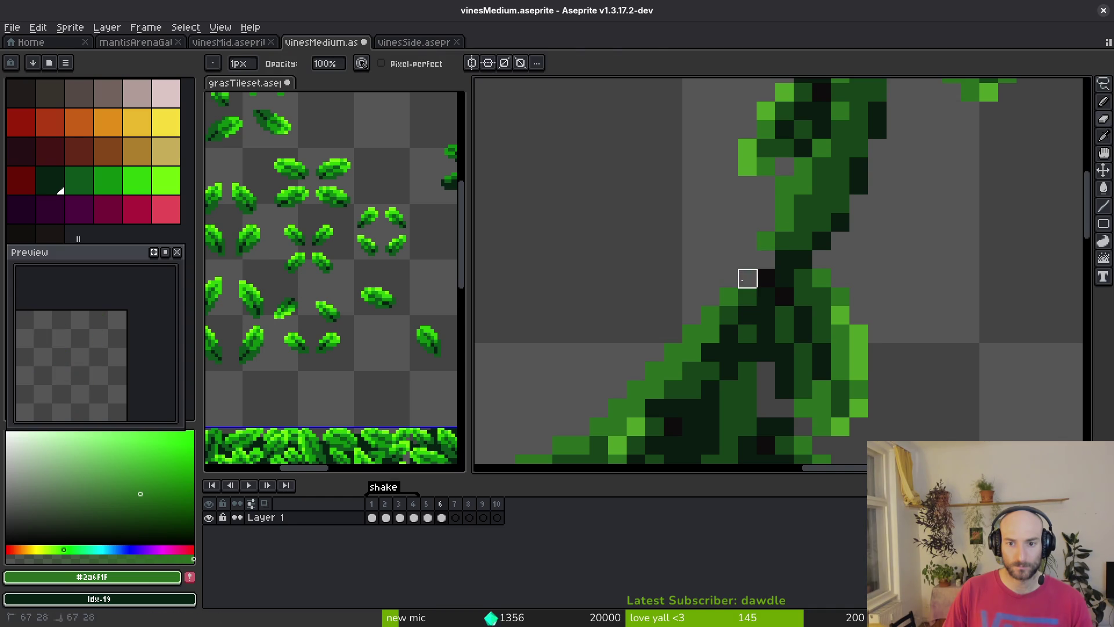
pyautogui.press('b')
pyautogui.scroll(-3, 831, 246)
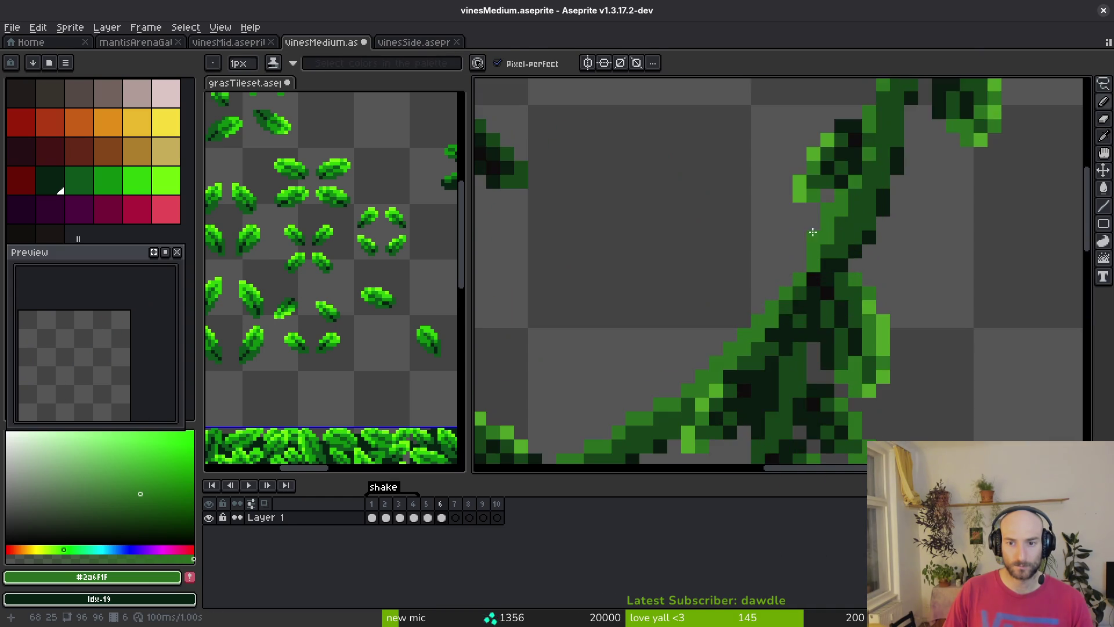
pyautogui.press('e')
pyautogui.scroll(-1, 877, 257)
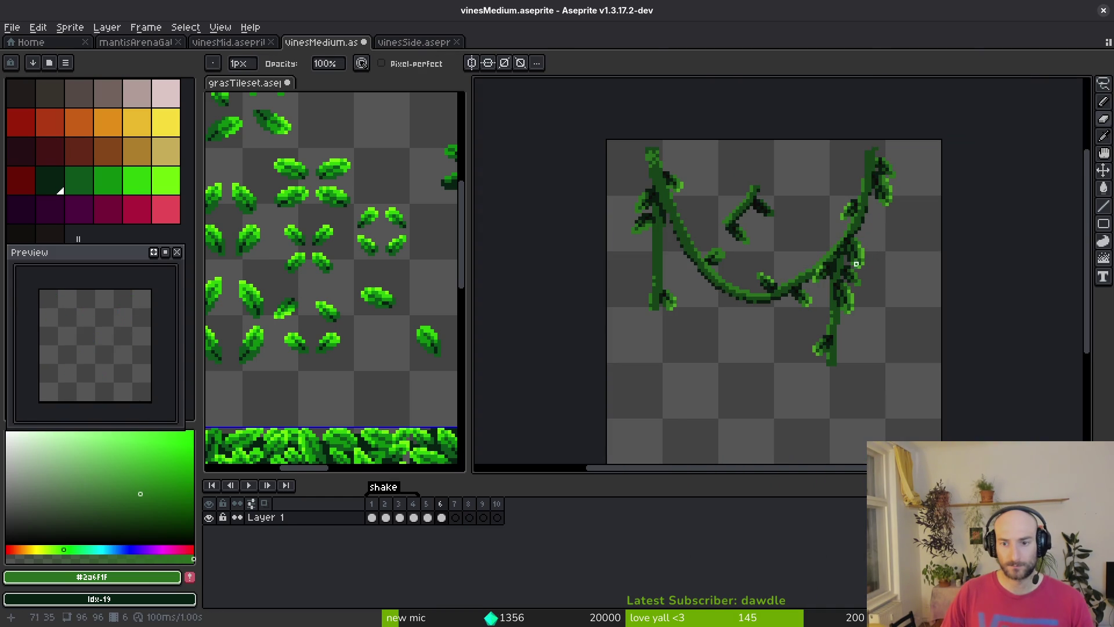
pyautogui.scroll(1, 883, 301)
pyautogui.scroll(1, 803, 241)
# Select the small stray branch between the vines and delete it
pyautogui.press('m')
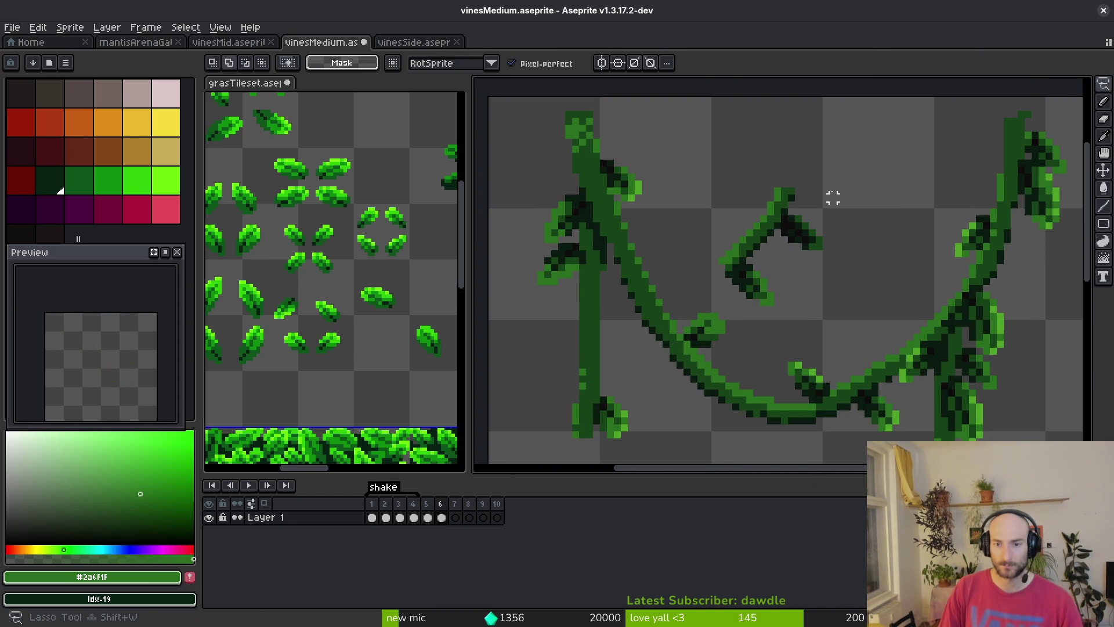
pyautogui.moveTo(788, 164)
pyautogui.mouseDown()
pyautogui.moveTo(708, 241)
pyautogui.moveTo(852, 285)
pyautogui.moveTo(830, 192)
pyautogui.mouseUp()
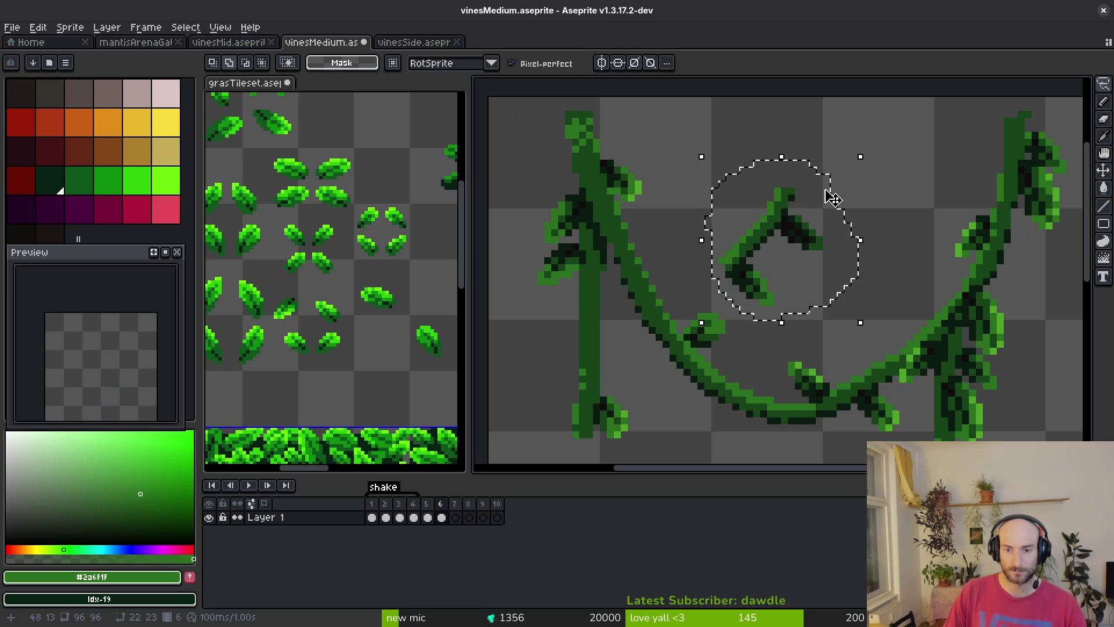
pyautogui.press('Delete')
pyautogui.scroll(-2, 826, 192)
pyautogui.scroll(1, 703, 385)
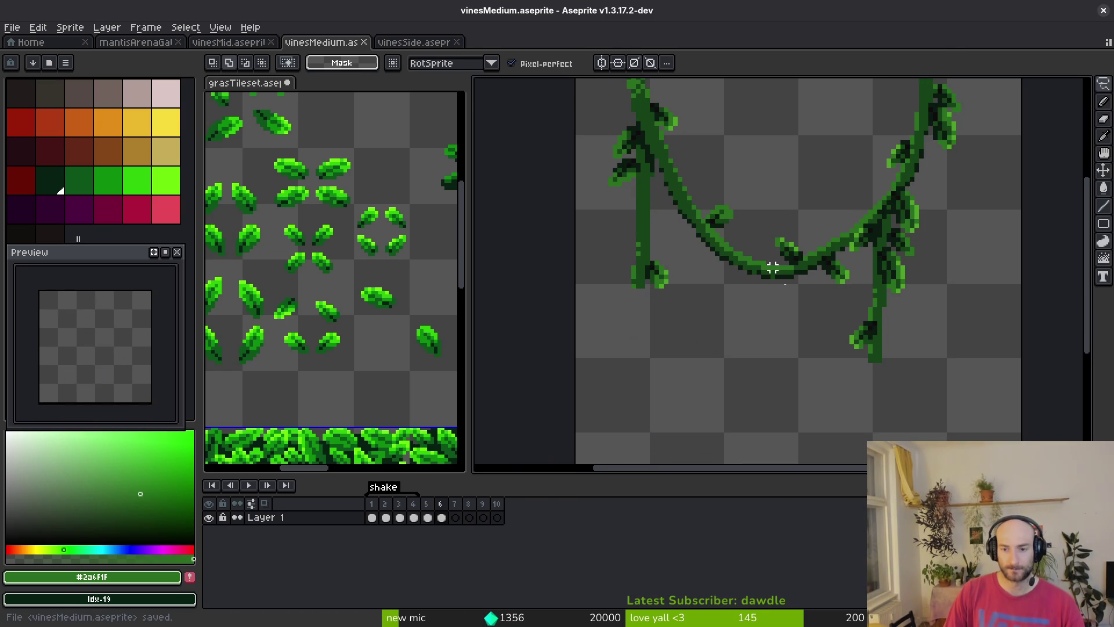
pyautogui.click(401, 42)
# Cut a leaf cluster from vinesSide and paste it upside down below the left vine in vinesMedium
pyautogui.scroll(-2, 801, 319)
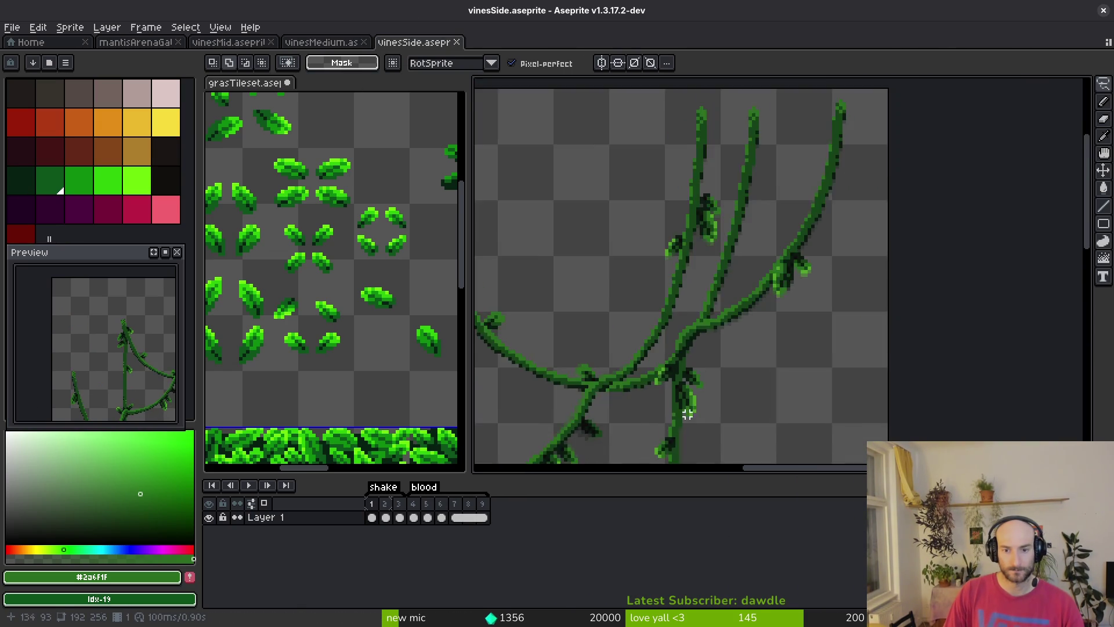
pyautogui.scroll(2, 733, 311)
pyautogui.scroll(1, 733, 312)
pyautogui.moveTo(738, 259)
pyautogui.mouseDown()
pyautogui.moveTo(709, 348)
pyautogui.moveTo(739, 258)
pyautogui.mouseUp()
pyautogui.press('Delete')
pyautogui.click(321, 41)
pyautogui.hotkey('ctrl', 'v')
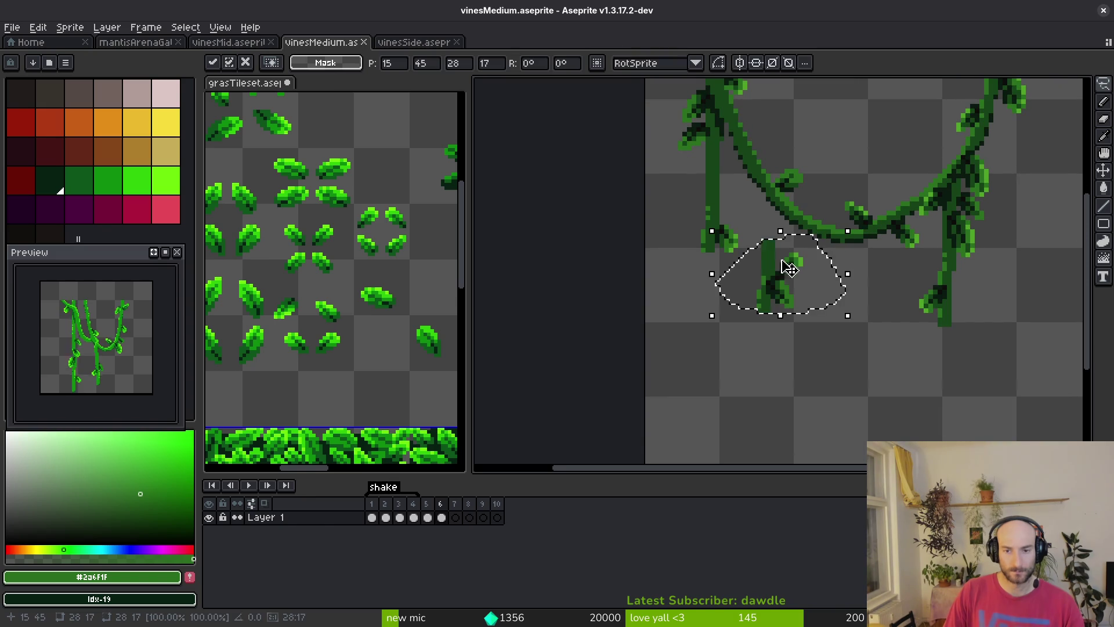
pyautogui.hotkey('ctrl', 'r')
pyautogui.hotkey('ctrl', 'r')
pyautogui.moveTo(771, 298)
pyautogui.mouseDown()
pyautogui.moveTo(709, 316)
pyautogui.moveTo(709, 288)
pyautogui.moveTo(714, 355)
pyautogui.moveTo(744, 360)
pyautogui.mouseUp()
pyautogui.scroll(2, 708, 322)
pyautogui.press('b')
# Add darkest-green pixels at the stem's end and the vine's bottom end, then save
pyautogui.keyDown('alt'); pyautogui.click(729, 329); pyautogui.keyUp('alt')
pyautogui.scroll(3, 720, 319)
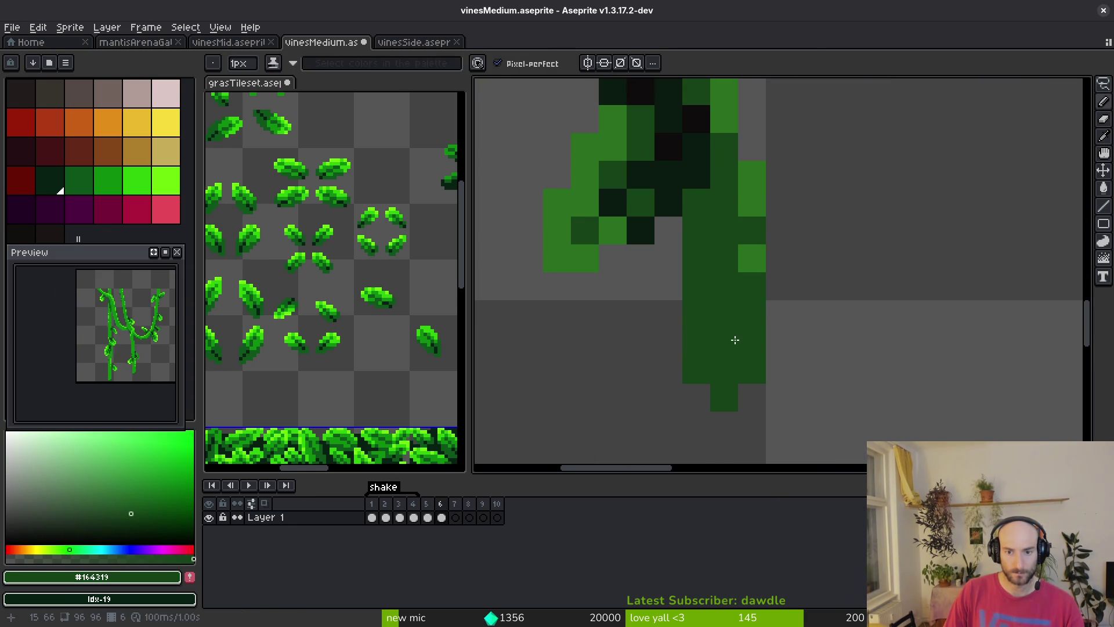
pyautogui.keyDown('alt'); pyautogui.click(649, 192); pyautogui.keyUp('alt')
pyautogui.click(739, 380)
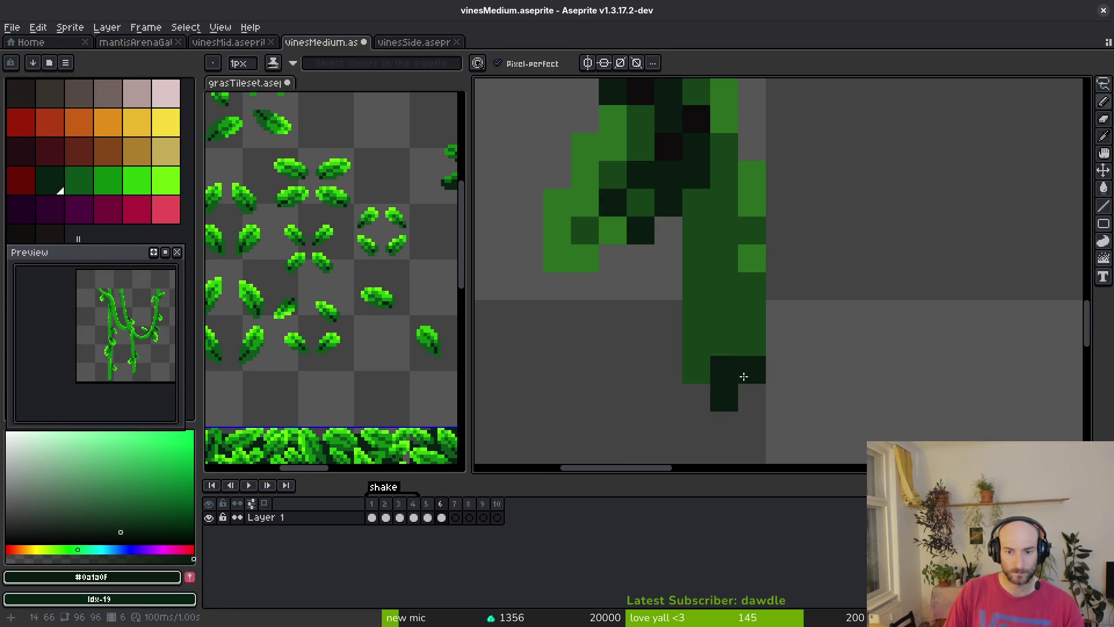
pyautogui.scroll(-3, 731, 395)
pyautogui.scroll(2, 753, 379)
pyautogui.click(753, 378)
pyautogui.scroll(-3, 770, 362)
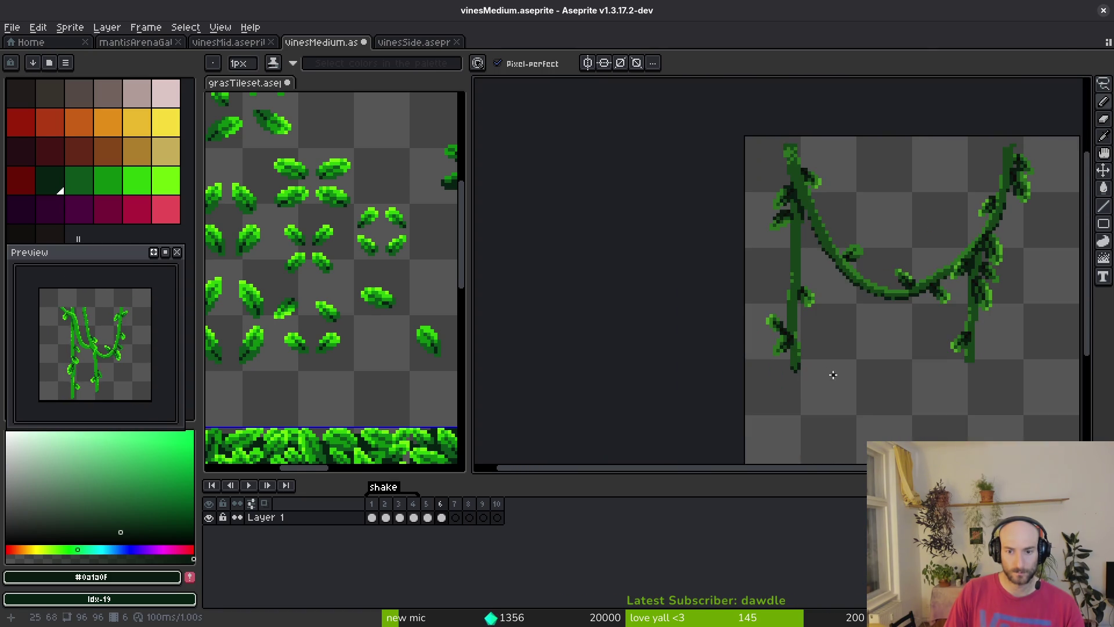
pyautogui.scroll(4, 685, 331)
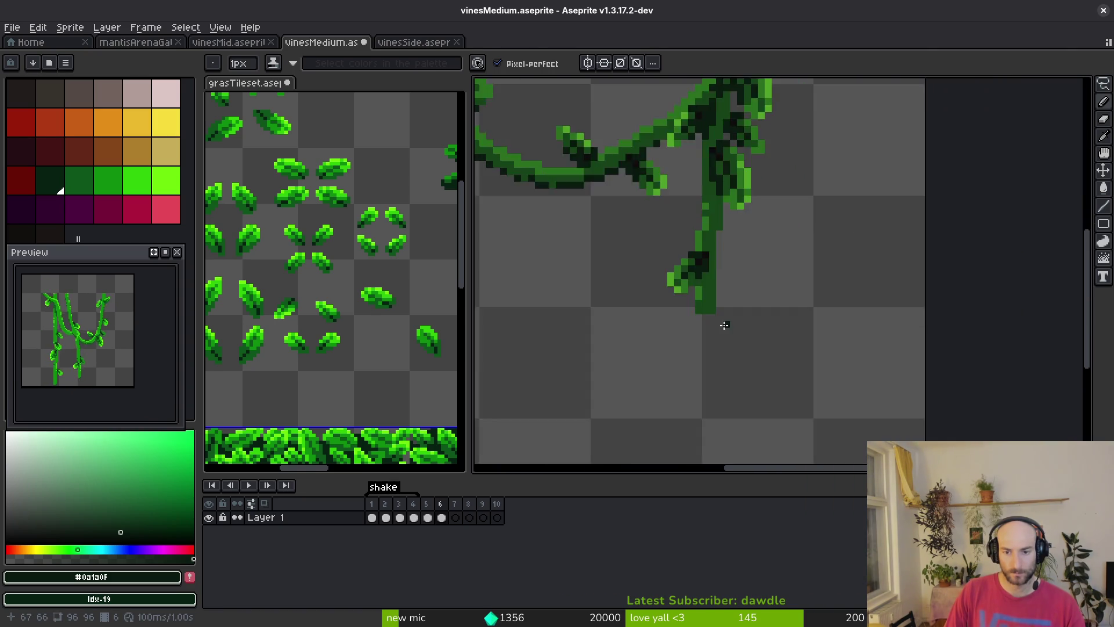
pyautogui.keyDown('alt'); pyautogui.click(709, 293); pyautogui.keyUp('alt')
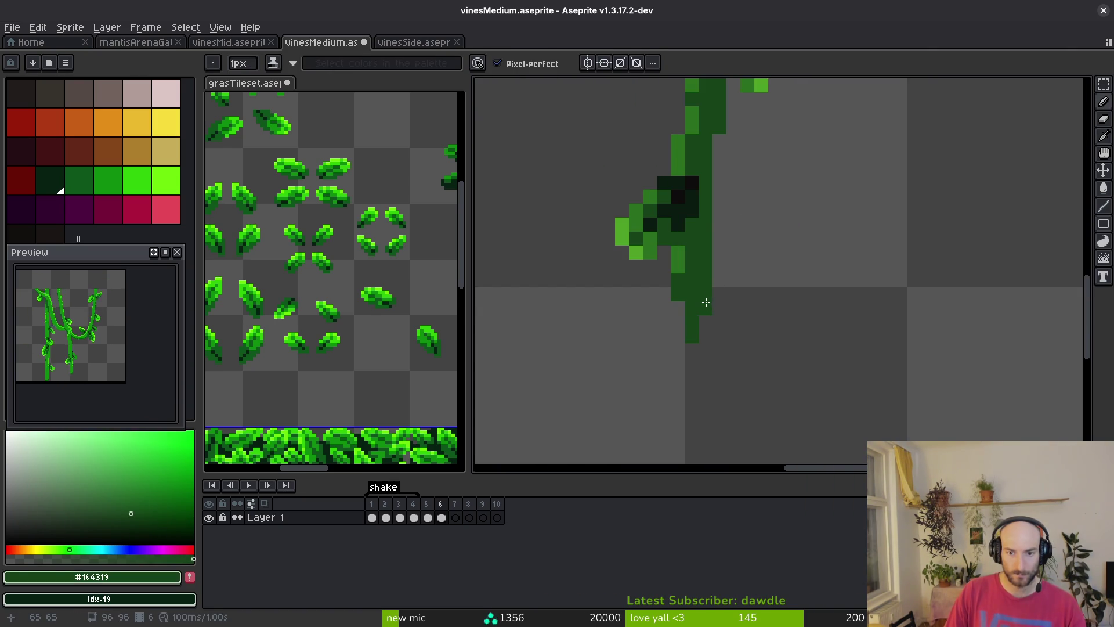
pyautogui.keyDown('alt'); pyautogui.click(677, 197); pyautogui.keyUp('alt')
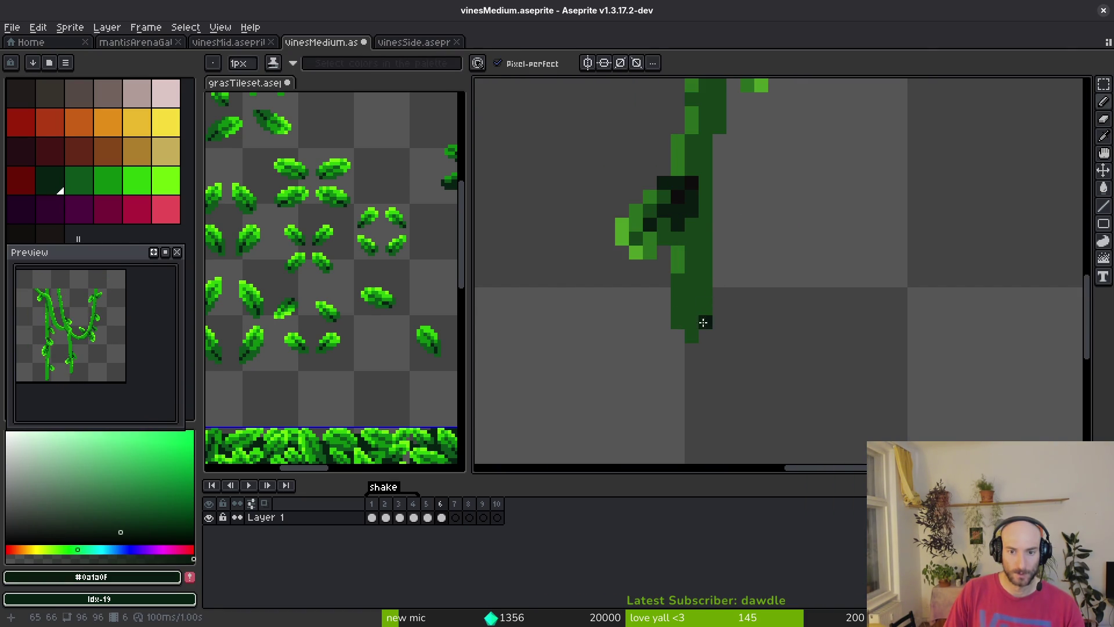
pyautogui.click(692, 335)
pyautogui.scroll(-4, 725, 330)
pyautogui.scroll(3, 746, 333)
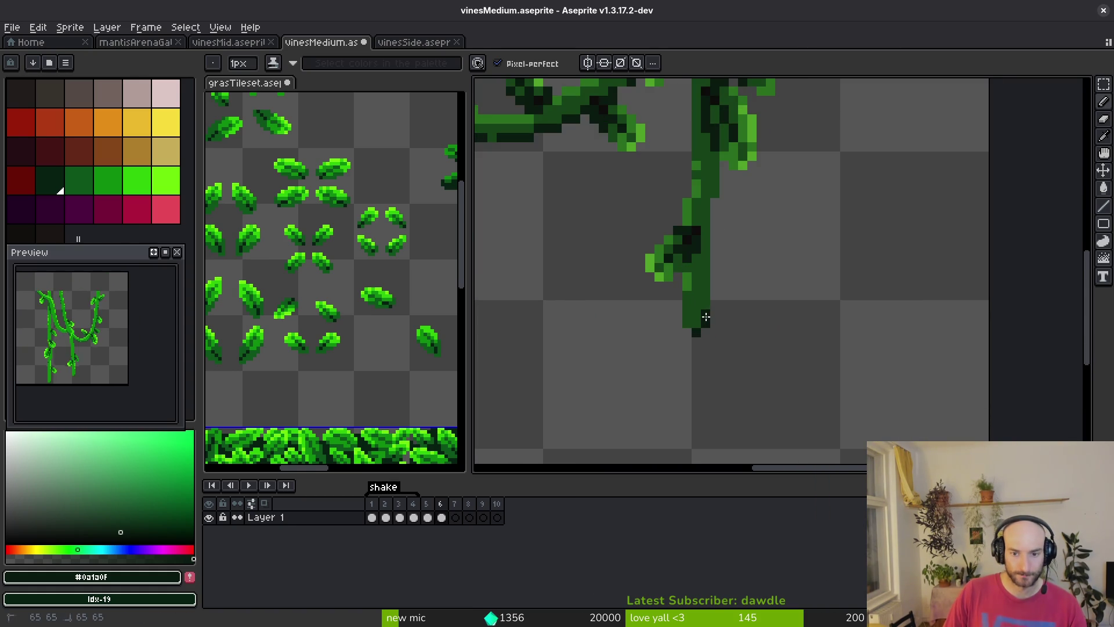
pyautogui.scroll(-6, 705, 317)
pyautogui.hotkey('ctrl', 's')
# Select the left half of the sprite and move the left vine 2px right and 1px down
pyautogui.scroll(2, 685, 237)
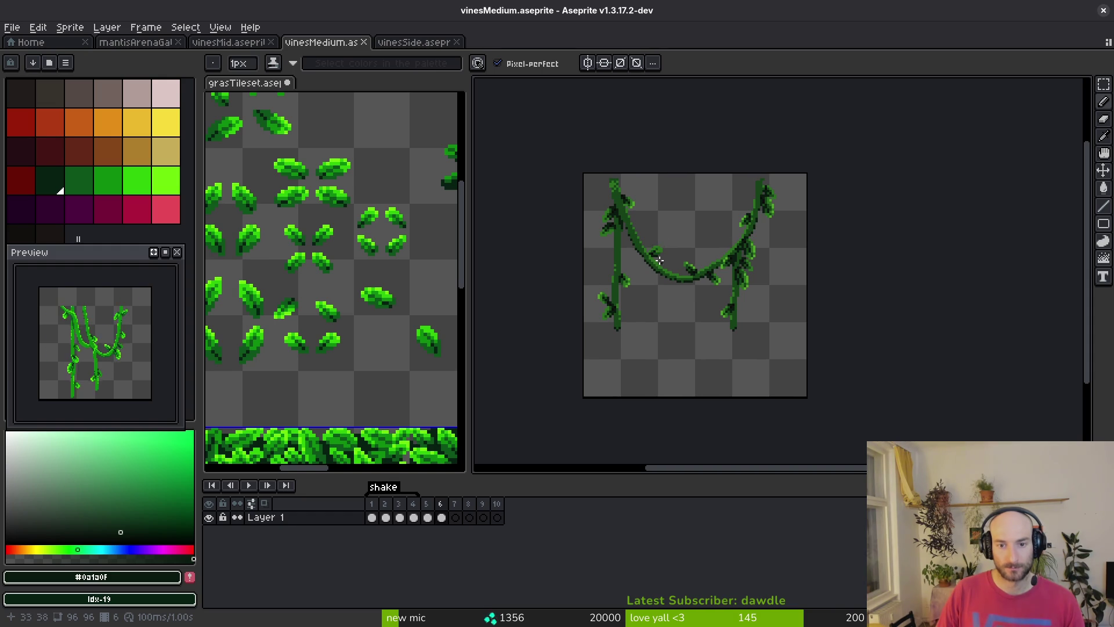
pyautogui.scroll(3, 703, 255)
pyautogui.press('m')
pyautogui.moveTo(564, 94)
pyautogui.mouseDown()
pyautogui.moveTo(736, 453)
pyautogui.moveTo(762, 462)
pyautogui.mouseUp()
pyautogui.moveTo(691, 316); pyautogui.dragTo(698, 318)
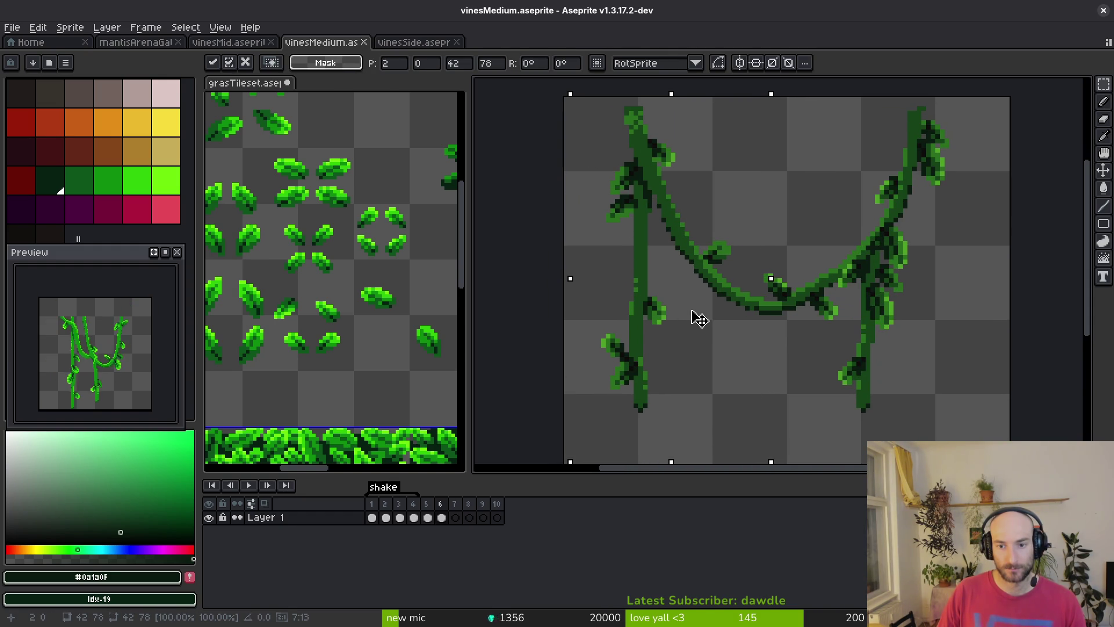
pyautogui.click(803, 287)
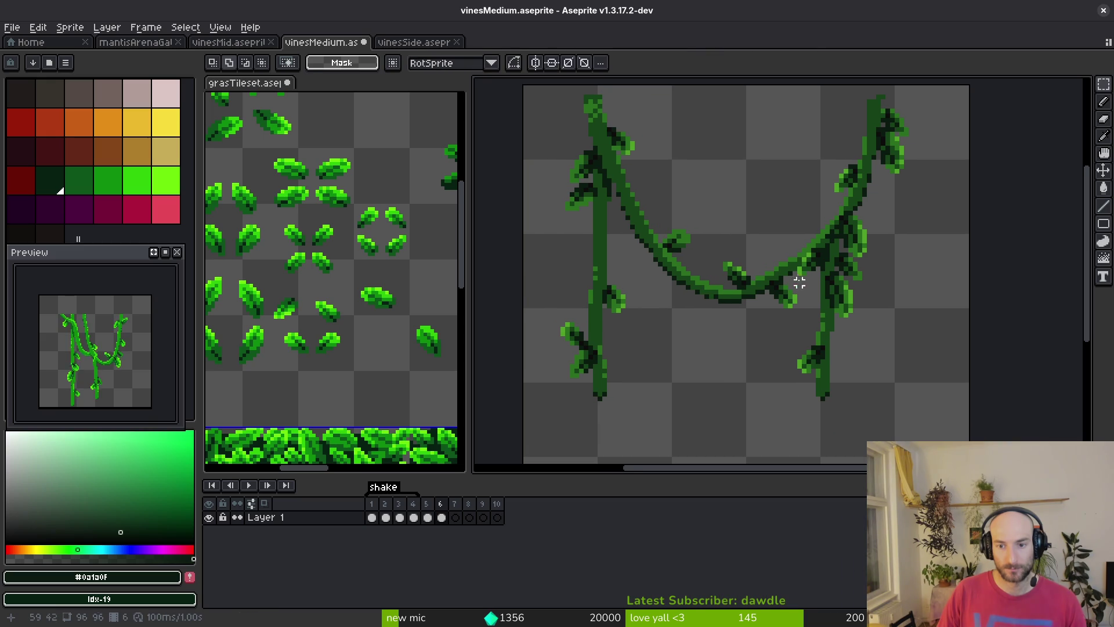
# Outline the right vine freehand, clear the selection, and save the file
pyautogui.press('b')
pyautogui.moveTo(908, 89)
pyautogui.mouseDown()
pyautogui.moveTo(830, 120)
pyautogui.moveTo(785, 235)
pyautogui.mouseUp()
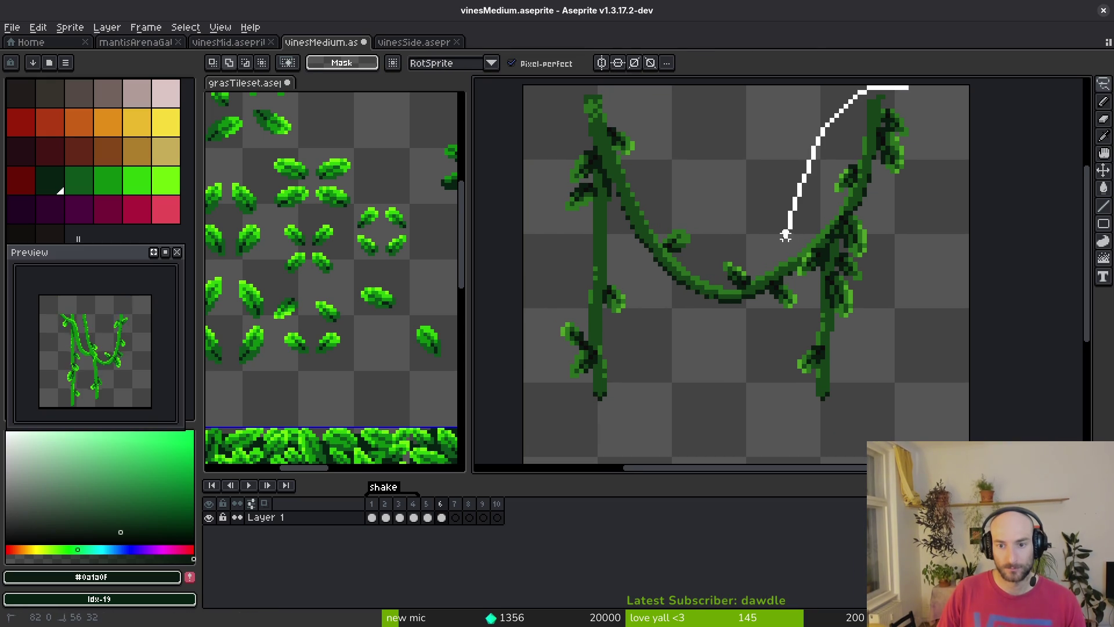
pyautogui.moveTo(840, 422); pyautogui.dragTo(899, 180)
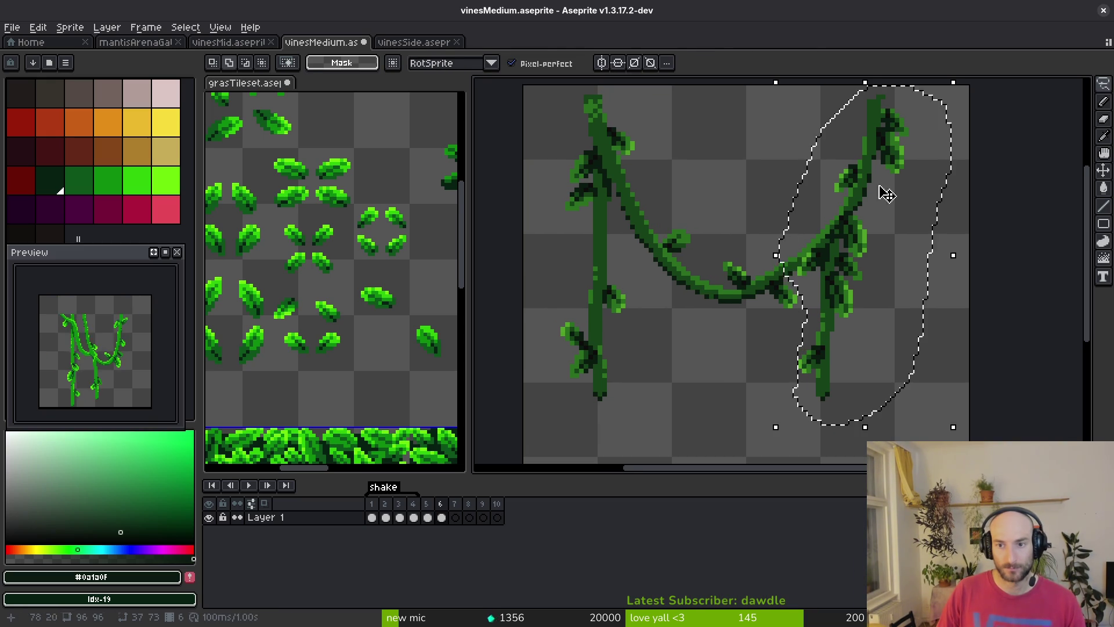
pyautogui.hotkey('ctrl', 'd')
pyautogui.hotkey('ctrl', 'shift', 'd')
pyautogui.hotkey('ctrl', 'd')
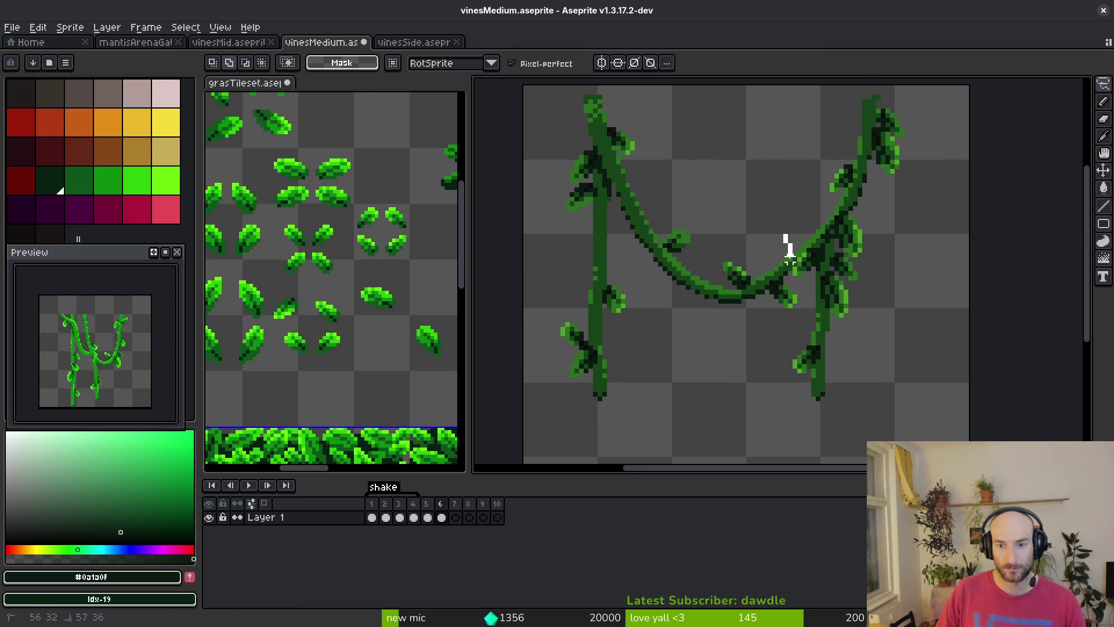
pyautogui.moveTo(785, 390)
pyautogui.mouseDown()
pyautogui.moveTo(940, 87)
pyautogui.moveTo(810, 152)
pyautogui.mouseUp()
pyautogui.hotkey('ctrl', 'd')
pyautogui.hotkey('ctrl', 's')
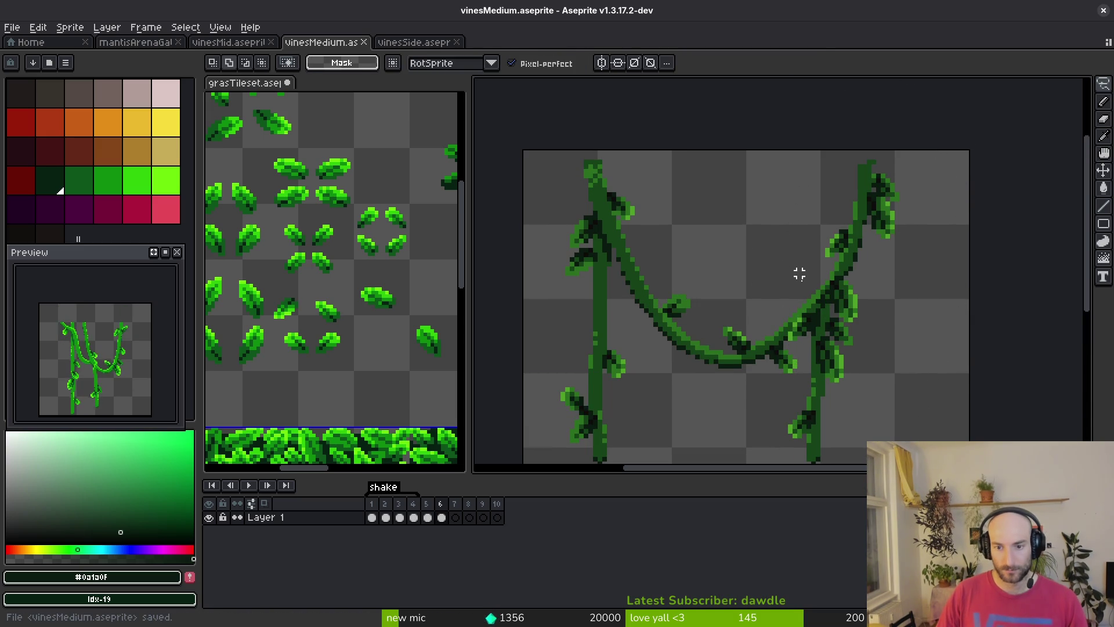
# Outline the leaf cluster where the two vines meet
pyautogui.scroll(3, 759, 313)
pyautogui.scroll(2, 863, 311)
pyautogui.scroll(2, 863, 310)
pyautogui.scroll(-2, 767, 195)
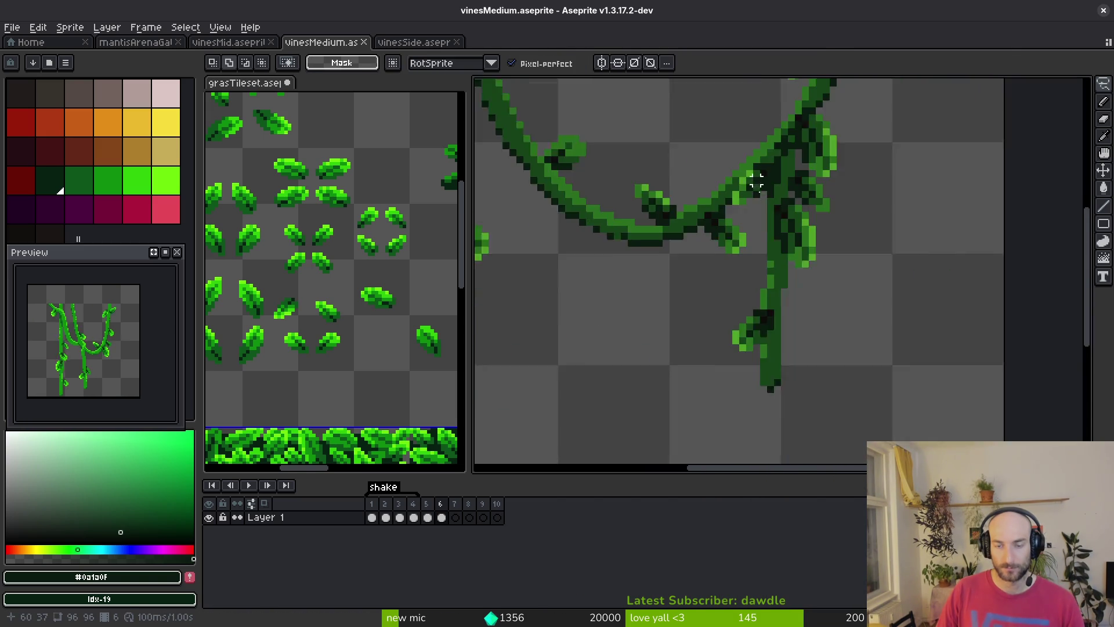
pyautogui.scroll(1, 767, 141)
pyautogui.moveTo(772, 142)
pyautogui.mouseDown()
pyautogui.moveTo(732, 139)
pyautogui.moveTo(676, 197)
pyautogui.moveTo(661, 255)
pyautogui.moveTo(774, 169)
pyautogui.moveTo(785, 231)
pyautogui.mouseUp()
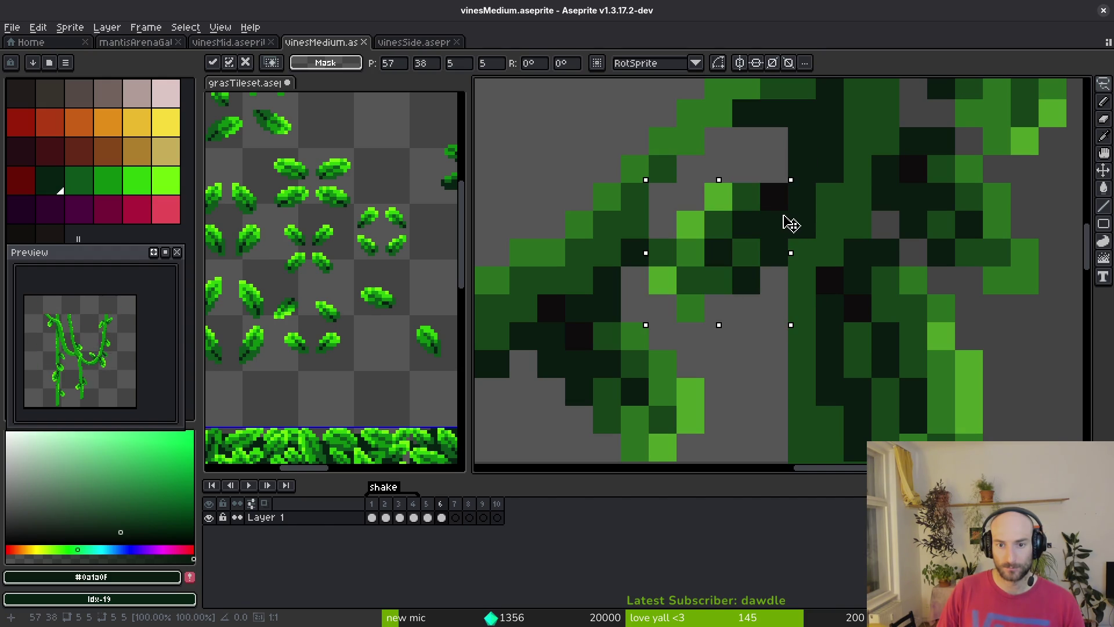
# Redo the leaf-cluster nudge, shifting it one pixel right and down, and deselect
pyautogui.hotkey('ctrl', 'z')
pyautogui.hotkey('ctrl', 'z')
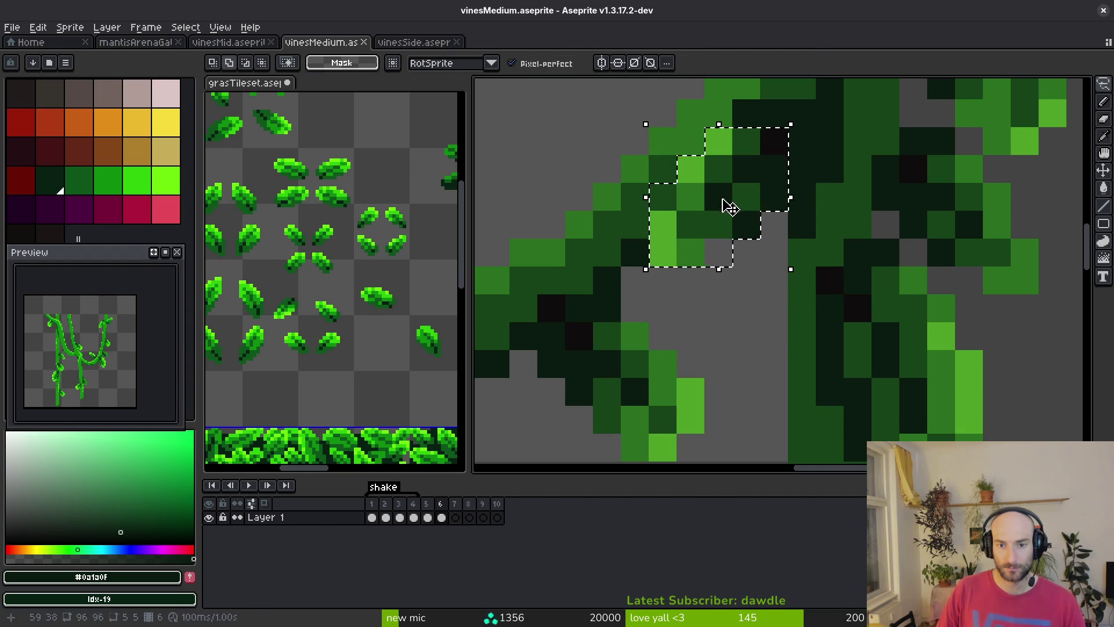
pyautogui.moveTo(721, 211); pyautogui.dragTo(741, 239)
pyautogui.hotkey('ctrl', 'd')
# Fill the gaps above the moved leaves and along the stem with dark and darkest green pixels
pyautogui.press('b')
pyautogui.keyDown('alt'); pyautogui.click(637, 203); pyautogui.keyUp('alt')
pyautogui.click(741, 141)
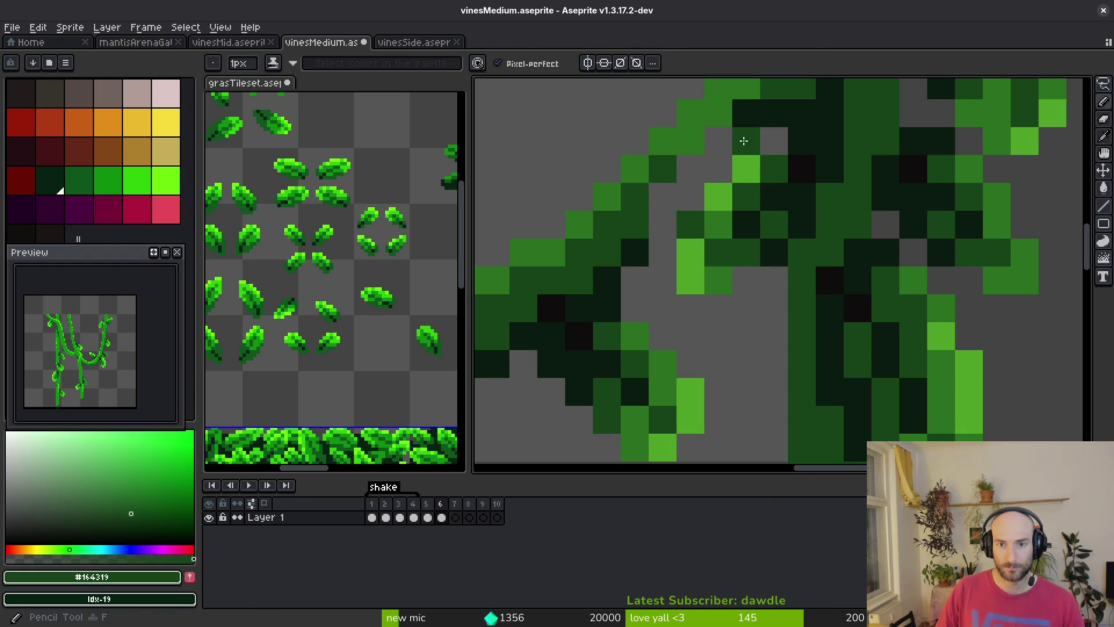
pyautogui.moveTo(720, 168); pyautogui.dragTo(654, 194)
pyautogui.moveTo(720, 141); pyautogui.dragTo(688, 176)
pyautogui.click(662, 225)
pyautogui.keyDown('alt'); pyautogui.click(634, 250); pyautogui.keyUp('alt')
pyautogui.moveTo(661, 224); pyautogui.dragTo(684, 216)
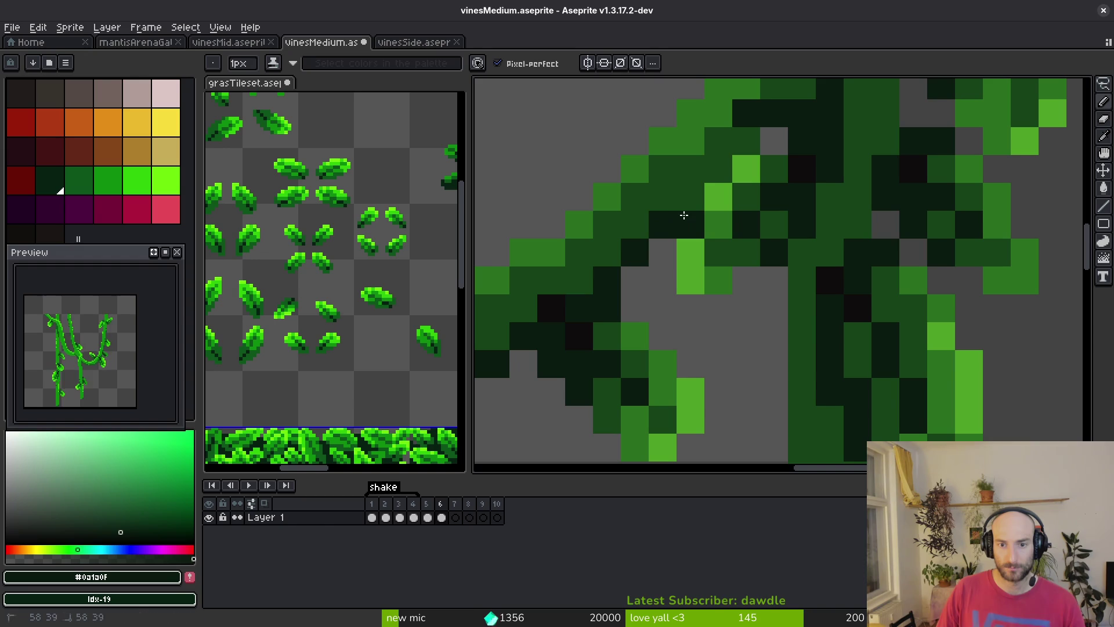
pyautogui.moveTo(712, 177); pyautogui.dragTo(771, 142)
# Add a mid-dark green pixel to the right branch, try and undo a darkest-green stem pixel, and save
pyautogui.keyDown('alt'); pyautogui.click(783, 87); pyautogui.keyUp('alt')
pyautogui.click(755, 110)
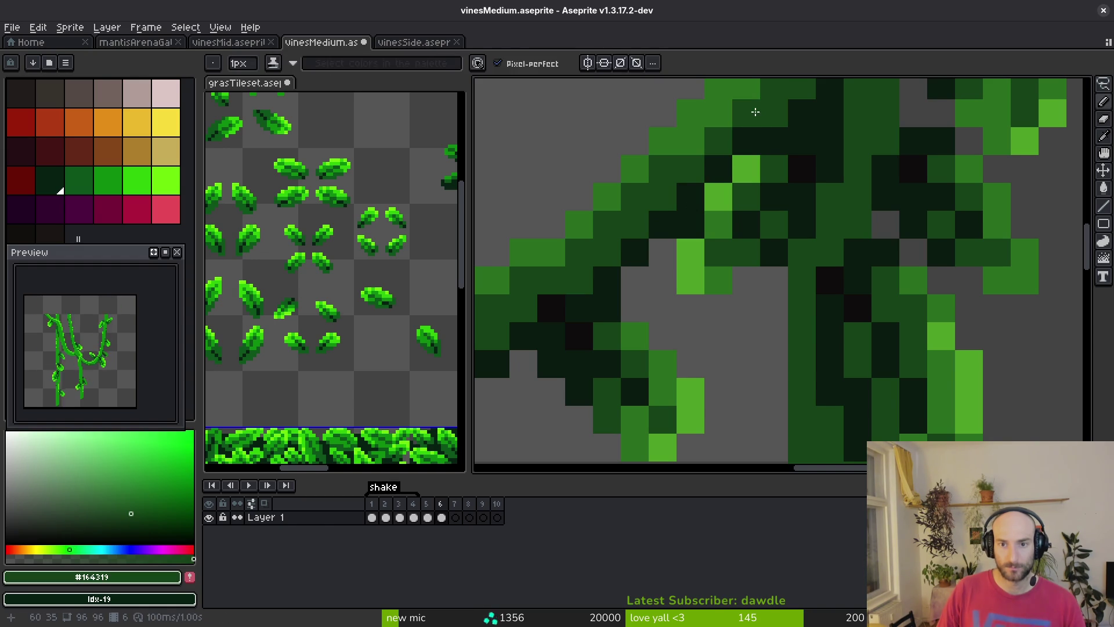
pyautogui.scroll(-1, 794, 187)
pyautogui.scroll(-2, 794, 186)
pyautogui.scroll(2, 754, 232)
pyautogui.keyDown('alt'); pyautogui.click(755, 233); pyautogui.keyUp('alt')
pyautogui.scroll(-2, 742, 244)
pyautogui.scroll(2, 729, 255)
pyautogui.click(729, 255)
pyautogui.hotkey('ctrl', 'z')
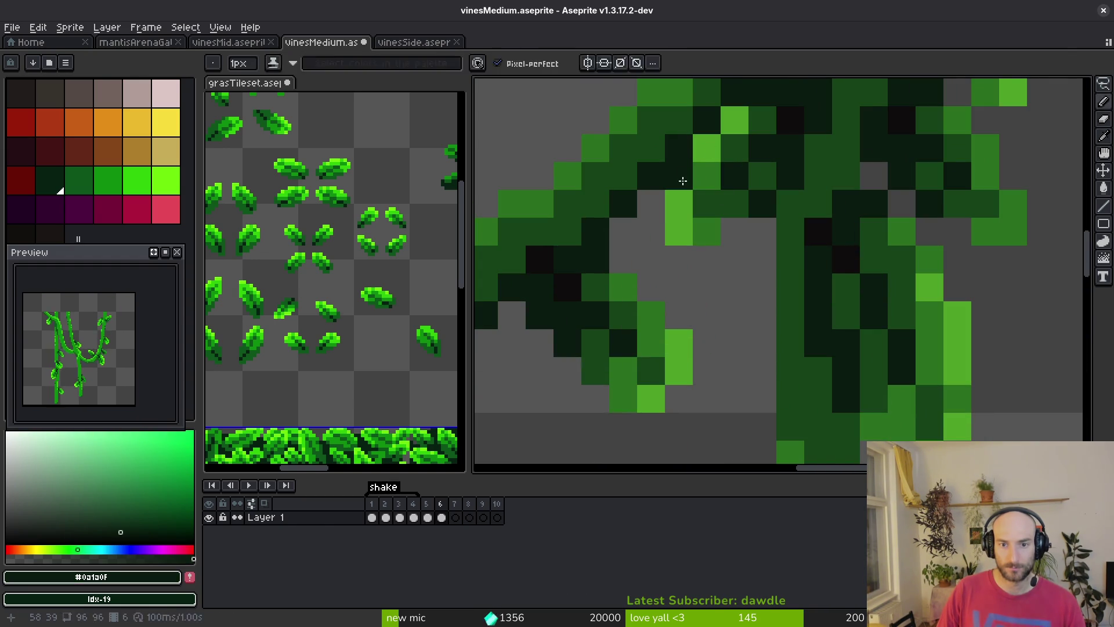
pyautogui.scroll(-3, 697, 219)
pyautogui.hotkey('ctrl', 's')
# Paint a dark-green stem pixel, erase stray pixels to transparent, and save again
pyautogui.scroll(3, 697, 215)
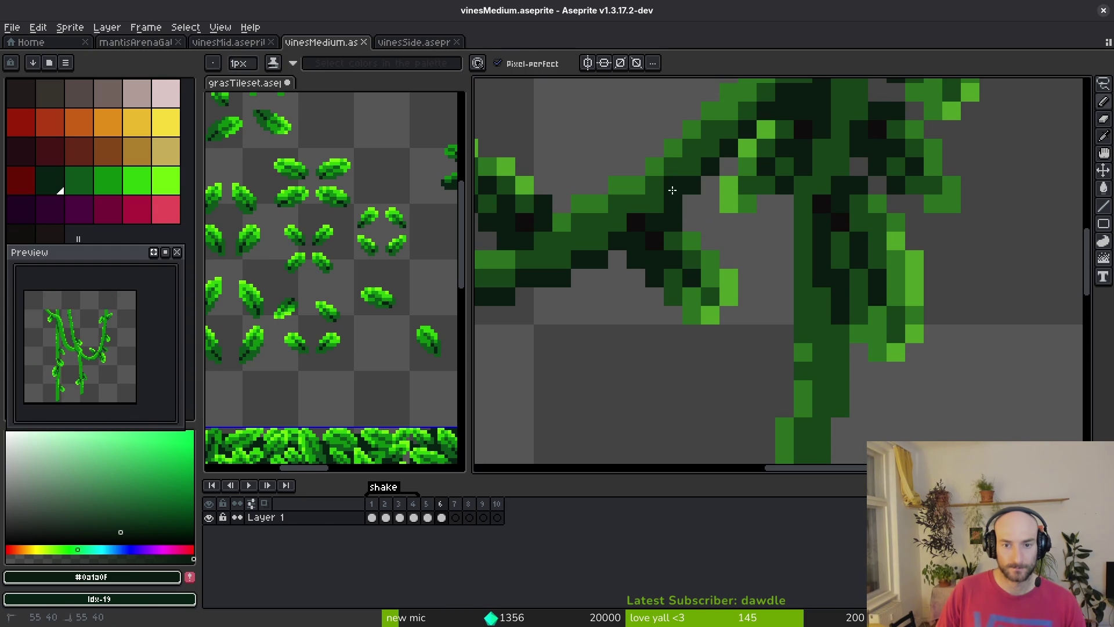
pyautogui.scroll(-3, 673, 189)
pyautogui.hotkey('ctrl', 's')
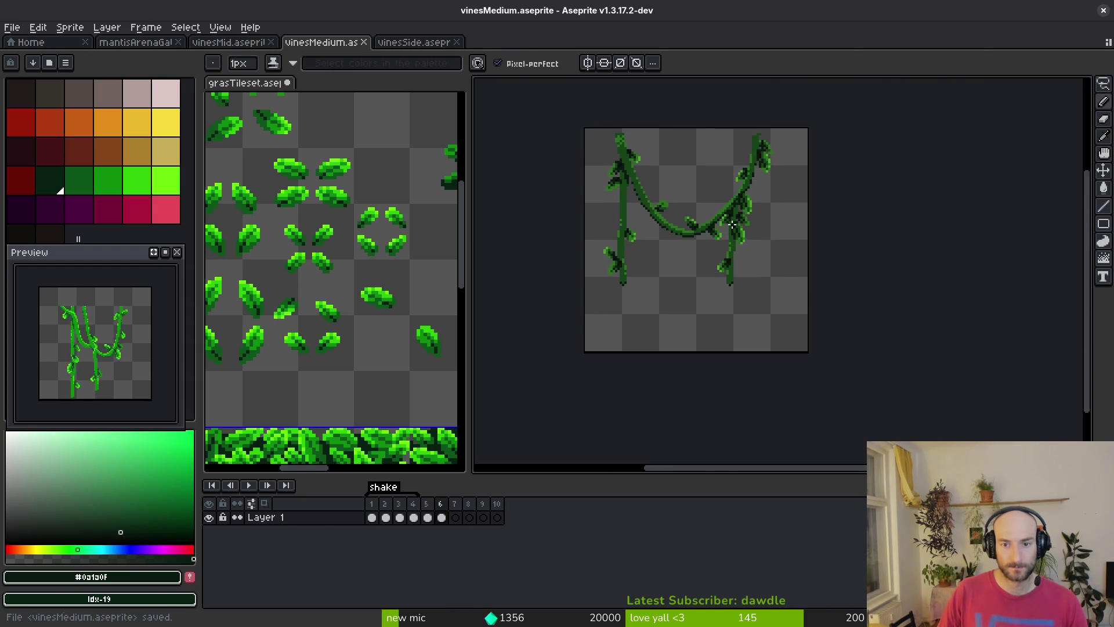
pyautogui.scroll(3, 734, 231)
pyautogui.click(692, 157)
pyautogui.rightClick(696, 176)
pyautogui.click(663, 185)
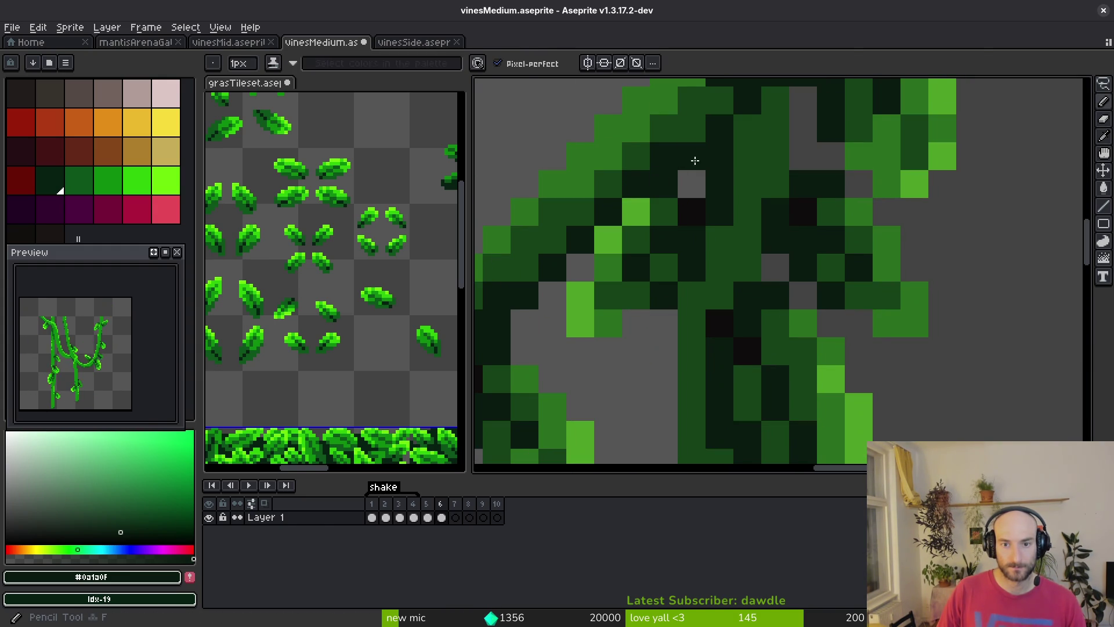
pyautogui.rightClick(719, 156)
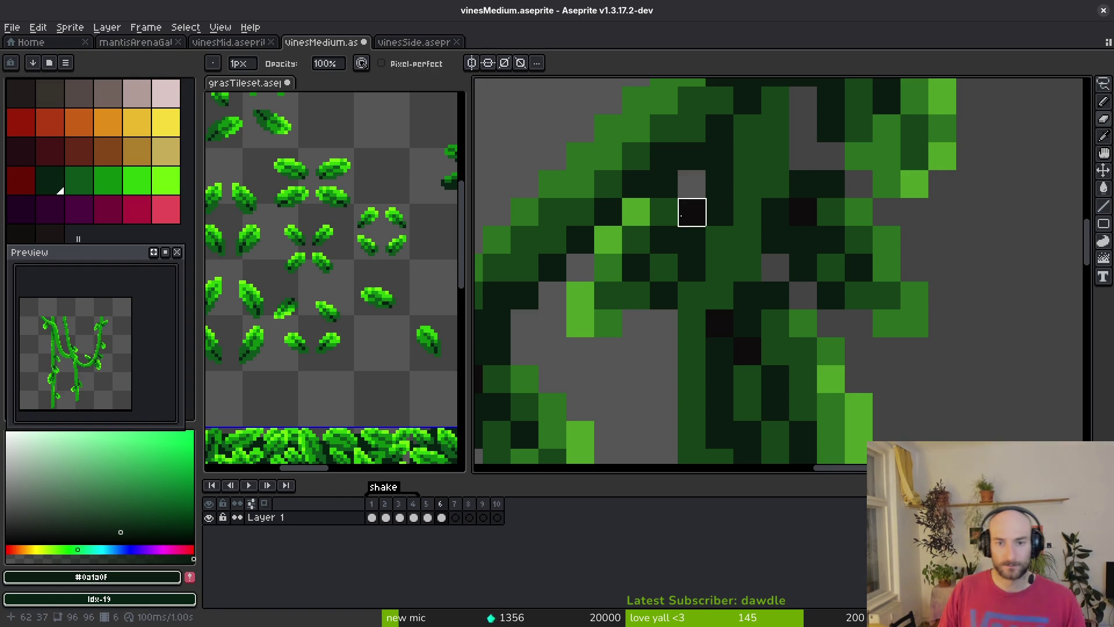
pyautogui.scroll(-5, 718, 182)
pyautogui.hotkey('ctrl', 's')
# Marquee-select the right vine's lower stem, nudge its tip sideways, deselect, and save
pyautogui.scroll(-3, 715, 257)
pyautogui.scroll(3, 715, 257)
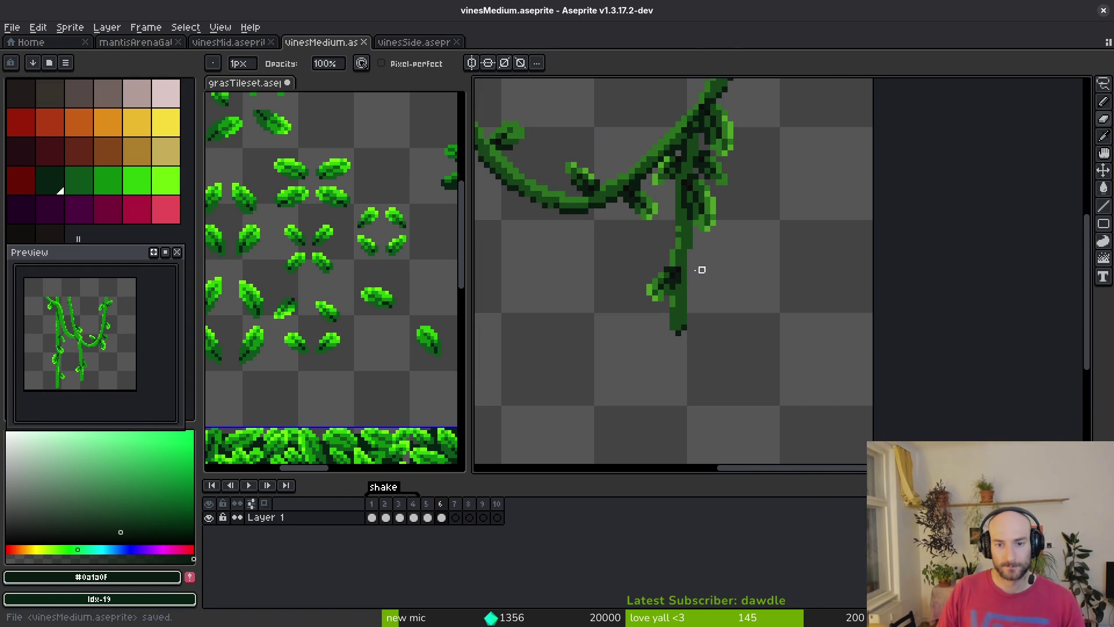
pyautogui.press('m')
pyautogui.scroll(2, 707, 273)
pyautogui.moveTo(732, 287)
pyautogui.mouseDown()
pyautogui.moveTo(673, 402)
pyautogui.moveTo(630, 427)
pyautogui.mouseUp()
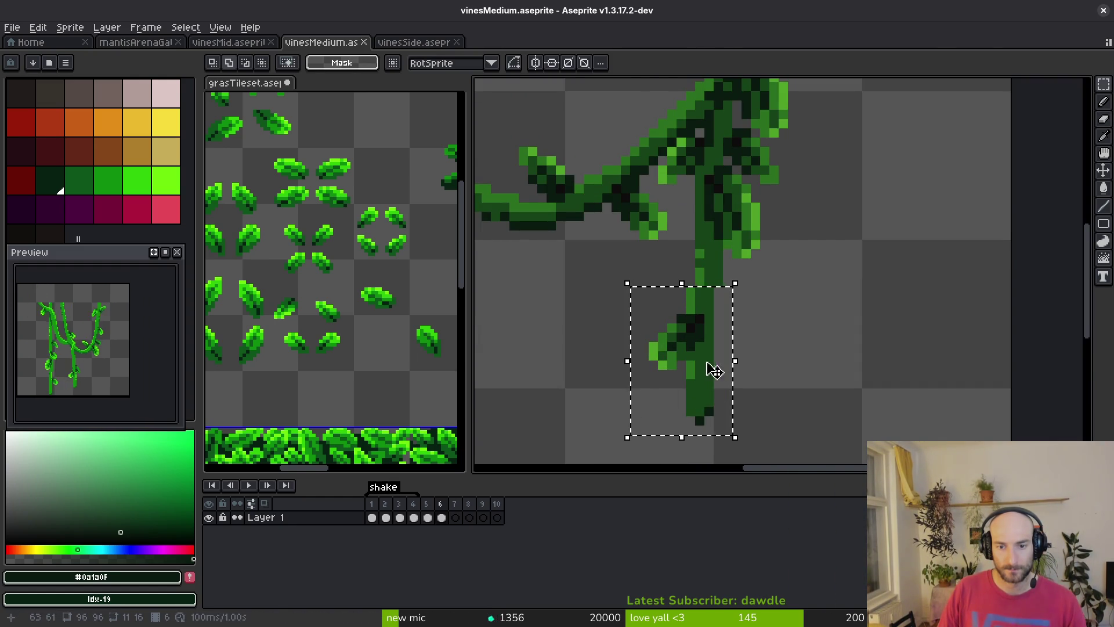
pyautogui.moveTo(711, 371); pyautogui.dragTo(719, 371)
pyautogui.hotkey('ctrl', 'd')
pyautogui.scroll(-2, 753, 302)
pyautogui.hotkey('ctrl', 's')
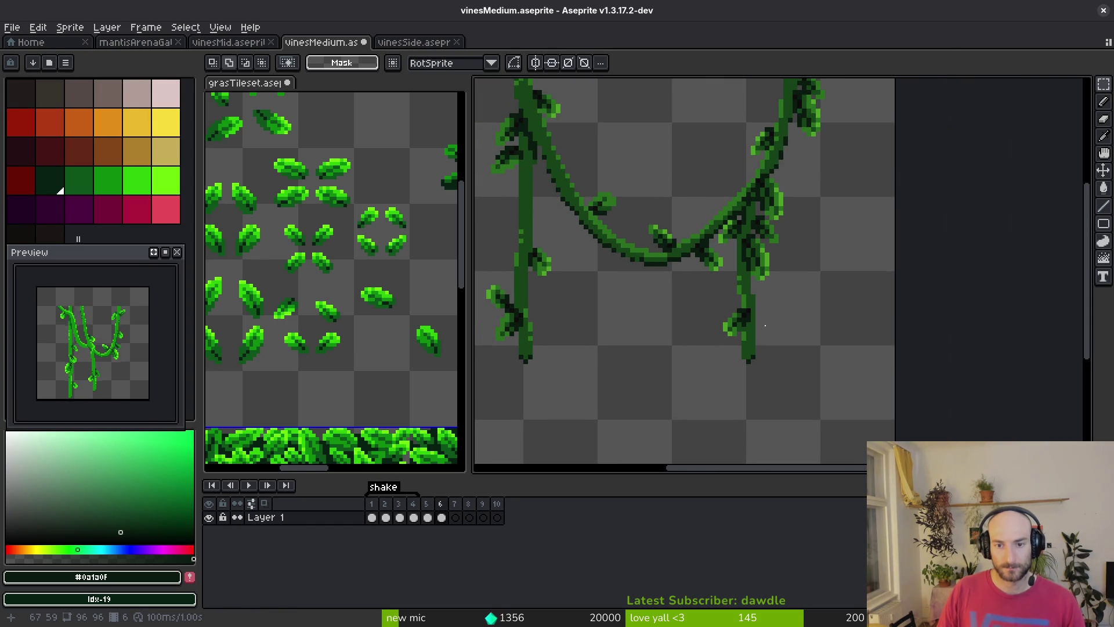
# Shift the frame range later in the timeline and go to frame 5
pyautogui.moveTo(479, 529); pyautogui.dragTo(521, 519)
pyautogui.click(428, 517)
pyautogui.scroll(-3, 664, 287)
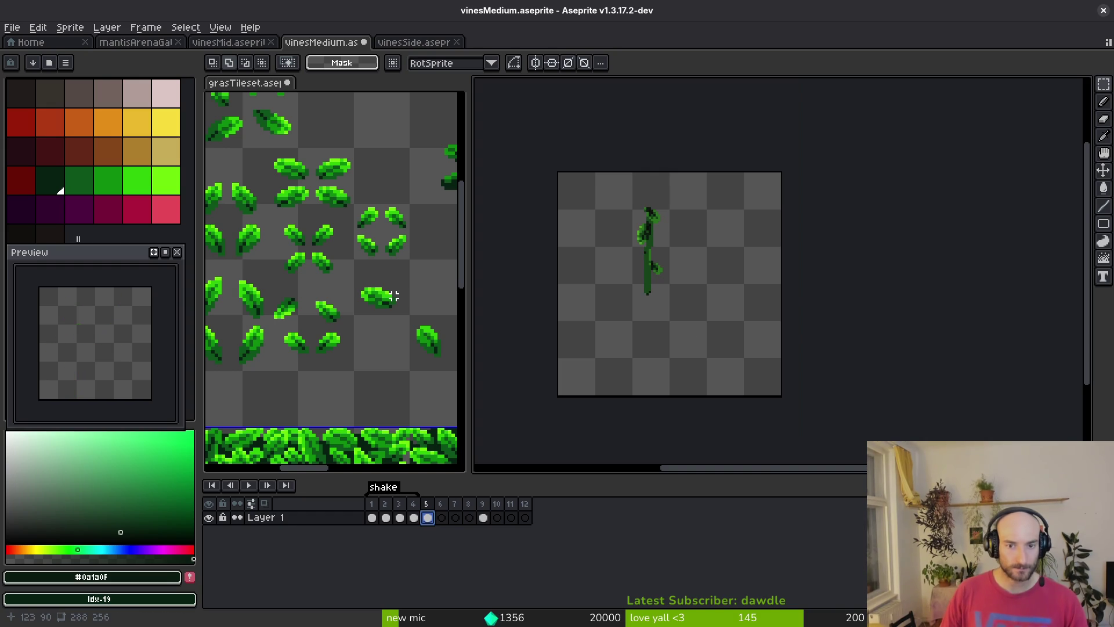
# Paste a section of the side vine from vinesSide into vinesMedium, placed up and left
pyautogui.click(406, 42)
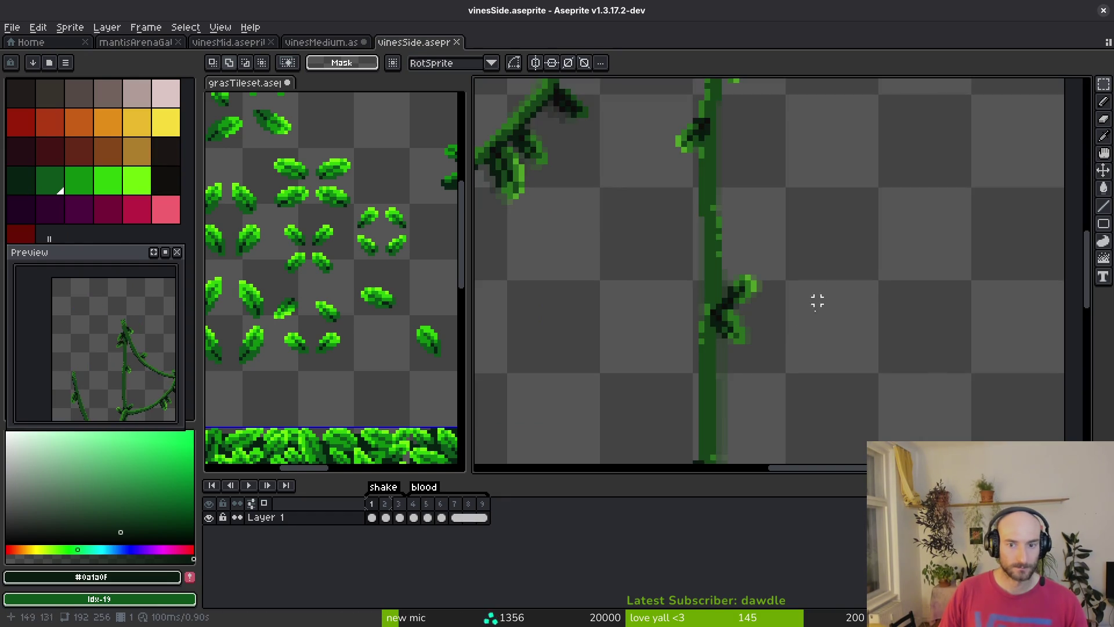
pyautogui.scroll(-2, 816, 281)
pyautogui.scroll(4, 685, 200)
pyautogui.moveTo(579, 151)
pyautogui.mouseDown()
pyautogui.moveTo(656, 308)
pyautogui.moveTo(733, 390)
pyautogui.mouseUp()
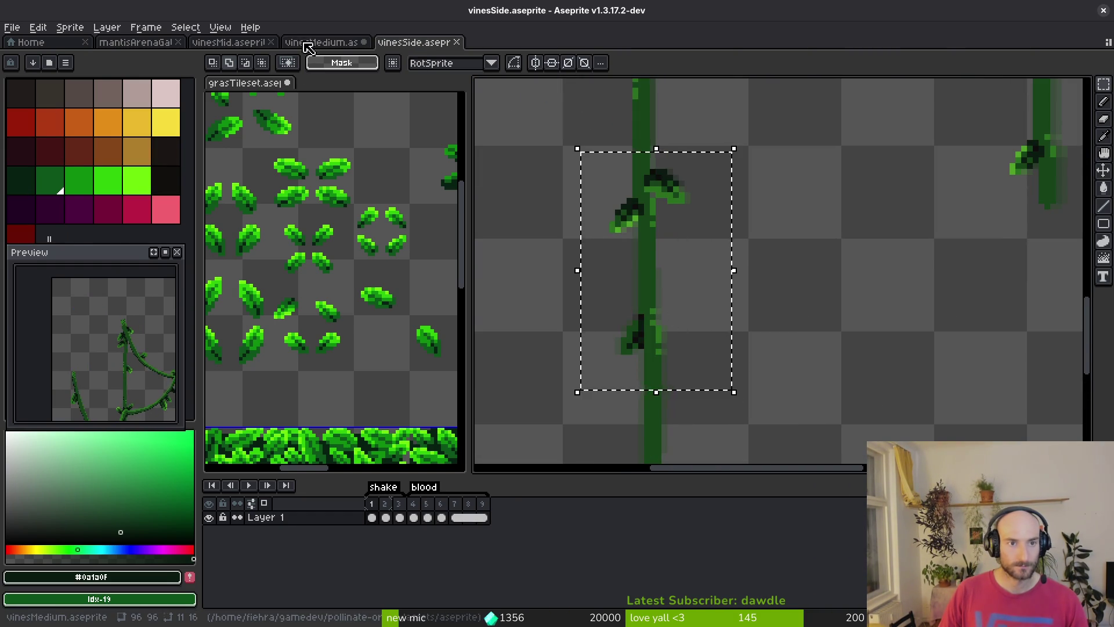
pyautogui.click(314, 42)
pyautogui.hotkey('ctrl', 'v')
pyautogui.scroll(2, 702, 270)
pyautogui.moveTo(706, 273); pyautogui.dragTo(673, 248)
pyautogui.press('Return')
# Lower the left vine slightly and reposition the selected right vine segment
pyautogui.moveTo(559, 138); pyautogui.dragTo(634, 354)
pyautogui.moveTo(604, 279)
pyautogui.mouseDown()
pyautogui.moveTo(607, 258)
pyautogui.moveTo(607, 319)
pyautogui.mouseUp()
pyautogui.press('Return')
pyautogui.scroll(2, 644, 218)
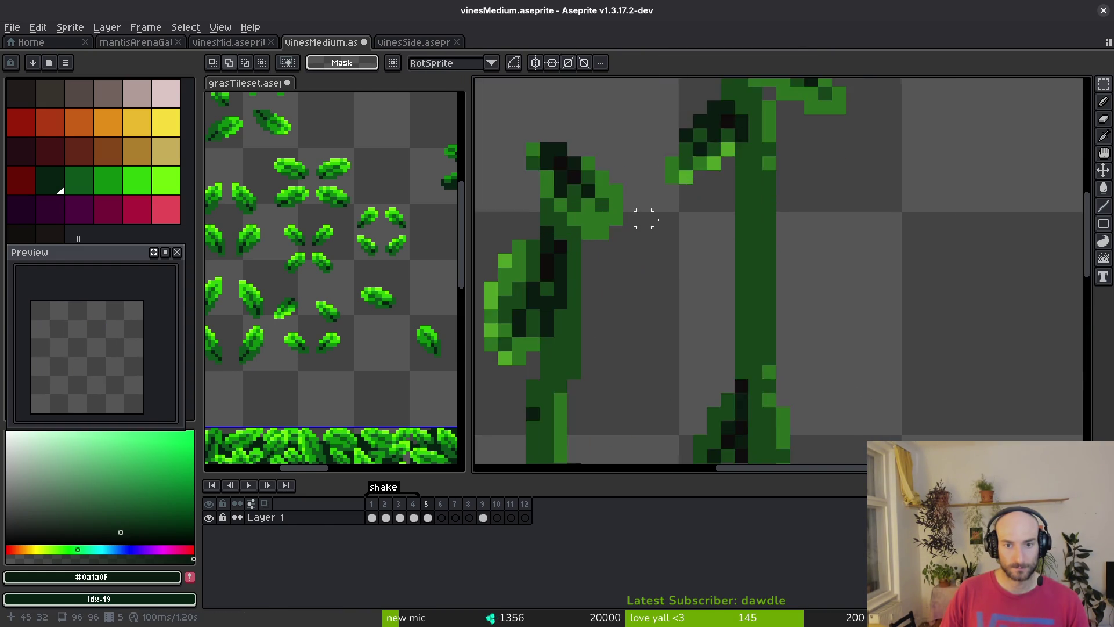
pyautogui.scroll(3, 644, 218)
pyautogui.moveTo(714, 340); pyautogui.dragTo(808, 423)
pyautogui.moveTo(801, 281)
pyautogui.mouseDown()
pyautogui.moveTo(743, 385)
pyautogui.moveTo(699, 299)
pyautogui.moveTo(574, 222)
pyautogui.moveTo(577, 235)
pyautogui.moveTo(579, 181)
pyautogui.moveTo(575, 202)
pyautogui.mouseUp()
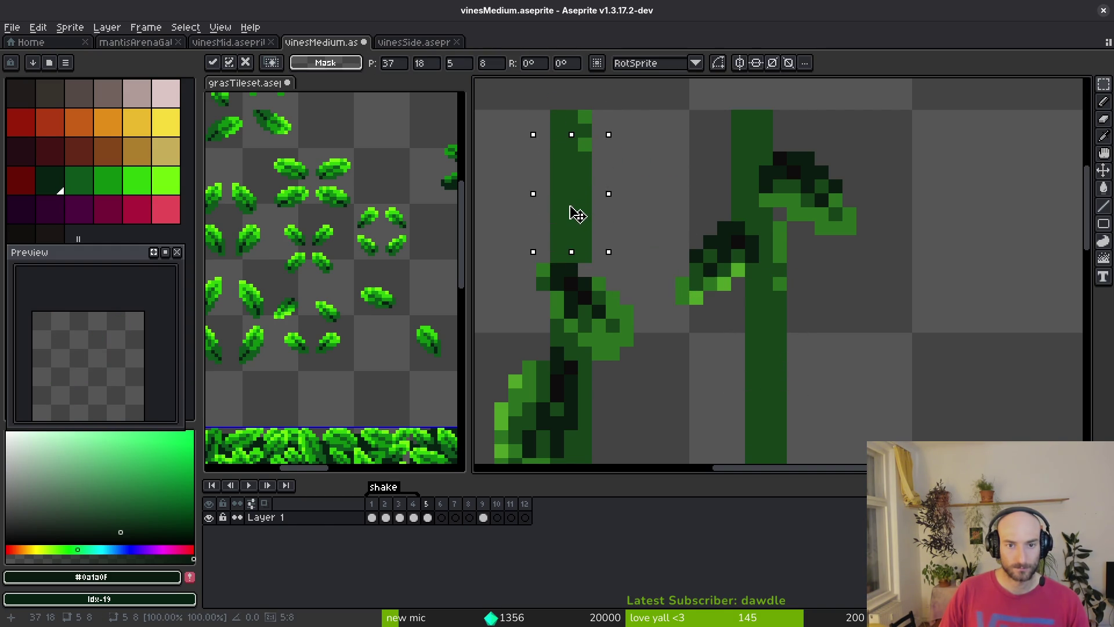
pyautogui.press('b')
# Darken the light pixels on the left vine's stem with the vine's mid and dark greens
pyautogui.keyDown('alt'); pyautogui.click(590, 147); pyautogui.keyUp('alt')
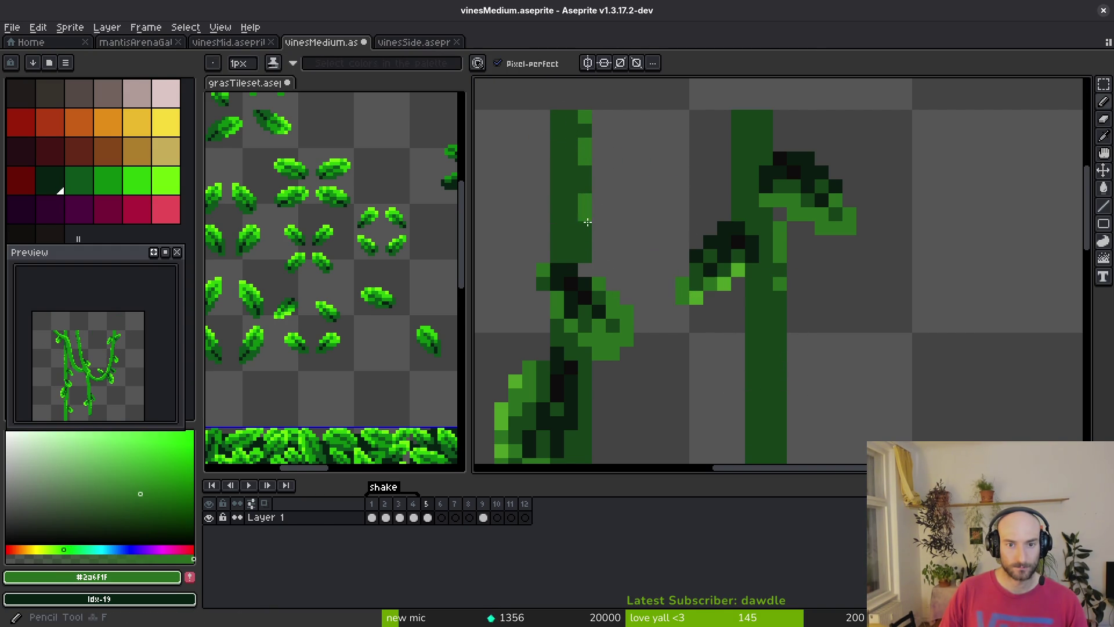
pyautogui.scroll(-2, 603, 274)
pyautogui.keyDown('alt'); pyautogui.click(604, 257); pyautogui.keyUp('alt')
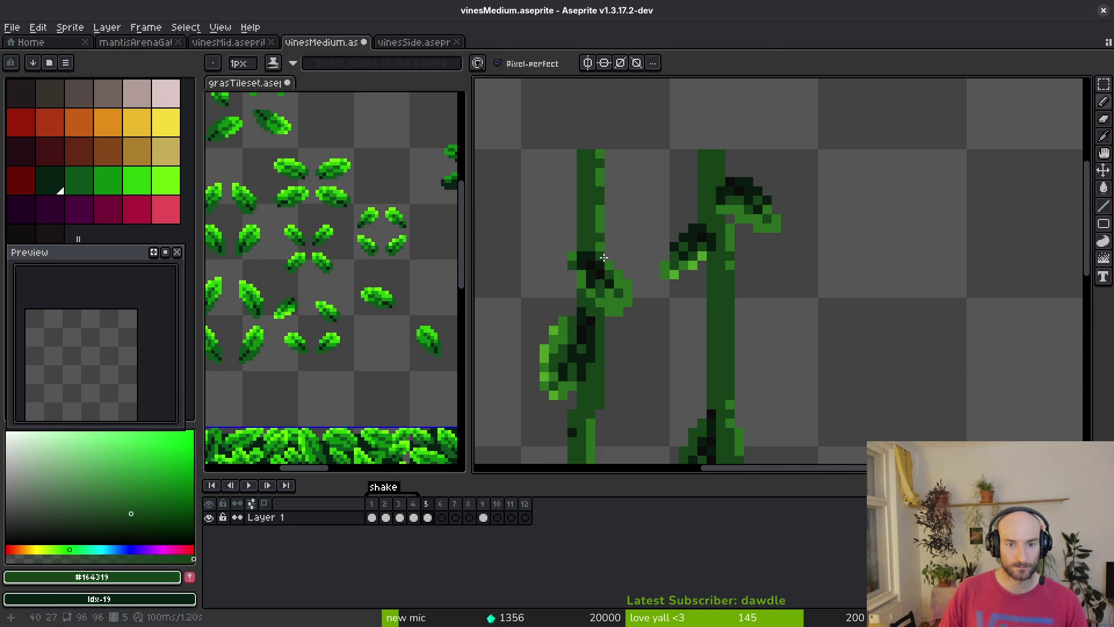
pyautogui.moveTo(600, 157); pyautogui.dragTo(599, 177)
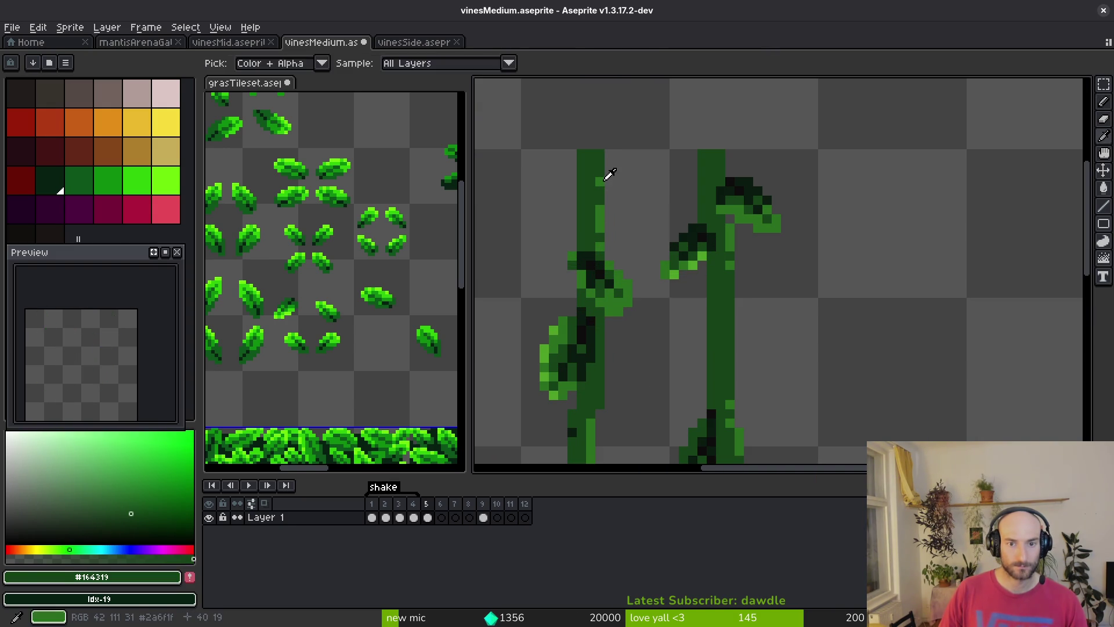
pyautogui.keyDown('alt'); pyautogui.click(599, 197); pyautogui.keyUp('alt')
pyautogui.scroll(-3, 769, 284)
pyautogui.scroll(3, 746, 325)
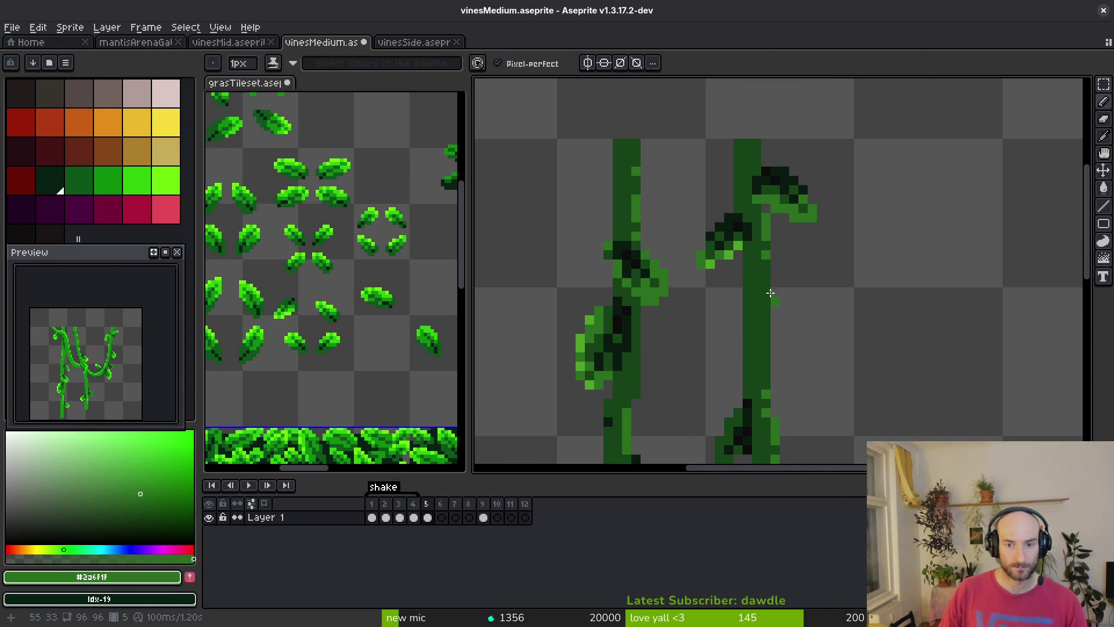
pyautogui.scroll(1, 729, 251)
pyautogui.scroll(-2, 753, 289)
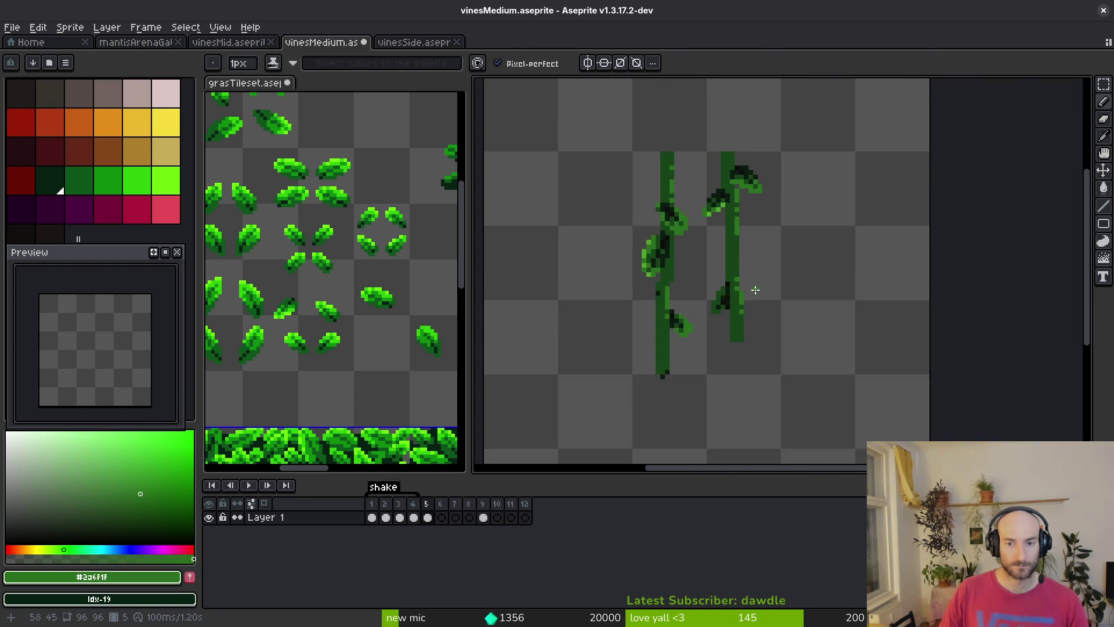
pyautogui.scroll(3, 738, 342)
pyautogui.scroll(1, 739, 342)
pyautogui.scroll(-1, 684, 220)
# Paint dark green over the light pixels at the right vine's bottom tip, then view empty frame 6
pyautogui.keyDown('alt'); pyautogui.click(718, 226); pyautogui.keyUp('alt')
pyautogui.moveTo(719, 278)
pyautogui.mouseDown()
pyautogui.moveTo(719, 316)
pyautogui.moveTo(704, 316)
pyautogui.moveTo(716, 320)
pyautogui.mouseUp()
pyautogui.keyDown('alt'); pyautogui.click(679, 200); pyautogui.keyUp('alt')
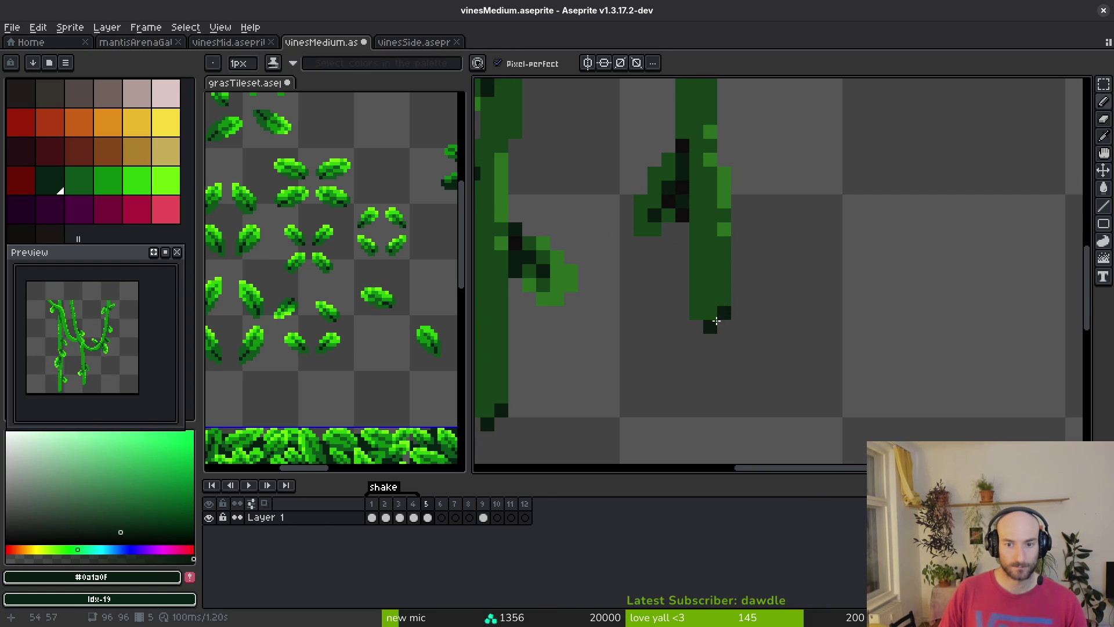
pyautogui.scroll(-3, 722, 299)
pyautogui.scroll(-2, 784, 375)
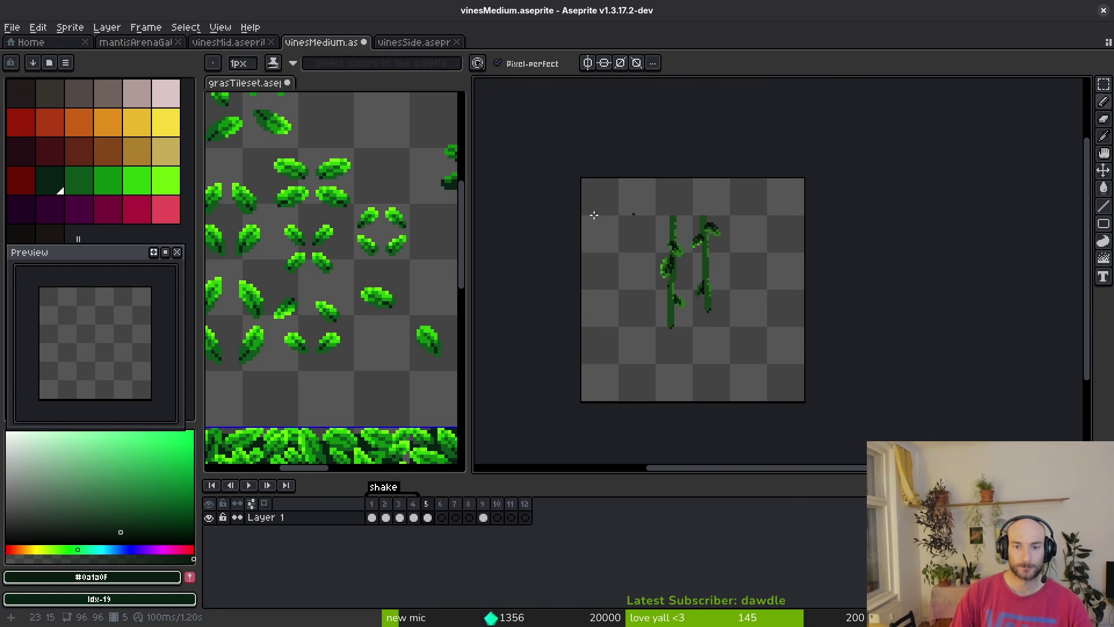
pyautogui.moveTo(688, 303); pyautogui.dragTo(600, 320)
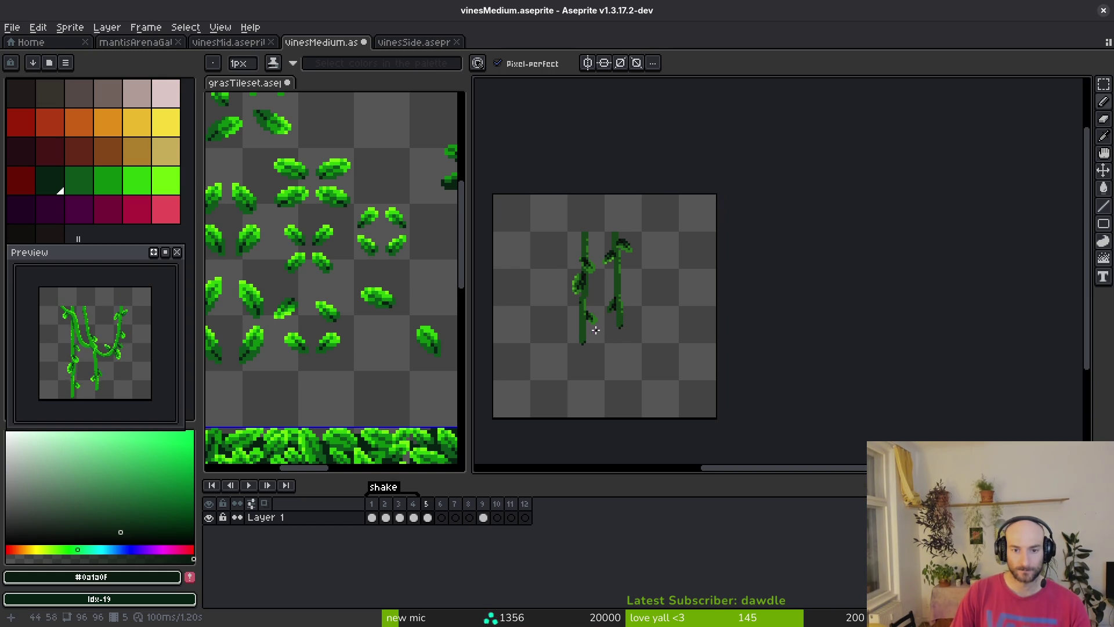
pyautogui.hscroll(-1, 599, 323)
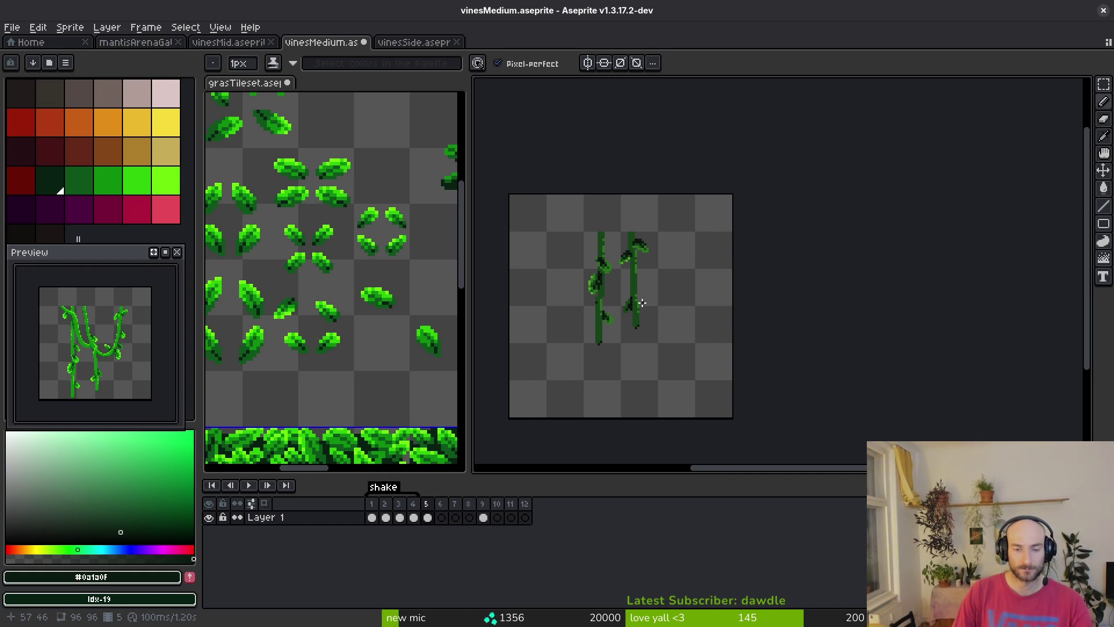
pyautogui.scroll(2, 641, 302)
pyautogui.click(444, 518)
# Rename the 'shake' tag over frames 1–4 to 1
pyautogui.press('Return')
pyautogui.doubleClick(383, 487)
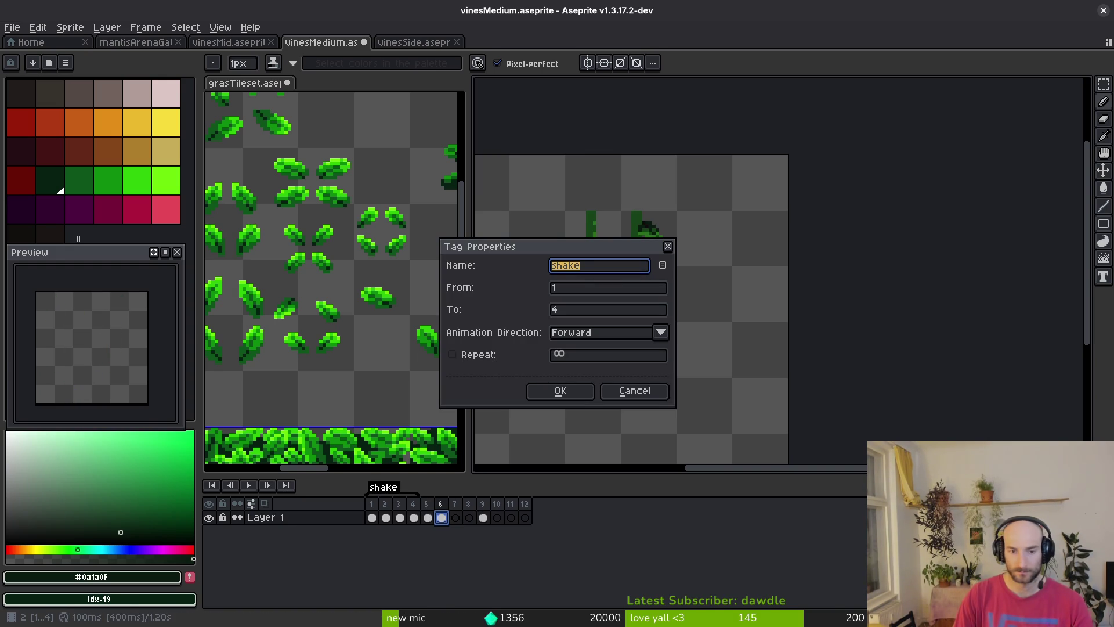
pyautogui.press('Return')
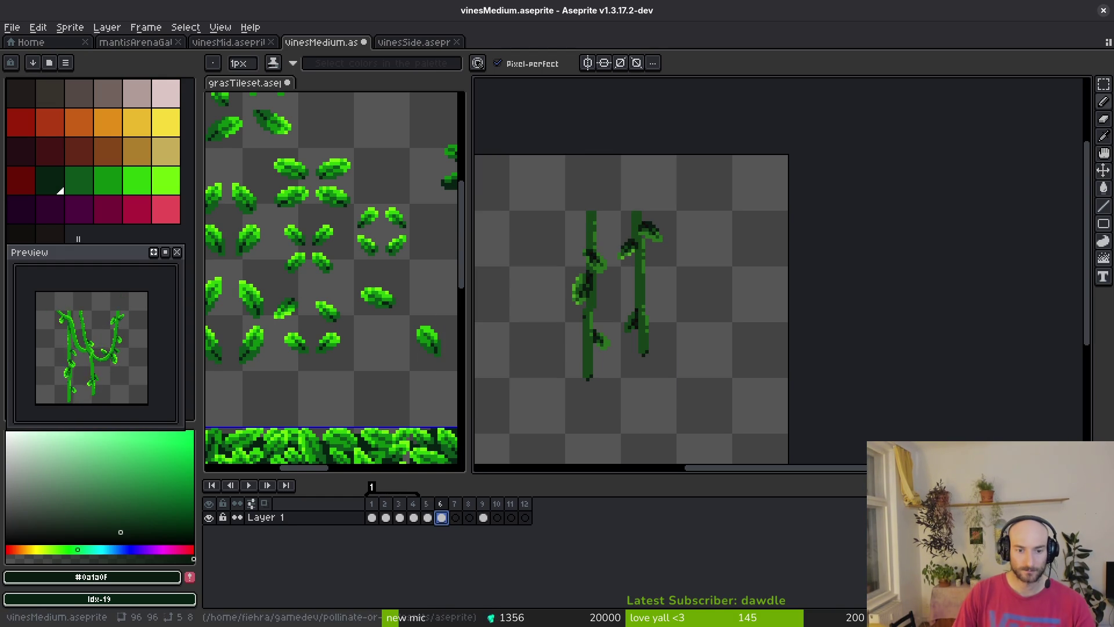
# Add a new tag named 2 spanning frames 5–8
pyautogui.moveTo(434, 515); pyautogui.dragTo(470, 514)
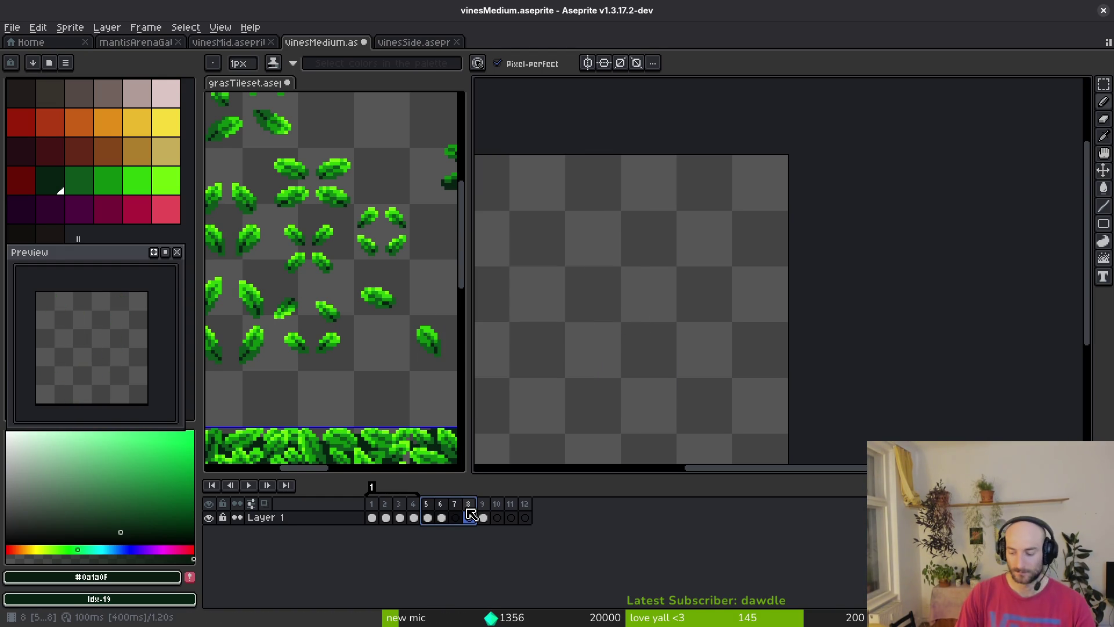
pyautogui.press('F2')
pyautogui.write('2')
pyautogui.press('Return')
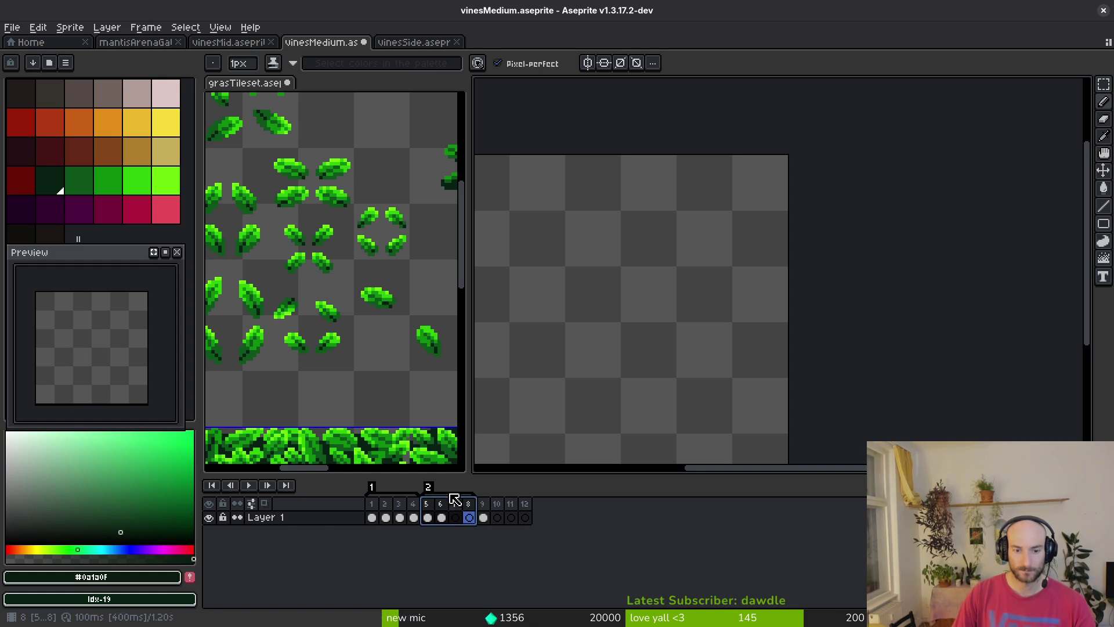
# Rename the Loop tag over frames 9–12 to 3, save, and play the animation
pyautogui.moveTo(486, 509); pyautogui.dragTo(525, 505)
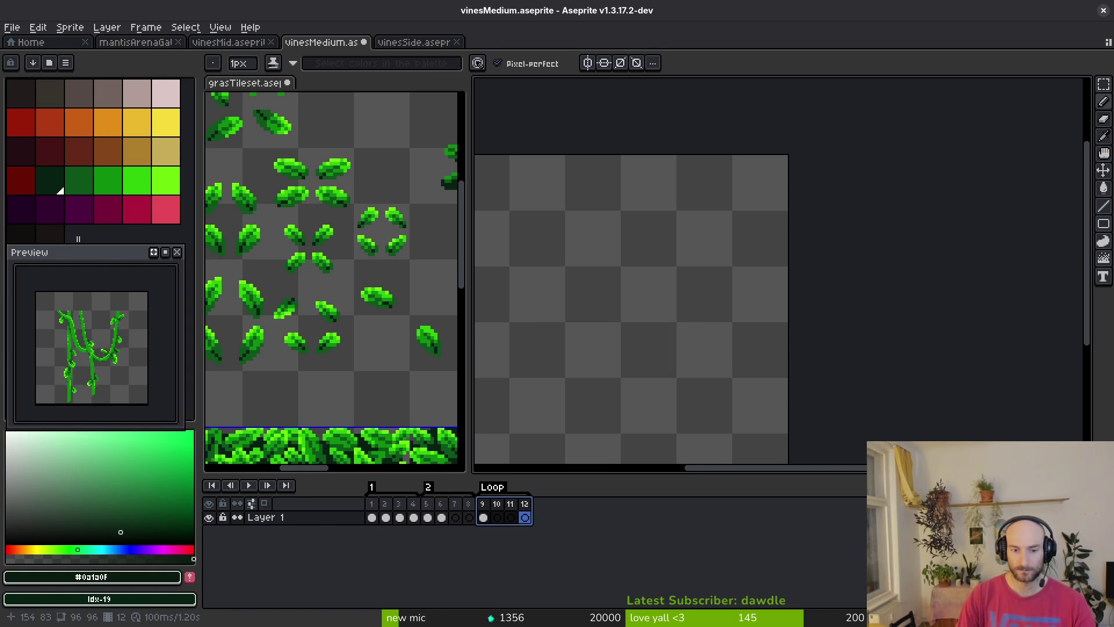
pyautogui.press('F2')
pyautogui.press('Return')
pyautogui.hotkey('ctrl', 's')
pyautogui.scroll(-2, 644, 300)
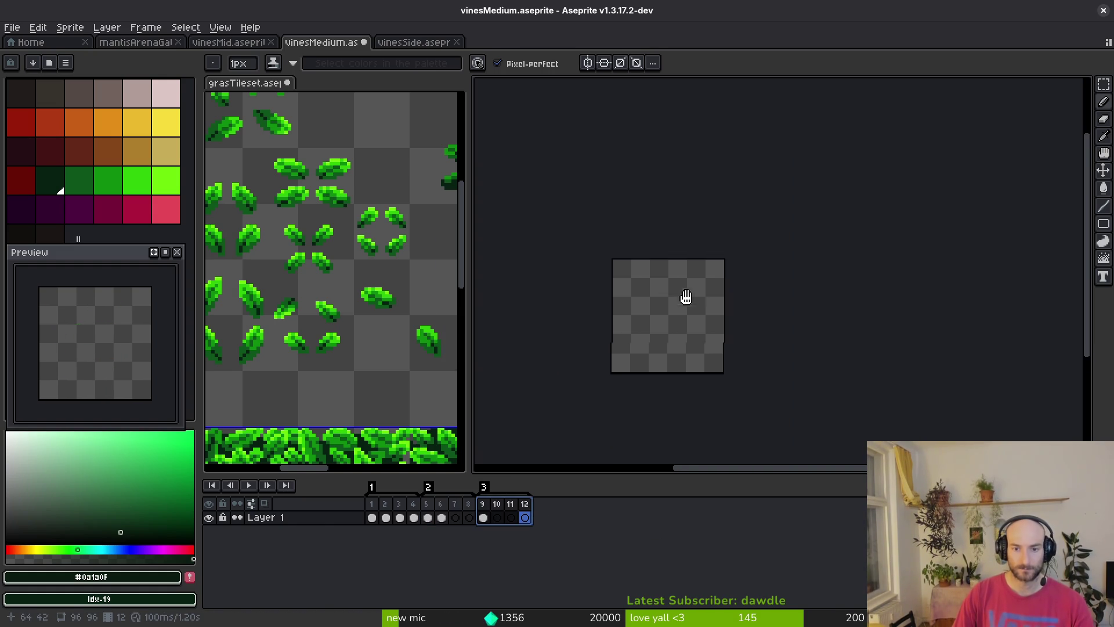
pyautogui.press('Return')
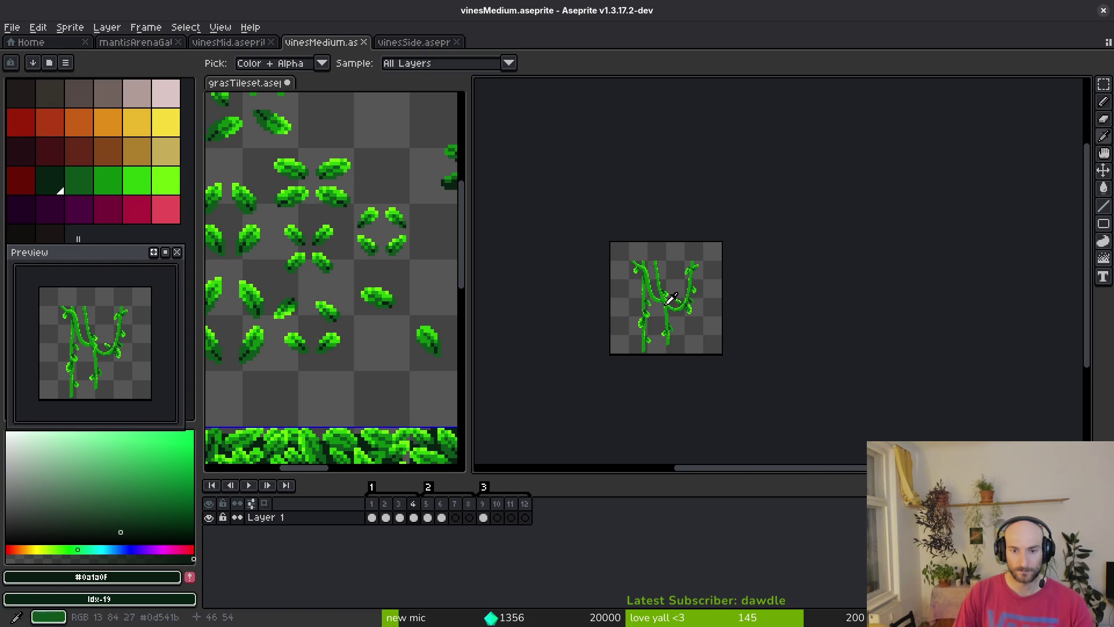
# Select all and move the frame 9 vine down and to the right, then deselect
pyautogui.scroll(3, 667, 299)
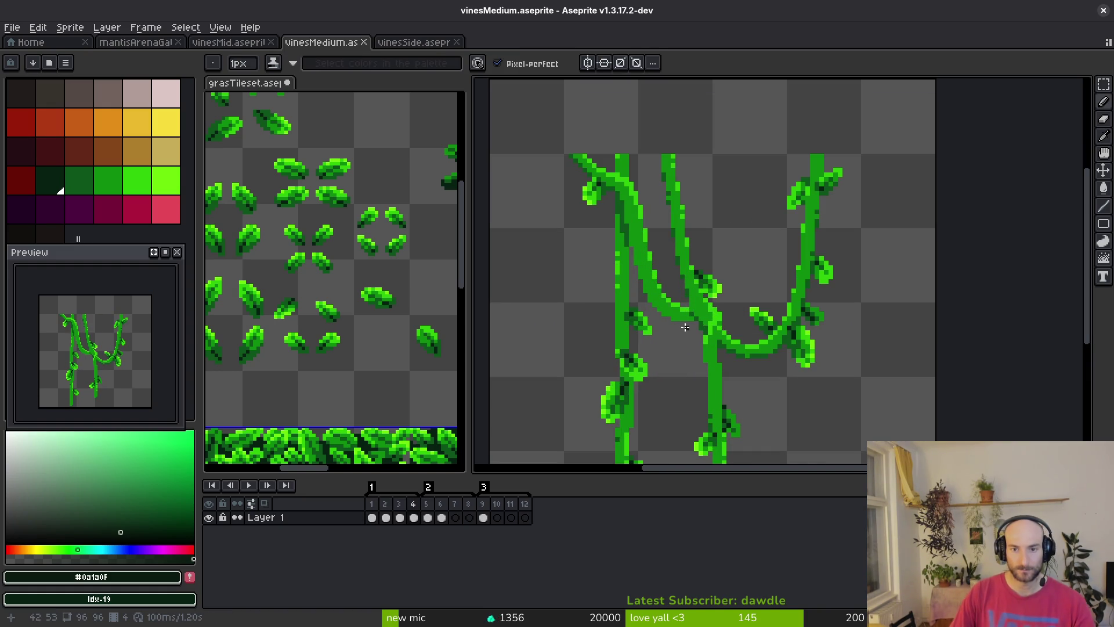
pyautogui.scroll(-2, 685, 328)
pyautogui.press('alt')
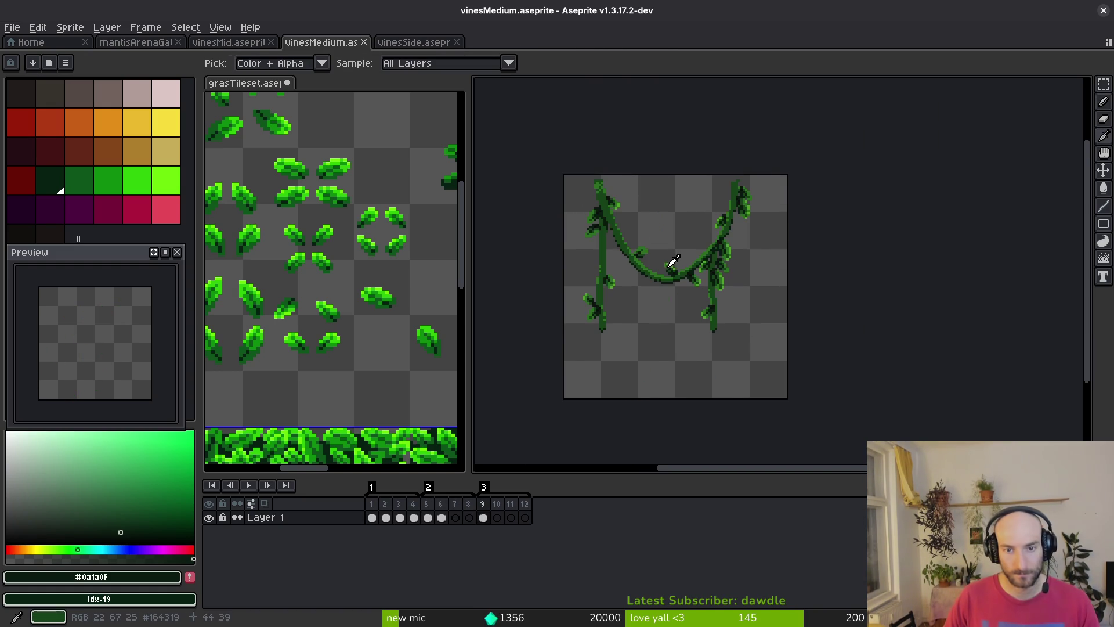
pyautogui.hotkey('ctrl', 'a')
pyautogui.moveTo(708, 269); pyautogui.dragTo(724, 286)
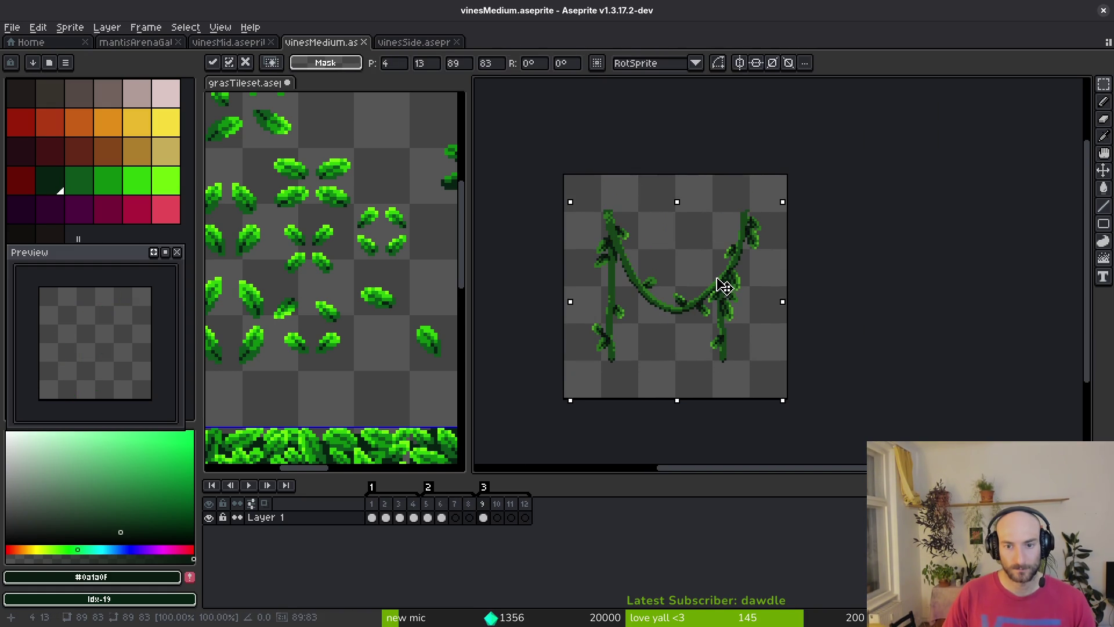
pyautogui.press('Down')
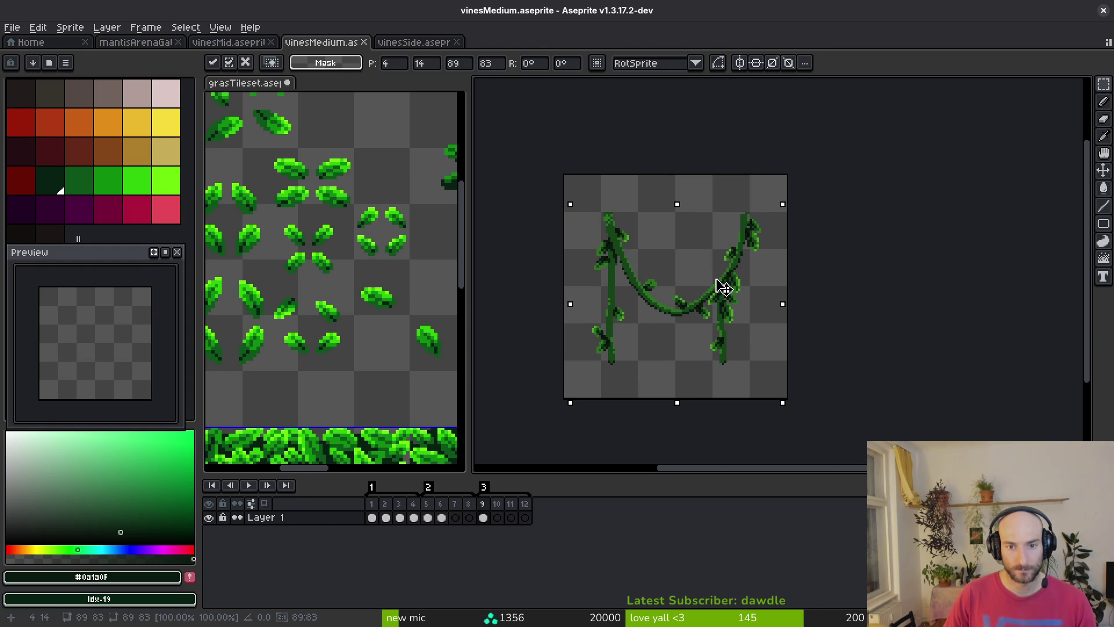
pyautogui.scroll(3, 734, 264)
pyautogui.press('Up')
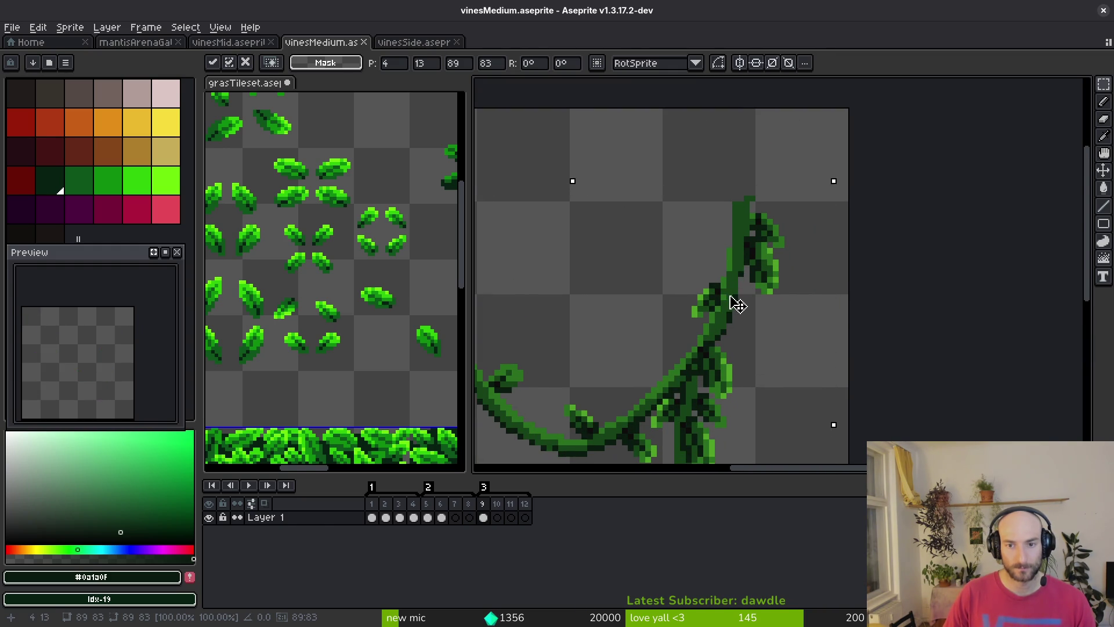
pyautogui.hotkey('ctrl', 'd')
# Sample the vine's dark and mid greens and erase stray pixels on the right-hand stem
pyautogui.keyDown('alt'); pyautogui.click(737, 267); pyautogui.keyUp('alt')
pyautogui.scroll(2, 732, 263)
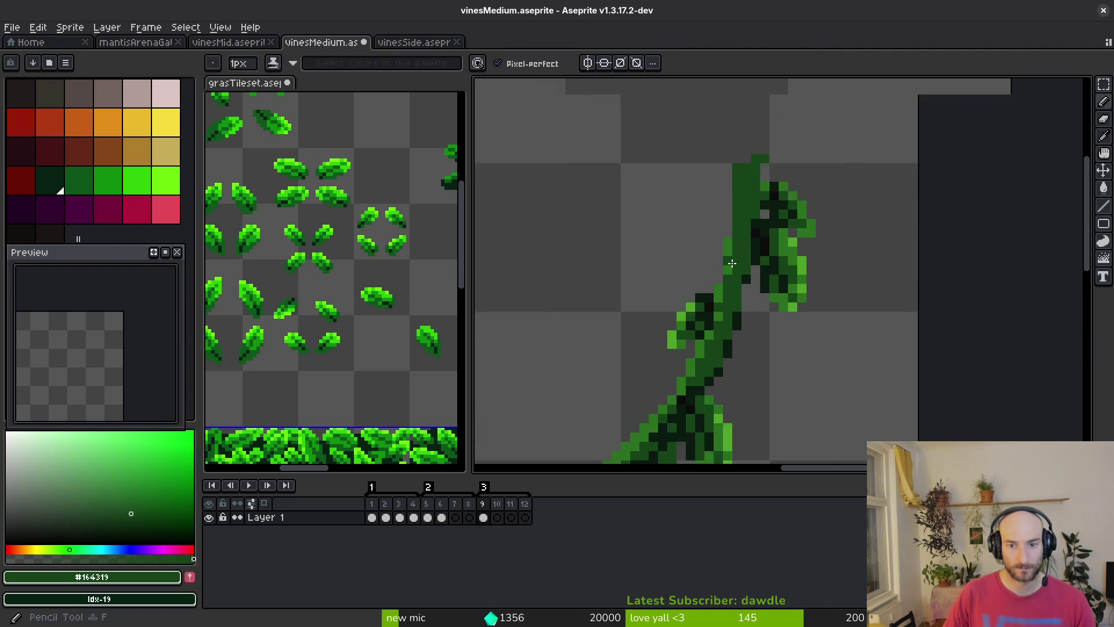
pyautogui.scroll(1, 732, 263)
pyautogui.keyDown('alt'); pyautogui.click(725, 233); pyautogui.keyUp('alt')
pyautogui.press('e')
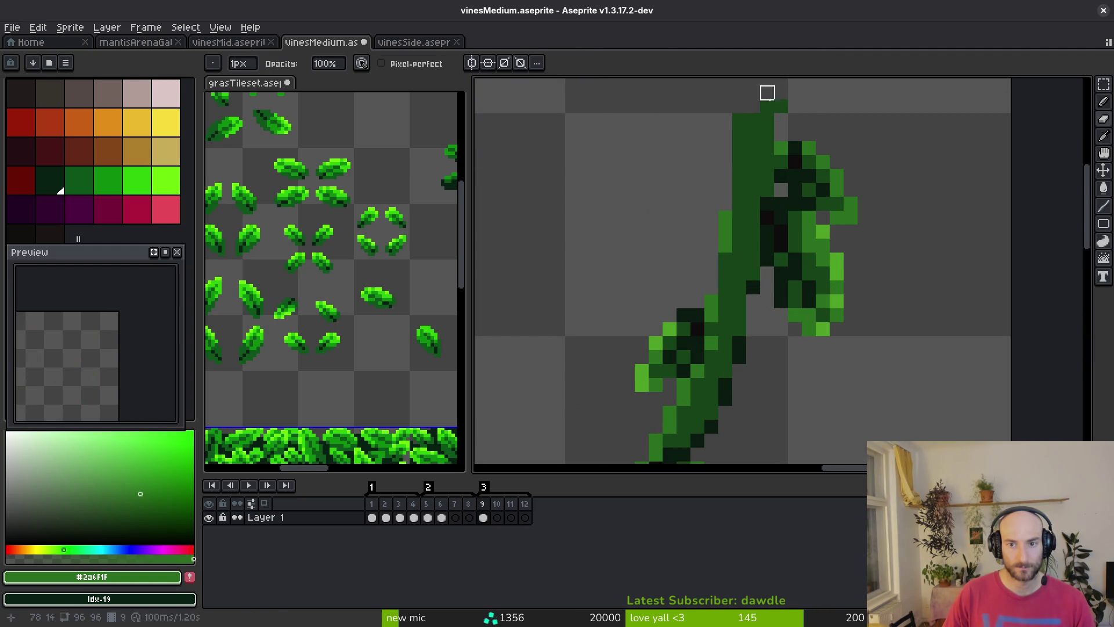
pyautogui.scroll(-5, 779, 117)
pyautogui.scroll(4, 754, 192)
# Touch up the remaining right-hand stem pixels with dark and darkest greens, then save
pyautogui.keyDown('alt'); pyautogui.click(766, 155); pyautogui.keyUp('alt')
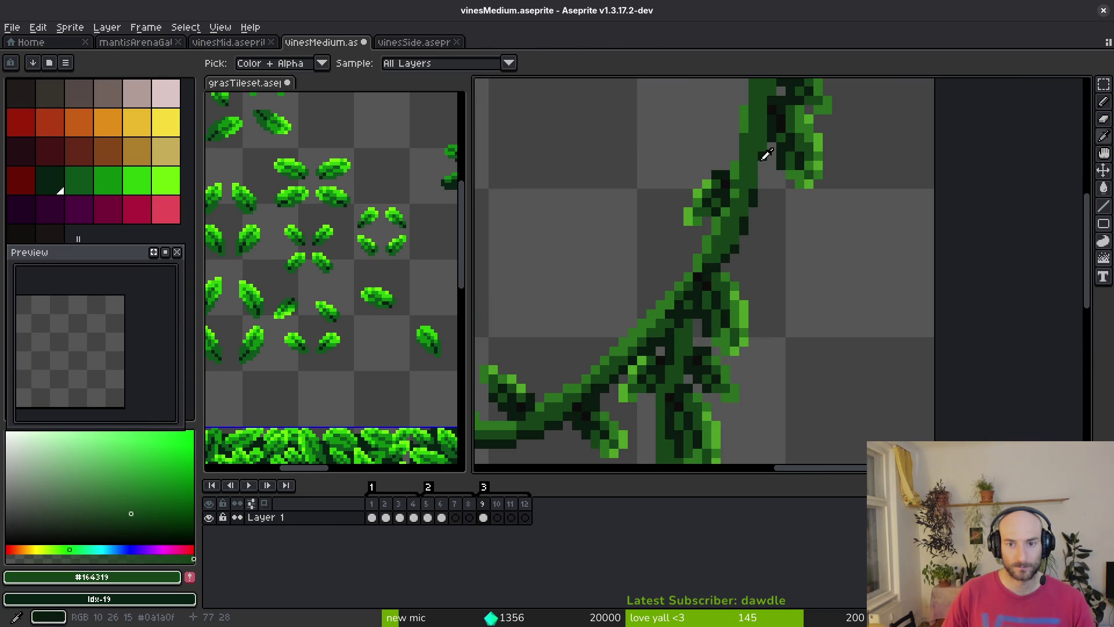
pyautogui.keyDown('alt'); pyautogui.click(762, 165); pyautogui.keyUp('alt')
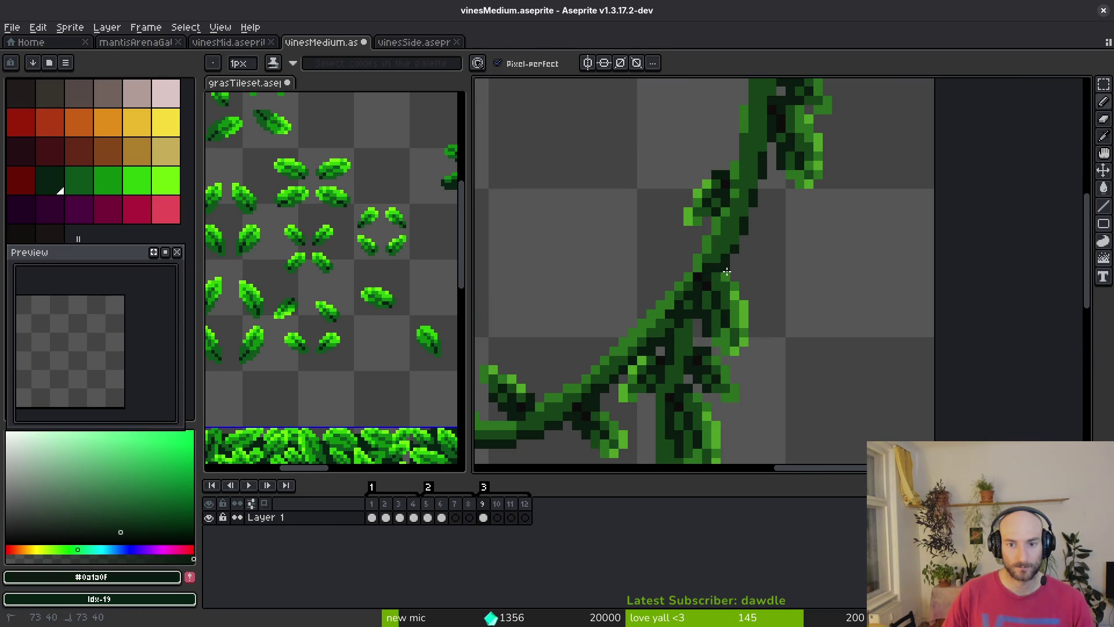
pyautogui.scroll(-4, 727, 271)
pyautogui.scroll(4, 667, 267)
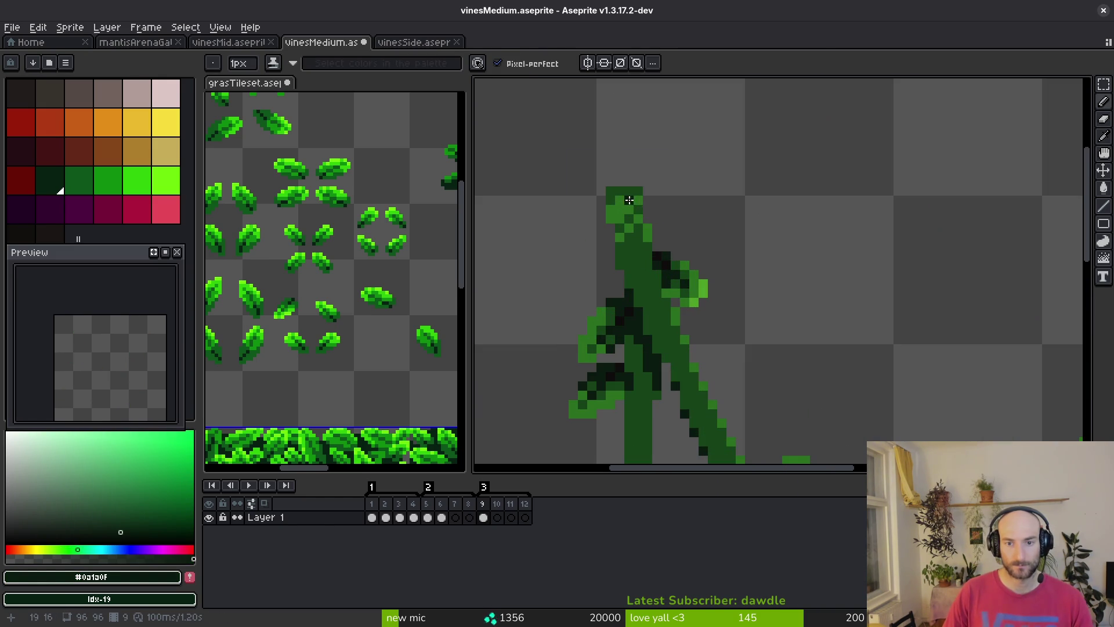
pyautogui.press('e')
pyautogui.scroll(-2, 719, 225)
pyautogui.hotkey('ctrl', 's')
pyautogui.moveTo(730, 280); pyautogui.dragTo(658, 263)
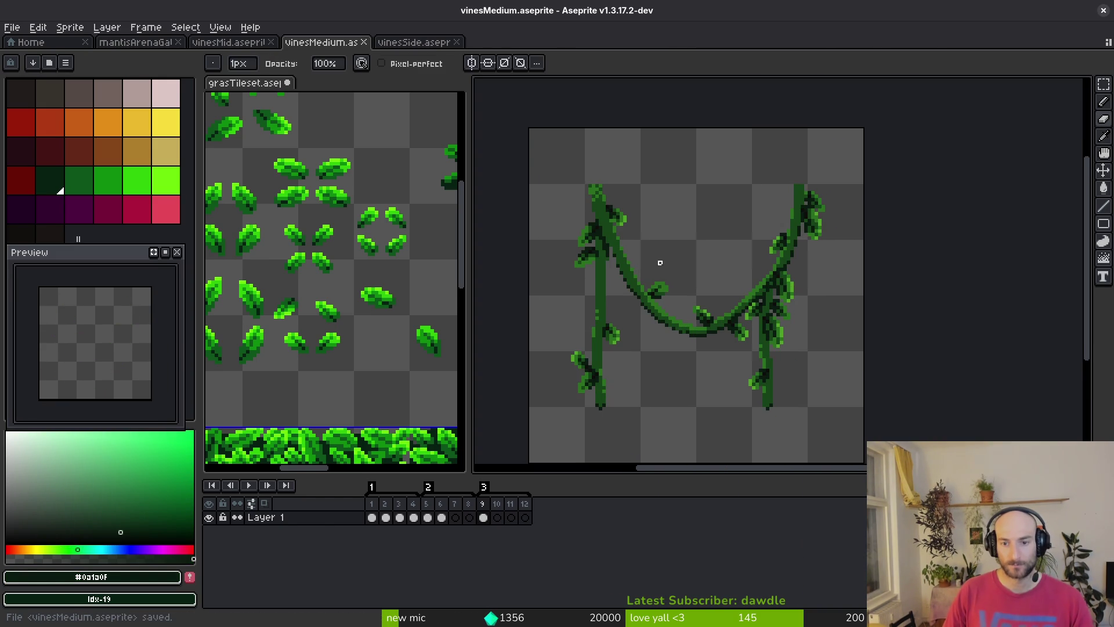
pyautogui.moveTo(747, 287); pyautogui.dragTo(701, 251)
# Commit the moved vine piece and save the file
pyautogui.press('m')
pyautogui.scroll(-4, 705, 250)
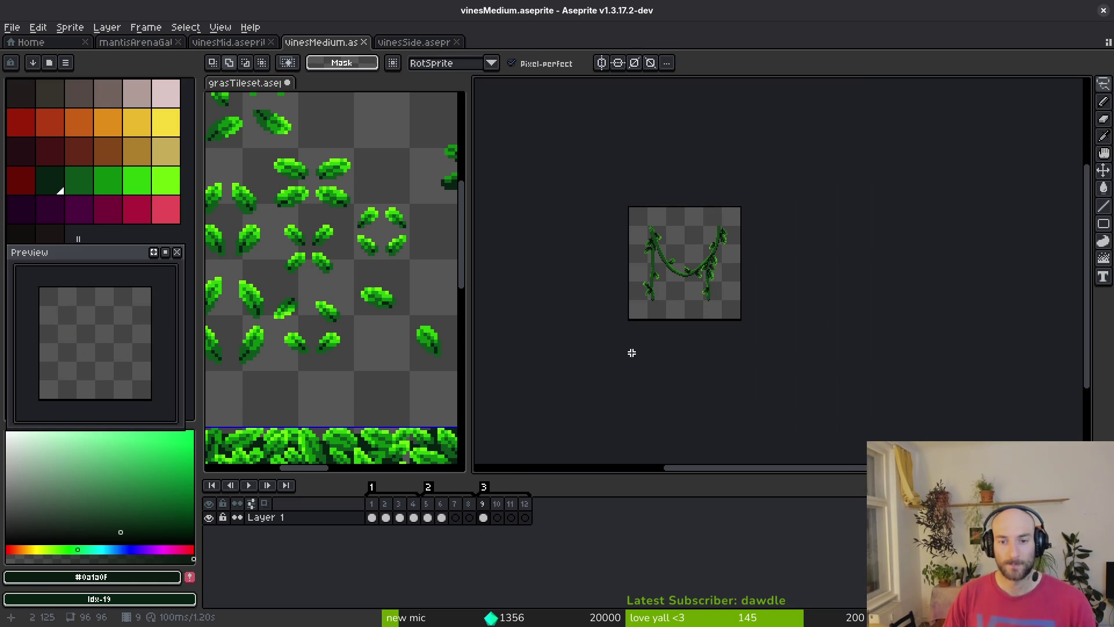
pyautogui.scroll(4, 696, 251)
pyautogui.hotkey('ctrl', 's')
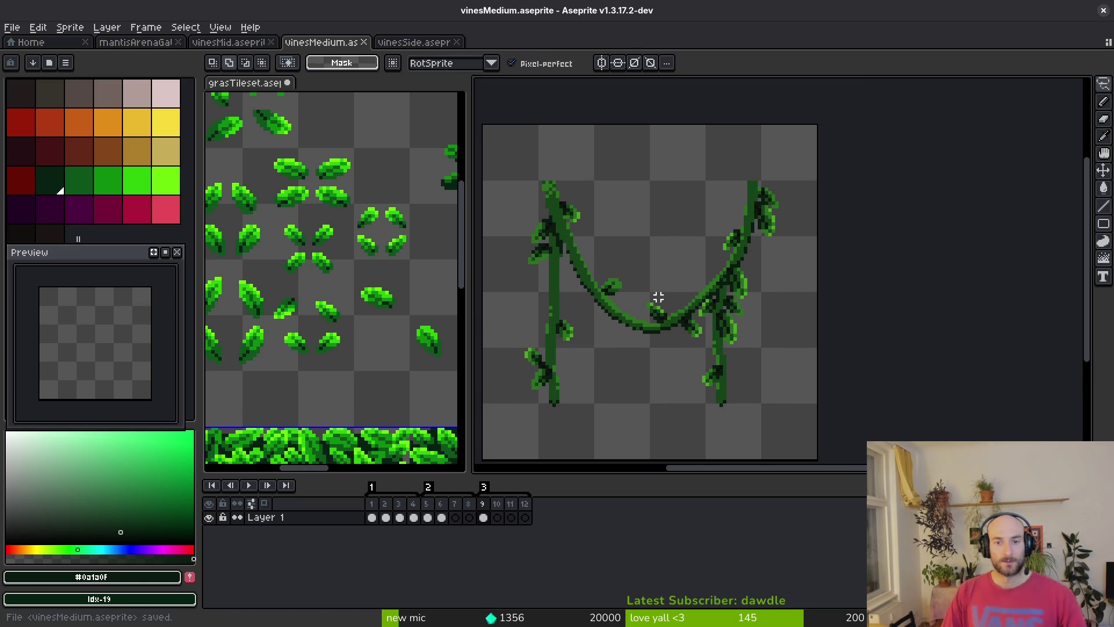
pyautogui.moveTo(661, 317); pyautogui.dragTo(691, 323)
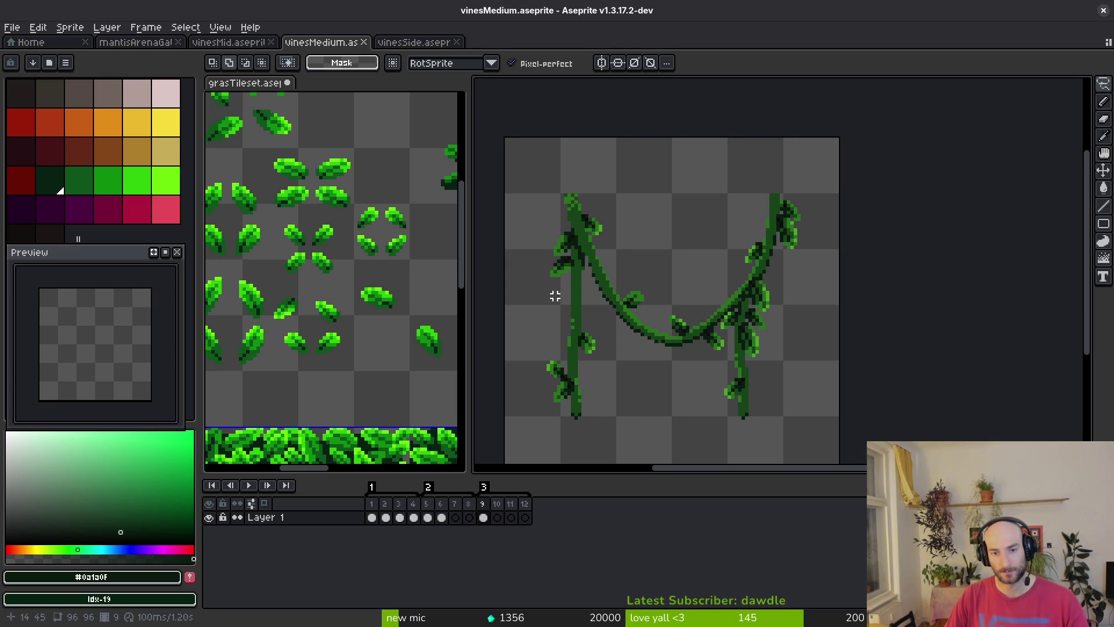
pyautogui.moveTo(556, 299); pyautogui.dragTo(571, 287)
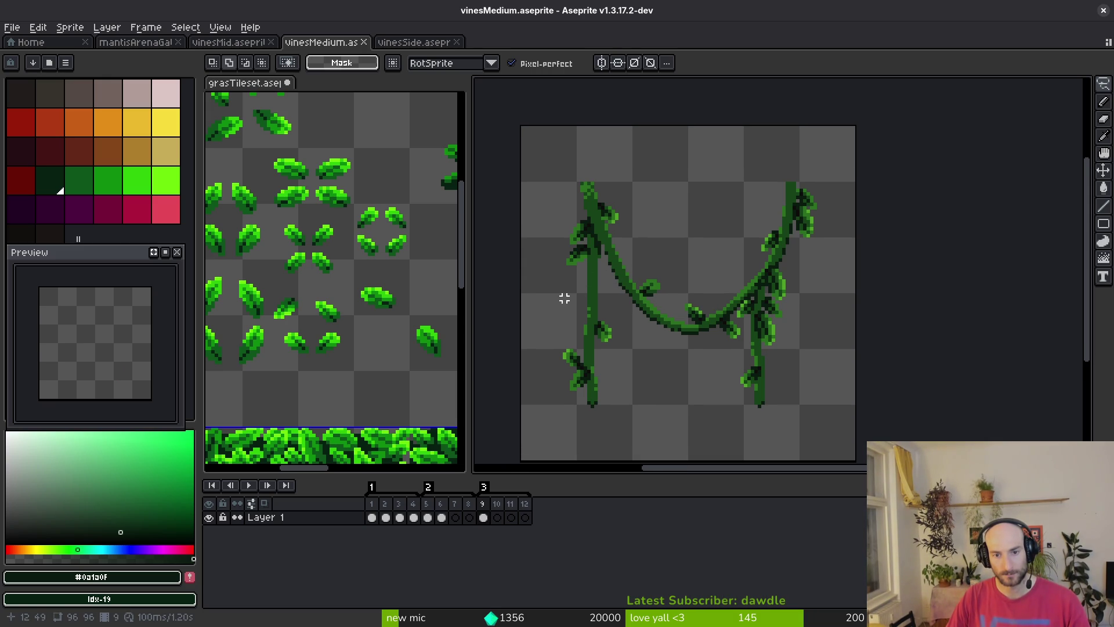
# Lasso the right-hand vine, nudge it one pixel left, and drop it in place
pyautogui.hotkey('shift', 'w')
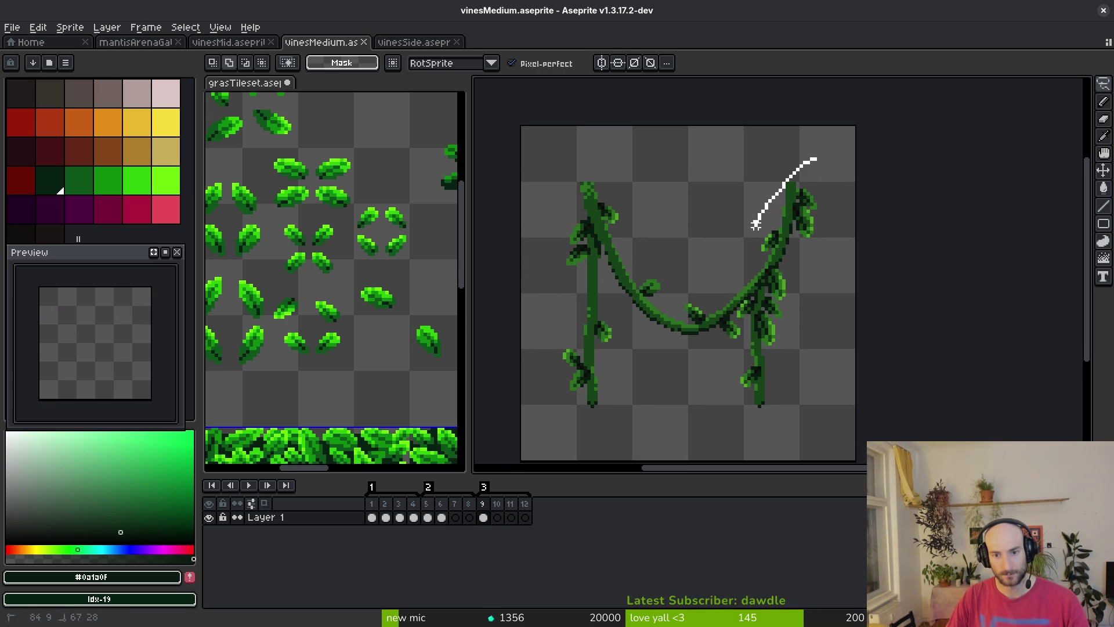
pyautogui.moveTo(734, 364); pyautogui.dragTo(830, 209)
pyautogui.press('Left')
pyautogui.press('Left')
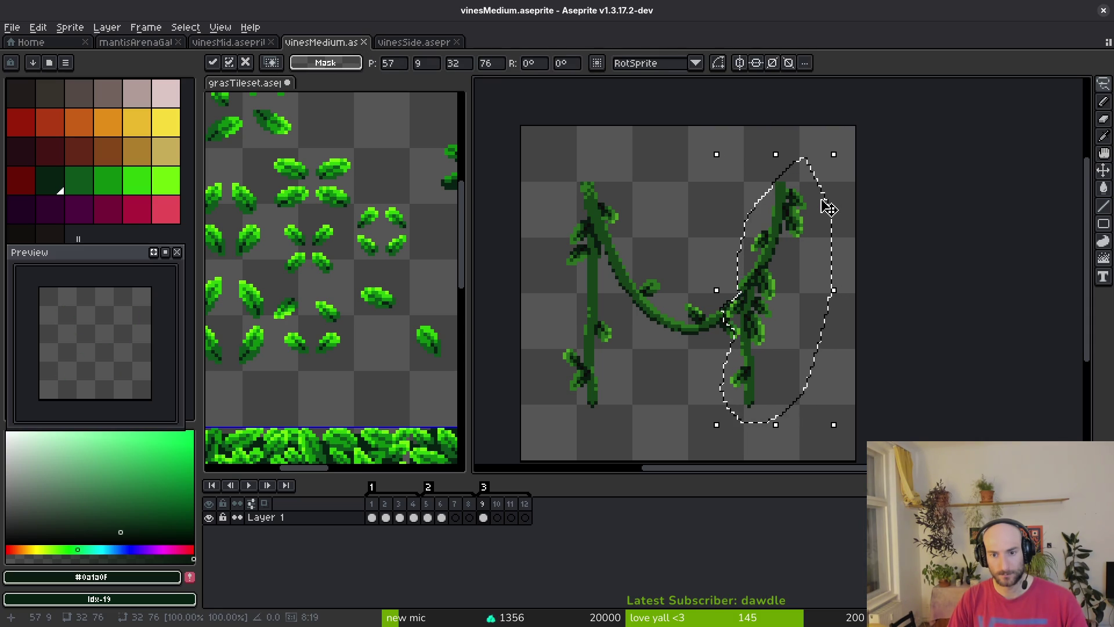
pyautogui.hotkey('ctrl', 'd')
pyautogui.scroll(4, 803, 284)
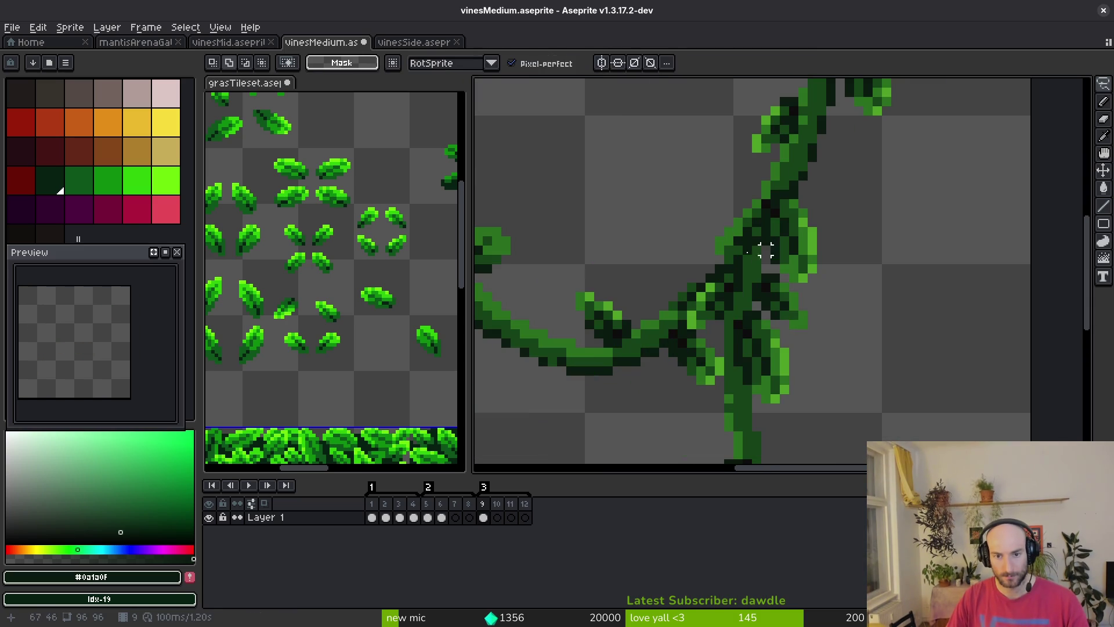
# Repaint the dark junction pixels in mid-green #2a6f1f, then select the upper right vine
pyautogui.press('e')
pyautogui.keyDown('alt'); pyautogui.click(741, 226); pyautogui.keyUp('alt')
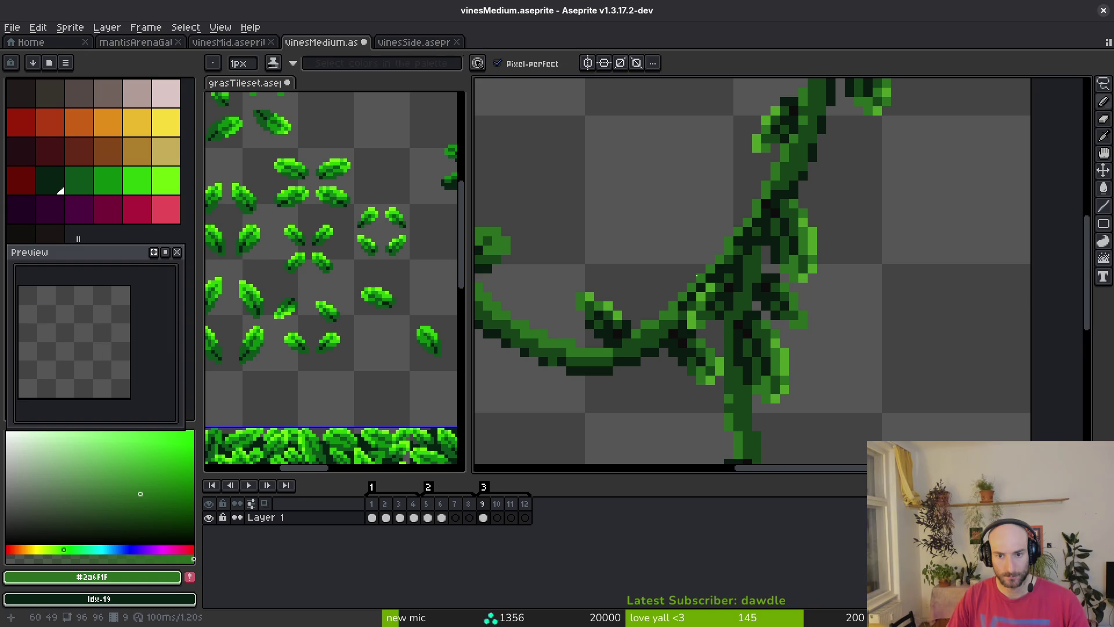
pyautogui.press('f')
pyautogui.moveTo(693, 302)
pyautogui.mouseDown()
pyautogui.moveTo(720, 272)
pyautogui.moveTo(707, 282)
pyautogui.mouseUp()
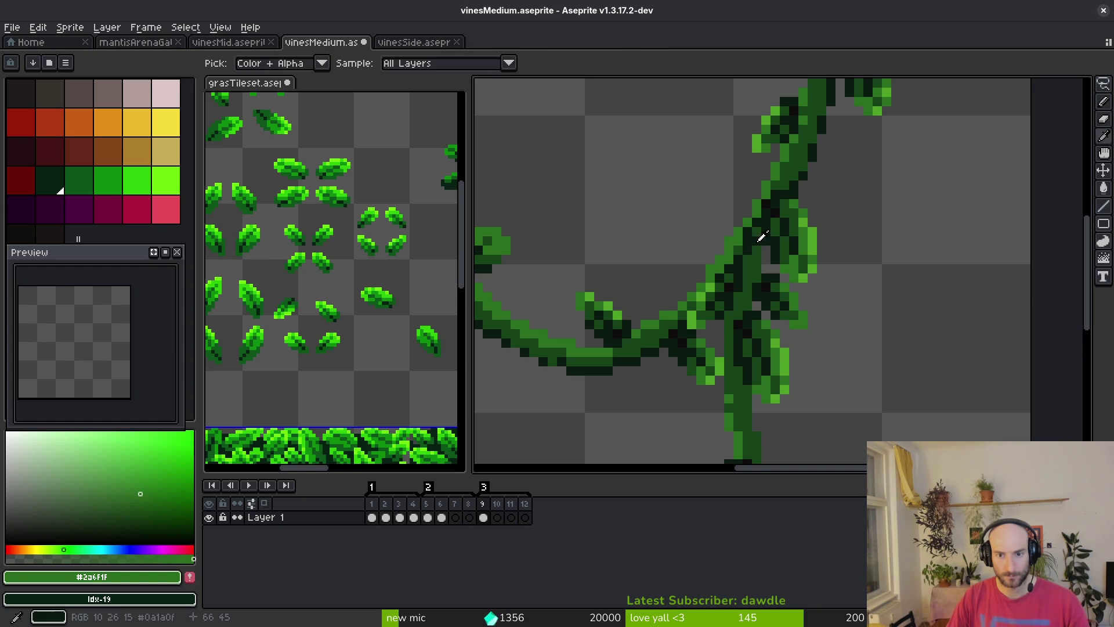
pyautogui.keyDown('alt'); pyautogui.click(767, 204); pyautogui.keyUp('alt')
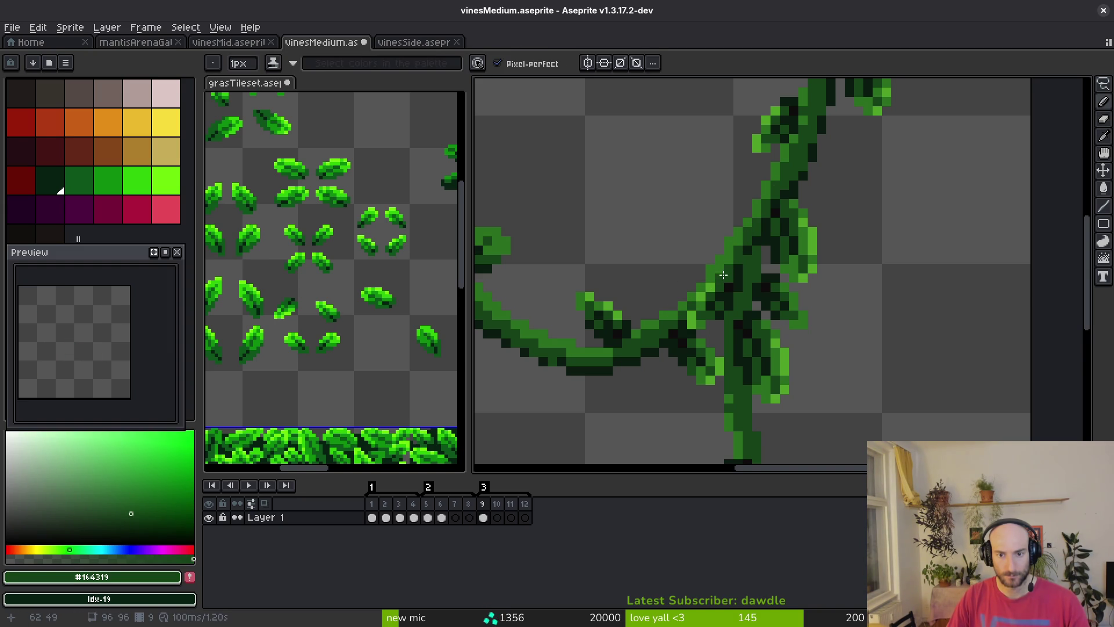
pyautogui.press('e')
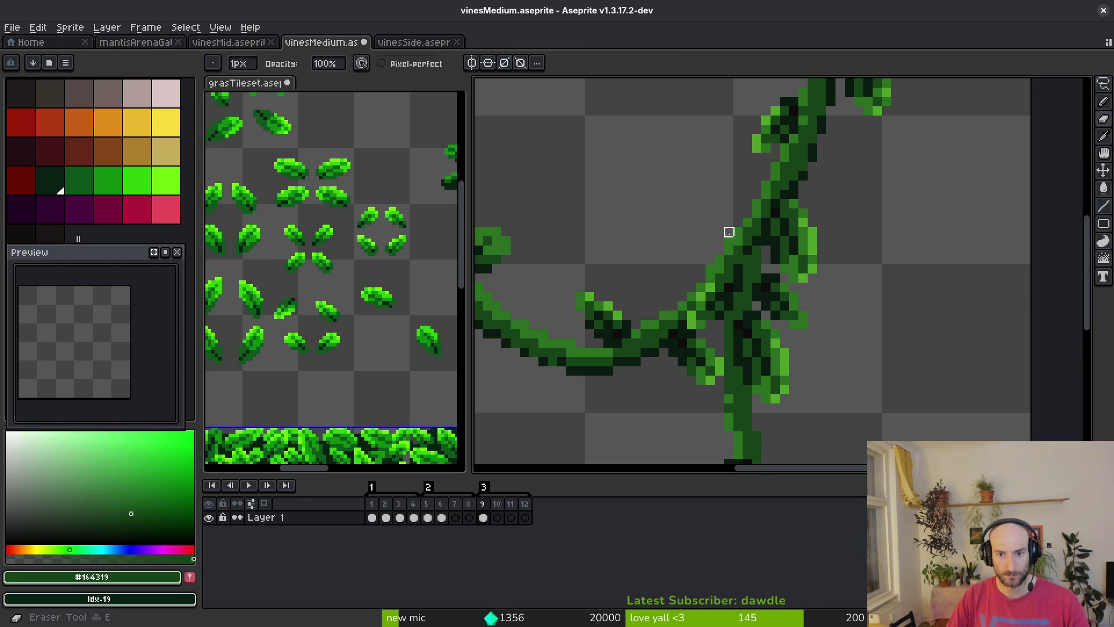
pyautogui.keyDown('alt'); pyautogui.click(710, 268); pyautogui.keyUp('alt')
pyautogui.press('b')
pyautogui.scroll(-5, 726, 284)
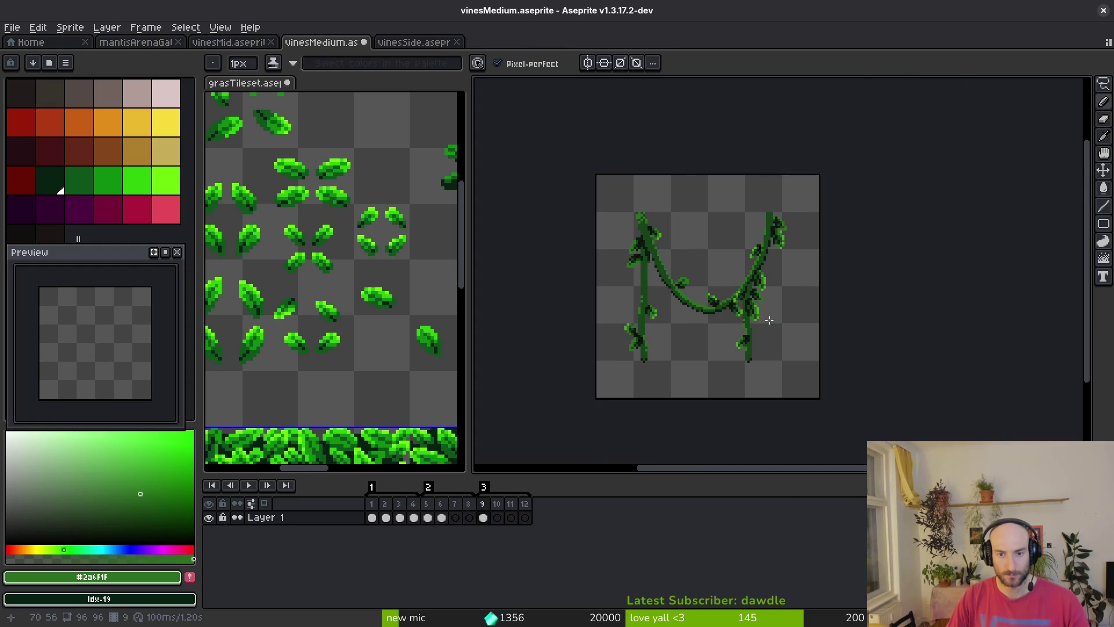
pyautogui.scroll(5, 765, 291)
pyautogui.press('m')
pyautogui.moveTo(637, 115); pyautogui.dragTo(833, 303)
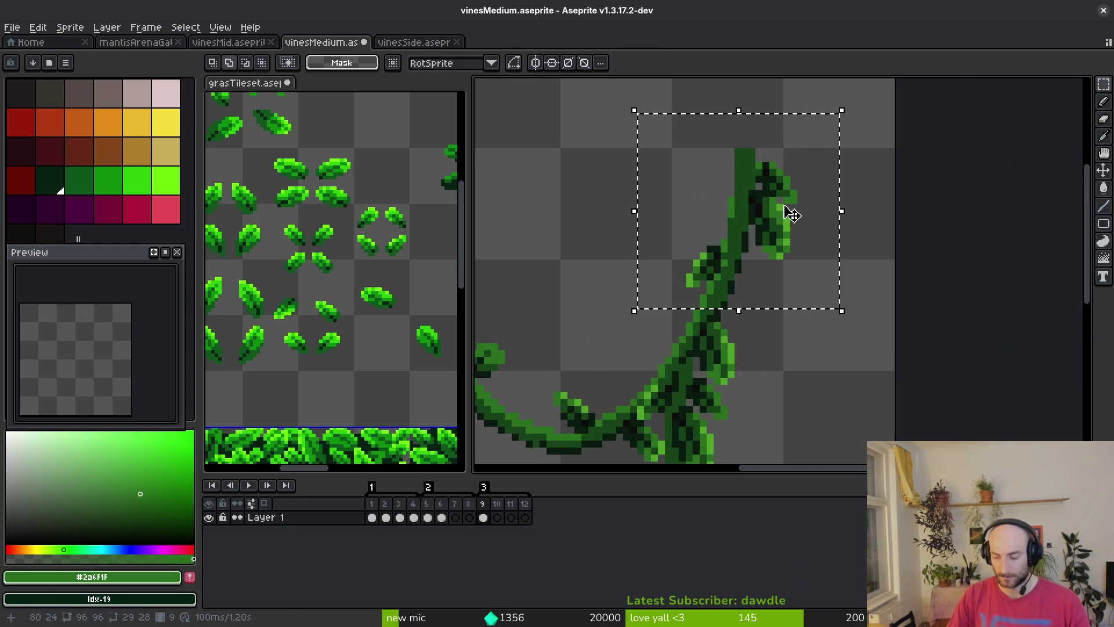
# Nudge the selected upper right vine one pixel left and deselect it
pyautogui.press('Left')
pyautogui.hotkey('ctrl', 'd')
pyautogui.scroll(5, 730, 248)
pyautogui.press('b')
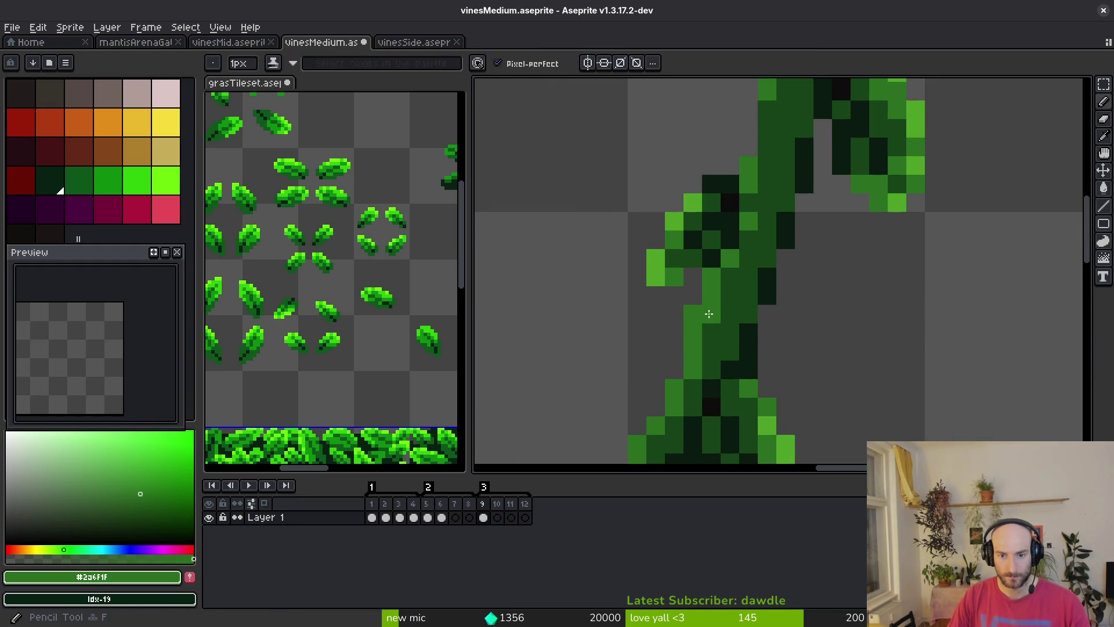
pyautogui.moveTo(694, 423); pyautogui.dragTo(704, 373)
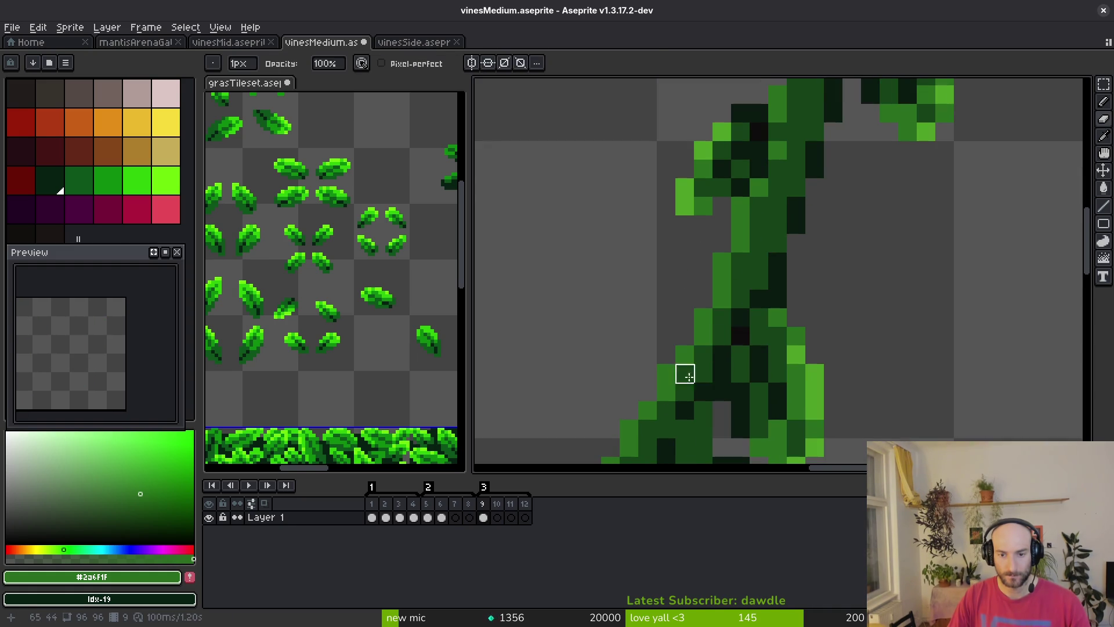
pyautogui.press('e')
pyautogui.scroll(-4, 666, 373)
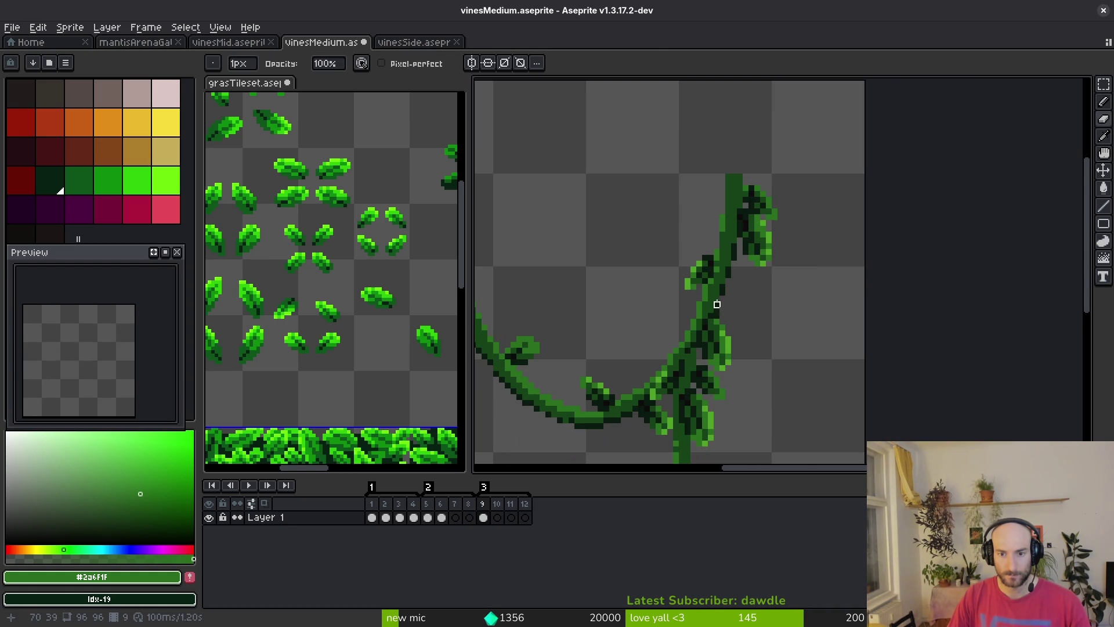
pyautogui.scroll(-3, 716, 273)
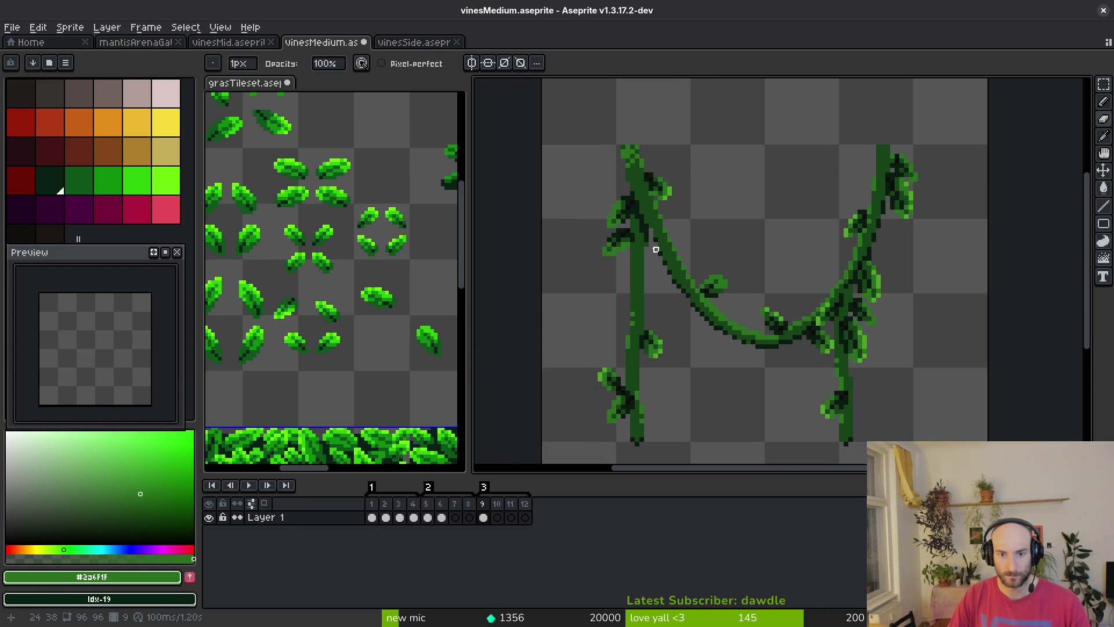
pyautogui.moveTo(655, 249); pyautogui.dragTo(660, 233)
pyautogui.press('m')
pyautogui.press('b')
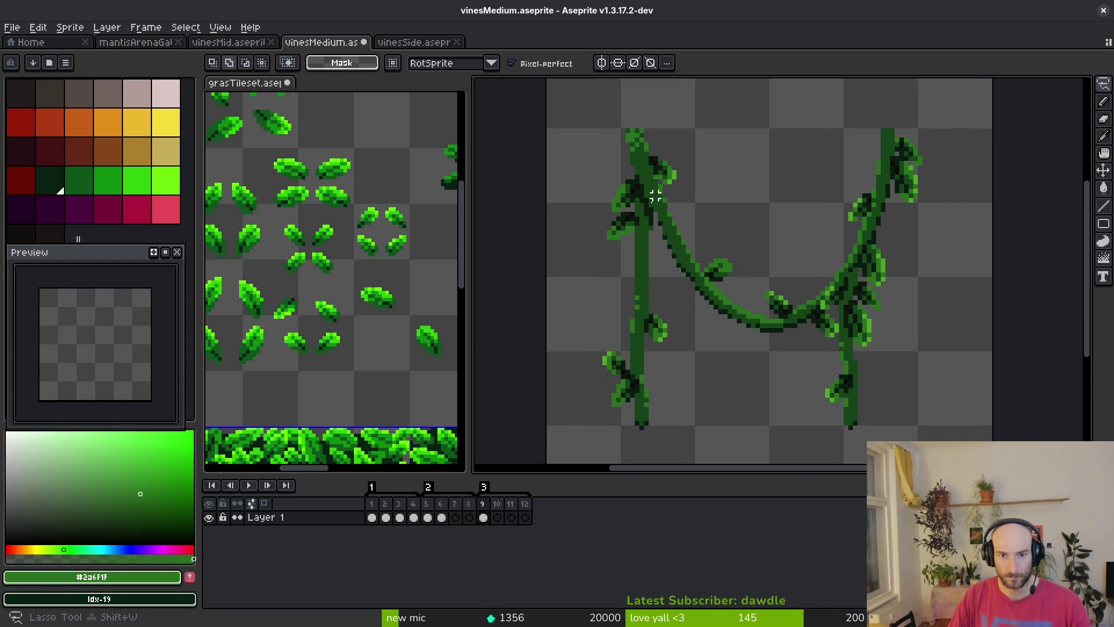
pyautogui.scroll(1, 648, 203)
# Lasso the left vine stem and move it 1 px right, 3 px down
pyautogui.moveTo(605, 168)
pyautogui.mouseDown()
pyautogui.moveTo(572, 298)
pyautogui.moveTo(634, 460)
pyautogui.moveTo(654, 275)
pyautogui.mouseUp()
pyautogui.scroll(-1, 572, 298)
pyautogui.moveTo(635, 215); pyautogui.dragTo(636, 215)
pyautogui.scroll(1, 600, 363)
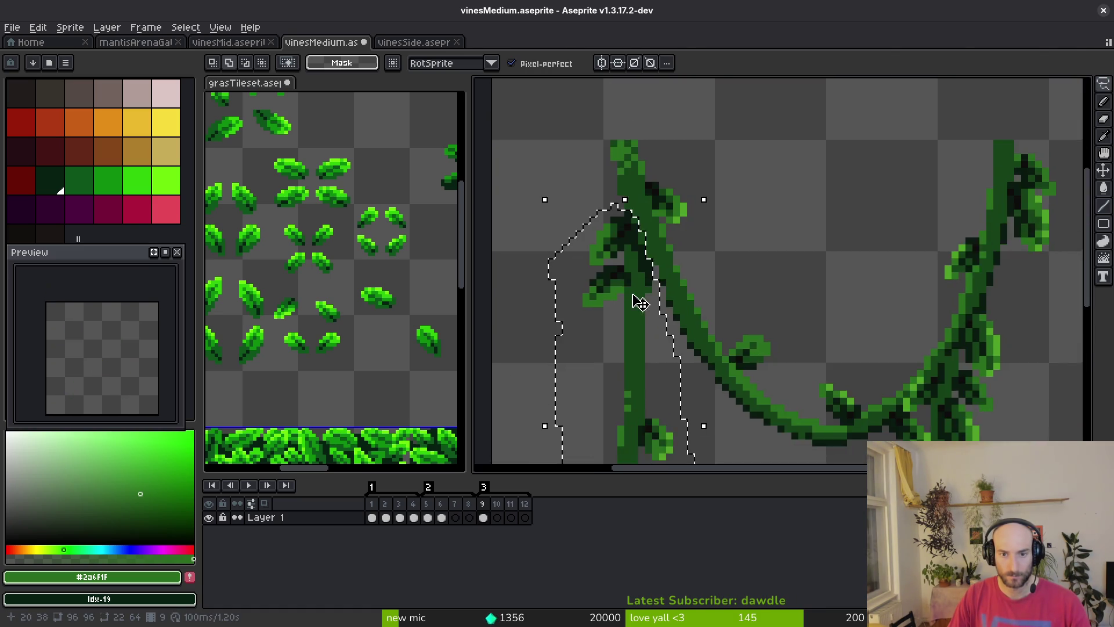
pyautogui.scroll(2, 643, 309)
pyautogui.click(650, 246)
pyautogui.scroll(1, 678, 321)
pyautogui.moveTo(685, 310)
pyautogui.mouseDown()
pyautogui.moveTo(706, 356)
pyautogui.moveTo(697, 334)
pyautogui.mouseUp()
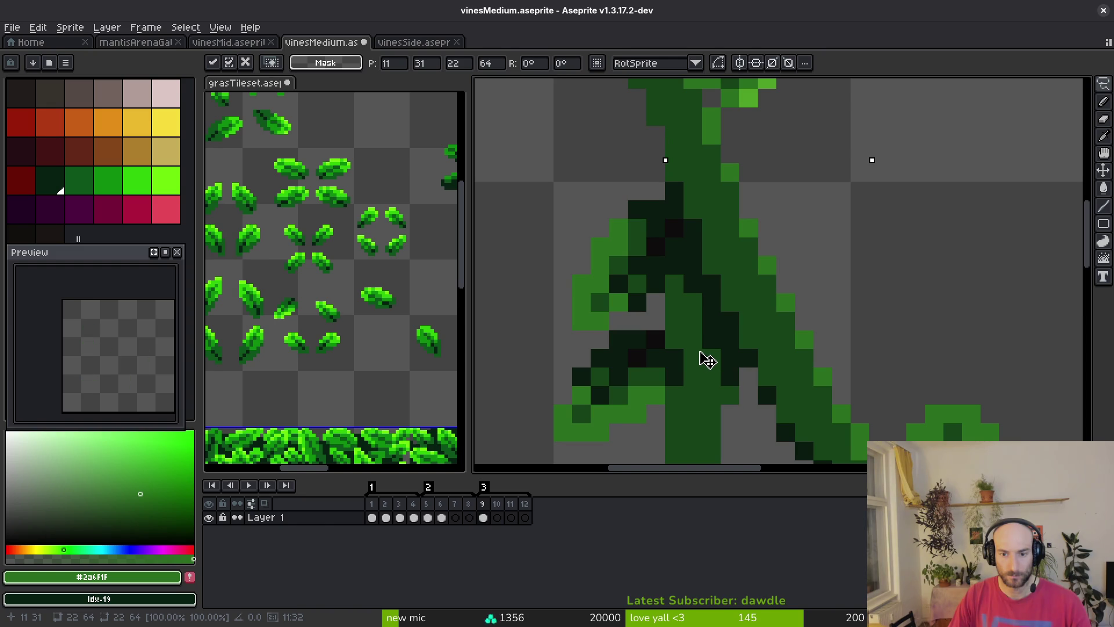
pyautogui.press('Return')
pyautogui.scroll(-3, 704, 364)
pyautogui.scroll(3, 675, 249)
# Draw a darkest-green edge along the vine's left side
pyautogui.press('b')
pyautogui.keyDown('alt'); pyautogui.click(675, 248); pyautogui.keyUp('alt')
pyautogui.moveTo(656, 319); pyautogui.dragTo(606, 177)
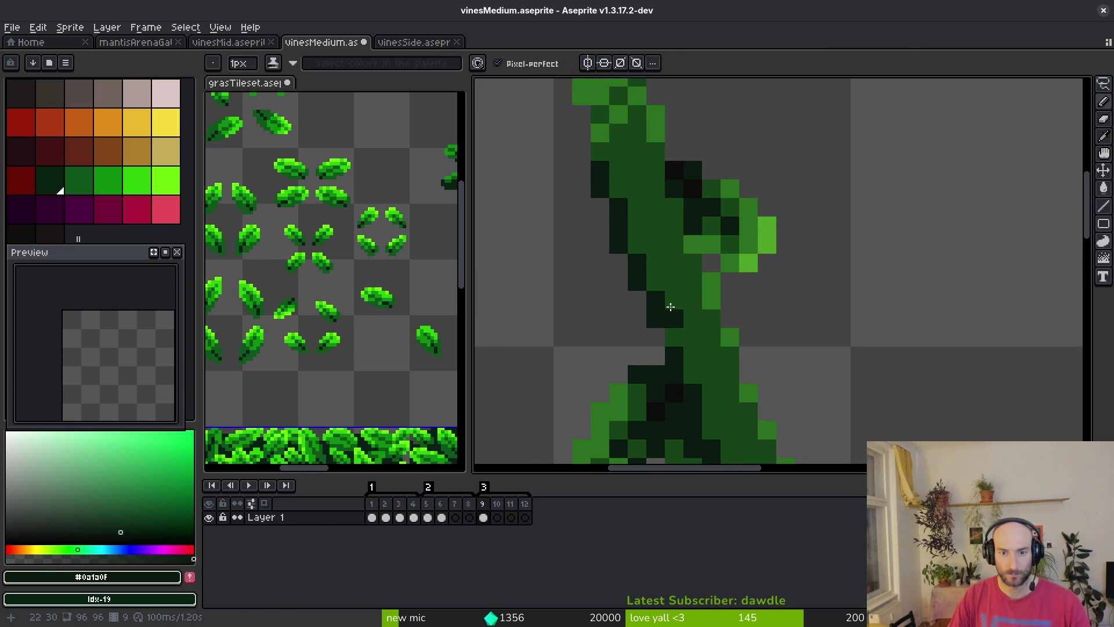
pyautogui.scroll(-3, 671, 310)
pyautogui.scroll(2, 645, 306)
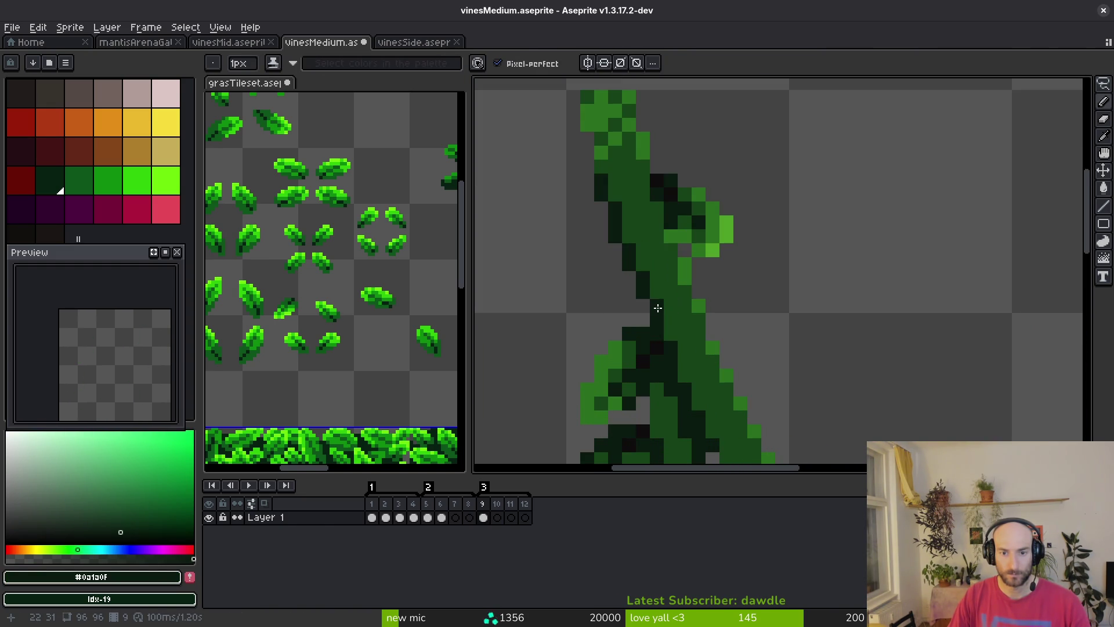
pyautogui.scroll(-3, 657, 308)
pyautogui.scroll(3, 667, 247)
# Add a mid-green pixel at the leaf edge
pyautogui.keyDown('alt'); pyautogui.click(667, 247); pyautogui.keyUp('alt')
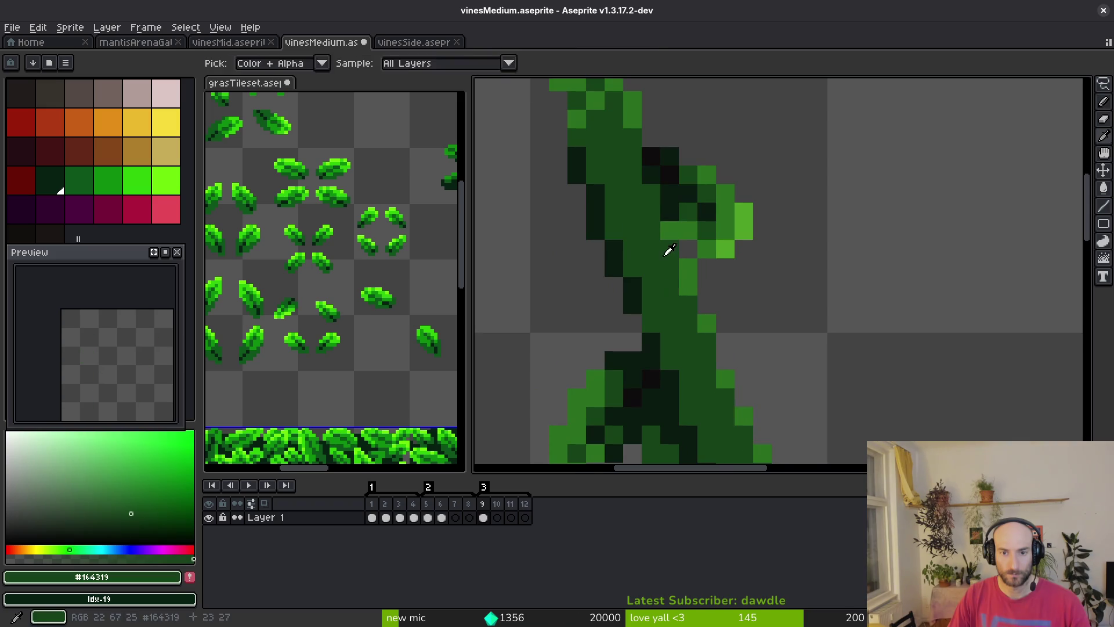
pyautogui.keyDown('alt'); pyautogui.click(691, 224); pyautogui.keyUp('alt')
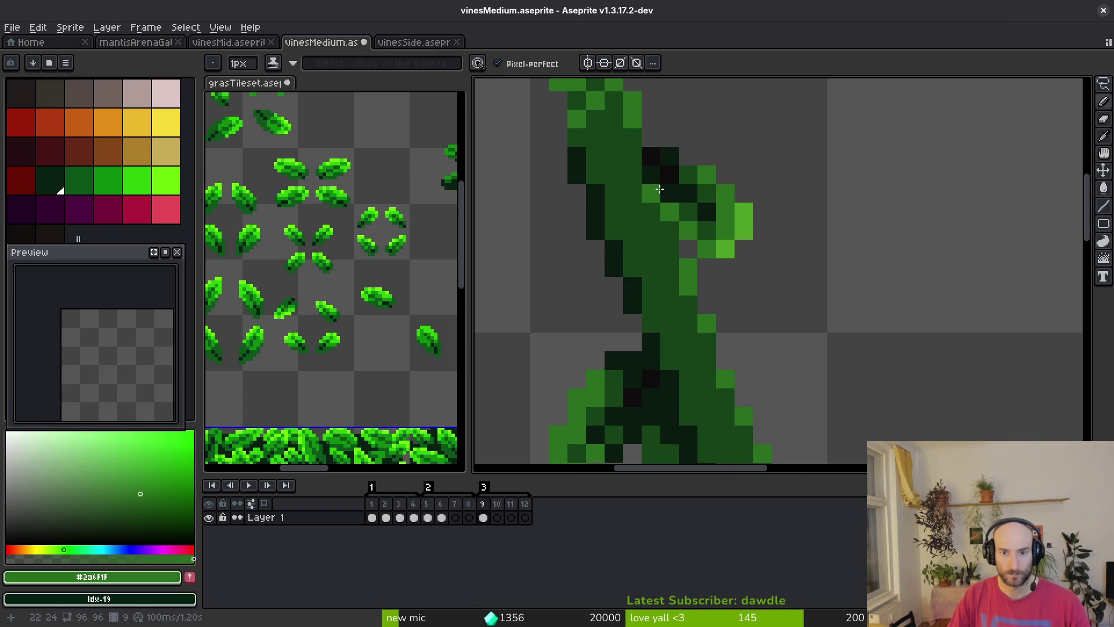
pyautogui.scroll(-3, 660, 189)
pyautogui.scroll(2, 707, 187)
pyautogui.click(707, 187)
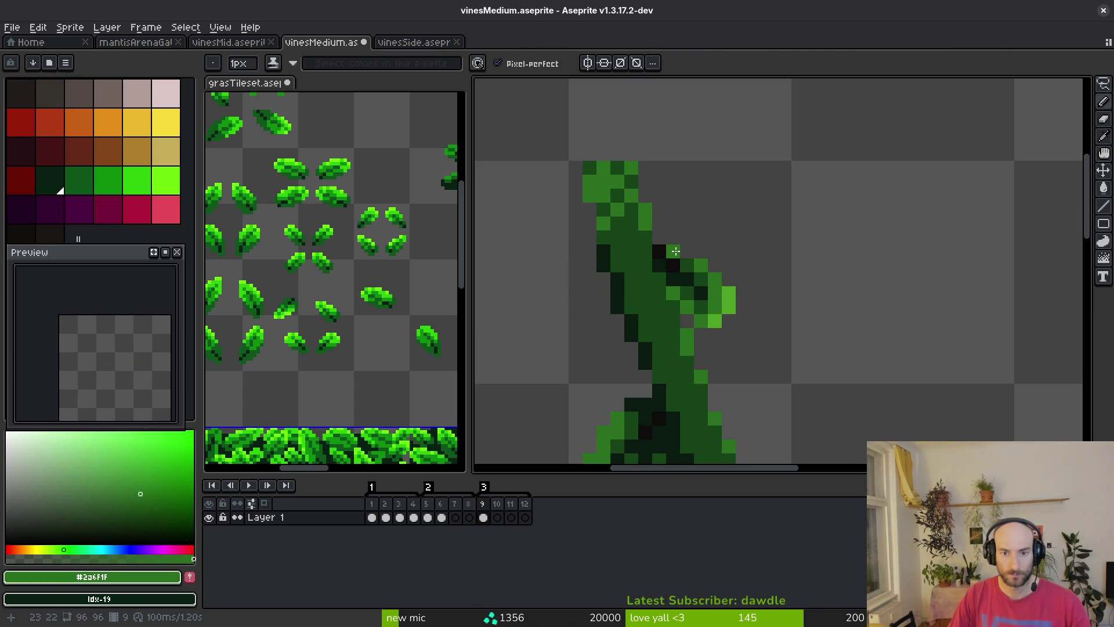
pyautogui.keyDown('alt'); pyautogui.click(688, 256); pyautogui.keyUp('alt')
pyautogui.keyDown('alt'); pyautogui.click(676, 251); pyautogui.keyUp('alt')
# Add light-green #4ca026 and mid-green pixels to the leaf and save vinesMedium.aseprite
pyautogui.scroll(-3, 698, 320)
pyautogui.scroll(4, 705, 319)
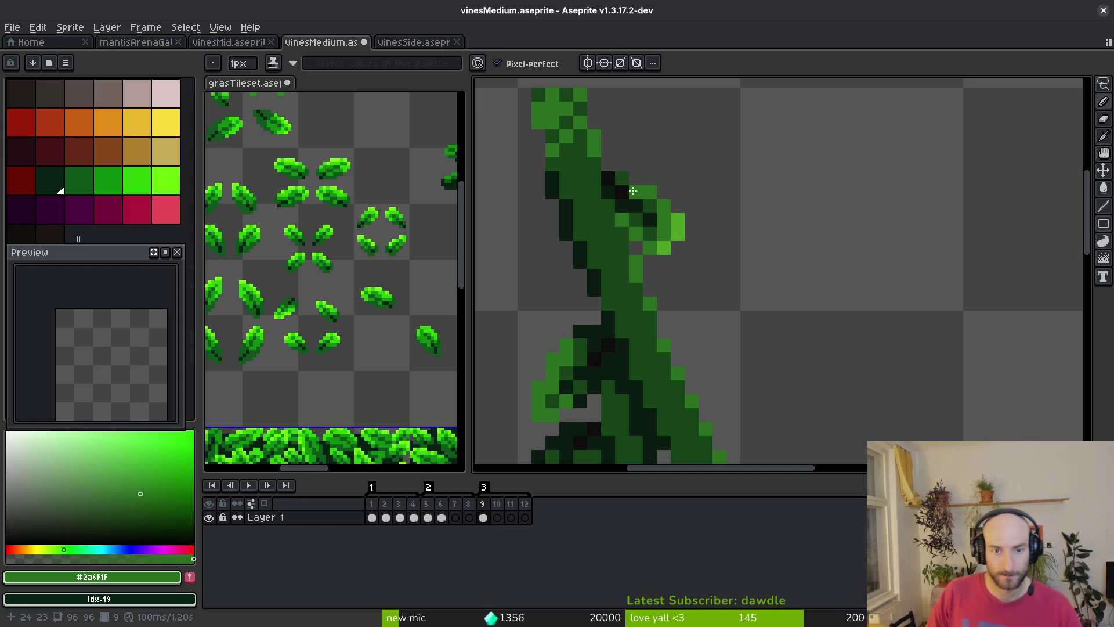
pyautogui.click(638, 192)
pyautogui.keyDown('alt'); pyautogui.click(662, 206); pyautogui.keyUp('alt')
pyautogui.click(641, 181)
pyautogui.keyDown('alt'); pyautogui.click(638, 189); pyautogui.keyUp('alt')
pyautogui.click(635, 192)
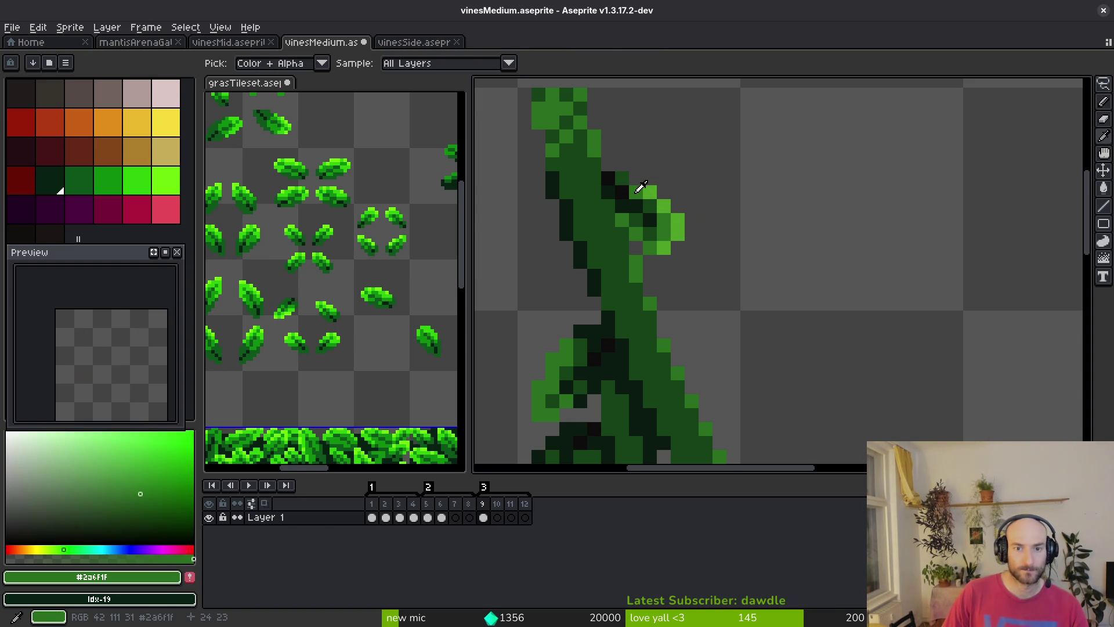
pyautogui.scroll(-3, 655, 230)
pyautogui.hotkey('ctrl', 's')
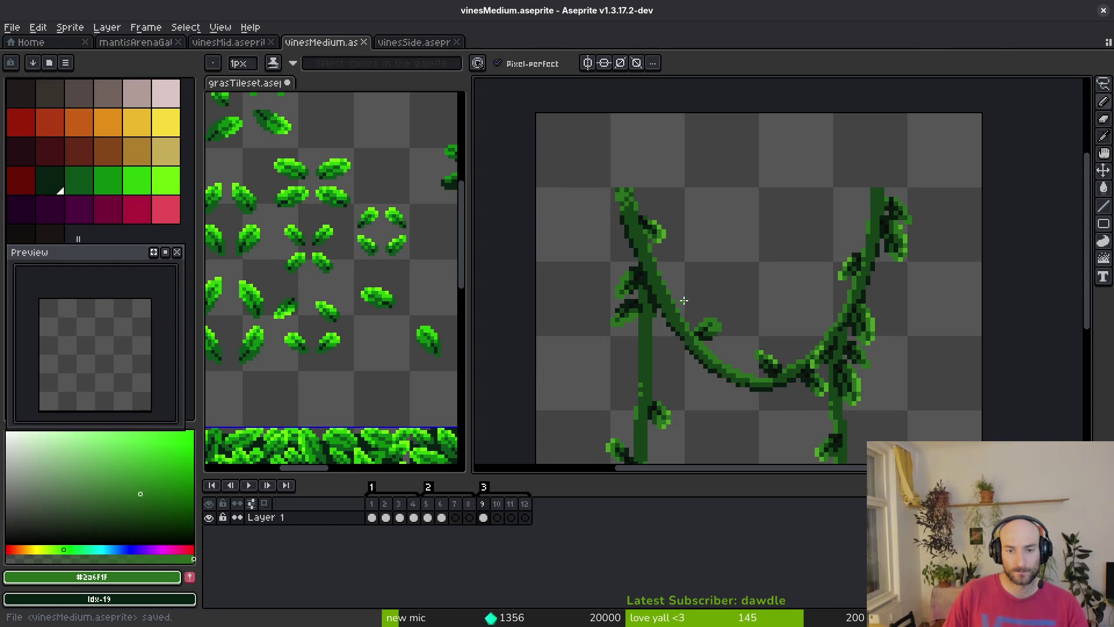
# Lasso a leaf on the stem and shift it one pixel left
pyautogui.scroll(1, 664, 311)
pyautogui.scroll(2, 726, 233)
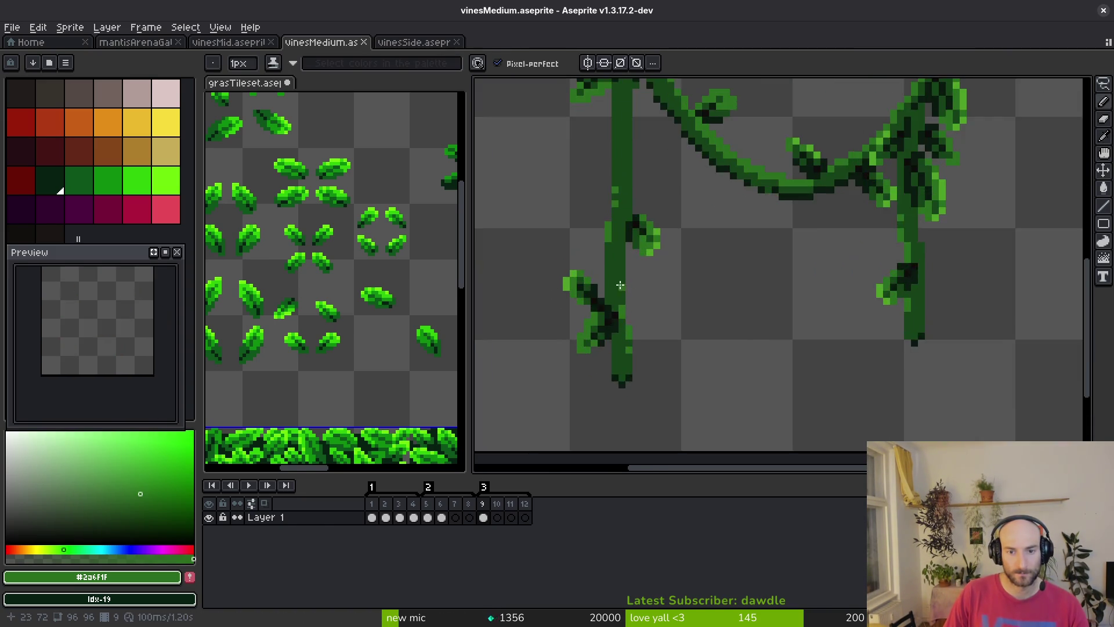
pyautogui.hotkey('shift', 'w')
pyautogui.scroll(1, 744, 218)
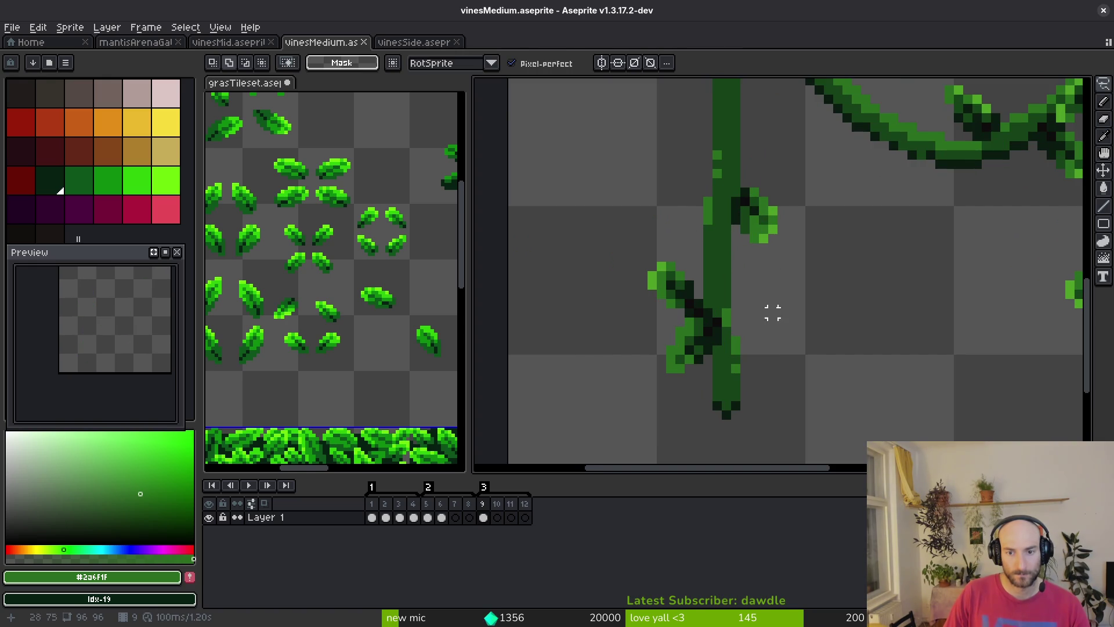
pyautogui.moveTo(745, 199)
pyautogui.mouseDown()
pyautogui.moveTo(688, 199)
pyautogui.moveTo(689, 435)
pyautogui.moveTo(781, 183)
pyautogui.mouseUp()
pyautogui.hotkey('ctrl', 'd')
pyautogui.scroll(2, 715, 188)
pyautogui.moveTo(966, 137)
pyautogui.mouseDown()
pyautogui.moveTo(867, 172)
pyautogui.moveTo(835, 342)
pyautogui.moveTo(1010, 153)
pyautogui.moveTo(963, 130)
pyautogui.mouseUp()
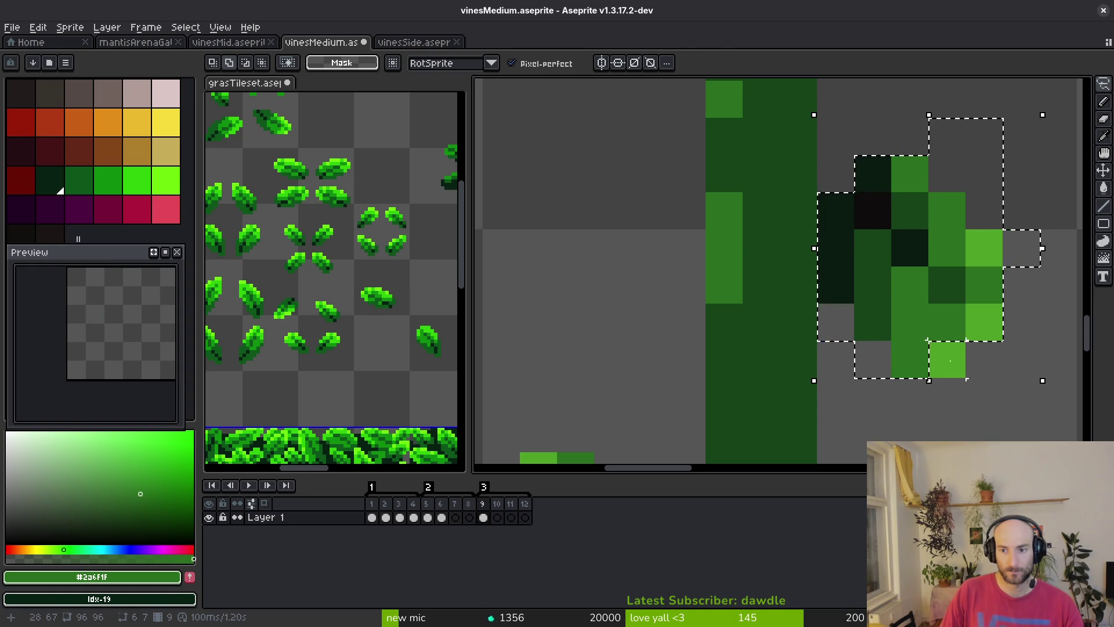
pyautogui.moveTo(980, 319); pyautogui.dragTo(943, 319)
pyautogui.scroll(-6, 920, 279)
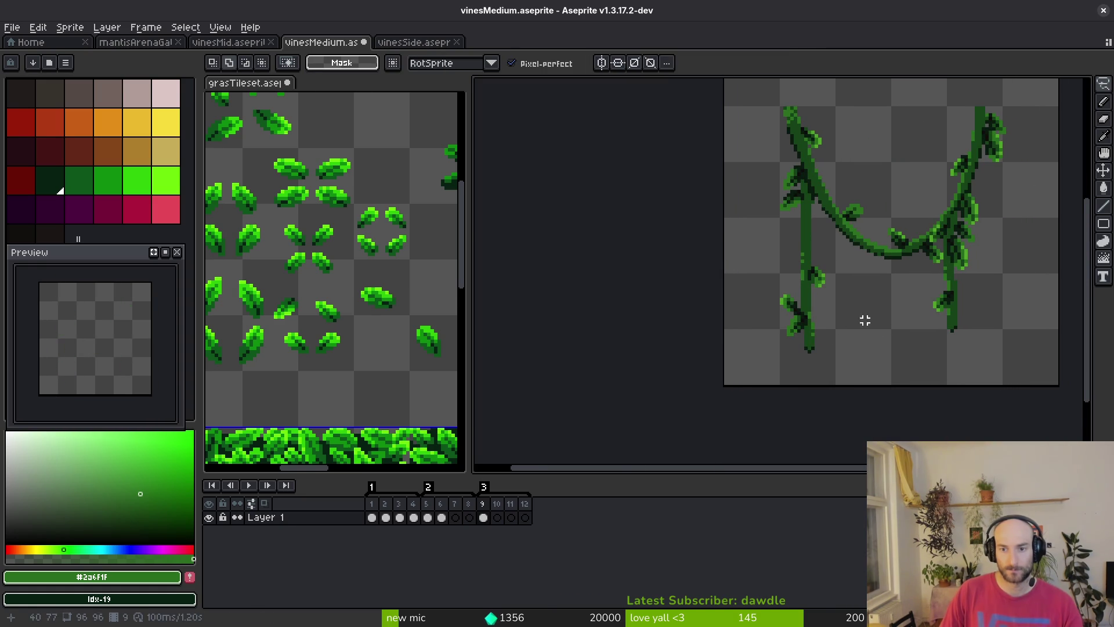
pyautogui.scroll(5, 873, 343)
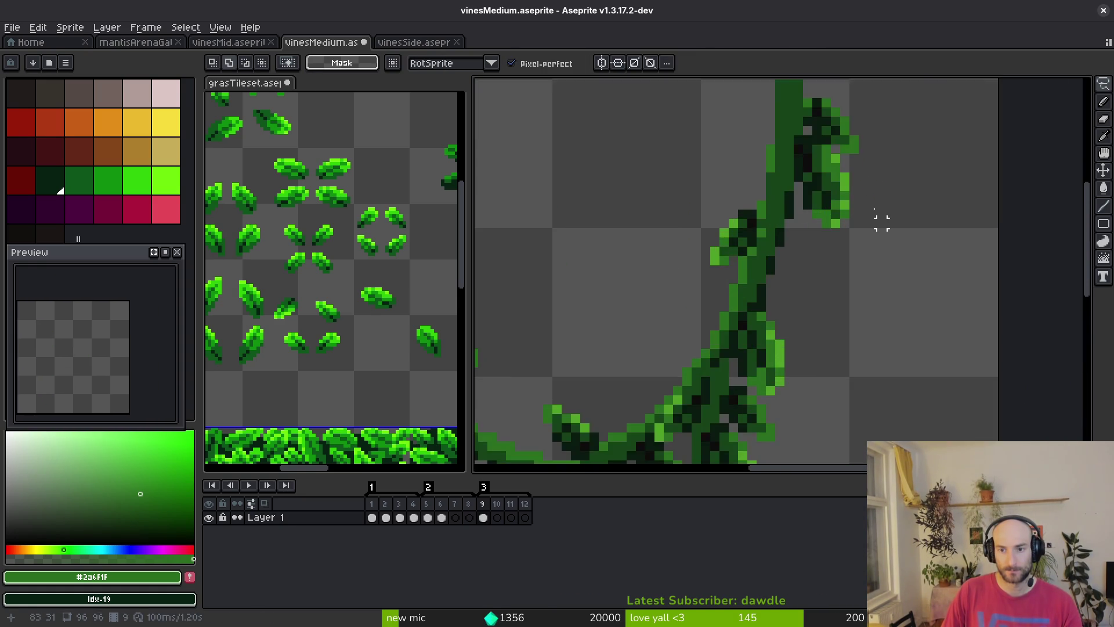
pyautogui.scroll(-1, 881, 224)
pyautogui.scroll(2, 808, 186)
# Shift the right vine's leaf one pixel left, then move it up into place
pyautogui.moveTo(790, 177)
pyautogui.mouseDown()
pyautogui.moveTo(772, 196)
pyautogui.moveTo(753, 269)
pyautogui.moveTo(746, 447)
pyautogui.moveTo(835, 191)
pyautogui.moveTo(789, 174)
pyautogui.mouseUp()
pyautogui.moveTo(817, 328); pyautogui.dragTo(798, 328)
pyautogui.press('Return')
pyautogui.scroll(-5, 803, 284)
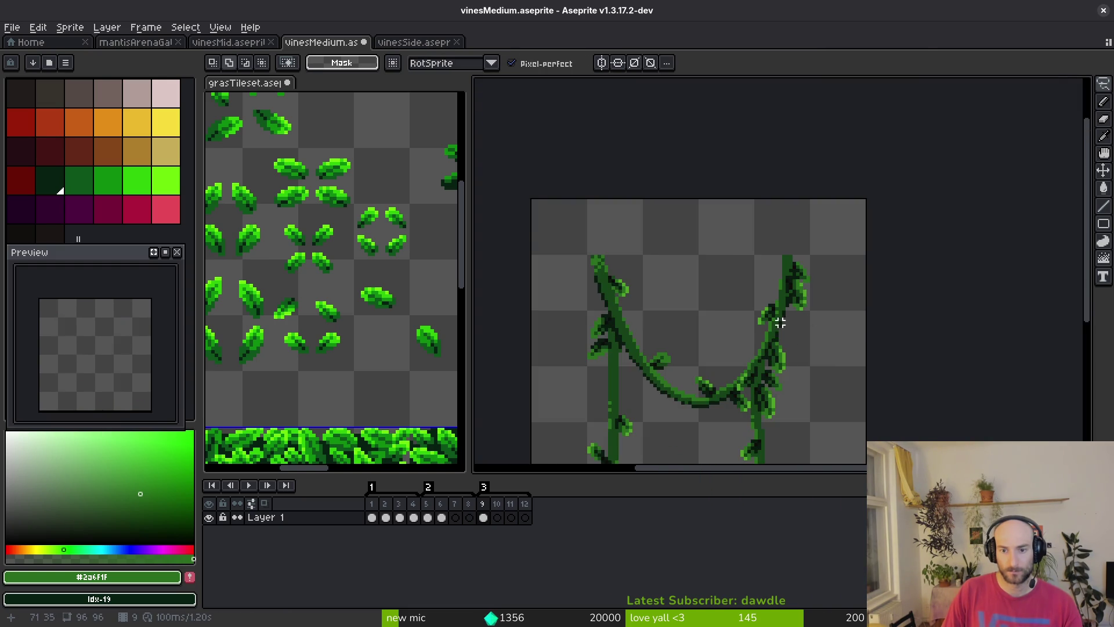
pyautogui.scroll(3, 780, 327)
pyautogui.scroll(2, 815, 294)
pyautogui.moveTo(797, 284)
pyautogui.mouseDown()
pyautogui.moveTo(792, 255)
pyautogui.moveTo(781, 263)
pyautogui.mouseUp()
pyautogui.press('Return')
pyautogui.moveTo(843, 184); pyautogui.dragTo(820, 249)
# Lasso the leaf at the vine top and set it one pixel further left
pyautogui.moveTo(792, 153); pyautogui.dragTo(743, 168)
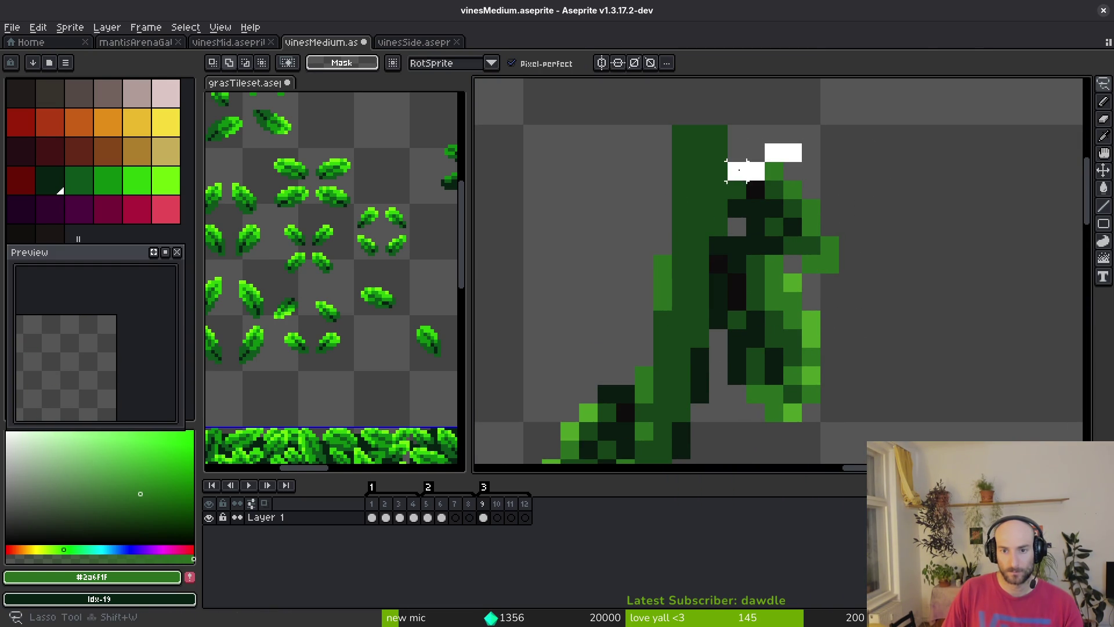
pyautogui.moveTo(830, 265); pyautogui.dragTo(809, 162)
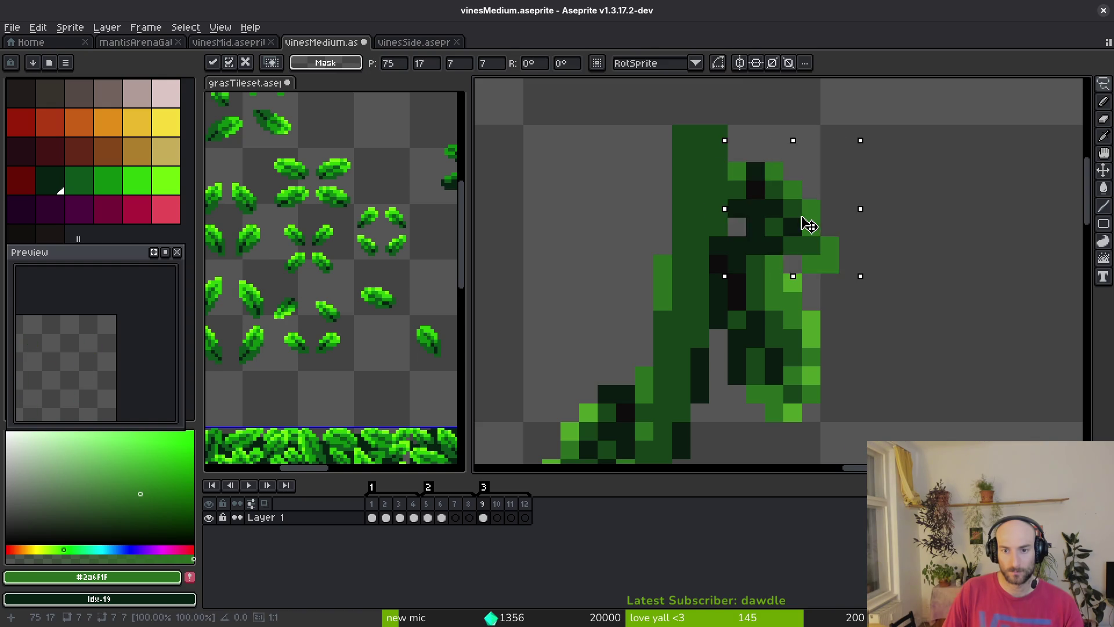
pyautogui.moveTo(808, 224); pyautogui.dragTo(800, 224)
pyautogui.click(792, 282)
pyautogui.press('b')
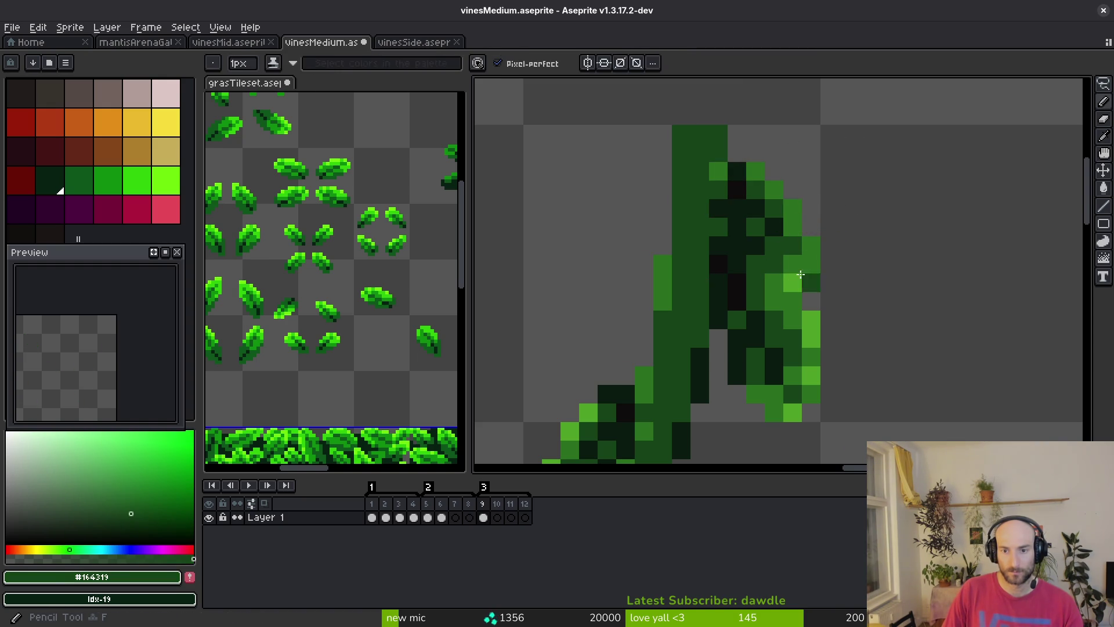
# Paint a light-green pixel on the leaf and sample the dark, mid and light greens
pyautogui.keyDown('alt'); pyautogui.click(774, 263); pyautogui.keyUp('alt')
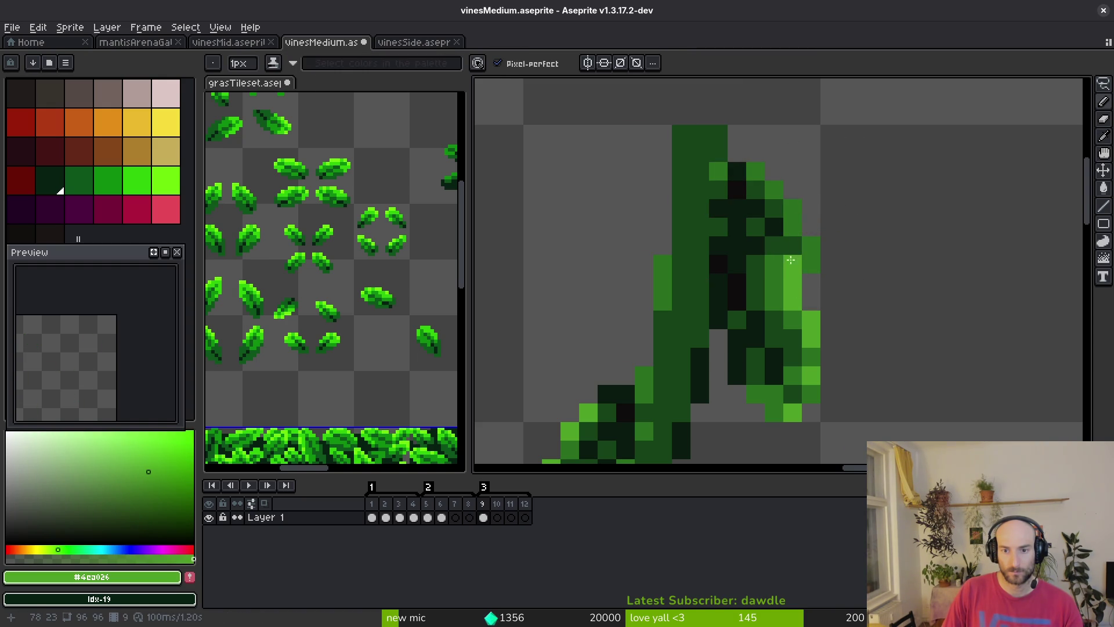
pyautogui.click(759, 247)
pyautogui.keyDown('alt'); pyautogui.click(800, 289); pyautogui.keyUp('alt')
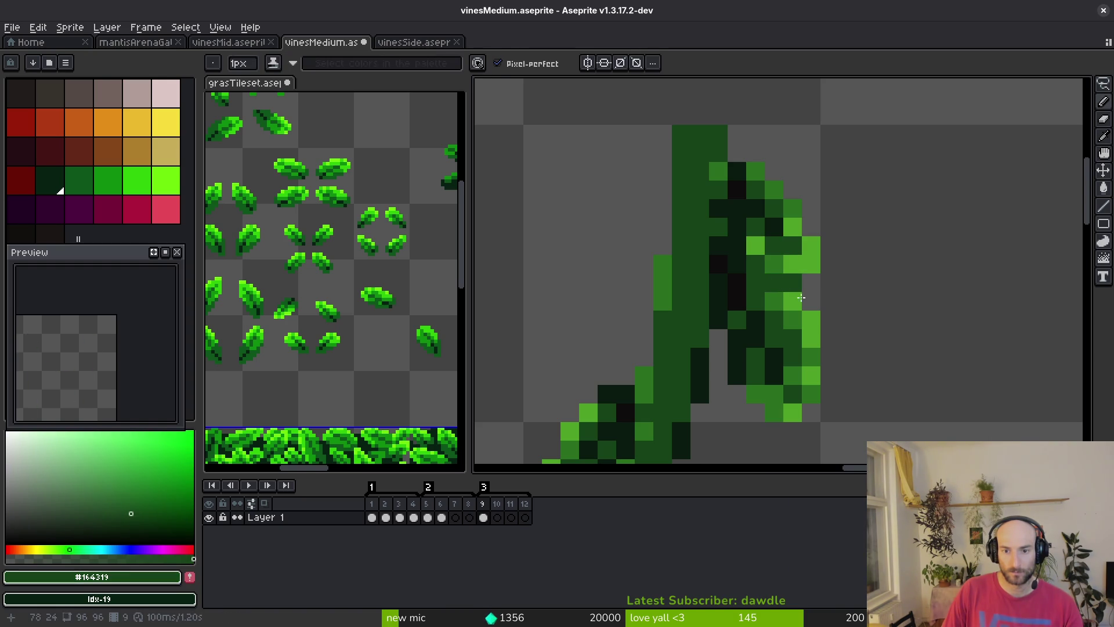
pyautogui.scroll(-4, 803, 309)
pyautogui.scroll(4, 826, 330)
pyautogui.press('e')
pyautogui.press('b')
pyautogui.keyDown('alt'); pyautogui.click(737, 251); pyautogui.keyUp('alt')
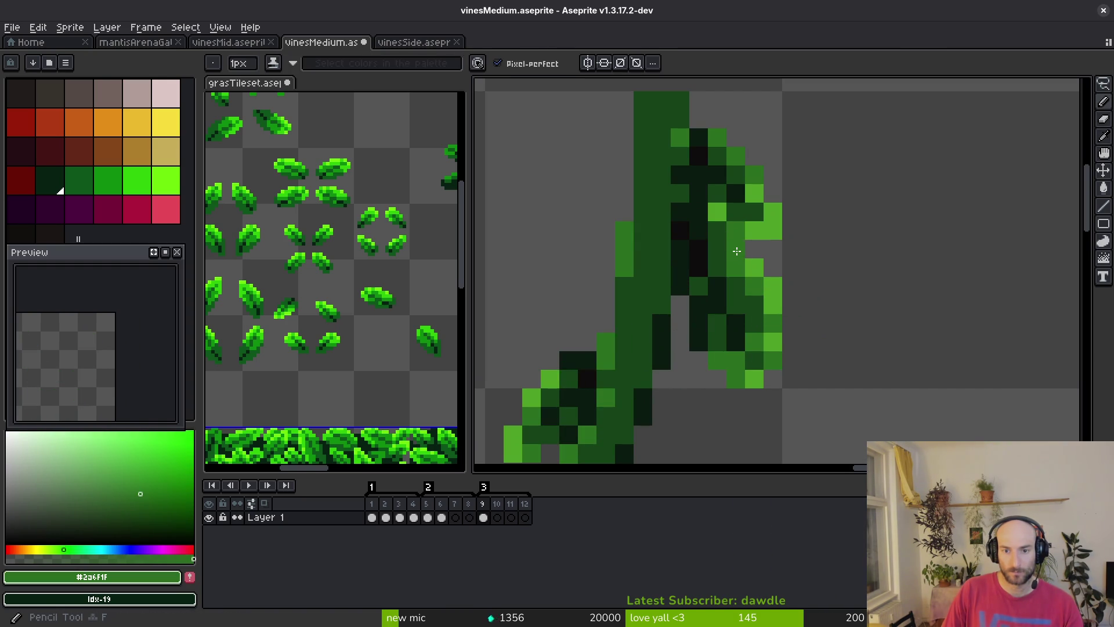
pyautogui.keyDown('alt'); pyautogui.click(773, 284); pyautogui.keyUp('alt')
pyautogui.scroll(-4, 800, 297)
pyautogui.scroll(4, 776, 285)
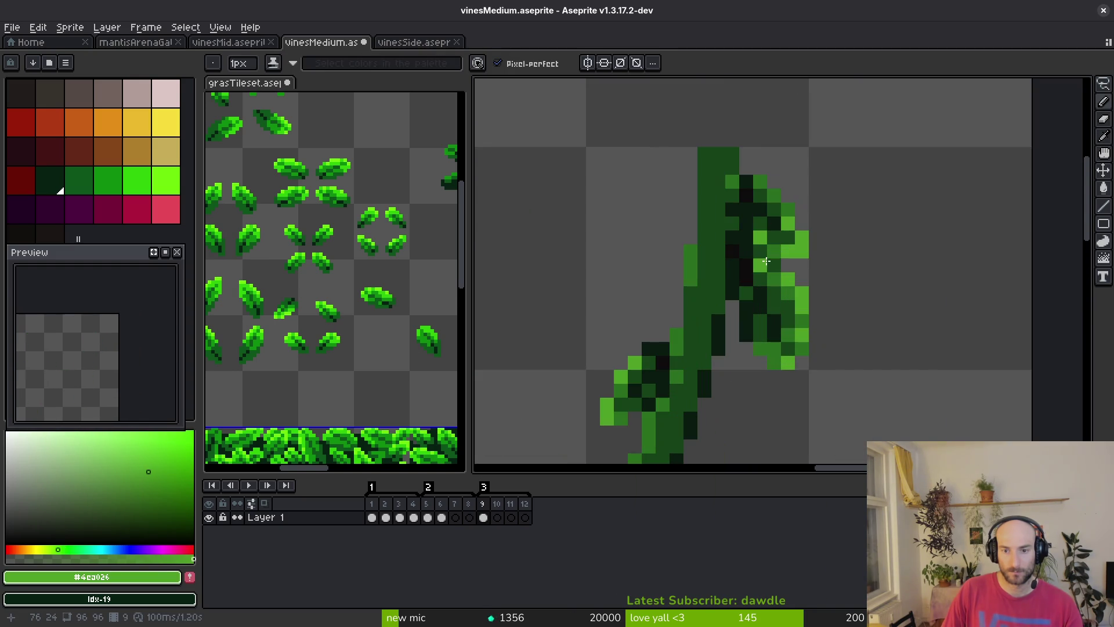
pyautogui.scroll(-5, 800, 273)
pyautogui.scroll(5, 800, 329)
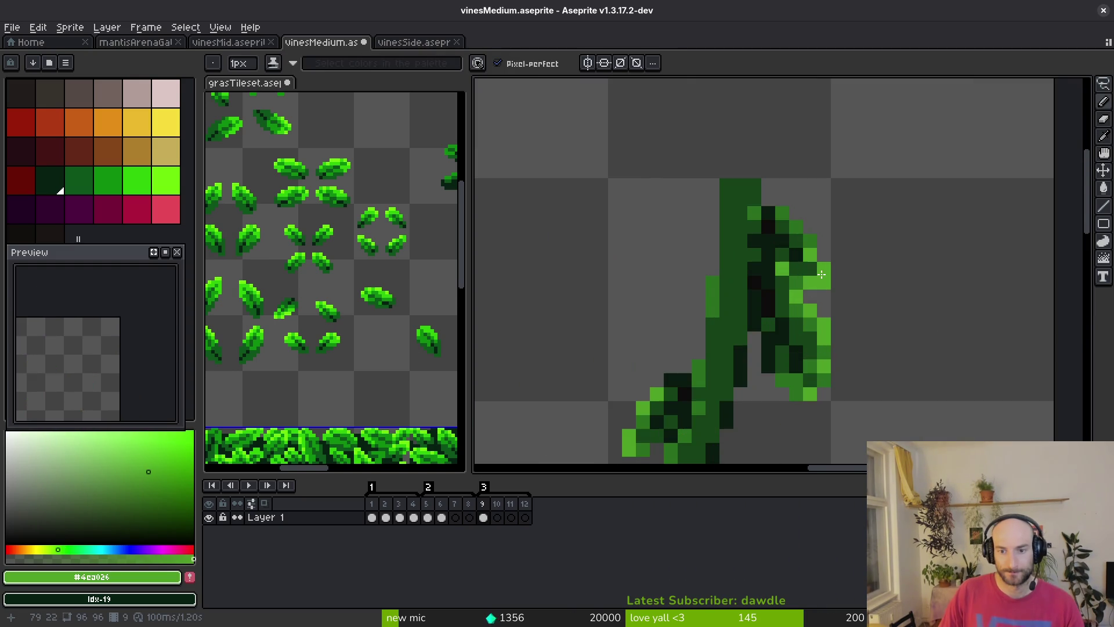
# Erase stray light-green pixels from the vine and paint mid-green pixels beside it
pyautogui.keyDown('alt'); pyautogui.click(765, 258); pyautogui.keyUp('alt')
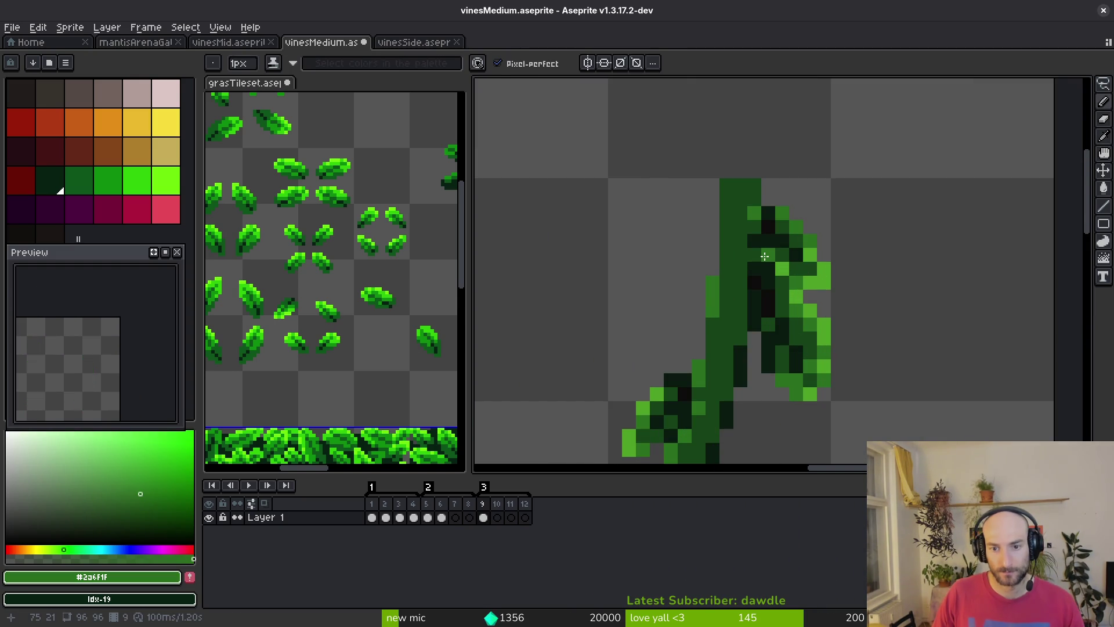
pyautogui.scroll(-5, 765, 256)
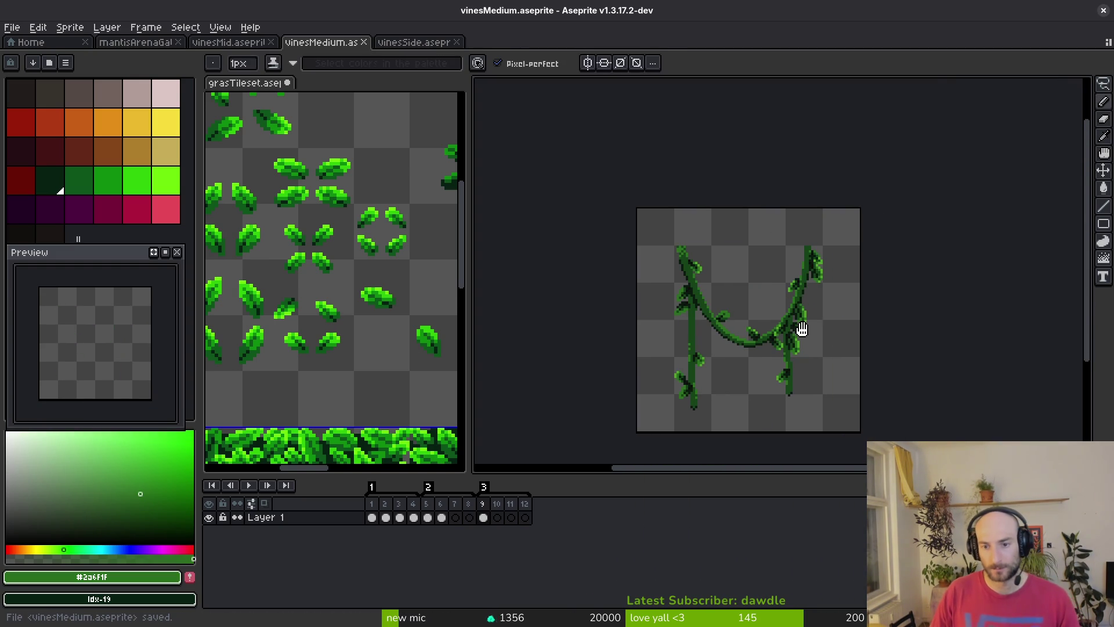
pyautogui.scroll(6, 760, 273)
pyautogui.press('e')
pyautogui.moveTo(762, 283)
pyautogui.mouseDown()
pyautogui.moveTo(721, 193)
pyautogui.moveTo(836, 366)
pyautogui.moveTo(759, 219)
pyautogui.moveTo(738, 282)
pyautogui.moveTo(686, 261)
pyautogui.moveTo(686, 223)
pyautogui.mouseUp()
pyautogui.scroll(-3, 723, 293)
pyautogui.press('b')
pyautogui.click(748, 237)
pyautogui.scroll(-3, 748, 237)
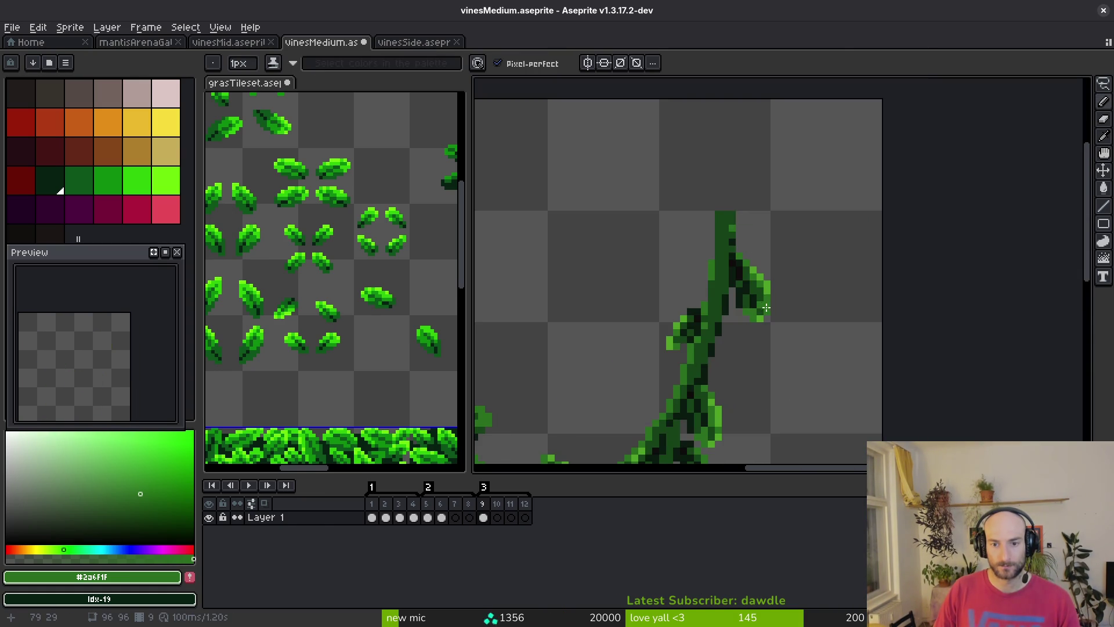
pyautogui.scroll(3, 755, 250)
# Repaint the leaf-edge pixels in dark and medium green and save the file
pyautogui.press('e')
pyautogui.keyDown('alt'); pyautogui.click(803, 260); pyautogui.keyUp('alt')
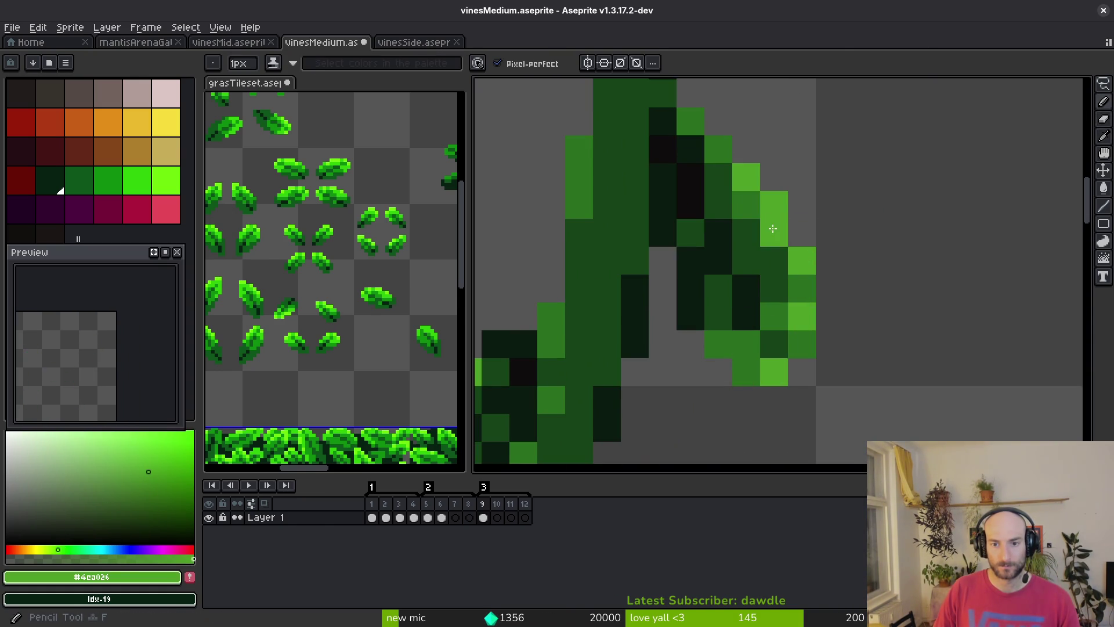
pyautogui.scroll(-1, 771, 229)
pyautogui.scroll(-1, 730, 250)
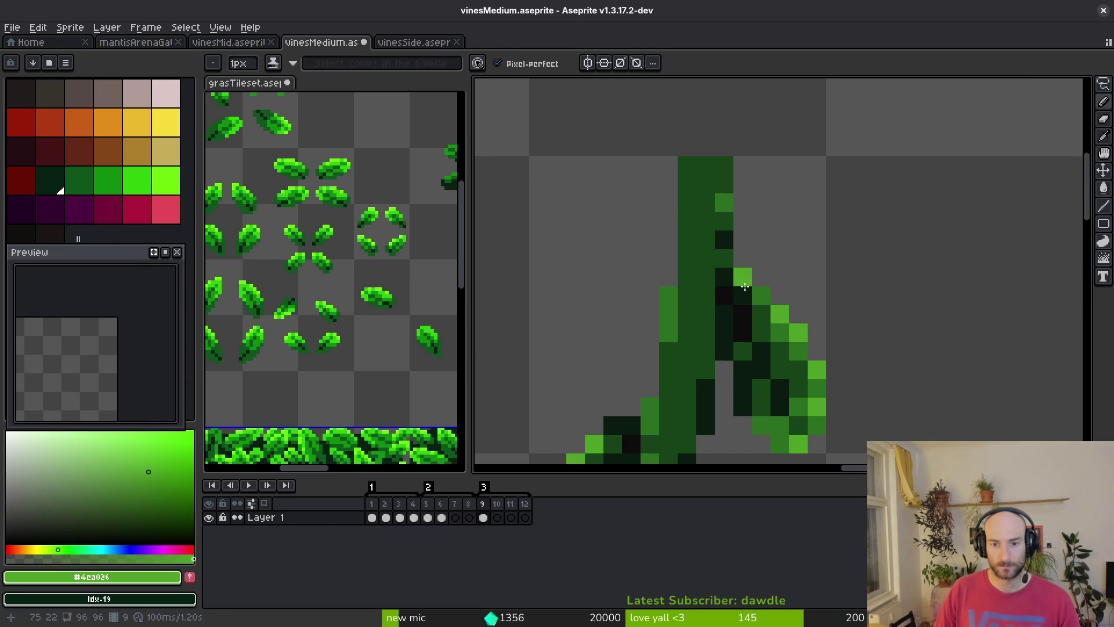
pyautogui.scroll(1, 731, 267)
pyautogui.keyDown('alt'); pyautogui.click(730, 277); pyautogui.keyUp('alt')
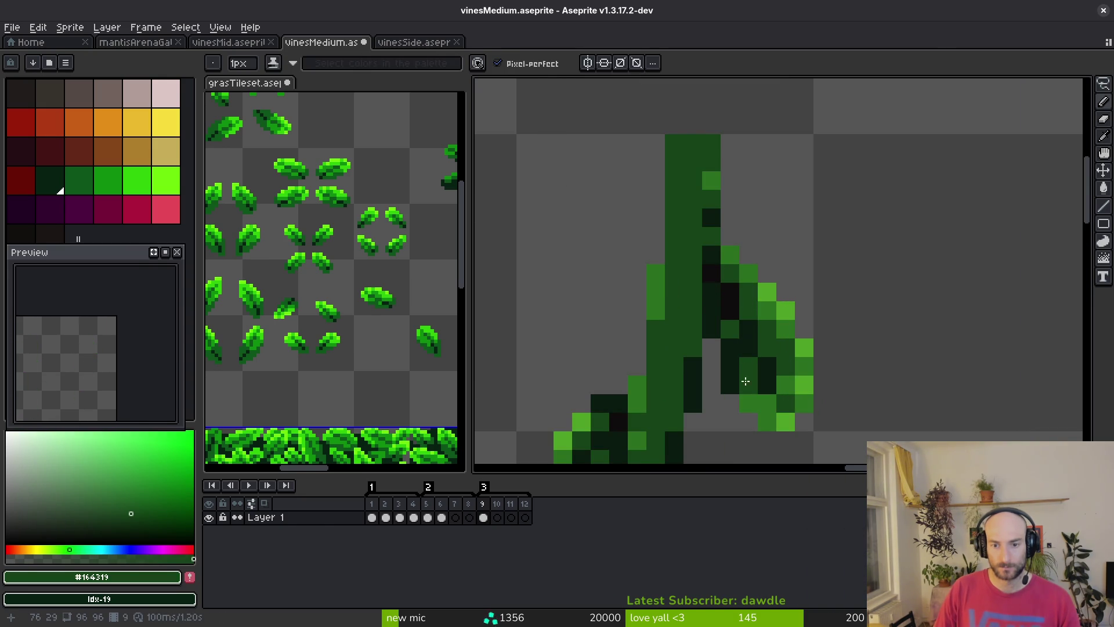
pyautogui.keyDown('alt'); pyautogui.click(750, 397); pyautogui.keyUp('alt')
pyautogui.click(766, 385)
pyautogui.keyDown('alt'); pyautogui.click(742, 371); pyautogui.keyUp('alt')
pyautogui.moveTo(730, 386); pyautogui.dragTo(726, 367)
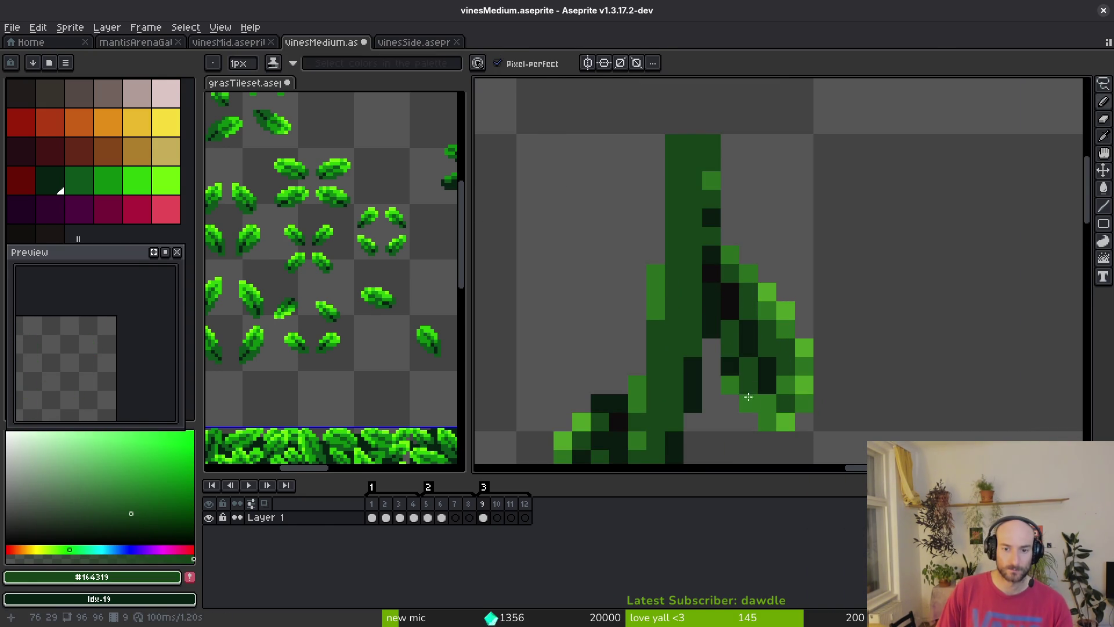
pyautogui.rightClick(726, 386)
pyautogui.scroll(-2, 726, 385)
pyautogui.hotkey('ctrl', 's')
# Sample the darkest green, save vinesMedium.aseprite again, and select frame 9's vine cel
pyautogui.scroll(2, 691, 341)
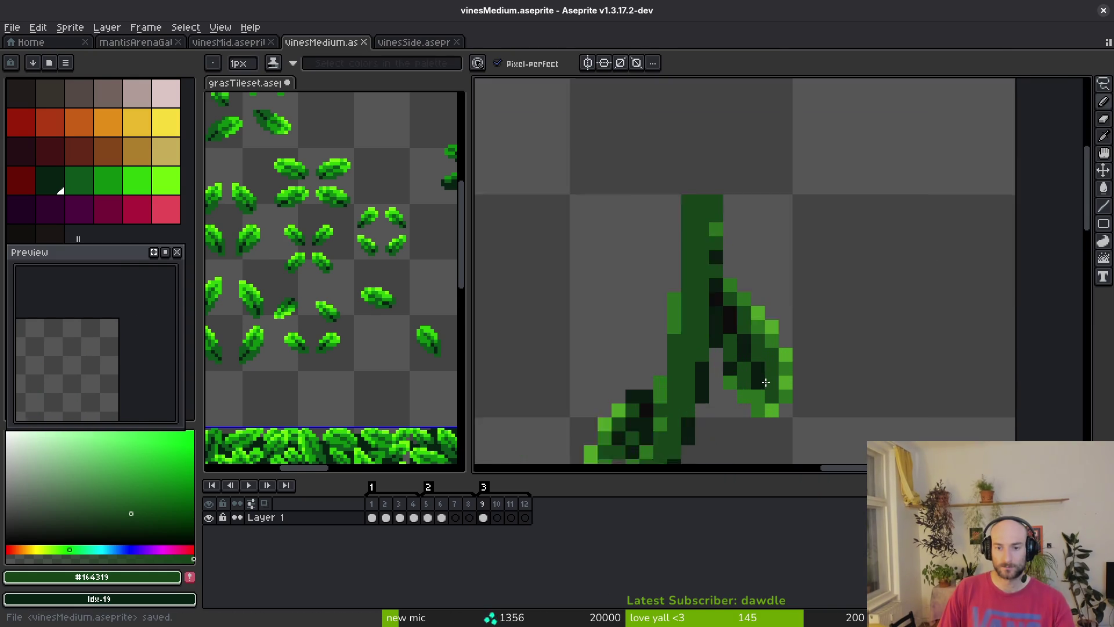
pyautogui.keyDown('alt'); pyautogui.click(718, 356); pyautogui.keyUp('alt')
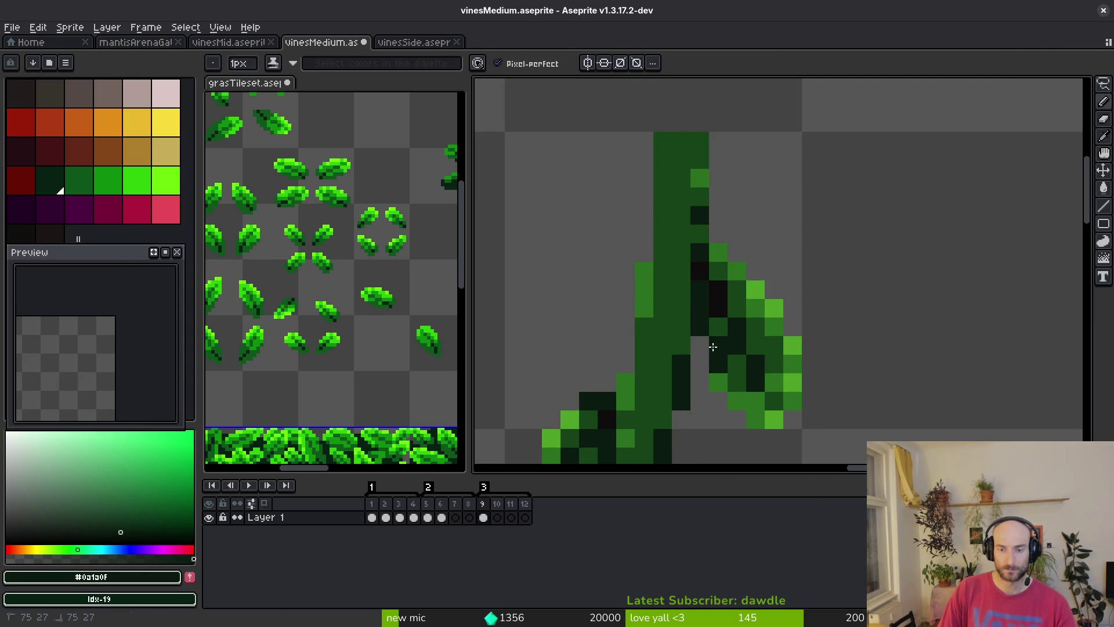
pyautogui.scroll(-3, 712, 346)
pyautogui.hotkey('ctrl', 's')
pyautogui.scroll(5, 780, 395)
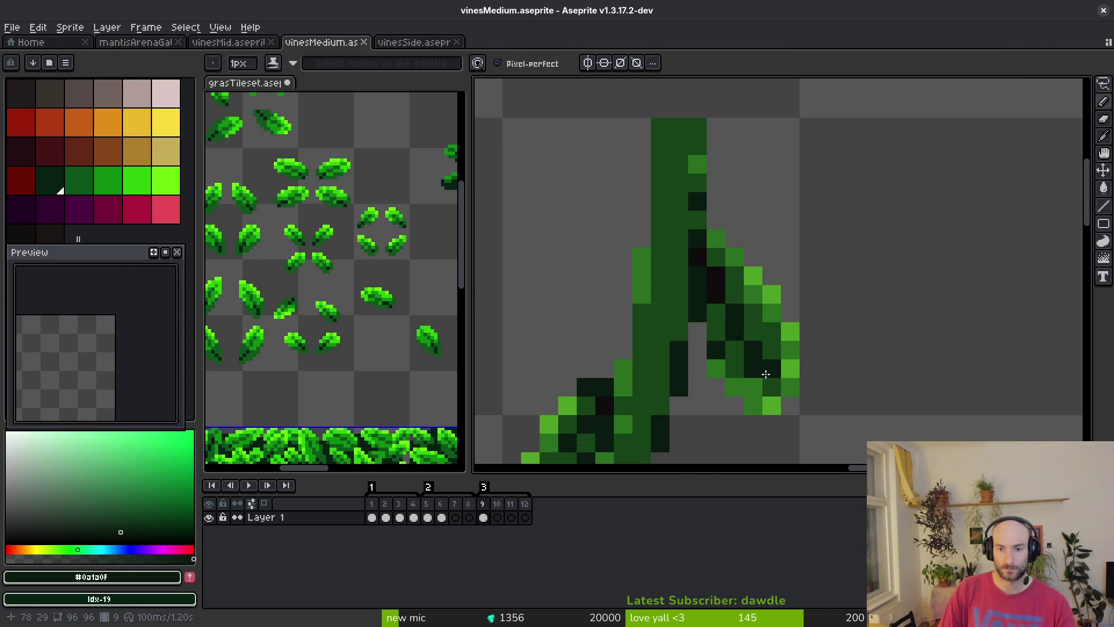
pyautogui.scroll(-4, 709, 311)
pyautogui.scroll(-2, 698, 242)
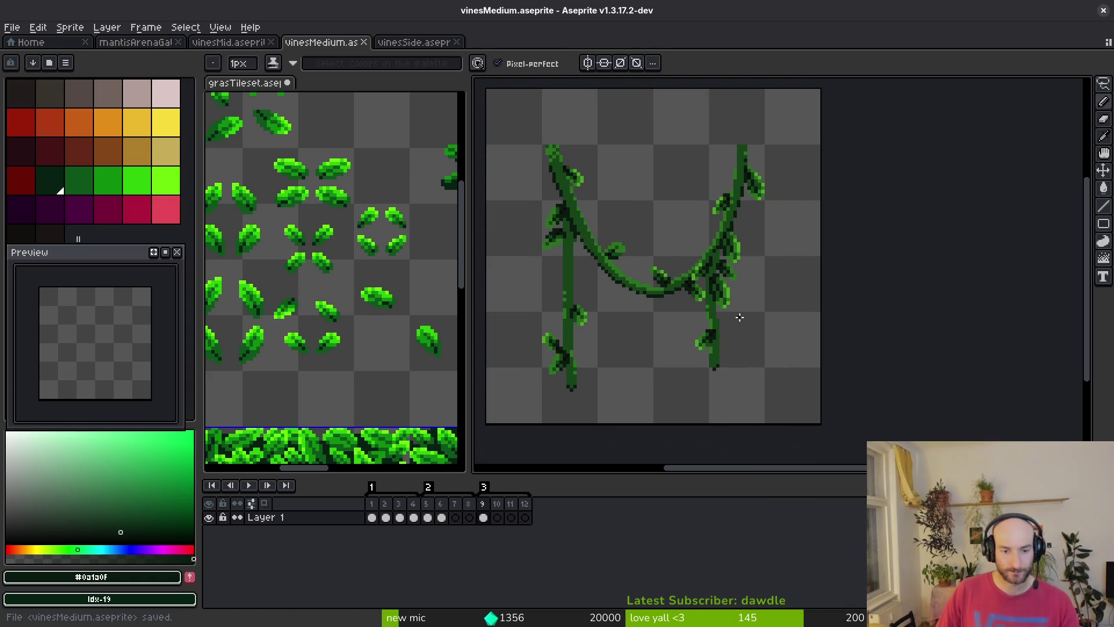
pyautogui.click(485, 518)
# On frame 10, select the left vine stem with a rectangle and shift it slightly
pyautogui.click(498, 518)
pyautogui.press('m')
pyautogui.moveTo(603, 257)
pyautogui.mouseDown()
pyautogui.moveTo(567, 386)
pyautogui.moveTo(520, 412)
pyautogui.mouseUp()
pyautogui.moveTo(567, 355); pyautogui.dragTo(567, 353)
pyautogui.hotkey('ctrl', 'd')
pyautogui.scroll(-1, 603, 352)
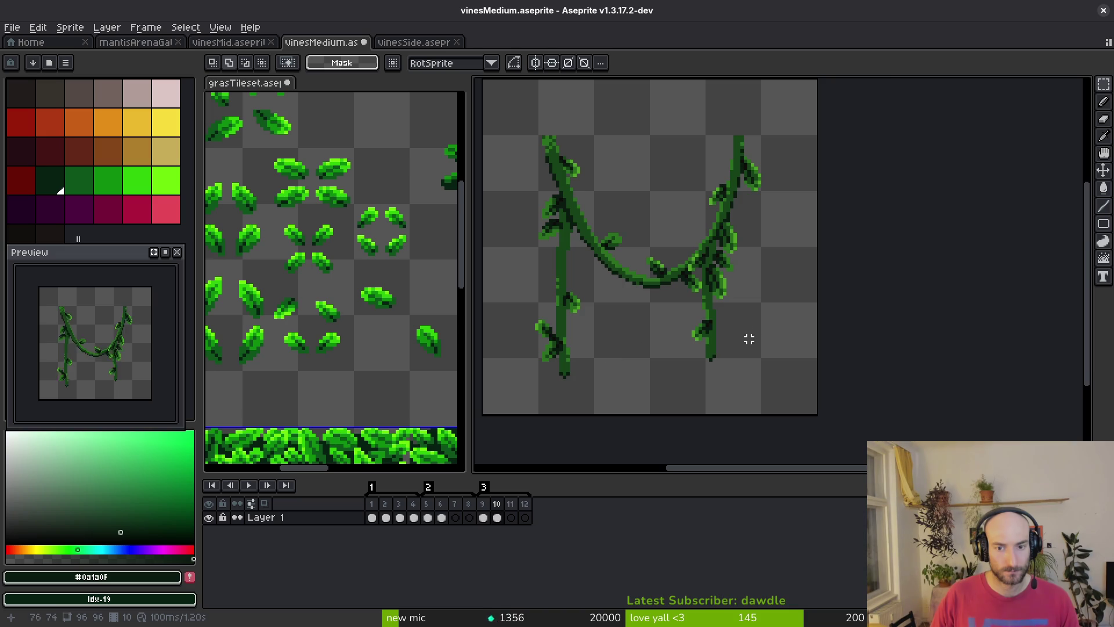
pyautogui.scroll(1, 703, 291)
# Select the base of the right stem, then clear the selection
pyautogui.moveTo(704, 291); pyautogui.dragTo(616, 408)
pyautogui.hotkey('ctrl', 'd')
pyautogui.scroll(1, 654, 323)
pyautogui.scroll(-2, 654, 323)
pyautogui.scroll(1, 607, 244)
# Select the left stem plus the right vine, deselect, then drag frame 10's vine cel toward frame 11
pyautogui.moveTo(533, 184); pyautogui.dragTo(597, 279)
pyautogui.click(567, 194)
pyautogui.moveTo(559, 190)
pyautogui.mouseDown()
pyautogui.moveTo(596, 246)
pyautogui.moveTo(663, 444)
pyautogui.moveTo(691, 448)
pyautogui.mouseUp()
pyautogui.moveTo(847, 209)
pyautogui.mouseDown()
pyautogui.moveTo(714, 360)
pyautogui.moveTo(671, 457)
pyautogui.mouseUp()
pyautogui.hotkey('ctrl', 'd')
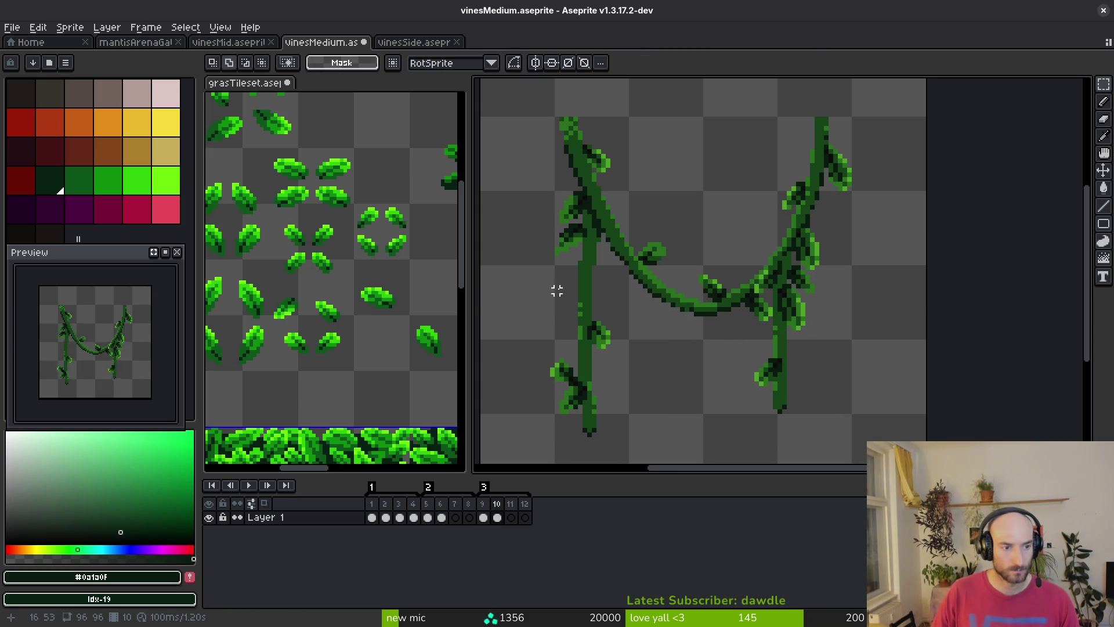
pyautogui.scroll(-1, 533, 285)
pyautogui.click(497, 517)
pyautogui.moveTo(486, 521); pyautogui.dragTo(511, 517)
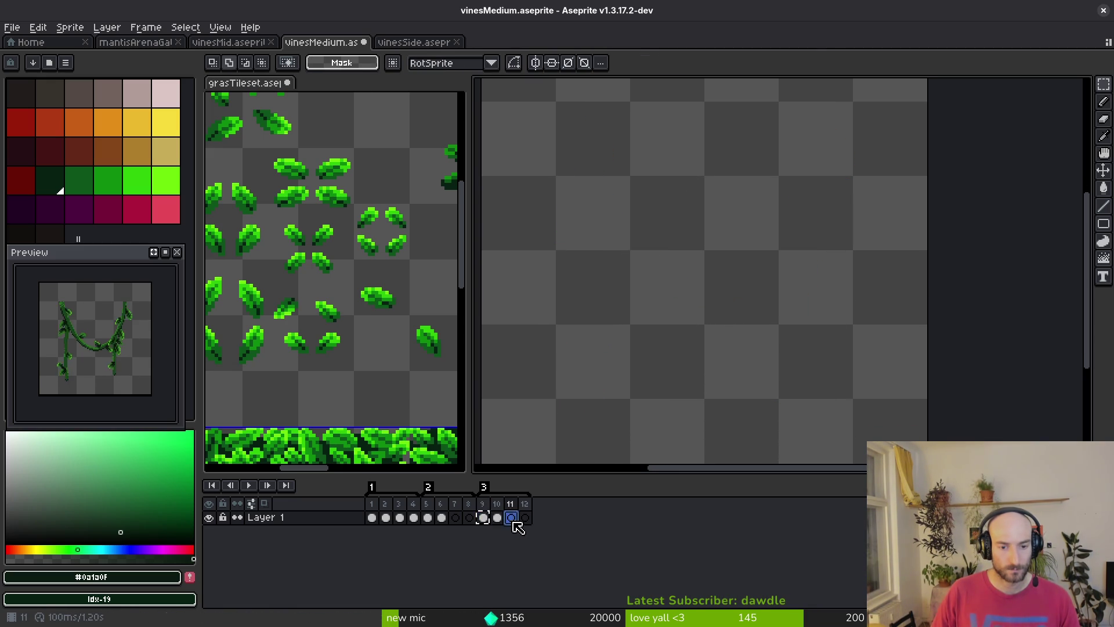
# Lasso the lower part of frame 11's left vine stem and nudge it
pyautogui.scroll(-2, 567, 319)
pyautogui.hotkey('shift', 'w')
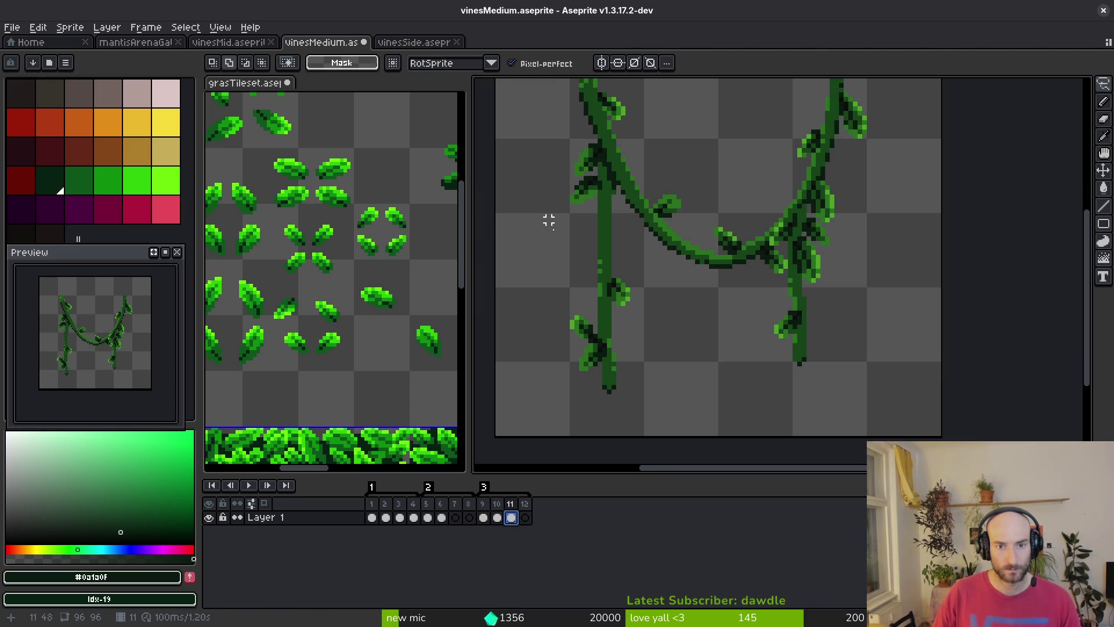
pyautogui.moveTo(553, 243); pyautogui.dragTo(634, 427)
pyautogui.hotkey('ctrl', 'd')
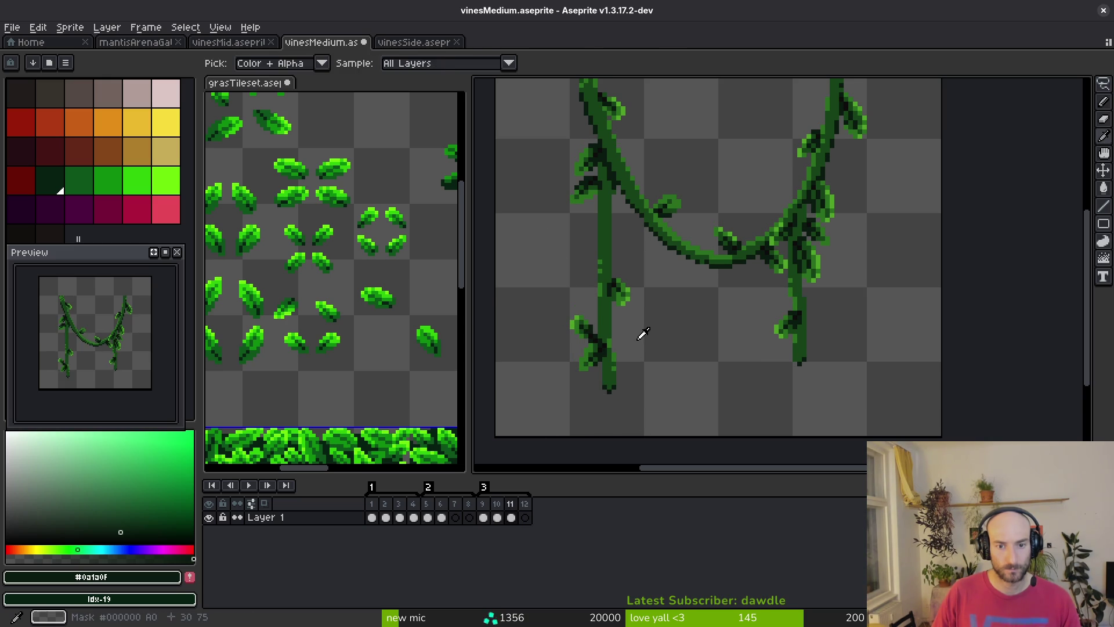
pyautogui.moveTo(645, 318); pyautogui.dragTo(642, 311)
pyautogui.press('Return')
pyautogui.press('i')
# Compare against frame 10, then reselect the lower left stem, nudge it slightly and commit
pyautogui.press('Left')
pyautogui.press('Right')
pyautogui.press('q')
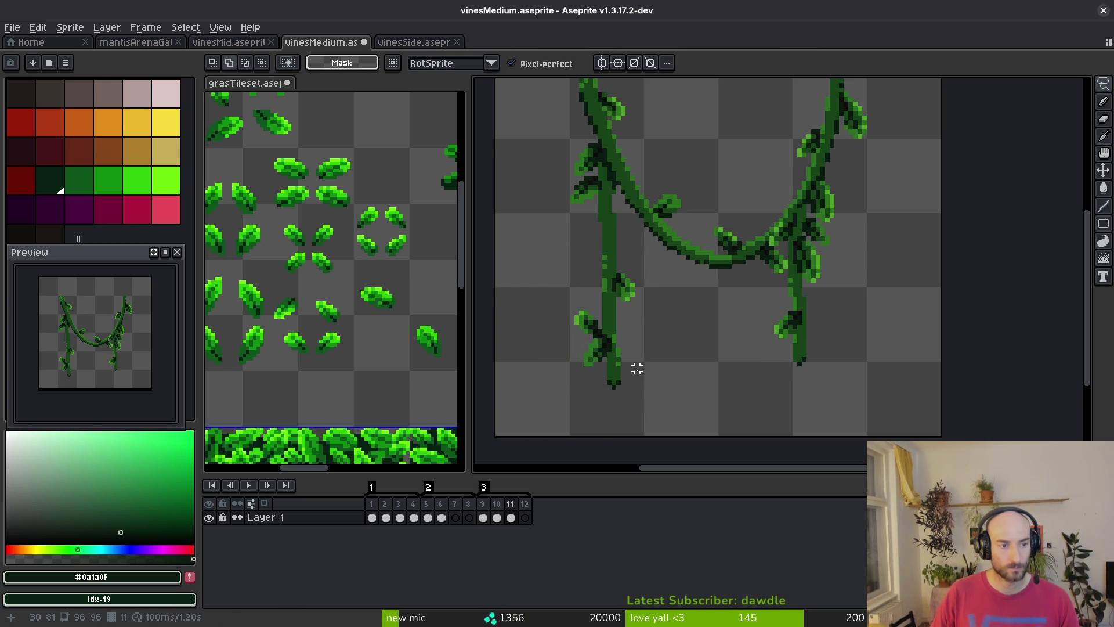
pyautogui.moveTo(645, 298); pyautogui.dragTo(651, 297)
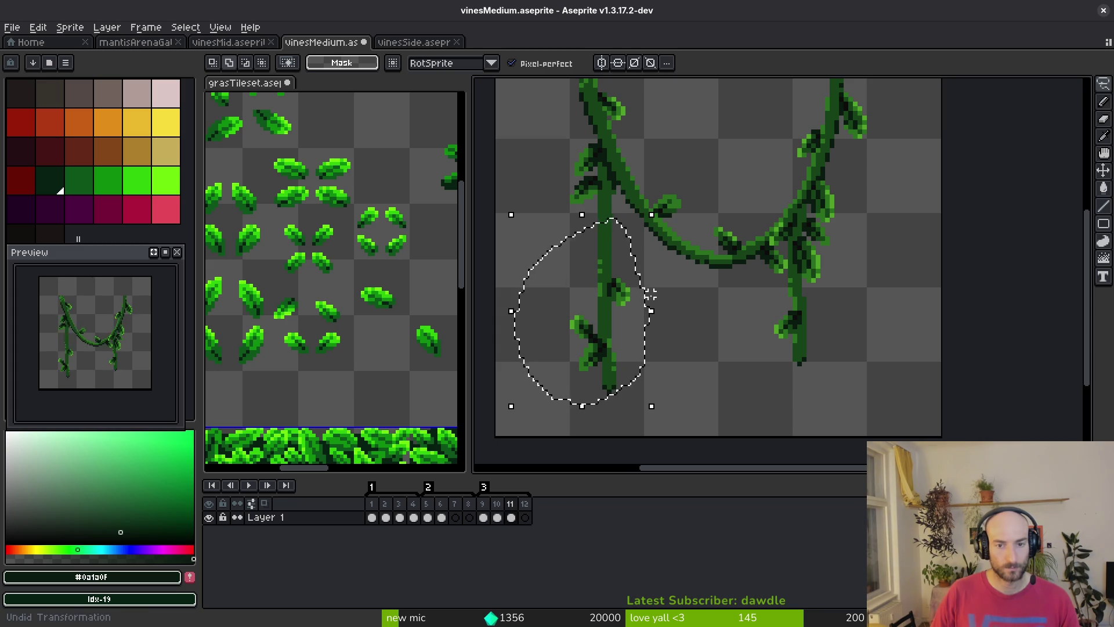
pyautogui.press('i')
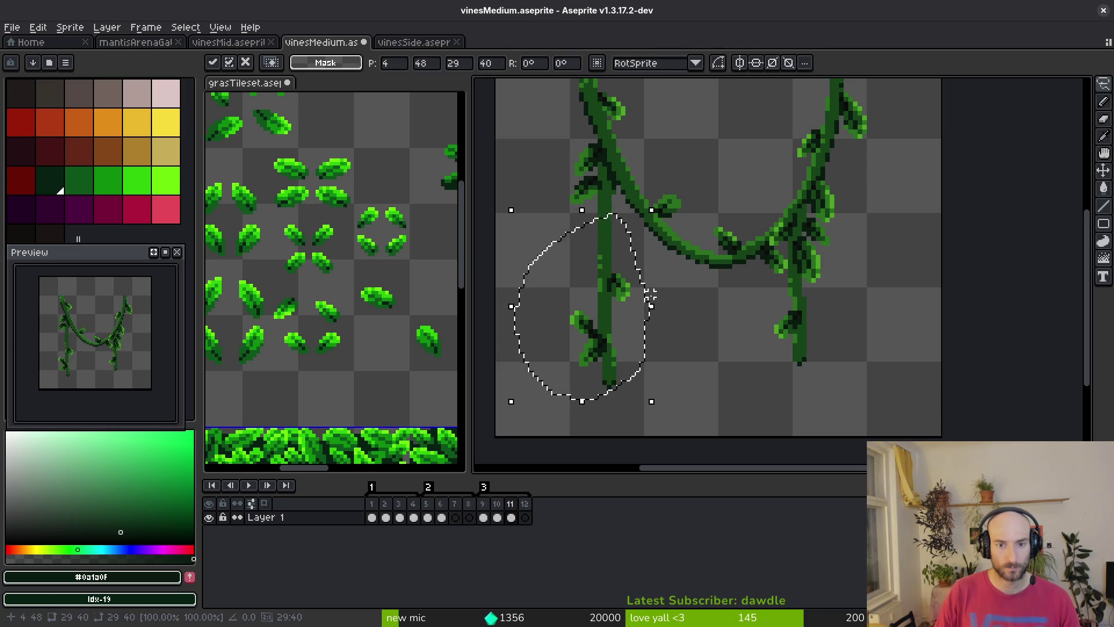
pyautogui.hotkey('ctrl', 'd')
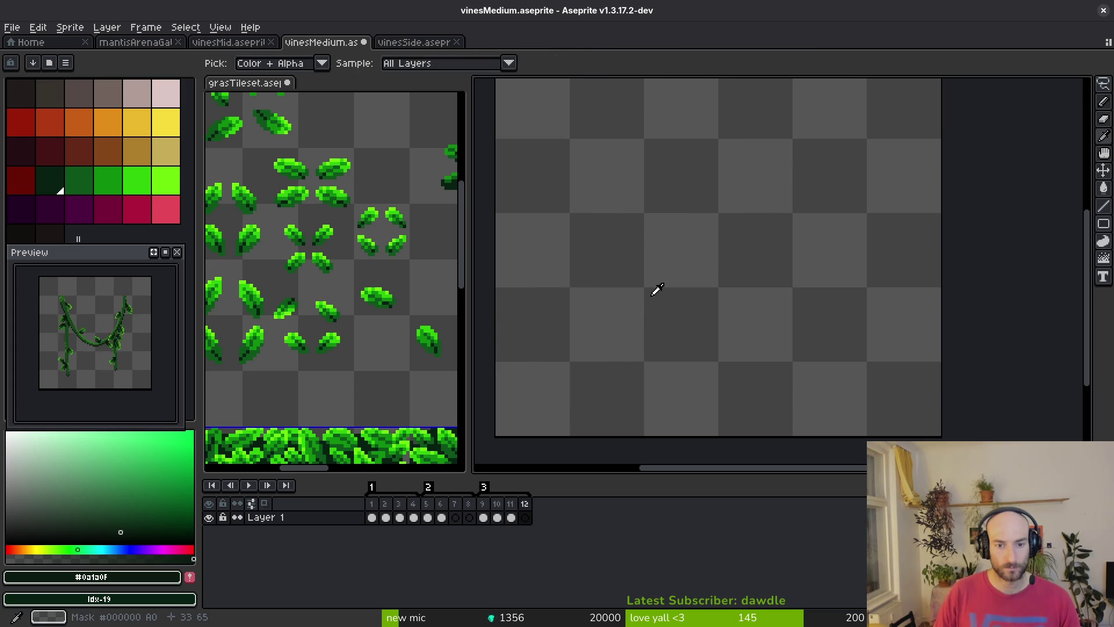
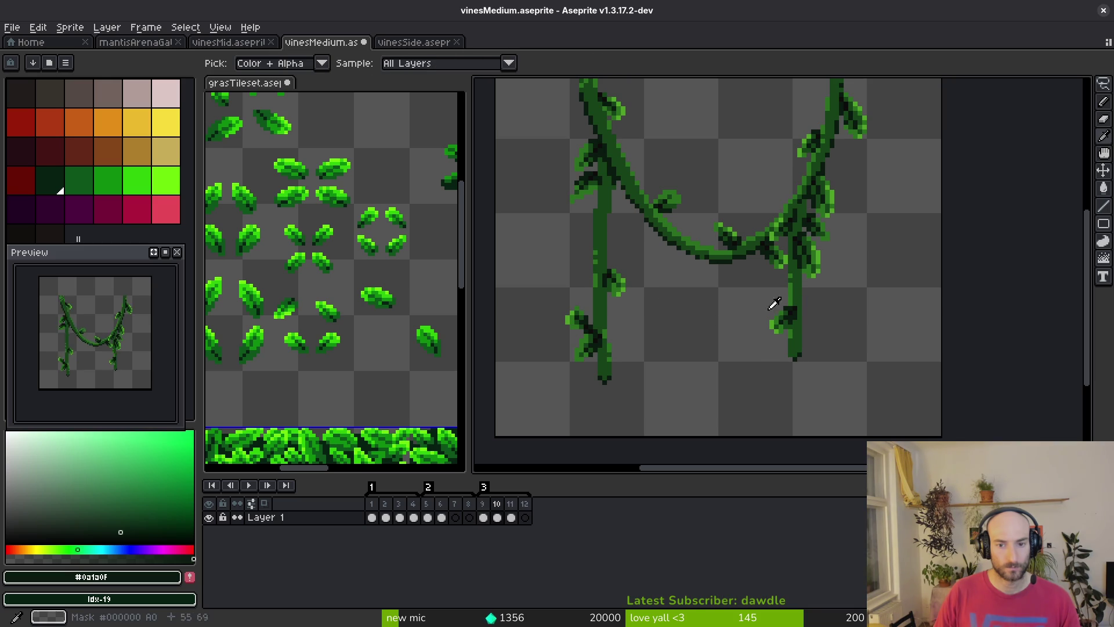
# Undo the stray white stroke on the lower vine and paste the vine artwork into frame 12
pyautogui.press('m')
pyautogui.scroll(-1, 785, 307)
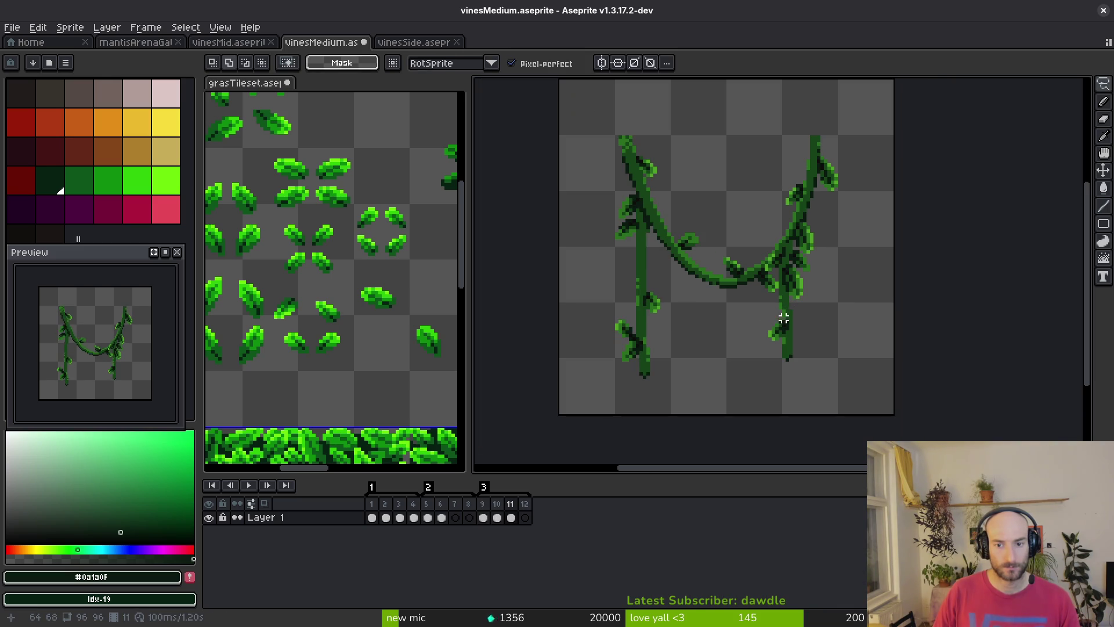
pyautogui.scroll(2, 778, 287)
pyautogui.hotkey('ctrl', 'z')
pyautogui.click(525, 518)
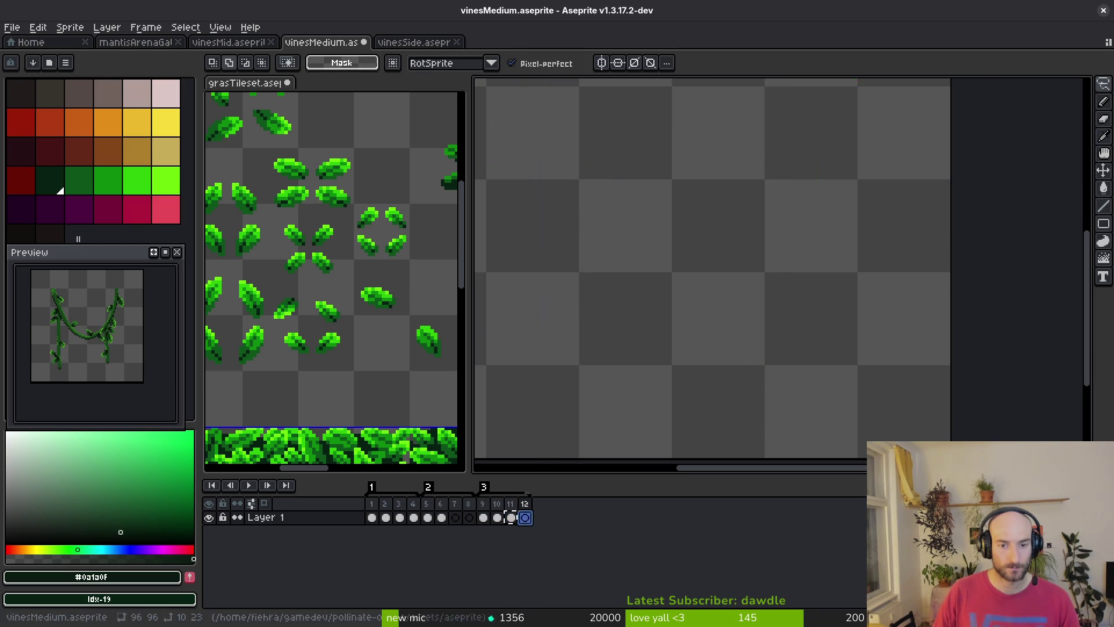
pyautogui.hotkey('ctrl', 'v')
# Shift the left vine and the curve's dip 8 px right on frame 12
pyautogui.moveTo(514, 204); pyautogui.dragTo(629, 391)
pyautogui.hotkey('ctrl', 'd')
pyautogui.moveTo(792, 239); pyautogui.dragTo(769, 285)
pyautogui.scroll(-1, 769, 284)
pyautogui.moveTo(554, 133)
pyautogui.mouseDown()
pyautogui.moveTo(716, 331)
pyautogui.moveTo(749, 397)
pyautogui.moveTo(710, 388)
pyautogui.moveTo(767, 391)
pyautogui.mouseUp()
pyautogui.press('Right')
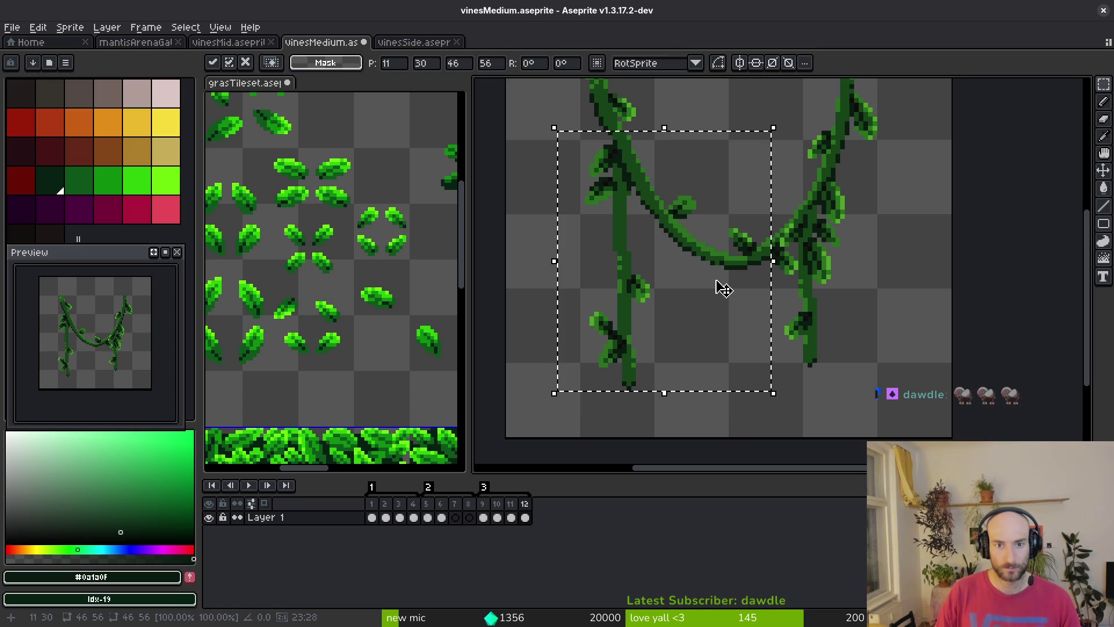
pyautogui.hotkey('ctrl', 'd')
# Raise the lower part of the right vine up to the branch and save vinesMedium
pyautogui.scroll(1, 880, 276)
pyautogui.moveTo(863, 137)
pyautogui.mouseDown()
pyautogui.moveTo(796, 381)
pyautogui.moveTo(735, 450)
pyautogui.mouseUp()
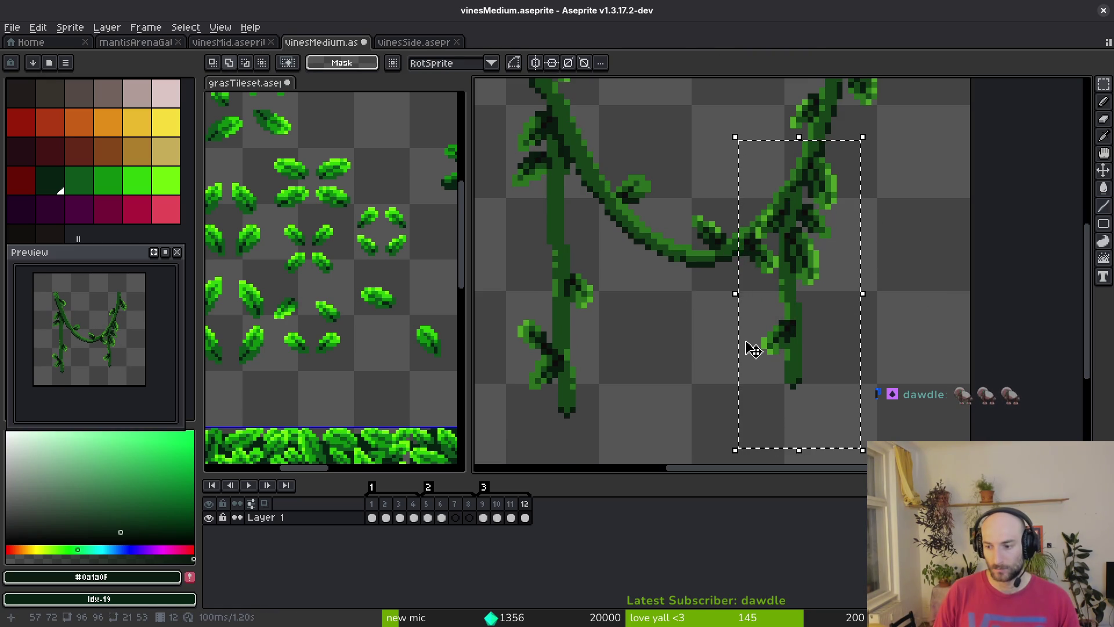
pyautogui.press('Up')
pyautogui.hotkey('ctrl', 'd')
pyautogui.scroll(2, 773, 315)
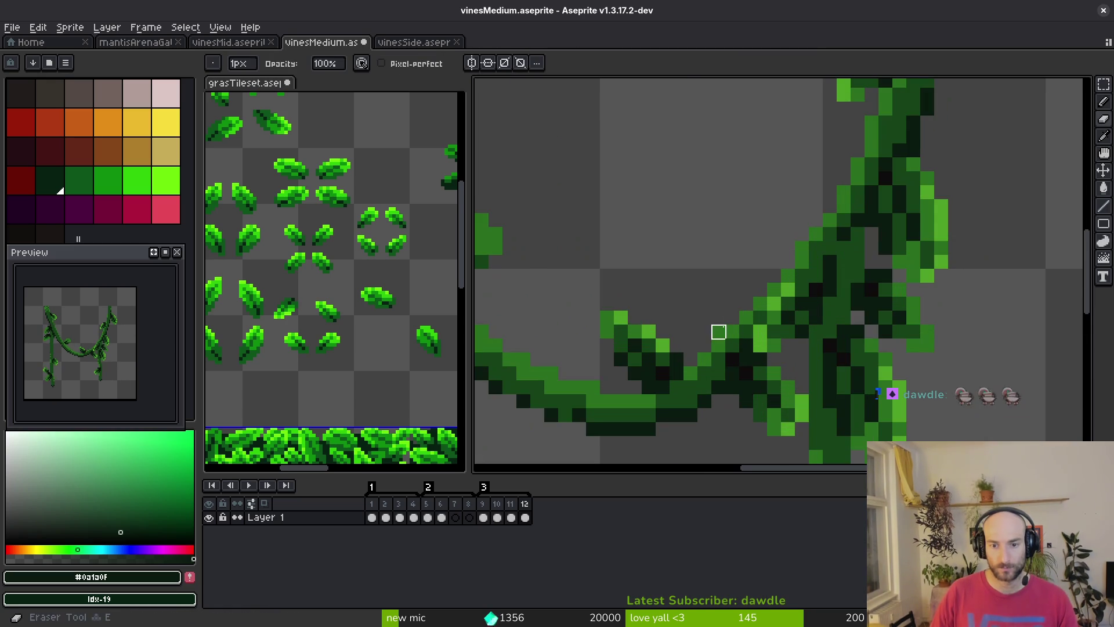
pyautogui.scroll(-1, 743, 290)
pyautogui.hotkey('ctrl', 's')
# On frame 12, pick the vine's mid-green and darkest green for drawing
pyautogui.scroll(-3, 731, 276)
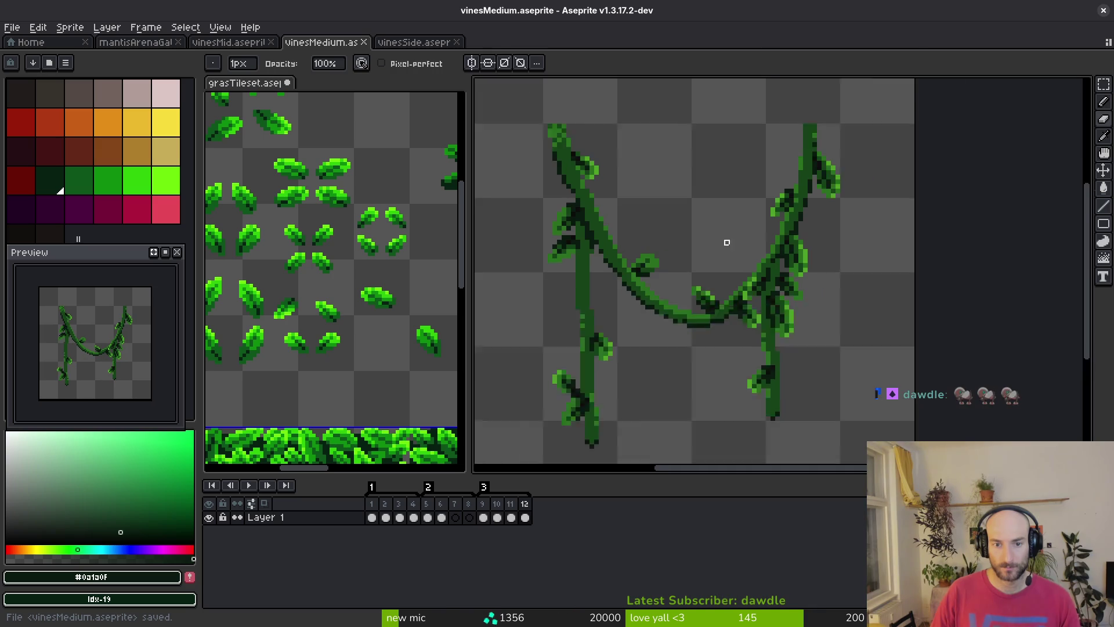
pyautogui.press('i')
pyautogui.press('.')
pyautogui.scroll(3, 722, 303)
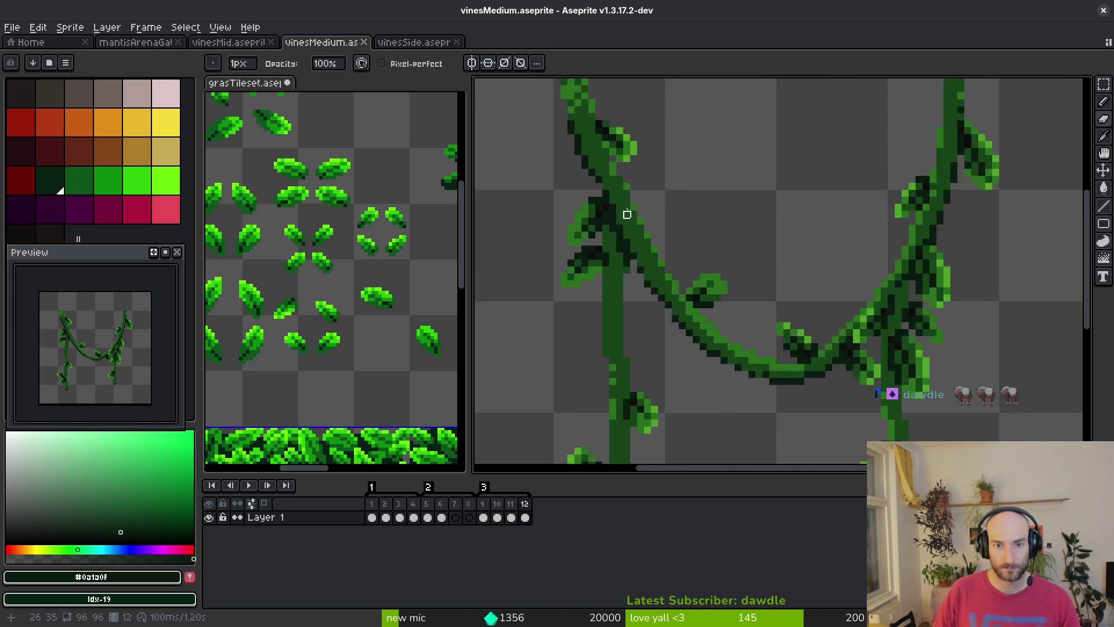
pyautogui.click(615, 171)
pyautogui.press('b')
pyautogui.press('i')
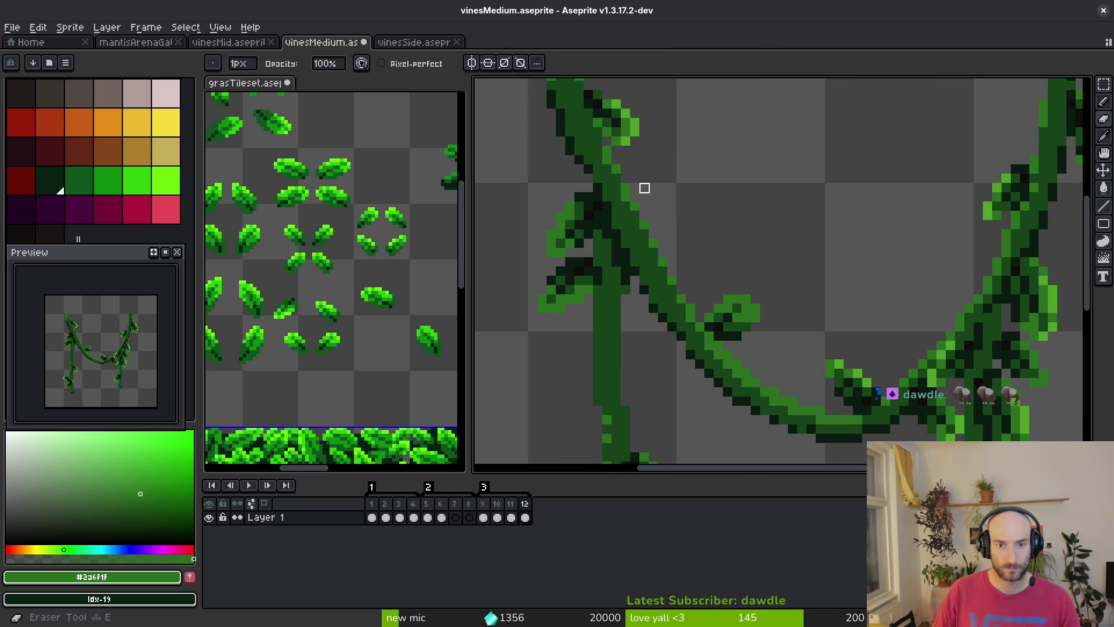
pyautogui.click(592, 163)
pyautogui.press('b')
pyautogui.scroll(-2, 720, 207)
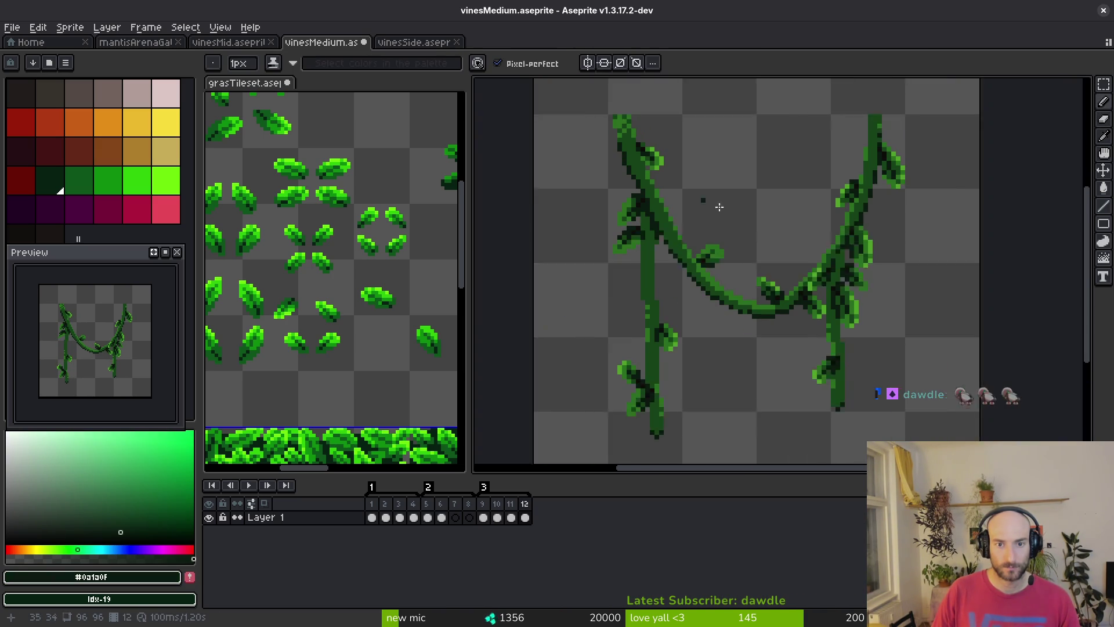
# Shade the left stem's leaf clusters in darker green, then sample dark green on frame 11
pyautogui.press('i')
pyautogui.press('b')
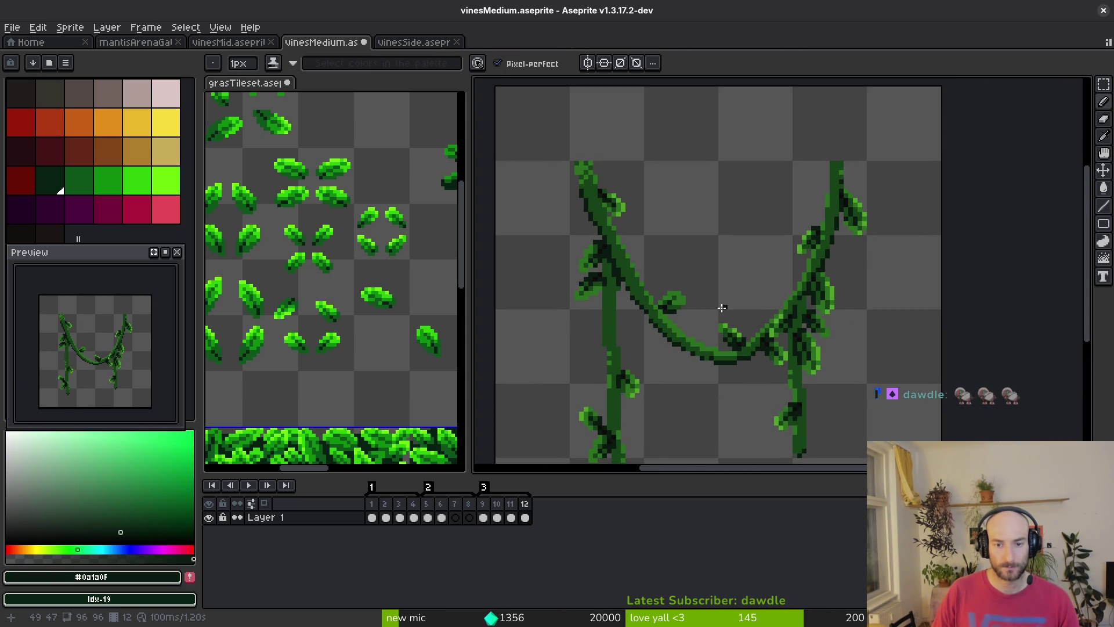
pyautogui.scroll(-2, 723, 306)
pyautogui.press('i')
pyautogui.press('b')
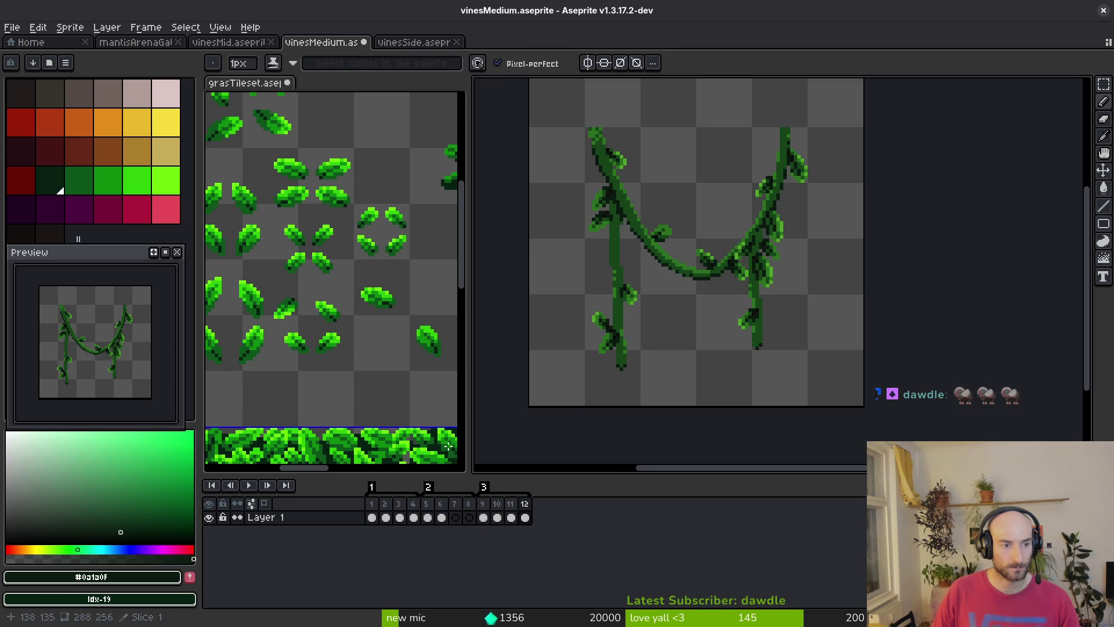
pyautogui.scroll(2, 611, 270)
pyautogui.press('i')
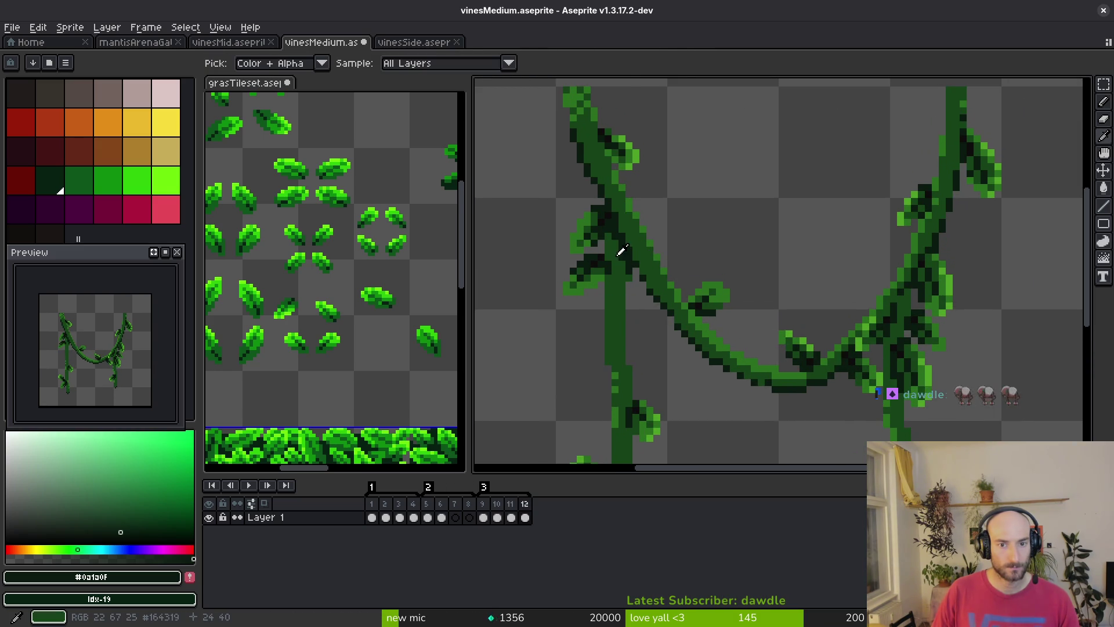
pyautogui.press('b')
pyautogui.scroll(1, 590, 218)
pyautogui.press('e')
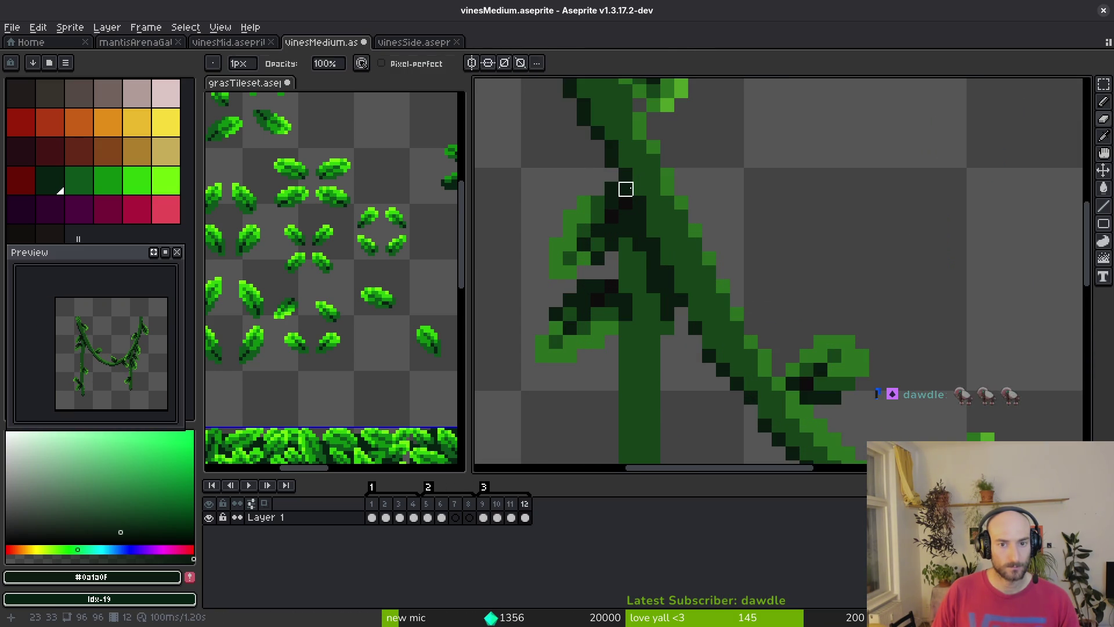
pyautogui.press(',')
pyautogui.keyDown('alt'); pyautogui.click(577, 186); pyautogui.keyUp('alt')
# Sample the #164319 green and review frames 9 through 12, ending on frame 11
pyautogui.keyDown('alt'); pyautogui.click(599, 186); pyautogui.keyUp('alt')
pyautogui.scroll(-3, 636, 229)
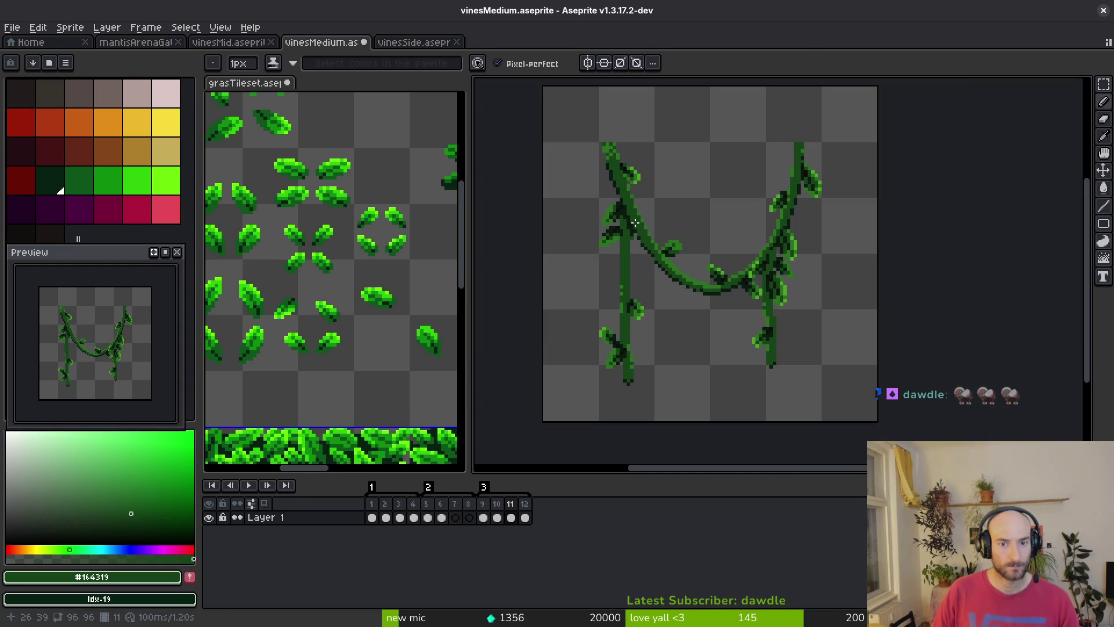
pyautogui.press(',')
pyautogui.scroll(3, 612, 197)
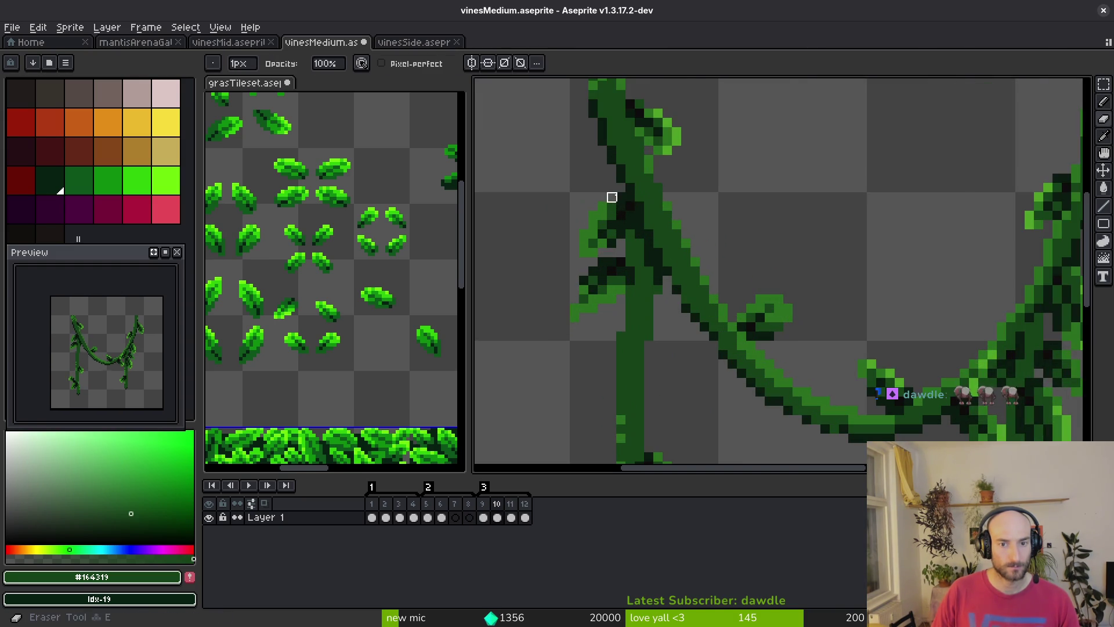
pyautogui.press(',')
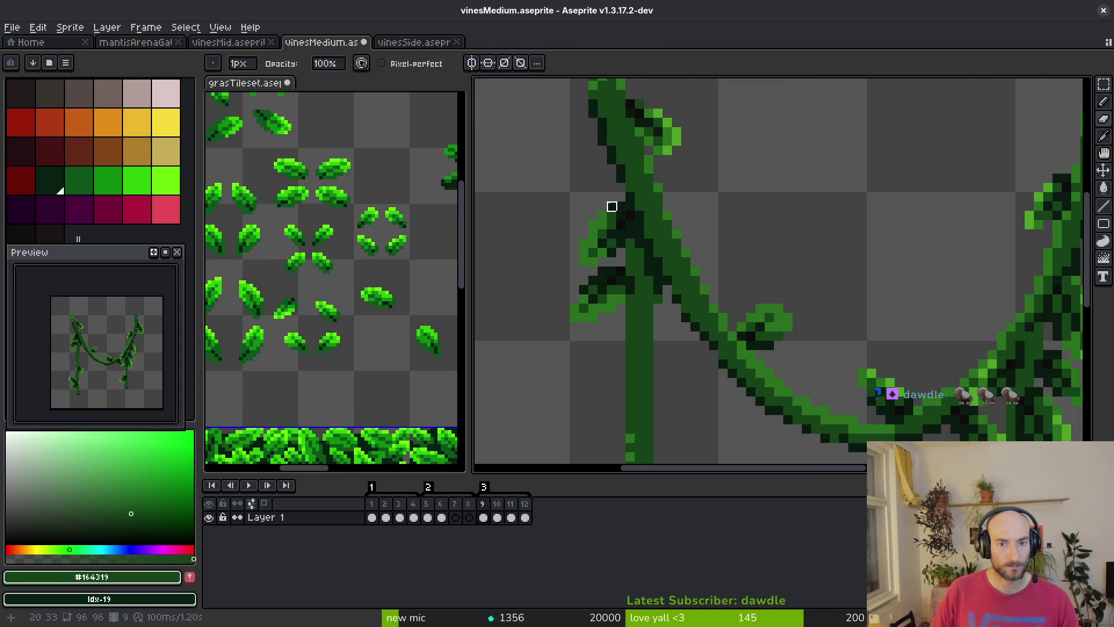
pyautogui.press('.')
pyautogui.press('.')
pyautogui.scroll(-3, 676, 216)
pyautogui.press('b')
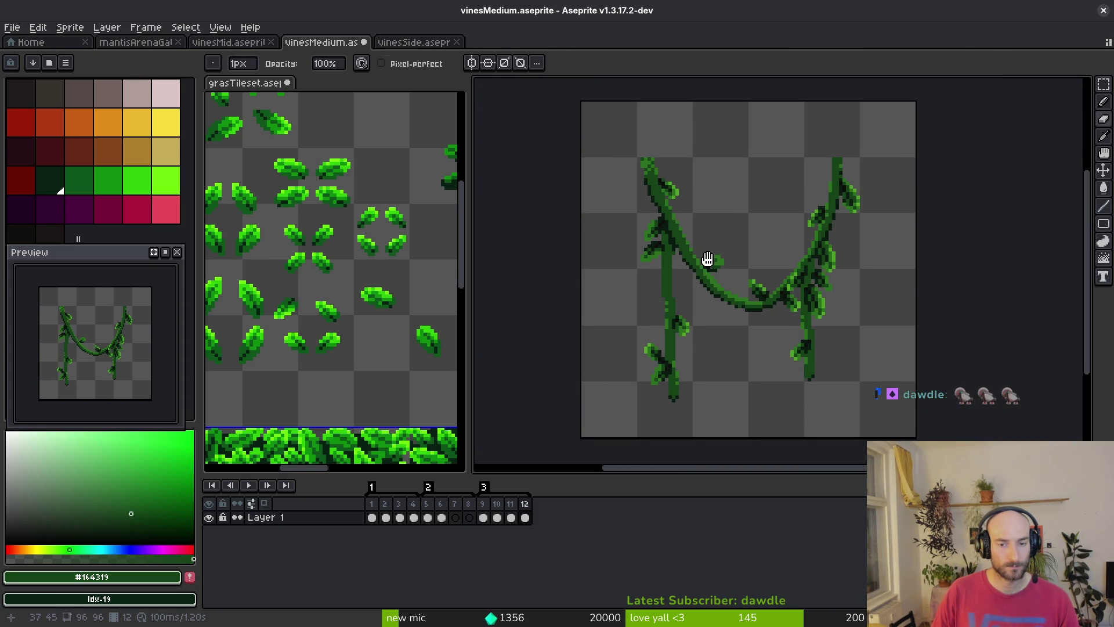
pyautogui.press('.')
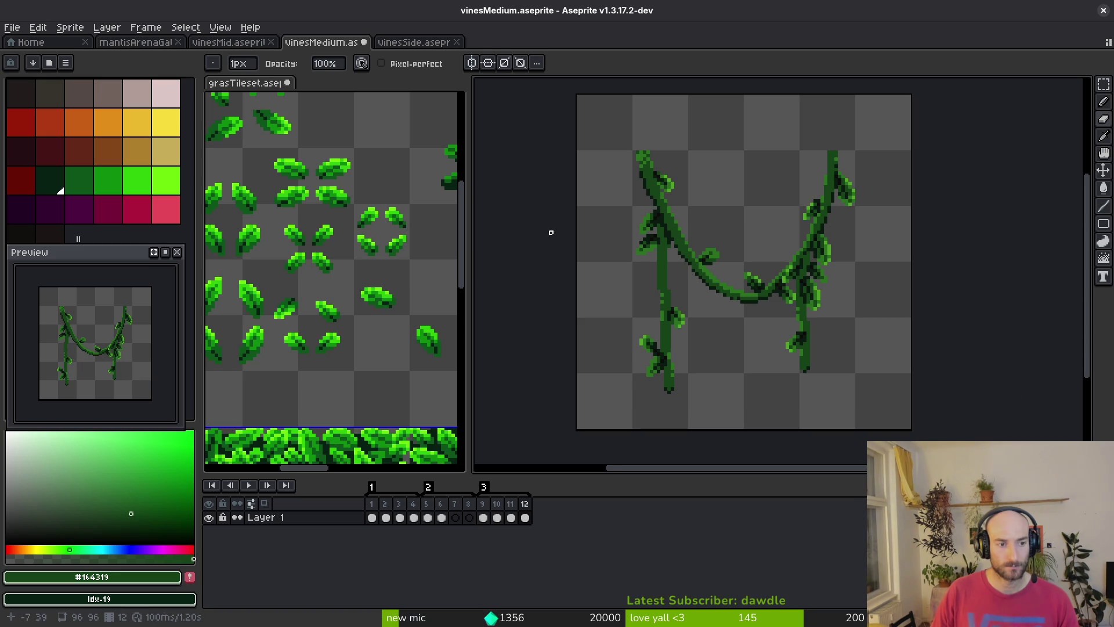
pyautogui.scroll(3, 674, 183)
pyautogui.press(',')
# Lasso the leaf near the top of the left vine and nudge it left
pyautogui.hotkey('shift', 'w')
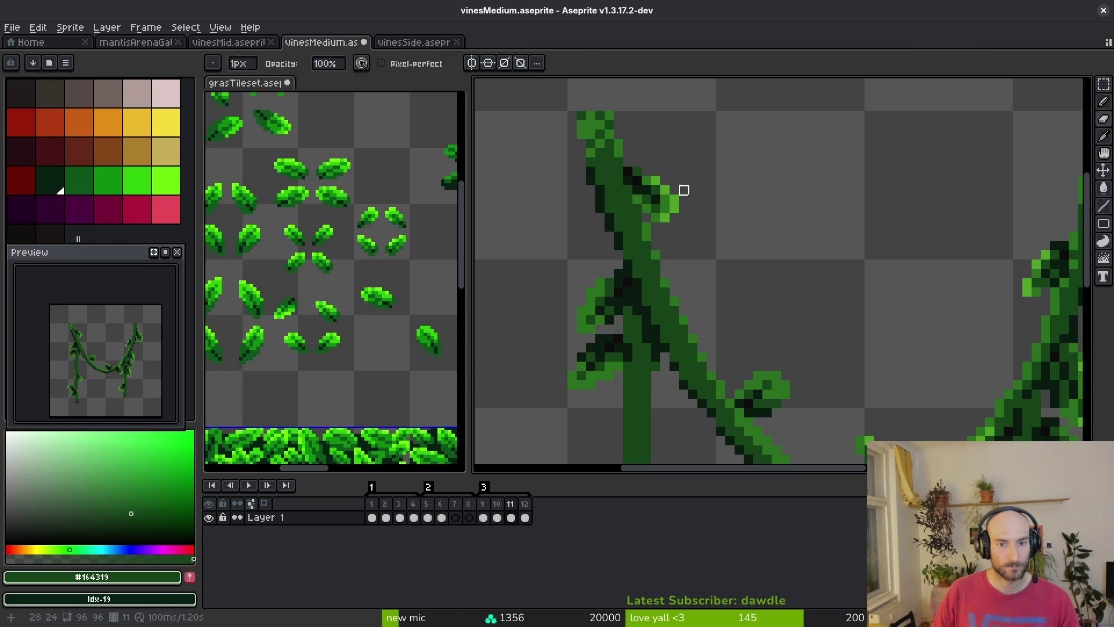
pyautogui.moveTo(646, 218)
pyautogui.mouseDown()
pyautogui.moveTo(662, 174)
pyautogui.moveTo(626, 187)
pyautogui.mouseUp()
pyautogui.scroll(2, 650, 183)
pyautogui.click(640, 188)
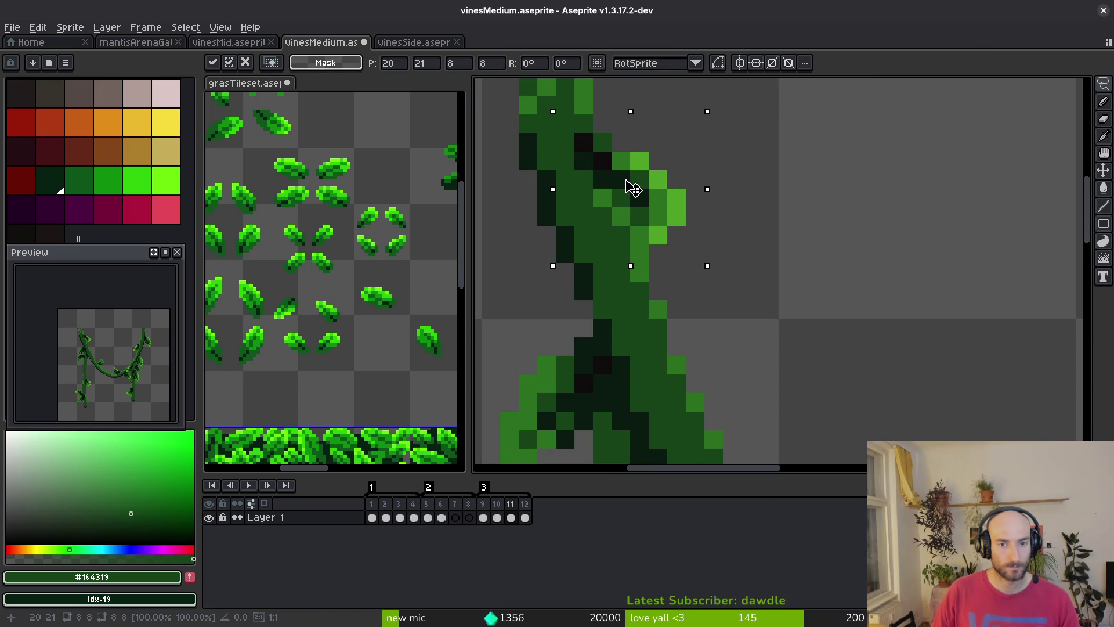
pyautogui.press('Return')
pyautogui.scroll(-3, 704, 246)
pyautogui.press('i')
# Lasso the leaf atop the right vine and move it to a new position
pyautogui.hotkey('shift', 'w')
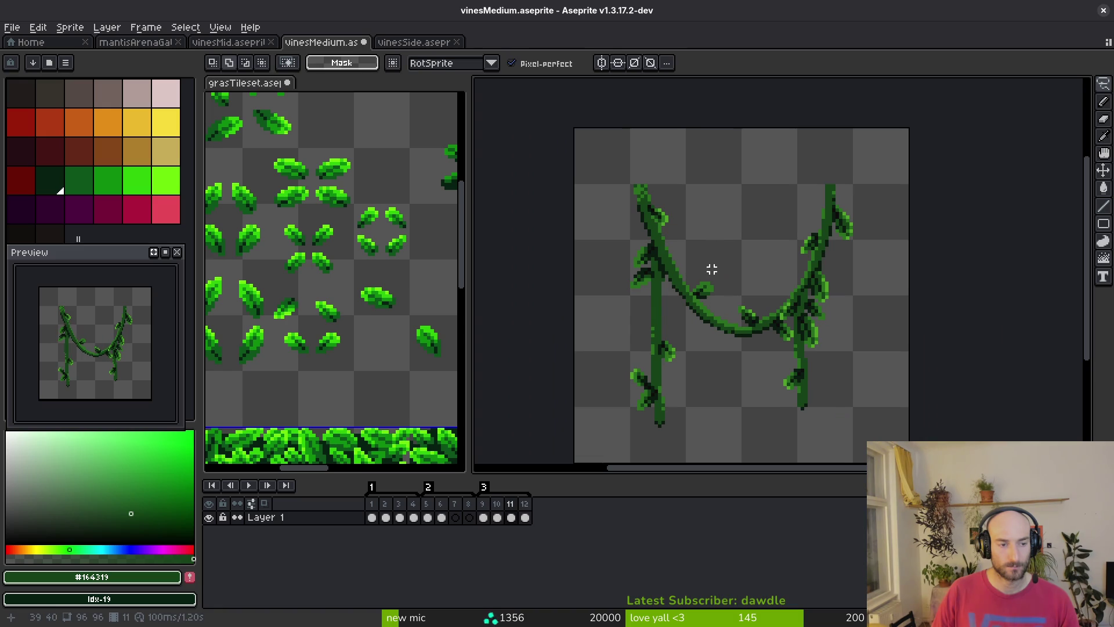
pyautogui.scroll(4, 854, 214)
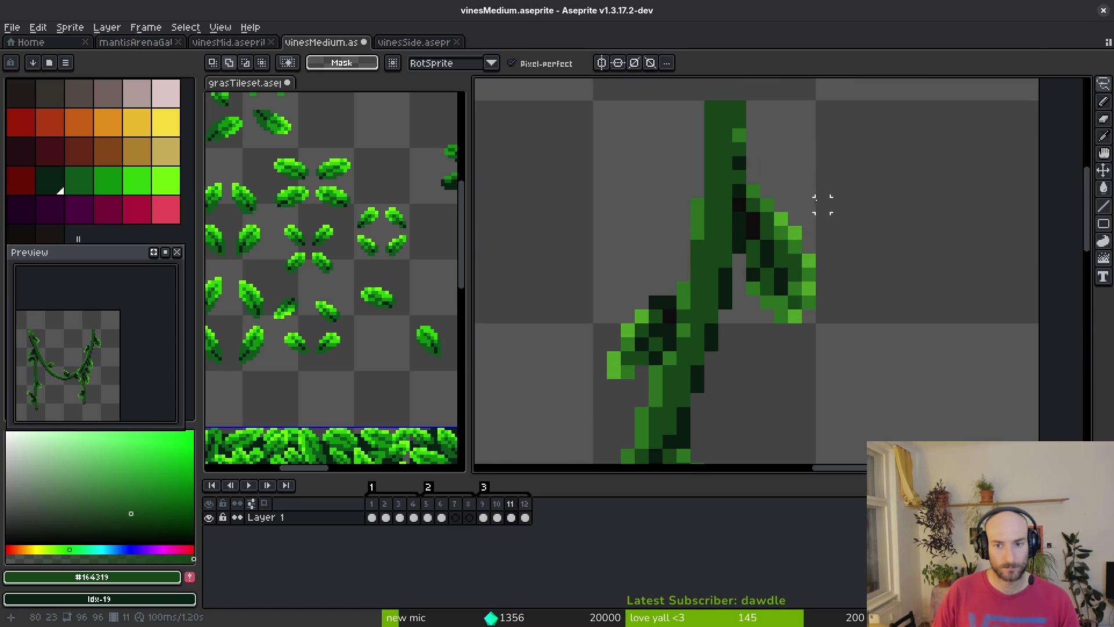
pyautogui.moveTo(836, 261); pyautogui.dragTo(769, 249)
pyautogui.press('Return')
pyautogui.scroll(-4, 791, 288)
pyautogui.press('i')
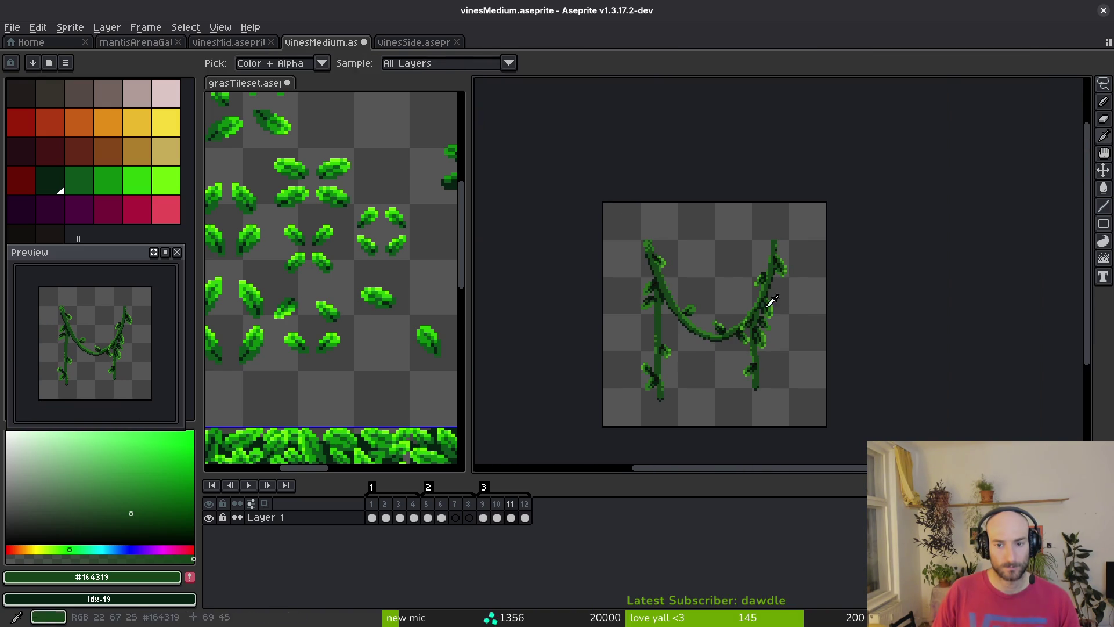
# Move the left leaf on the right vine up and to the right
pyautogui.press('q')
pyautogui.scroll(4, 766, 302)
pyautogui.moveTo(778, 226); pyautogui.dragTo(724, 355)
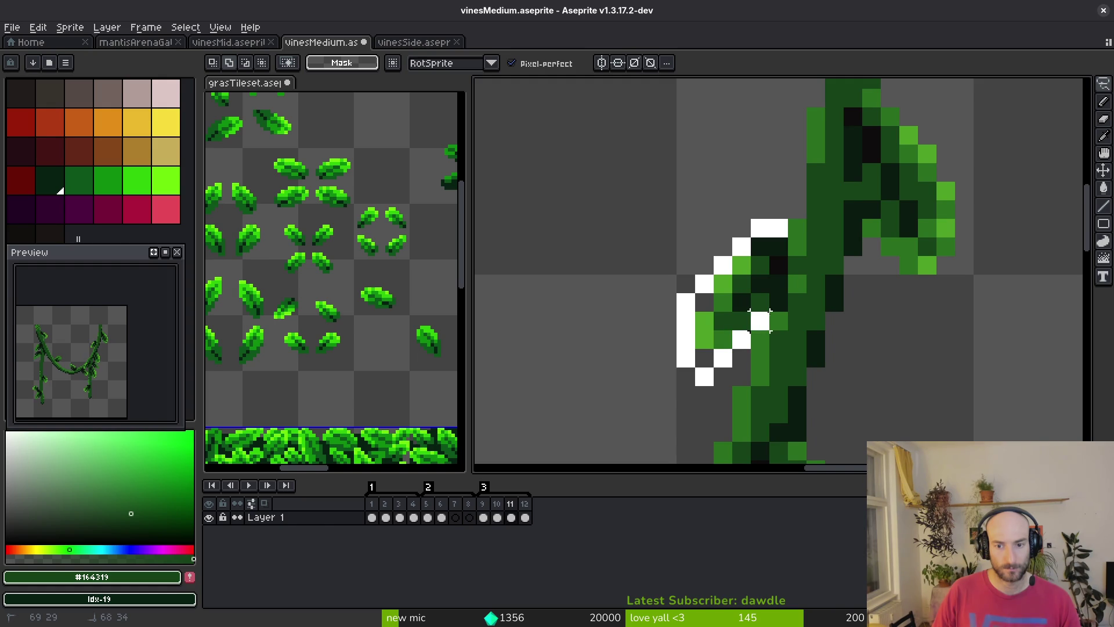
pyautogui.moveTo(778, 247); pyautogui.dragTo(791, 263)
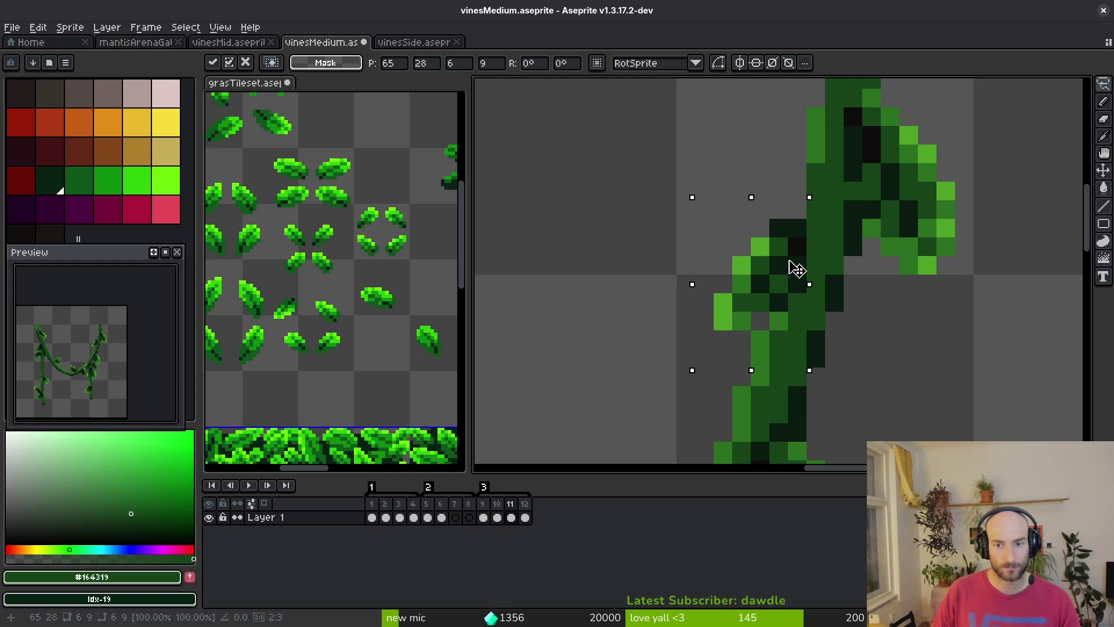
pyautogui.press('Return')
pyautogui.scroll(-3, 778, 283)
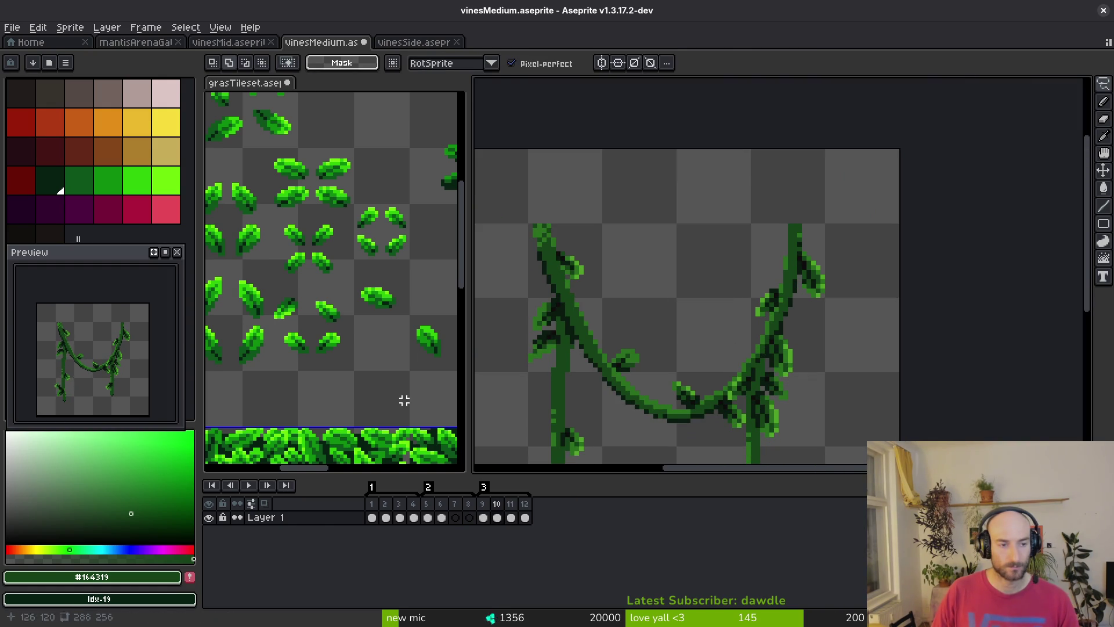
# On the next frame, adjust a small leaf on the right vine, then compare neighbouring frames
pyautogui.press('.')
pyautogui.moveTo(770, 311); pyautogui.dragTo(766, 298)
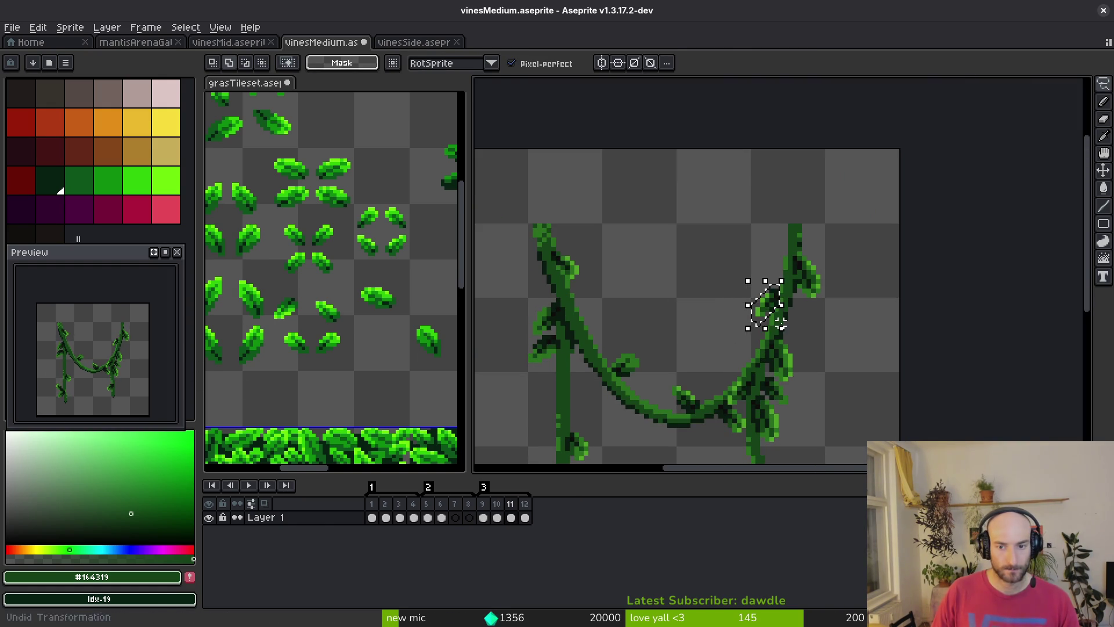
pyautogui.scroll(3, 766, 298)
pyautogui.click(752, 292)
pyautogui.press('Return')
pyautogui.scroll(-3, 763, 298)
pyautogui.press(',')
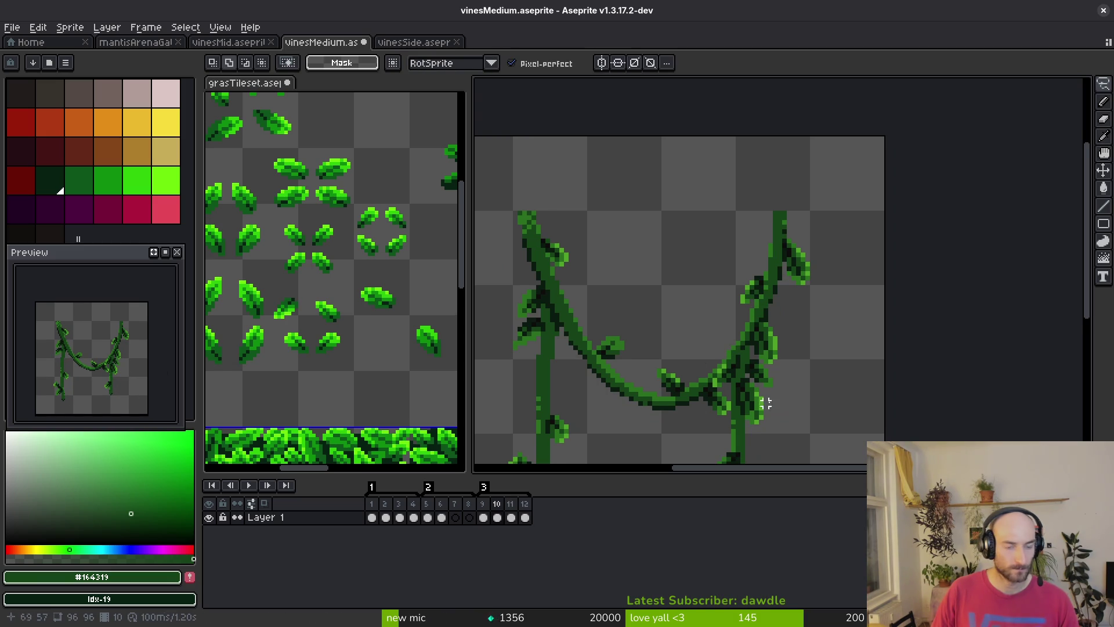
pyautogui.press('.')
pyautogui.press('.')
# Review frames 11 and 12, shift the canvas view up, and return to frame 10
pyautogui.press('i')
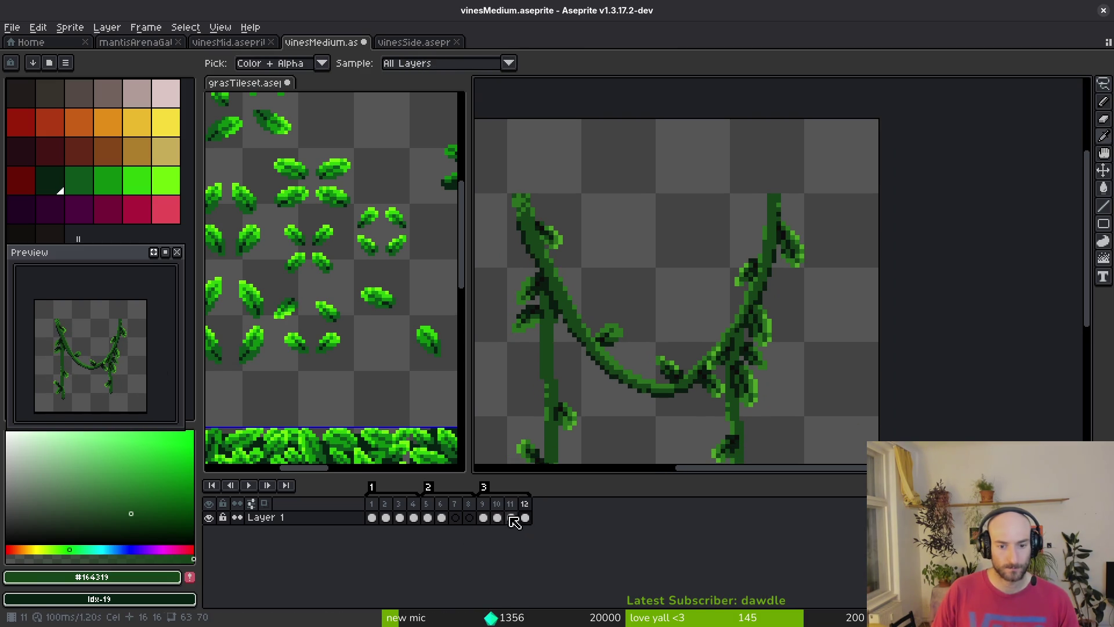
pyautogui.click(513, 521)
pyautogui.press('.')
pyautogui.press('m')
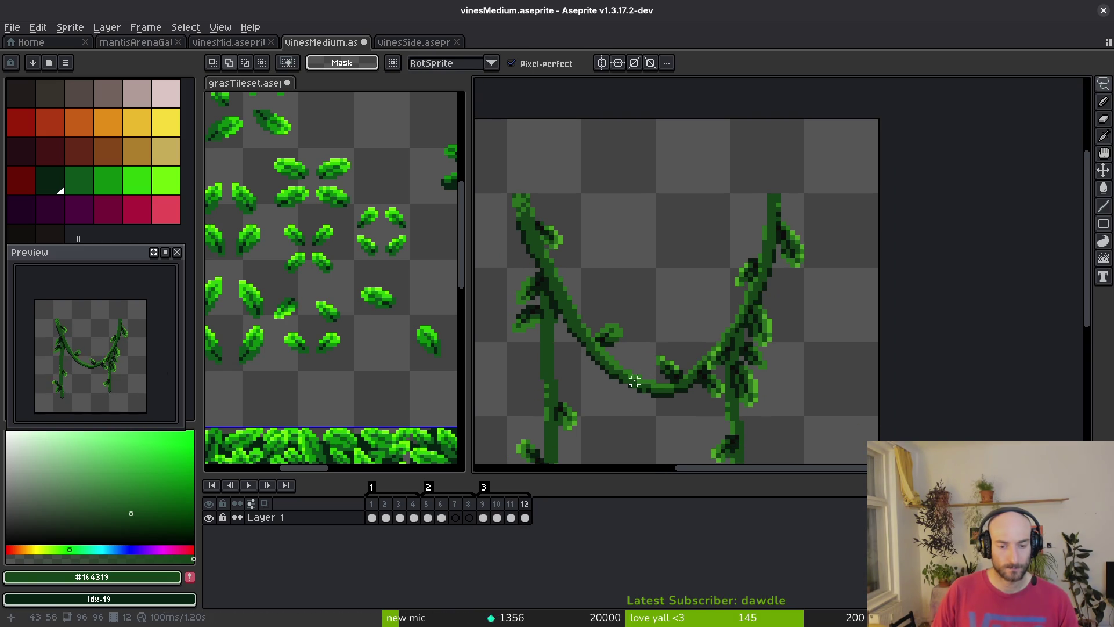
pyautogui.moveTo(636, 389); pyautogui.dragTo(626, 315)
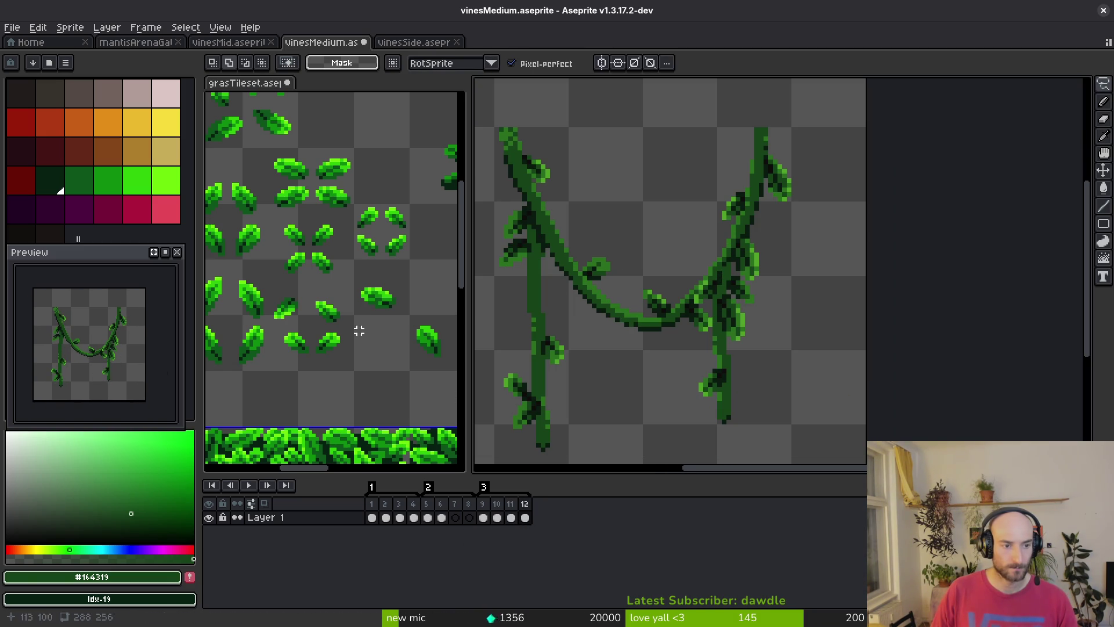
pyautogui.press(',')
pyautogui.press(',')
pyautogui.press('i')
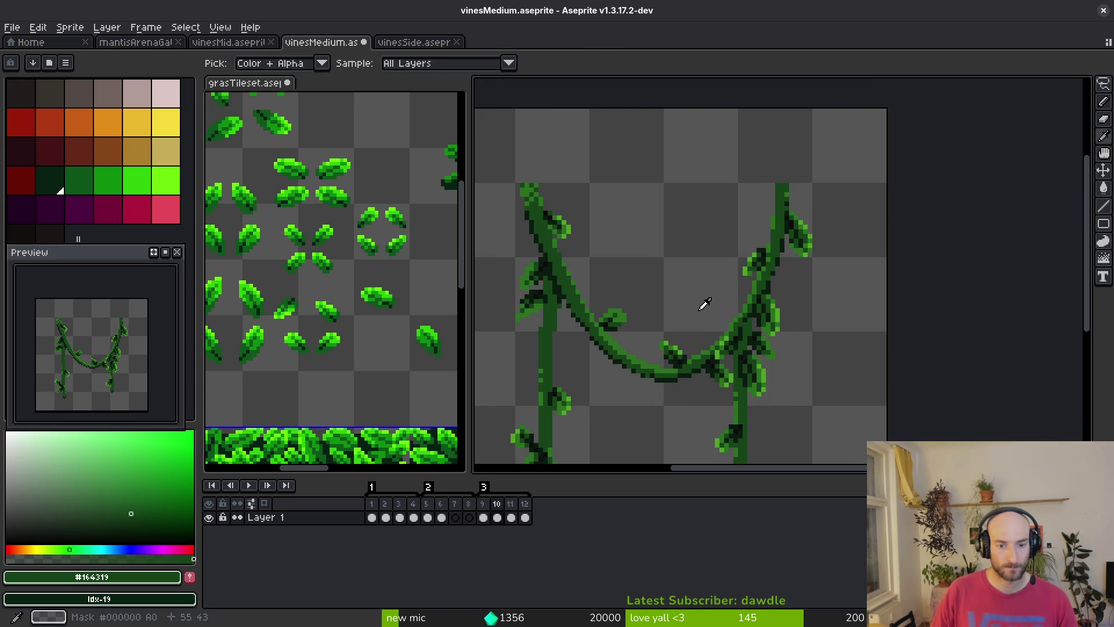
# On frame 10, lift a leaf one pixel right and one pixel down
pyautogui.press('m')
pyautogui.scroll(3, 821, 224)
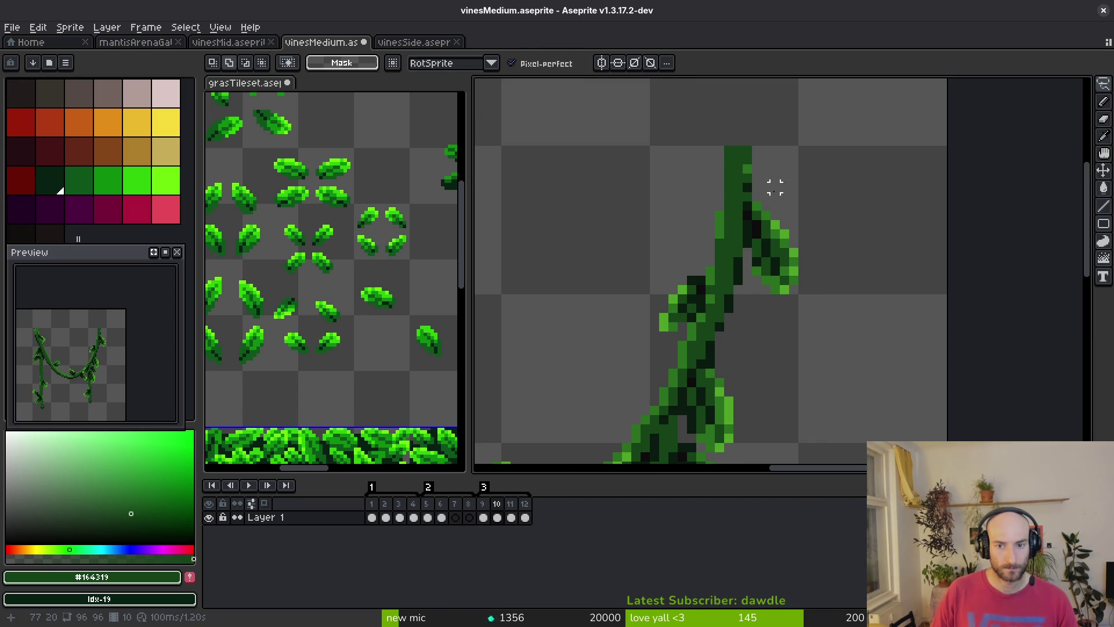
pyautogui.moveTo(746, 261); pyautogui.dragTo(784, 253)
pyautogui.press('Right')
pyautogui.press('Down')
pyautogui.press('Return')
pyautogui.press('Return')
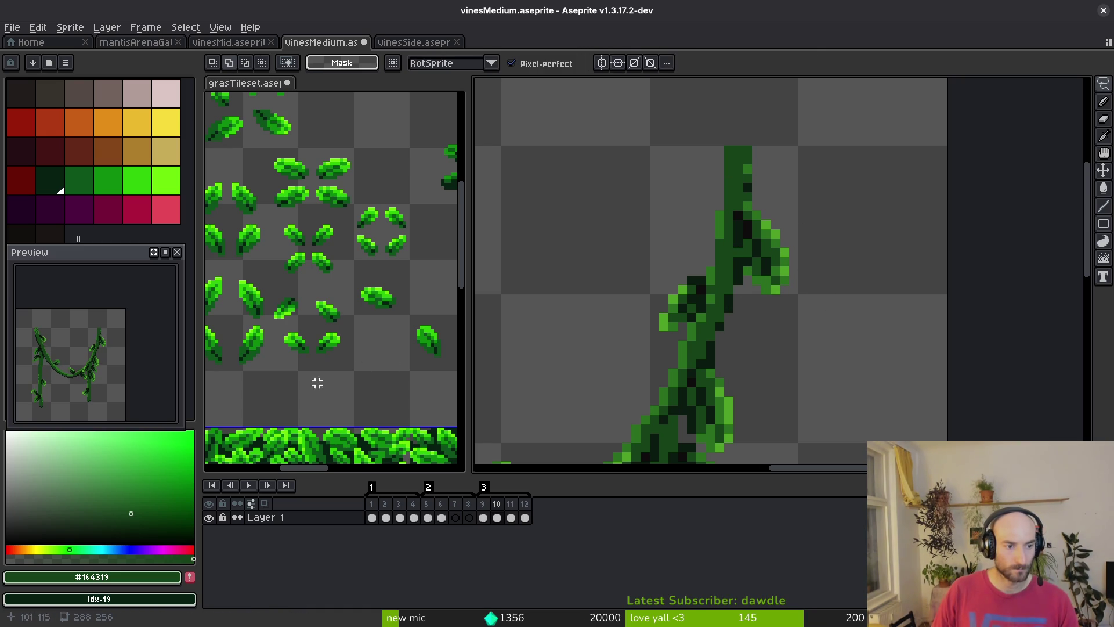
pyautogui.scroll(-3, 788, 198)
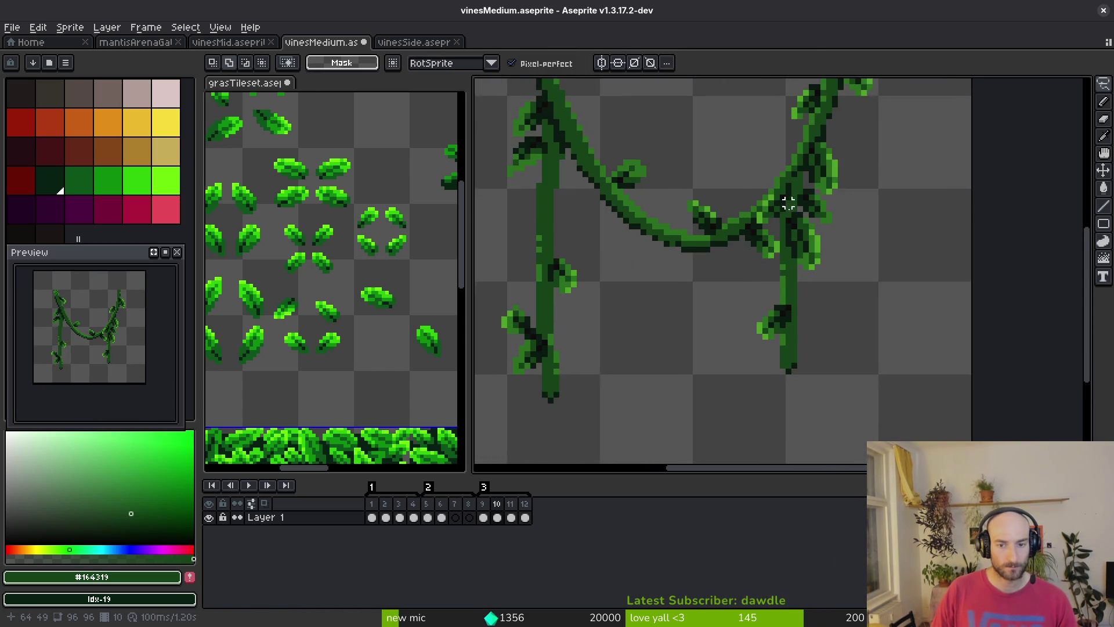
# On frame 12, nudge sections of the lower right stem by one pixel right, left, then right
pyautogui.press('i')
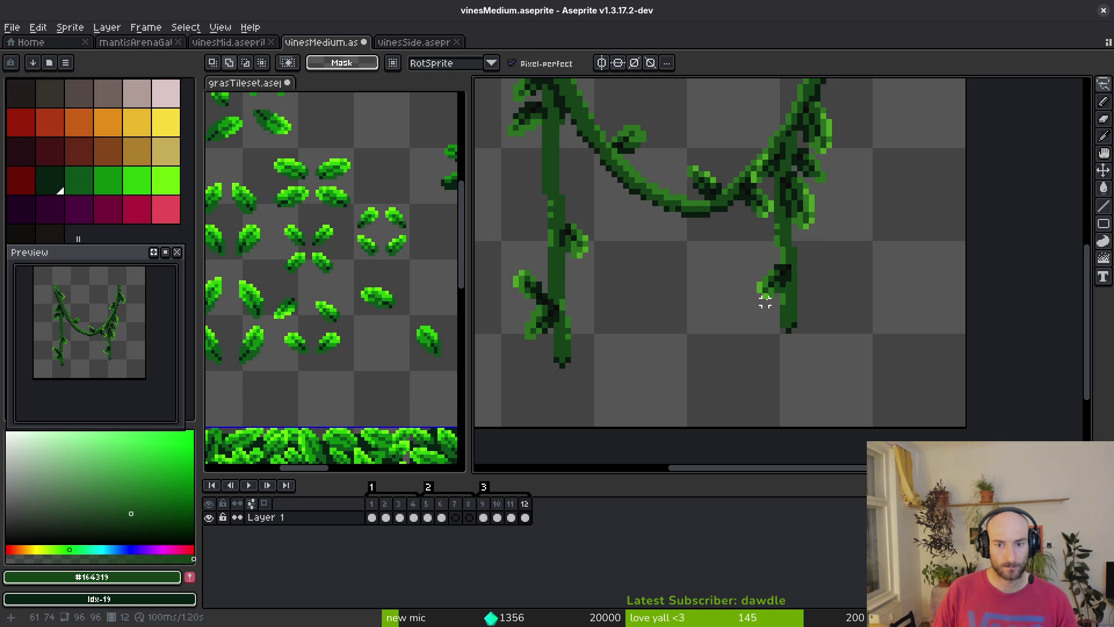
pyautogui.press('.')
pyautogui.press('m')
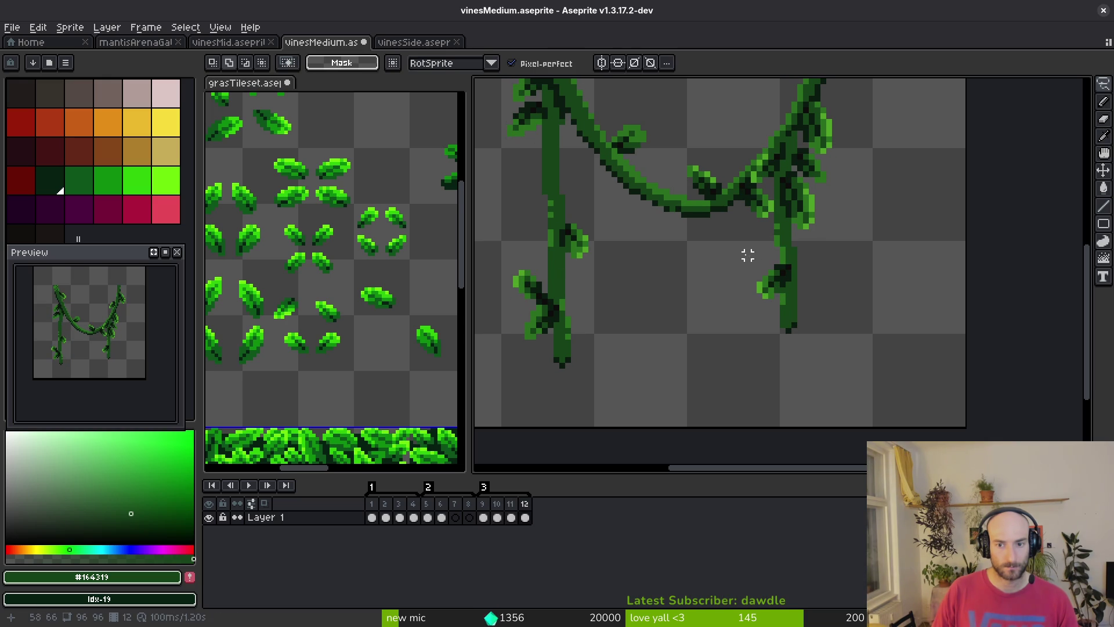
pyautogui.scroll(2, 805, 284)
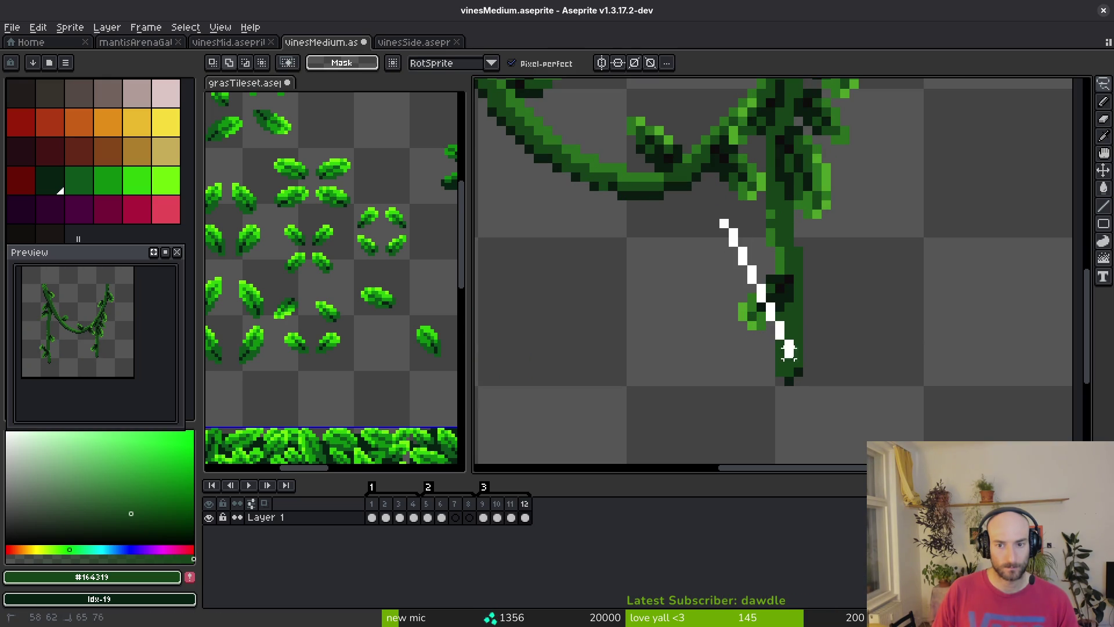
pyautogui.moveTo(760, 215)
pyautogui.mouseDown()
pyautogui.moveTo(908, 342)
pyautogui.moveTo(890, 264)
pyautogui.mouseUp()
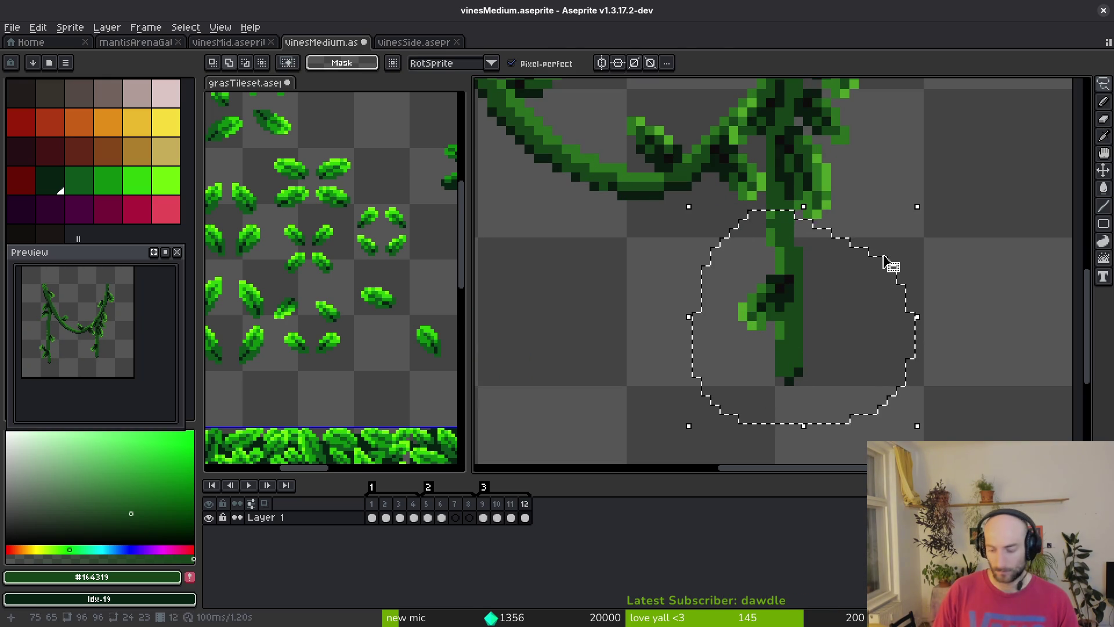
pyautogui.press('Right')
pyautogui.hotkey('ctrl', 'd')
pyautogui.moveTo(826, 251)
pyautogui.mouseDown()
pyautogui.moveTo(676, 330)
pyautogui.moveTo(928, 273)
pyautogui.mouseUp()
pyautogui.press('Left')
pyautogui.hotkey('ctrl', 'd')
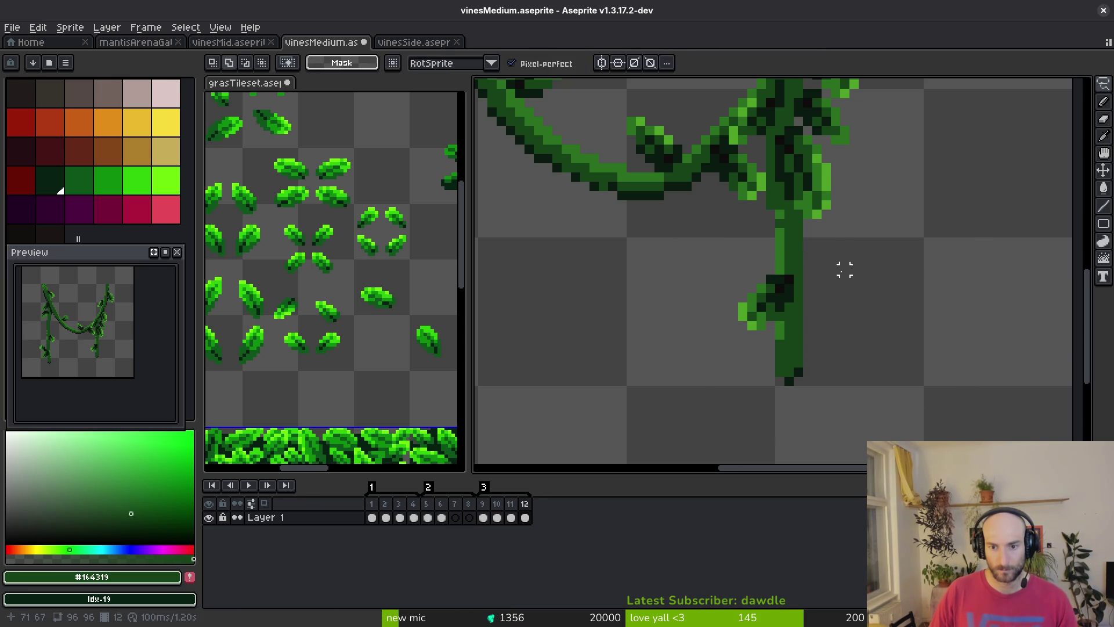
pyautogui.moveTo(737, 280); pyautogui.dragTo(960, 284)
pyautogui.press('Right')
pyautogui.hotkey('ctrl', 'd')
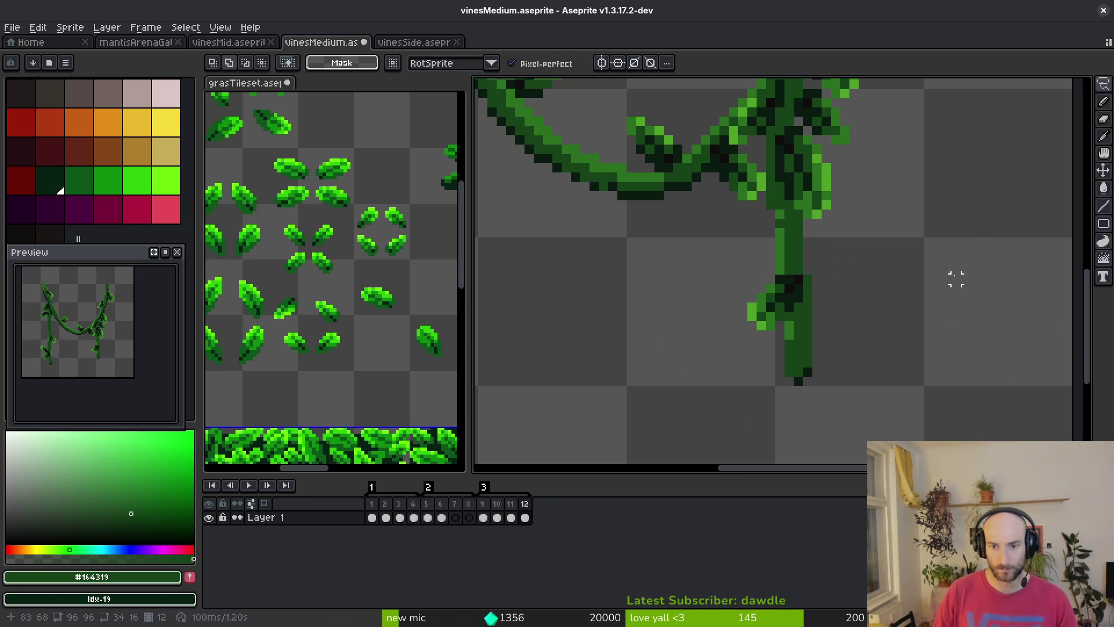
# Save vinesMedium and go to frame 5
pyautogui.hotkey('ctrl', 's')
pyautogui.scroll(-3, 676, 264)
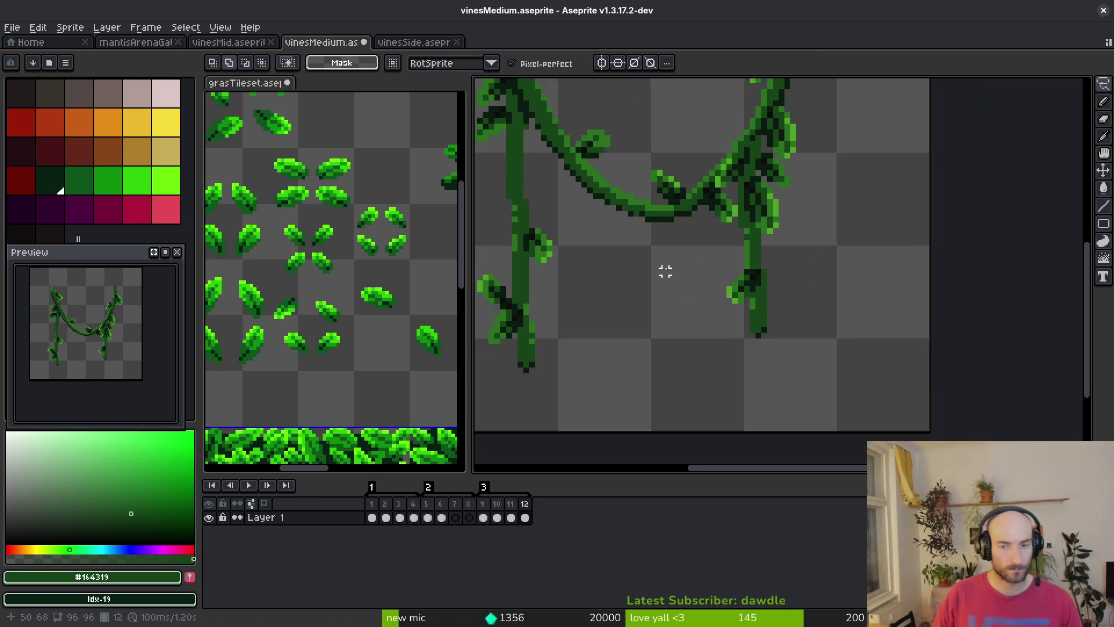
pyautogui.click(428, 517)
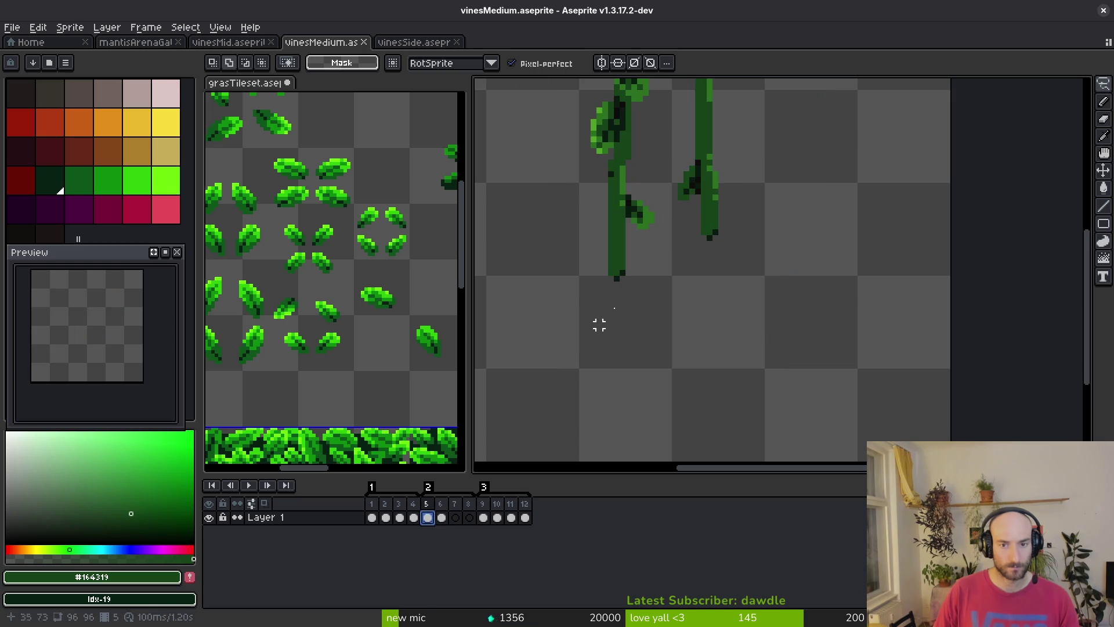
# On frame 6, shift the left vine and its lower section one pixel right
pyautogui.scroll(-2, 642, 301)
pyautogui.press('i')
pyautogui.press('q')
pyautogui.click(441, 517)
pyautogui.scroll(4, 597, 226)
pyautogui.press('m')
pyautogui.moveTo(557, 143)
pyautogui.mouseDown()
pyautogui.moveTo(621, 308)
pyautogui.moveTo(684, 418)
pyautogui.moveTo(707, 430)
pyautogui.mouseUp()
pyautogui.press('Right')
pyautogui.click(507, 279)
pyautogui.moveTo(612, 265); pyautogui.dragTo(708, 431)
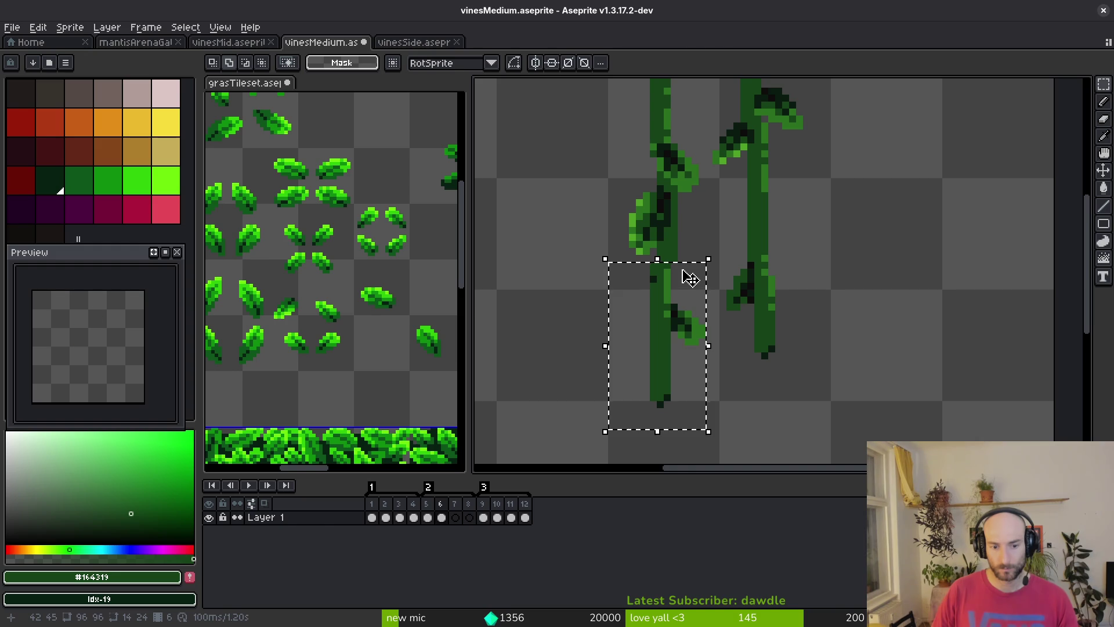
pyautogui.press('Right')
pyautogui.hotkey('ctrl', 'd')
# Box-select the right vine in two parts and shift it one pixel left
pyautogui.moveTo(790, 270); pyautogui.dragTo(790, 297)
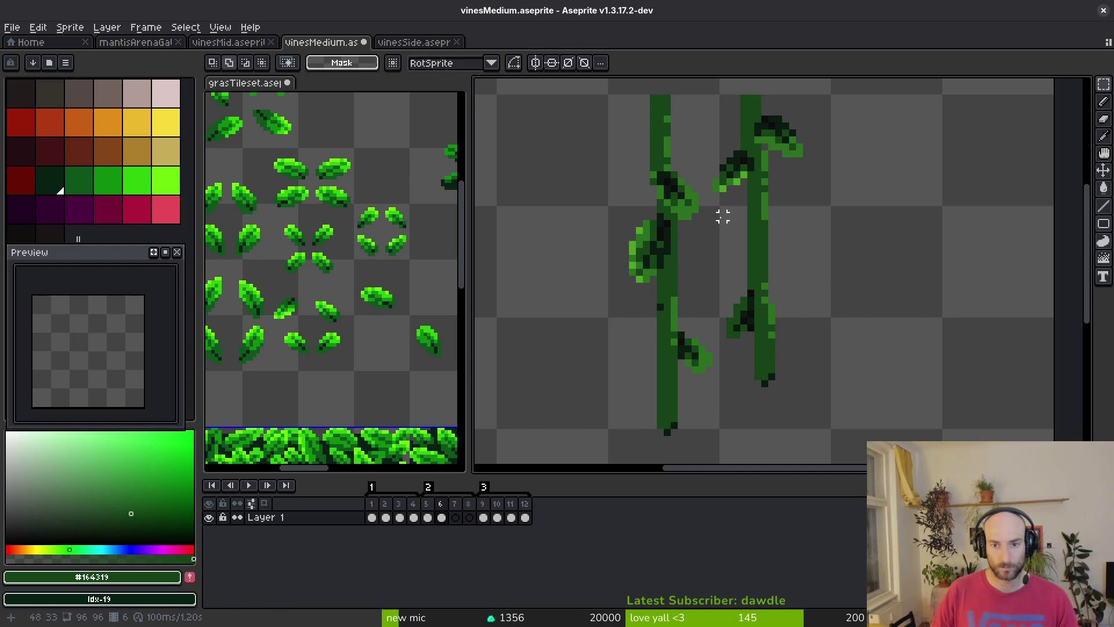
pyautogui.moveTo(700, 159)
pyautogui.mouseDown()
pyautogui.moveTo(771, 219)
pyautogui.moveTo(809, 349)
pyautogui.moveTo(807, 325)
pyautogui.mouseUp()
pyautogui.moveTo(825, 437); pyautogui.dragTo(721, 278)
pyautogui.scroll(3, 783, 147)
pyautogui.scroll(-5, 704, 231)
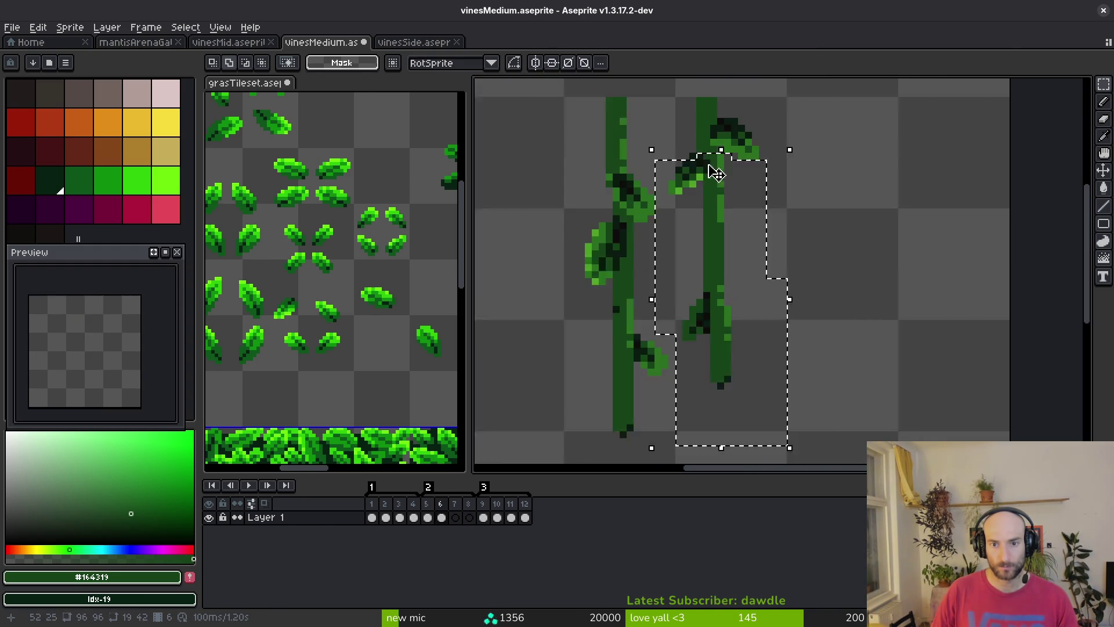
pyautogui.scroll(4, 700, 160)
pyautogui.scroll(-2, 698, 157)
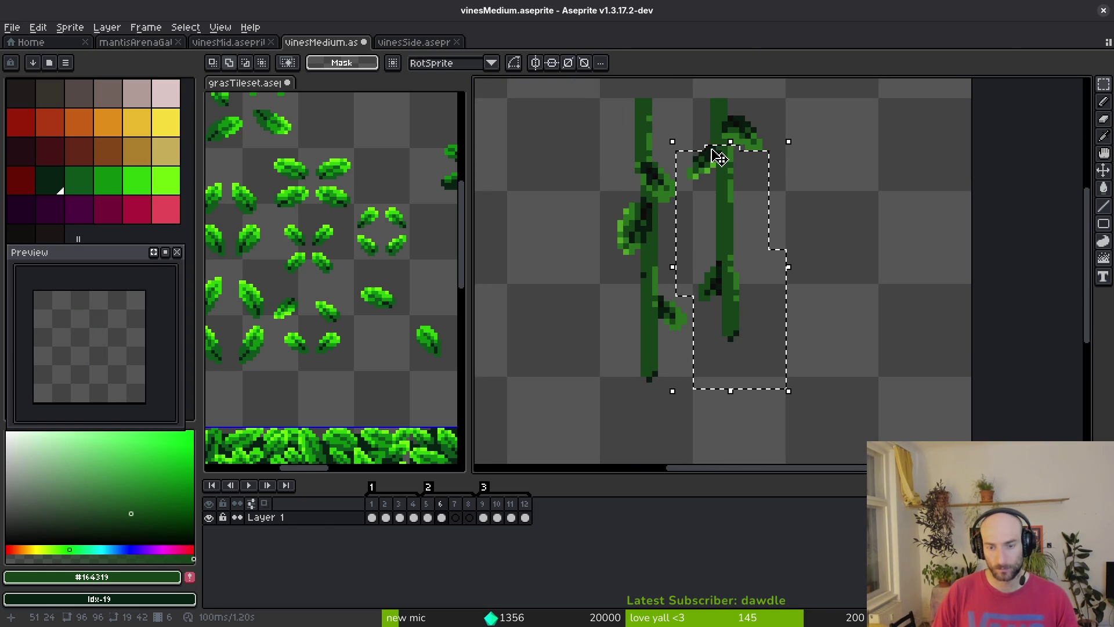
pyautogui.press('Left')
pyautogui.hotkey('ctrl', 'd')
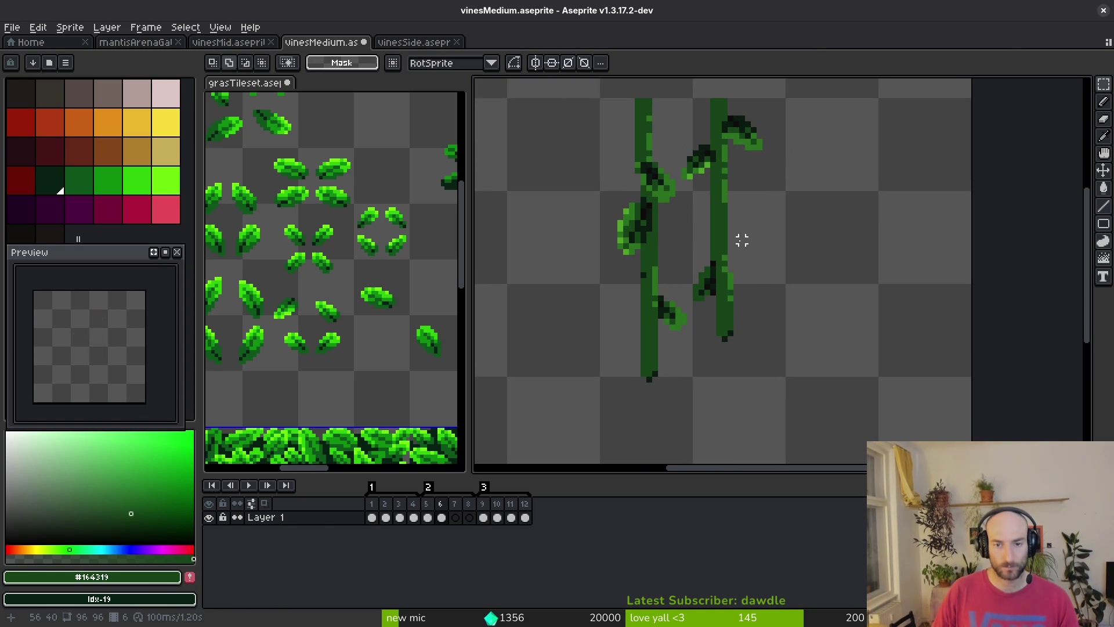
pyautogui.click(441, 517)
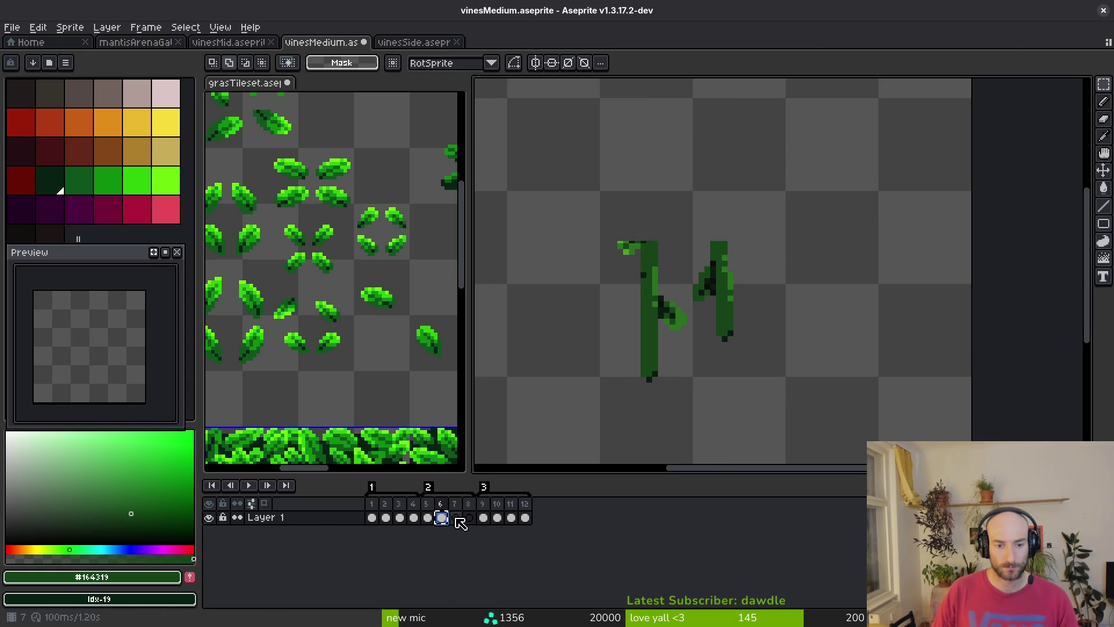
# Try marquee selections around the right vine's top, side branch and lower section, then deselect
pyautogui.moveTo(671, 113); pyautogui.dragTo(794, 251)
pyautogui.moveTo(761, 110); pyautogui.dragTo(709, 145)
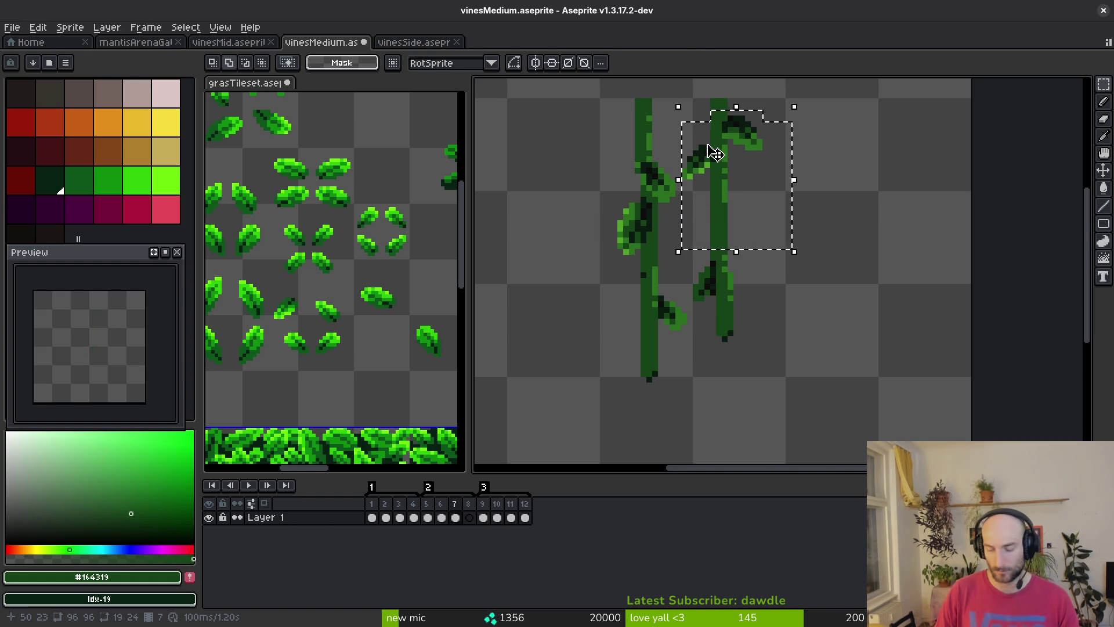
pyautogui.scroll(4, 713, 154)
pyautogui.click(739, 110)
pyautogui.moveTo(750, 103); pyautogui.dragTo(705, 114)
pyautogui.hotkey('ctrl', 'd')
pyautogui.scroll(-3, 824, 261)
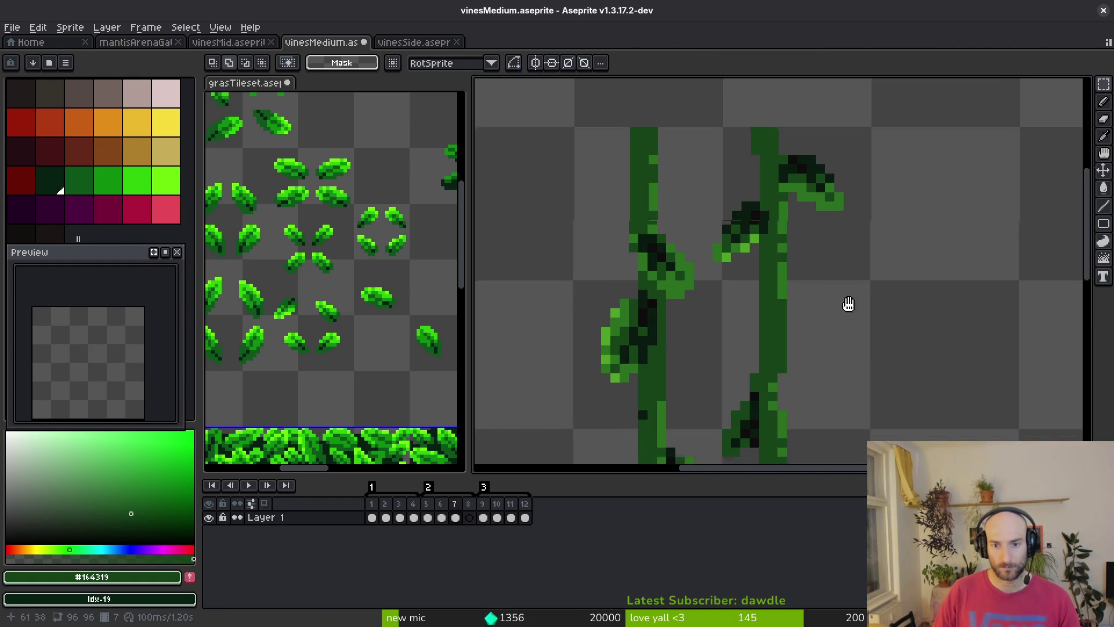
pyautogui.scroll(2, 795, 253)
pyautogui.scroll(-2, 795, 252)
pyautogui.scroll(2, 808, 261)
pyautogui.moveTo(725, 219); pyautogui.dragTo(794, 261)
pyautogui.press('Escape')
pyautogui.moveTo(743, 221); pyautogui.dragTo(917, 412)
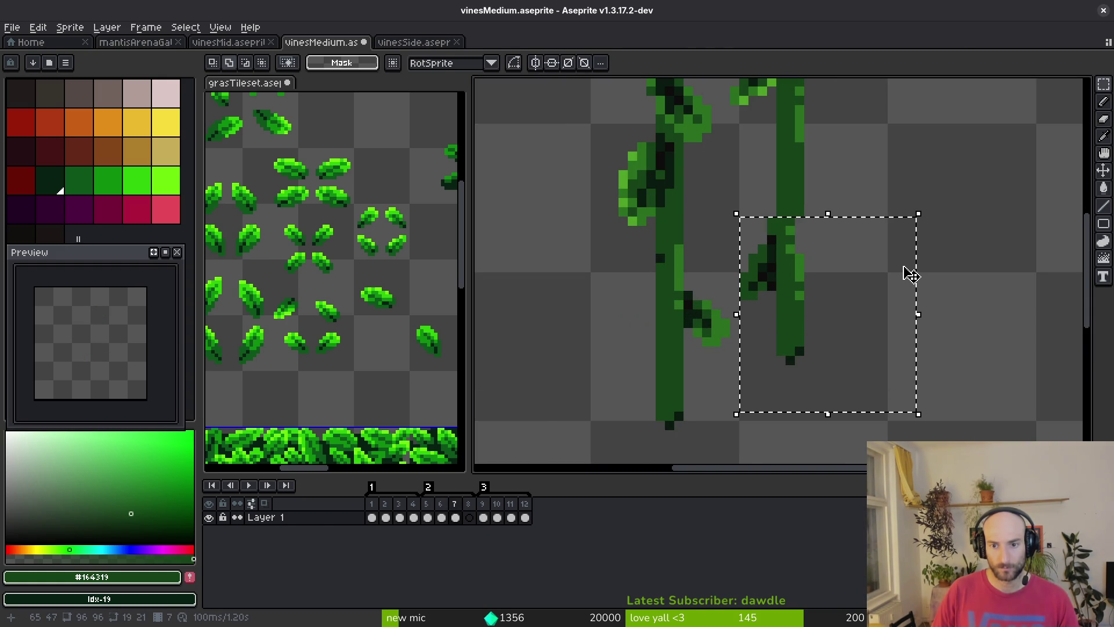
pyautogui.hotkey('ctrl', 'd')
pyautogui.scroll(-2, 853, 276)
# Select the right vine plus its upper-left part and nudge it one pixel left
pyautogui.press('i')
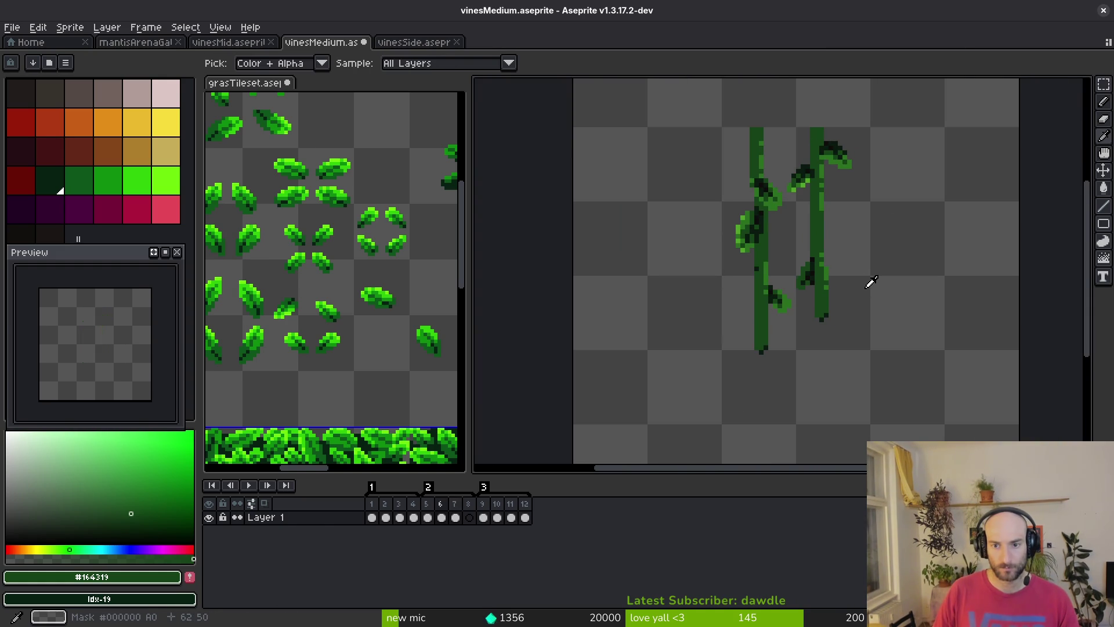
pyautogui.press('m')
pyautogui.scroll(5, 841, 273)
pyautogui.moveTo(830, 231); pyautogui.dragTo(719, 461)
pyautogui.moveTo(756, 195); pyautogui.dragTo(682, 345)
pyautogui.press('Left')
pyautogui.hotkey('ctrl', 'd')
# Paint the two gap pixels in the vine dark green with the brush
pyautogui.press('b')
pyautogui.keyDown('alt'); pyautogui.click(778, 194); pyautogui.keyUp('alt')
pyautogui.click(747, 223)
pyautogui.press('m')
pyautogui.press('Return')
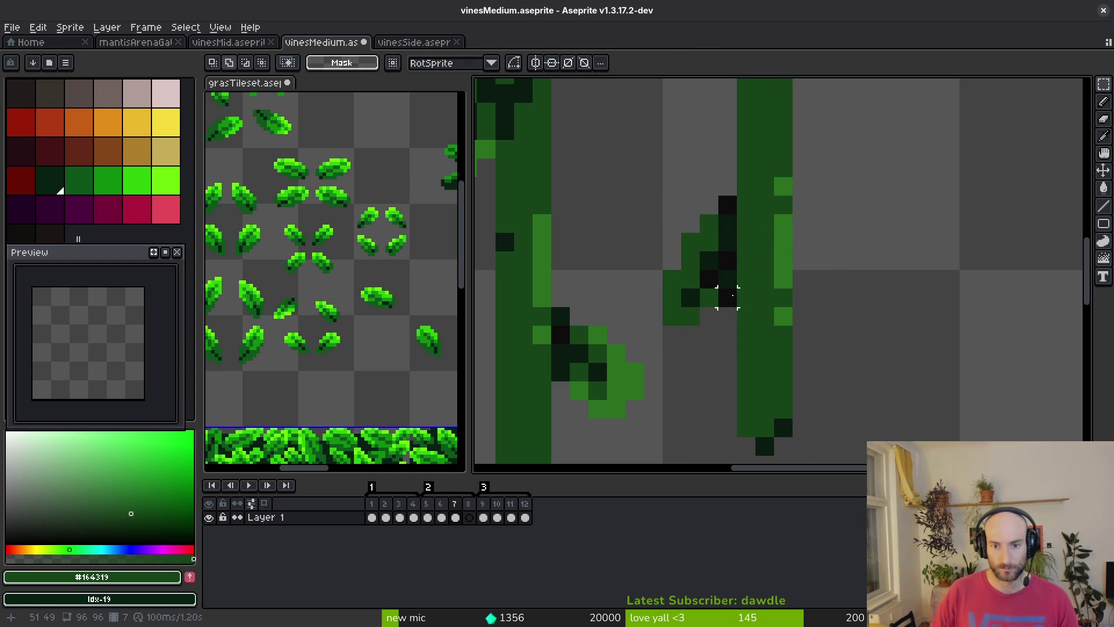
# Nudge the right vine and its leaf one pixel right, undoing the stray-pixel erase
pyautogui.moveTo(661, 192); pyautogui.dragTo(815, 462)
pyautogui.press('Right')
pyautogui.hotkey('ctrl', 'd')
pyautogui.press('e')
pyautogui.moveTo(747, 298); pyautogui.dragTo(765, 316)
pyautogui.press('m')
pyautogui.moveTo(662, 195)
pyautogui.mouseDown()
pyautogui.moveTo(733, 323)
pyautogui.moveTo(756, 326)
pyautogui.mouseUp()
pyautogui.hotkey('ctrl', 'z')
pyautogui.hotkey('ctrl', 'z')
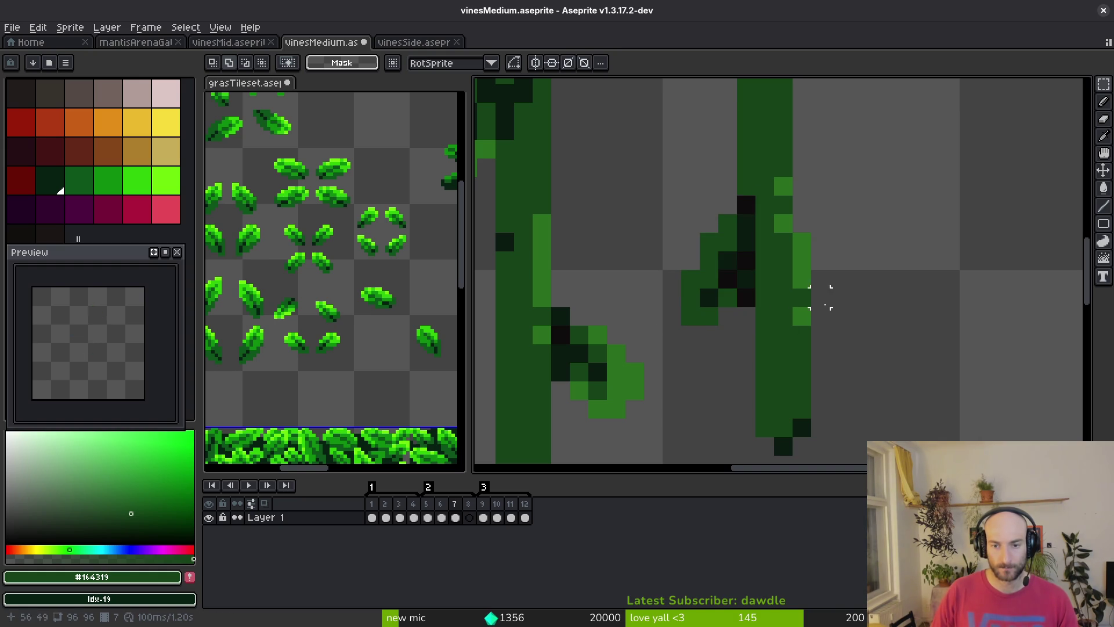
# Try selecting the lower right vine segment, then deselect and re-centre the vines in view
pyautogui.scroll(-2, 819, 297)
pyautogui.scroll(-1, 834, 311)
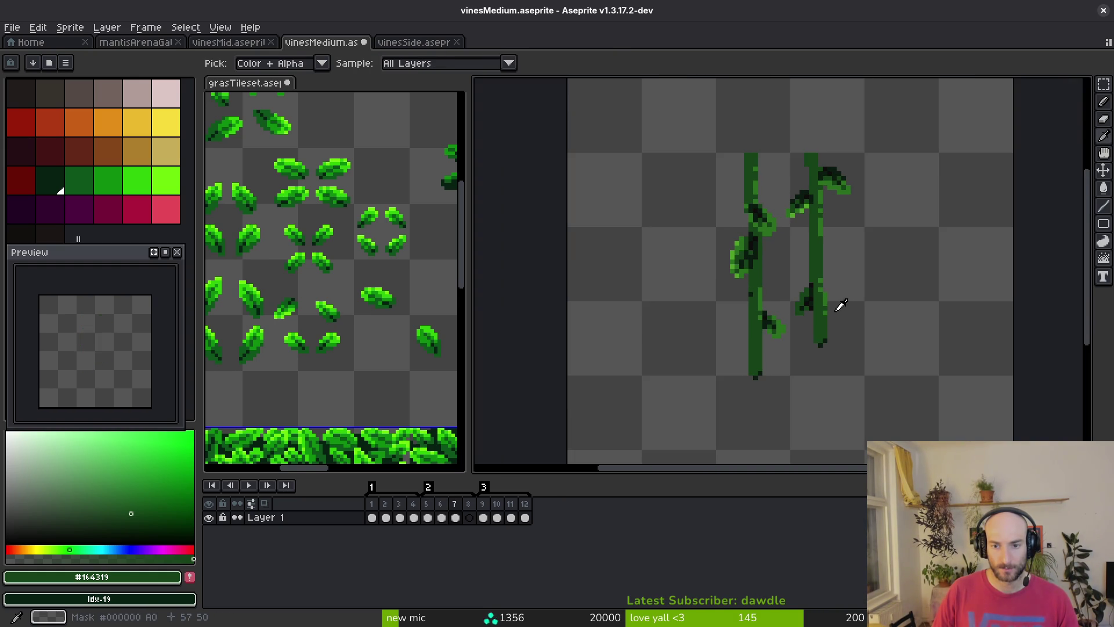
pyautogui.scroll(1, 815, 281)
pyautogui.moveTo(793, 403); pyautogui.dragTo(792, 402)
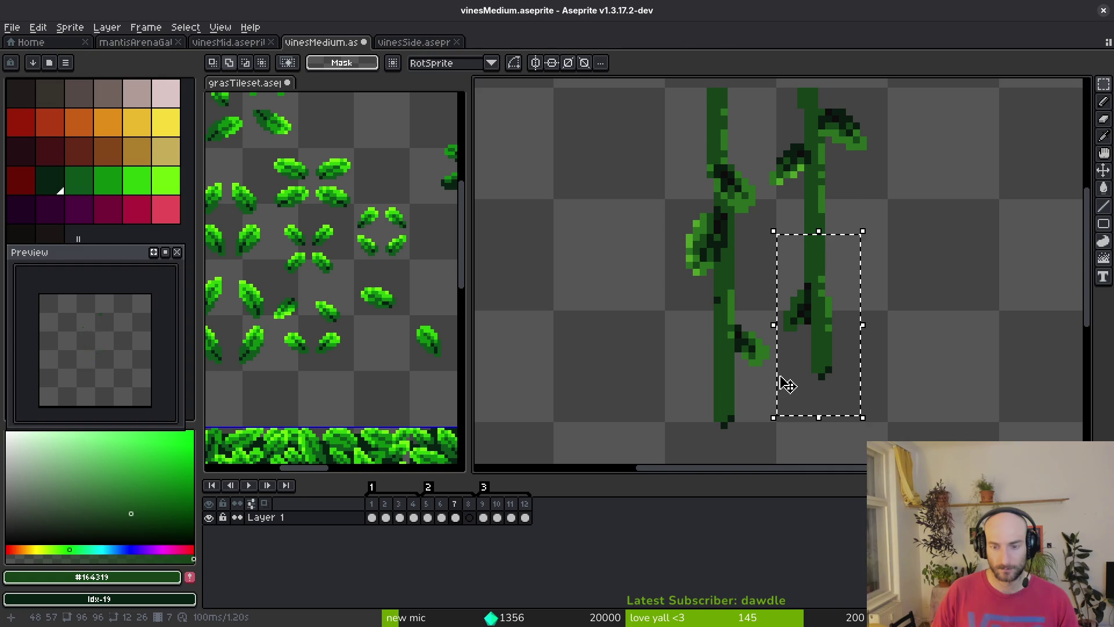
pyautogui.hotkey('ctrl', 'd')
pyautogui.scroll(5, 875, 174)
pyautogui.moveTo(733, 215)
pyautogui.mouseDown()
pyautogui.moveTo(677, 328)
pyautogui.moveTo(671, 425)
pyautogui.mouseUp()
pyautogui.moveTo(646, 300); pyautogui.dragTo(757, 432)
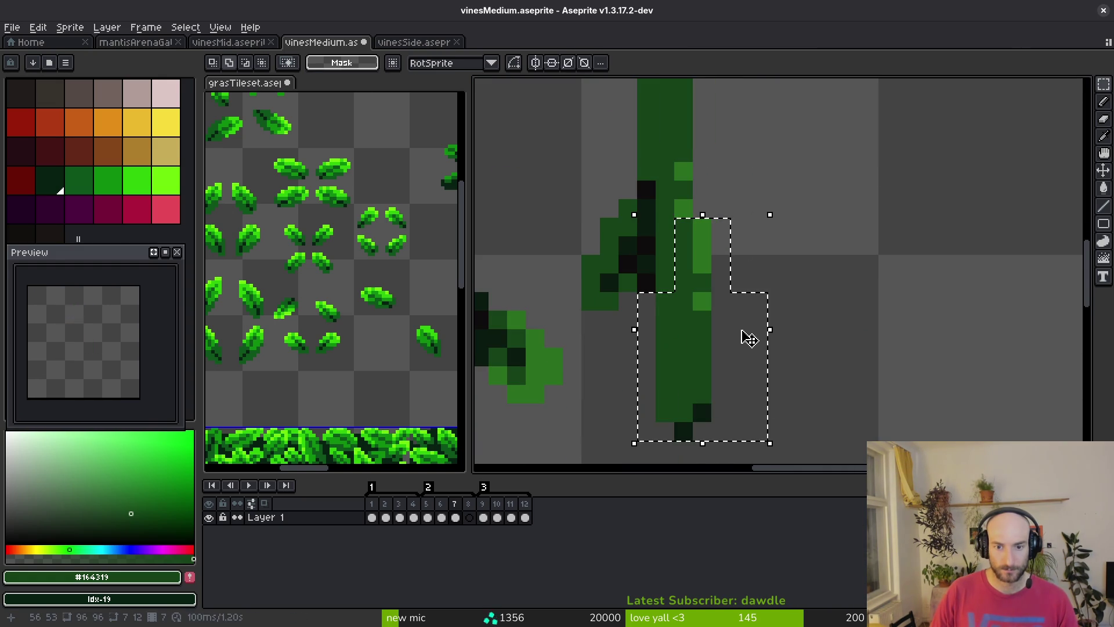
pyautogui.hotkey('ctrl', 'd')
pyautogui.scroll(-5, 865, 331)
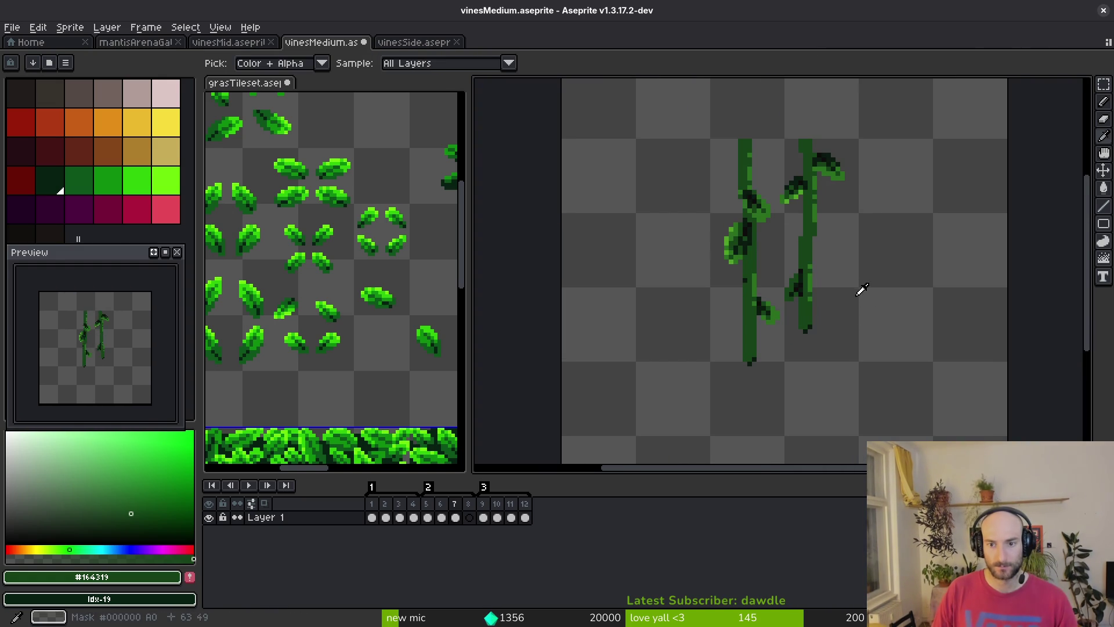
pyautogui.moveTo(814, 294); pyautogui.dragTo(824, 301)
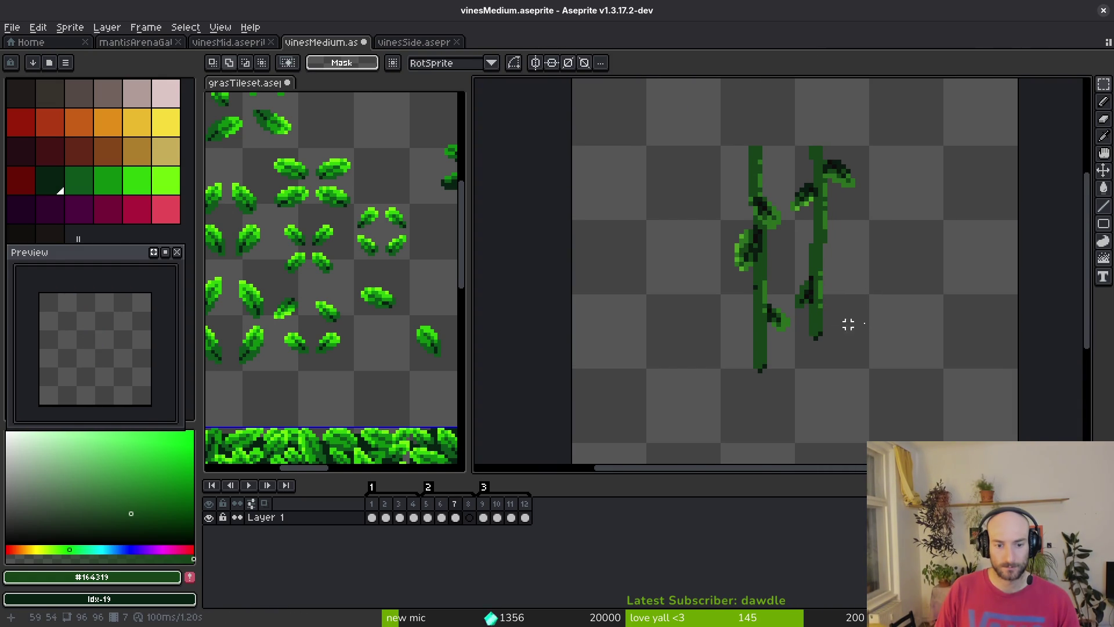
# Compare the vines against neighbouring frames, then clear the current selection
pyautogui.press('Right')
pyautogui.press('i')
pyautogui.press('Left')
pyautogui.press('Left')
pyautogui.press('Left')
pyautogui.press('Right')
pyautogui.press('Right')
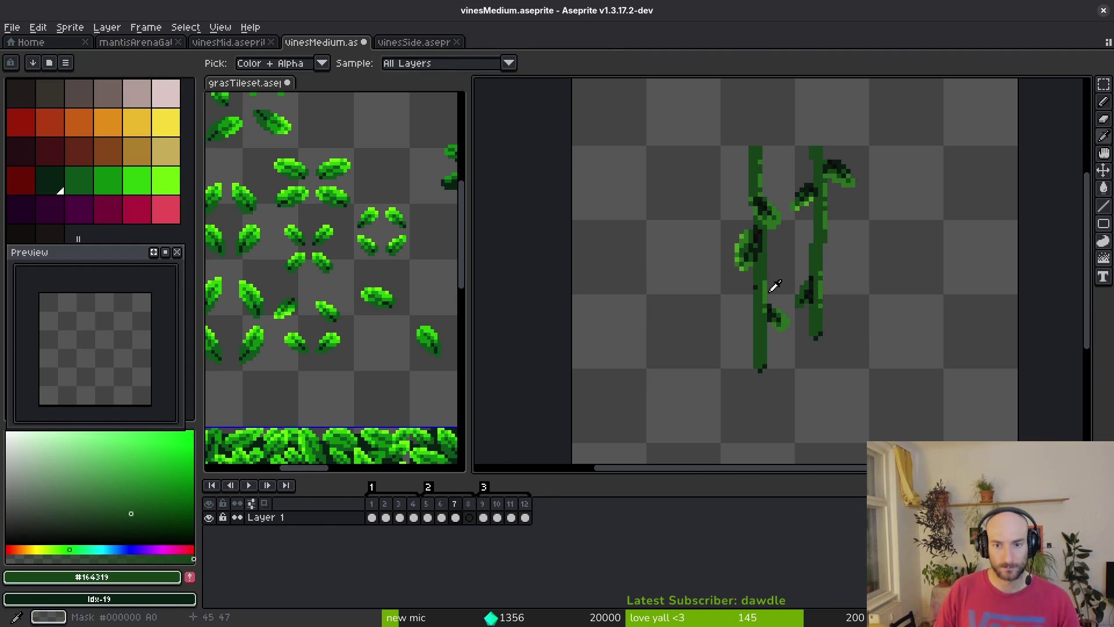
pyautogui.press('m')
pyautogui.scroll(2, 765, 238)
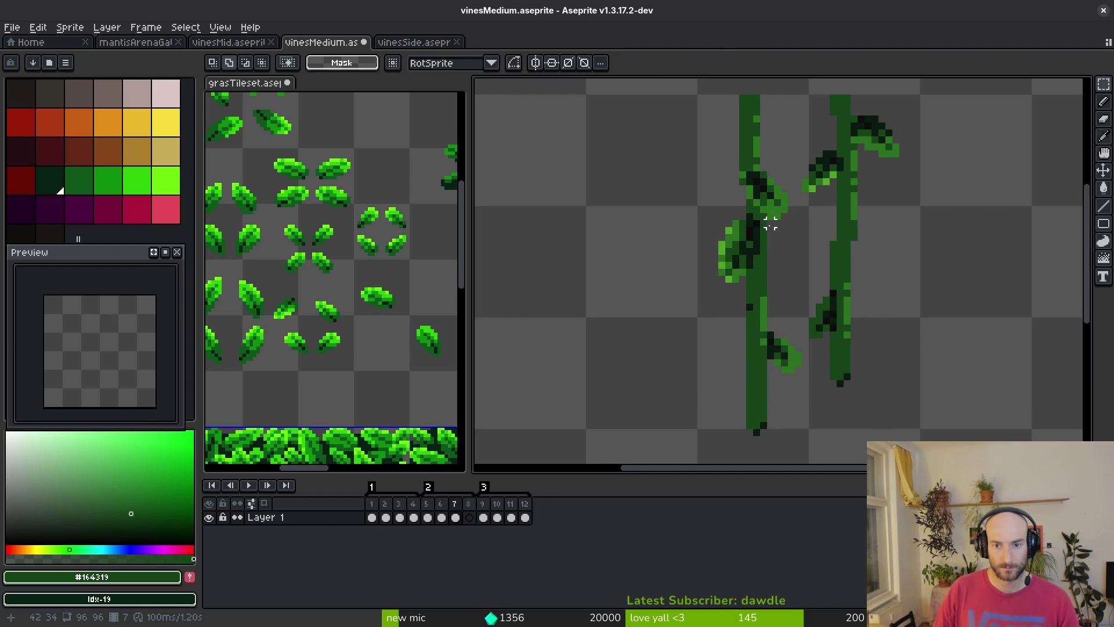
pyautogui.moveTo(798, 182)
pyautogui.mouseDown()
pyautogui.moveTo(757, 237)
pyautogui.moveTo(791, 189)
pyautogui.moveTo(699, 455)
pyautogui.moveTo(676, 462)
pyautogui.mouseUp()
pyautogui.keyDown('shift'); pyautogui.moveTo(809, 212); pyautogui.dragTo(797, 148); pyautogui.keyUp('shift')
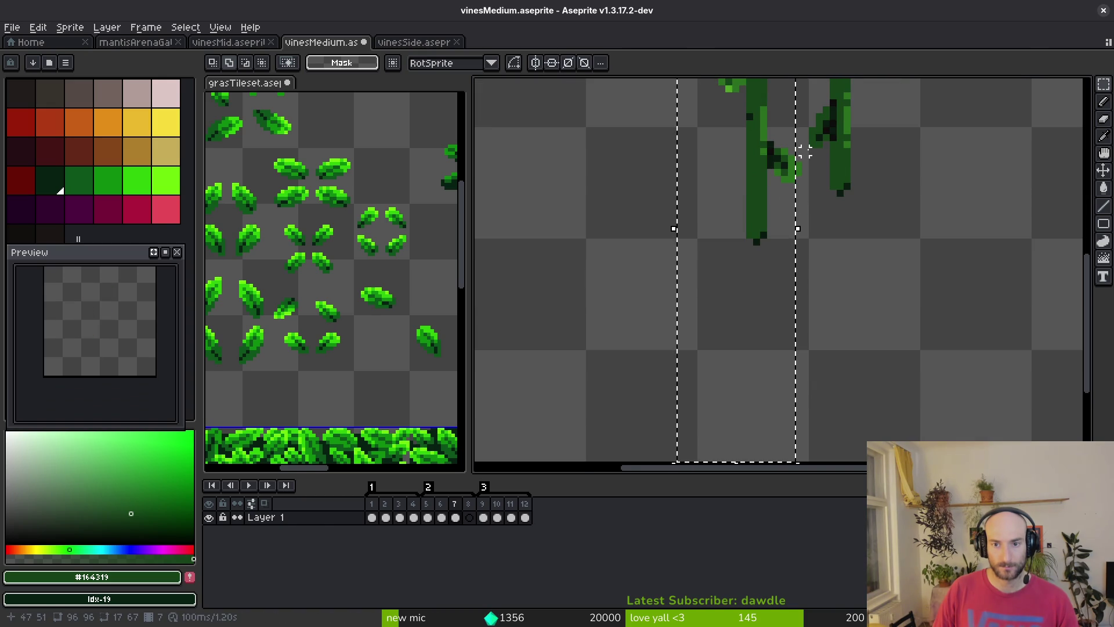
pyautogui.scroll(2, 762, 220)
pyautogui.scroll(-2, 727, 255)
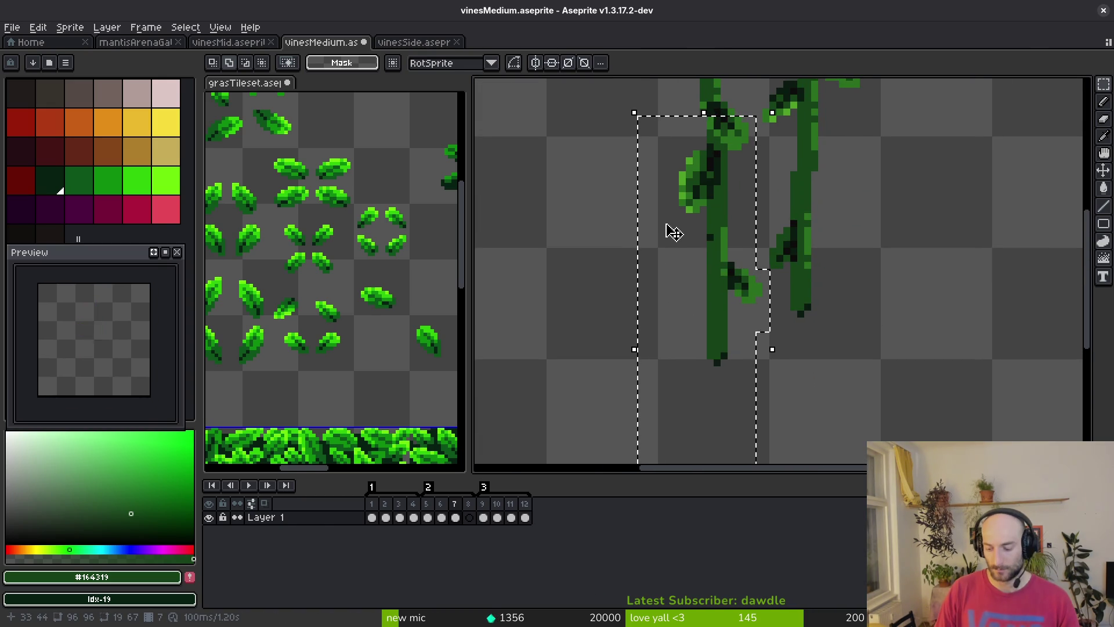
pyautogui.hotkey('ctrl', 'd')
# Shift a strip of the left vine one pixel left and advance to the next frame
pyautogui.scroll(6, 824, 181)
pyautogui.moveTo(824, 181)
pyautogui.mouseDown()
pyautogui.moveTo(784, 167)
pyautogui.moveTo(696, 171)
pyautogui.mouseUp()
pyautogui.press('Left')
pyautogui.hotkey('ctrl', 'd')
pyautogui.scroll(-6, 734, 180)
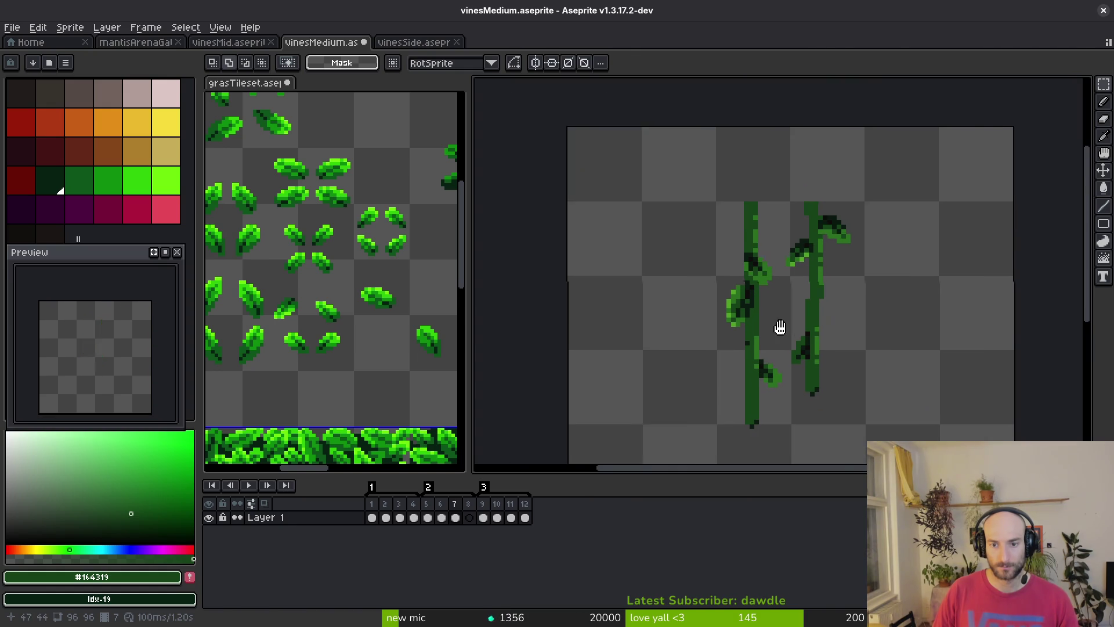
pyautogui.moveTo(787, 335); pyautogui.dragTo(780, 302)
pyautogui.press('i')
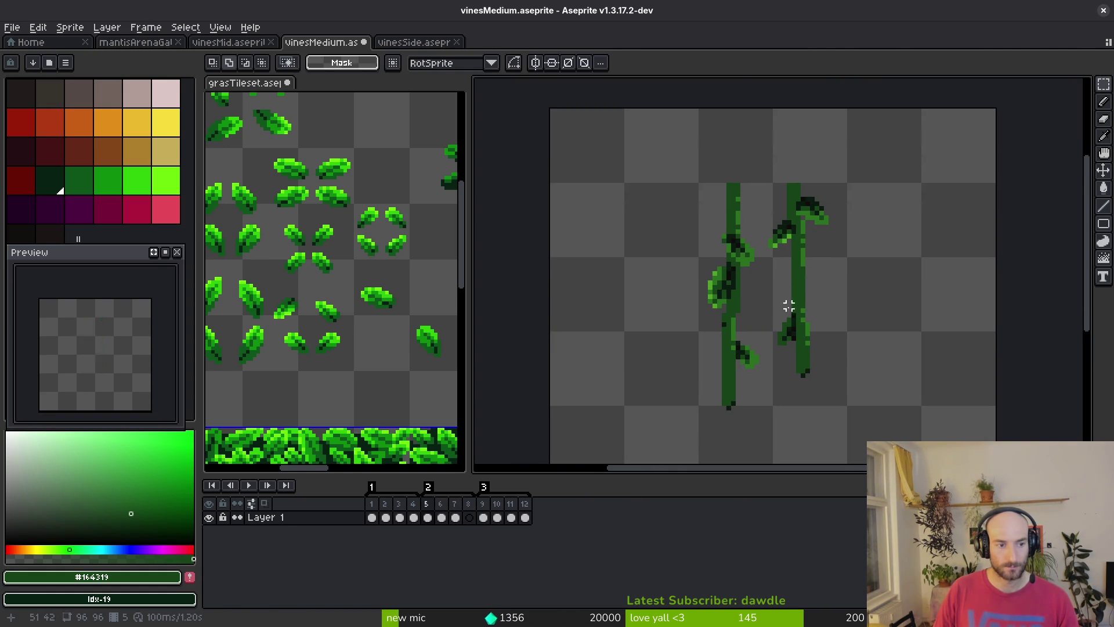
pyautogui.press('.')
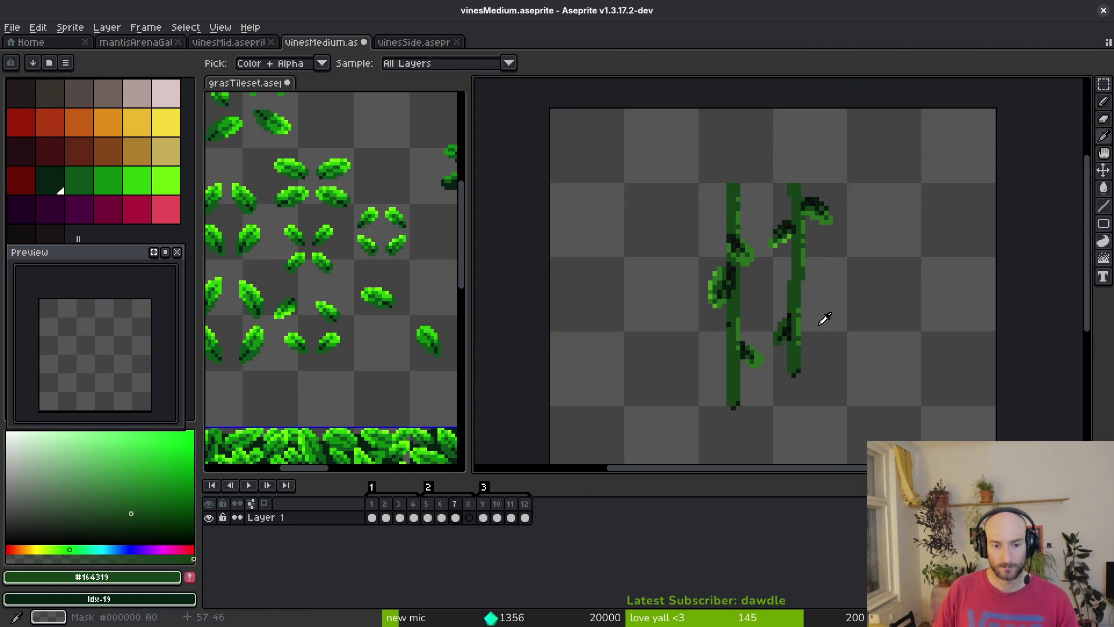
# In frame 8, shift the left vine's lower stem one pixel left and deselect
pyautogui.click(469, 517)
pyautogui.hotkey('ctrl', 'v')
pyautogui.press('m')
pyautogui.scroll(-2, 730, 313)
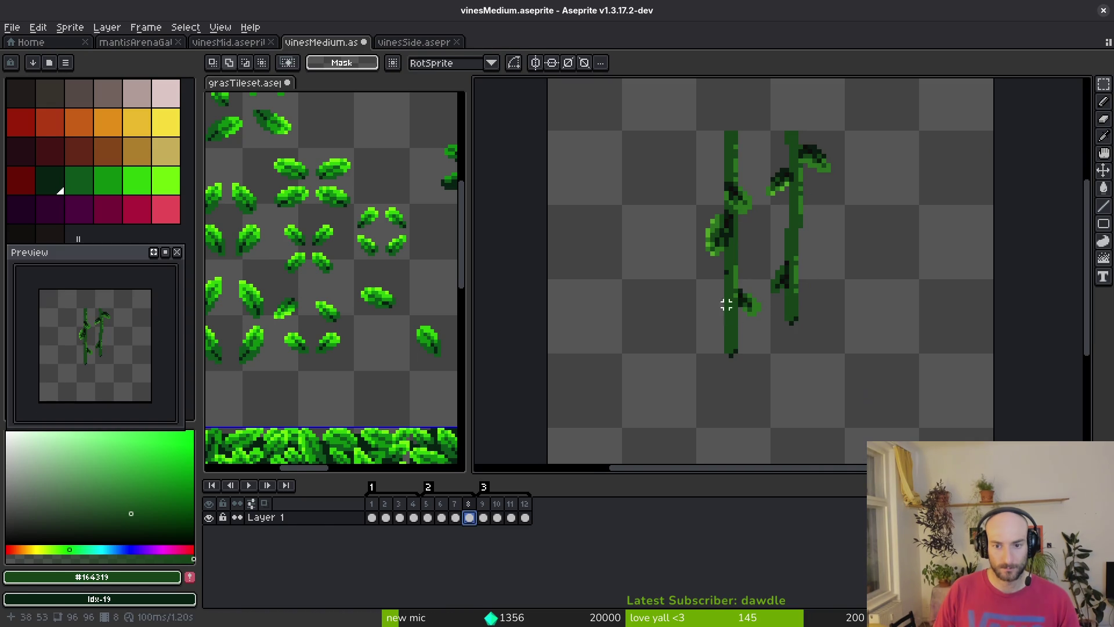
pyautogui.moveTo(763, 272); pyautogui.dragTo(666, 397)
pyautogui.scroll(1, 755, 273)
pyautogui.moveTo(775, 263); pyautogui.dragTo(639, 424)
pyautogui.press('Left')
pyautogui.hotkey('ctrl', 'd')
# Select the leaf area on the left vine, then undo the resulting leaf transform
pyautogui.scroll(3, 674, 289)
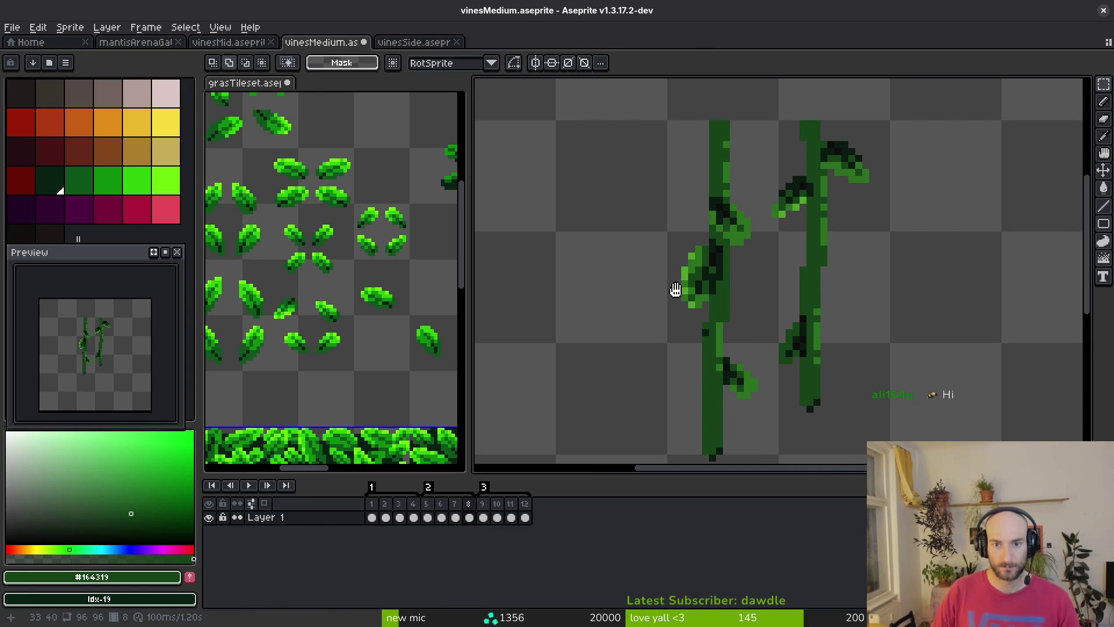
pyautogui.moveTo(750, 184)
pyautogui.mouseDown()
pyautogui.moveTo(724, 290)
pyautogui.moveTo(671, 279)
pyautogui.moveTo(686, 244)
pyautogui.mouseUp()
pyautogui.scroll(2, 722, 287)
pyautogui.moveTo(724, 277); pyautogui.dragTo(623, 177)
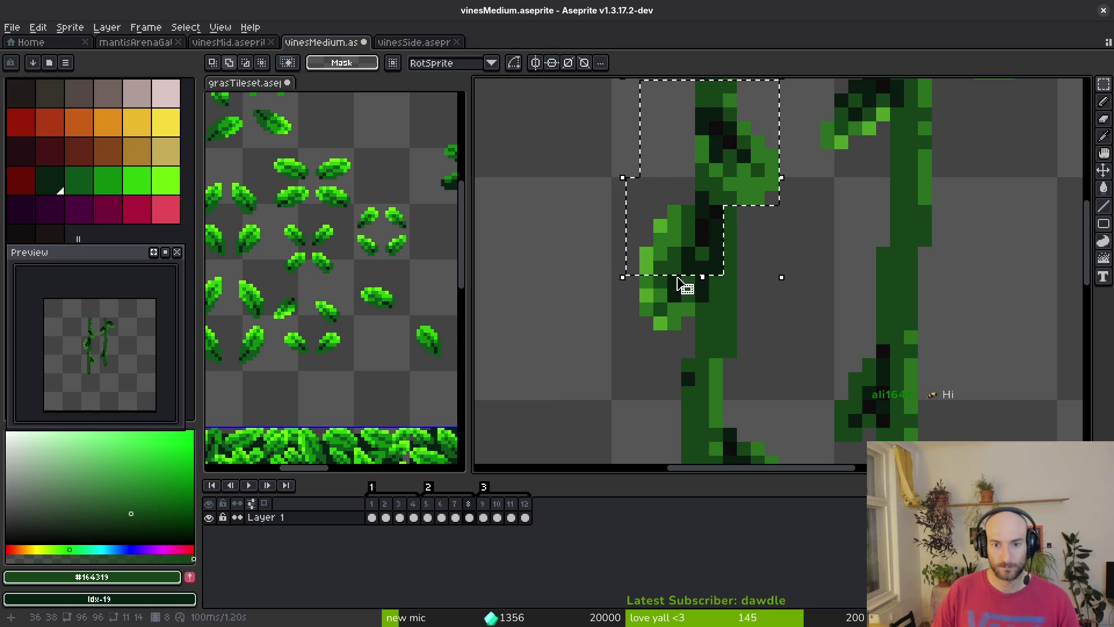
pyautogui.moveTo(702, 294); pyautogui.dragTo(639, 273)
pyautogui.moveTo(690, 306); pyautogui.dragTo(592, 328)
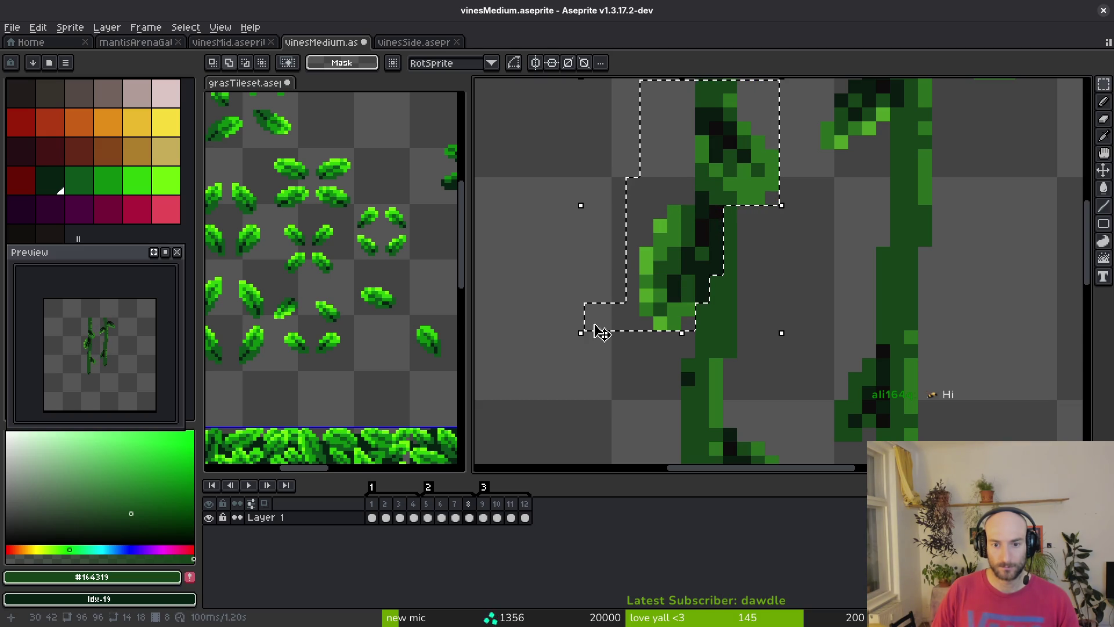
pyautogui.click(602, 254)
pyautogui.scroll(-5, 785, 249)
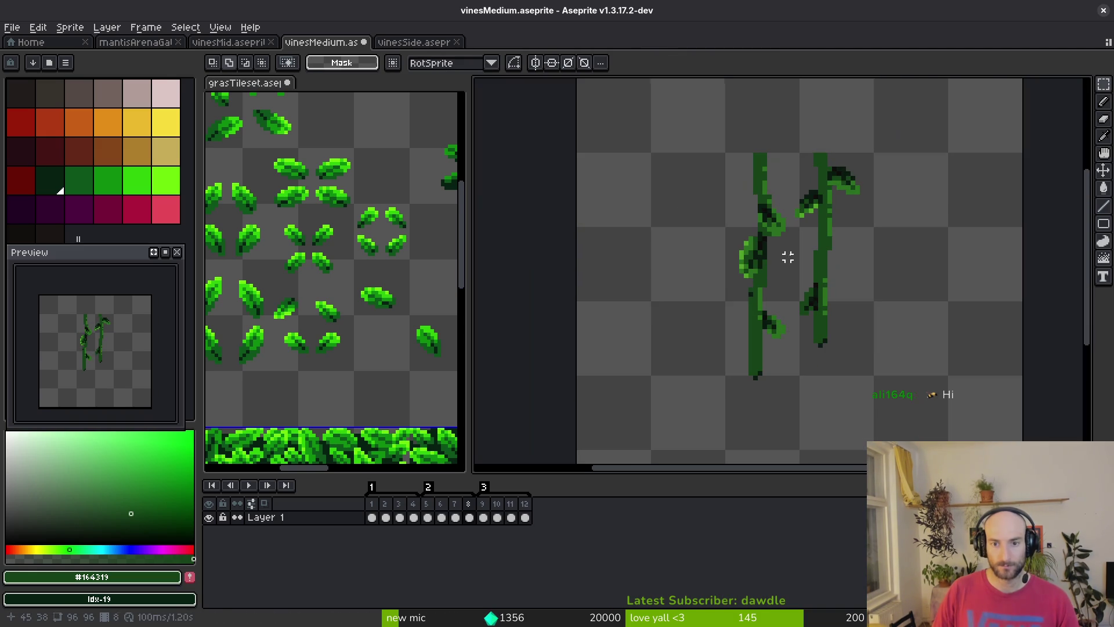
pyautogui.hotkey('ctrl', 'z')
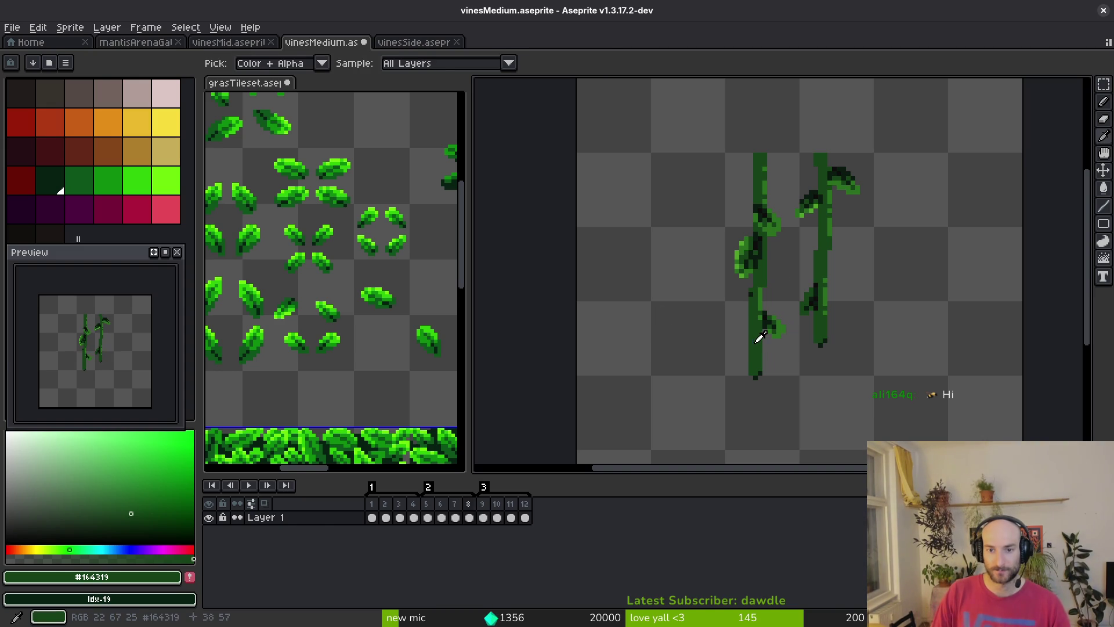
pyautogui.scroll(1, 777, 217)
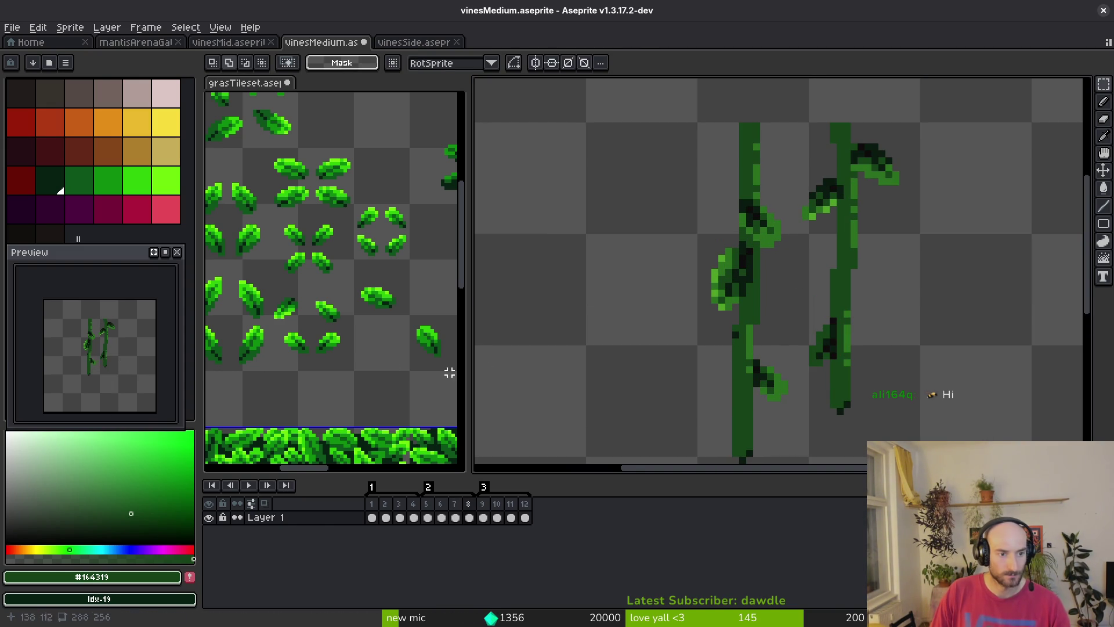
pyautogui.scroll(-1, 860, 377)
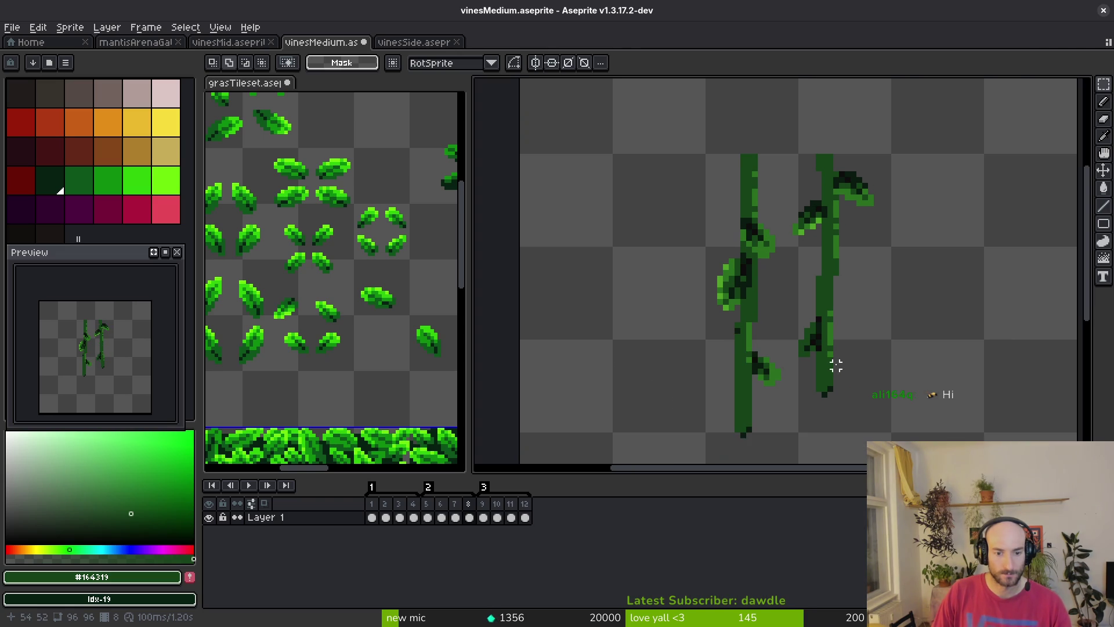
pyautogui.press('i')
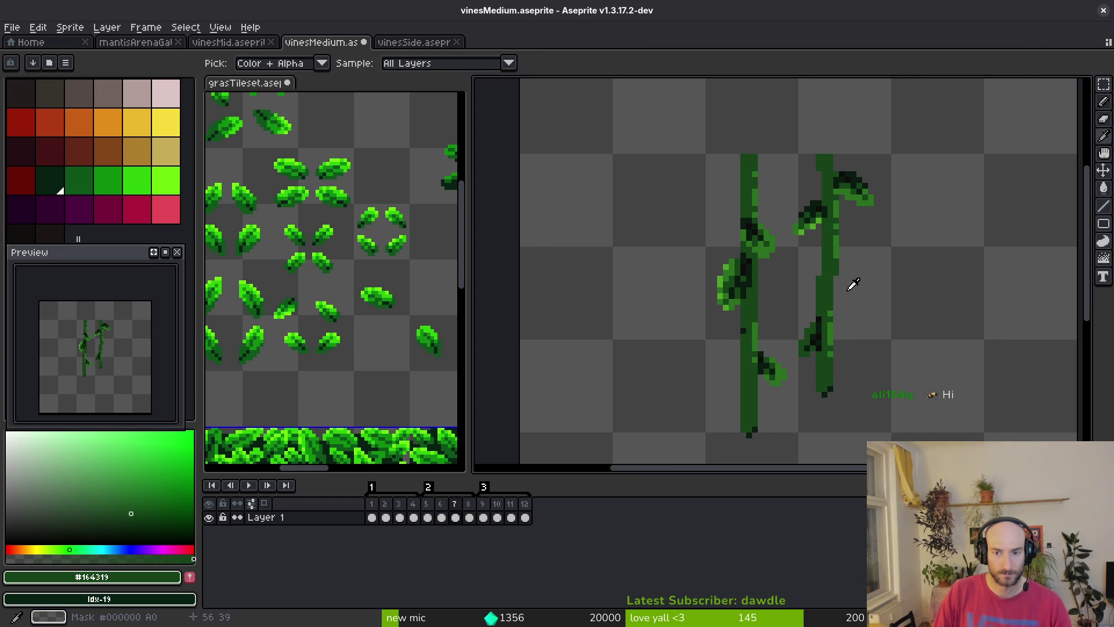
# Nudge the lower part of the right vine one pixel right and save the sprite
pyautogui.press('m')
pyautogui.scroll(1, 842, 299)
pyautogui.moveTo(857, 264); pyautogui.dragTo(787, 426)
pyautogui.hotkey('ctrl', 'd')
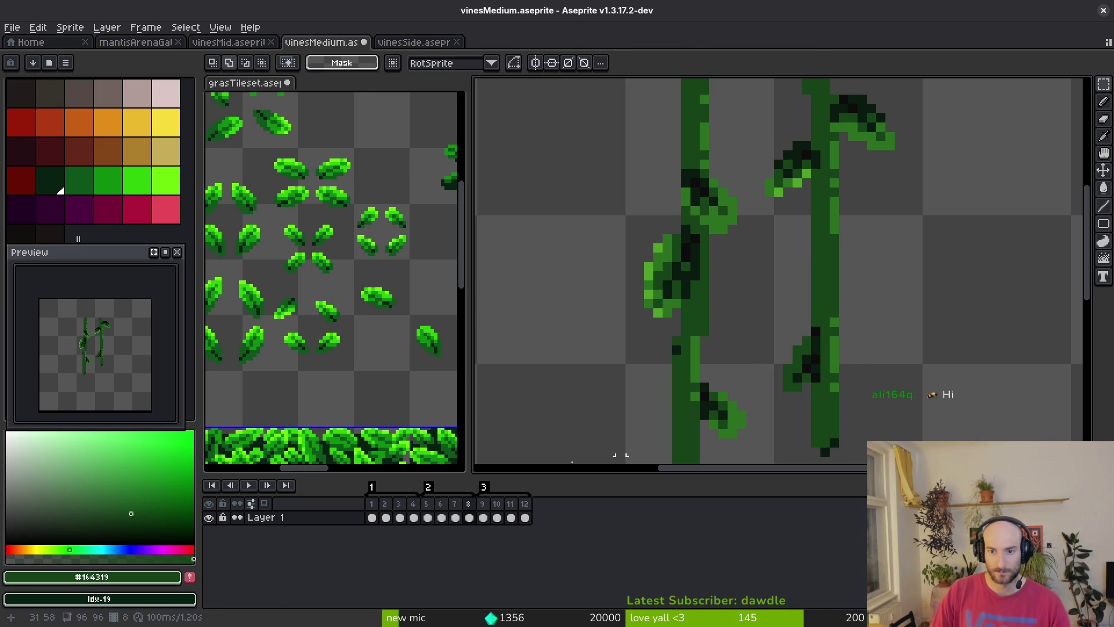
pyautogui.scroll(-1, 803, 304)
pyautogui.moveTo(761, 282); pyautogui.dragTo(920, 460)
pyautogui.press('Right')
pyautogui.hotkey('ctrl', 'd')
pyautogui.hotkey('ctrl', 's')
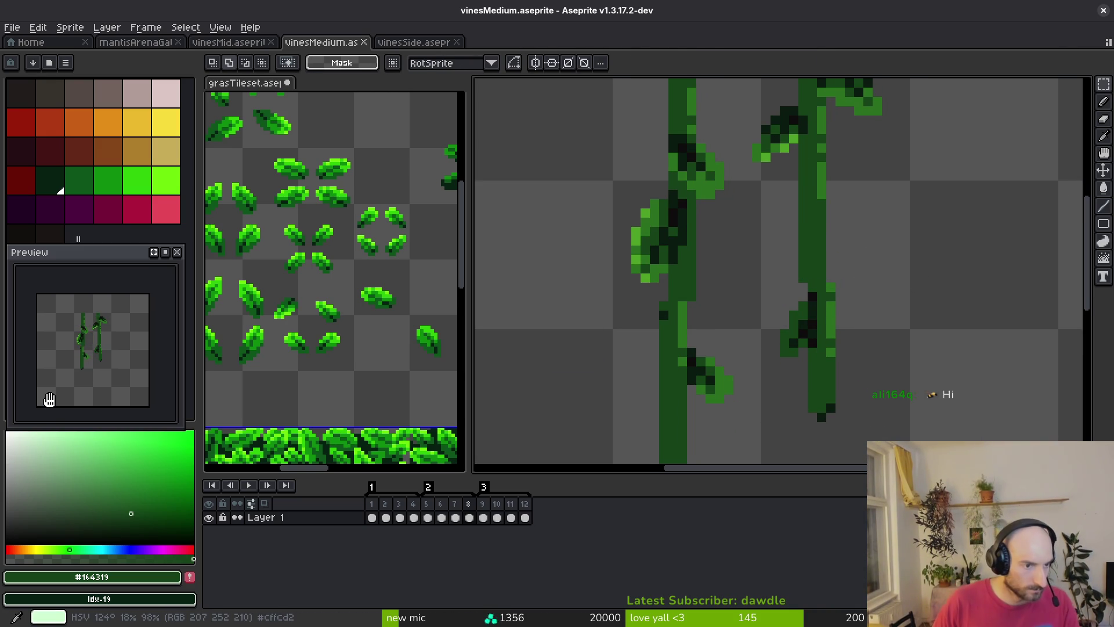
# Step through frames 5 to 8 to compare the vines
pyautogui.scroll(-2, 701, 249)
pyautogui.press('alt')
pyautogui.press('Left')
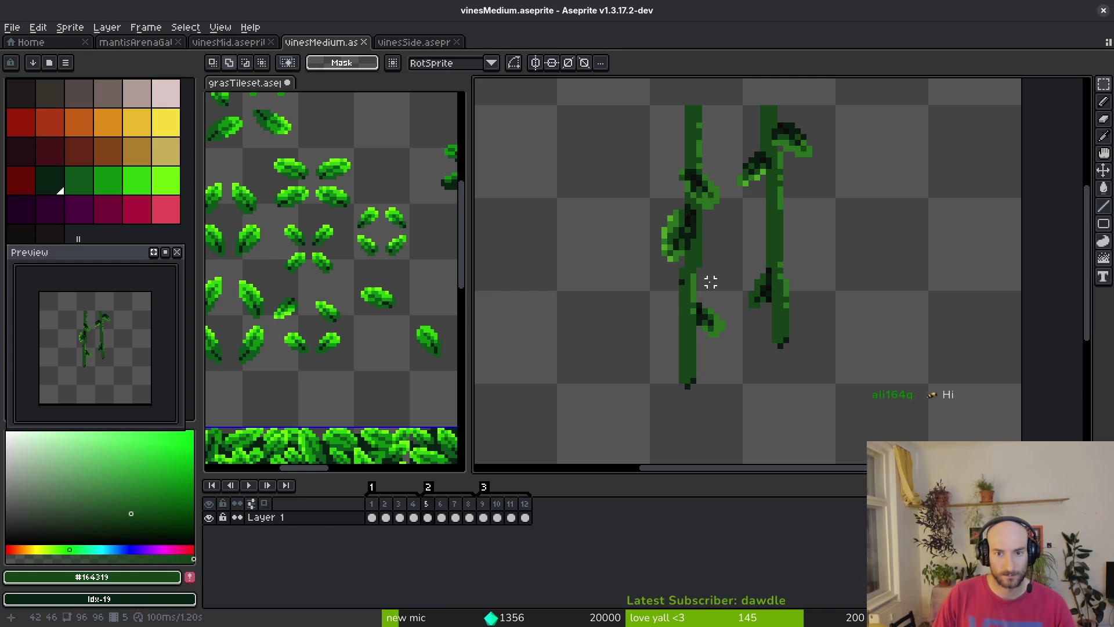
pyautogui.press('Right')
pyautogui.press('alt')
pyautogui.press('Right')
pyautogui.press('Left')
pyautogui.press('Left')
pyautogui.press('Right')
pyautogui.press('Right')
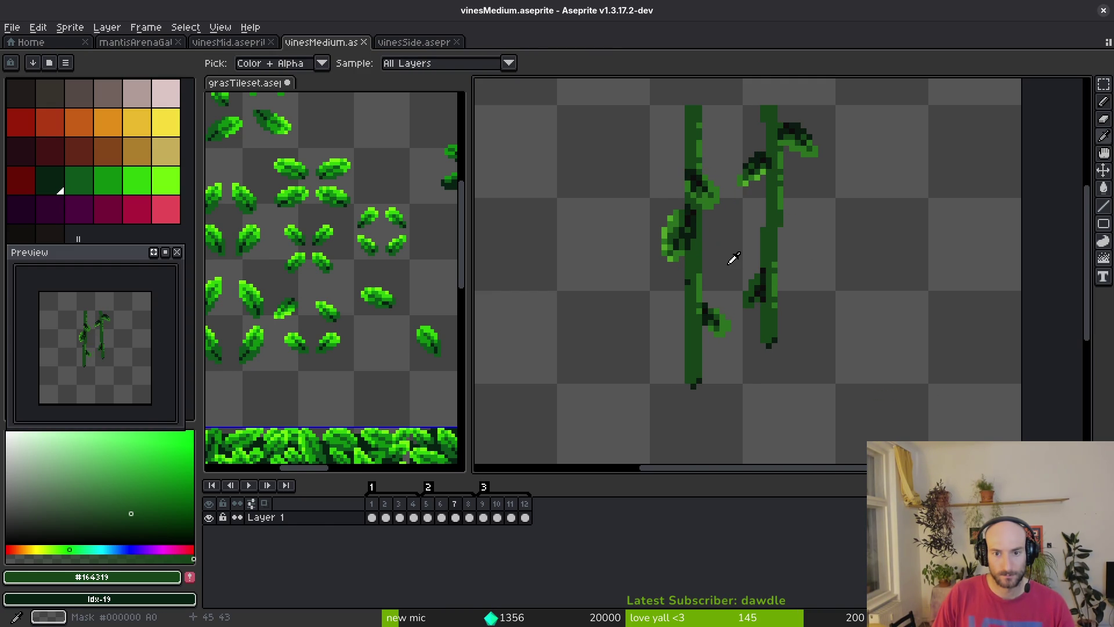
pyautogui.press('Right')
pyautogui.press('Right')
pyautogui.press('Left')
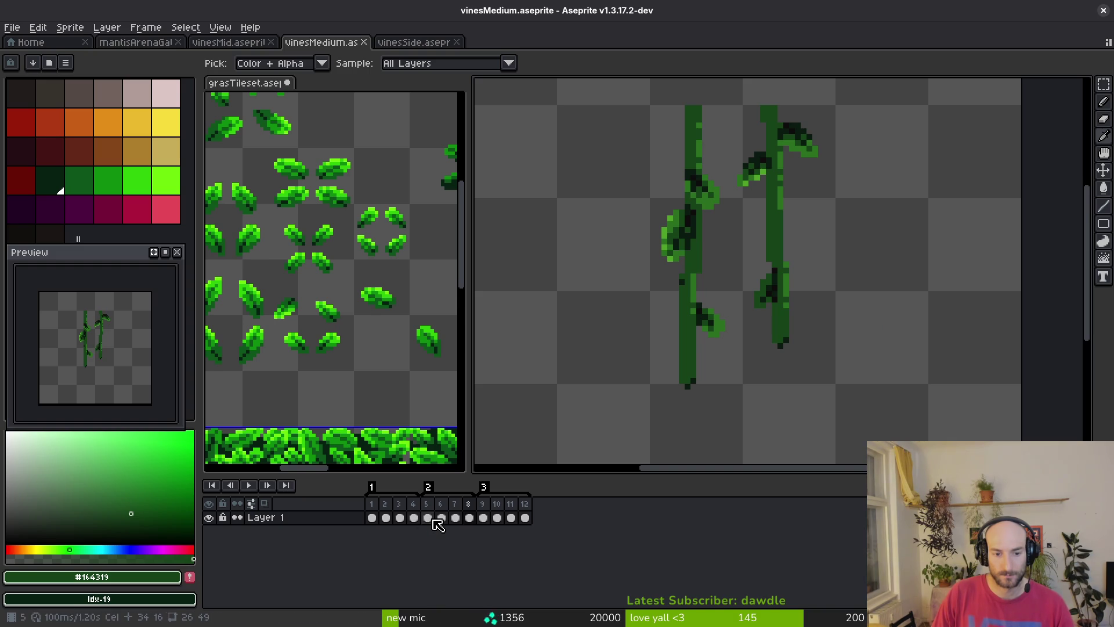
# On frame 8, move the lower part of the left vine one pixel right
pyautogui.click(434, 519)
pyautogui.click(469, 517)
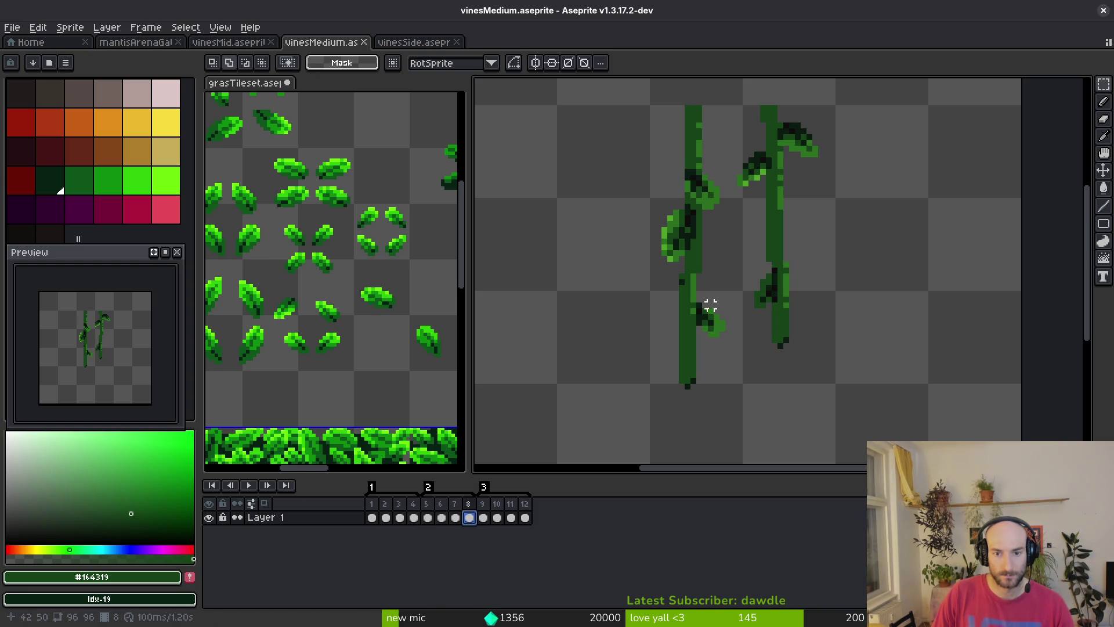
pyautogui.moveTo(670, 282); pyautogui.dragTo(725, 423)
pyautogui.press('Right')
pyautogui.press('Right')
pyautogui.press('Right')
pyautogui.hotkey('ctrl', 'd')
# Compare the vines across frames 5 to 8, ending on frame 8
pyautogui.press('i')
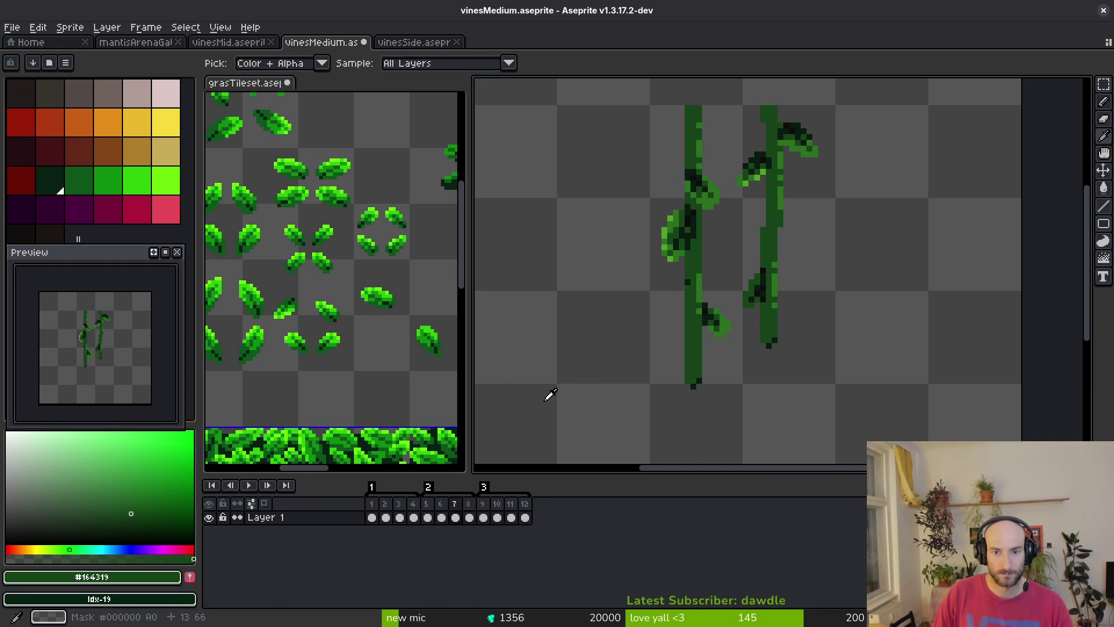
pyautogui.press('m')
pyautogui.press('Left')
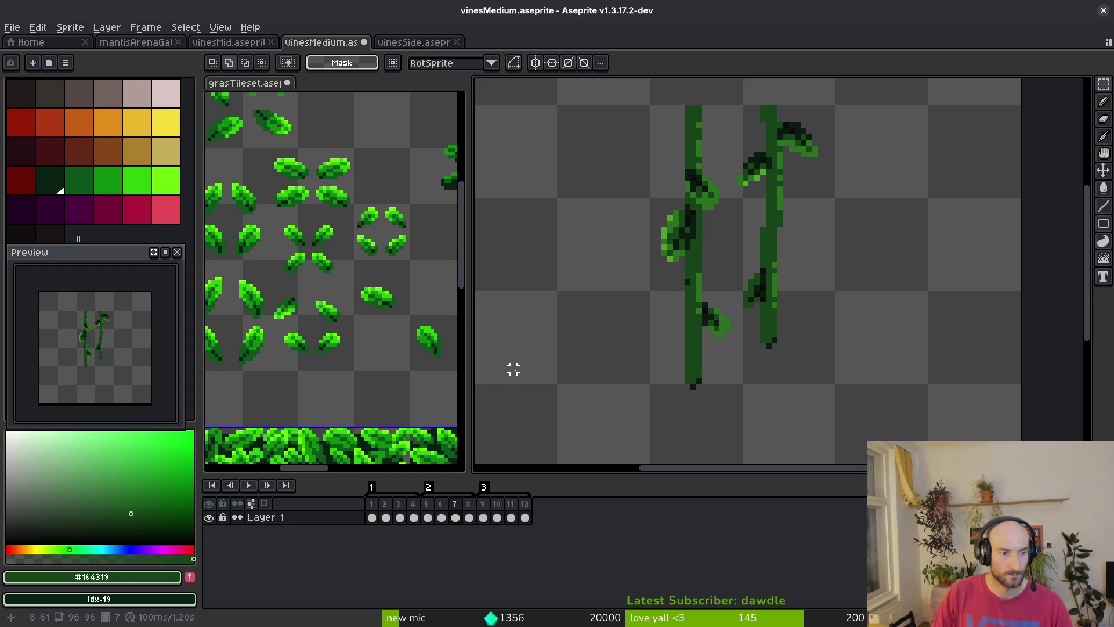
pyautogui.press('i')
pyautogui.press('Left')
pyautogui.press('Left')
pyautogui.press('Right')
pyautogui.press('Left')
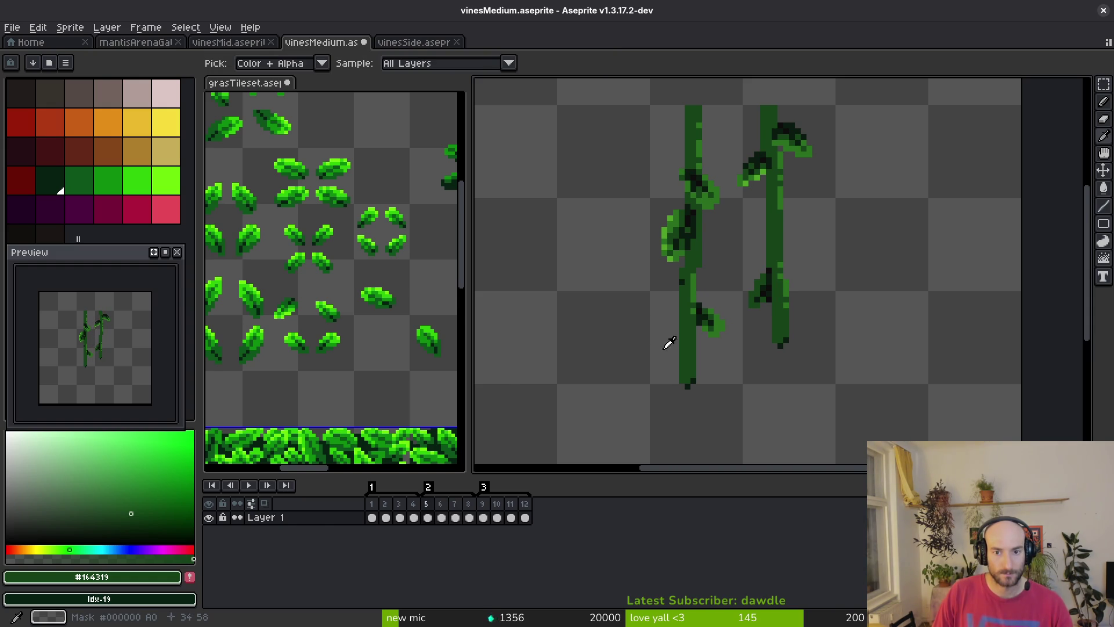
pyautogui.press('Right')
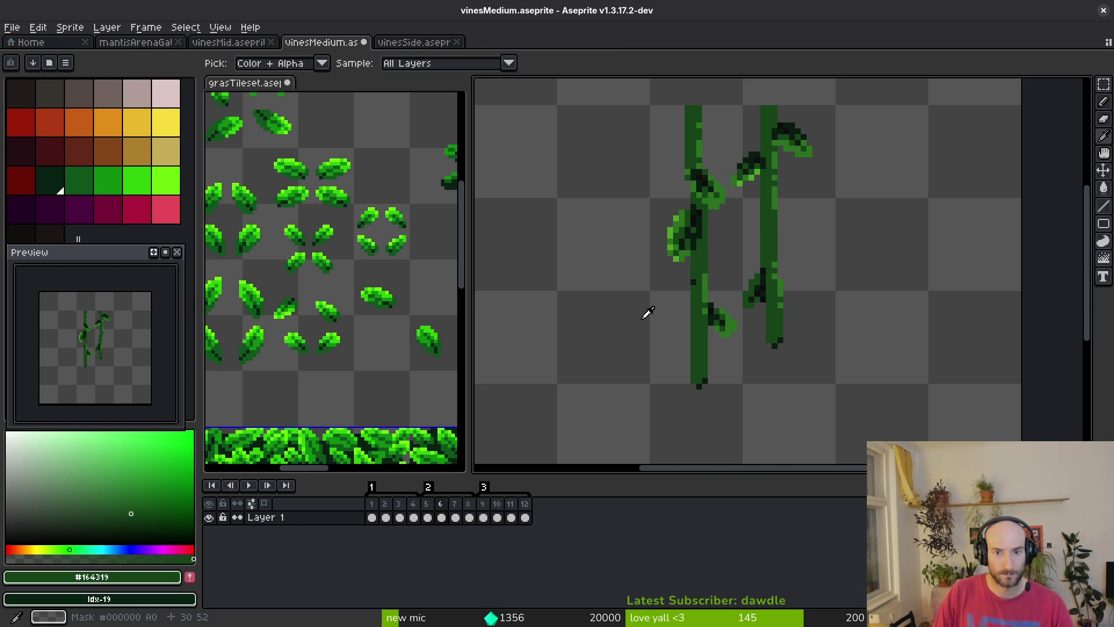
pyautogui.press('Right')
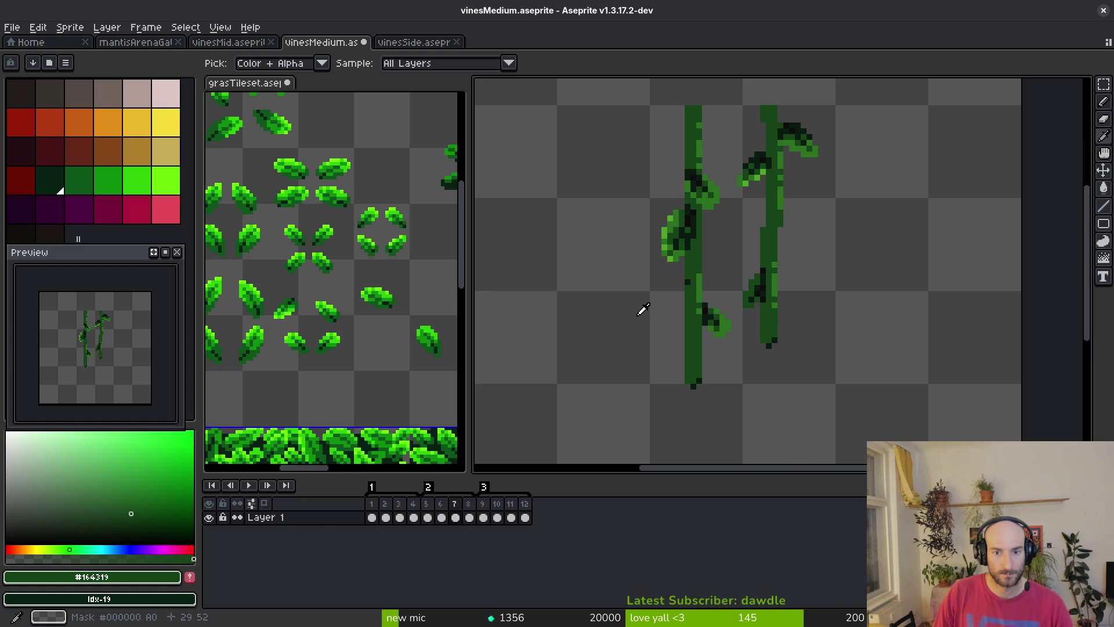
pyautogui.press('Right')
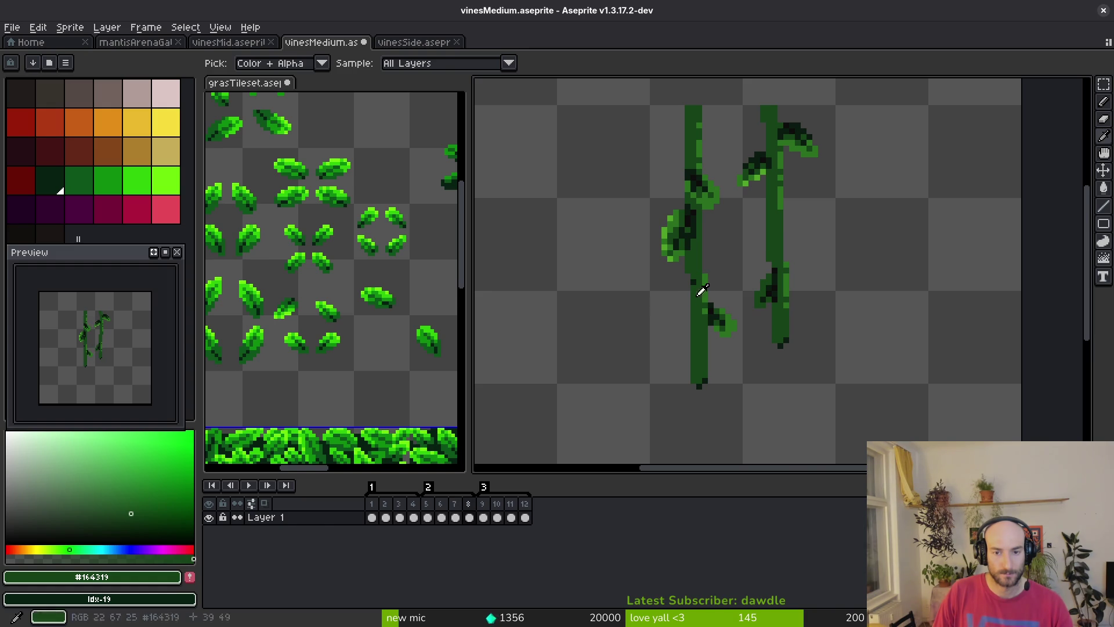
# Shift frame 8's lower left vine two pixels left and check neighbouring frames
pyautogui.press('m')
pyautogui.moveTo(739, 276); pyautogui.dragTo(657, 416)
pyautogui.press('Left')
pyautogui.press('Left')
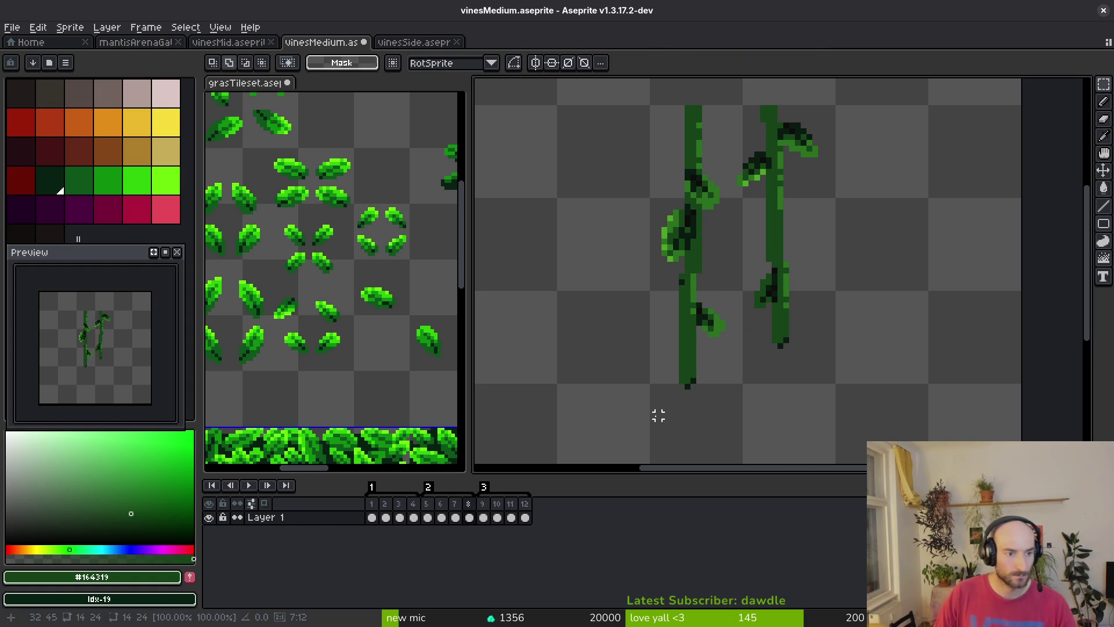
pyautogui.press('i')
pyautogui.press('Left')
pyautogui.press('Right')
pyautogui.press('Right')
pyautogui.press('Left')
pyautogui.press('Left')
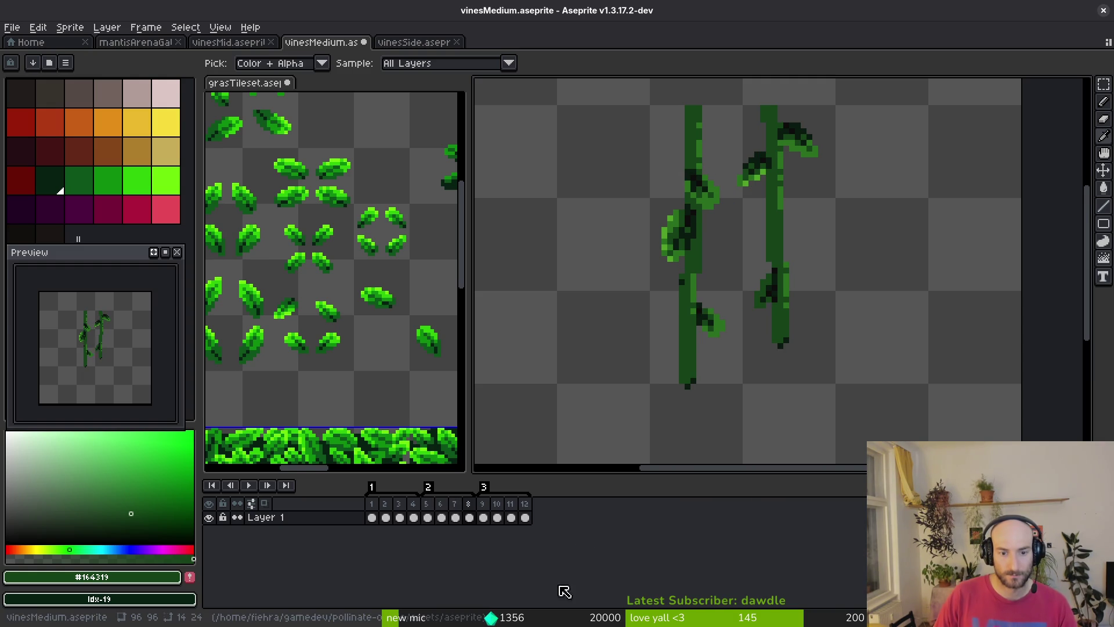
# On frame 5, select the leaf on the left vine and nudge it
pyautogui.click(428, 517)
pyautogui.press('m')
pyautogui.scroll(2, 731, 301)
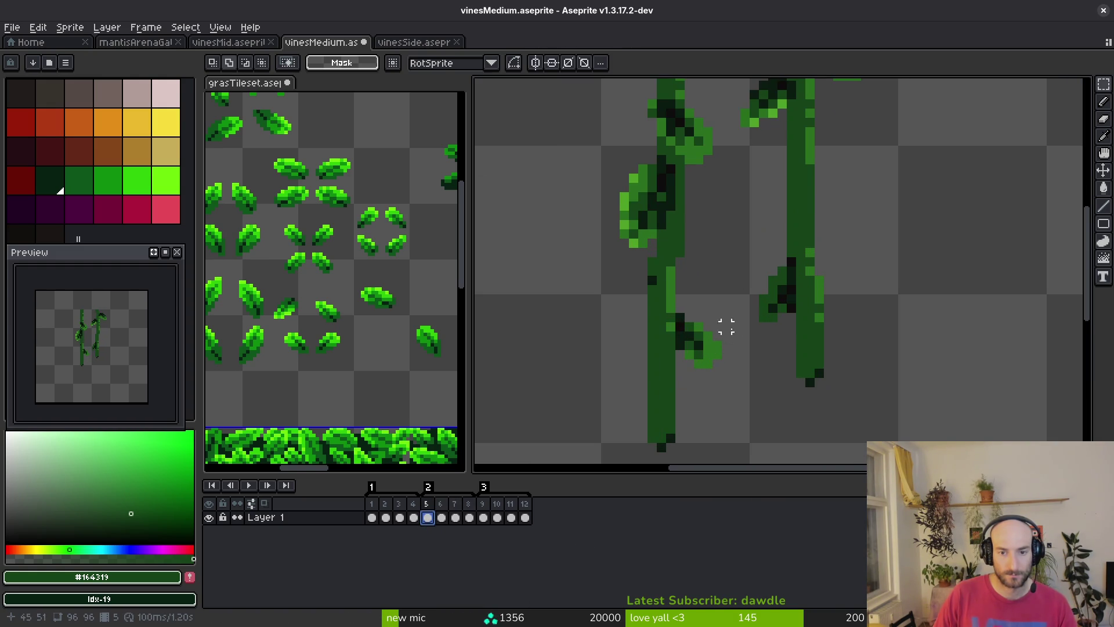
pyautogui.scroll(-1, 713, 308)
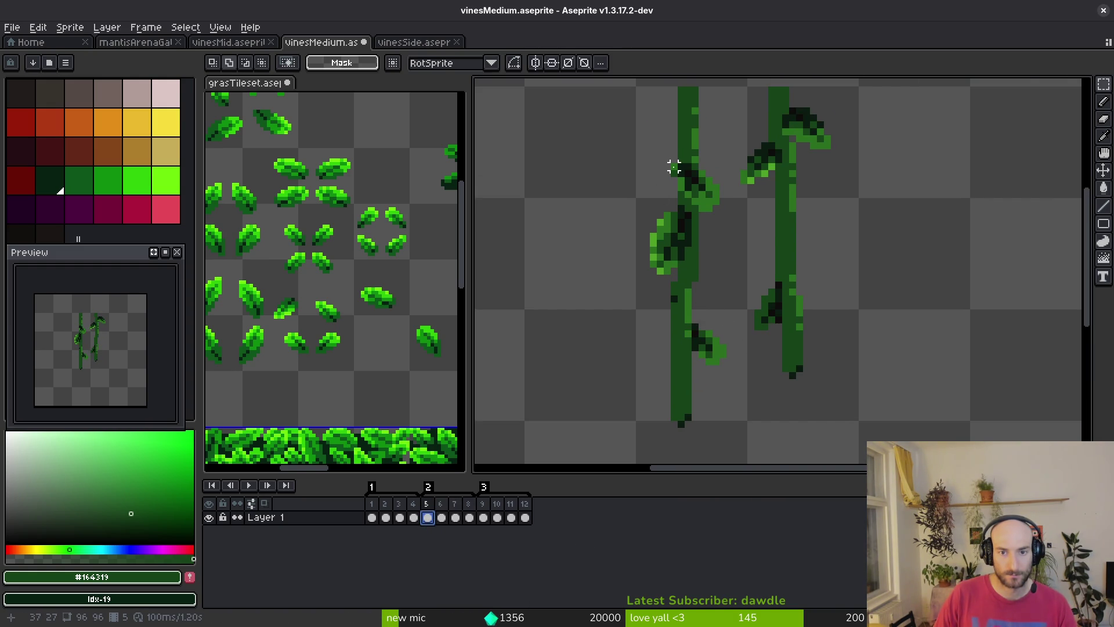
pyautogui.scroll(2, 674, 167)
pyautogui.moveTo(664, 158)
pyautogui.mouseDown()
pyautogui.moveTo(737, 185)
pyautogui.moveTo(753, 204)
pyautogui.moveTo(722, 244)
pyautogui.moveTo(737, 221)
pyautogui.moveTo(759, 229)
pyautogui.mouseUp()
pyautogui.press('i')
pyautogui.scroll(-3, 724, 276)
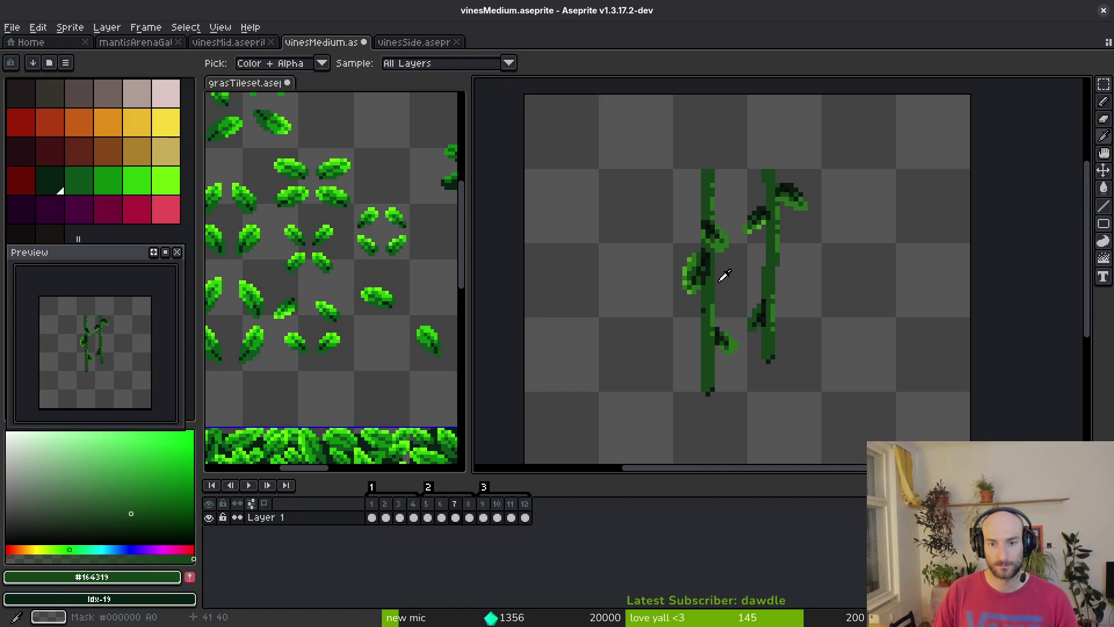
# Preview the vines by flipping between frames 5 and 8, settling on frame 8
pyautogui.press(',')
pyautogui.moveTo(725, 305); pyautogui.dragTo(738, 281)
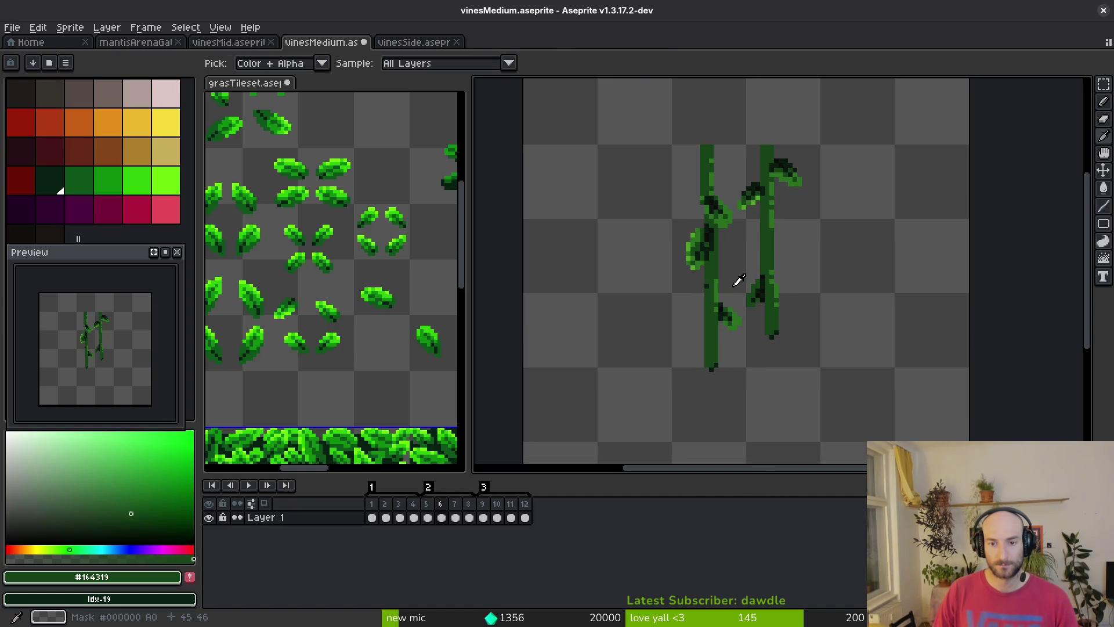
pyautogui.press('.')
pyautogui.press(',')
pyautogui.press('.')
pyautogui.press(',')
pyautogui.click(470, 519)
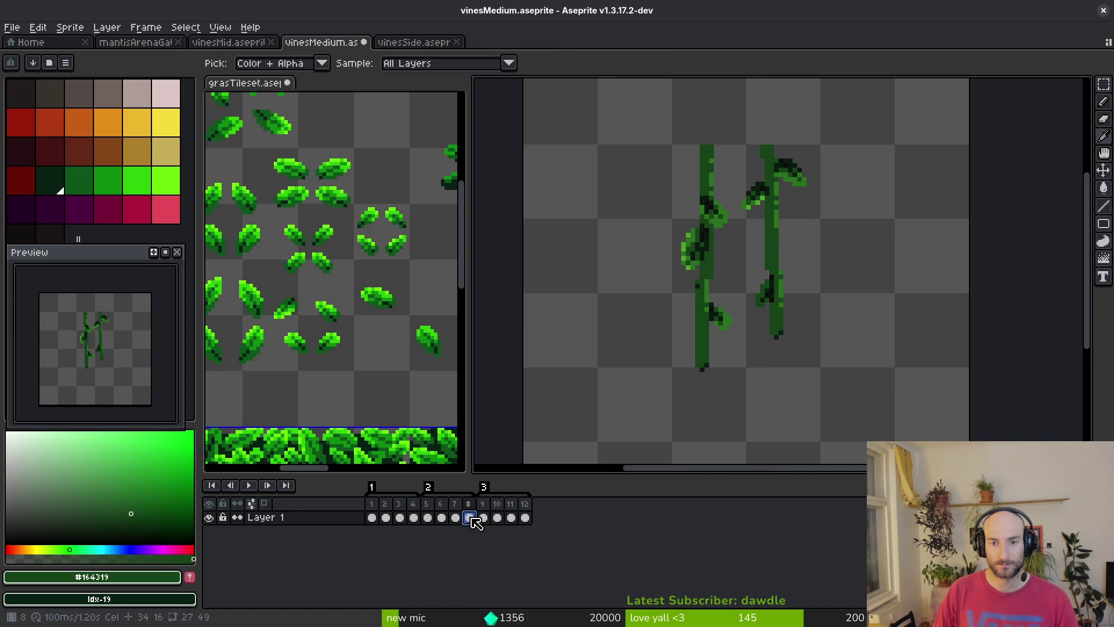
pyautogui.click(428, 518)
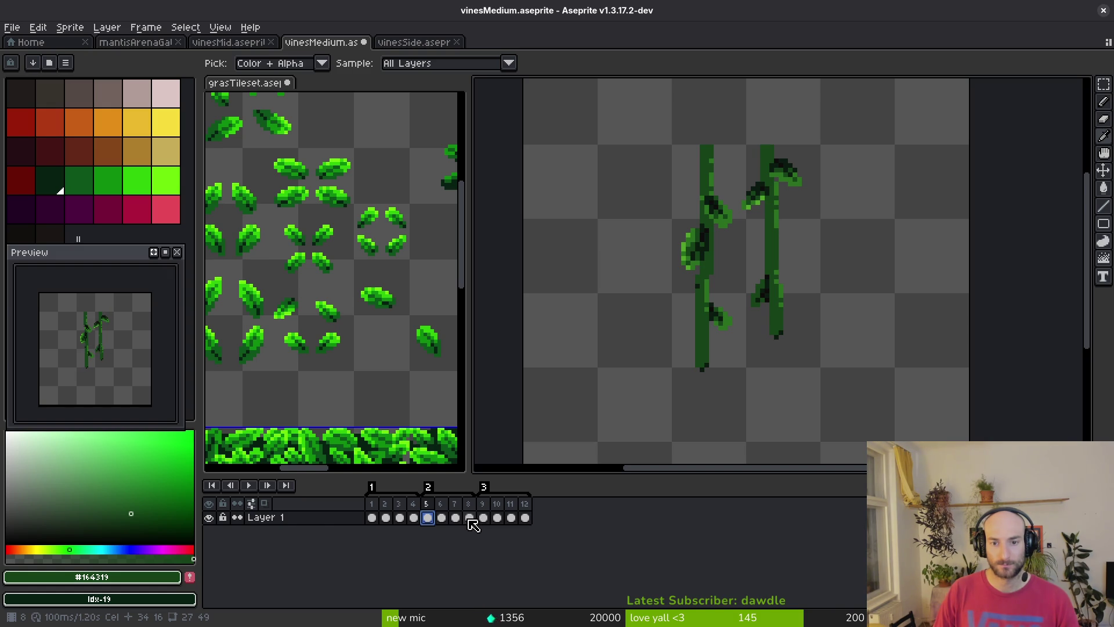
pyautogui.click(470, 518)
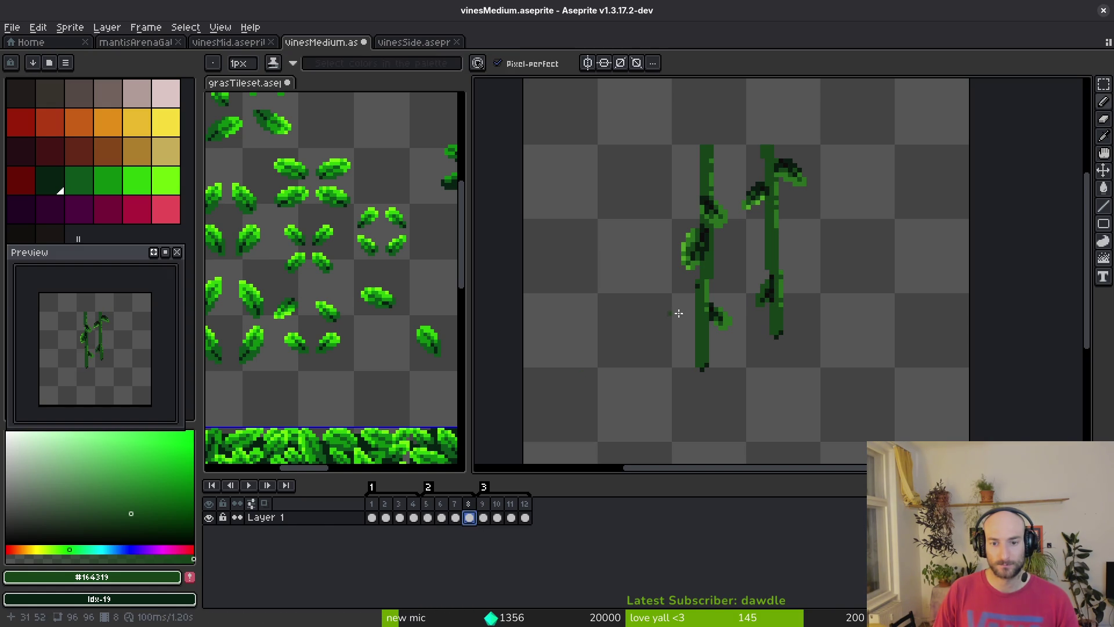
# Lasso the left vine's leaf on frame 8, deselect, and sample the darkest green with the Pencil
pyautogui.scroll(1, 724, 275)
pyautogui.hotkey('shift', 'w')
pyautogui.moveTo(622, 267)
pyautogui.mouseDown()
pyautogui.moveTo(758, 311)
pyautogui.moveTo(726, 267)
pyautogui.mouseUp()
pyautogui.hotkey('ctrl', 'd')
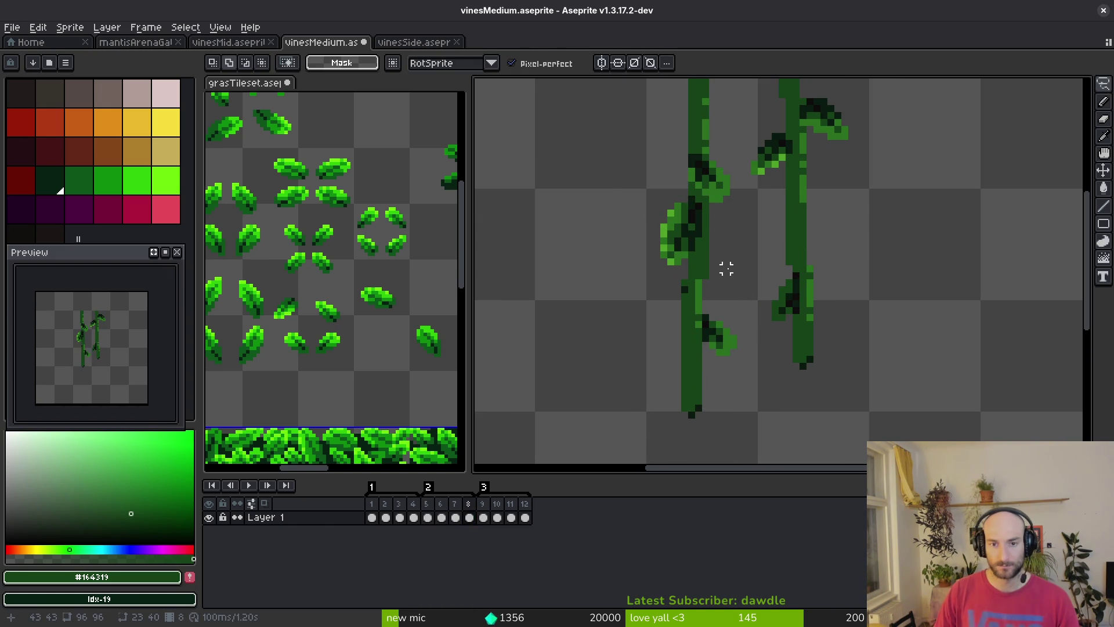
pyautogui.hotkey('shift', 'w')
pyautogui.moveTo(672, 177)
pyautogui.mouseDown()
pyautogui.moveTo(723, 409)
pyautogui.moveTo(752, 257)
pyautogui.mouseUp()
pyautogui.hotkey('ctrl', 'd')
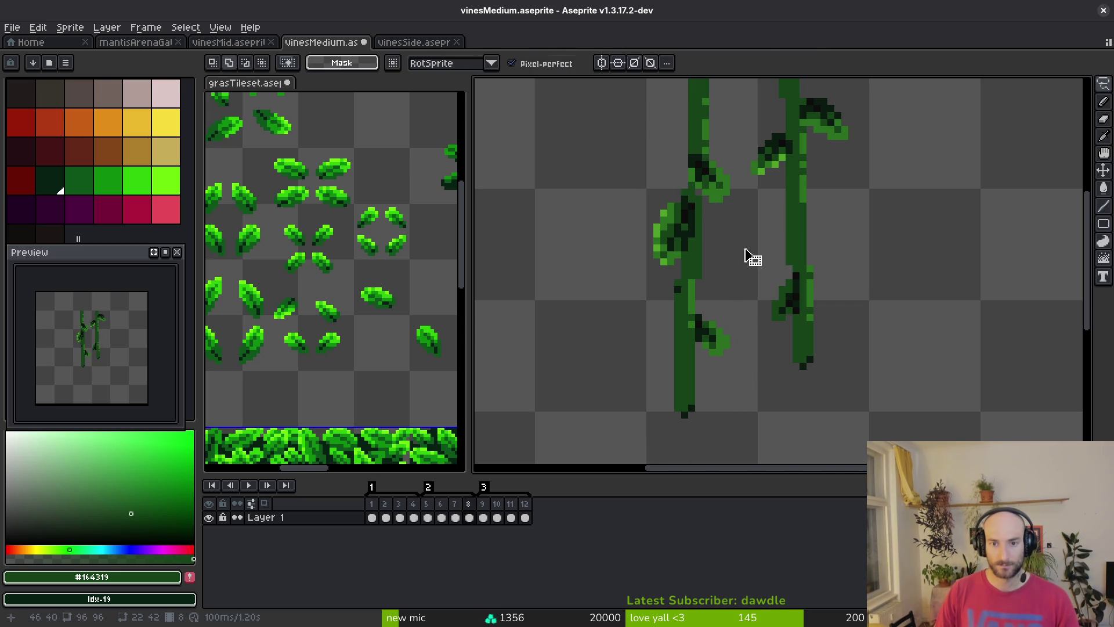
pyautogui.scroll(3, 702, 217)
pyautogui.press('b')
pyautogui.keyDown('alt'); pyautogui.click(699, 188); pyautogui.keyUp('alt')
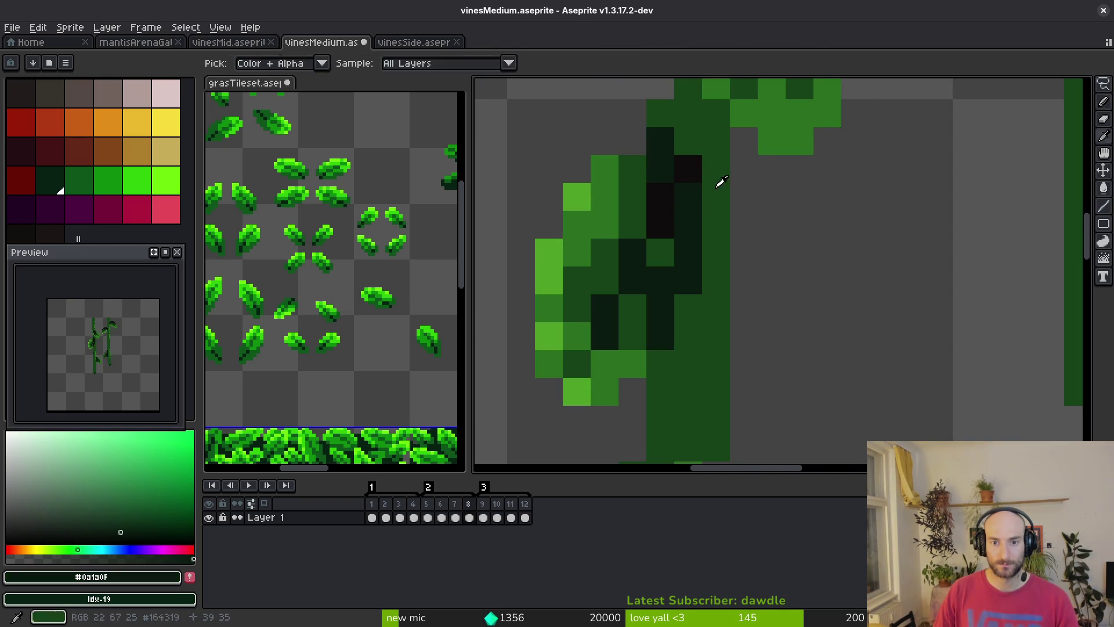
# Sample the dark vine greens #164319 and #0a1a0f, then save the vines file
pyautogui.scroll(-5, 793, 257)
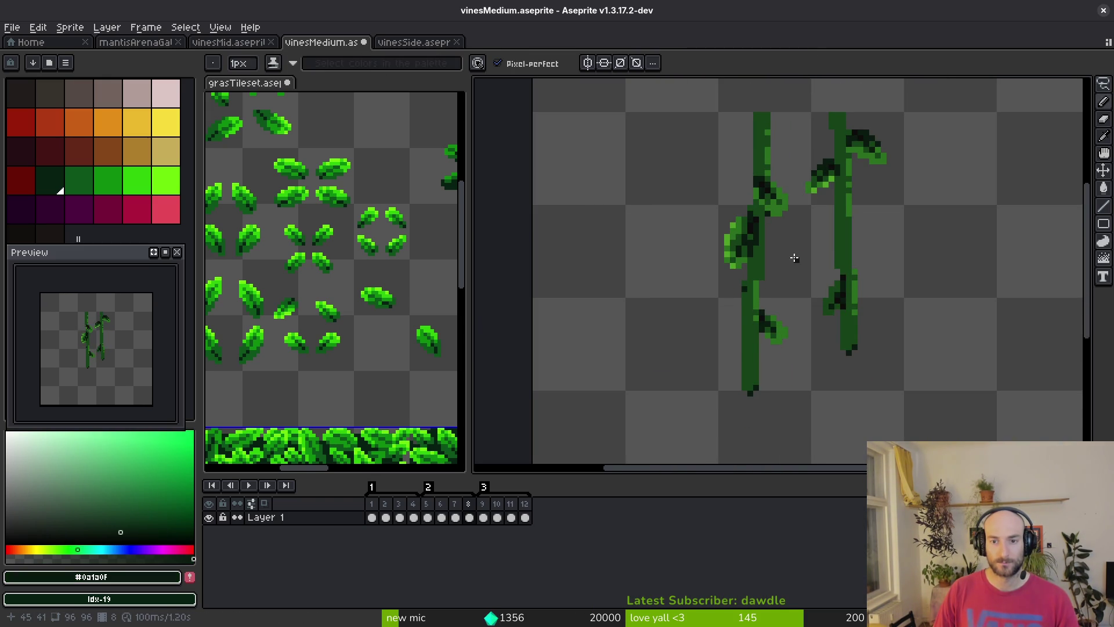
pyautogui.scroll(2, 774, 233)
pyautogui.keyDown('alt'); pyautogui.click(738, 168); pyautogui.keyUp('alt')
pyautogui.scroll(-3, 768, 219)
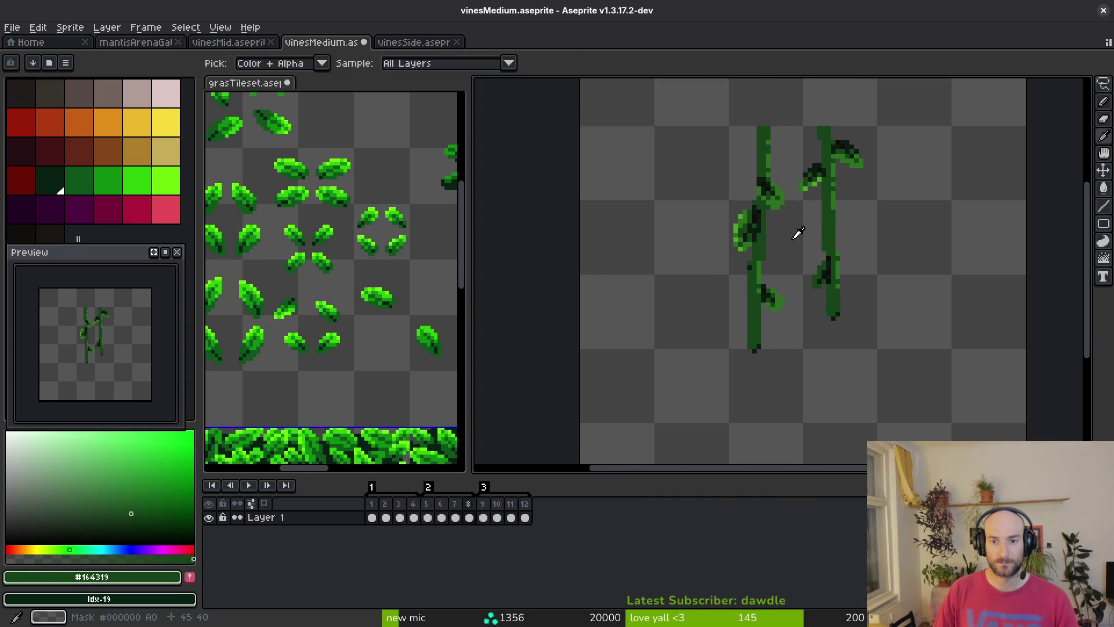
pyautogui.scroll(1, 781, 224)
pyautogui.keyDown('alt'); pyautogui.click(774, 219); pyautogui.keyUp('alt')
pyautogui.scroll(2, 775, 219)
pyautogui.scroll(1, 777, 226)
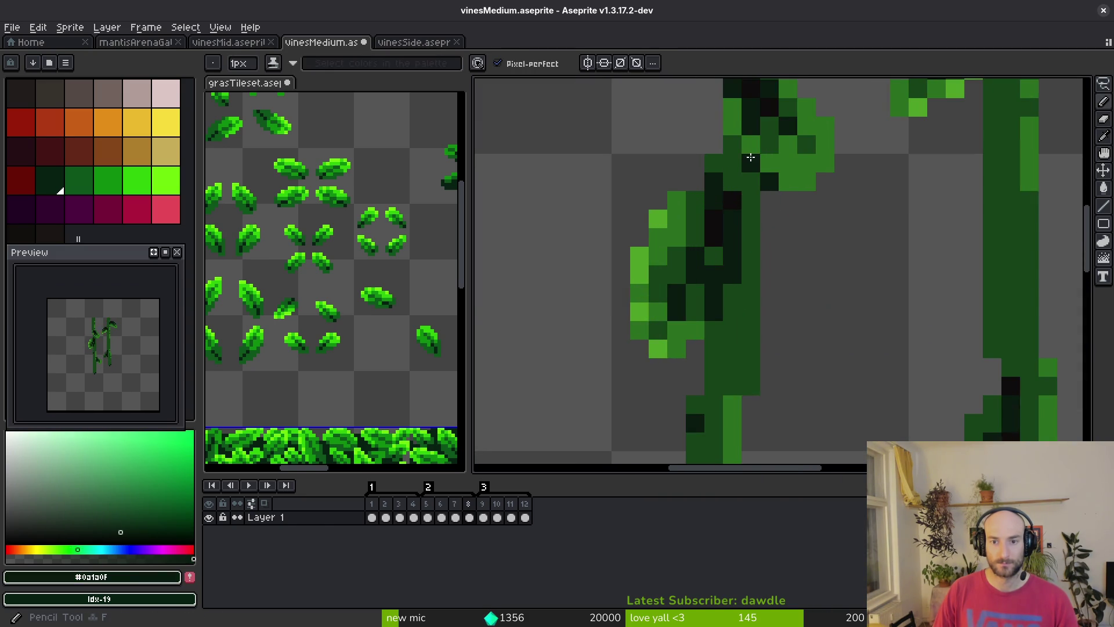
pyautogui.scroll(-4, 788, 239)
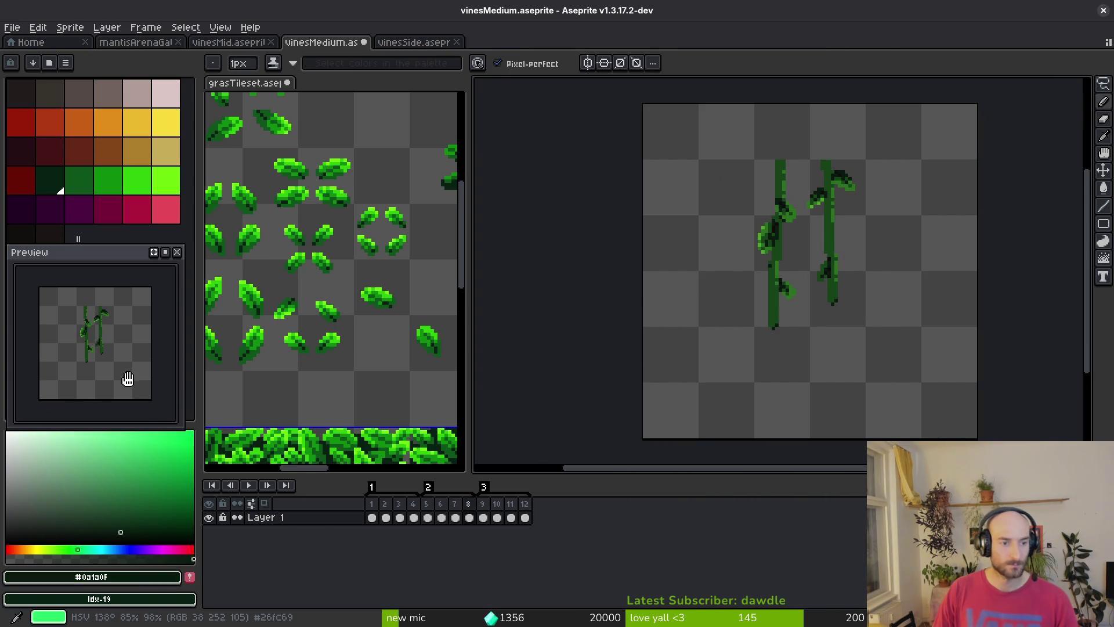
pyautogui.hotkey('ctrl', 's')
pyautogui.moveTo(823, 281)
pyautogui.mouseDown()
pyautogui.moveTo(736, 308)
pyautogui.moveTo(717, 290)
pyautogui.mouseUp()
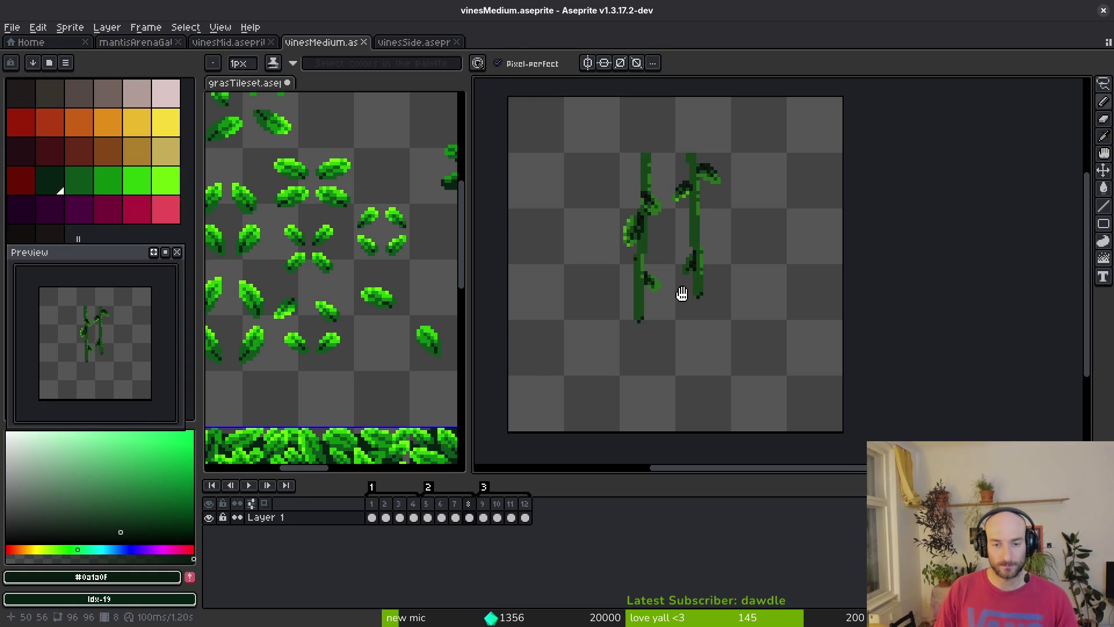
# Compare frames 4 and 5, check frame 12, and return to frame 5
pyautogui.press('alt')
pyautogui.press('Right')
pyautogui.press('Left')
pyautogui.press('Right')
pyautogui.click(525, 517)
pyautogui.click(427, 517)
pyautogui.scroll(3, 666, 252)
# Replace leaf green #4ea026 with the lime palette green across frames 5–12
pyautogui.press('alt')
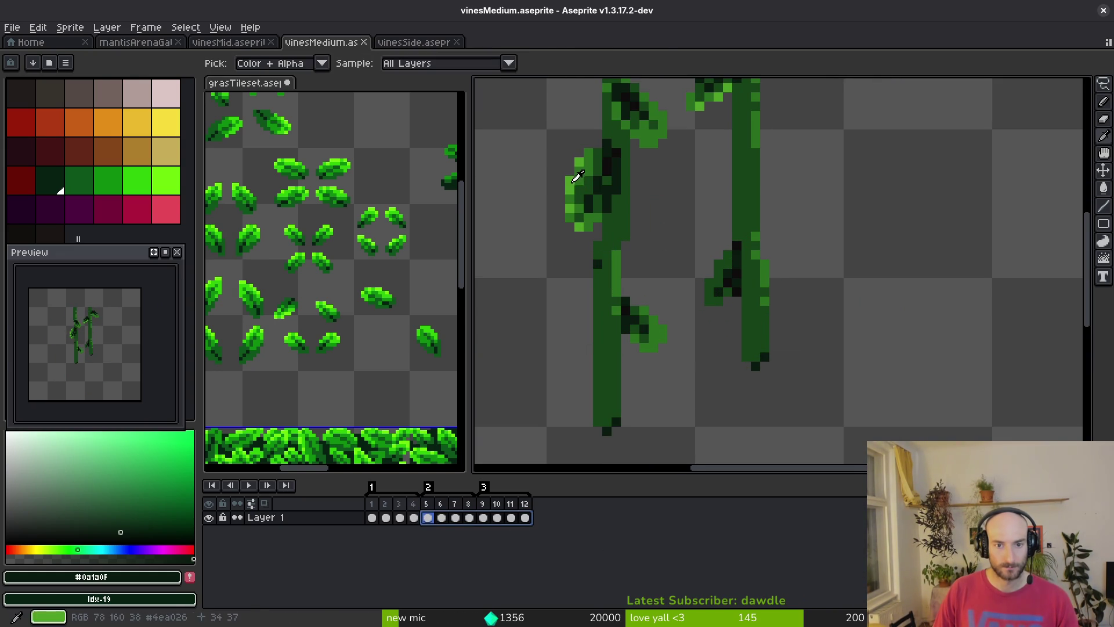
pyautogui.keyDown('alt'); pyautogui.click(579, 177); pyautogui.keyUp('alt')
pyautogui.click(466, 520)
pyautogui.keyDown('shift'); pyautogui.click(427, 517); pyautogui.keyUp('shift')
pyautogui.scroll(-2, 664, 311)
pyautogui.hotkey('shift', 'r')
pyautogui.press('Return')
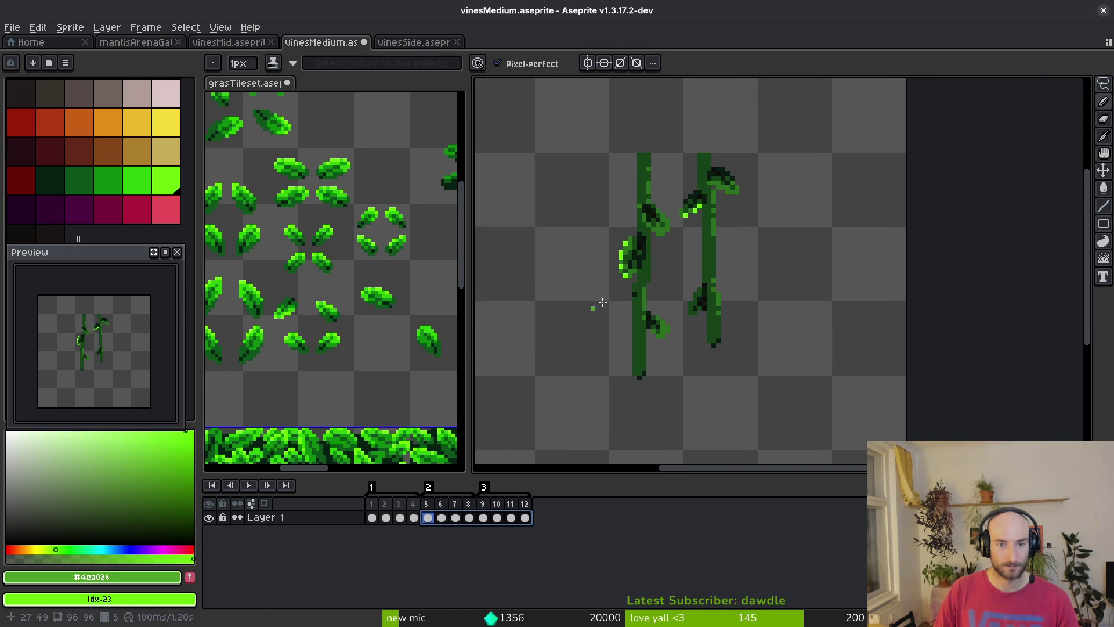
pyautogui.scroll(3, 624, 232)
pyautogui.press('alt')
# Replace mid green #2a6f1f with the brighter palette green in frames 5–12
pyautogui.keyDown('alt'); pyautogui.click(624, 224); pyautogui.keyUp('alt')
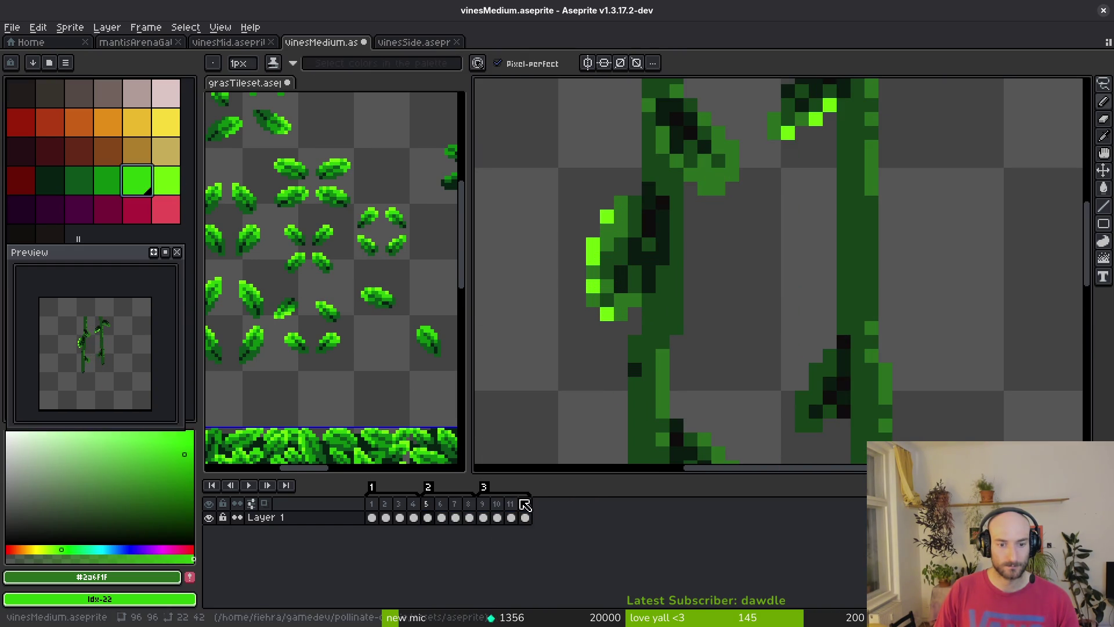
pyautogui.click(441, 518)
pyautogui.click(427, 518)
pyautogui.hotkey('shift', 'r')
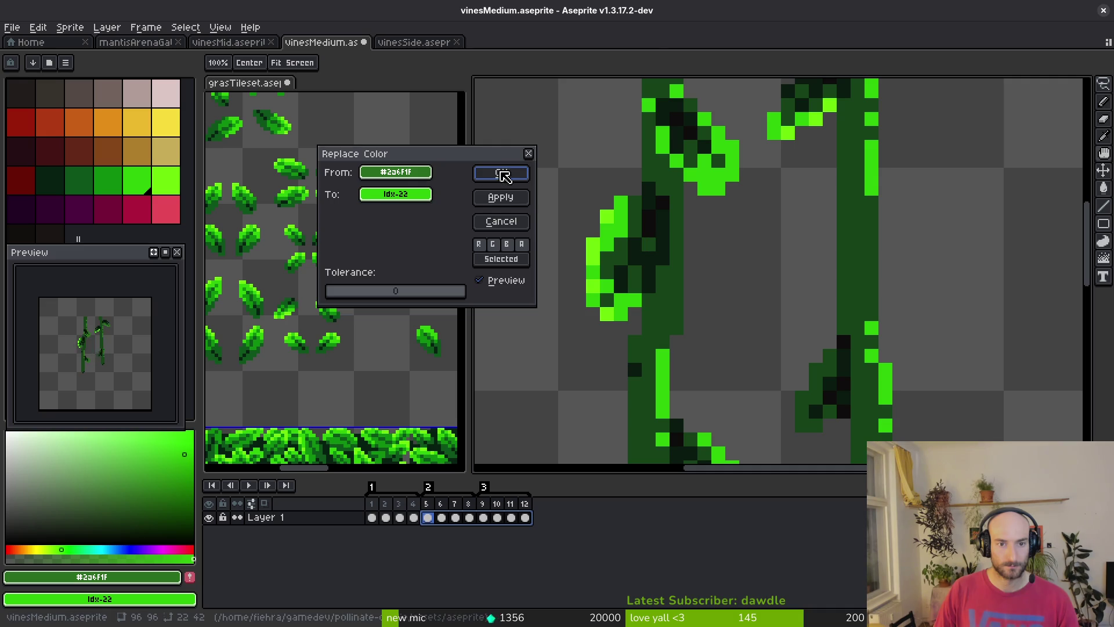
pyautogui.click(500, 173)
# Play the vine animation to check the recolour, stopping on frame 5
pyautogui.scroll(-5, 640, 224)
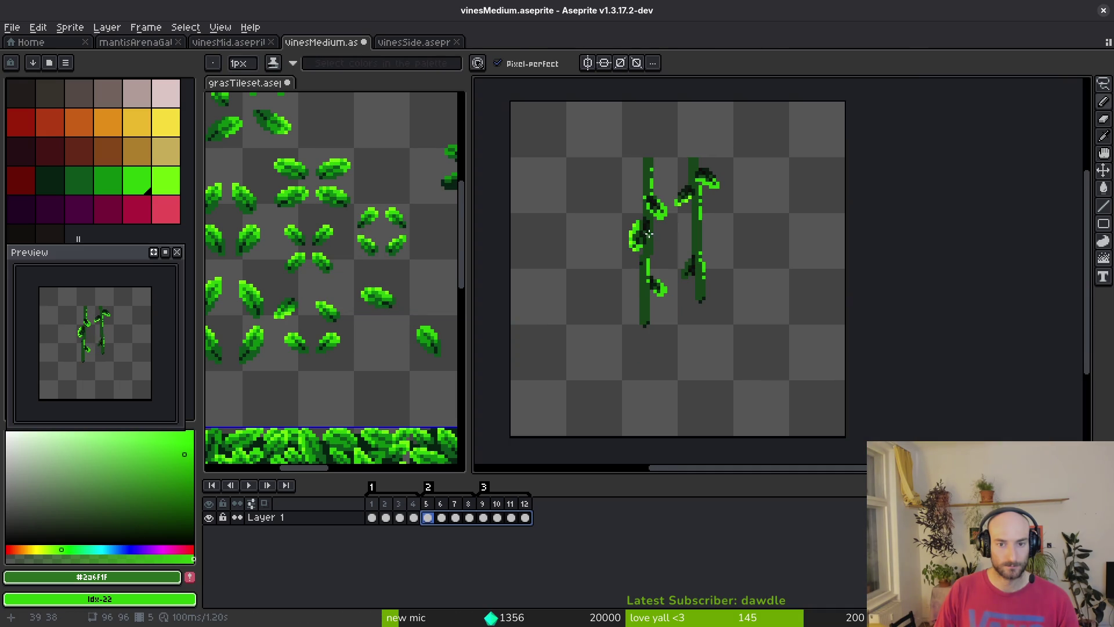
pyautogui.scroll(1, 673, 262)
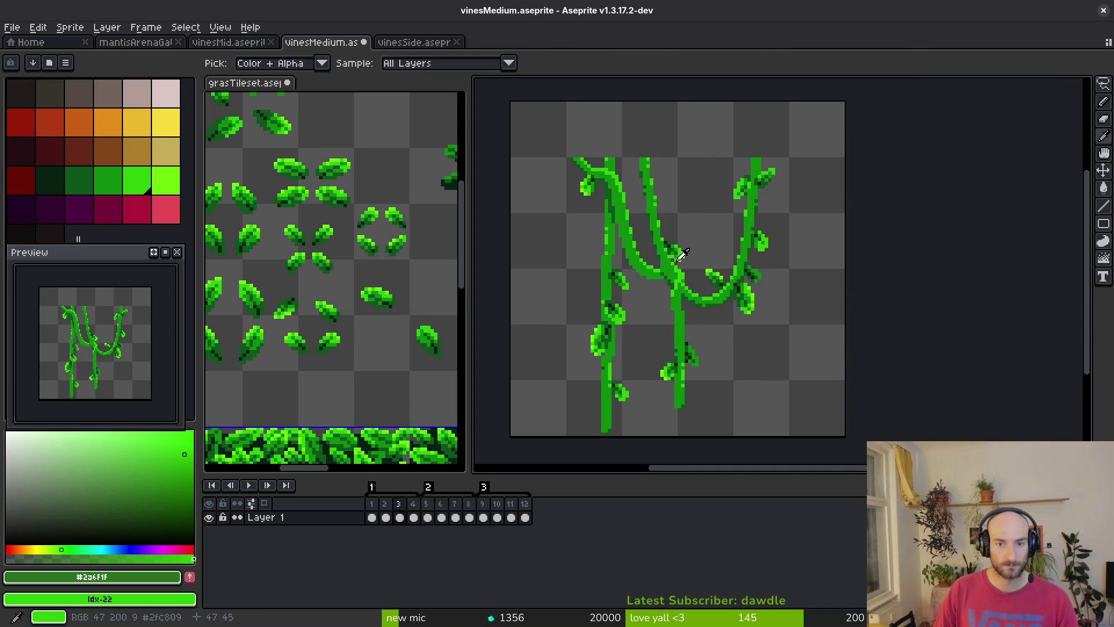
pyautogui.scroll(-5, 682, 279)
pyautogui.scroll(3, 690, 300)
pyautogui.scroll(4, 679, 284)
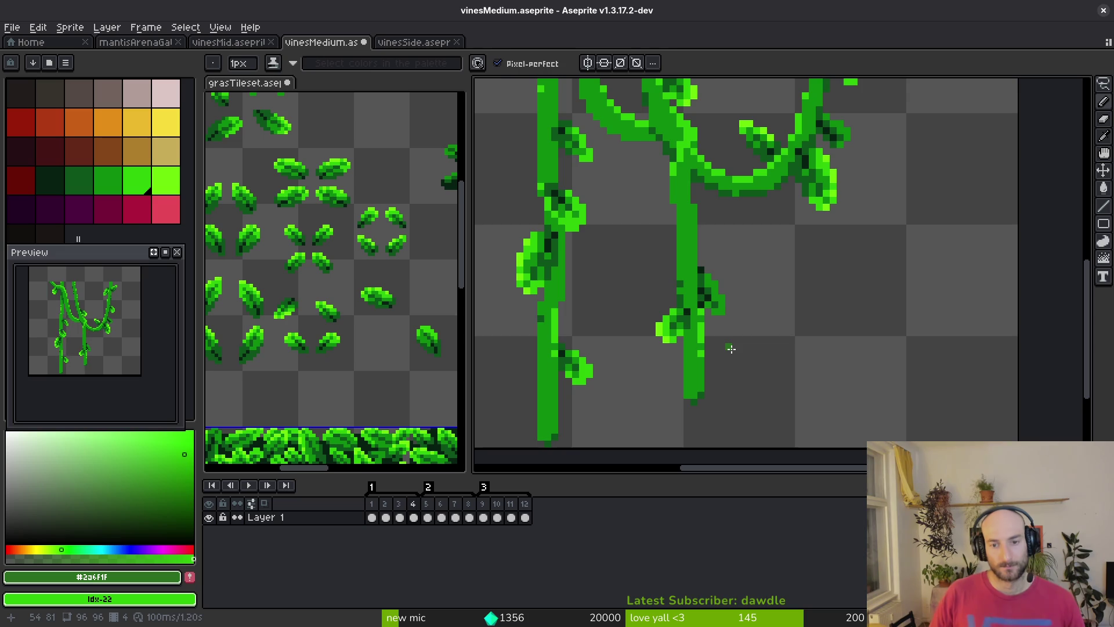
pyautogui.press('alt')
pyautogui.press('Return')
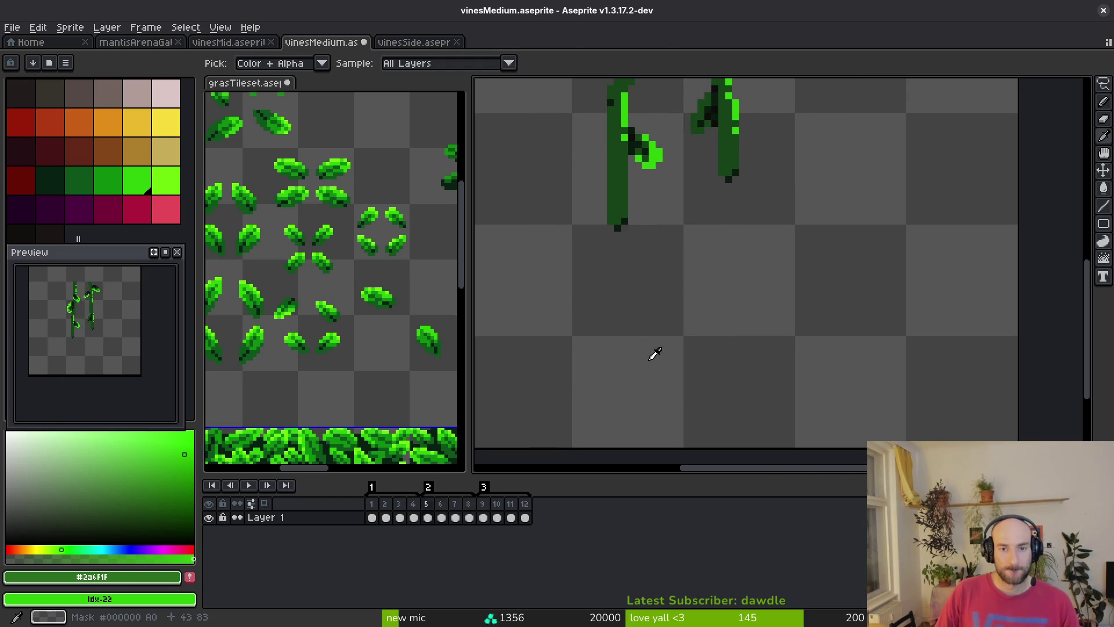
pyautogui.press('Return')
pyautogui.scroll(3, 741, 276)
pyautogui.press('Return')
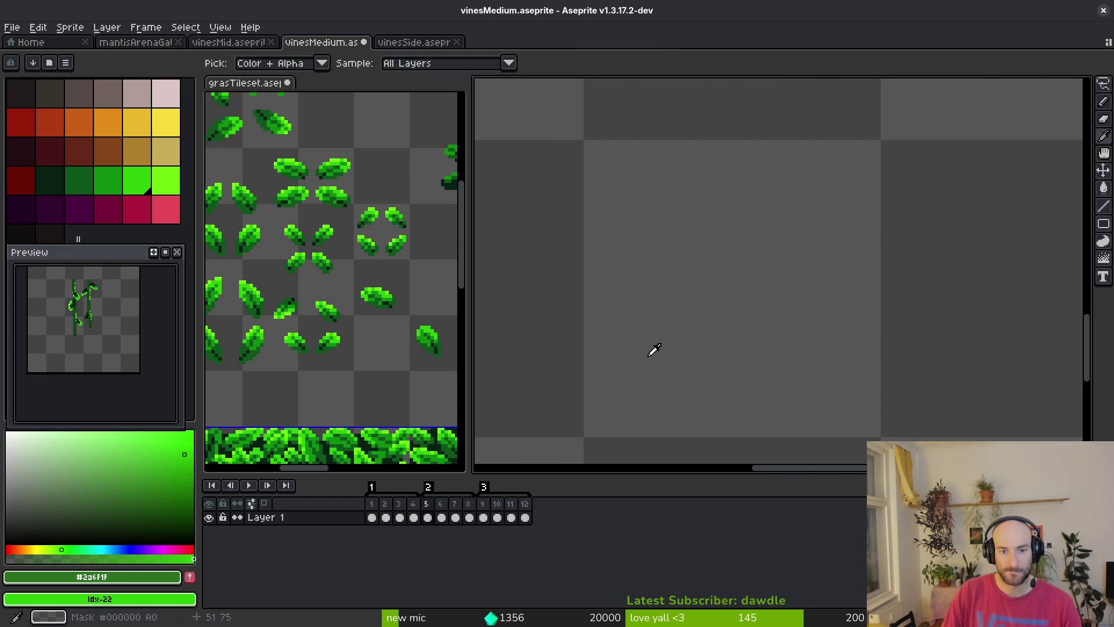
pyautogui.scroll(-6, 638, 356)
pyautogui.scroll(2, 640, 257)
pyautogui.press('Return')
pyautogui.scroll(3, 590, 239)
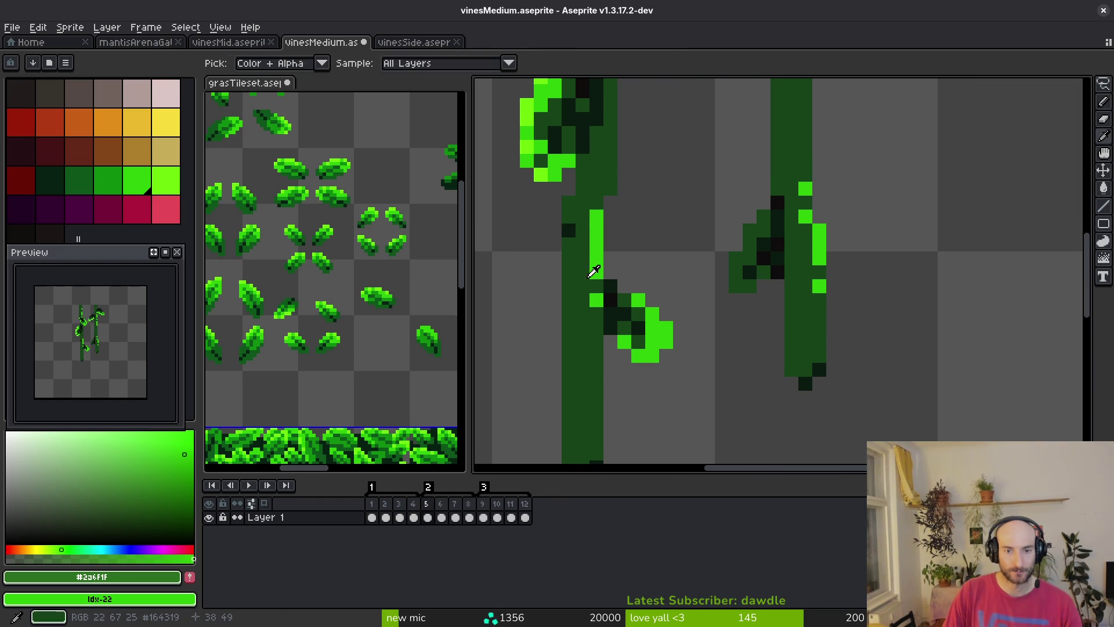
# Replace dark green #164319 with palette green idx-21 in frames 5–12
pyautogui.keyDown('alt'); pyautogui.click(586, 264); pyautogui.keyUp('alt')
pyautogui.rightClick(123, 183)
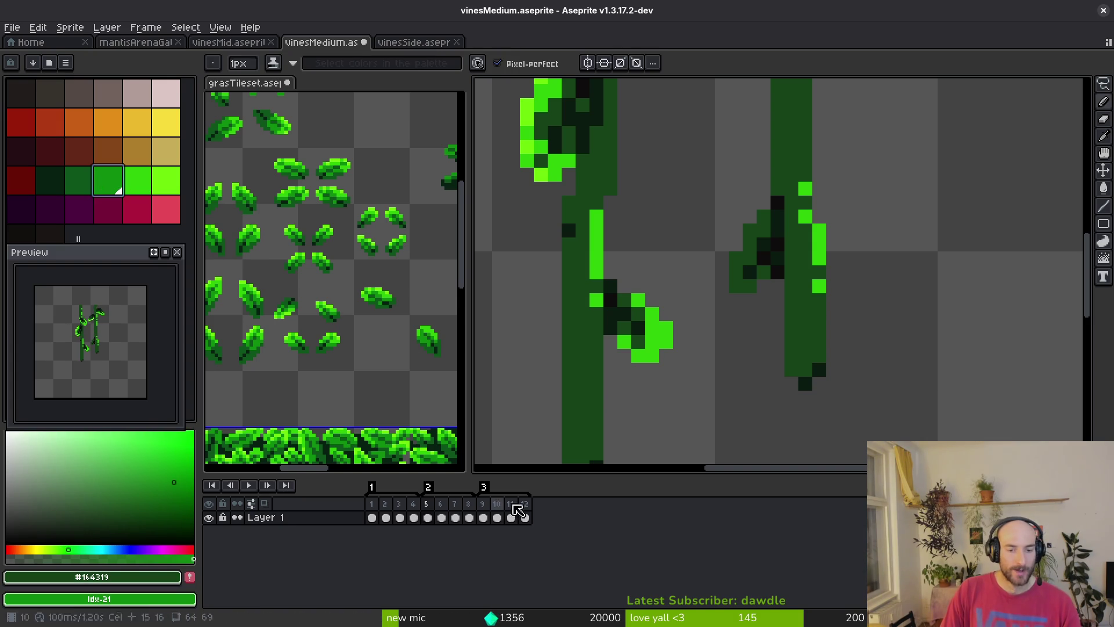
pyautogui.click(427, 517)
pyautogui.hotkey('shift', 'r')
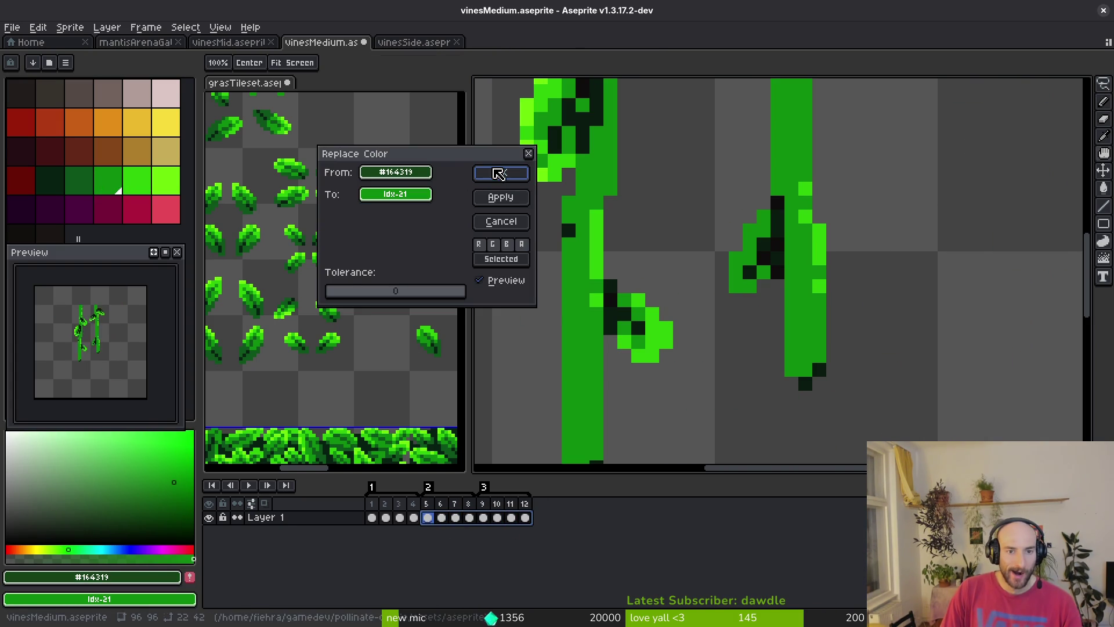
pyautogui.click(500, 173)
pyautogui.scroll(4, 627, 282)
# Replace darkest green #0a1a0f with palette green idx-20 in frames 5–12
pyautogui.keyDown('alt'); pyautogui.click(580, 394); pyautogui.keyUp('alt')
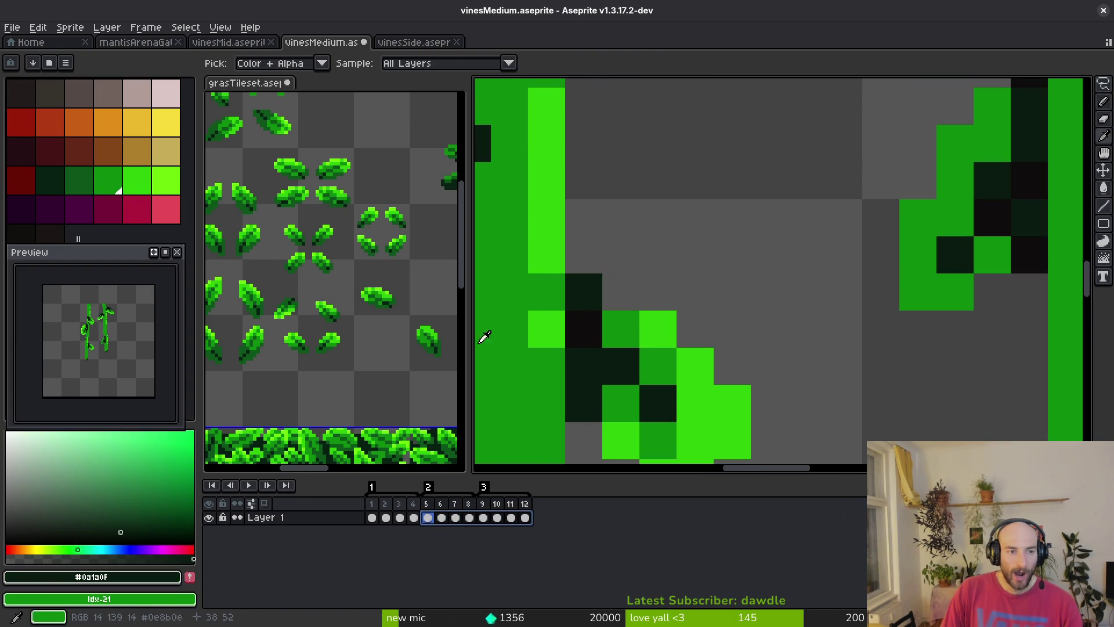
pyautogui.rightClick(78, 183)
pyautogui.click(525, 517)
pyautogui.keyDown('shift'); pyautogui.click(427, 517); pyautogui.keyUp('shift')
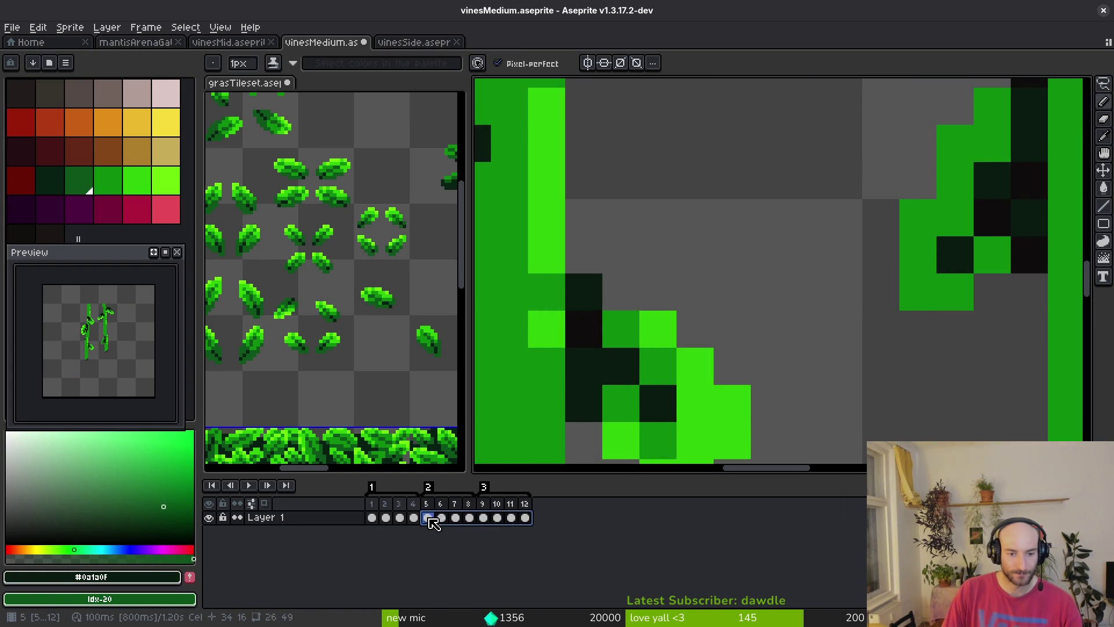
pyautogui.hotkey('shift', 'r')
pyautogui.click(500, 173)
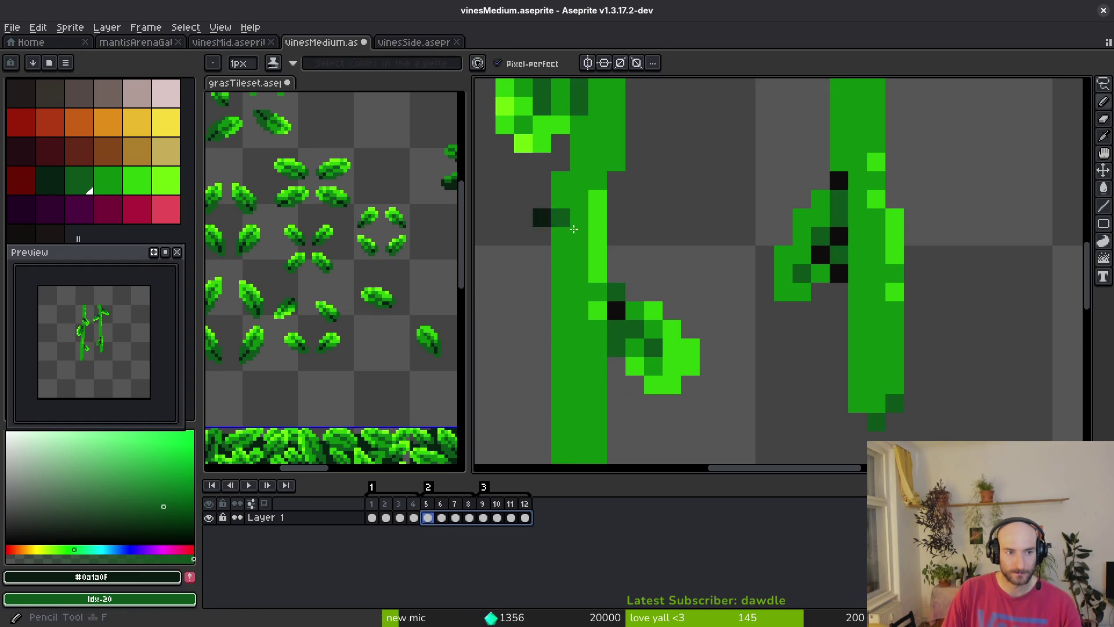
# Turn near-black #0c0c0c into dark green idx-19, then save vinesMedium.aseprite
pyautogui.keyDown('alt'); pyautogui.click(616, 310); pyautogui.keyUp('alt')
pyautogui.press('Return')
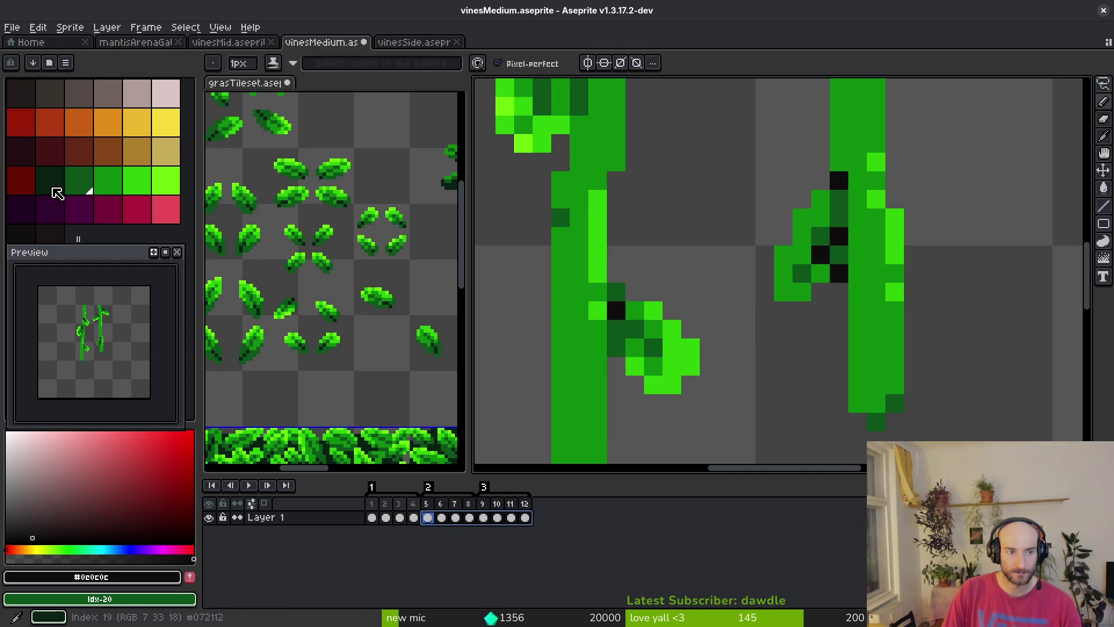
pyautogui.click(60, 186)
pyautogui.click(441, 518)
pyautogui.press('Left')
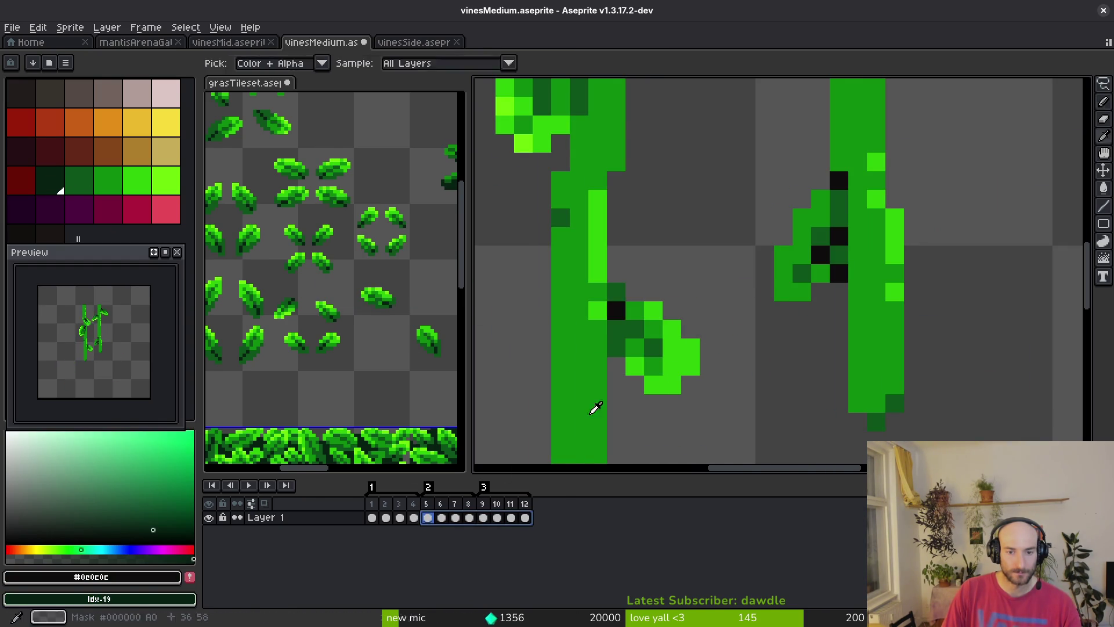
pyautogui.hotkey('shift', 'r')
pyautogui.click(499, 172)
pyautogui.hotkey('ctrl', 's')
pyautogui.scroll(-4, 728, 284)
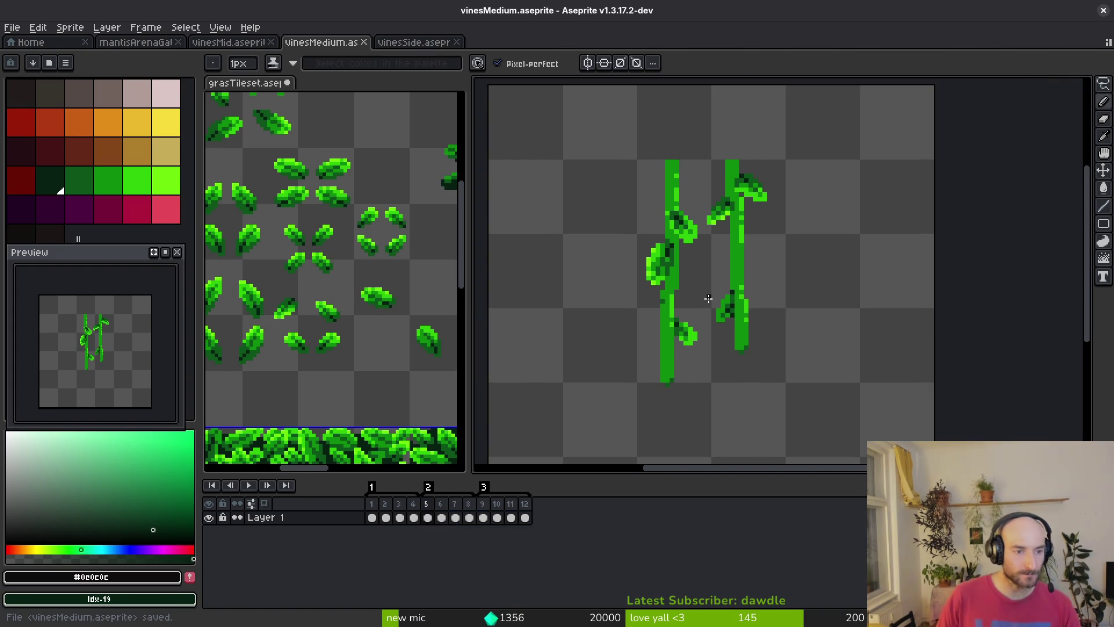
pyautogui.press('Left')
pyautogui.press('Left')
pyautogui.press('Left')
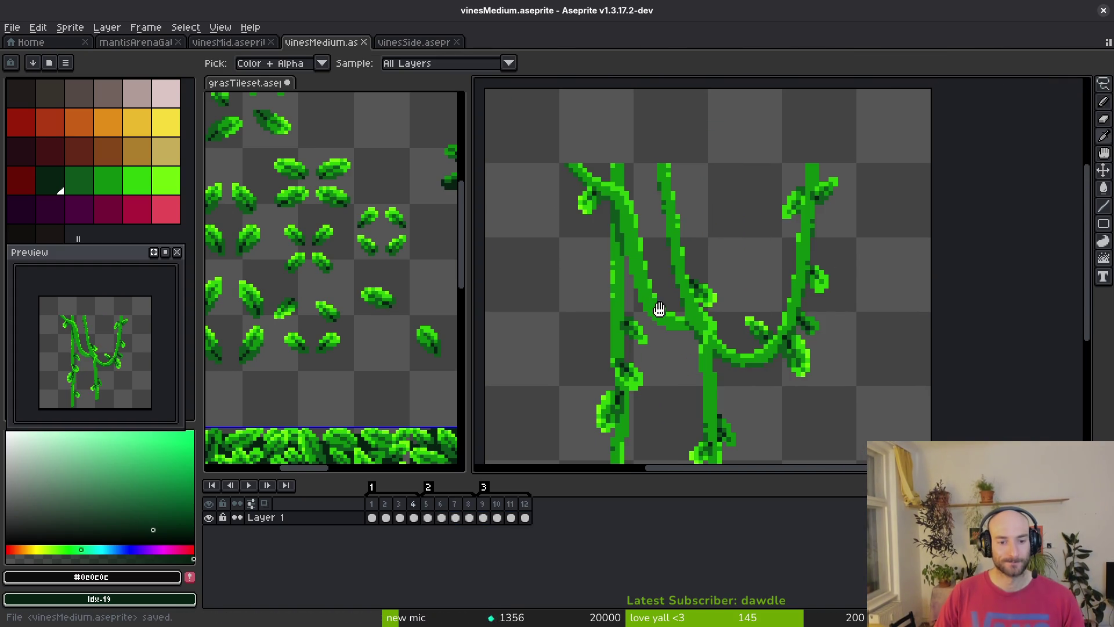
# Play the vine animation, then select the vine tops and clear the selection again
pyautogui.press('Return')
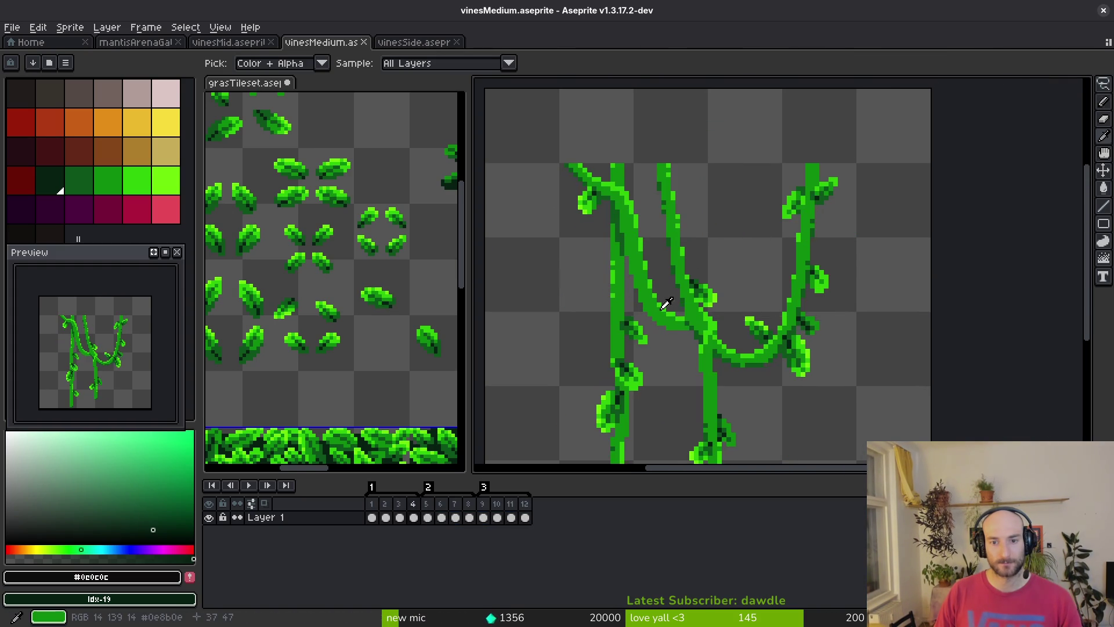
pyautogui.scroll(-1, 705, 277)
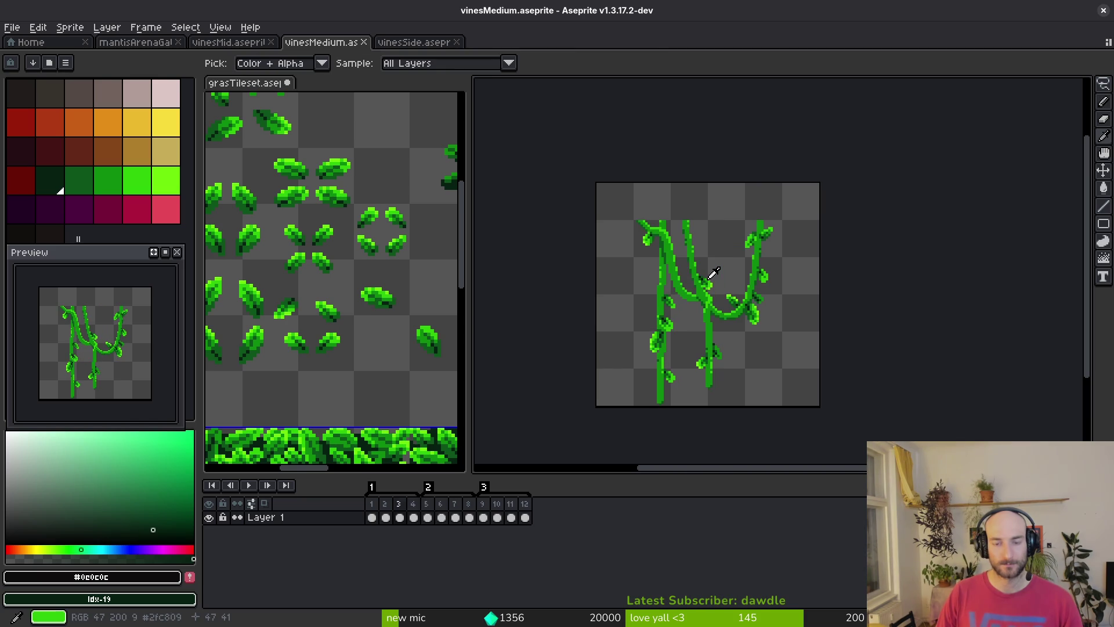
pyautogui.press('b')
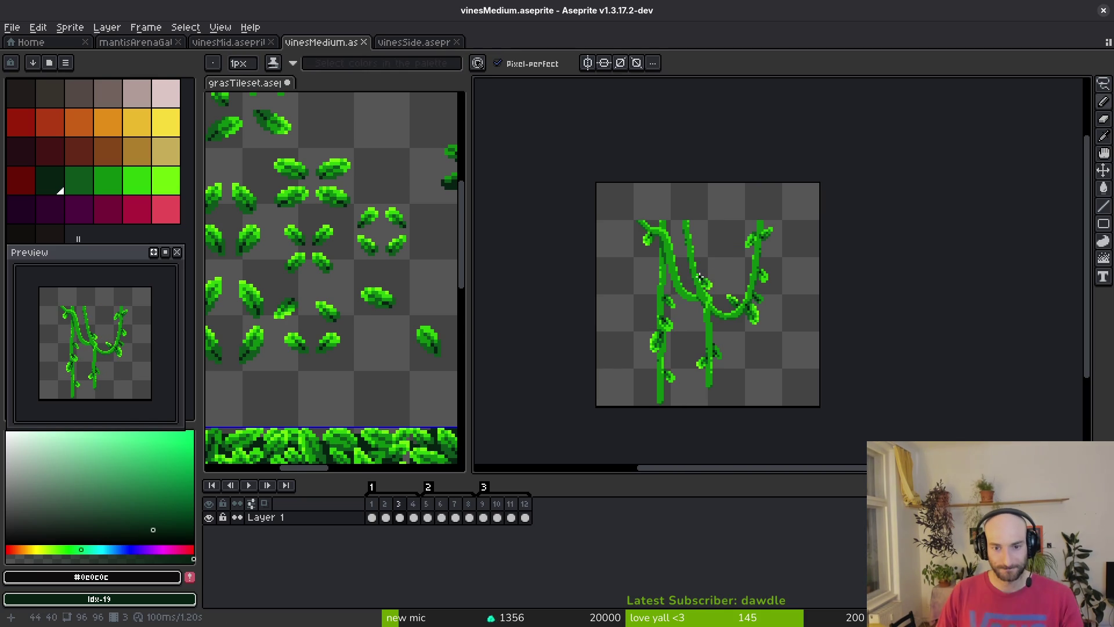
pyautogui.scroll(1, 683, 260)
pyautogui.press('m')
pyautogui.moveTo(559, 182); pyautogui.dragTo(852, 256)
pyautogui.scroll(1, 775, 241)
pyautogui.scroll(1, 858, 248)
pyautogui.hotkey('ctrl', 'd')
# Move the right vine down and left, then erase the stray green pixels above it
pyautogui.moveTo(756, 124); pyautogui.dragTo(896, 236)
pyautogui.moveTo(833, 199)
pyautogui.mouseDown()
pyautogui.moveTo(820, 284)
pyautogui.moveTo(807, 294)
pyautogui.moveTo(811, 262)
pyautogui.moveTo(819, 281)
pyautogui.mouseUp()
pyautogui.press('e')
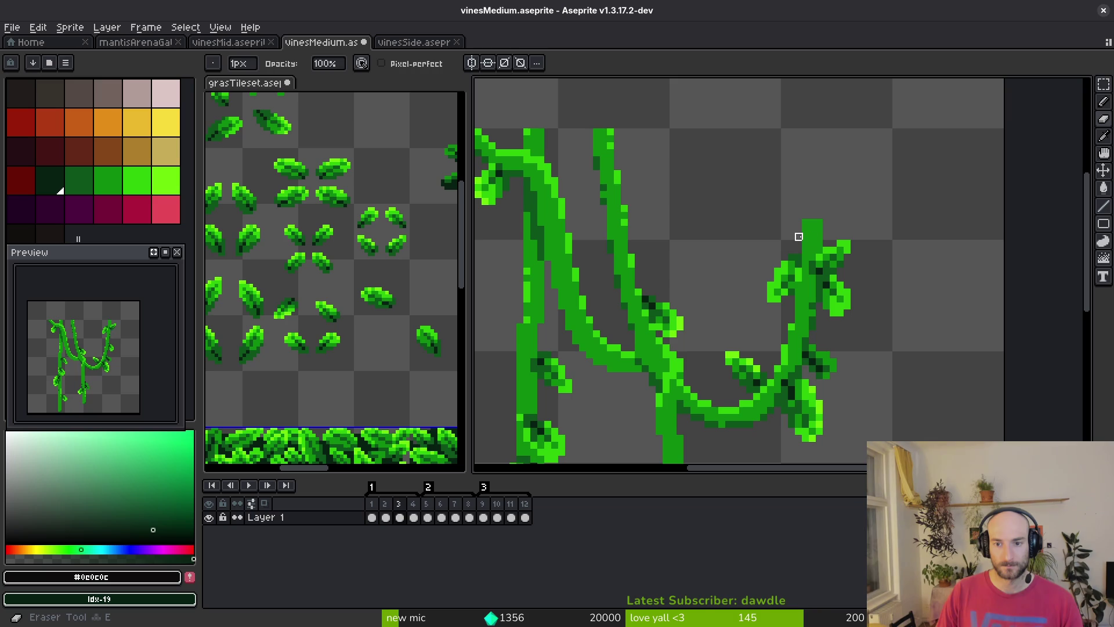
pyautogui.moveTo(804, 223); pyautogui.dragTo(824, 223)
pyautogui.scroll(-6, 842, 224)
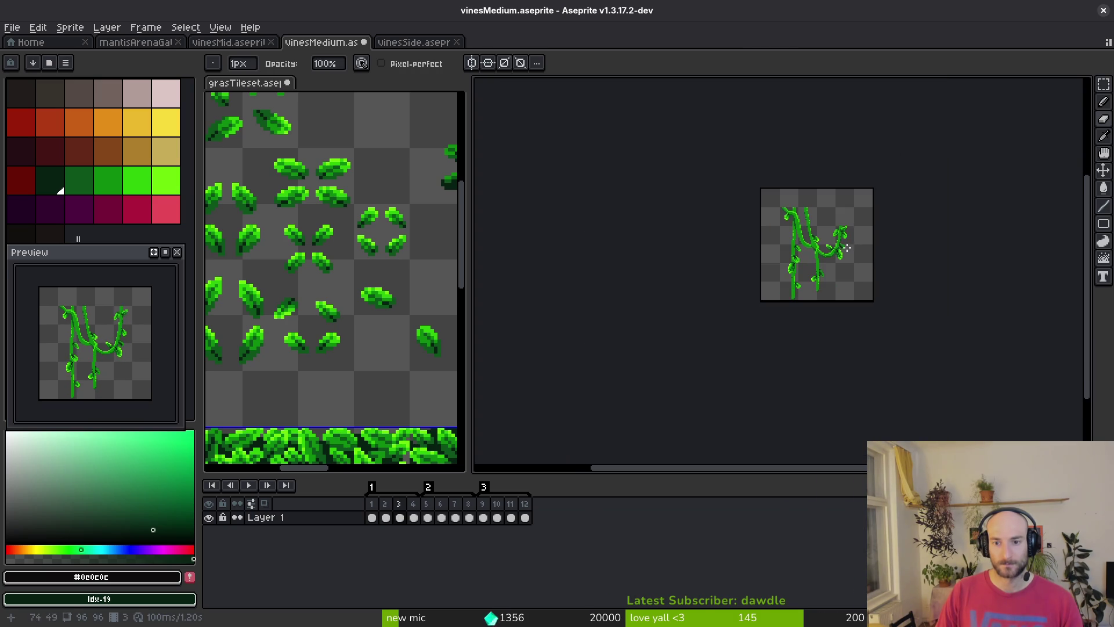
pyautogui.scroll(5, 836, 234)
# Try moving the selected vine tops downward, then undo the move
pyautogui.press('m')
pyautogui.moveTo(585, 123); pyautogui.dragTo(776, 230)
pyautogui.scroll(1, 777, 231)
pyautogui.moveTo(721, 199)
pyautogui.mouseDown()
pyautogui.moveTo(738, 318)
pyautogui.moveTo(739, 303)
pyautogui.mouseUp()
pyautogui.hotkey('ctrl', 'z')
# Raise the right vine stem four pixels
pyautogui.moveTo(701, 100)
pyautogui.mouseDown()
pyautogui.moveTo(783, 211)
pyautogui.moveTo(792, 246)
pyautogui.mouseUp()
pyautogui.moveTo(747, 205)
pyautogui.mouseDown()
pyautogui.moveTo(761, 308)
pyautogui.moveTo(745, 179)
pyautogui.moveTo(598, 124)
pyautogui.moveTo(656, 244)
pyautogui.moveTo(678, 142)
pyautogui.moveTo(686, 152)
pyautogui.mouseUp()
pyautogui.press('Return')
pyautogui.scroll(-1, 683, 166)
# Lasso the left vine top and move it downward
pyautogui.hotkey('shift', 'w')
pyautogui.scroll(2, 683, 165)
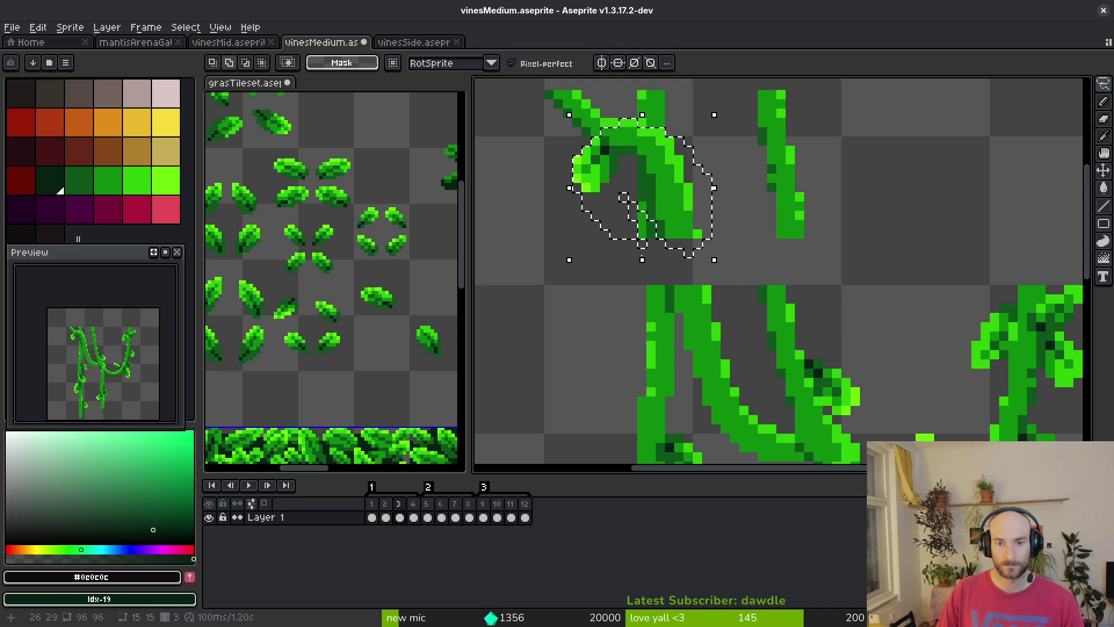
pyautogui.moveTo(650, 136)
pyautogui.mouseDown()
pyautogui.moveTo(651, 199)
pyautogui.moveTo(681, 305)
pyautogui.mouseUp()
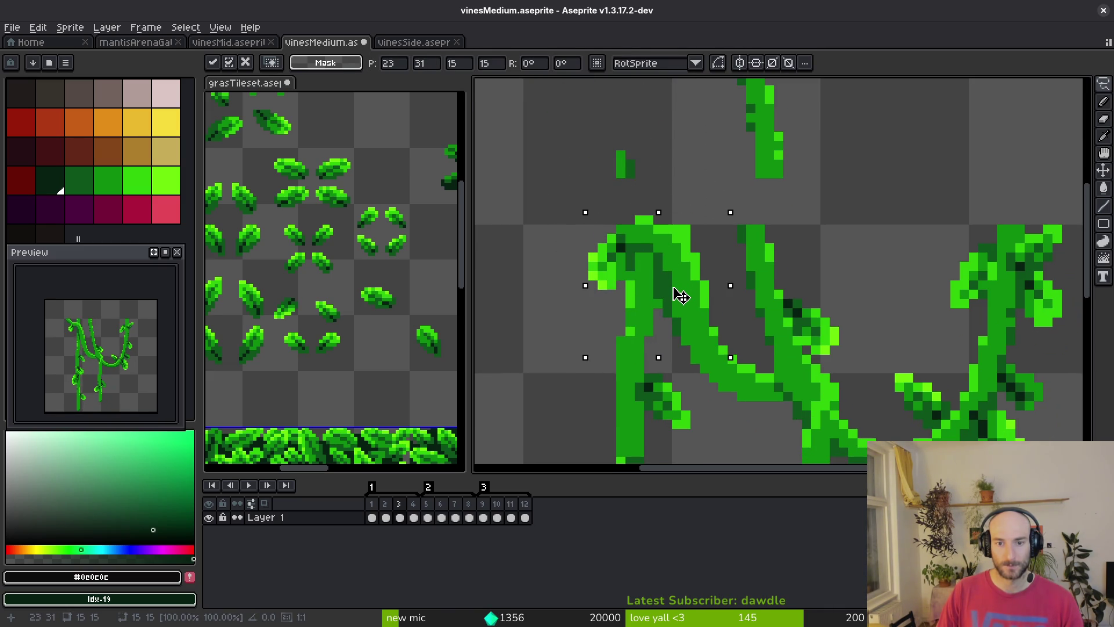
pyautogui.press('e')
# Enlarge the eraser to 7px, undo an accidental pixel shift, and move to frame 4
pyautogui.scroll(-1, 713, 248)
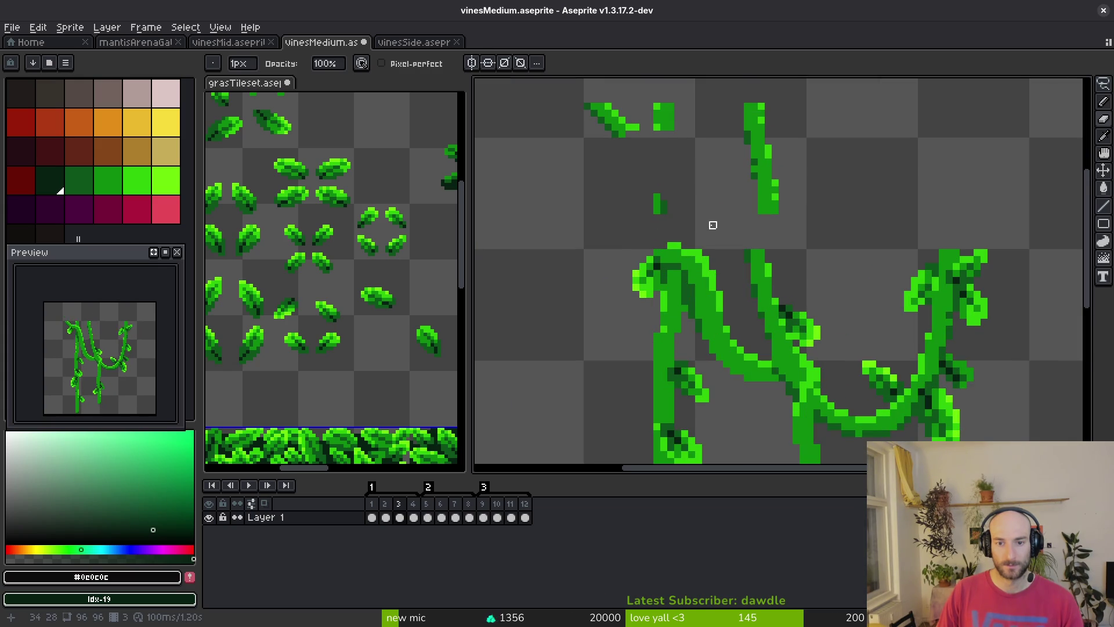
pyautogui.scroll(-2, 678, 246)
pyautogui.scroll(3, 674, 241)
pyautogui.press('+')
pyautogui.press('+')
pyautogui.press('+')
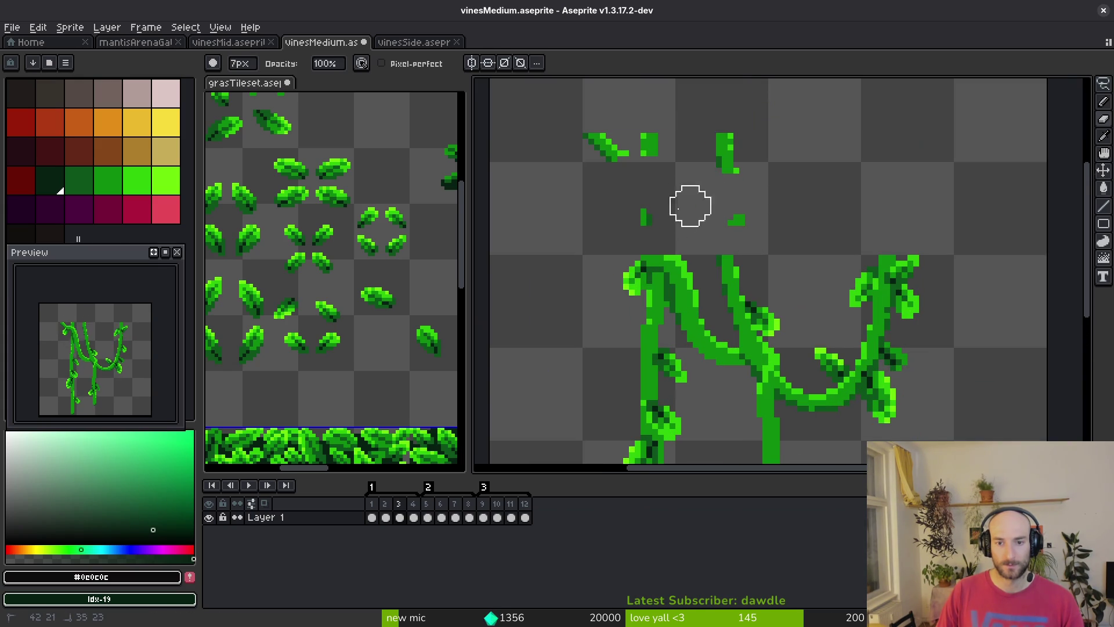
pyautogui.scroll(-3, 725, 169)
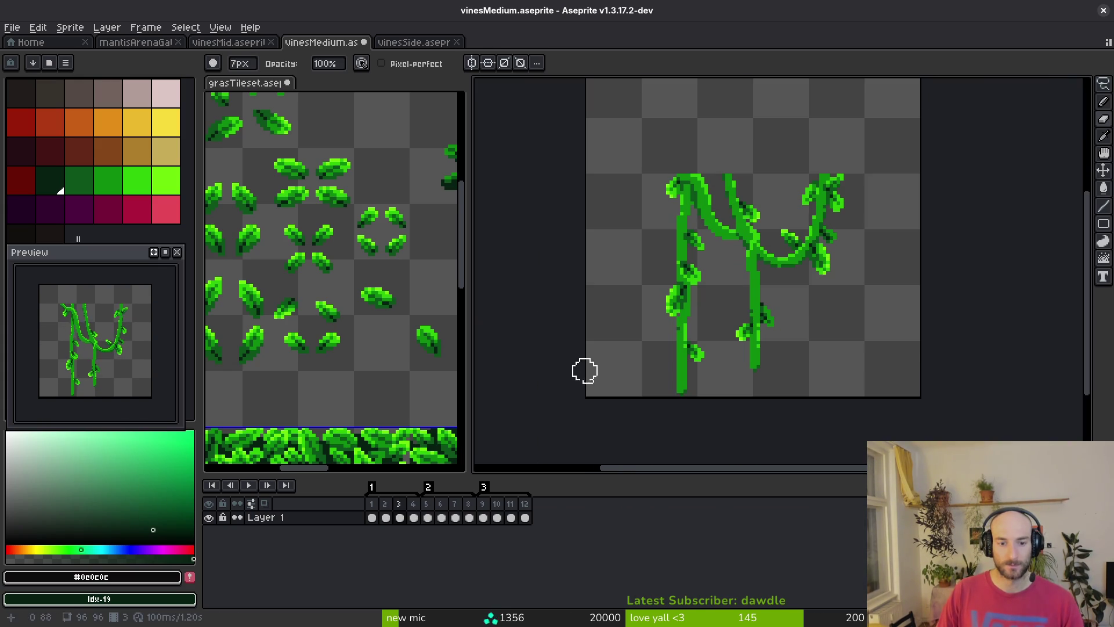
pyautogui.moveTo(753, 309); pyautogui.dragTo(693, 301)
pyautogui.hotkey('ctrl', 'z')
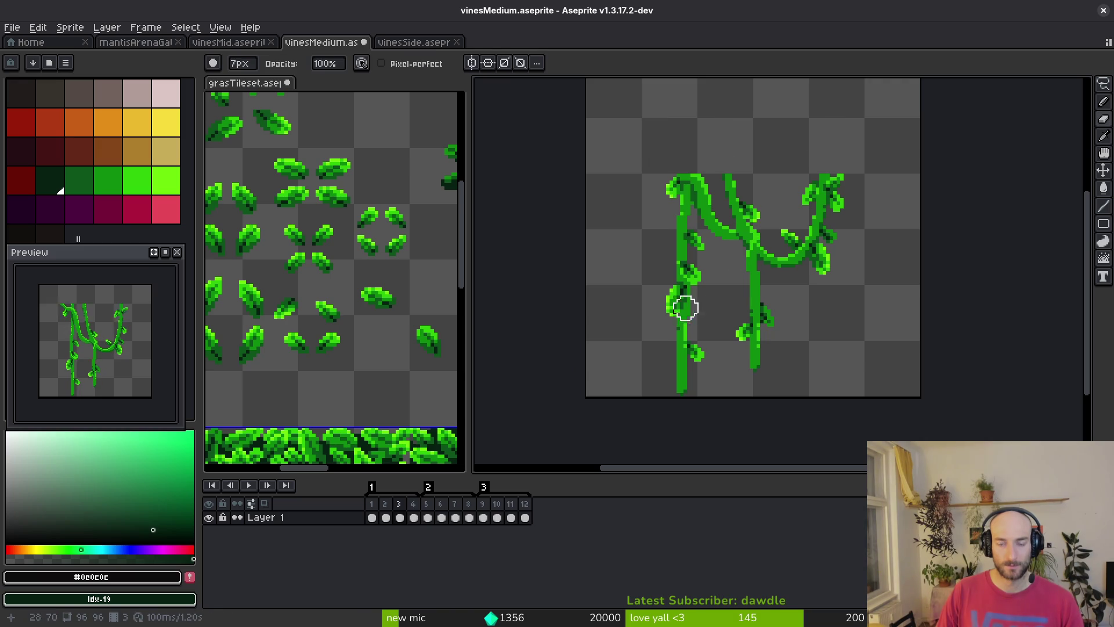
pyautogui.press('Right')
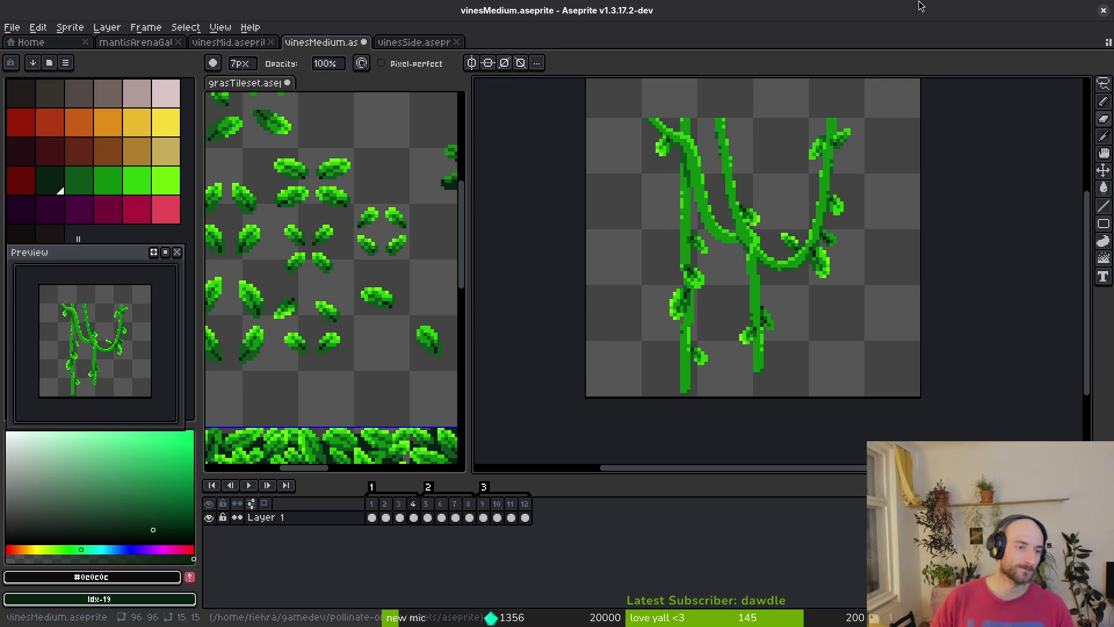
# Select the right vine's leaf, move it down, and drop it in place
pyautogui.scroll(-2, 808, 255)
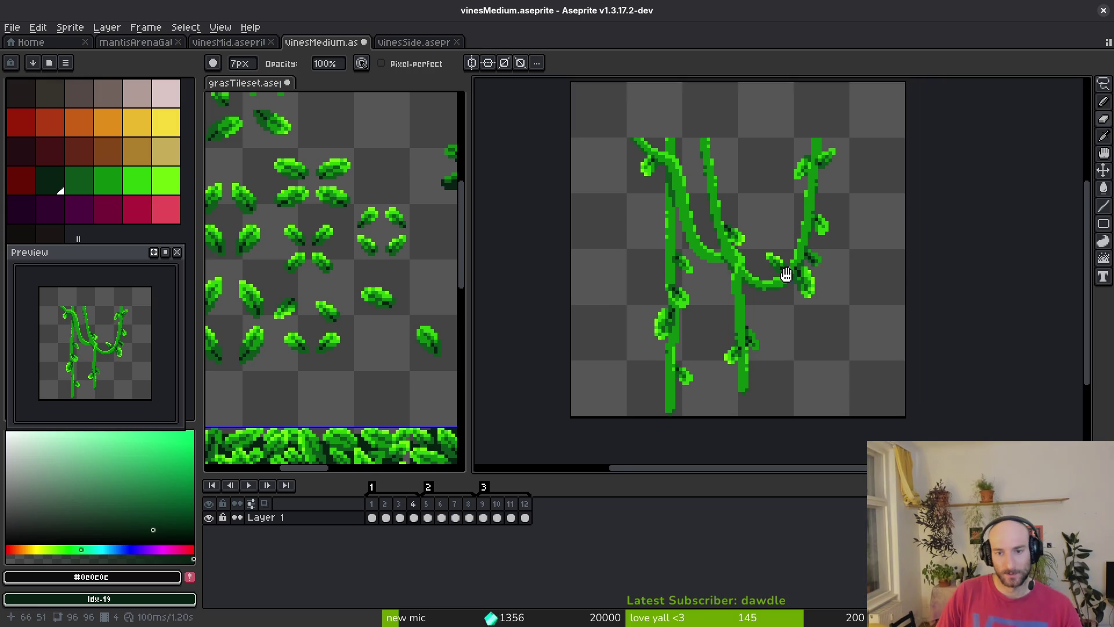
pyautogui.scroll(3, 671, 270)
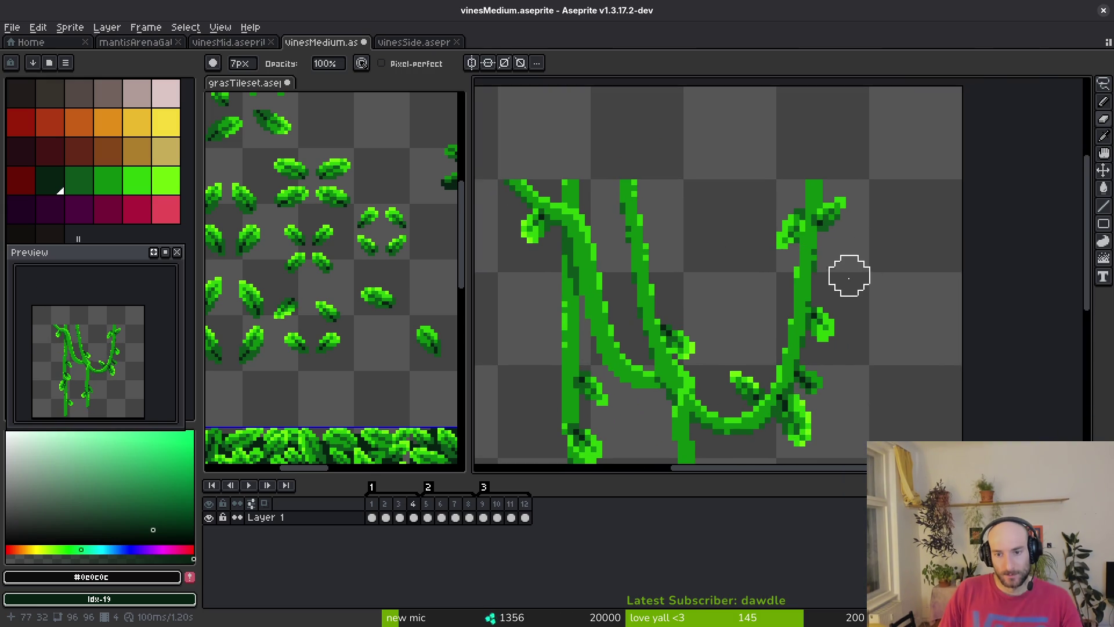
pyautogui.press('alt')
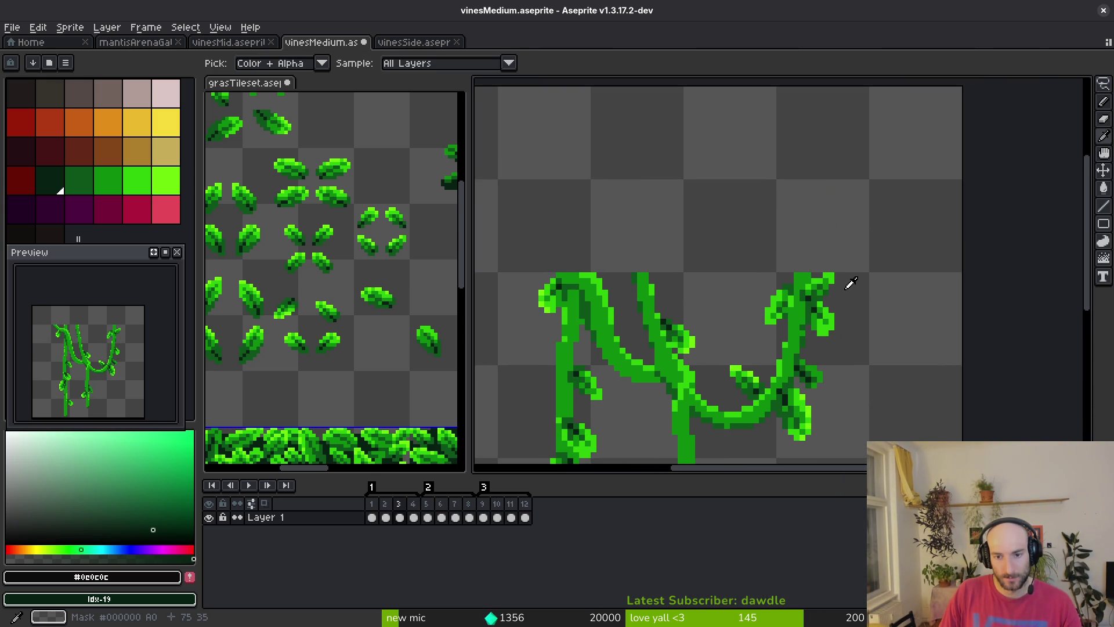
pyautogui.press('m')
pyautogui.scroll(2, 820, 224)
pyautogui.moveTo(847, 195)
pyautogui.mouseDown()
pyautogui.moveTo(724, 254)
pyautogui.moveTo(721, 272)
pyautogui.mouseUp()
pyautogui.moveTo(757, 182); pyautogui.dragTo(753, 287)
pyautogui.scroll(3, 754, 284)
pyautogui.hotkey('ctrl', 'd')
# Erase the top of the right vine stem and the loose green block above it
pyautogui.press('e')
pyautogui.click(765, 307)
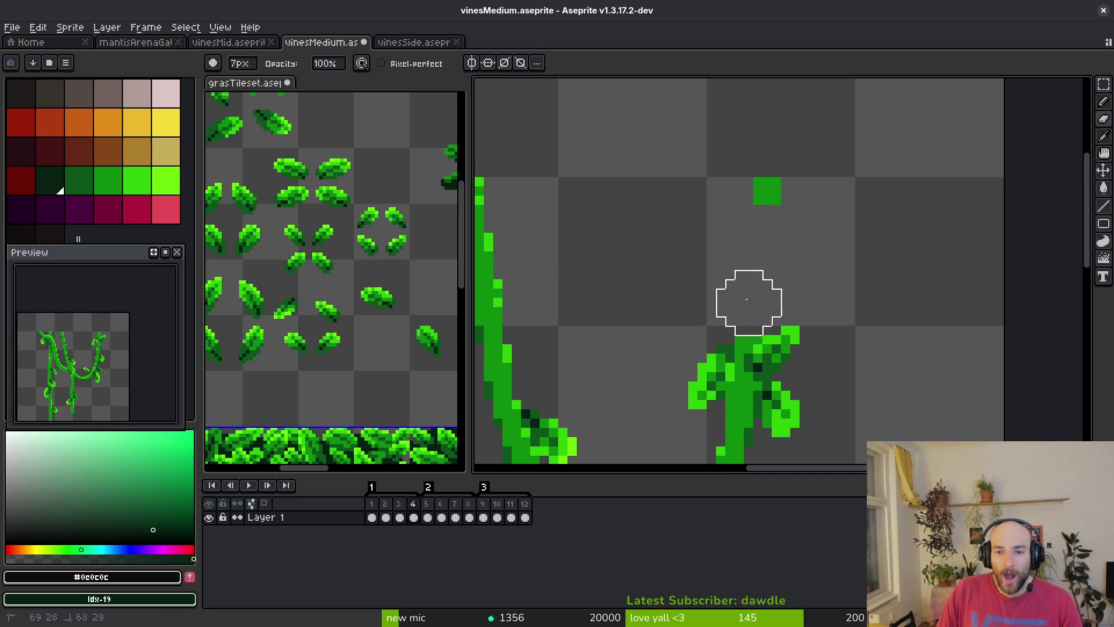
pyautogui.hotkey('ctrl', 'z')
pyautogui.click(758, 293)
pyautogui.click(767, 191)
pyautogui.scroll(-3, 820, 162)
pyautogui.hscroll(-5, 821, 162)
pyautogui.hscroll(2, 825, 174)
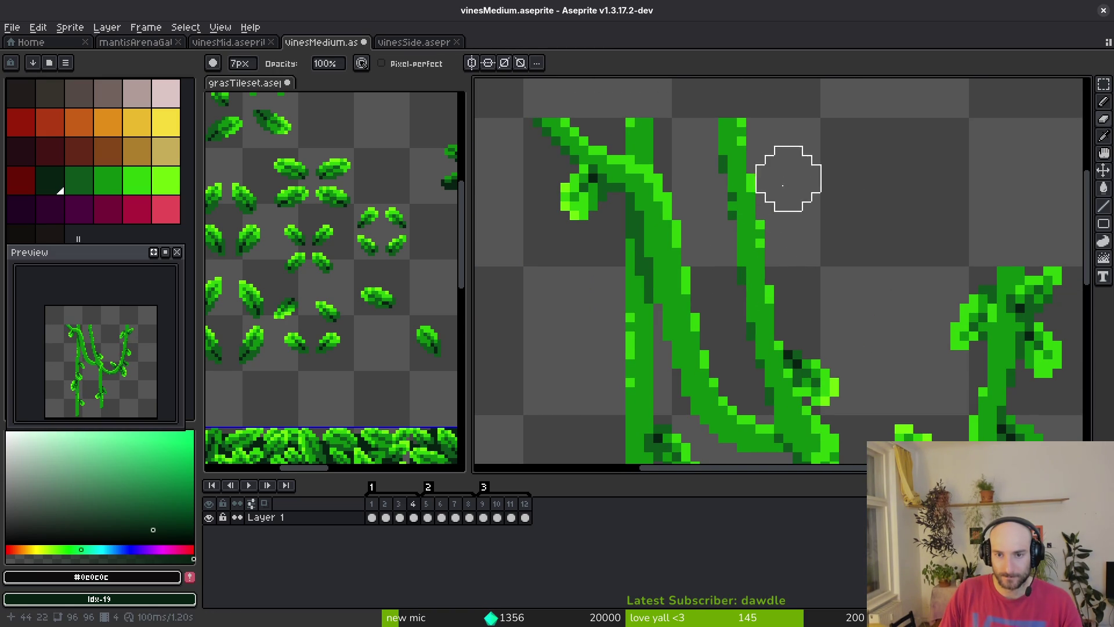
pyautogui.moveTo(746, 231); pyautogui.dragTo(721, 112)
pyautogui.hscroll(-1, 720, 175)
# Lasso the curled leaf on the left vine and move it into place
pyautogui.hotkey('shift', 'w')
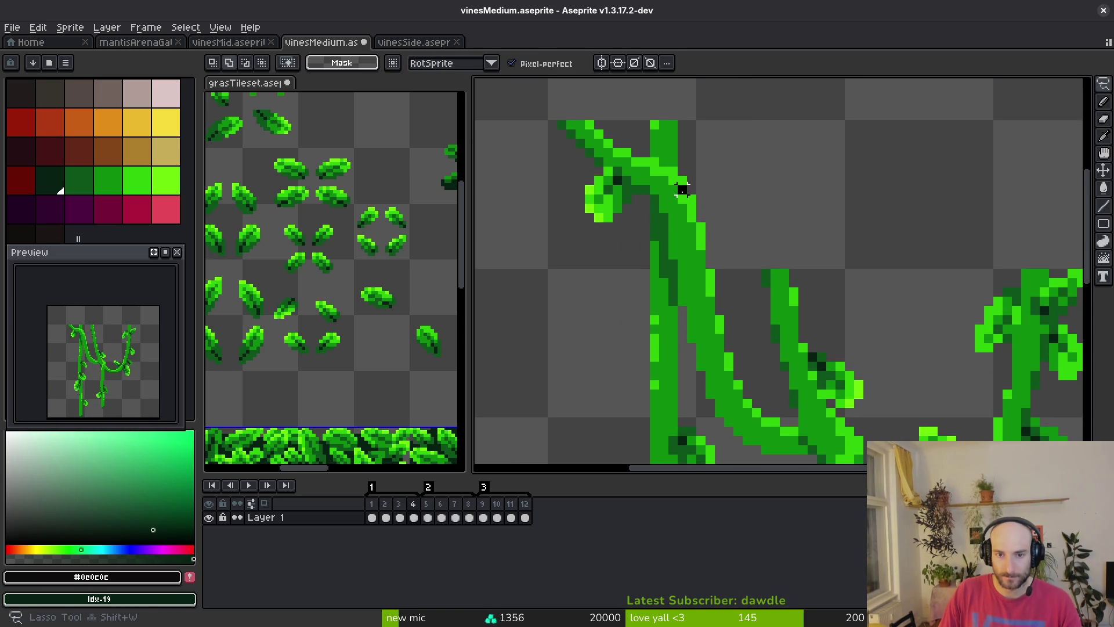
pyautogui.moveTo(598, 171)
pyautogui.mouseDown()
pyautogui.moveTo(635, 235)
pyautogui.moveTo(674, 166)
pyautogui.moveTo(709, 304)
pyautogui.mouseUp()
pyautogui.scroll(-2, 676, 174)
pyautogui.press('Return')
# Flip between frames 3 and 4 to compare, then erase stray leaf pixels near the top
pyautogui.press('b')
pyautogui.hotkey('ctrl', 'd')
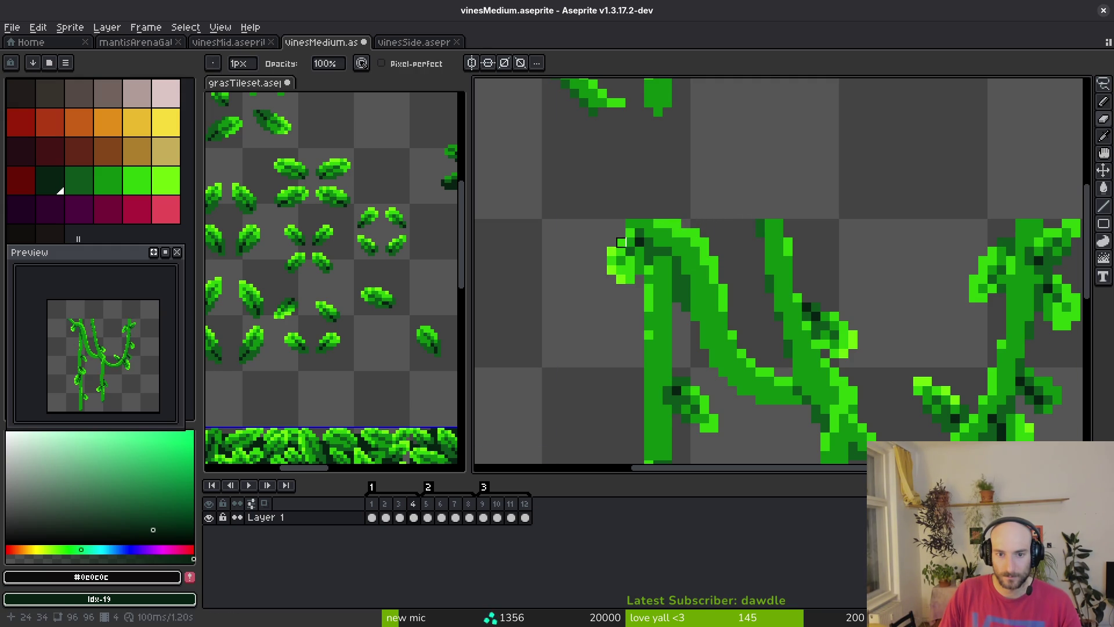
pyautogui.scroll(-2, 640, 215)
pyautogui.press('Left')
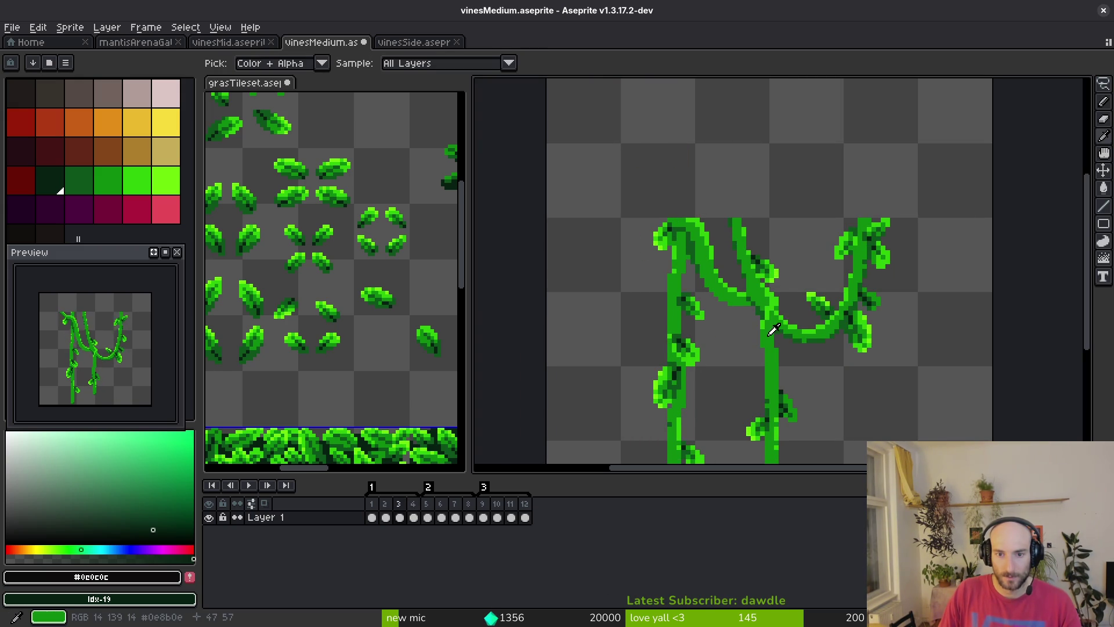
pyautogui.press('Right')
pyautogui.press('Left')
pyautogui.press('Right')
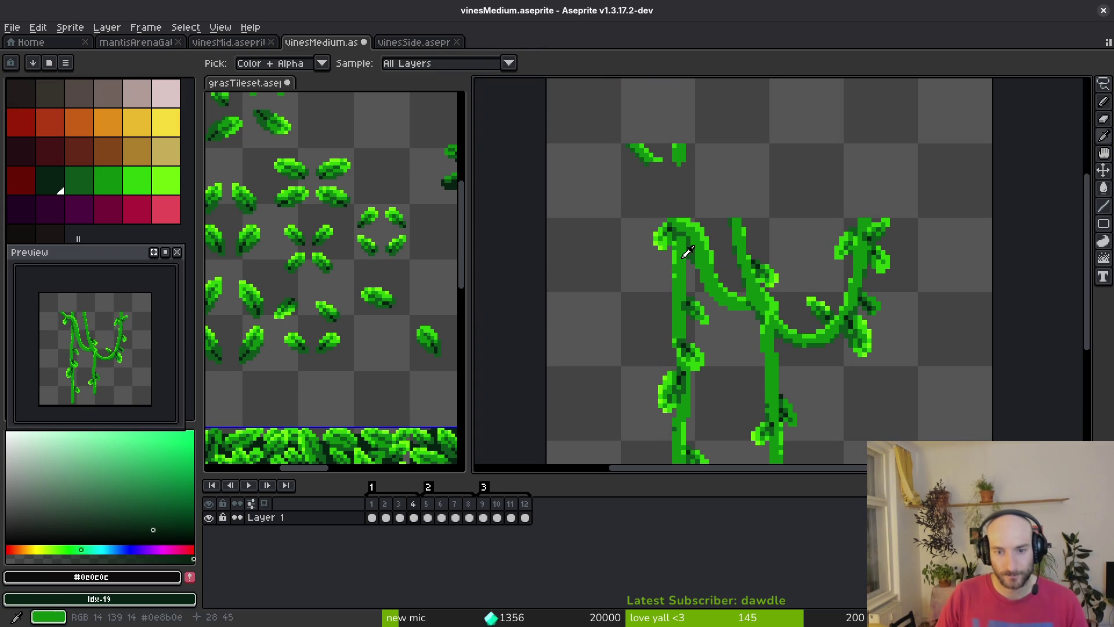
pyautogui.moveTo(662, 160)
pyautogui.mouseDown()
pyautogui.moveTo(637, 165)
pyautogui.moveTo(667, 159)
pyautogui.mouseUp()
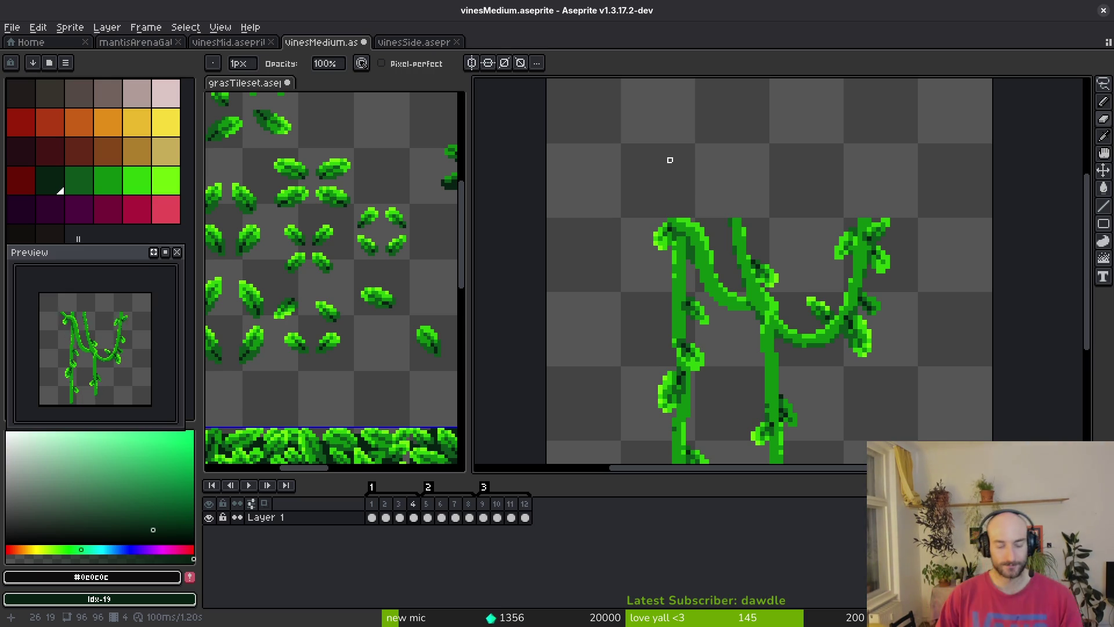
# Lasso the leaf on the left vine top and lower it
pyautogui.scroll(2, 670, 160)
pyautogui.scroll(1, 678, 199)
pyautogui.hotkey('shift', 'w')
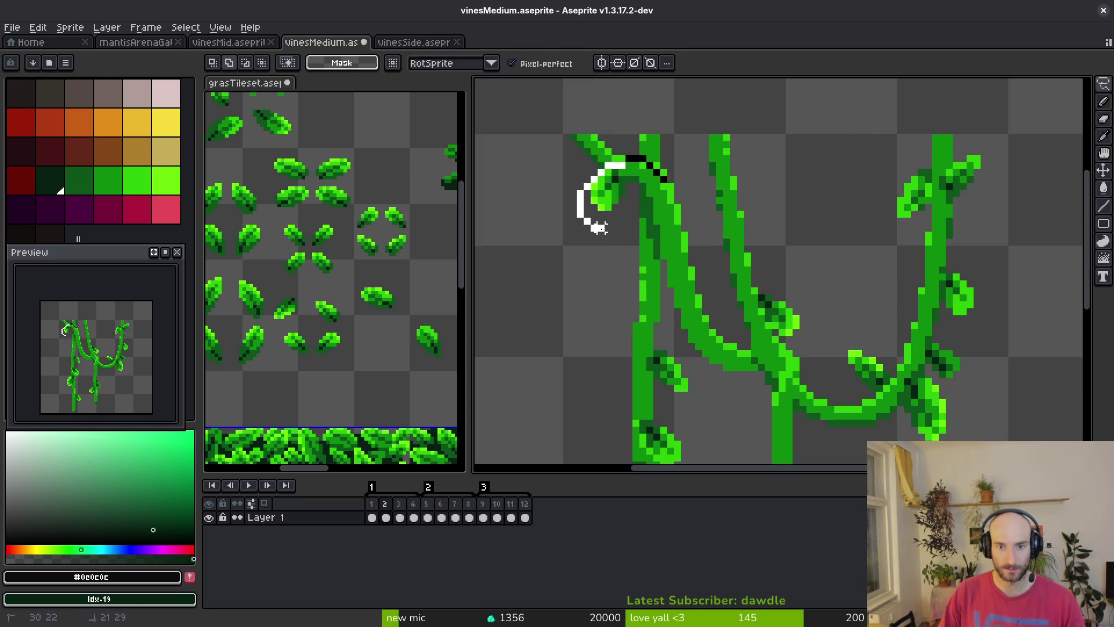
pyautogui.moveTo(594, 228); pyautogui.dragTo(643, 228)
pyautogui.moveTo(657, 174)
pyautogui.mouseDown()
pyautogui.moveTo(698, 249)
pyautogui.moveTo(696, 240)
pyautogui.mouseUp()
pyautogui.scroll(2, 667, 185)
pyautogui.scroll(-1, 693, 223)
pyautogui.scroll(-1, 693, 222)
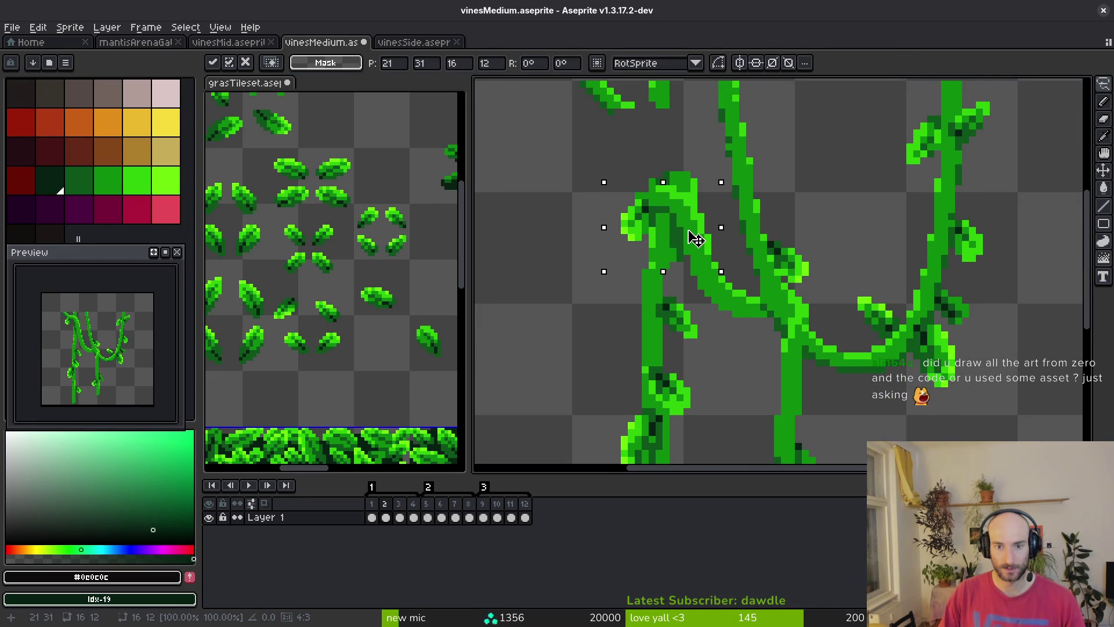
pyautogui.press('Return')
# Step between neighbouring frames to compare the leaf, then erase stray pixels at the vine top
pyautogui.press('Left')
pyautogui.press('Right')
pyautogui.press('Right')
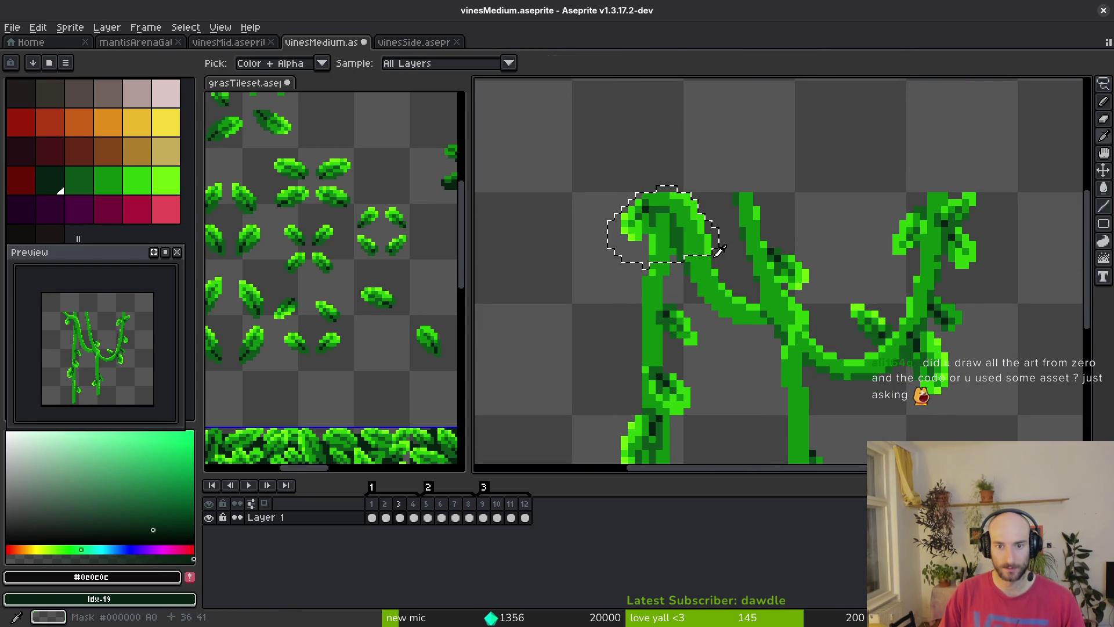
pyautogui.press('Left')
pyautogui.scroll(2, 707, 268)
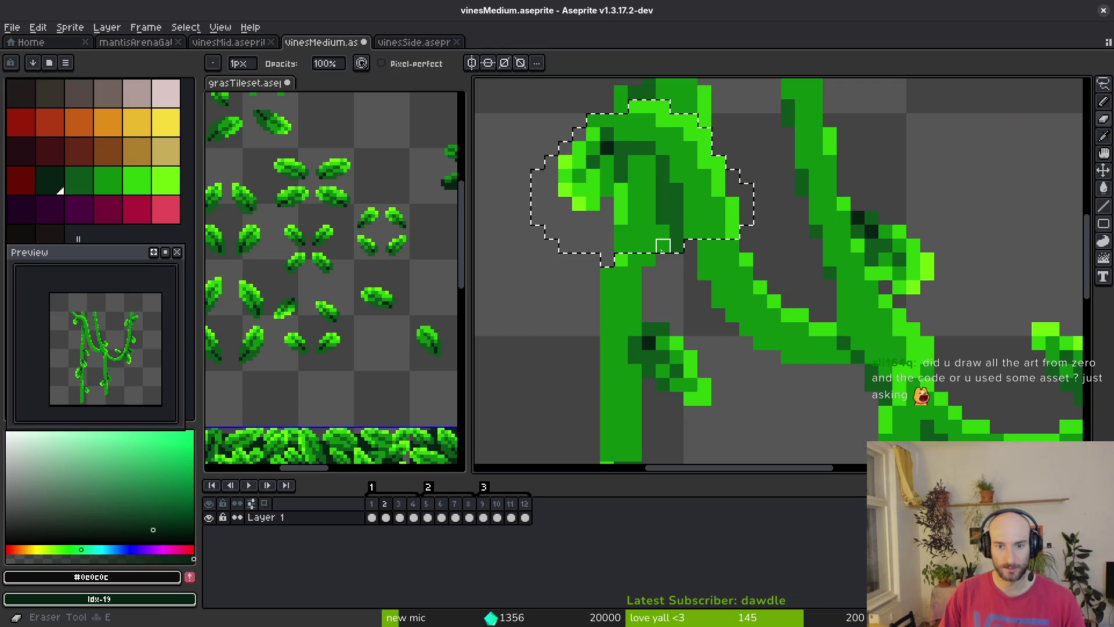
pyautogui.scroll(1, 718, 273)
pyautogui.scroll(2, 673, 290)
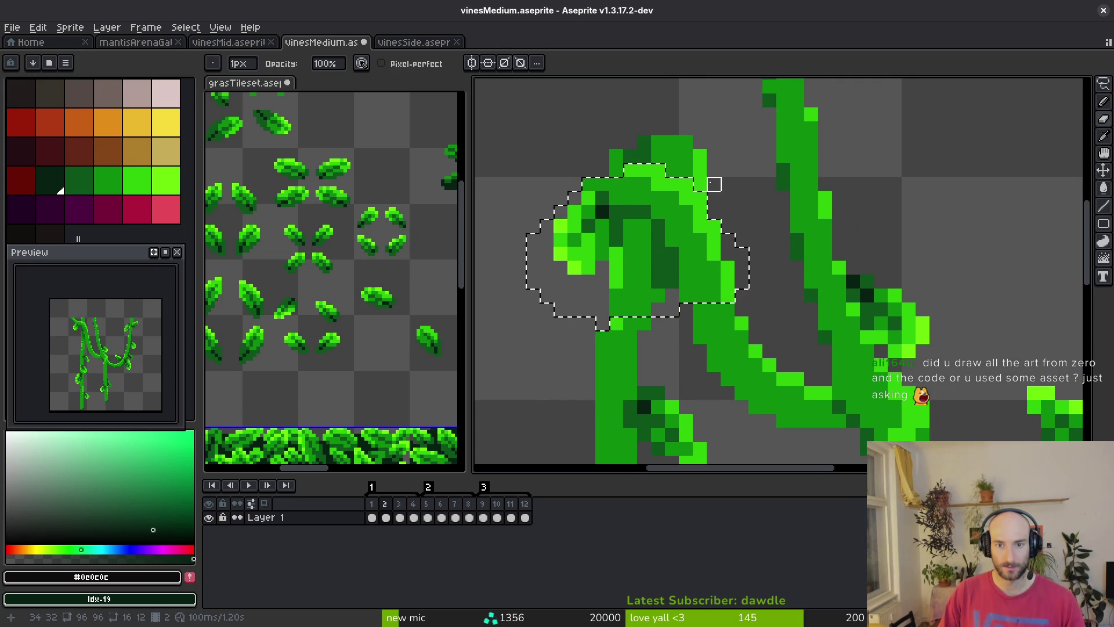
pyautogui.hotkey('ctrl', 'd')
pyautogui.moveTo(700, 185)
pyautogui.mouseDown()
pyautogui.moveTo(714, 155)
pyautogui.moveTo(532, 129)
pyautogui.mouseUp()
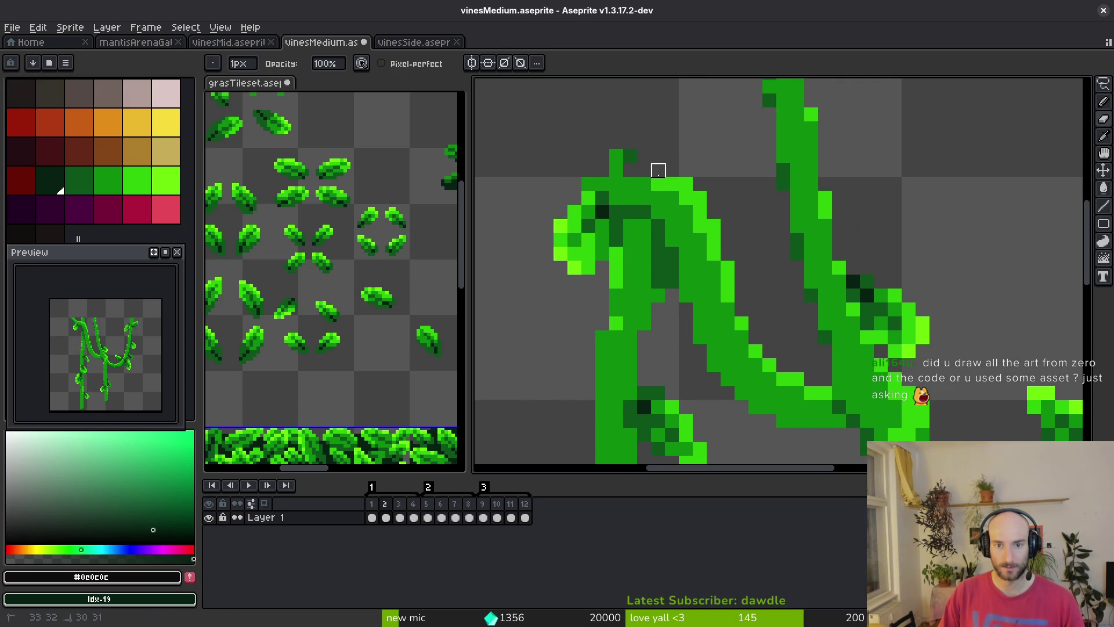
# Select the leaf at the right vine top and move it down about 6 pixels
pyautogui.scroll(4, 754, 186)
pyautogui.scroll(7, 789, 197)
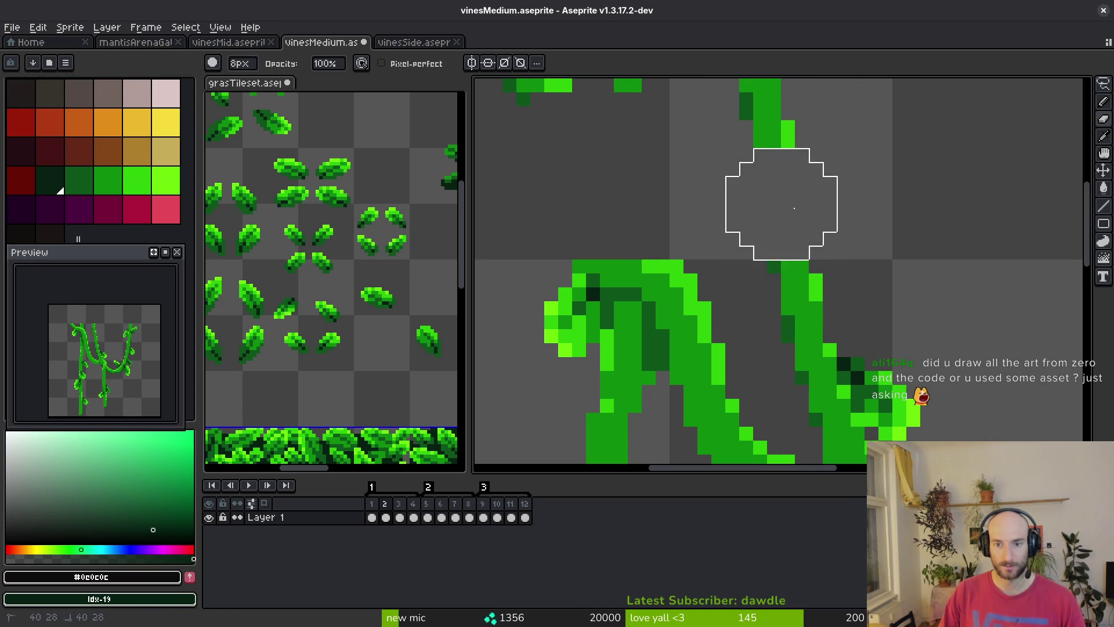
pyautogui.scroll(8, 797, 305)
pyautogui.scroll(-4, 800, 309)
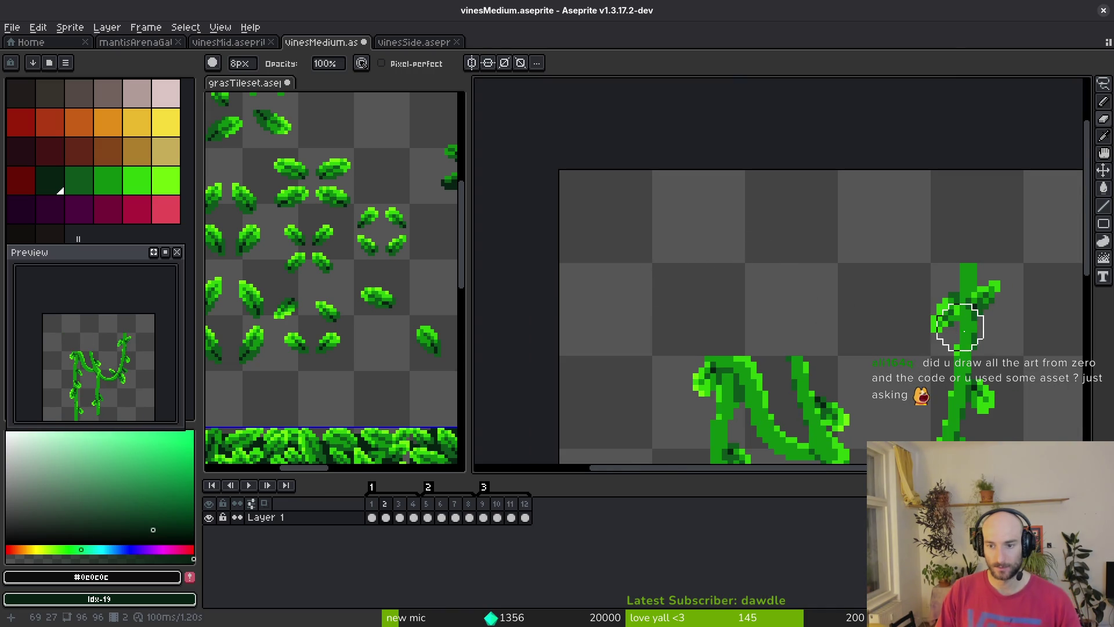
pyautogui.scroll(-3, 1006, 338)
pyautogui.press('m')
pyautogui.scroll(3, 780, 194)
pyautogui.moveTo(777, 195); pyautogui.dragTo(661, 261)
pyautogui.scroll(-3, 865, 256)
pyautogui.moveTo(726, 191)
pyautogui.mouseDown()
pyautogui.moveTo(730, 301)
pyautogui.moveTo(667, 189)
pyautogui.mouseUp()
# Shrink the eraser to 2px and shift the right vine's leaf further down and right
pyautogui.press('e')
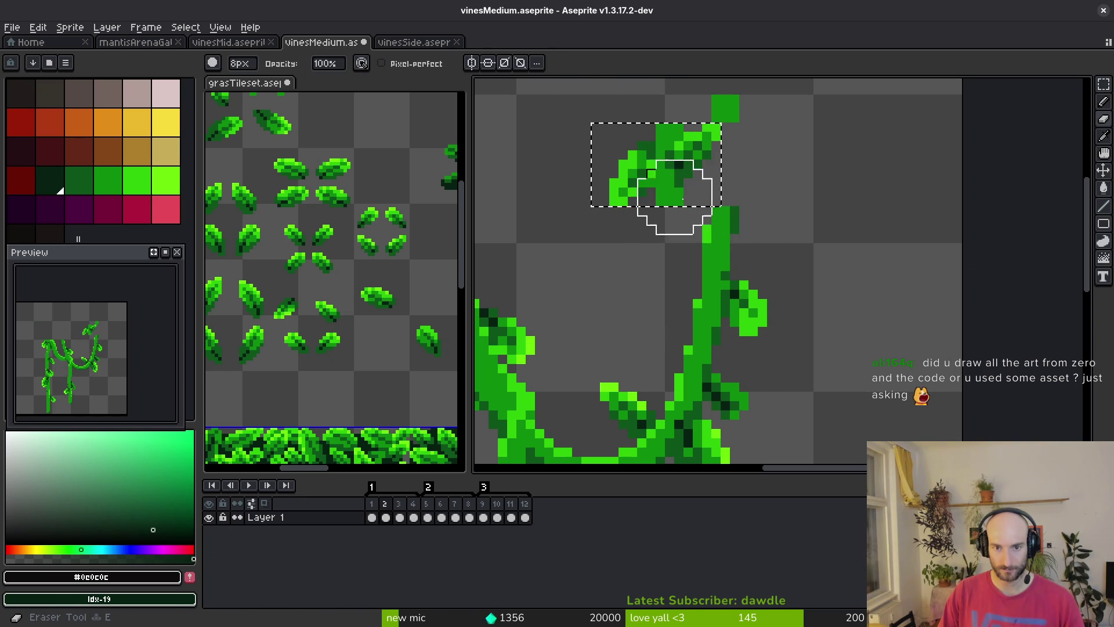
pyautogui.press('-')
pyautogui.press('-')
pyautogui.press('-')
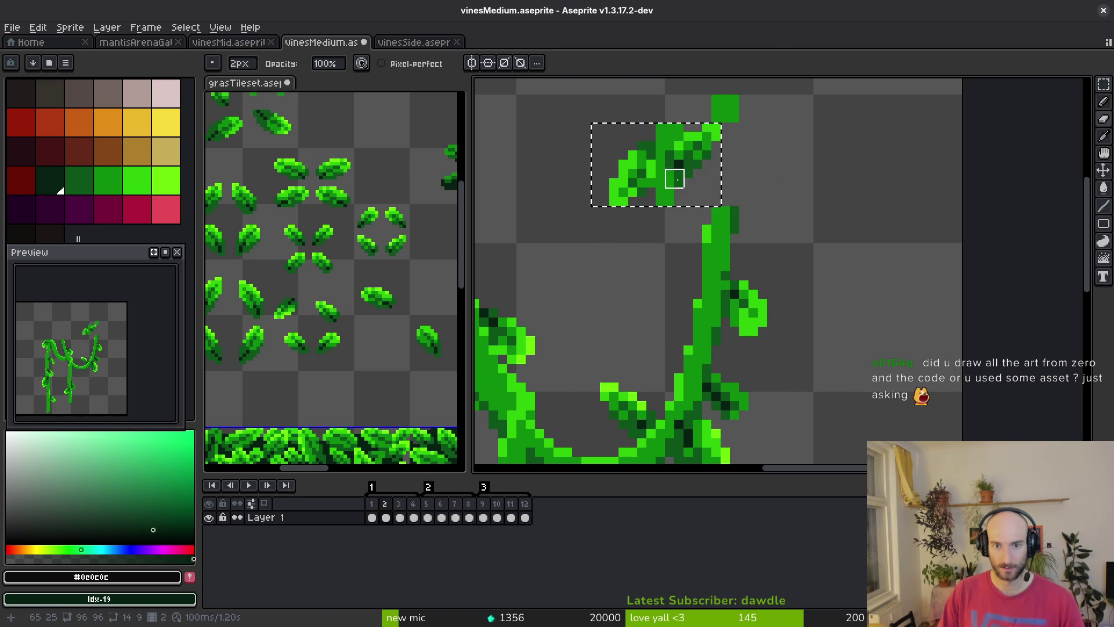
pyautogui.press('m')
pyautogui.press('e')
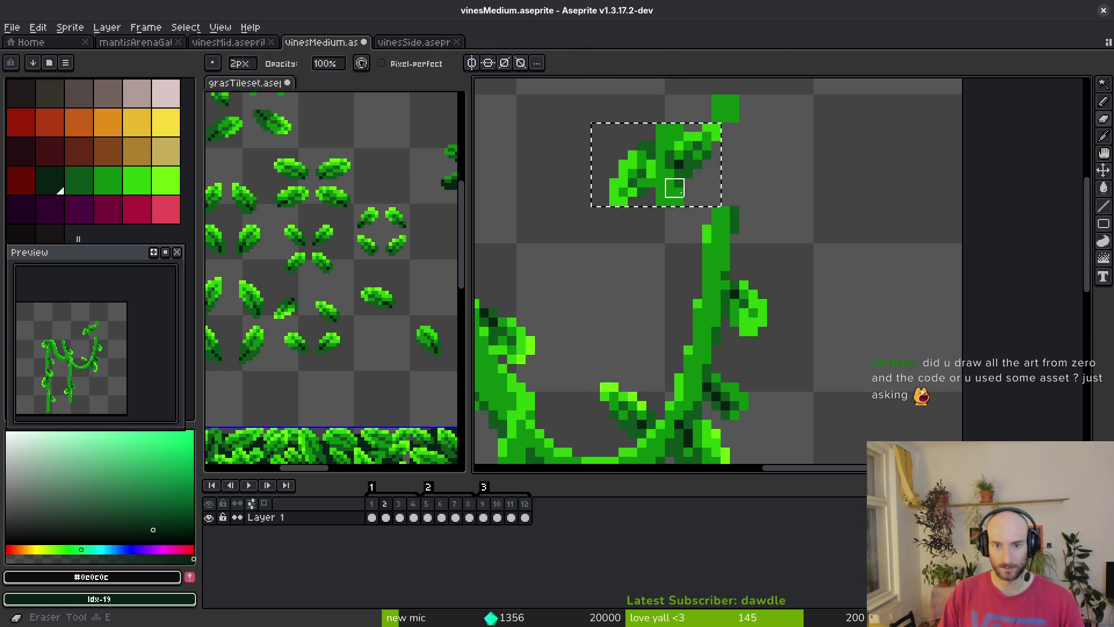
pyautogui.press('m')
pyautogui.moveTo(680, 169)
pyautogui.mouseDown()
pyautogui.moveTo(734, 257)
pyautogui.moveTo(736, 289)
pyautogui.moveTo(726, 293)
pyautogui.mouseUp()
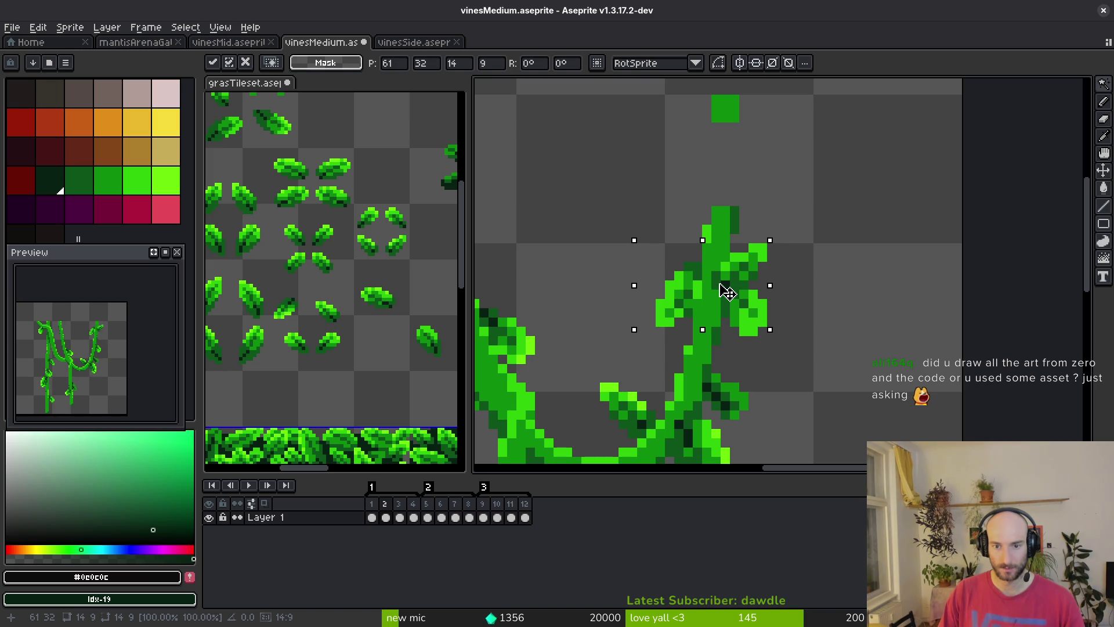
pyautogui.press('e')
pyautogui.scroll(2, 728, 288)
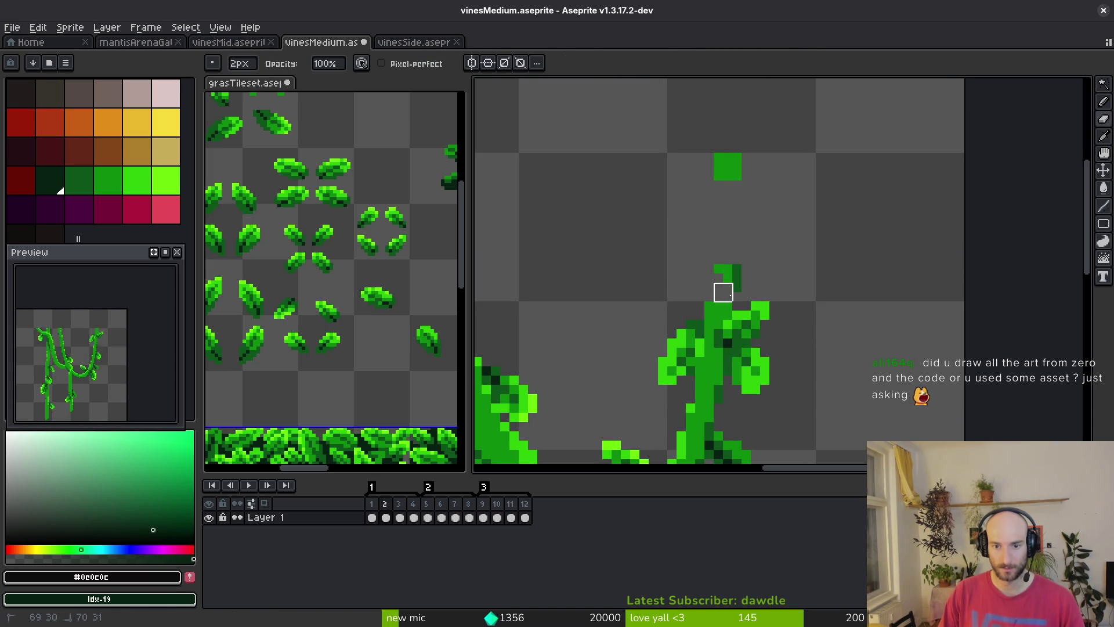
pyautogui.scroll(-3, 733, 163)
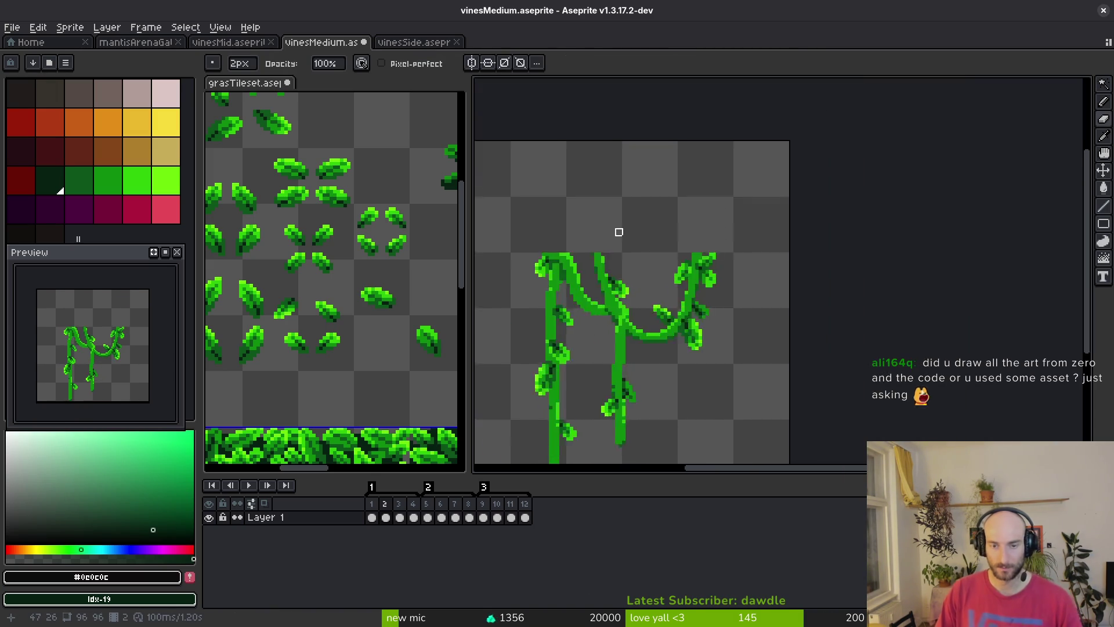
pyautogui.scroll(2, 815, 261)
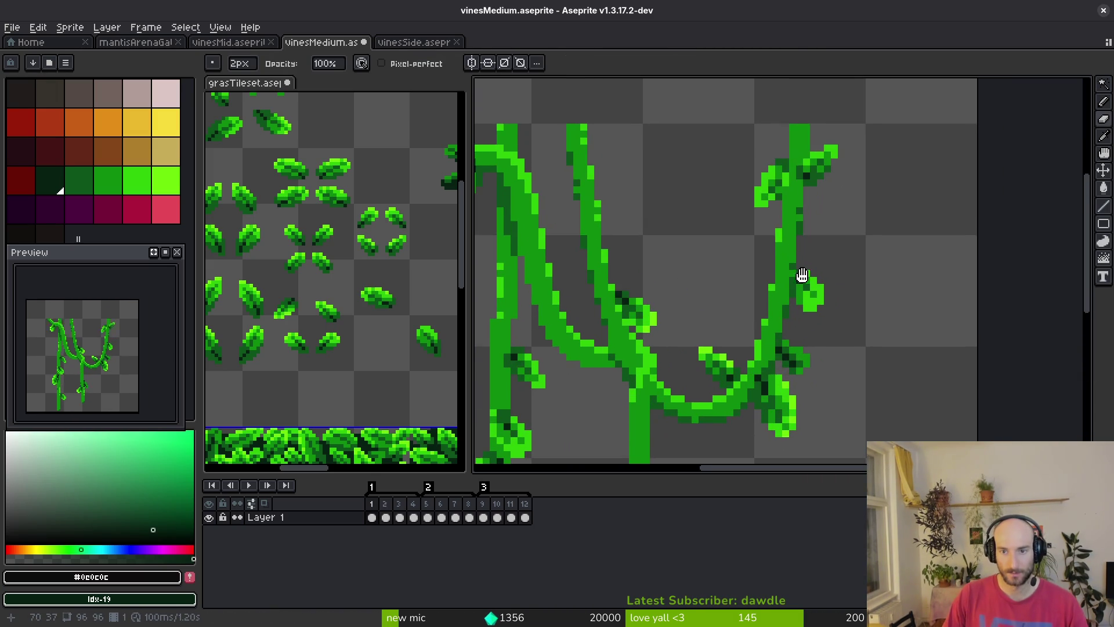
# Move the leafy piece at the right vine's top and erase the stray green pixel above it
pyautogui.press('m')
pyautogui.moveTo(830, 145)
pyautogui.mouseDown()
pyautogui.moveTo(745, 199)
pyautogui.moveTo(808, 225)
pyautogui.moveTo(804, 286)
pyautogui.mouseUp()
pyautogui.scroll(3, 745, 199)
pyautogui.scroll(-4, 809, 224)
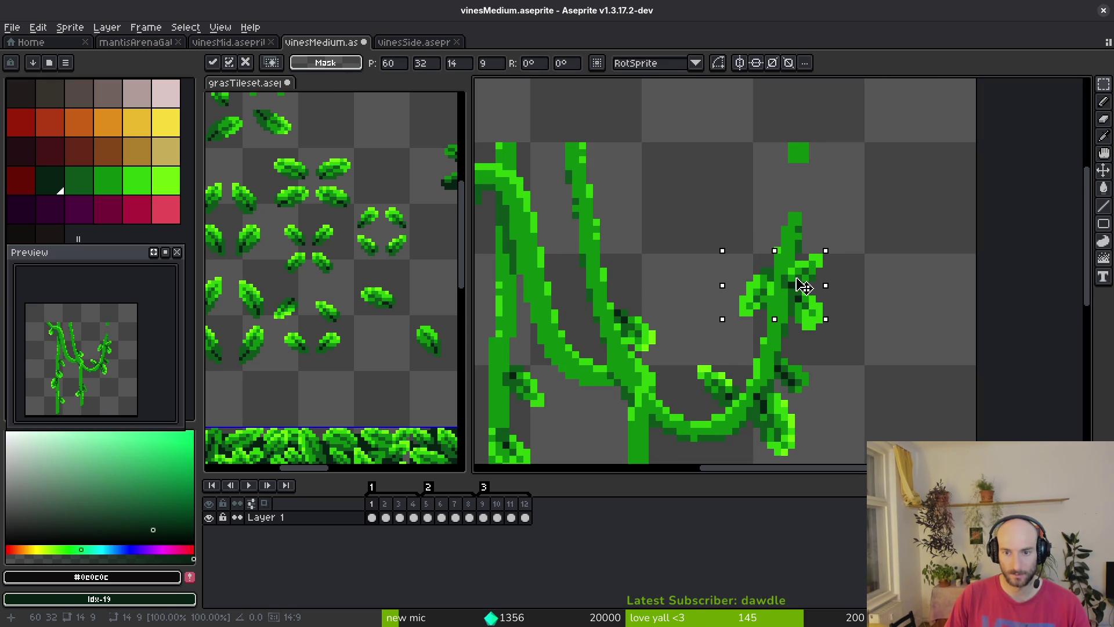
pyautogui.press('e')
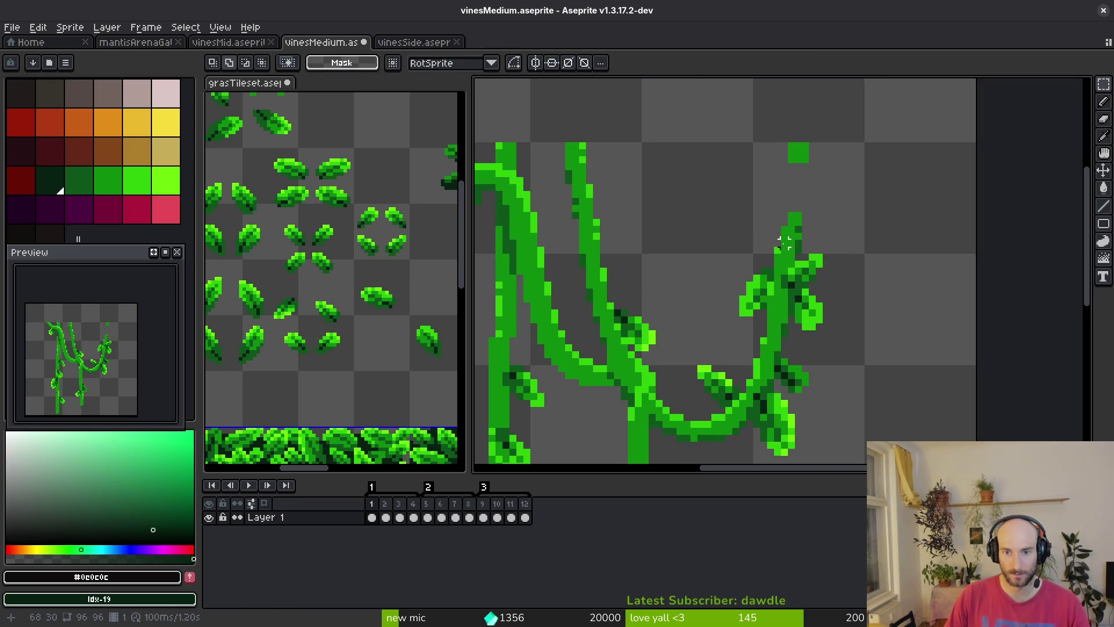
pyautogui.click(803, 153)
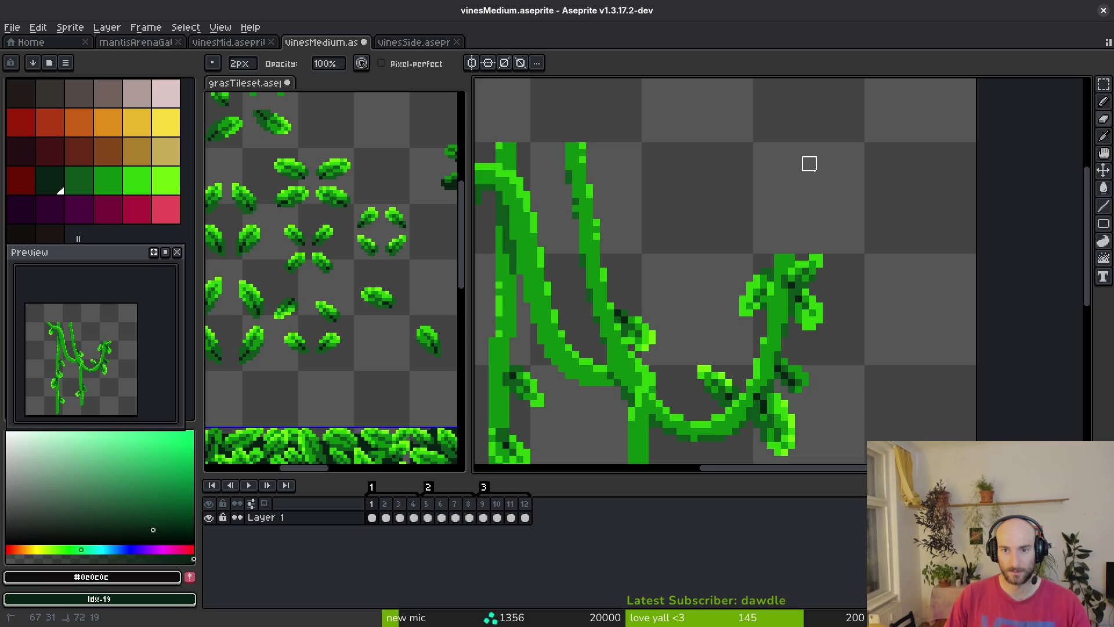
pyautogui.hscroll(-5, 809, 162)
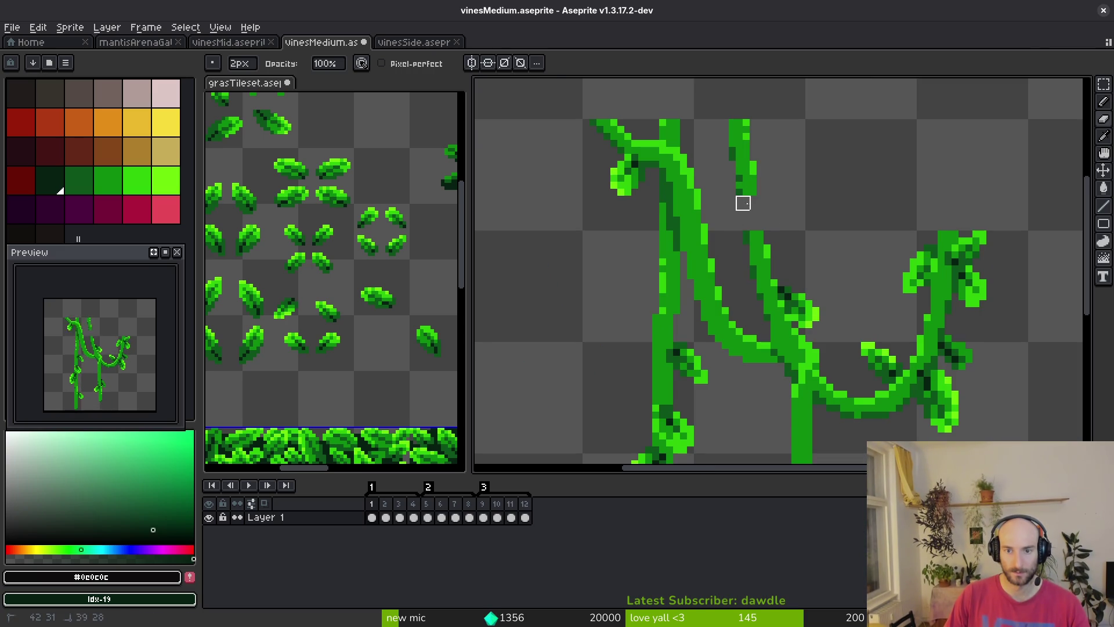
# Move the left vine's top leaf down onto the vine with a freehand selection
pyautogui.press('q')
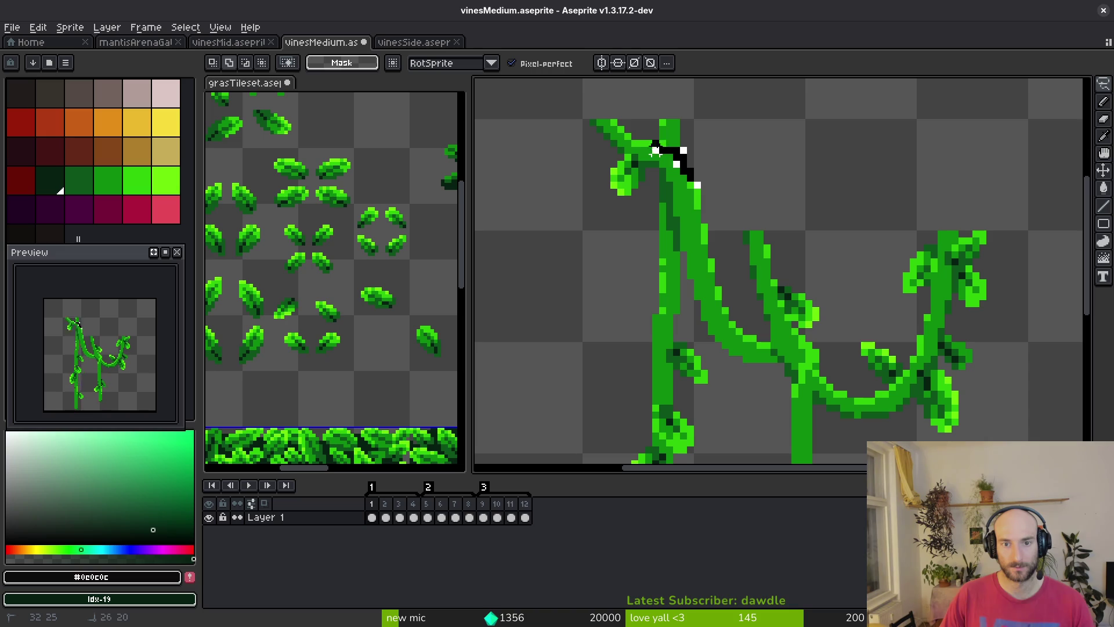
pyautogui.moveTo(703, 169); pyautogui.dragTo(704, 158)
pyautogui.moveTo(701, 200); pyautogui.dragTo(719, 278)
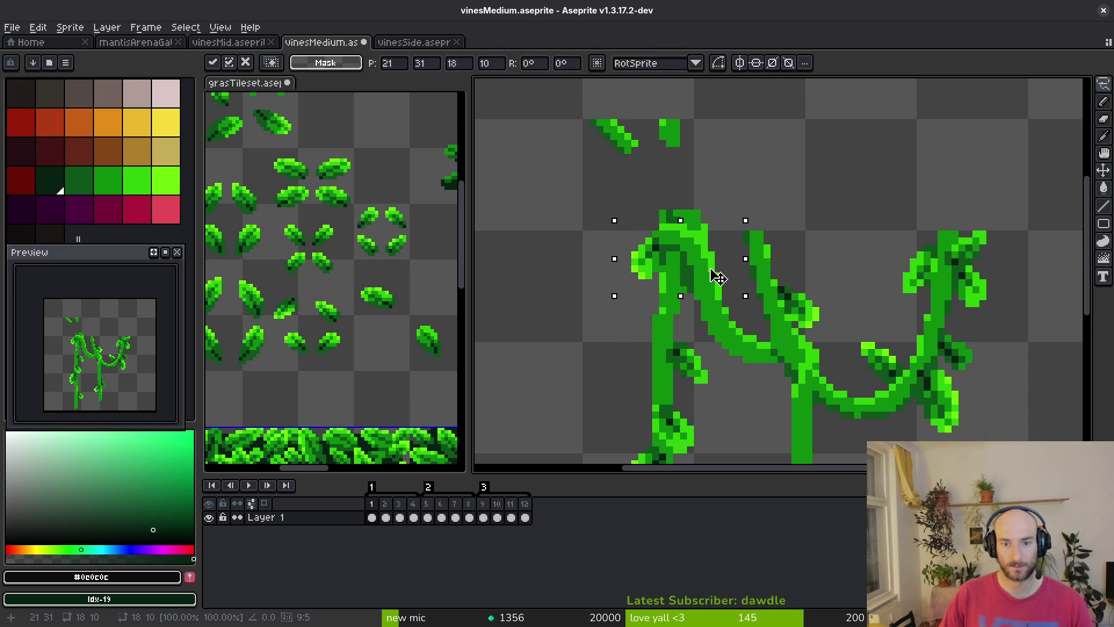
pyautogui.press('e')
# Erase leftover leaf pixels above the left vine with 1-pixel and 5-pixel erasers
pyautogui.press('-')
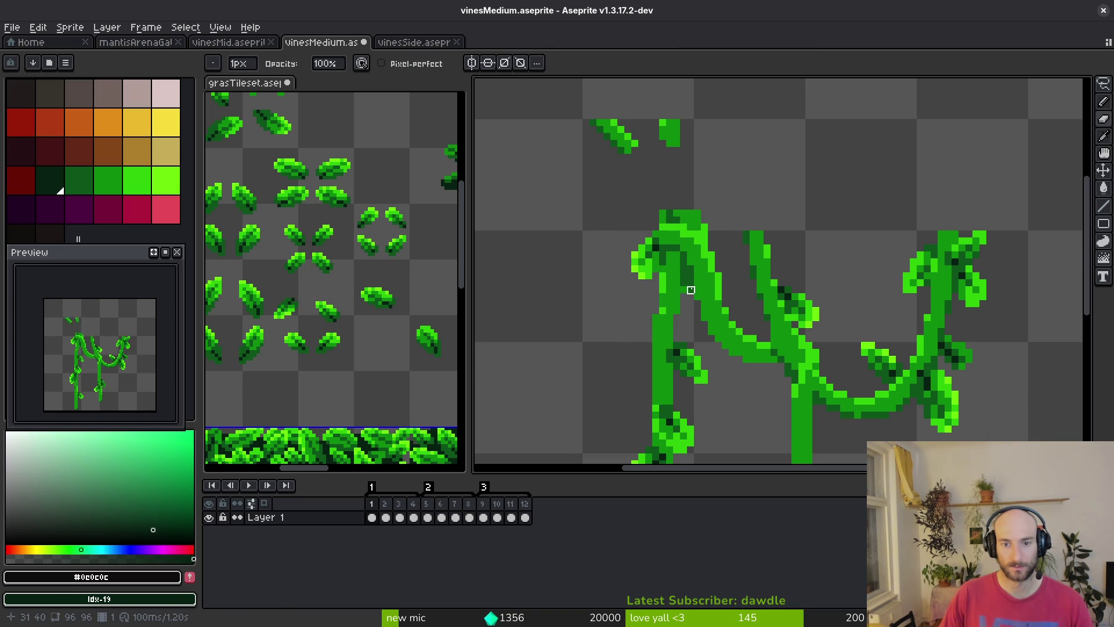
pyautogui.scroll(4, 712, 268)
pyautogui.moveTo(700, 163); pyautogui.dragTo(699, 191)
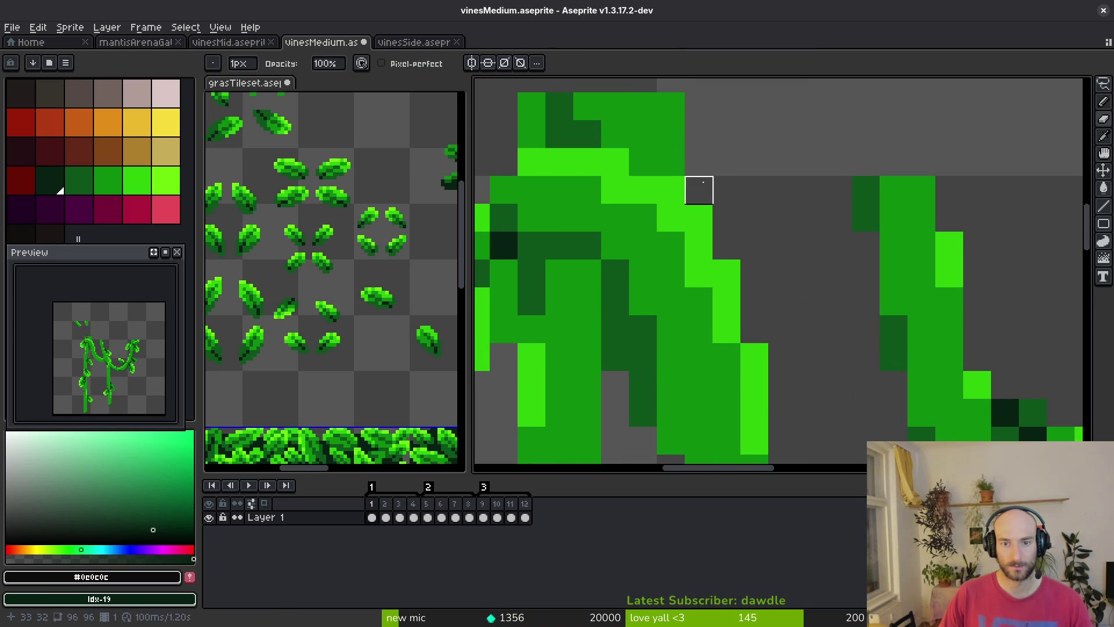
pyautogui.moveTo(642, 162)
pyautogui.mouseDown()
pyautogui.moveTo(505, 159)
pyautogui.moveTo(531, 107)
pyautogui.mouseUp()
pyautogui.scroll(-3, 638, 261)
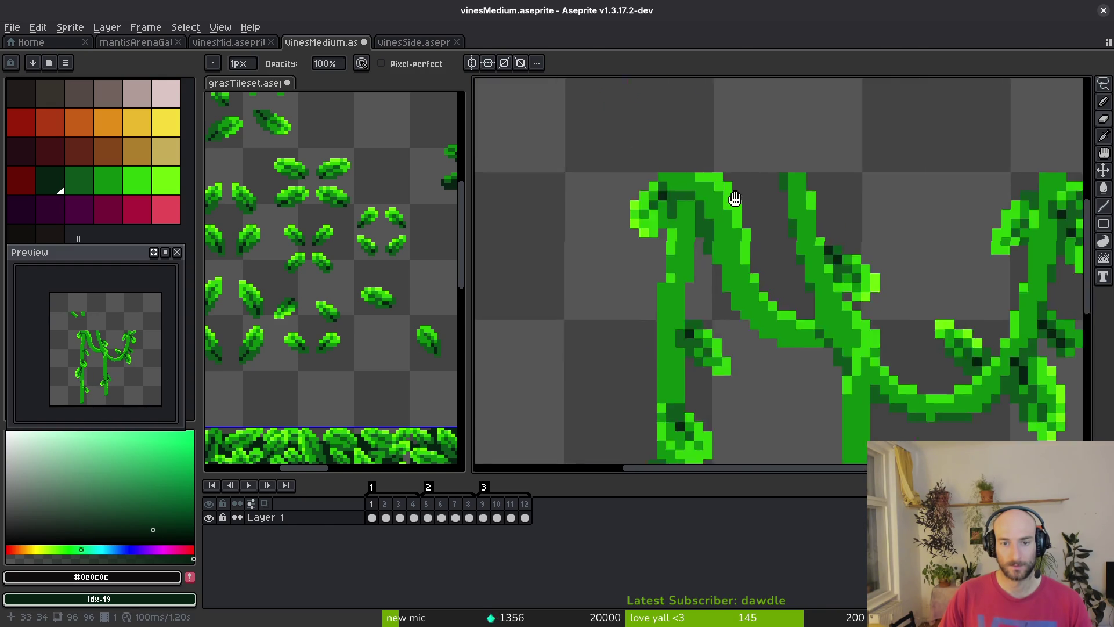
pyautogui.scroll(2, 676, 298)
pyautogui.moveTo(676, 298); pyautogui.dragTo(650, 338)
pyautogui.press('+')
pyautogui.press('+')
pyautogui.press('+')
pyautogui.moveTo(704, 200); pyautogui.dragTo(707, 187)
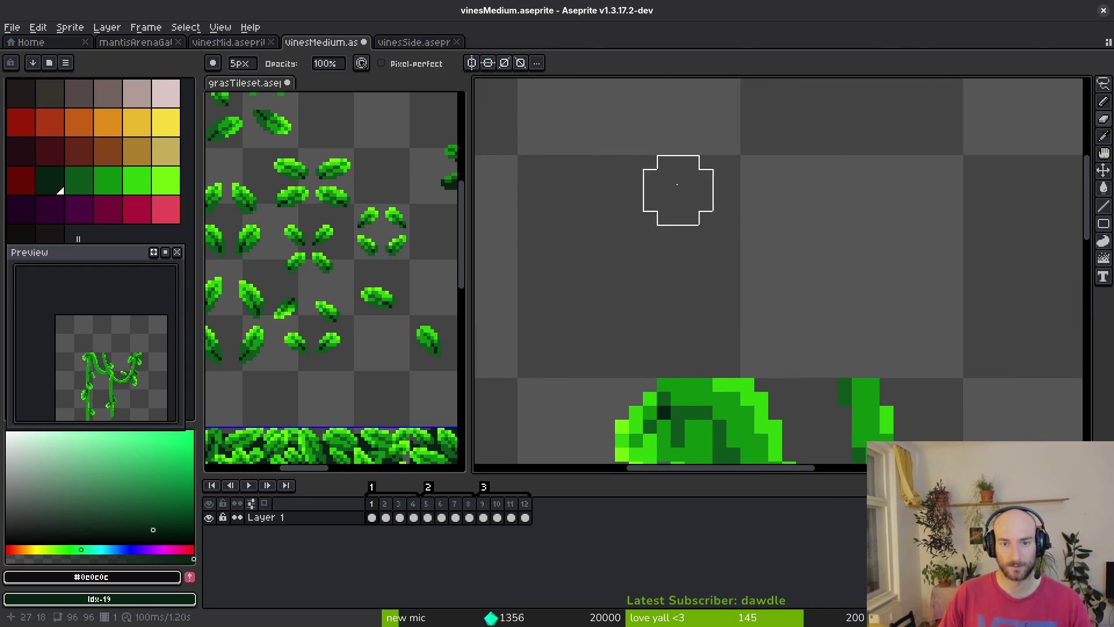
pyautogui.scroll(-3, 742, 244)
# Save the vine sprite file
pyautogui.hotkey('ctrl', 's')
pyautogui.scroll(-2, 748, 262)
pyautogui.keyDown('alt'); pyautogui.scroll(-4, 787, 286); pyautogui.keyUp('alt')
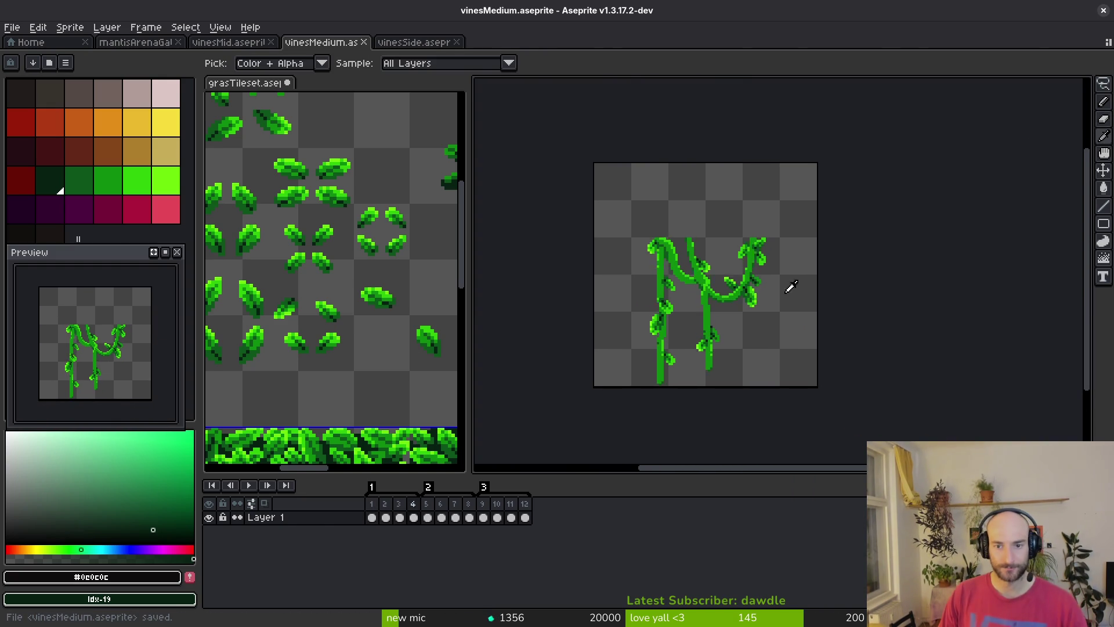
pyautogui.keyDown('alt'); pyautogui.scroll(2, 732, 323); pyautogui.keyUp('alt')
# Shift the vines in frames 1–4 up 16 pixels with the rectangular marquee
pyautogui.press('m')
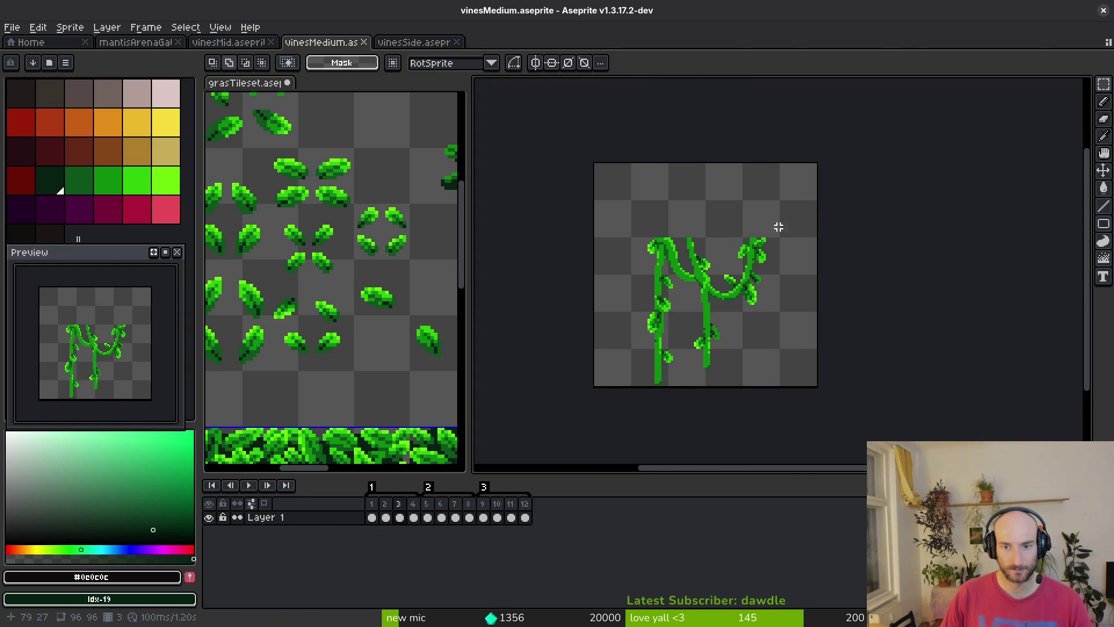
pyautogui.moveTo(414, 517); pyautogui.dragTo(372, 517)
pyautogui.hotkey('ctrl', 'a')
pyautogui.scroll(1, 724, 269)
pyautogui.scroll(1, 723, 269)
pyautogui.moveTo(736, 319); pyautogui.dragTo(727, 247)
pyautogui.press('Return')
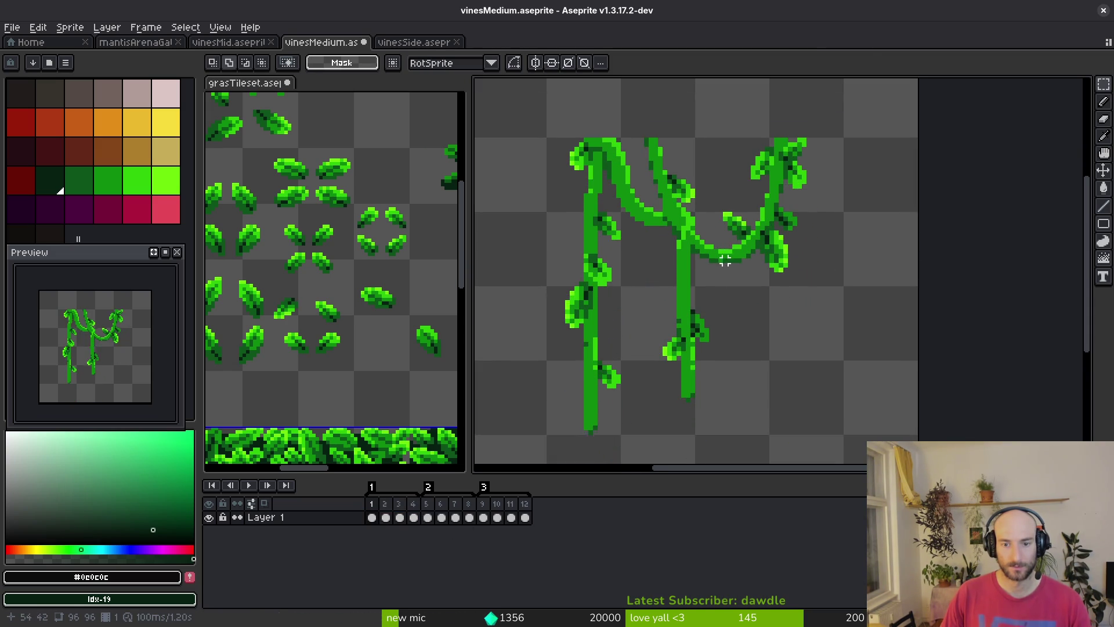
pyautogui.scroll(-3, 732, 272)
# Finalize the raised vines in frames 2–4, preview the animation, and open Canvas Size
pyautogui.moveTo(607, 169)
pyautogui.mouseDown()
pyautogui.moveTo(718, 338)
pyautogui.moveTo(798, 391)
pyautogui.mouseUp()
pyautogui.moveTo(414, 517); pyautogui.dragTo(385, 518)
pyautogui.scroll(1, 666, 249)
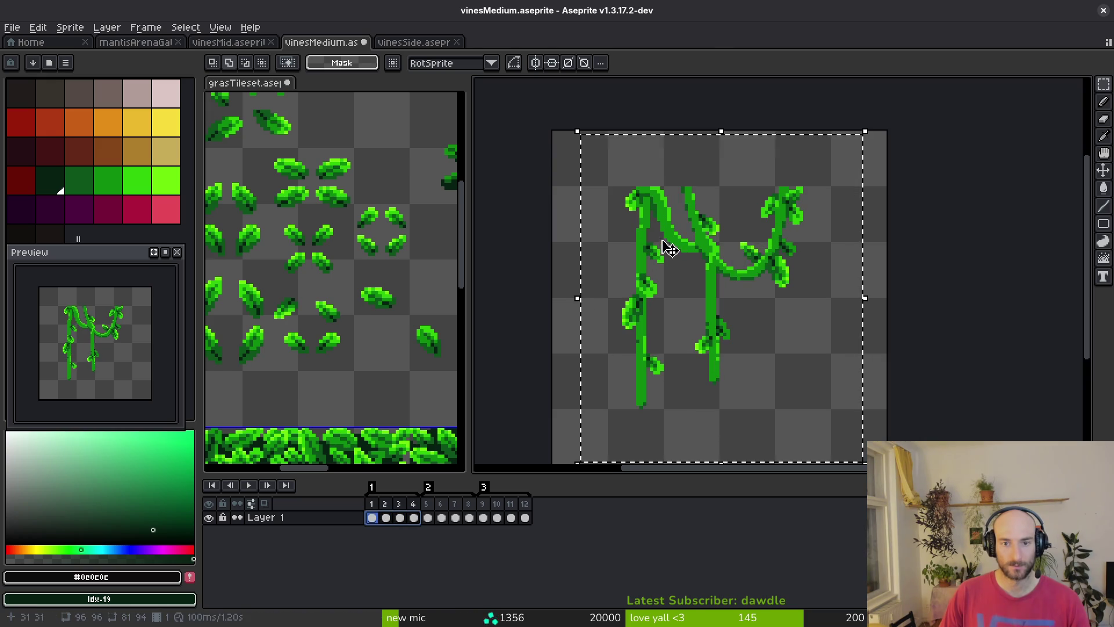
pyautogui.click(747, 249)
pyautogui.press('Return')
pyautogui.hotkey('ctrl', 'd')
pyautogui.press('Return')
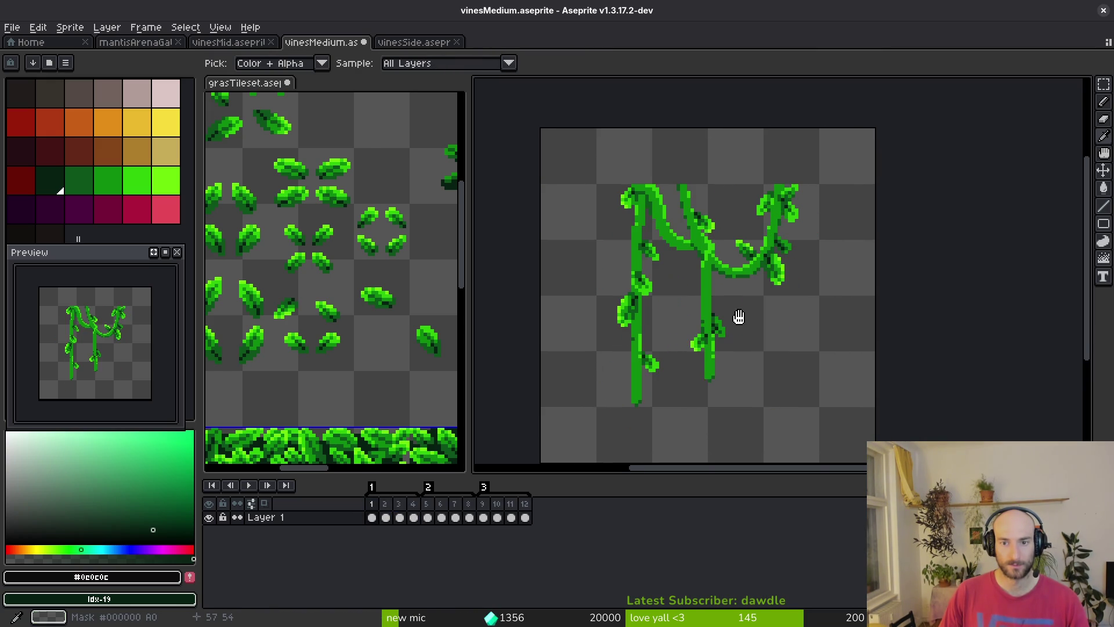
pyautogui.press('Return')
pyautogui.press('m')
pyautogui.hotkey('ctrl', 'alt', 'c')
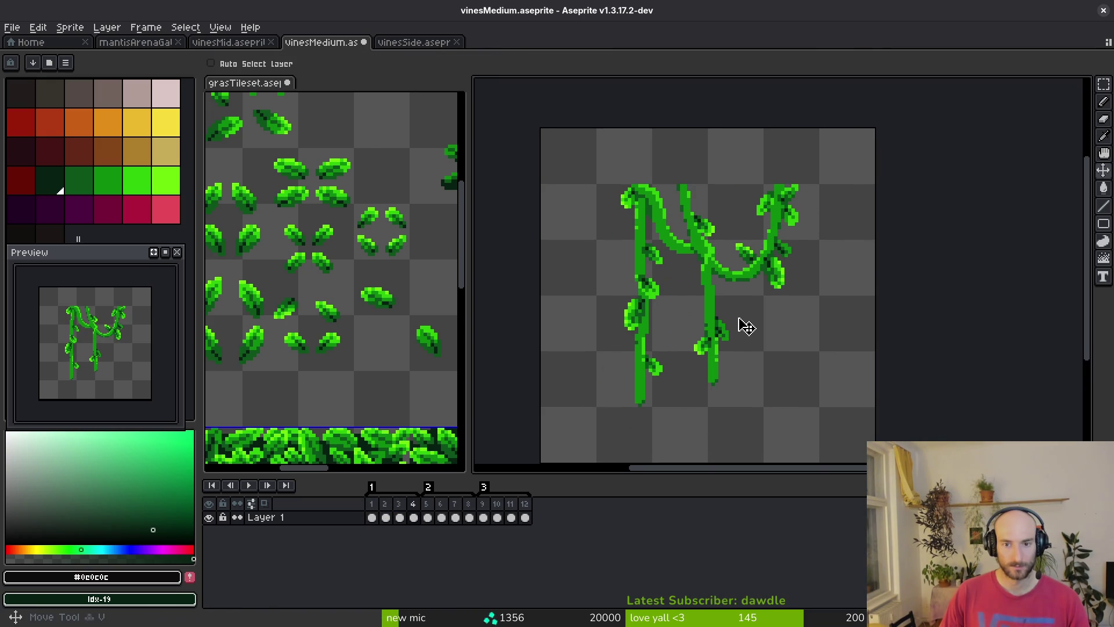
# Resize the canvas to 64×64, save, and step through frames 5–9
pyautogui.write('64')
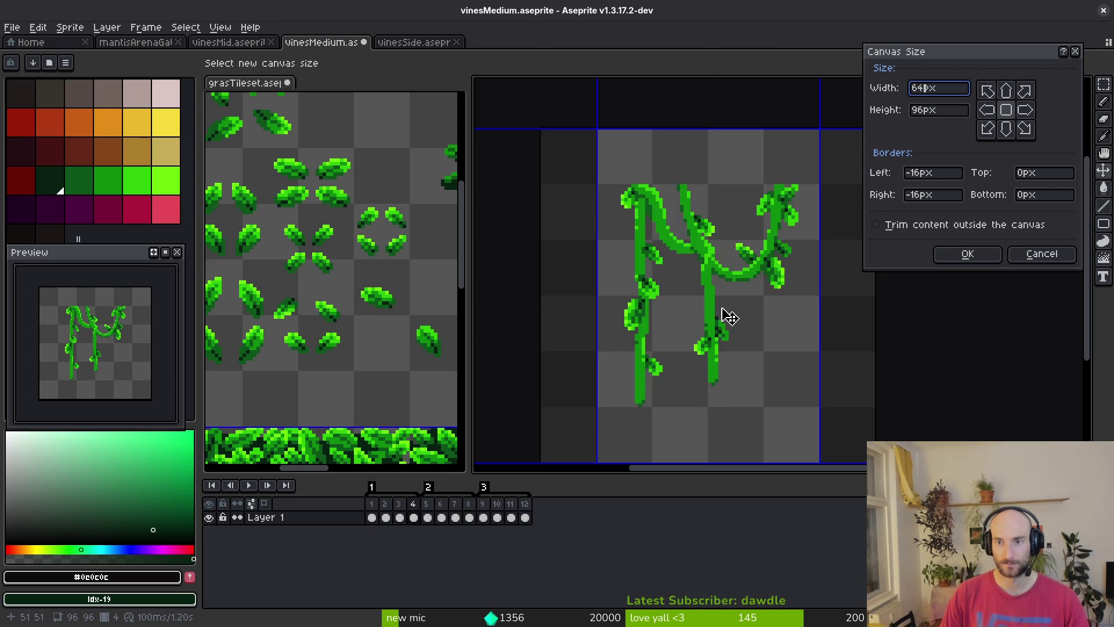
pyautogui.press('Tab')
pyautogui.write('64')
pyautogui.press('Return')
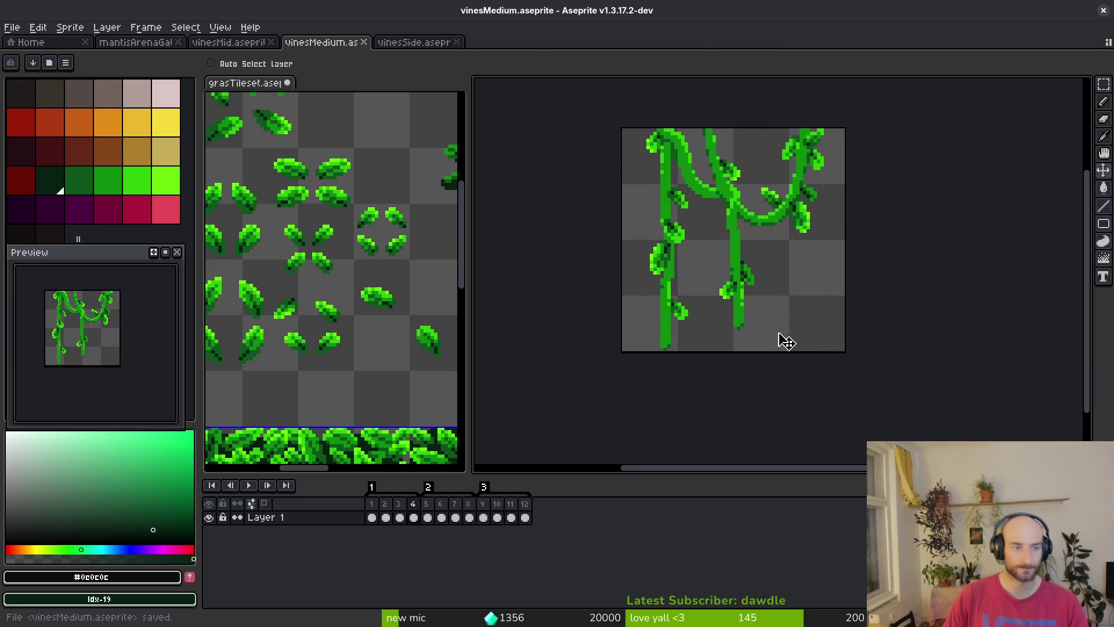
pyautogui.press('Right')
pyautogui.hotkey('ctrl', 's')
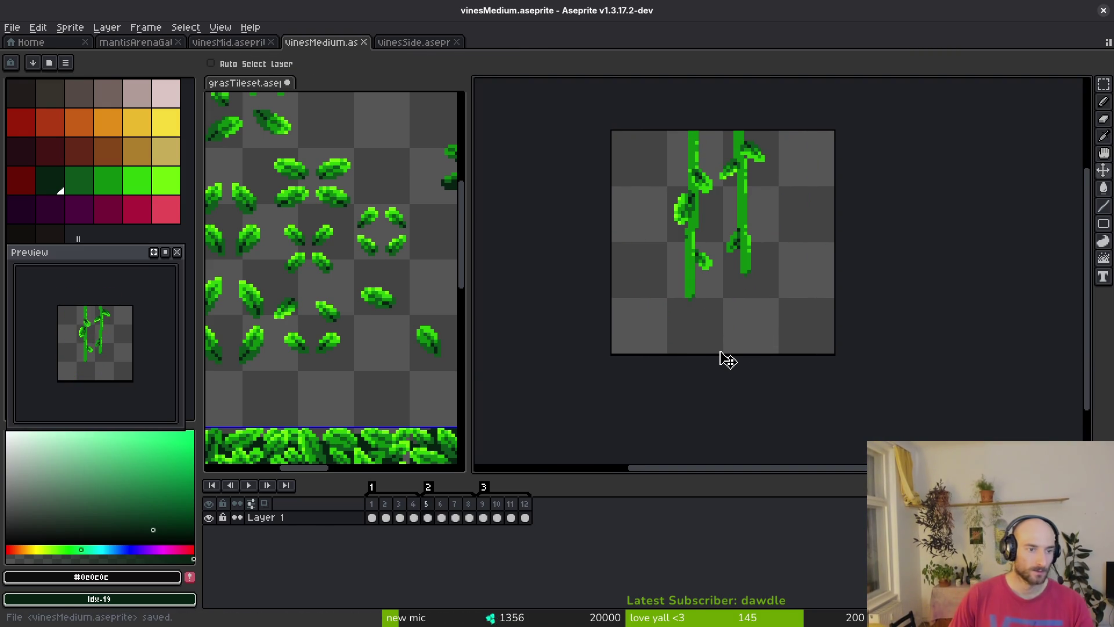
pyautogui.press('Right')
pyautogui.press('Right')
pyautogui.press('Right')
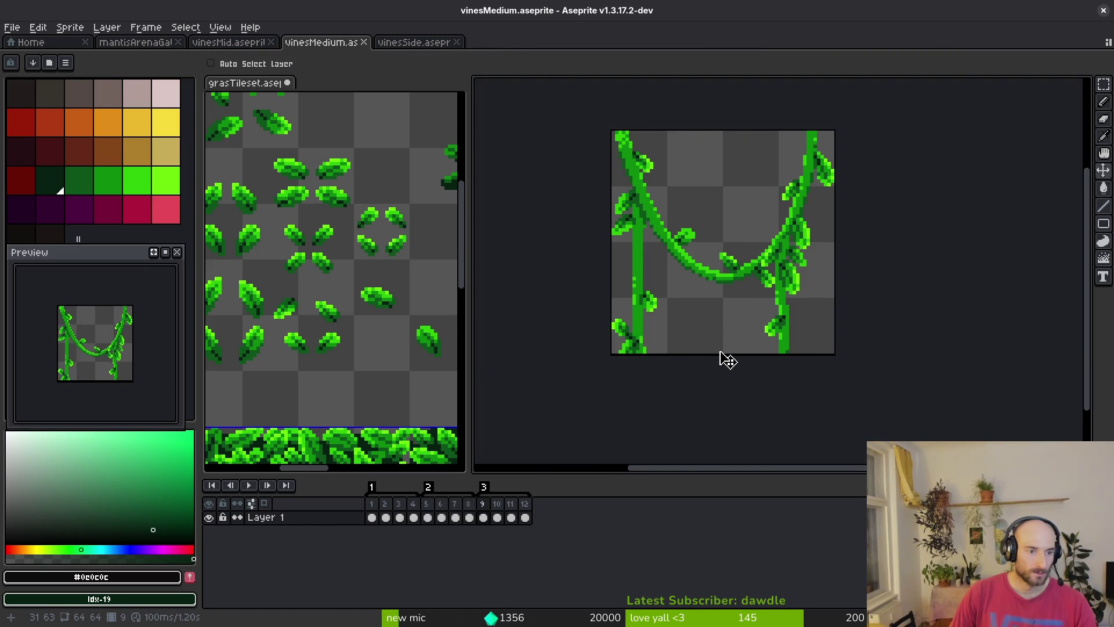
# Undo the resize back to 96×96 and bring frame 9's vines into view
pyautogui.hotkey('ctrl', 'z')
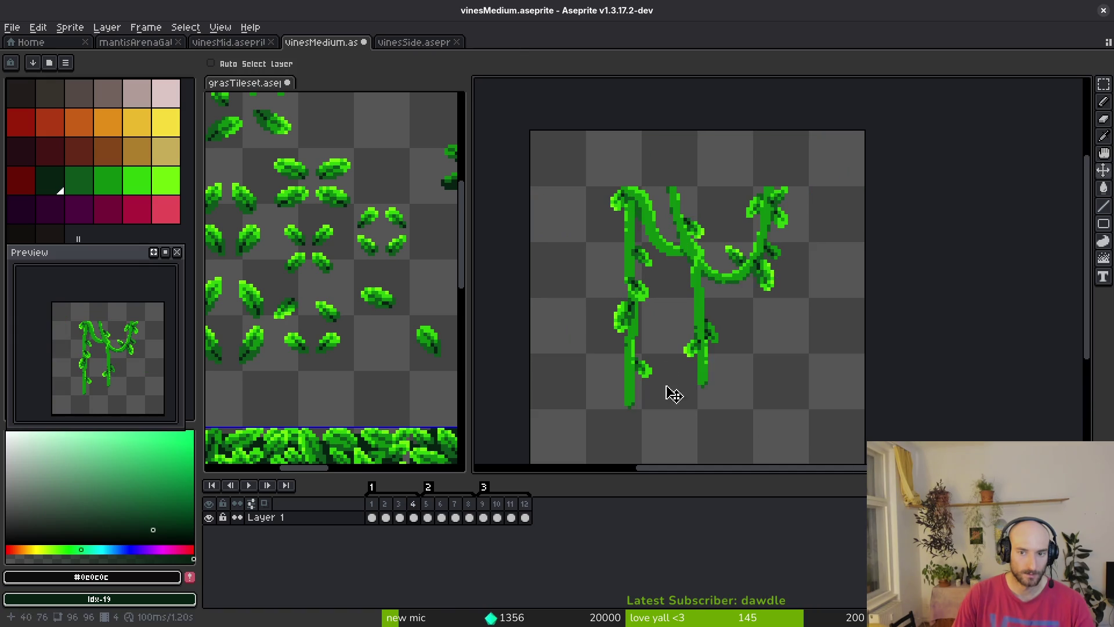
pyautogui.press('Left')
pyautogui.press('Left')
pyautogui.press('i')
pyautogui.press('Right')
pyautogui.press('Right')
pyautogui.press('v')
pyautogui.moveTo(694, 375); pyautogui.dragTo(660, 346)
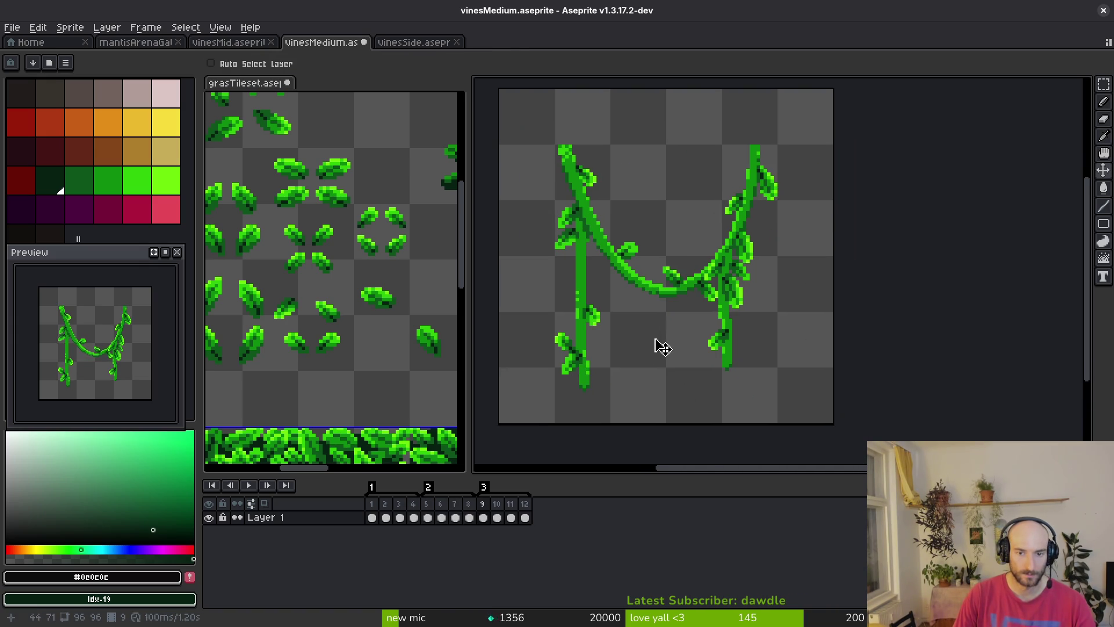
# Nudge the lower-left vine in frame 9 slightly up and left
pyautogui.moveTo(619, 293); pyautogui.dragTo(628, 295)
pyautogui.press('m')
pyautogui.scroll(2, 571, 321)
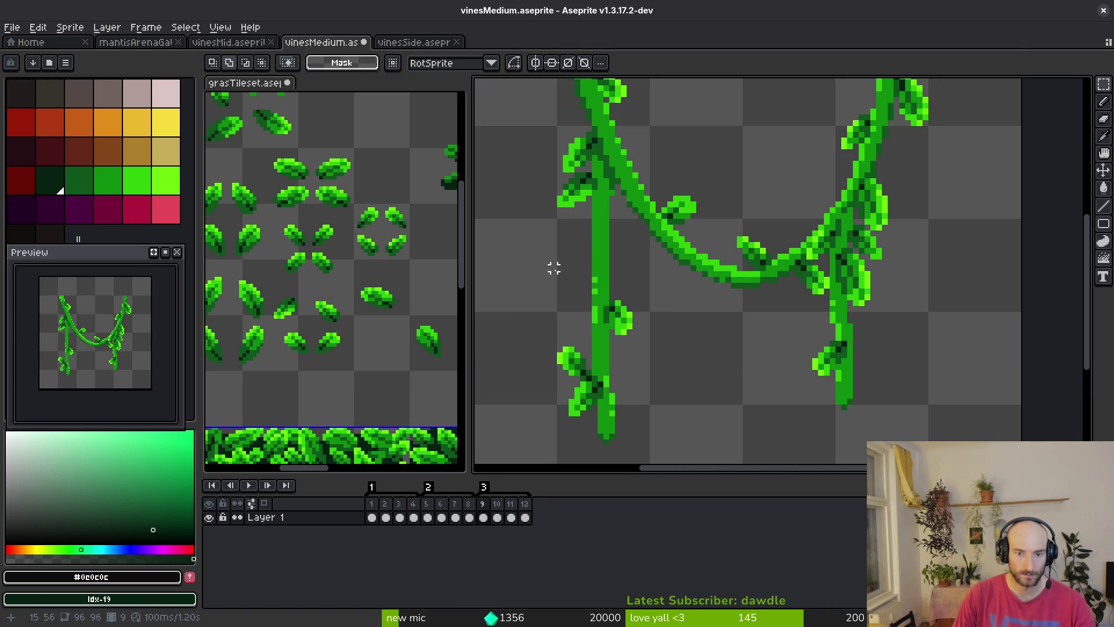
pyautogui.moveTo(515, 251); pyautogui.dragTo(652, 461)
pyautogui.moveTo(608, 390); pyautogui.dragTo(602, 348)
pyautogui.click(843, 348)
# Raise the right vine tip one pixel and the left vine tip three pixels
pyautogui.moveTo(798, 344); pyautogui.dragTo(889, 416)
pyautogui.press('Up')
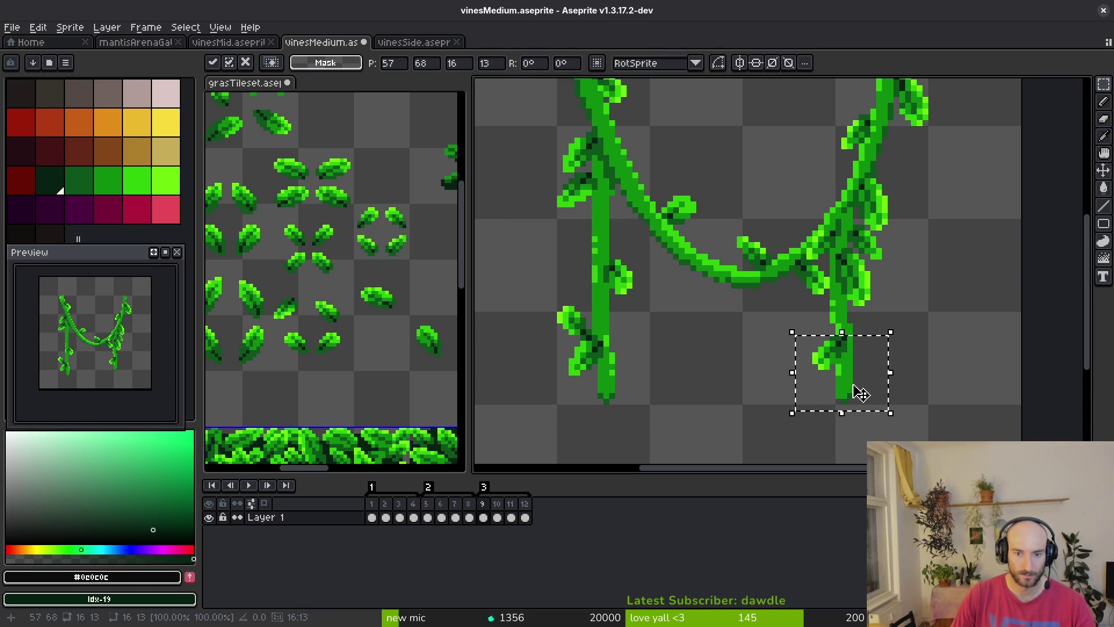
pyautogui.hotkey('ctrl', 'd')
pyautogui.moveTo(542, 244); pyautogui.dragTo(649, 417)
pyautogui.keyDown('shift'); pyautogui.moveTo(569, 225); pyautogui.dragTo(622, 299); pyautogui.keyUp('shift')
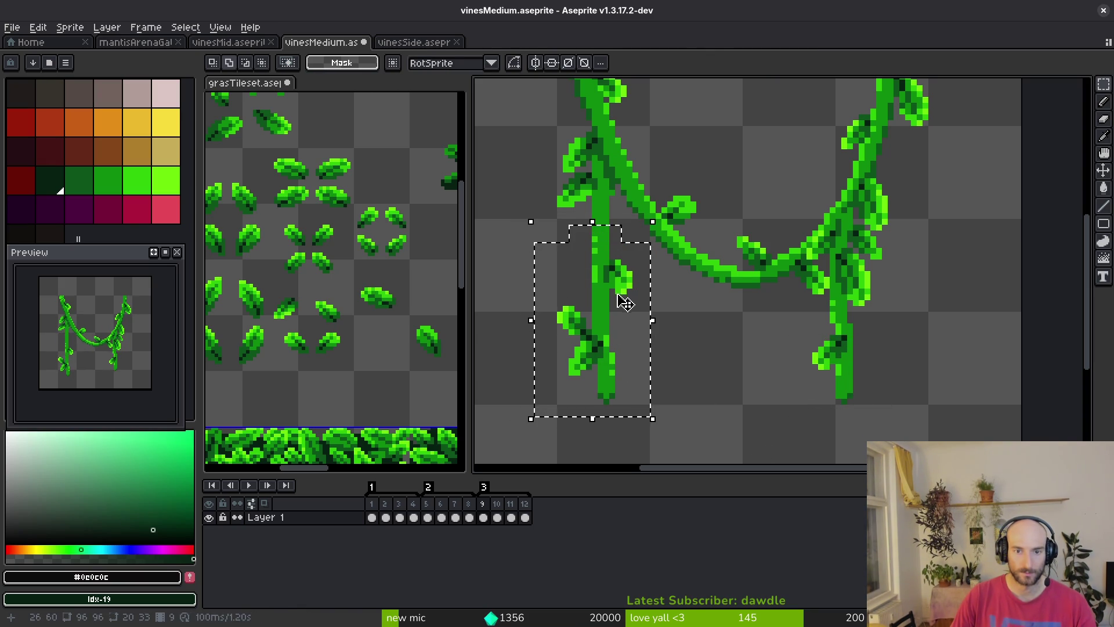
pyautogui.press('Up')
pyautogui.press('Up')
pyautogui.press('Up')
pyautogui.hotkey('ctrl', 'd')
# In frame 10, raise the left vine's lower tip a few pixels
pyautogui.press('Right')
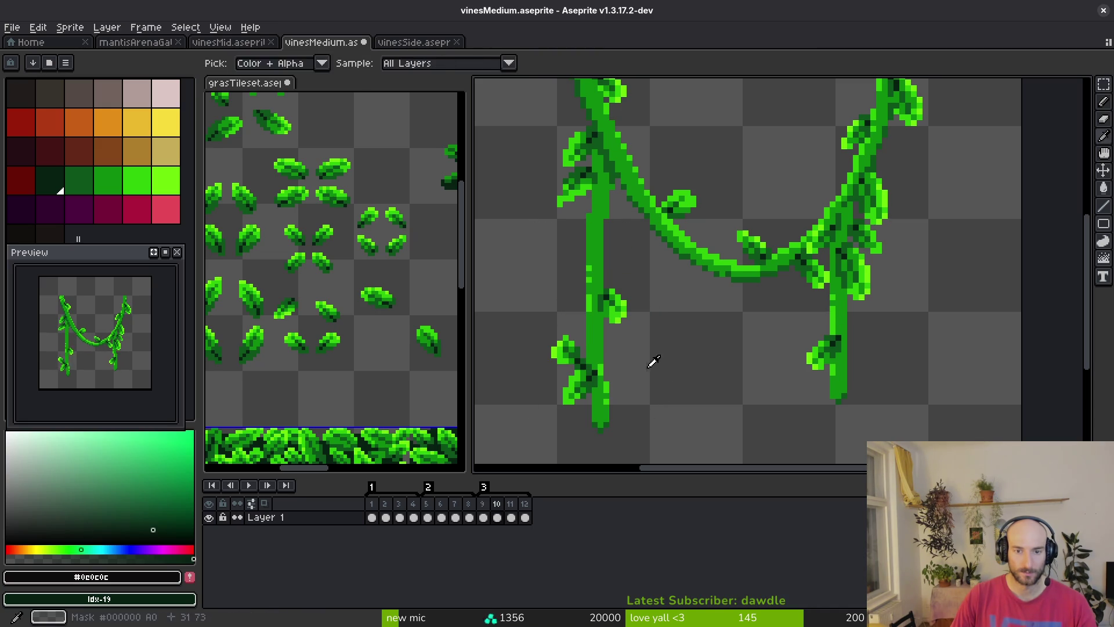
pyautogui.moveTo(524, 271); pyautogui.dragTo(682, 468)
pyautogui.scroll(3, 597, 341)
pyautogui.press('Up')
pyautogui.press('Up')
pyautogui.press('Up')
pyautogui.press('Up')
pyautogui.press('Up')
pyautogui.press('Up')
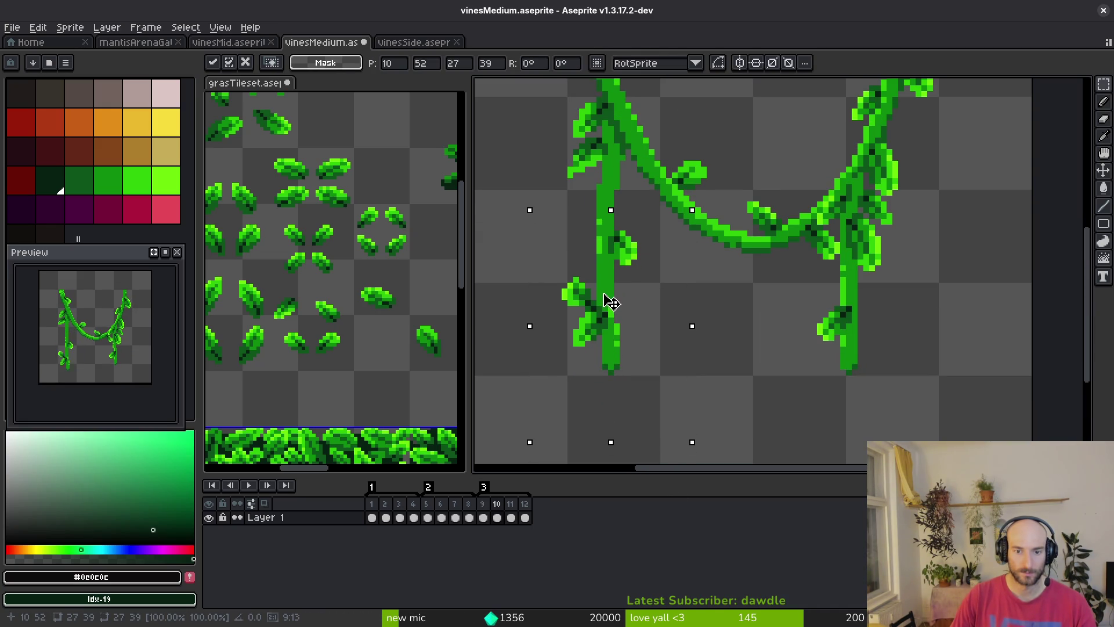
pyautogui.press('i')
pyautogui.press('m')
pyautogui.scroll(1, 629, 319)
pyautogui.moveTo(531, 279); pyautogui.dragTo(668, 387)
# Undo and redo the frame 10 vine moves, then compare frames 9 and 10
pyautogui.hotkey('ctrl', 'z')
pyautogui.hotkey('ctrl', 'z')
pyautogui.hotkey('ctrl', 'z')
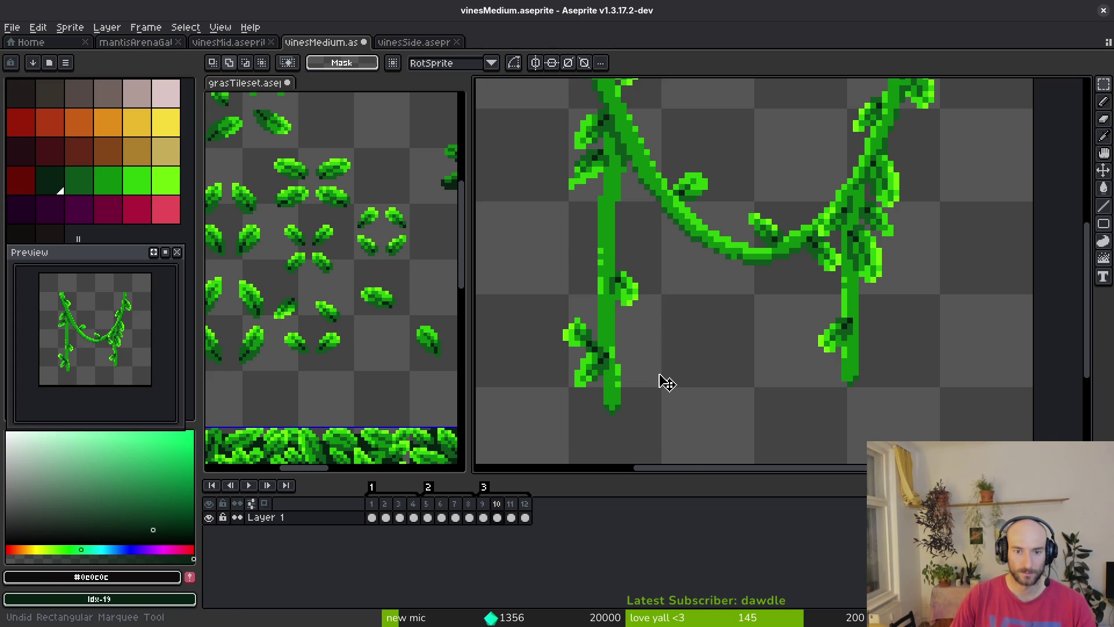
pyautogui.hotkey('ctrl', 'y')
pyautogui.hotkey('ctrl', 'y')
pyautogui.hotkey('ctrl', 'y')
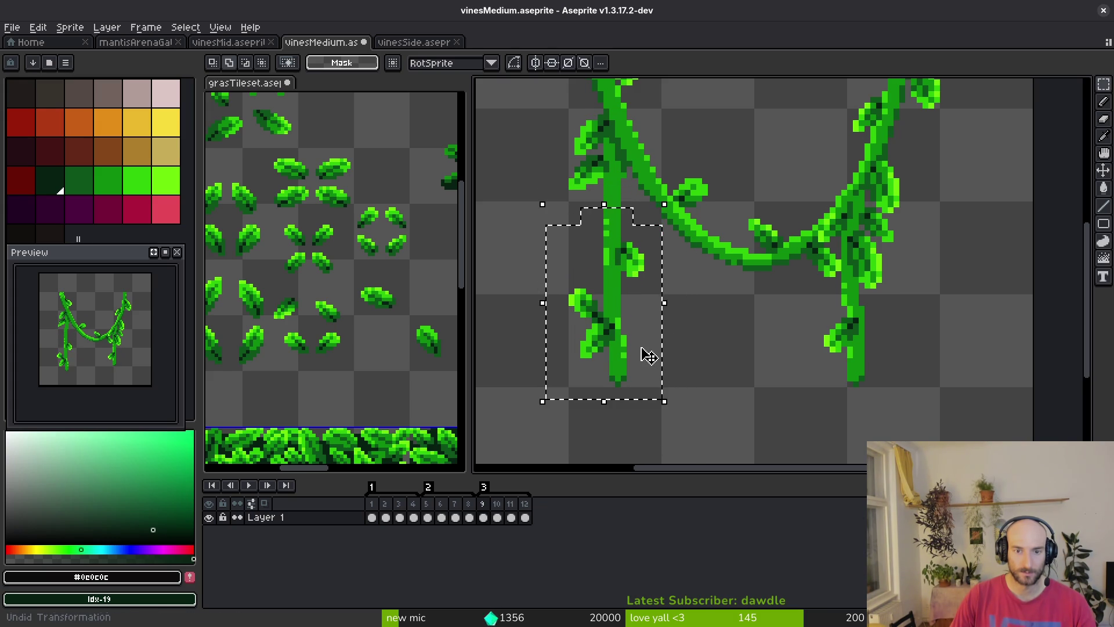
pyautogui.hotkey('ctrl', 'd')
pyautogui.moveTo(540, 289); pyautogui.dragTo(650, 384)
pyautogui.hotkey('ctrl', 'd')
pyautogui.press(',')
pyautogui.press('i')
pyautogui.press('.')
# Trial-select the lower-left vine section in frames 10 and 11
pyautogui.press('m')
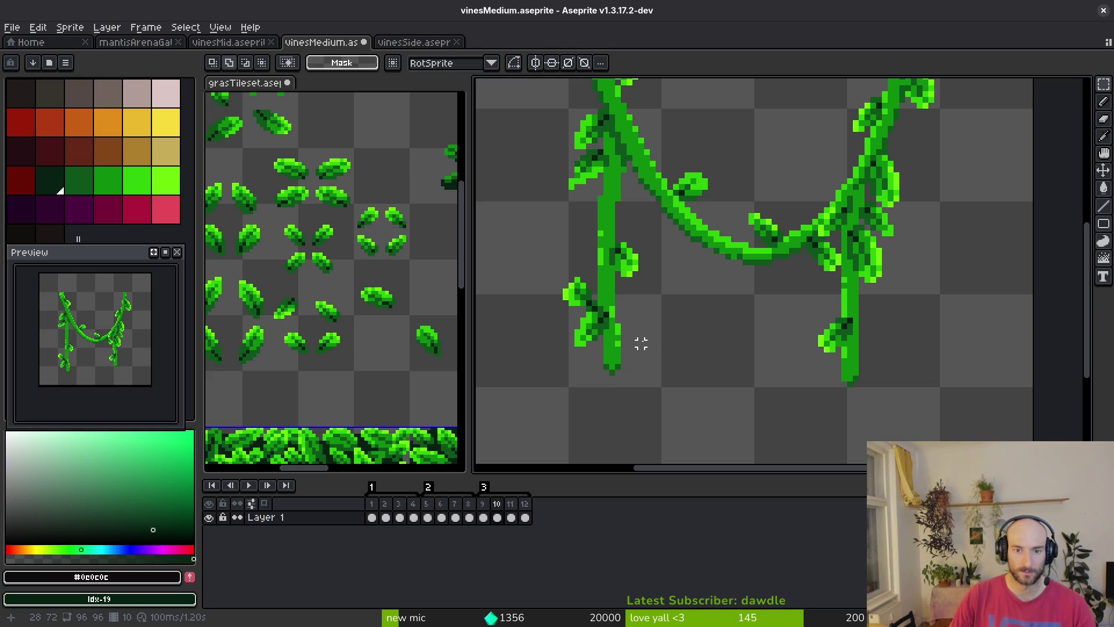
pyautogui.press('.')
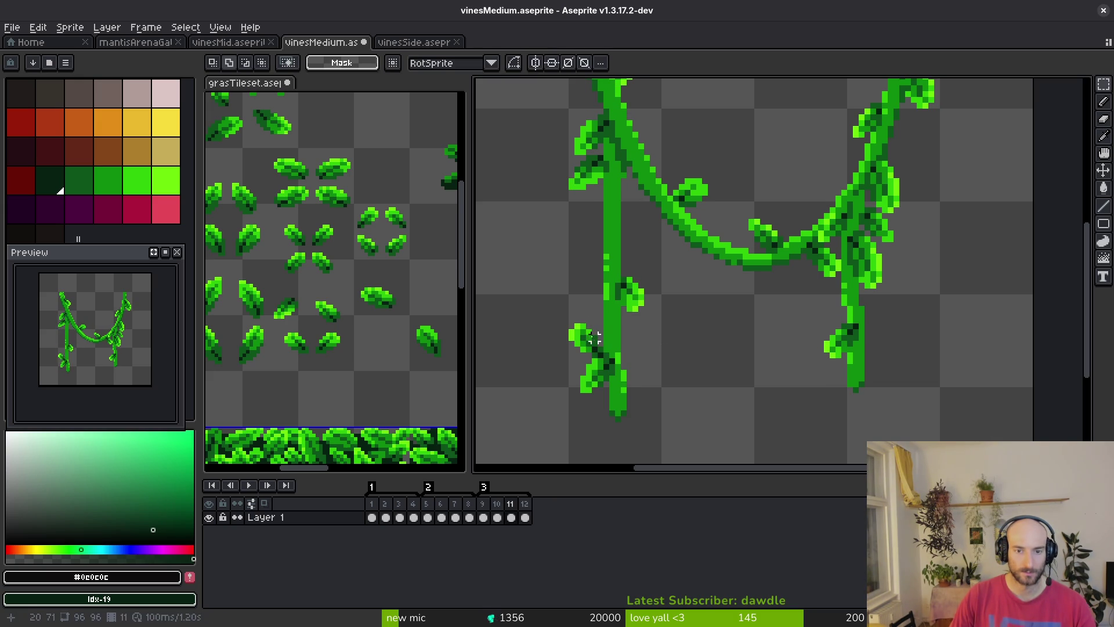
pyautogui.moveTo(554, 239)
pyautogui.mouseDown()
pyautogui.moveTo(660, 414)
pyautogui.moveTo(617, 329)
pyautogui.mouseUp()
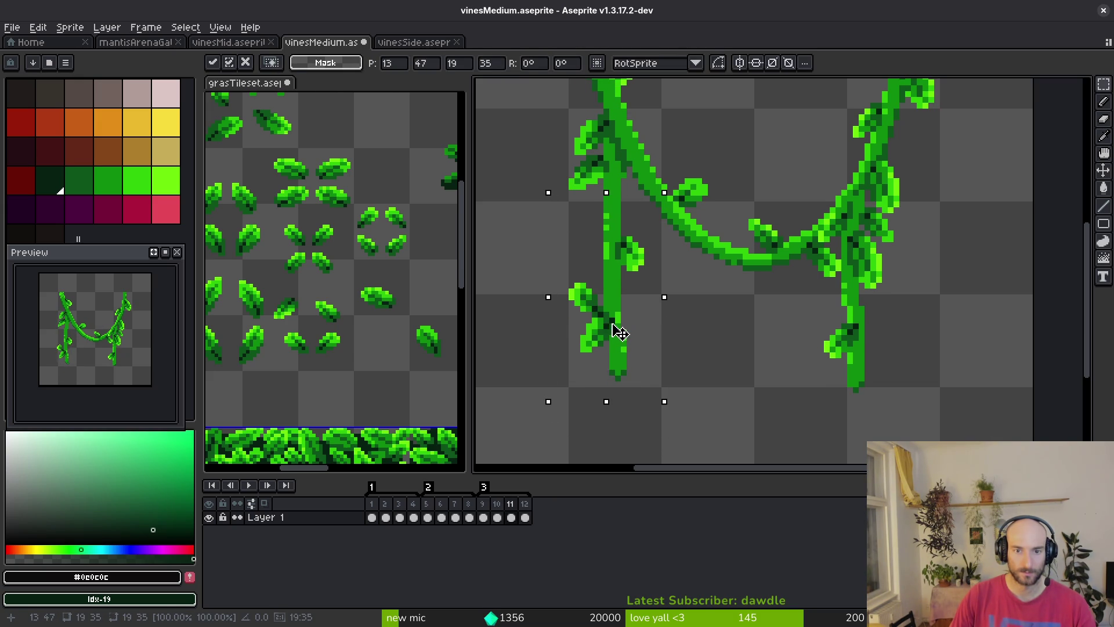
pyautogui.hotkey('ctrl', 'd')
pyautogui.moveTo(553, 279); pyautogui.dragTo(646, 391)
pyautogui.hotkey('ctrl', 'd')
pyautogui.press(',')
pyautogui.press('i')
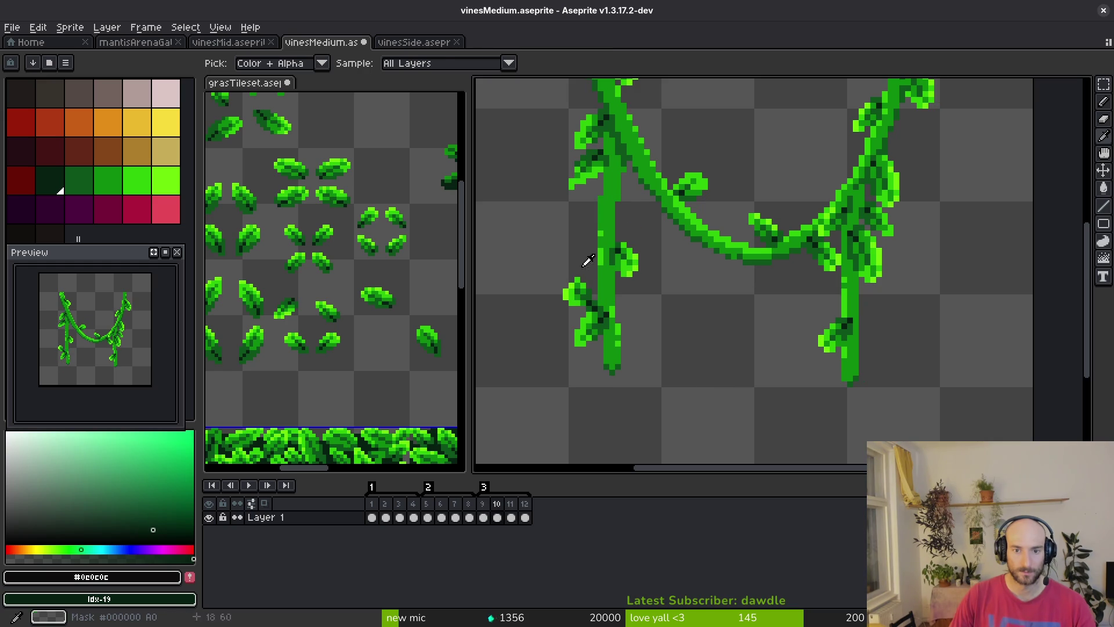
# Move the lower-left vine in frame 10, then undo back to the earlier state
pyautogui.press('m')
pyautogui.moveTo(548, 235); pyautogui.dragTo(676, 395)
pyautogui.moveTo(621, 316); pyautogui.dragTo(607, 311)
pyautogui.hotkey('ctrl', 'z')
pyautogui.press('.')
pyautogui.hotkey('ctrl', 'd')
pyautogui.moveTo(548, 233); pyautogui.dragTo(664, 442)
pyautogui.hotkey('ctrl', 'z')
pyautogui.hotkey('ctrl', 'z')
pyautogui.hotkey('ctrl', 'z')
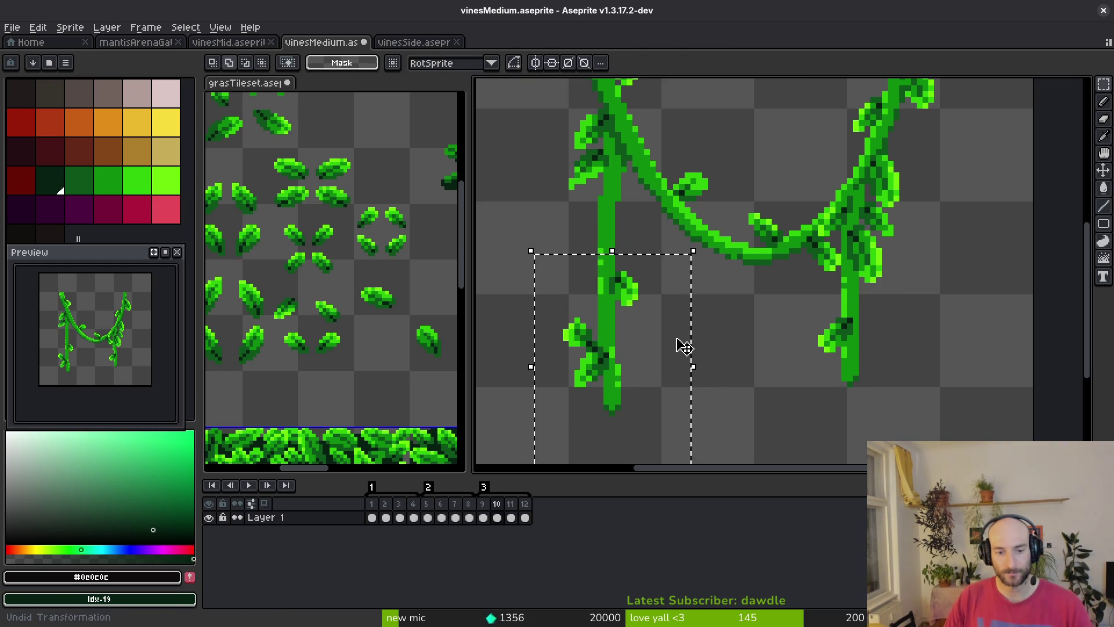
pyautogui.hotkey('ctrl', 'z')
pyautogui.hotkey('ctrl', 'z')
pyautogui.hotkey('ctrl', 'z')
pyautogui.hotkey('ctrl', 'z')
pyautogui.hotkey('ctrl', 'z')
pyautogui.hotkey('ctrl', 'z')
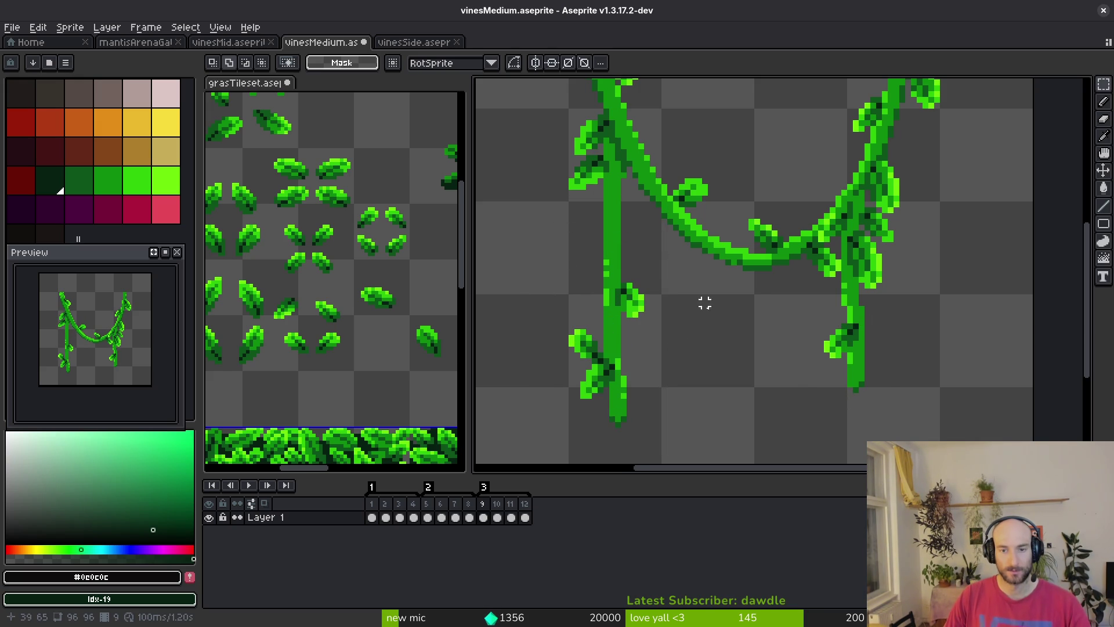
# Raise the lower-left vine about 70 px across frames 9–12 and play the animation
pyautogui.scroll(-1, 652, 280)
pyautogui.moveTo(514, 223)
pyautogui.mouseDown()
pyautogui.moveTo(617, 343)
pyautogui.moveTo(664, 431)
pyautogui.mouseUp()
pyautogui.moveTo(525, 518); pyautogui.dragTo(483, 518)
pyautogui.moveTo(592, 372); pyautogui.dragTo(597, 326)
pyautogui.hotkey('ctrl', 'd')
pyautogui.press('Return')
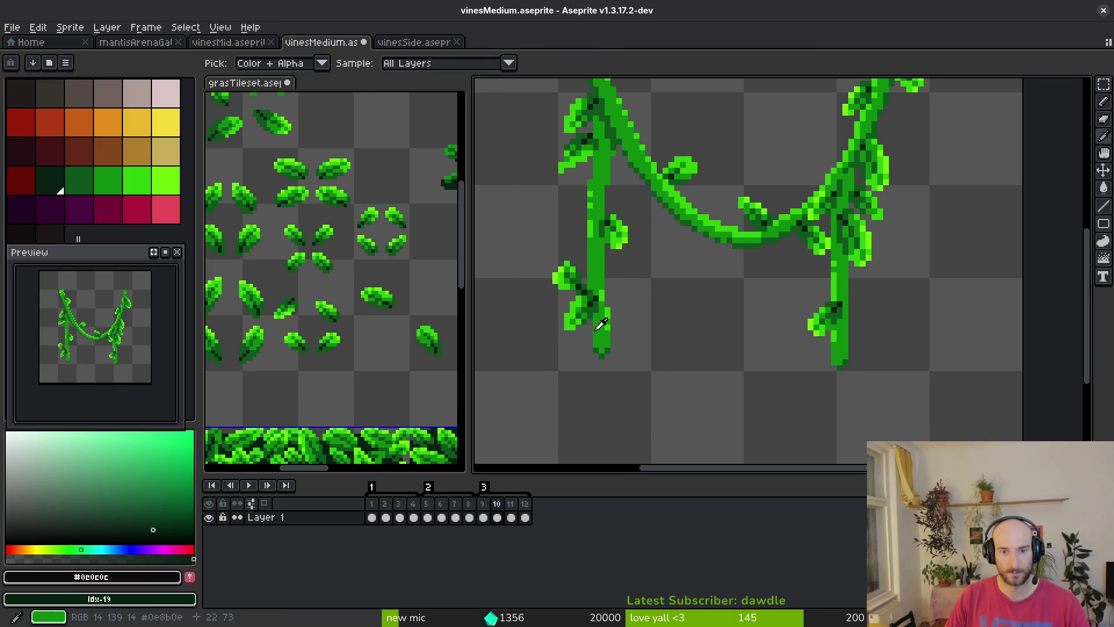
# Inspect the lower vine section, switching tools and trial-selecting it
pyautogui.scroll(2, 609, 221)
pyautogui.press('b')
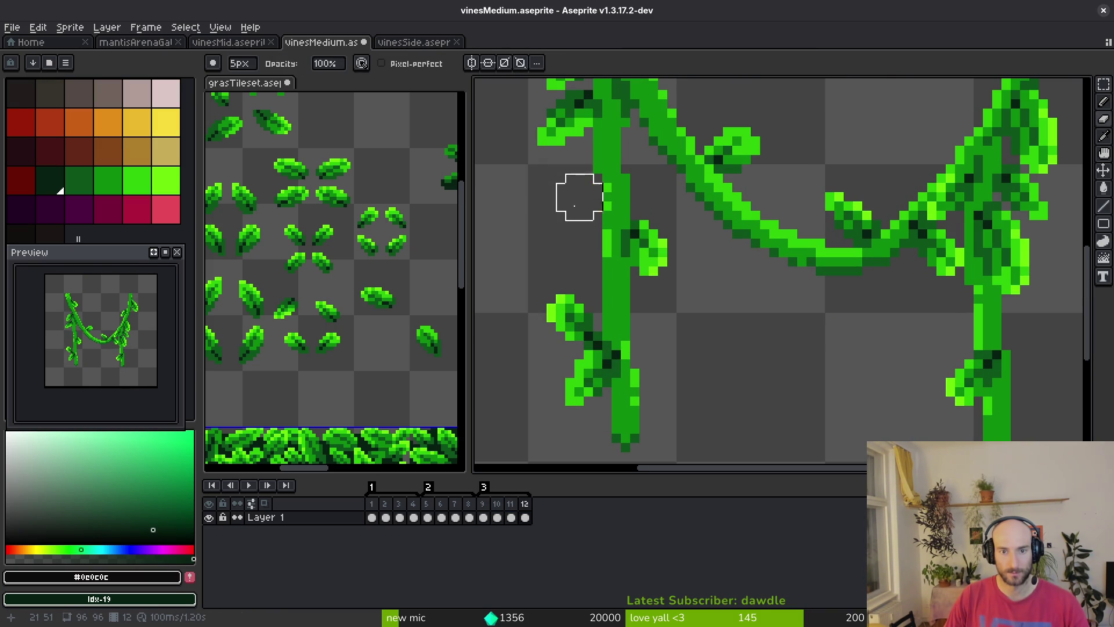
pyautogui.scroll(-2, 619, 311)
pyautogui.press('i')
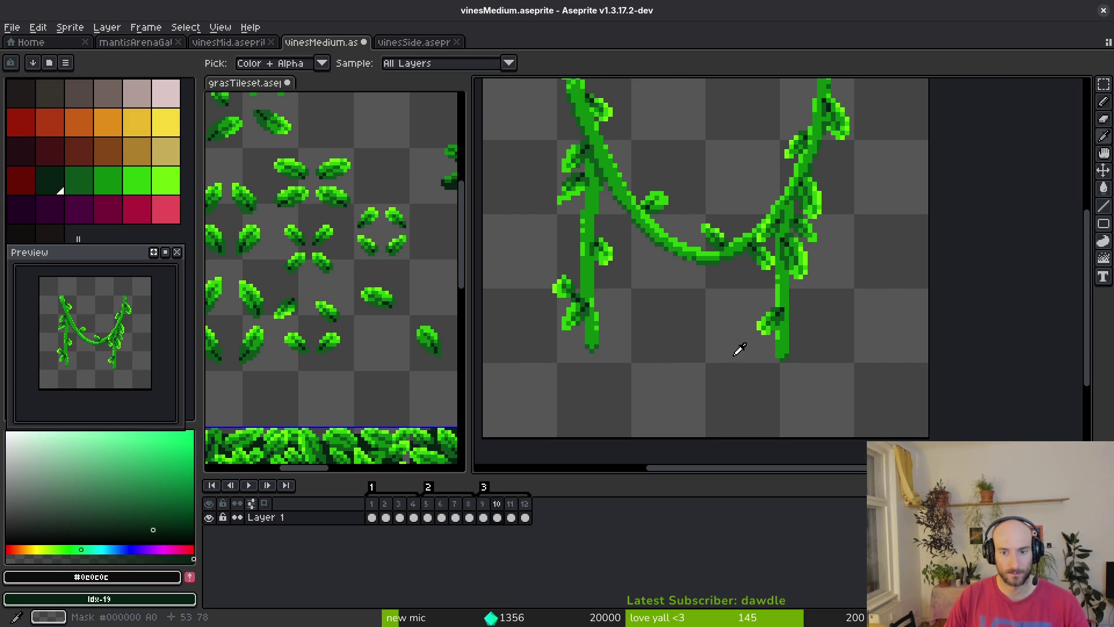
pyautogui.press('m')
pyautogui.scroll(2, 747, 350)
pyautogui.moveTo(641, 283); pyautogui.dragTo(778, 420)
pyautogui.hotkey('ctrl', 'd')
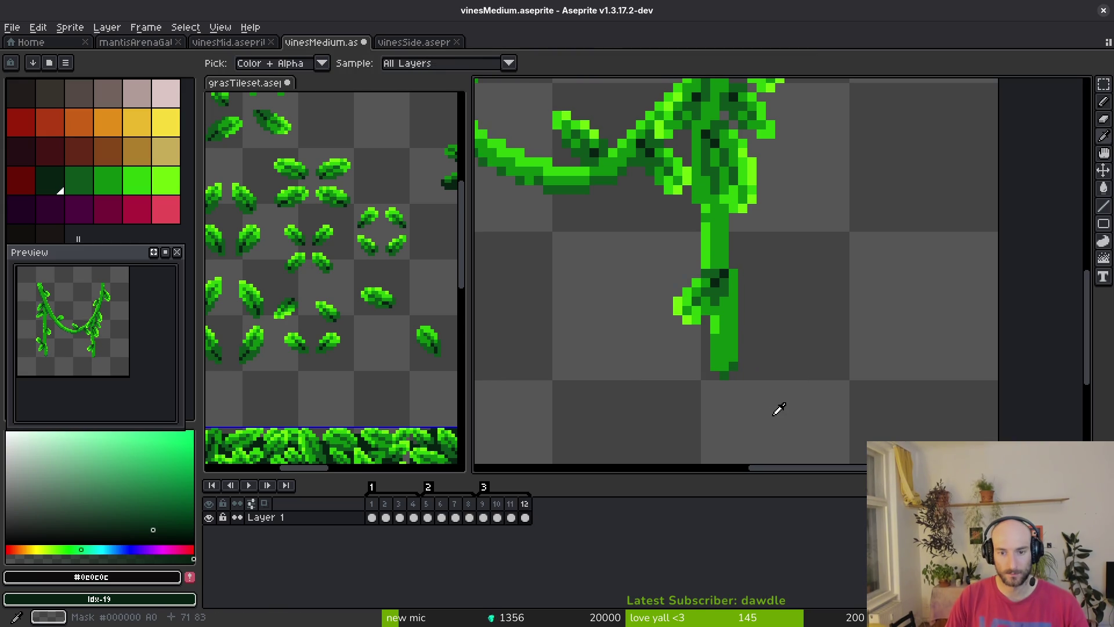
# Trial-select the vine's lower stem and leaf, clearing each selection
pyautogui.moveTo(656, 231); pyautogui.dragTo(795, 442)
pyautogui.hotkey('ctrl', 'd')
pyautogui.scroll(3, 818, 282)
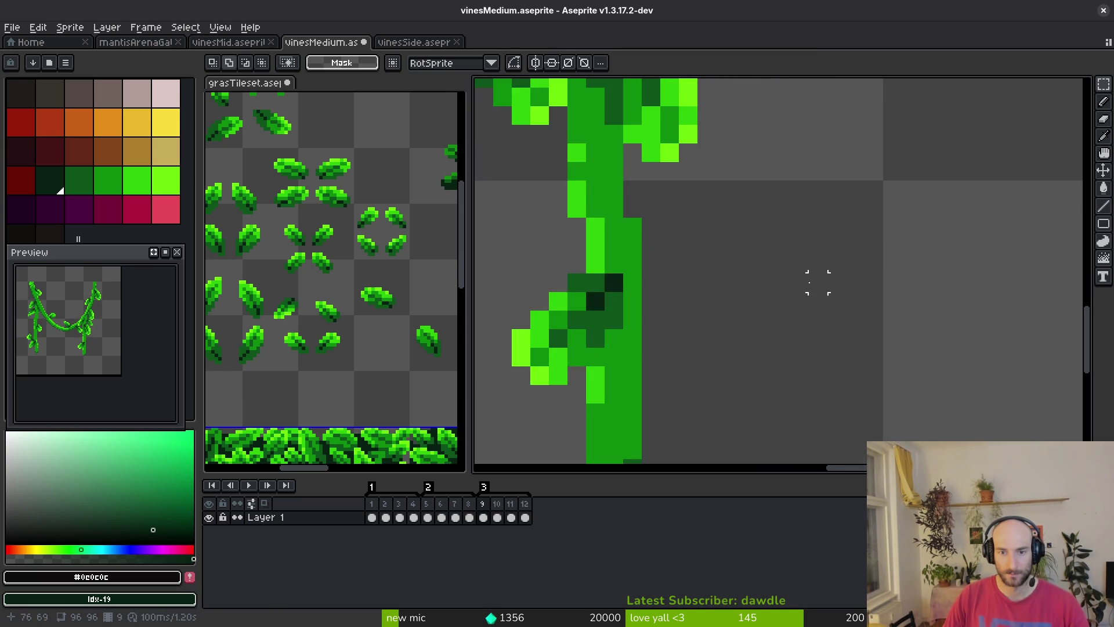
pyautogui.scroll(-1, 502, 263)
pyautogui.moveTo(591, 240); pyautogui.dragTo(809, 449)
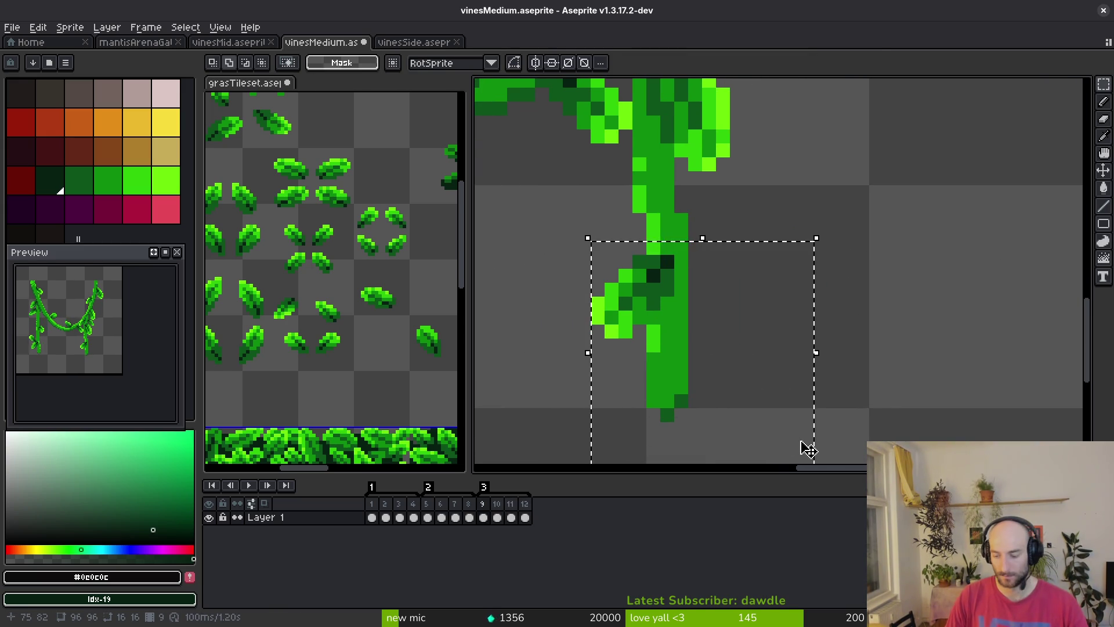
pyautogui.hotkey('ctrl', 'd')
# Save vinesMedium.aseprite
pyautogui.hotkey('ctrl', 's')
pyautogui.scroll(-3, 622, 356)
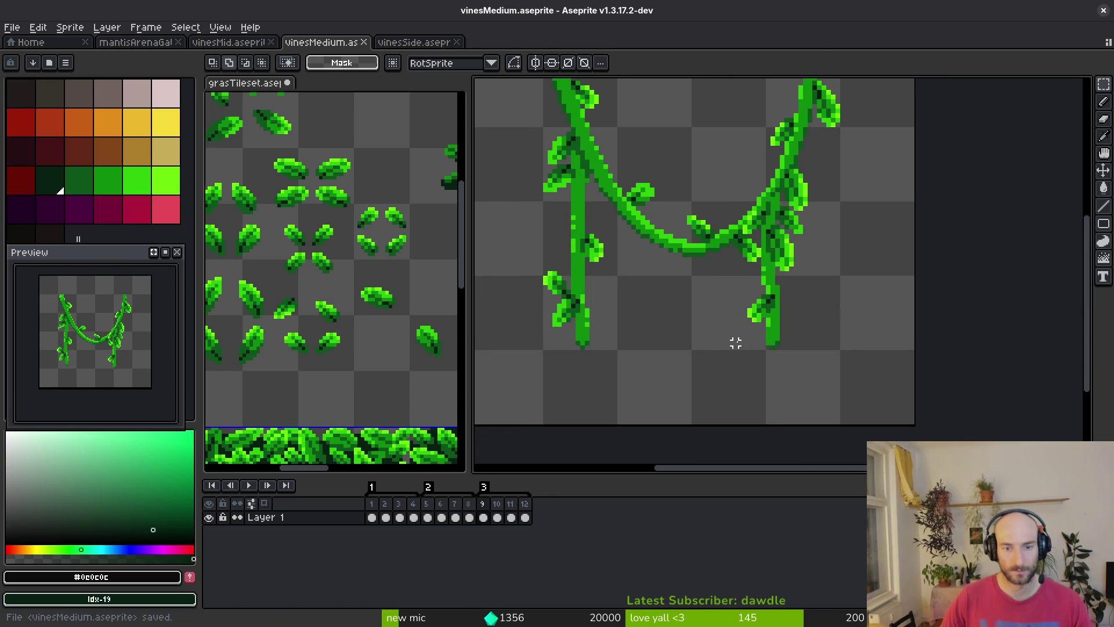
pyautogui.scroll(-2, 685, 342)
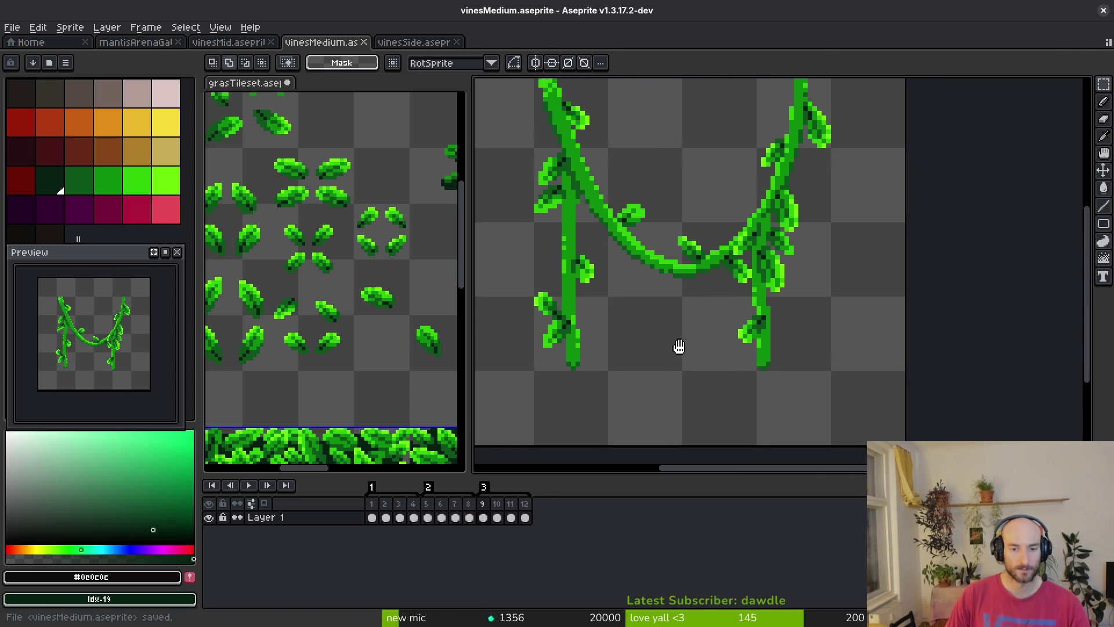
# Open Canvas Size and enter a width of 64 px
pyautogui.hotkey('ctrl', 'alt', 'c')
pyautogui.write('64')
pyautogui.press('Tab')
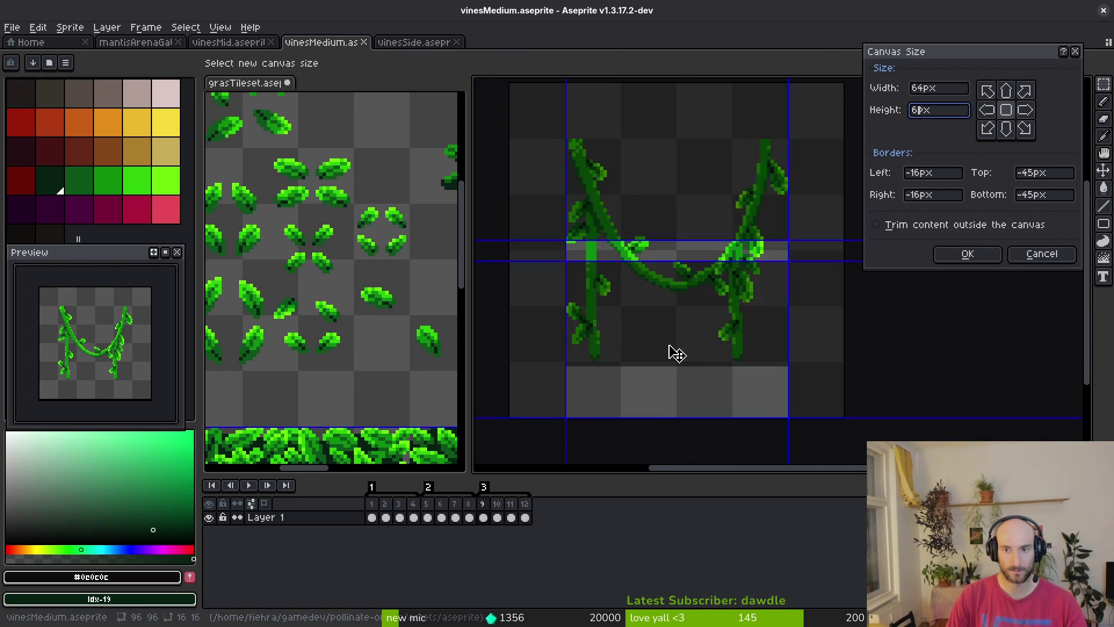
# Resize the vinesMedium canvas to 64×64 and save the sprite
pyautogui.write('64')
pyautogui.press('Return')
pyautogui.moveTo(748, 254); pyautogui.dragTo(734, 342)
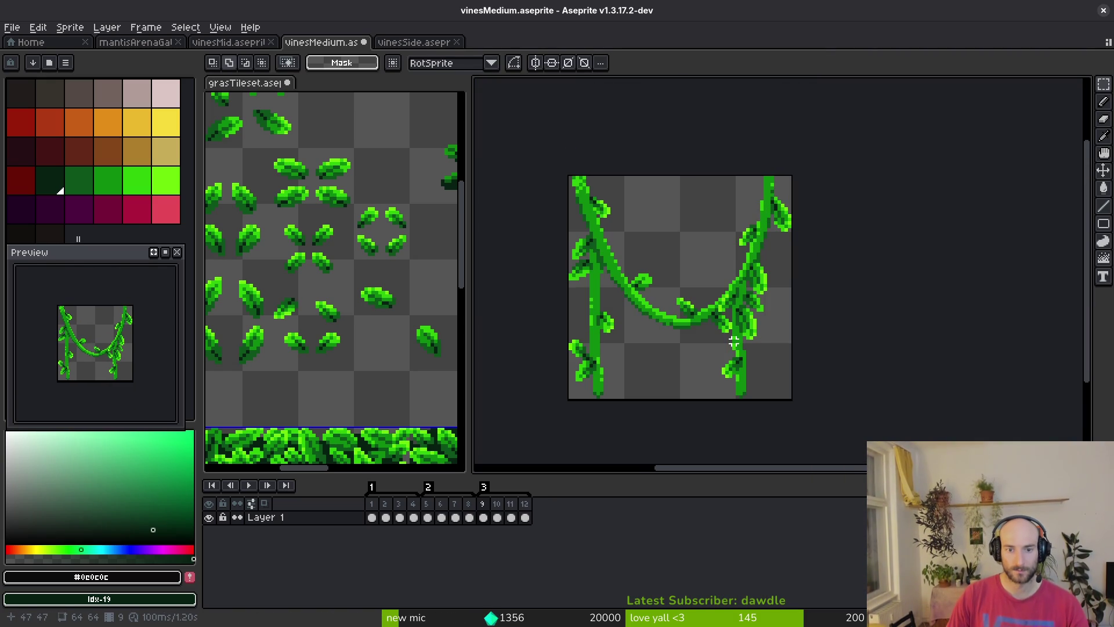
pyautogui.hotkey('ctrl', 's')
# Export the sprite sheet as vinesDeco.png in the art/environment folder
pyautogui.moveTo(642, 330); pyautogui.dragTo(642, 332)
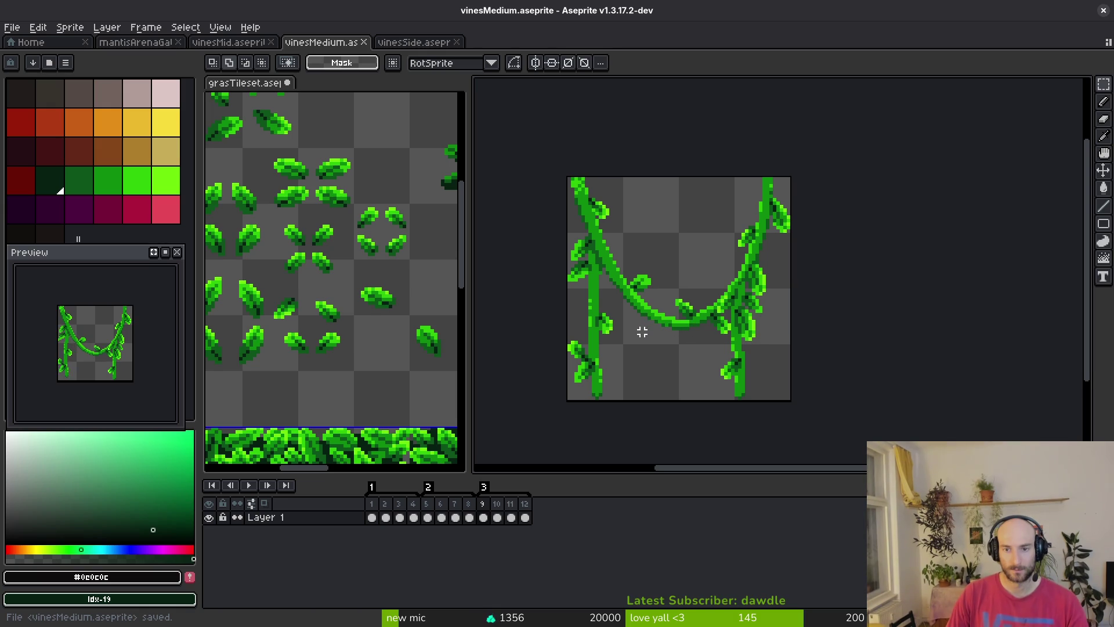
pyautogui.hotkey('ctrl', 'e')
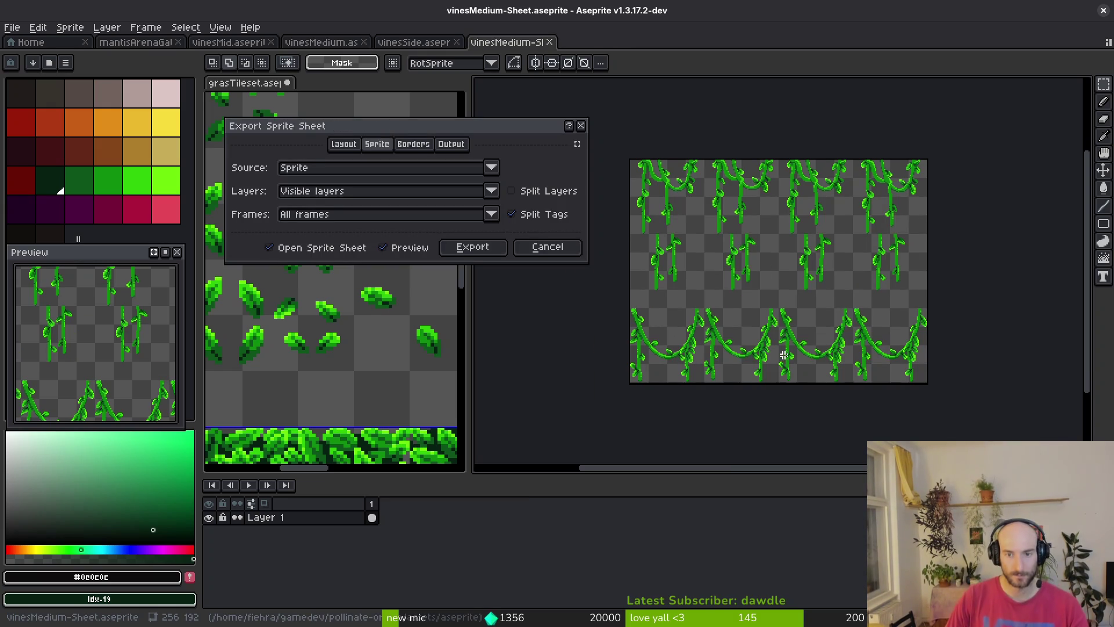
pyautogui.click(470, 249)
pyautogui.click(284, 55)
pyautogui.click(290, 70)
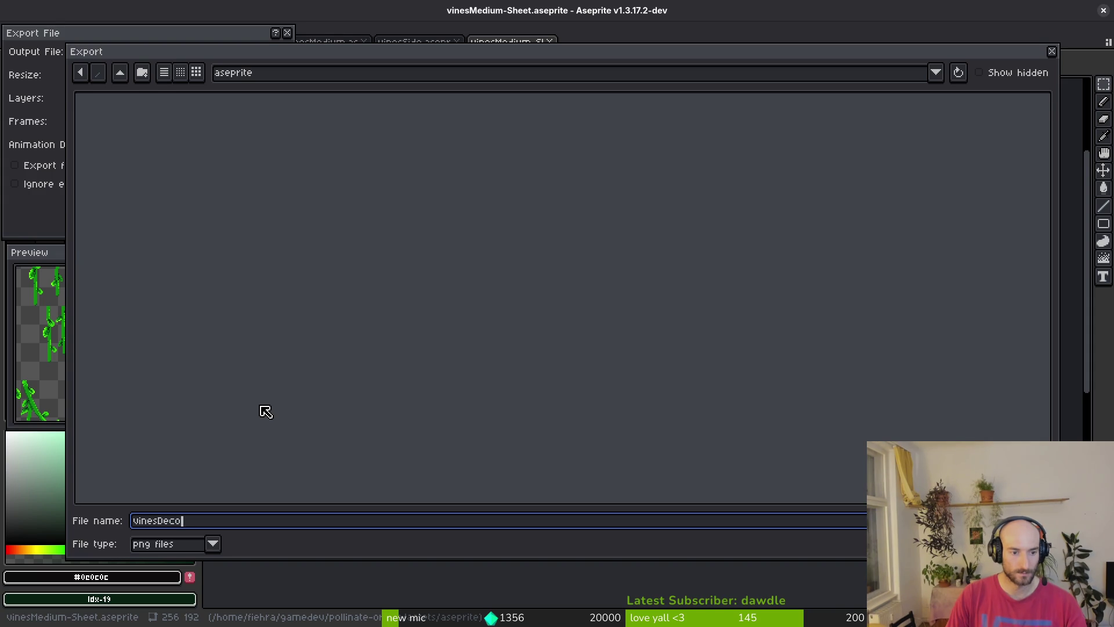
pyautogui.click(124, 72)
pyautogui.doubleClick(137, 119)
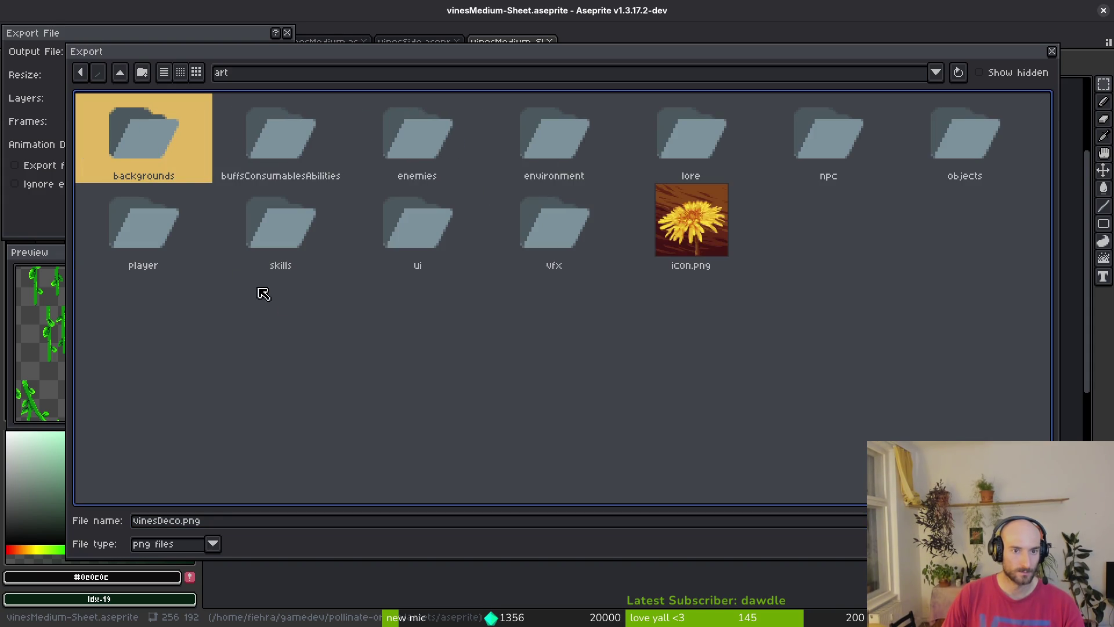
pyautogui.doubleClick(540, 151)
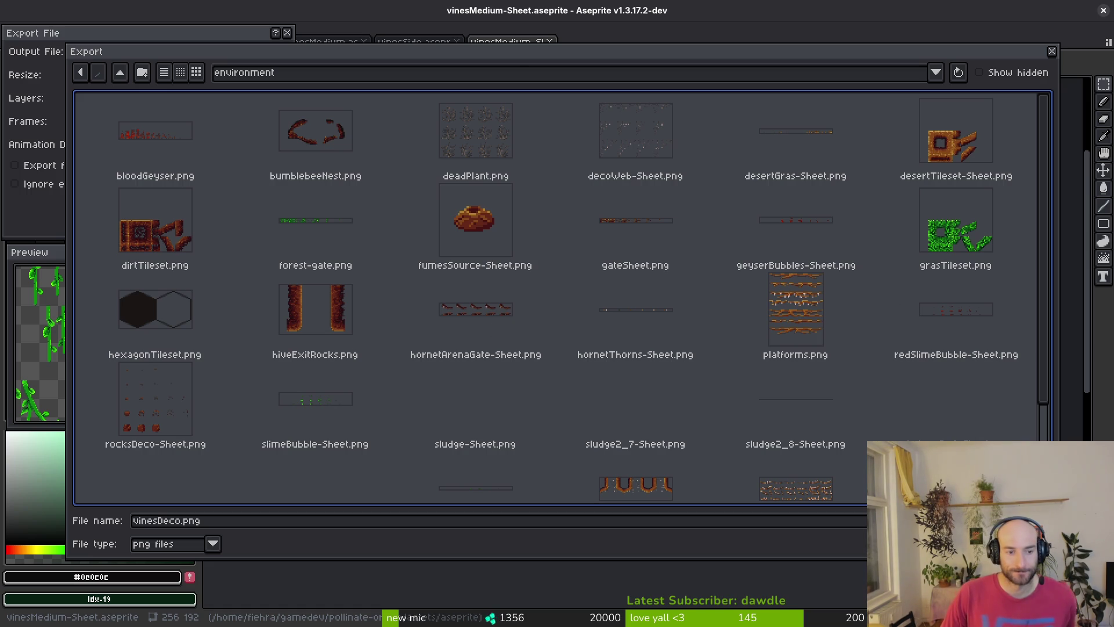
pyautogui.press('Return')
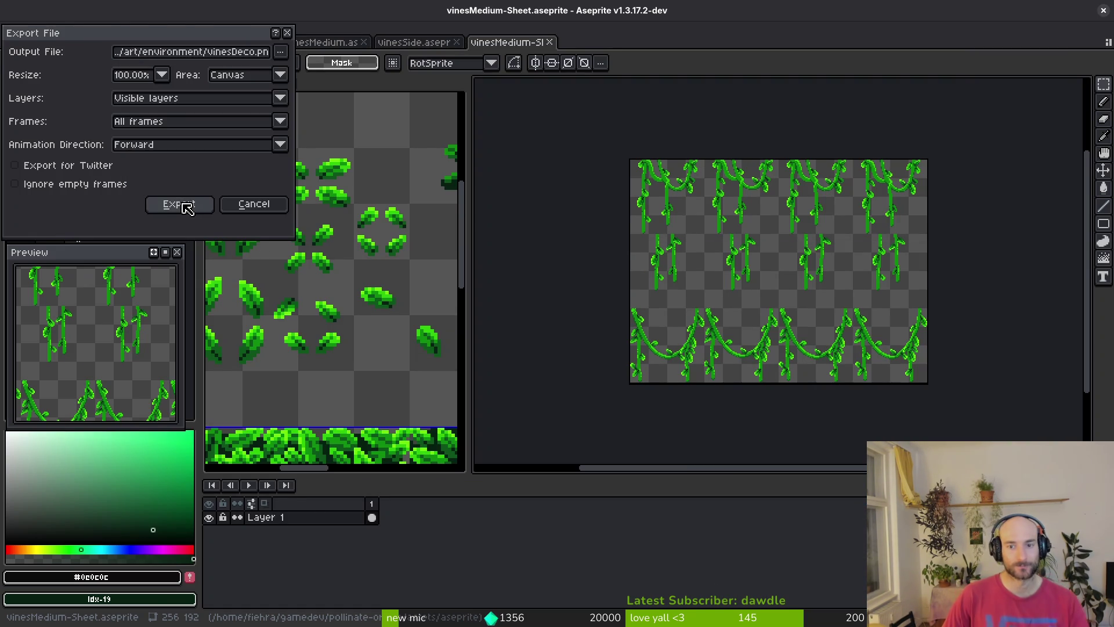
pyautogui.click(187, 208)
# Clear the vinesSide selection, then begin saving vinesMedium-Sheet under a new name
pyautogui.click(422, 45)
pyautogui.hotkey('ctrl', 'd')
pyautogui.scroll(-4, 661, 290)
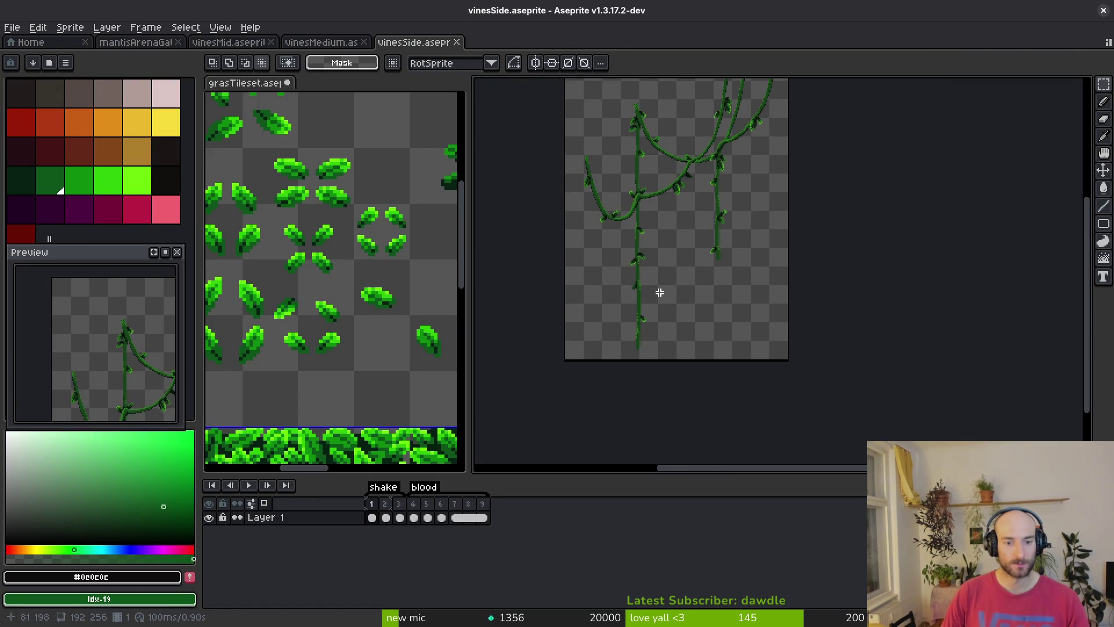
pyautogui.hotkey('ctrl', 'shift', 't')
pyautogui.click(19, 27)
pyautogui.click(86, 137)
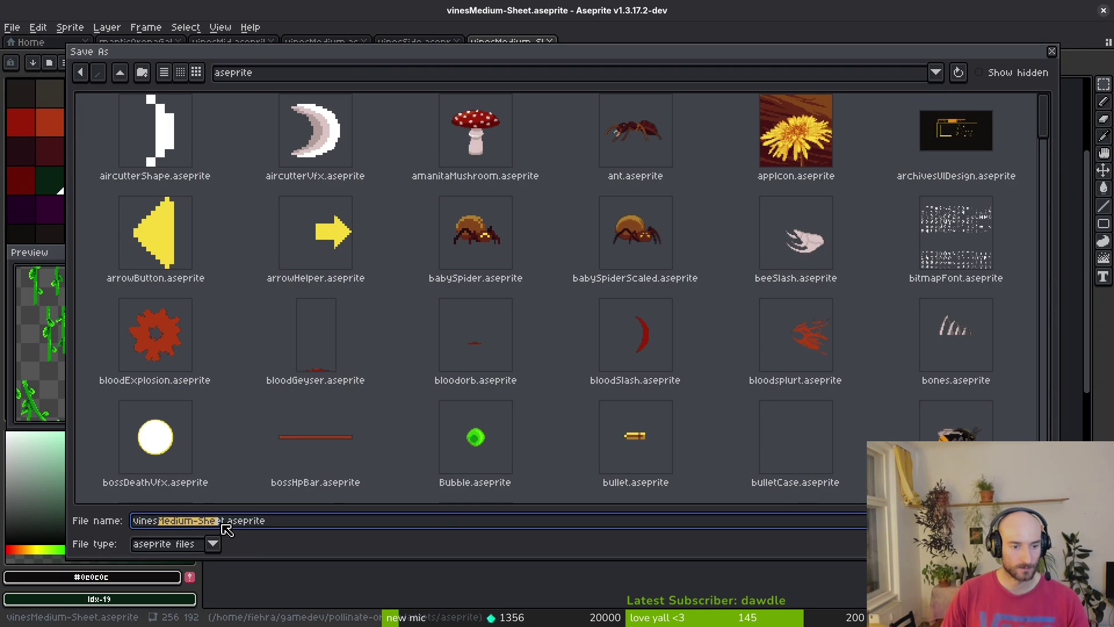
pyautogui.write('de')
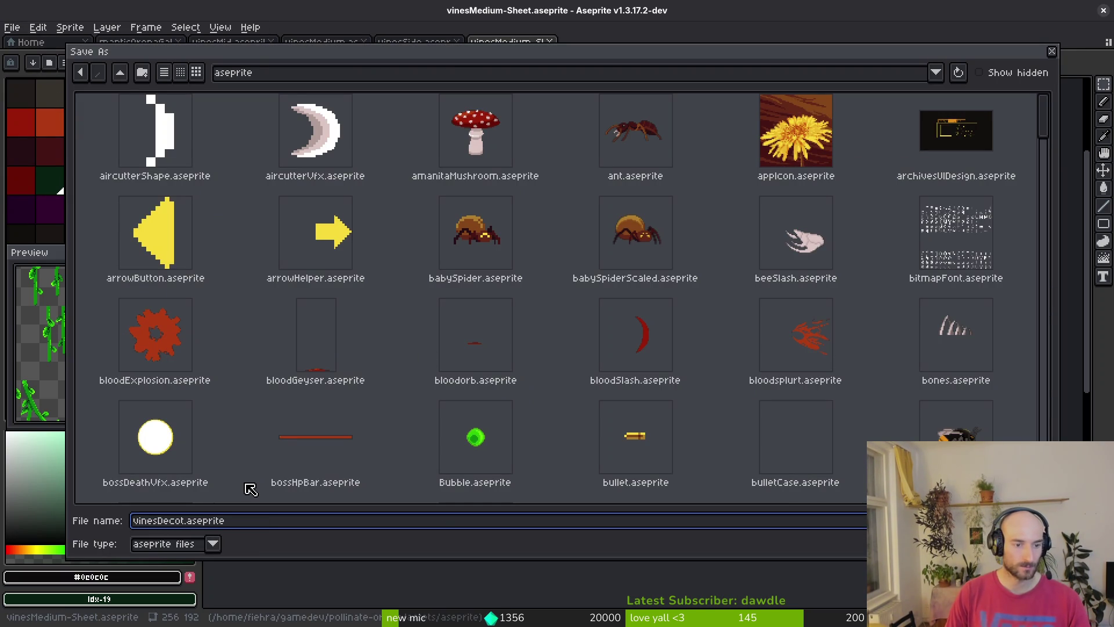
# Save the sheet as vinesDeco, then close it, reopen it and close it again
pyautogui.press('Return')
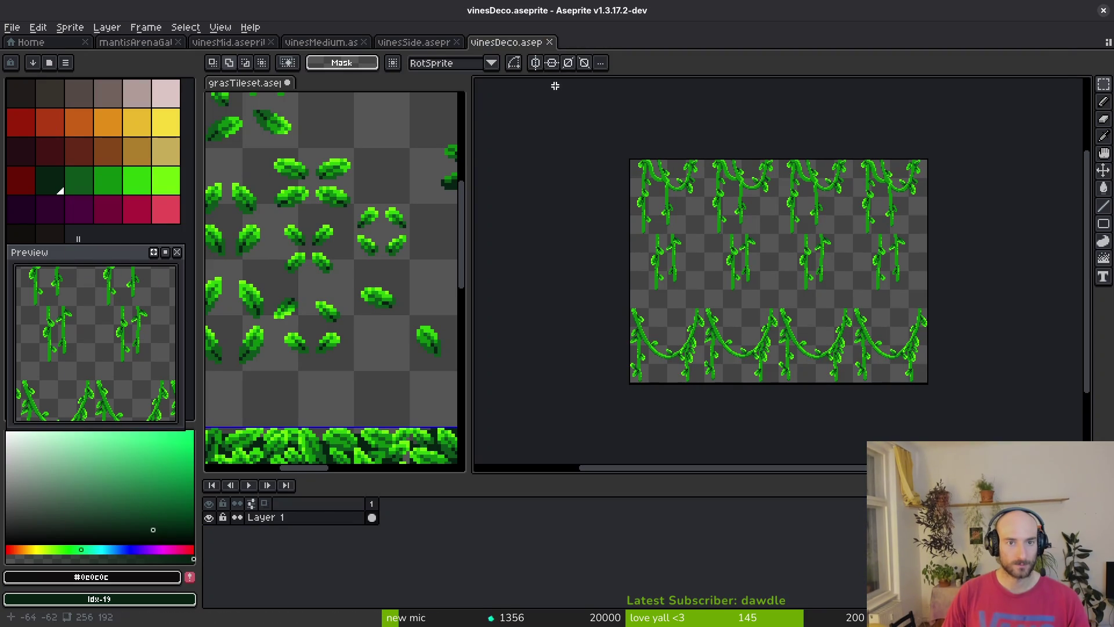
pyautogui.middleClick(497, 48)
pyautogui.hotkey('ctrl', 'shift', 't')
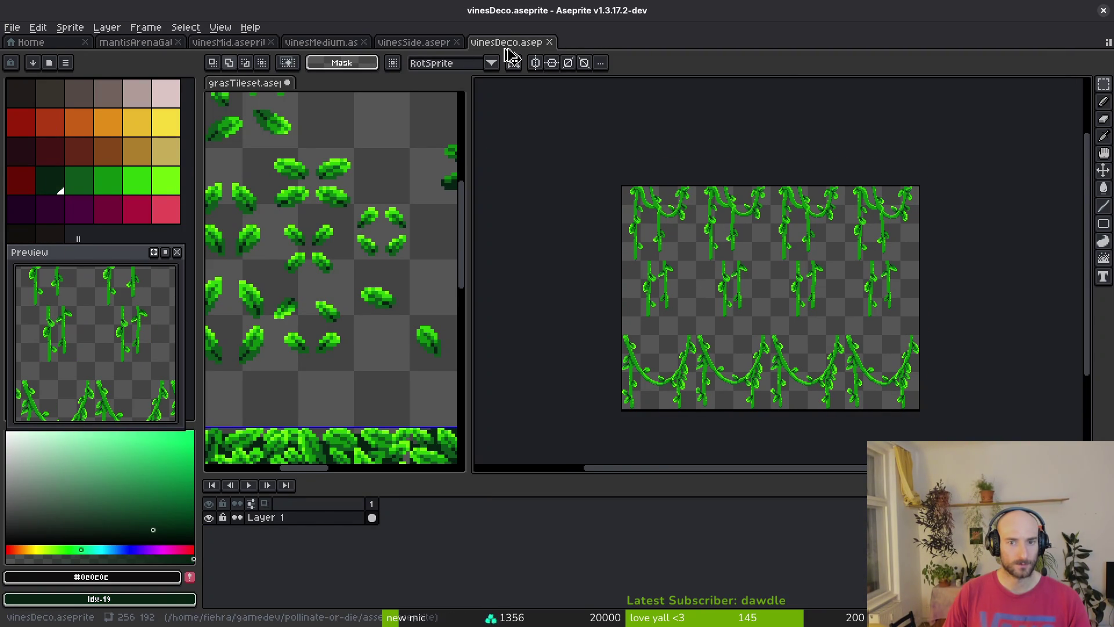
pyautogui.hotkey('ctrl', 'w')
pyautogui.hotkey('ctrl', 'w')
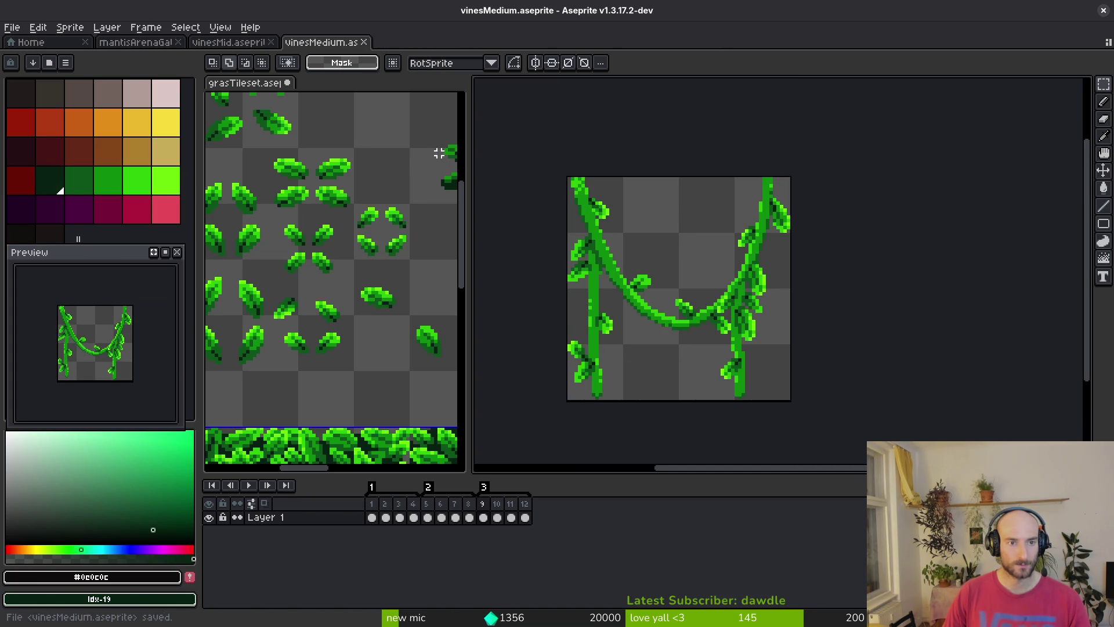
# Save vinesMedium as vinesDeco.aseprite, overwriting the existing file
pyautogui.click(11, 27)
pyautogui.click(81, 105)
pyautogui.scroll(-5, 607, 301)
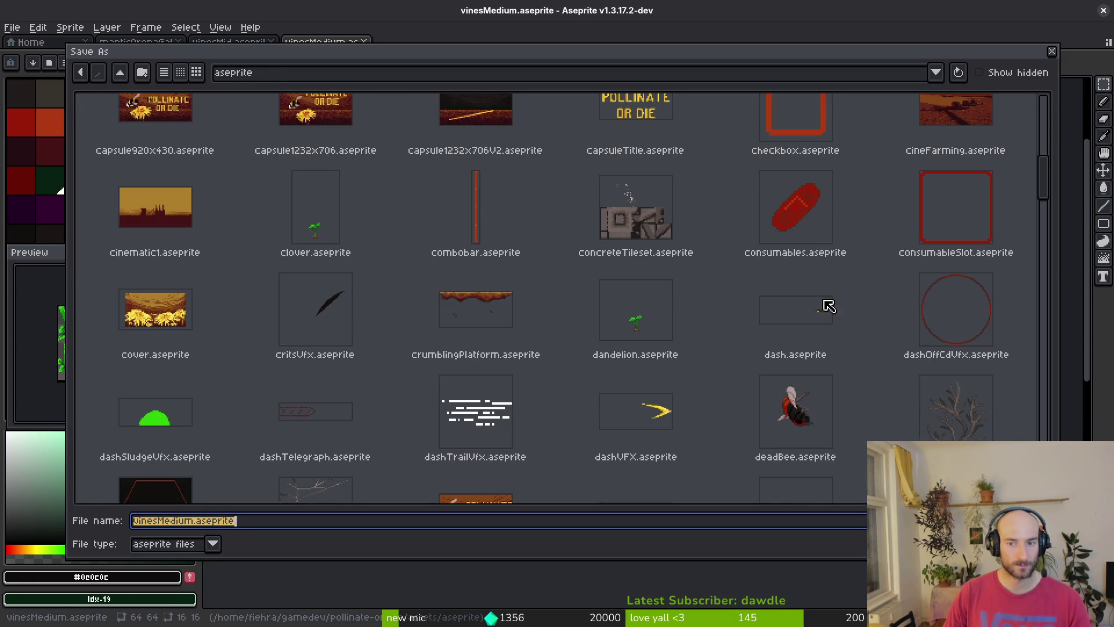
pyautogui.moveTo(1050, 179); pyautogui.dragTo(1044, 493)
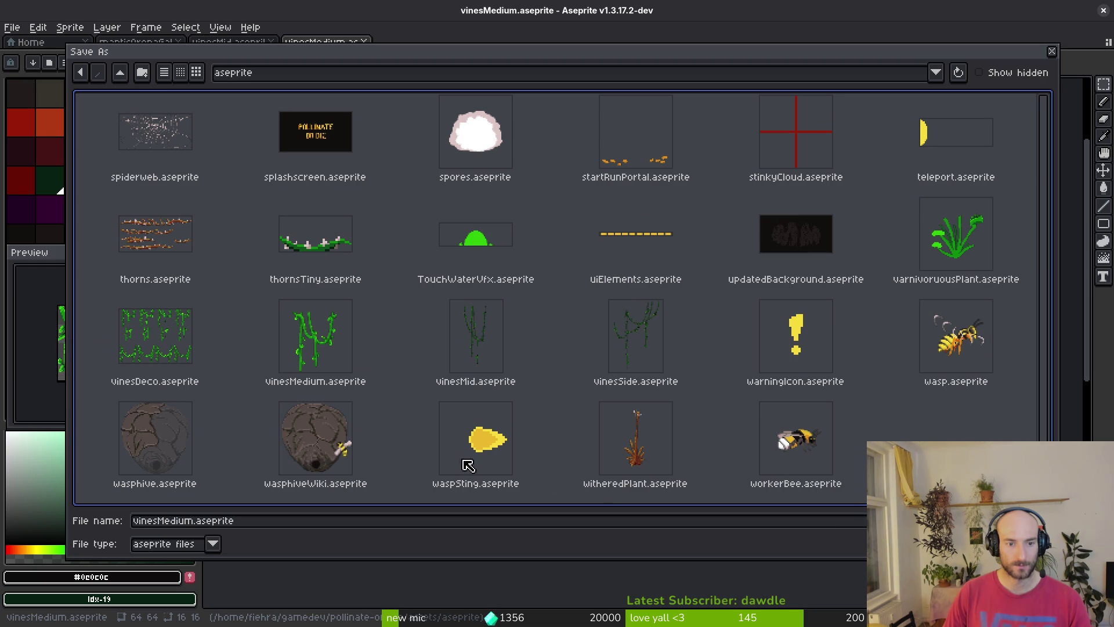
pyautogui.click(203, 351)
pyautogui.press('Return')
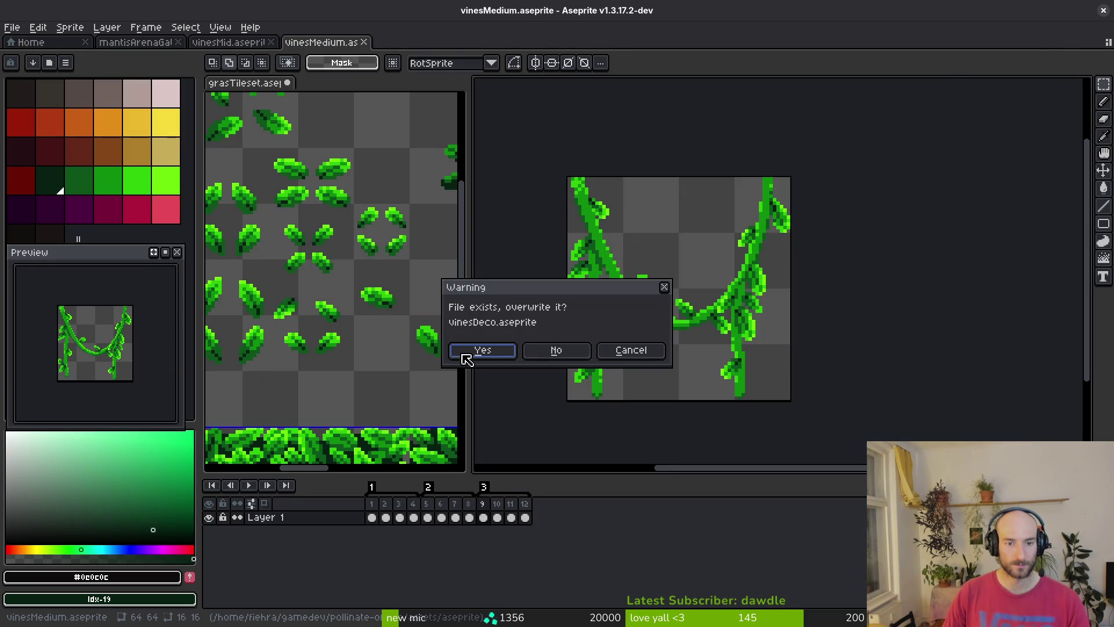
pyautogui.click(487, 364)
# Close vinesDeco, vinesMid and the unsaved tileset, then save and close mantisArenaGate
pyautogui.hotkey('ctrl', 'w')
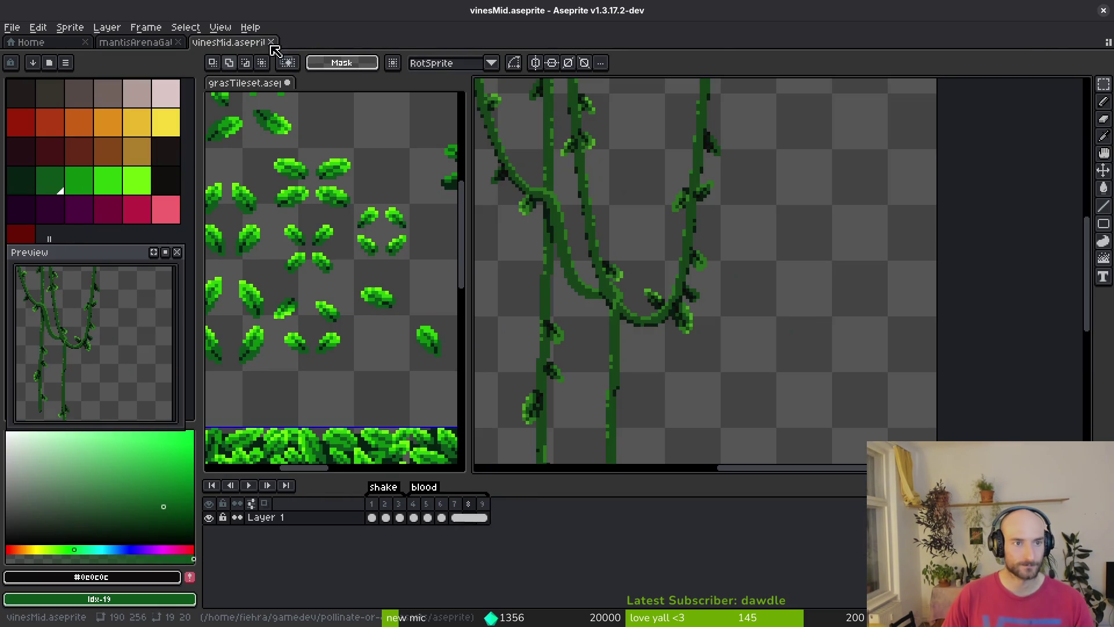
pyautogui.hotkey('ctrl', 'w')
pyautogui.hotkey('ctrl', 'w')
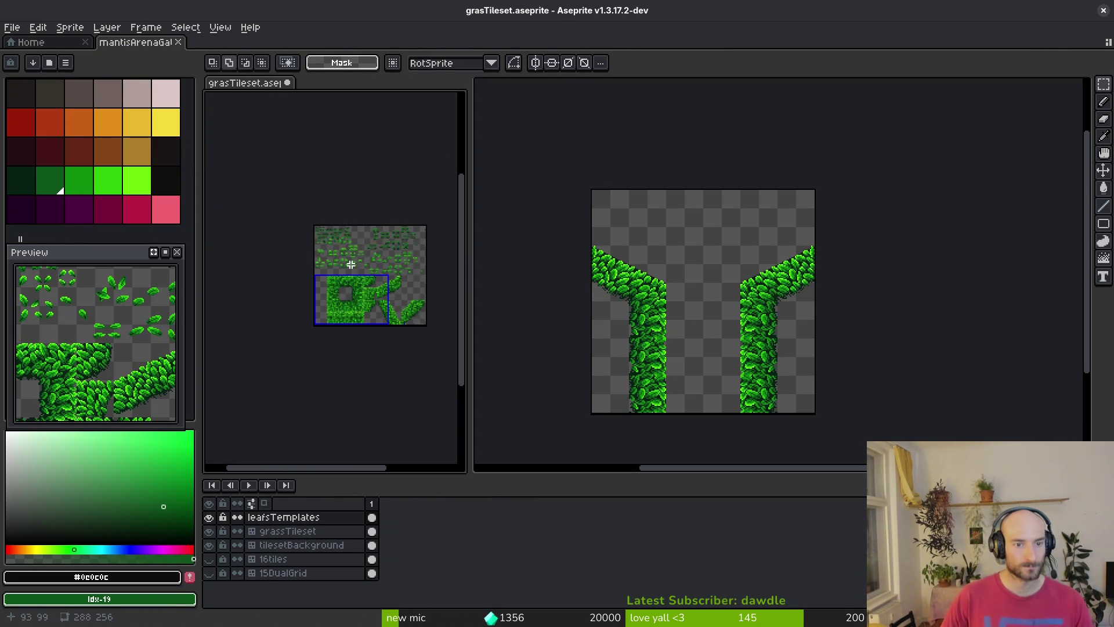
pyautogui.click(557, 352)
pyautogui.hotkey('ctrl', 's')
pyautogui.moveTo(670, 285); pyautogui.dragTo(629, 294)
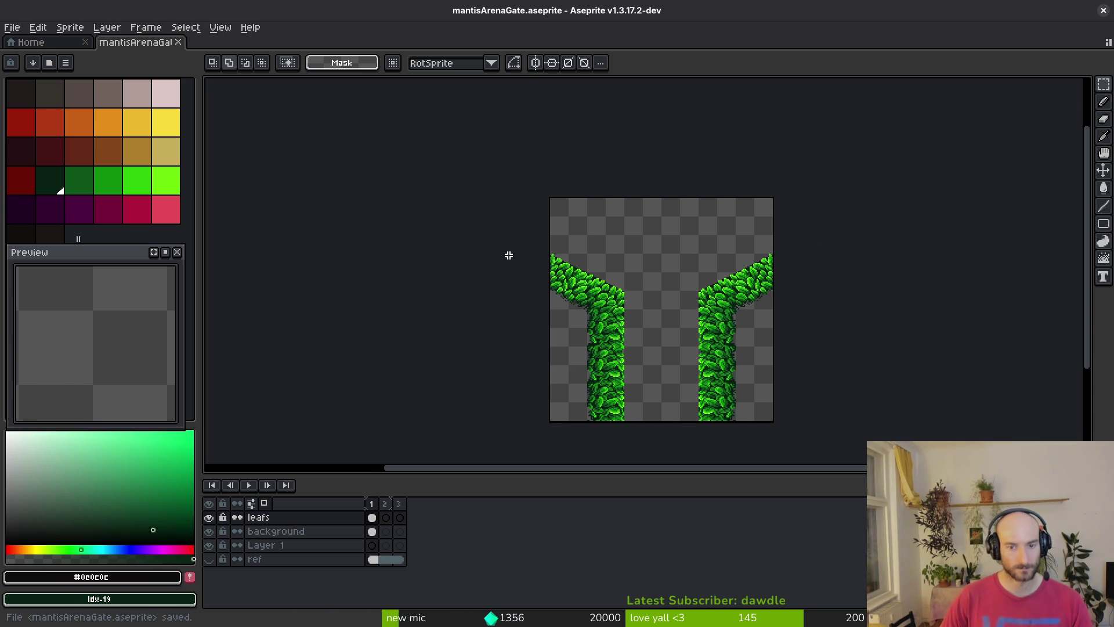
pyautogui.middleClick(135, 46)
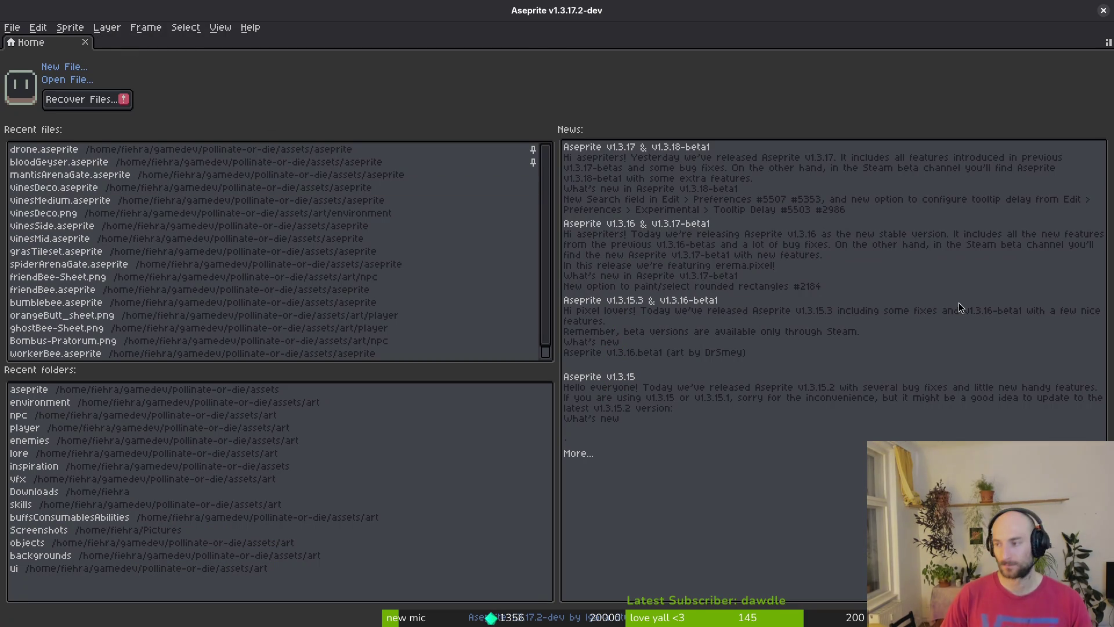
pyautogui.hotkey('alt', 'Tab')
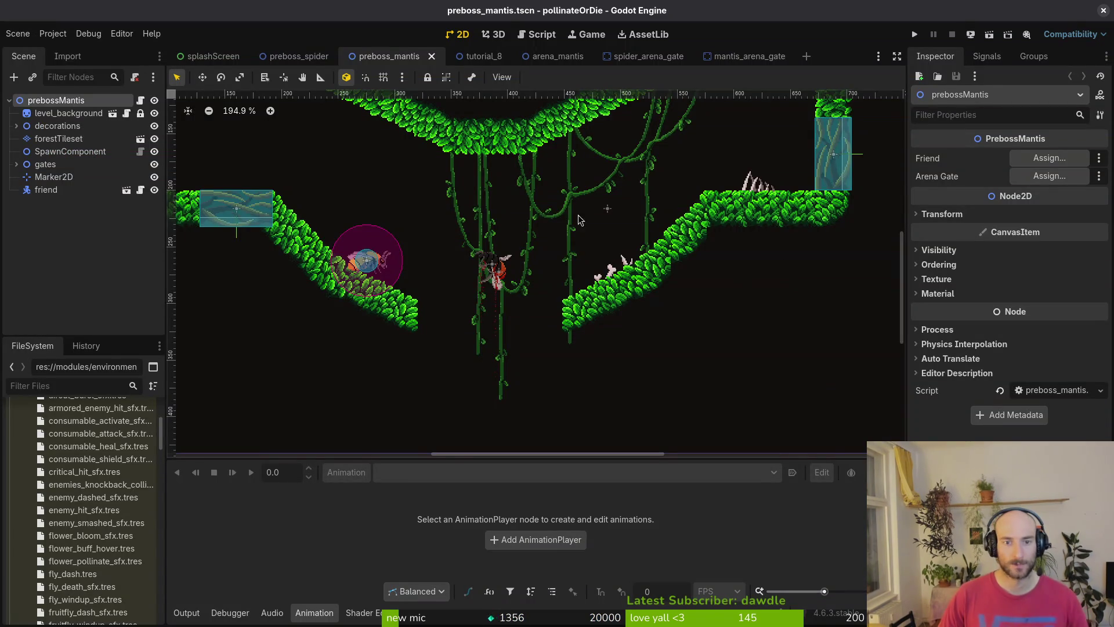
# Start a new scene, tidy the FileSystem tree and open vines.tscn
pyautogui.click(17, 33)
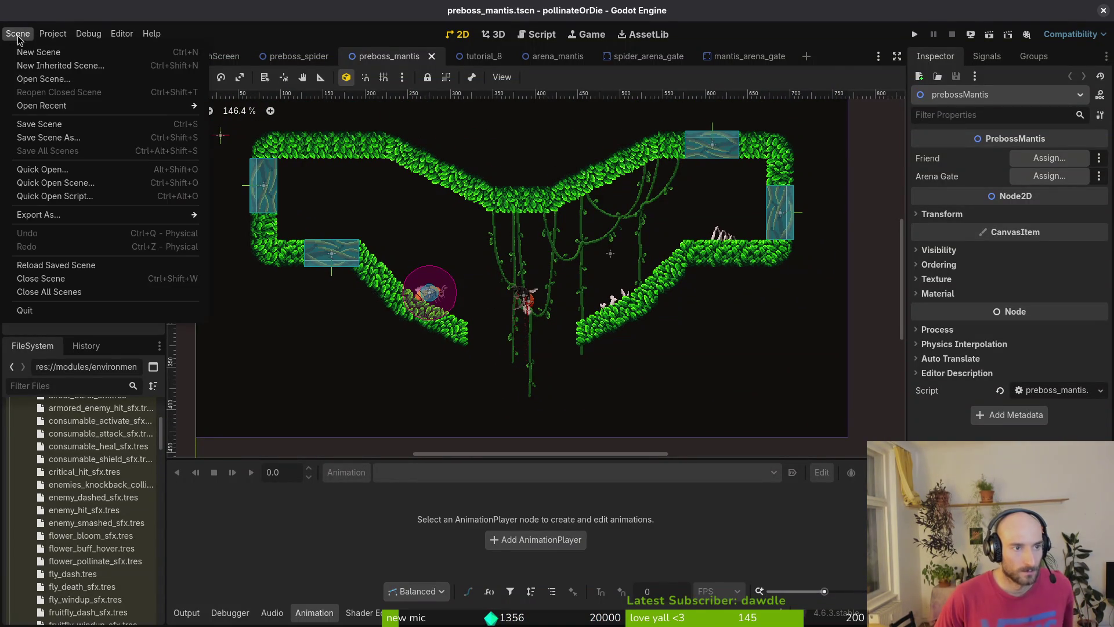
pyautogui.click(45, 56)
pyautogui.scroll(-3, 79, 502)
pyautogui.scroll(8, 78, 501)
pyautogui.click(23, 549)
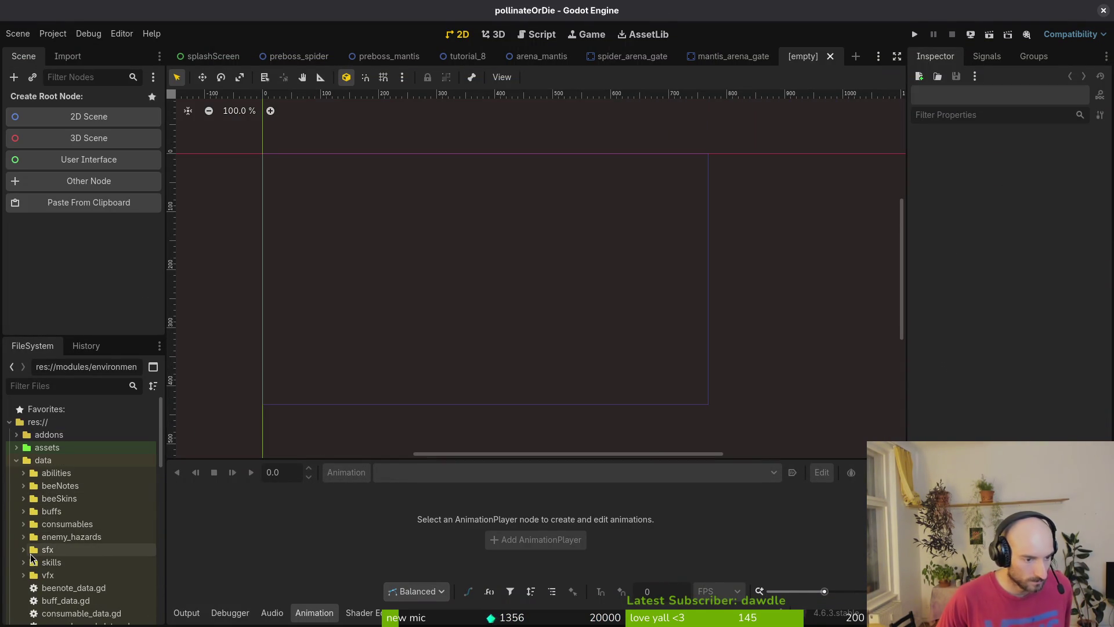
pyautogui.click(17, 460)
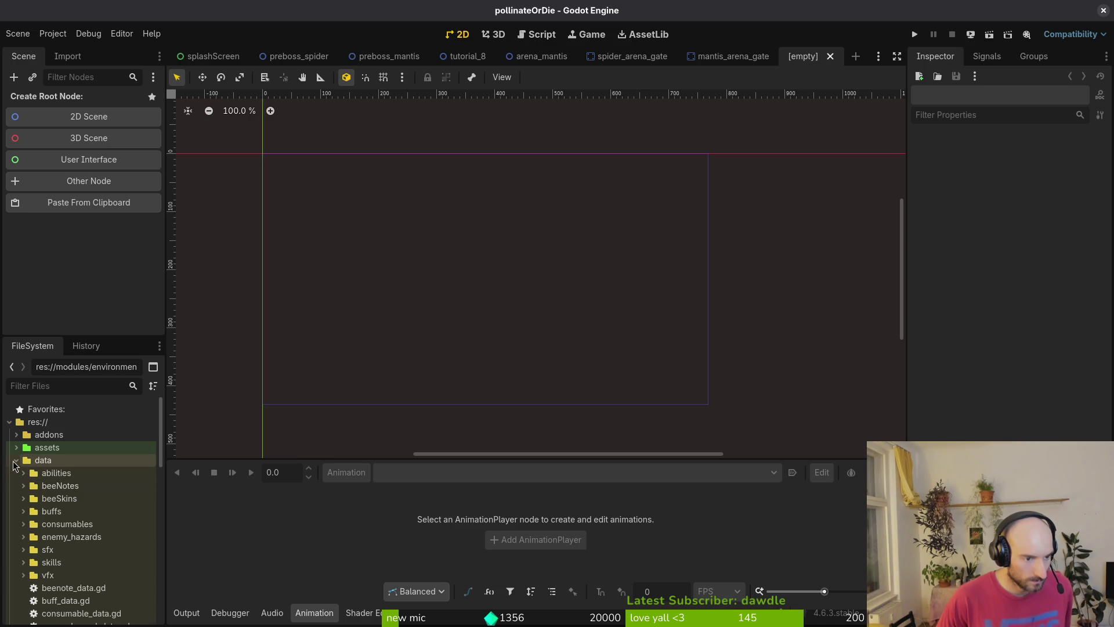
pyautogui.click(23, 538)
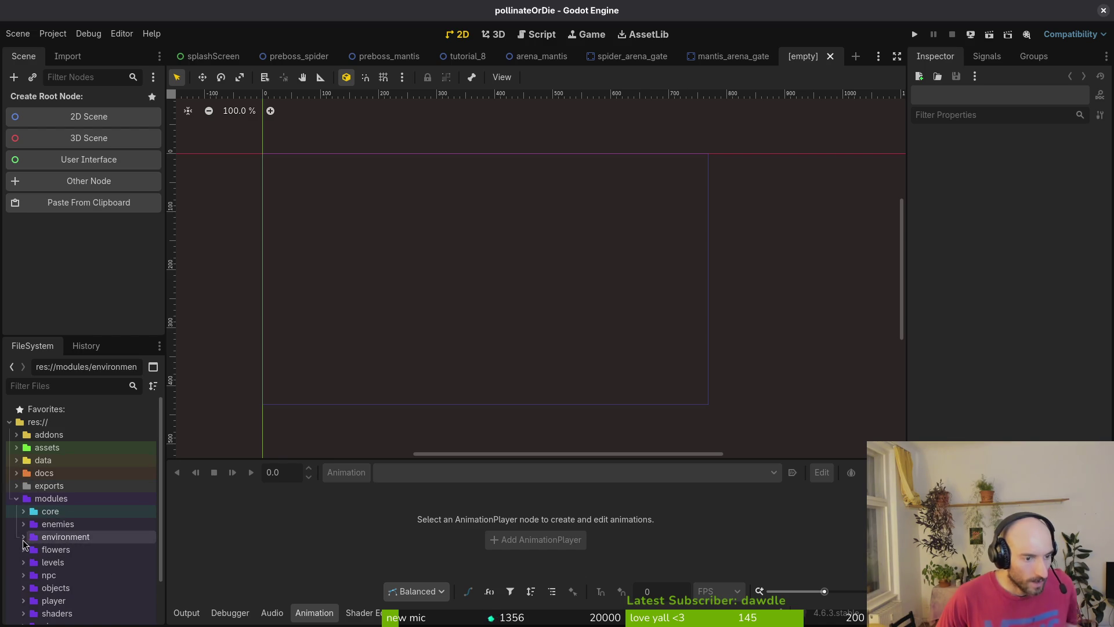
pyautogui.click(23, 537)
pyautogui.scroll(-5, 35, 523)
pyautogui.click(31, 512)
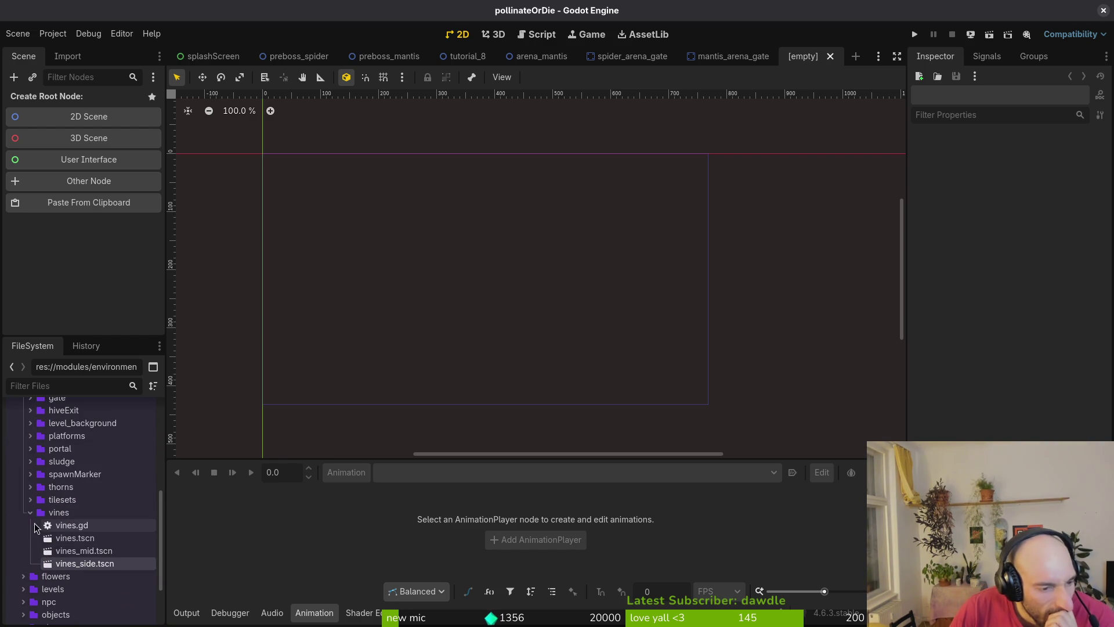
pyautogui.doubleClick(77, 538)
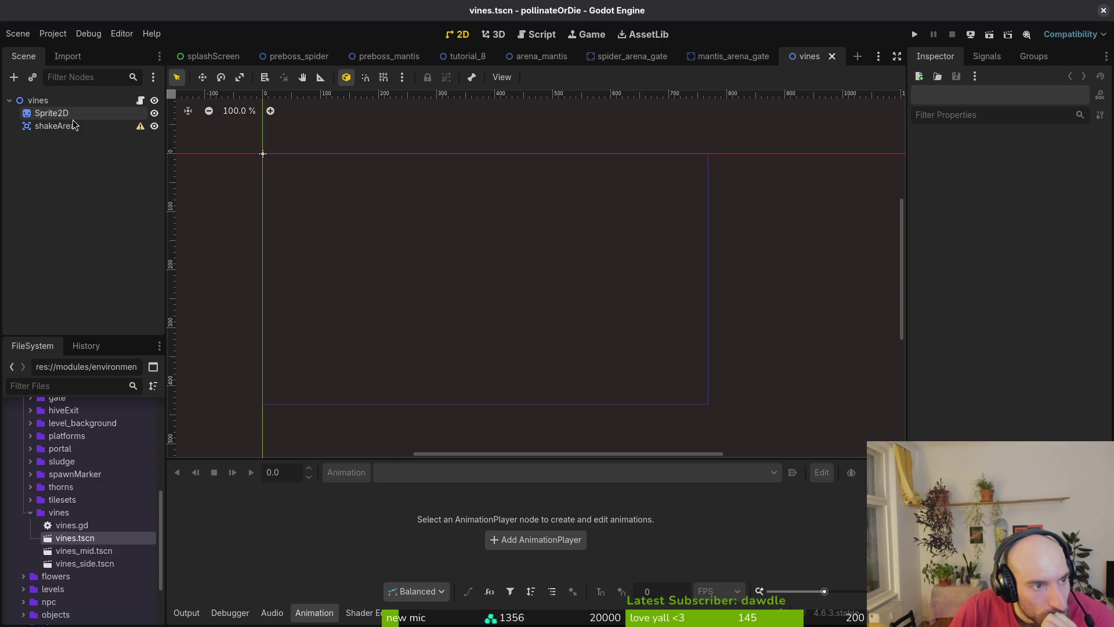
# Create a new scene inherited from vines.tscn
pyautogui.scroll(2, 402, 238)
pyautogui.scroll(-6, 366, 246)
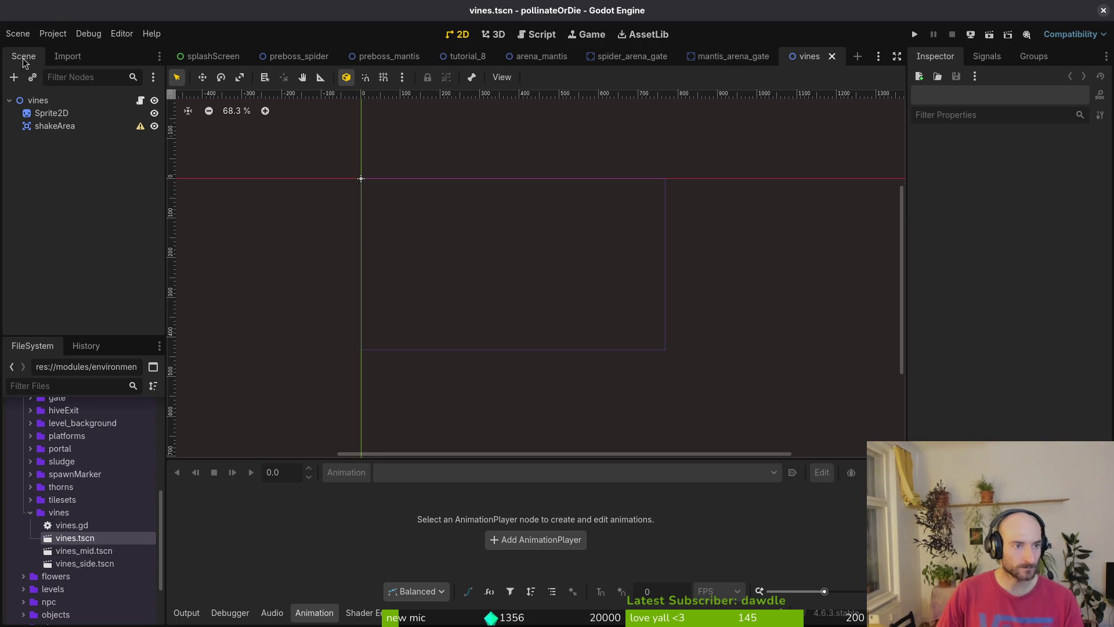
pyautogui.rightClick(33, 102)
pyautogui.click(87, 423)
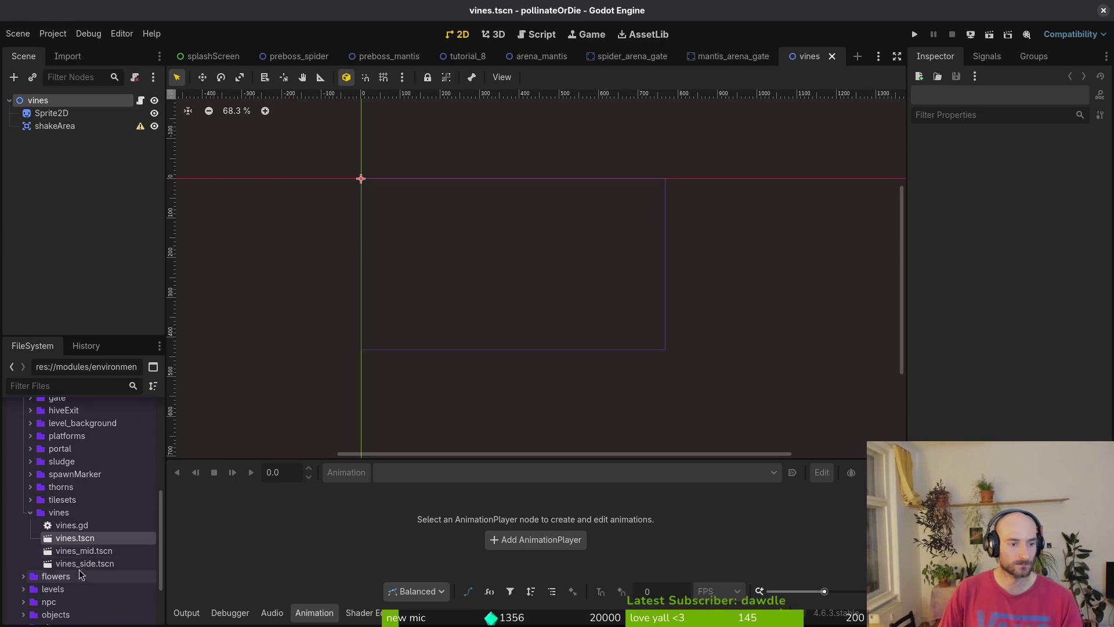
pyautogui.rightClick(79, 545)
pyautogui.click(142, 374)
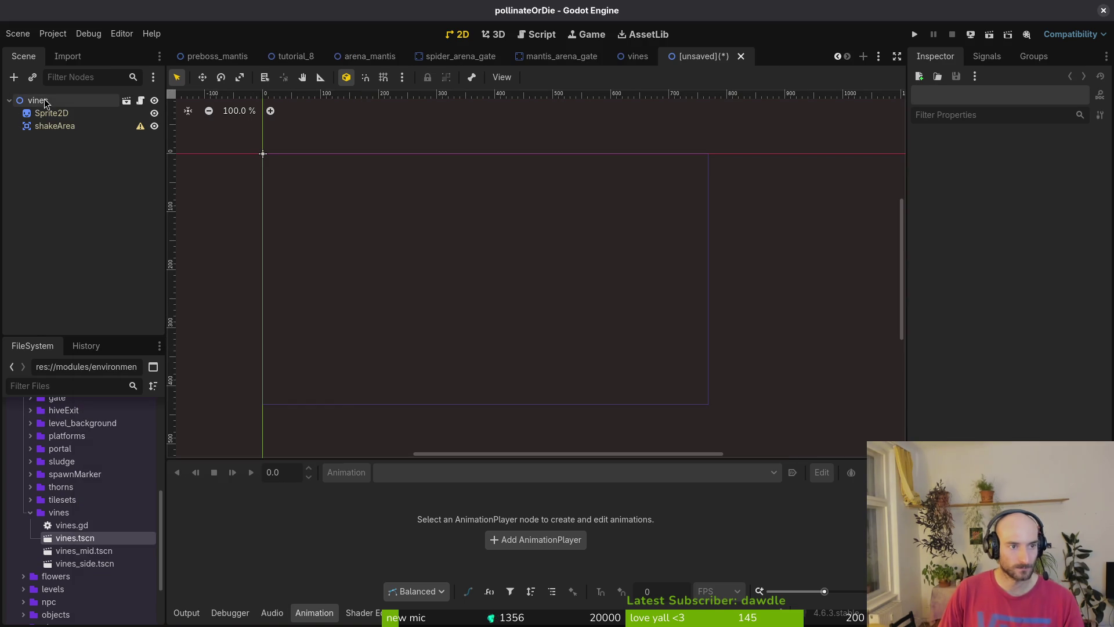
# Rename the inherited root node to vinesDeco and check its Sprite2D frame settings
pyautogui.press('F2')
pyautogui.write('vinesDeco')
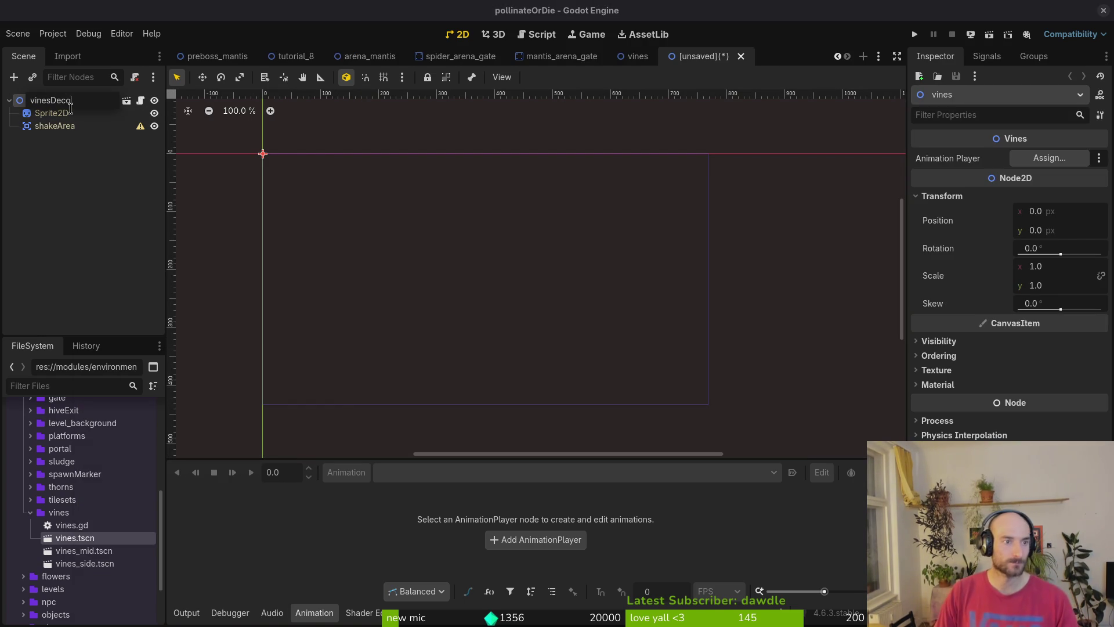
pyautogui.press('Return')
pyautogui.click(72, 113)
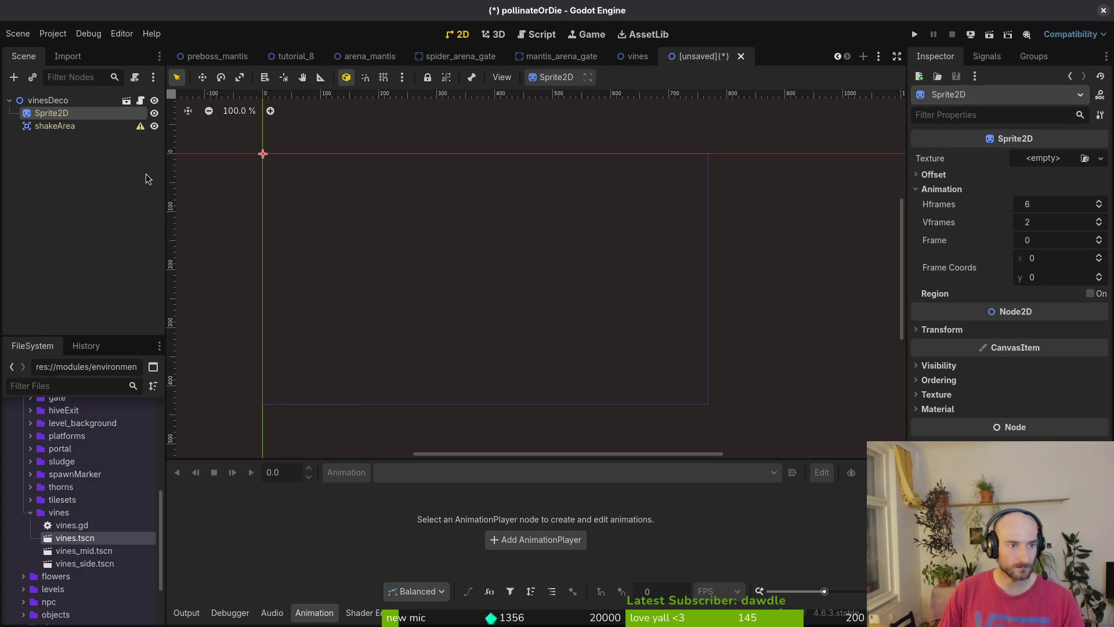
pyautogui.click(92, 103)
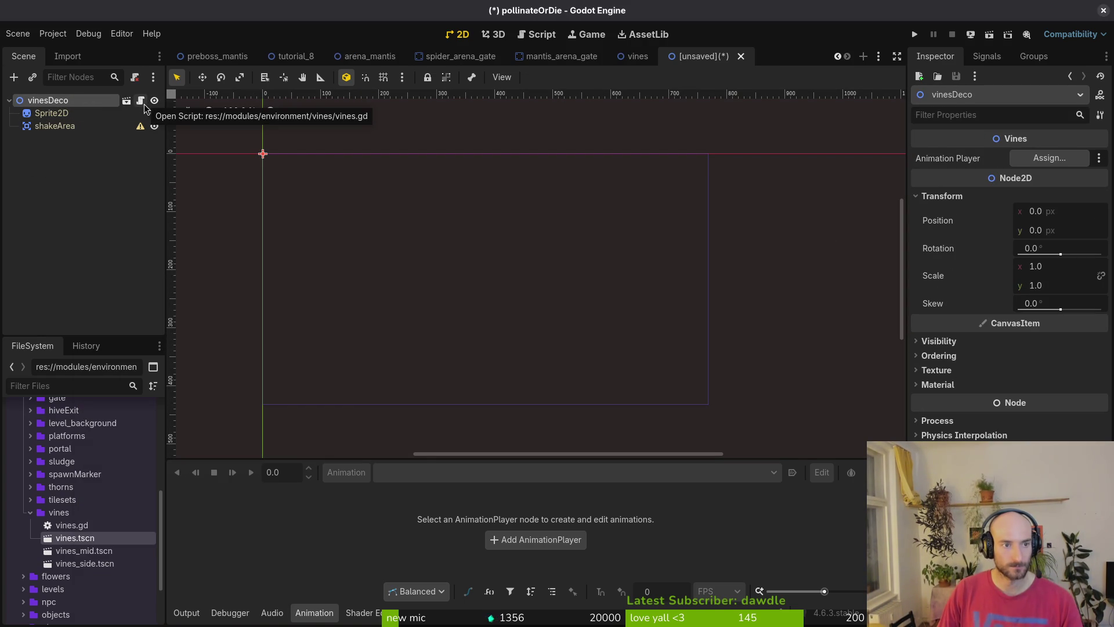
pyautogui.hotkey('alt', 'Tab')
# Quit Vim, move up two folders to the project root and relaunch Vim there
pyautogui.write('vim')
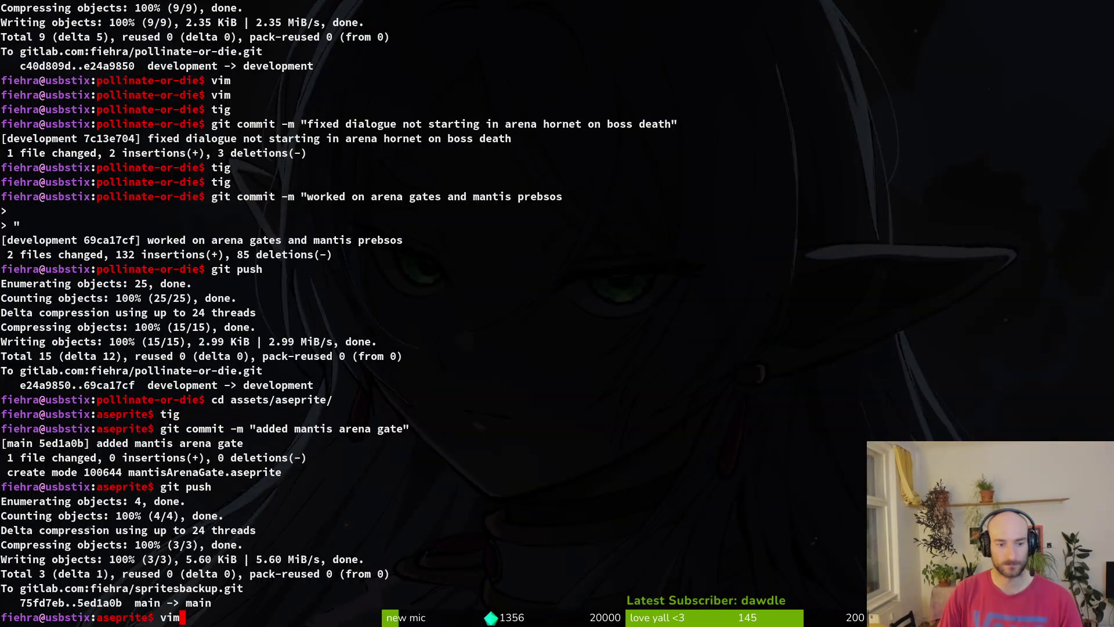
pyautogui.press('Return')
pyautogui.write('vime')
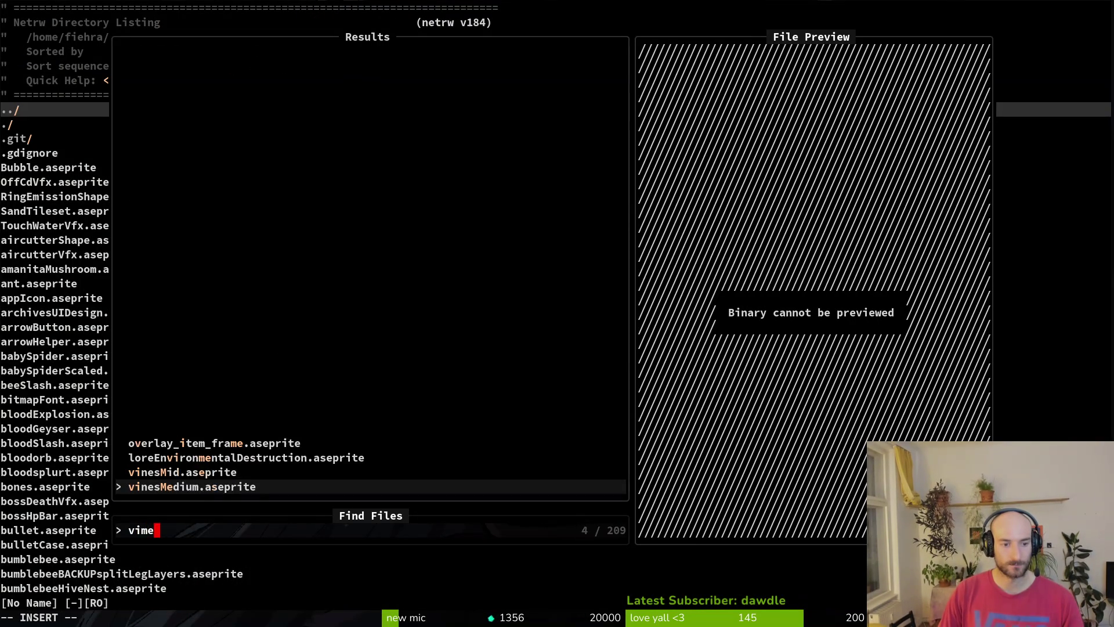
pyautogui.press('BackSpace')
pyautogui.press('BackSpace')
pyautogui.write('nes')
pyautogui.press('Escape')
pyautogui.press('Escape')
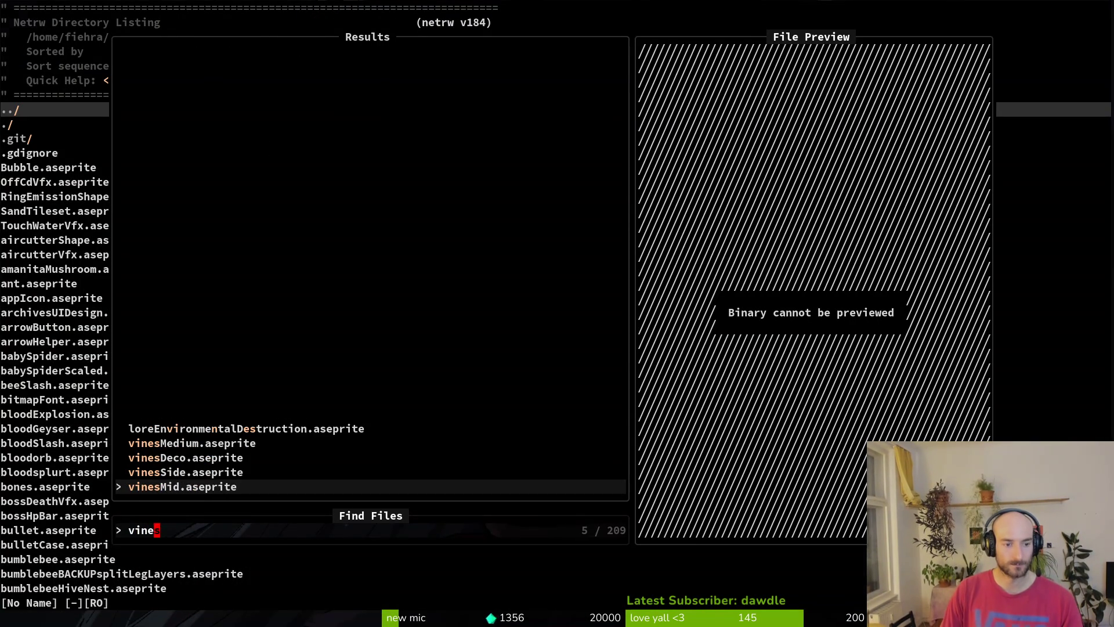
pyautogui.write(':q')
pyautogui.press('Return')
pyautogui.write('cd..')
pyautogui.press('BackSpace')
pyautogui.press('BackSpace')
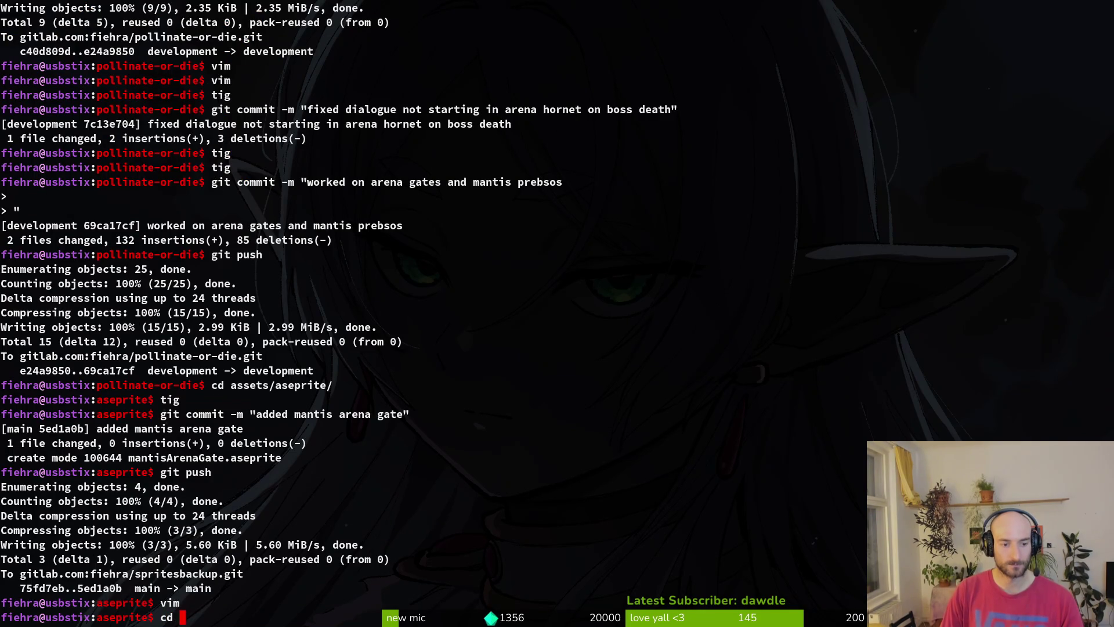
pyautogui.write('..')
pyautogui.press('Return')
pyautogui.write('cd ..')
pyautogui.press('Return')
pyautogui.write('vin')
pyautogui.press('Return')
# Find and open vines.gd with the project file finder
pyautogui.press('space')
pyautogui.press('f')
pyautogui.press('f')
pyautogui.write('vines')
pyautogui.press('Return')
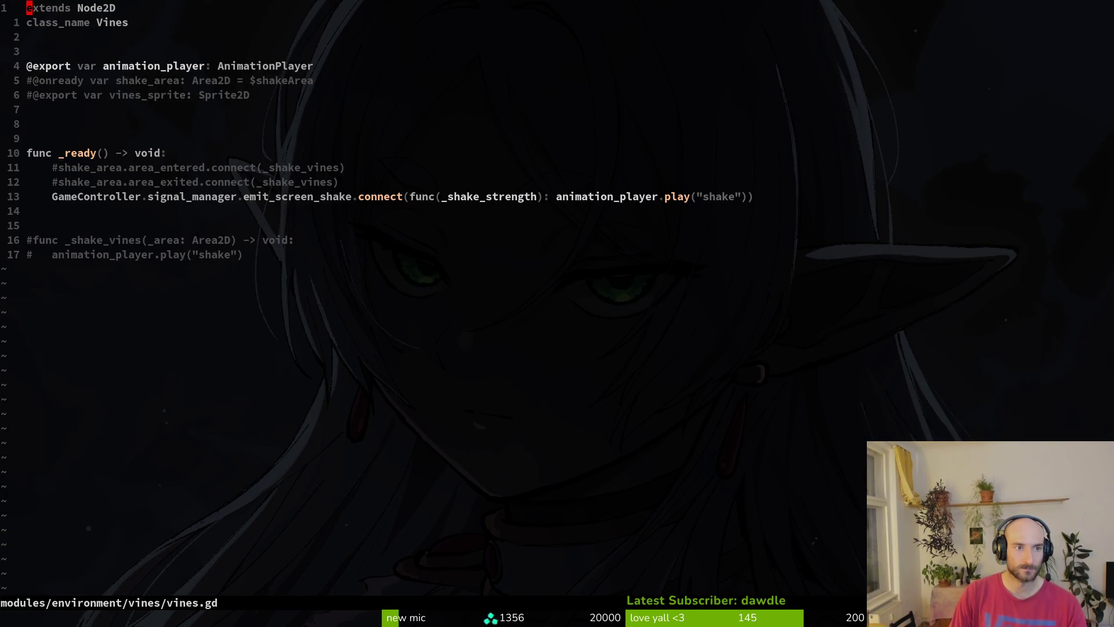
# Toggle the shake_area and vines_sprite comment lines, undo the change and save vines.gd
pyautogui.press('j')
pyautogui.press('j')
pyautogui.press('j')
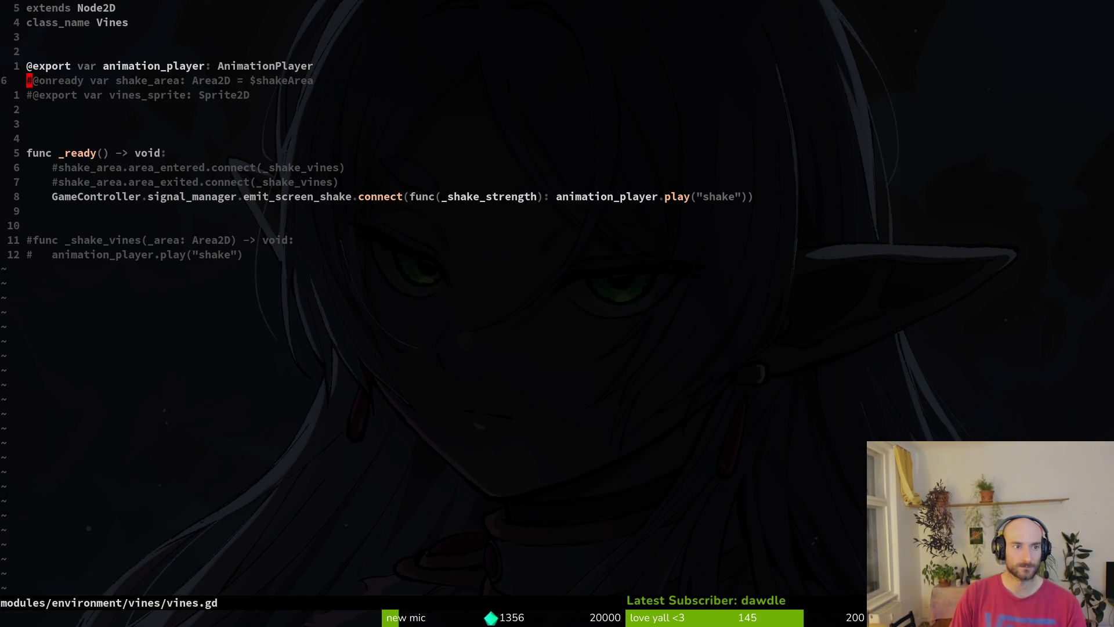
pyautogui.press('j')
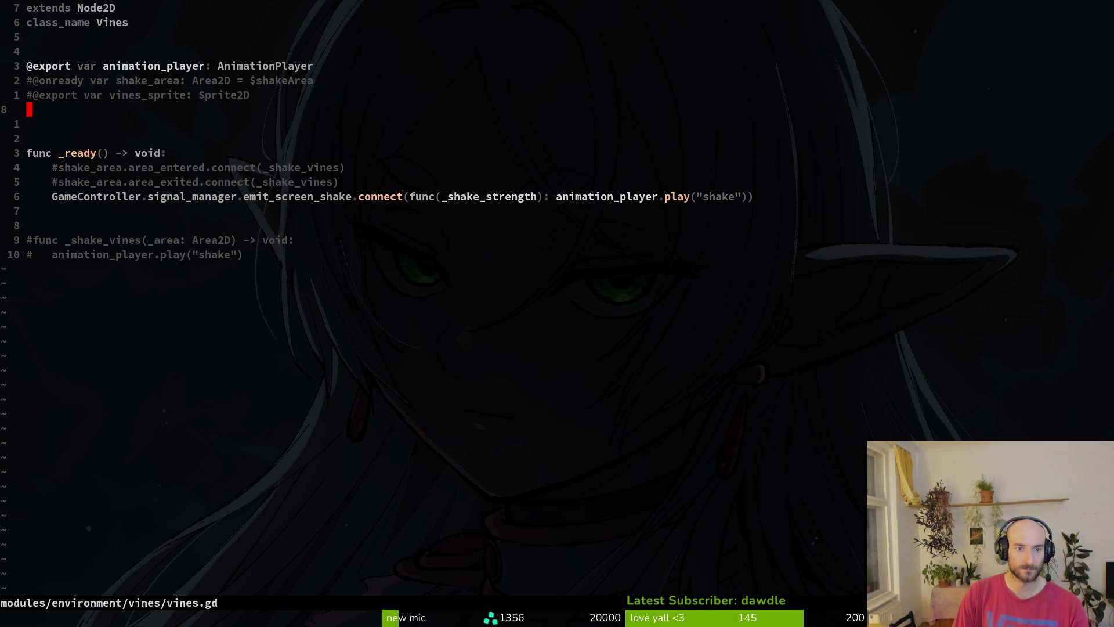
pyautogui.press('k')
pyautogui.press('k')
pyautogui.press('k')
pyautogui.write('jsjj')
pyautogui.press('BackSpace')
pyautogui.press('BackSpace')
pyautogui.press('Down')
pyautogui.press('Delete')
pyautogui.press('Escape')
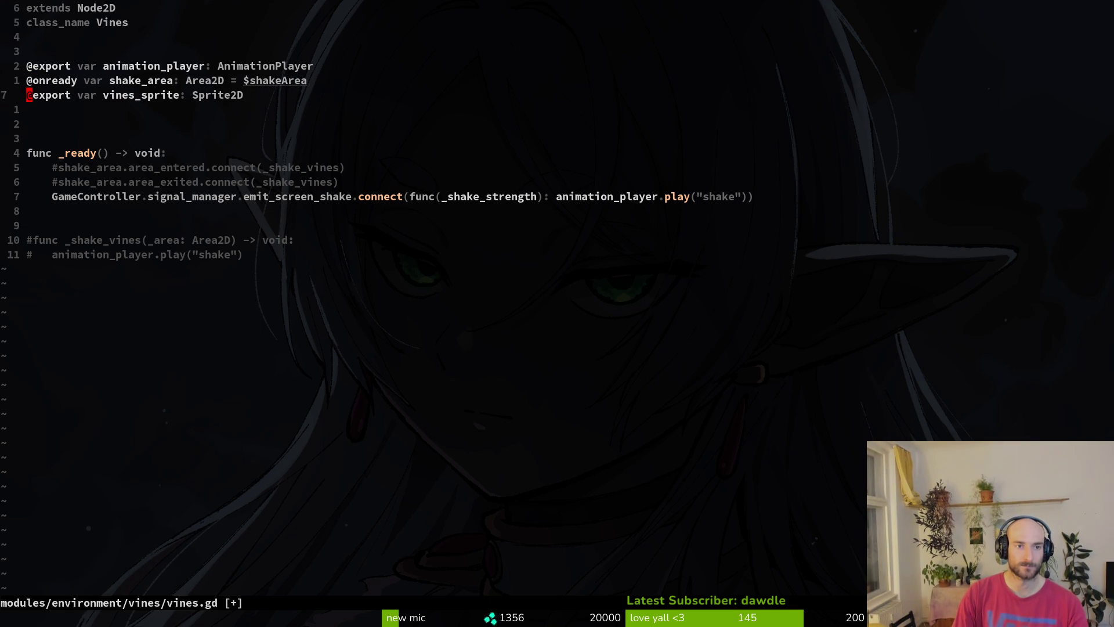
pyautogui.write('u:w')
pyautogui.press('Return')
pyautogui.hotkey('alt', 'Tab')
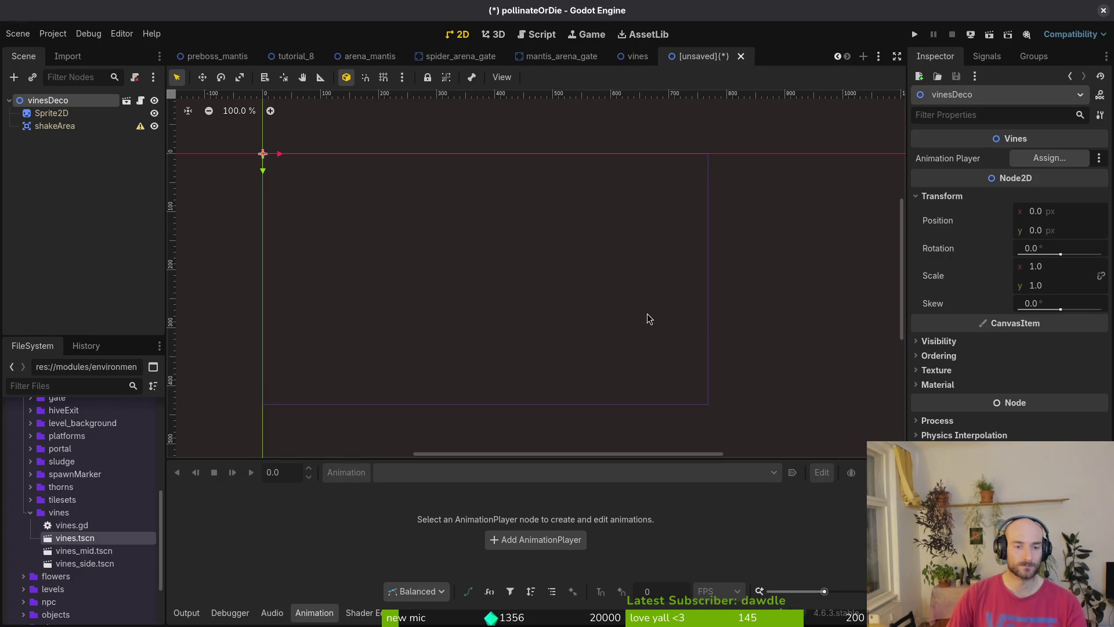
# After trying 'deco' and 'web', search 'plant' and open environment/decorations/dead_plant.gd
pyautogui.hotkey('alt', 'Tab')
pyautogui.hotkey('ctrl', 'p')
pyautogui.write('webde')
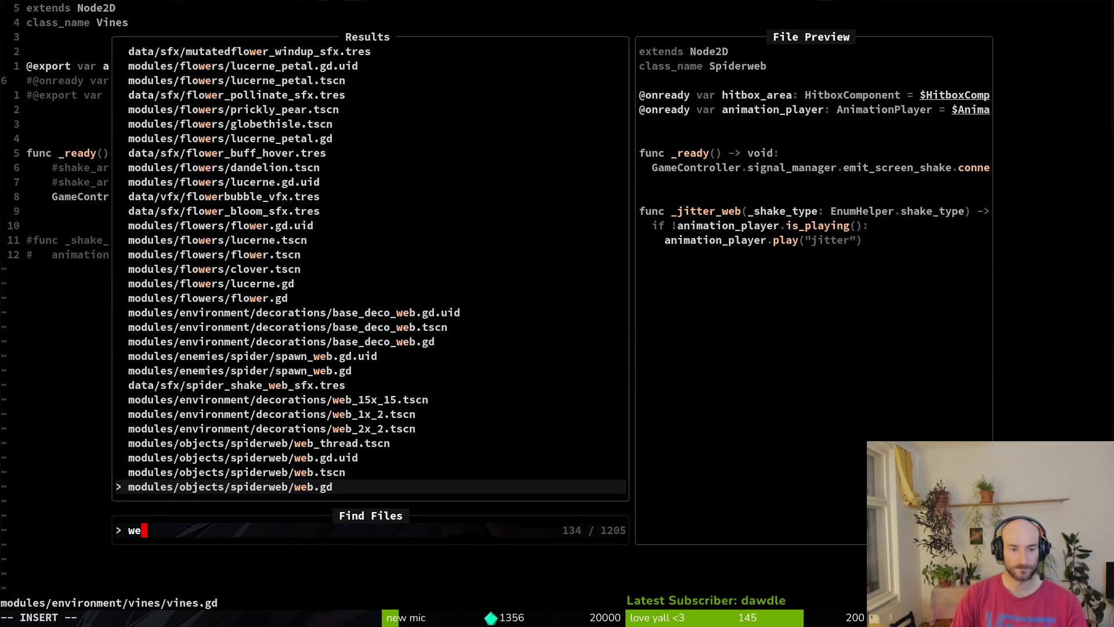
pyautogui.press('BackSpace')
pyautogui.press('BackSpace')
pyautogui.press('BackSpace')
pyautogui.write('deco')
pyautogui.press('BackSpace')
pyautogui.press('BackSpace')
pyautogui.press('BackSpace')
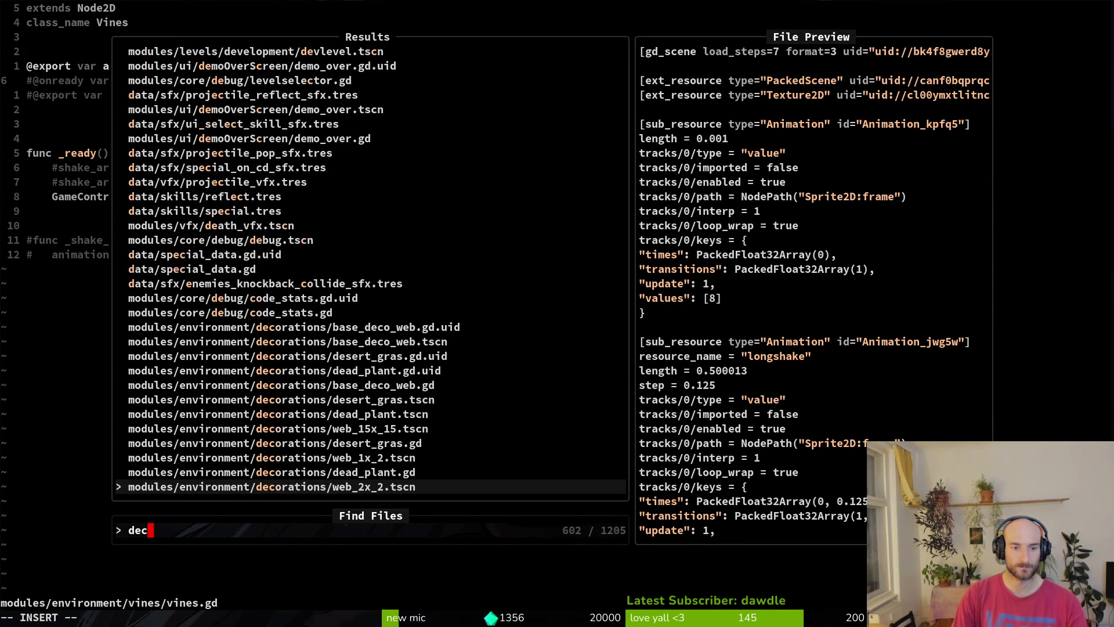
pyautogui.write('web')
pyautogui.press('BackSpace')
pyautogui.press('BackSpace')
pyautogui.press('BackSpace')
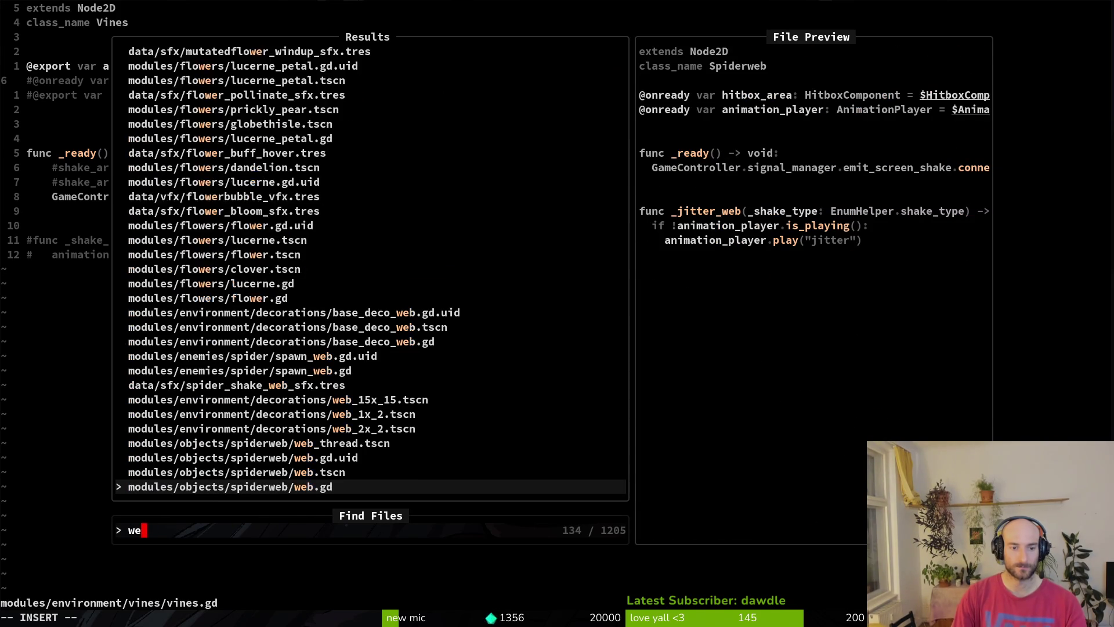
pyautogui.write('pla')
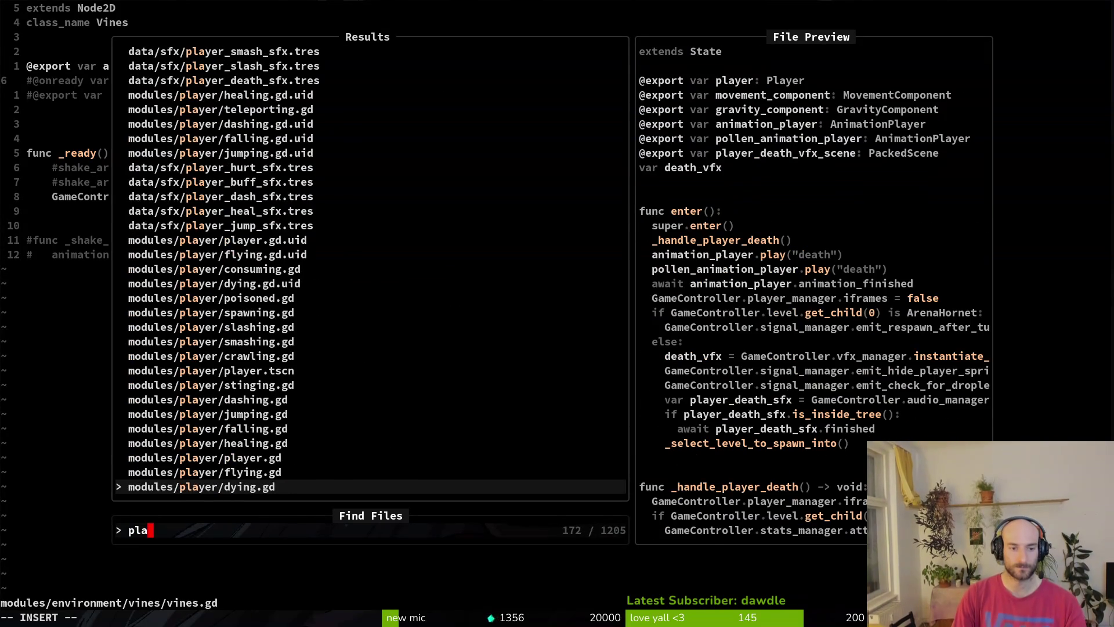
pyautogui.write('nt')
pyautogui.click(272, 471)
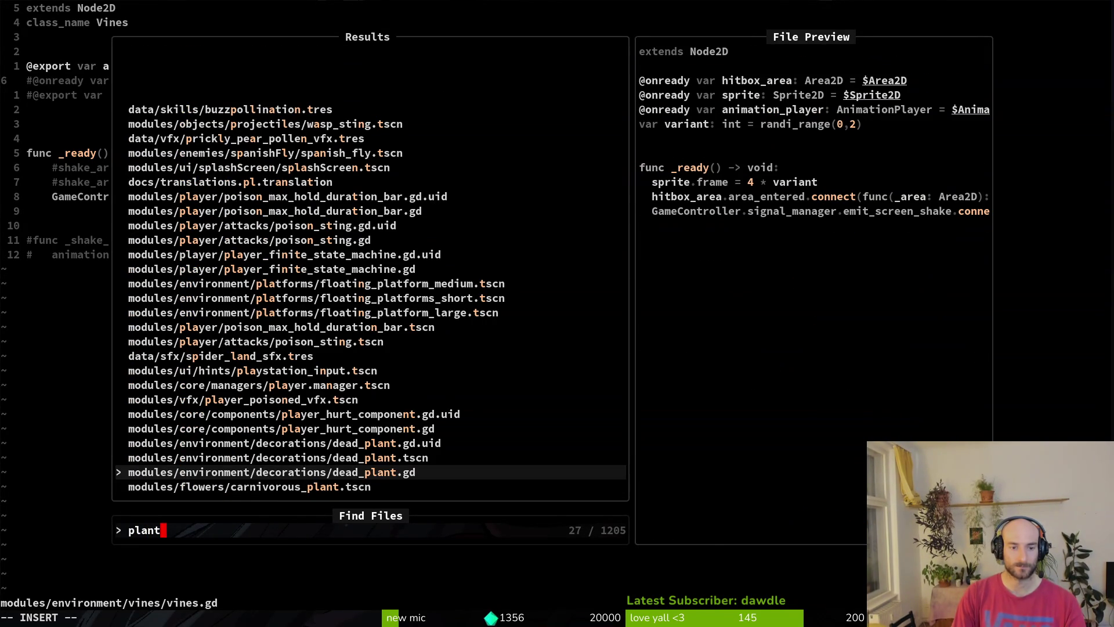
pyautogui.press('Return')
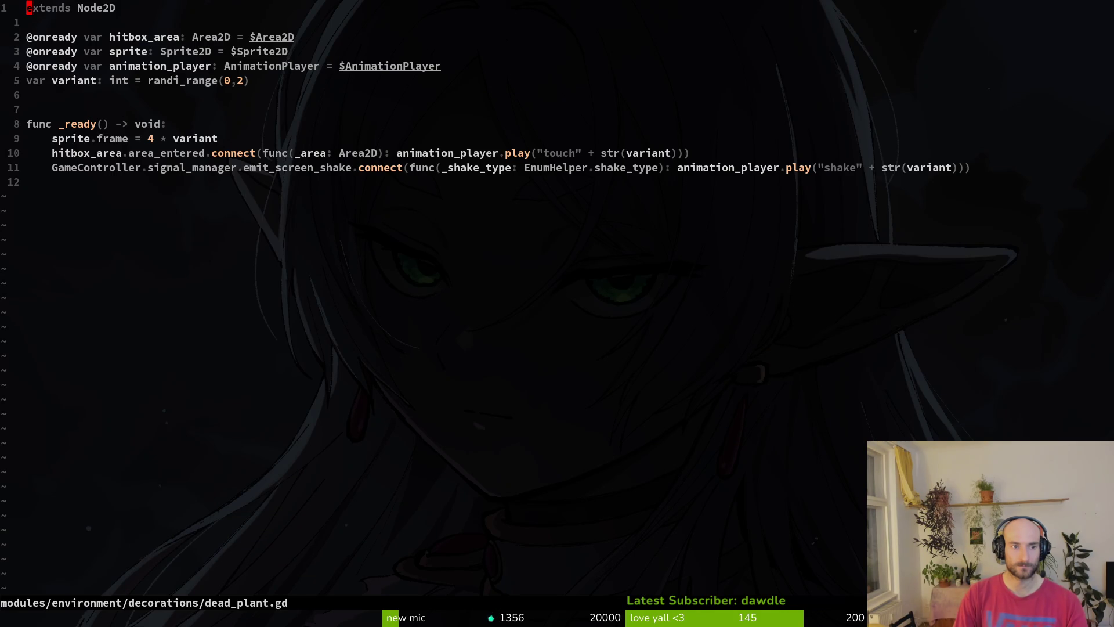
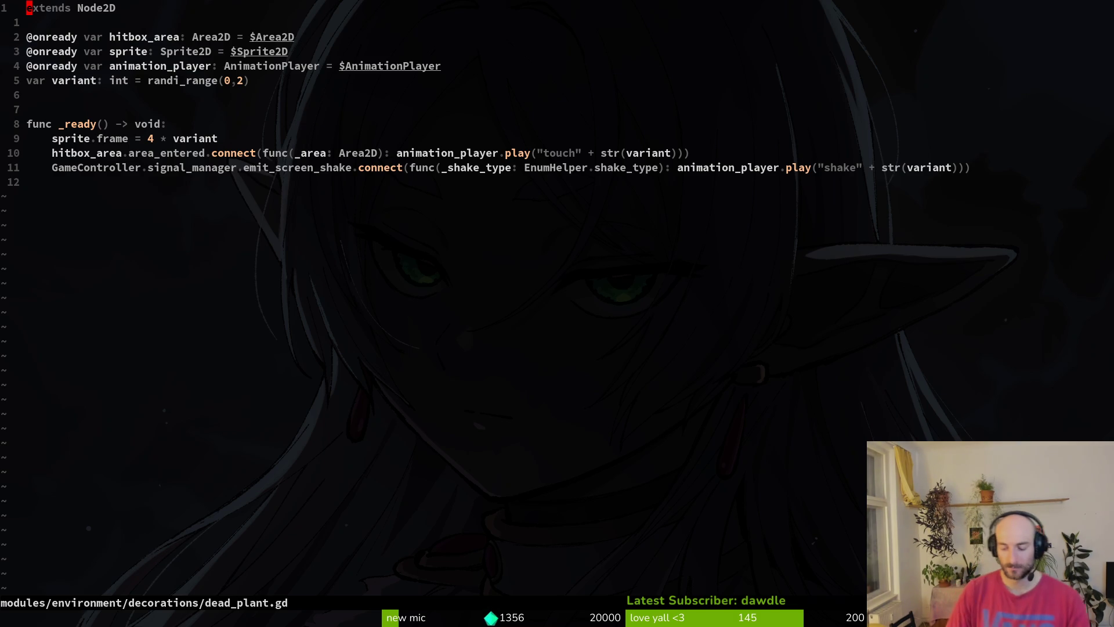
# Save dead_plant.gd in Neovim with :w and return to the Godot editor
pyautogui.write(':w')
pyautogui.press('Return')
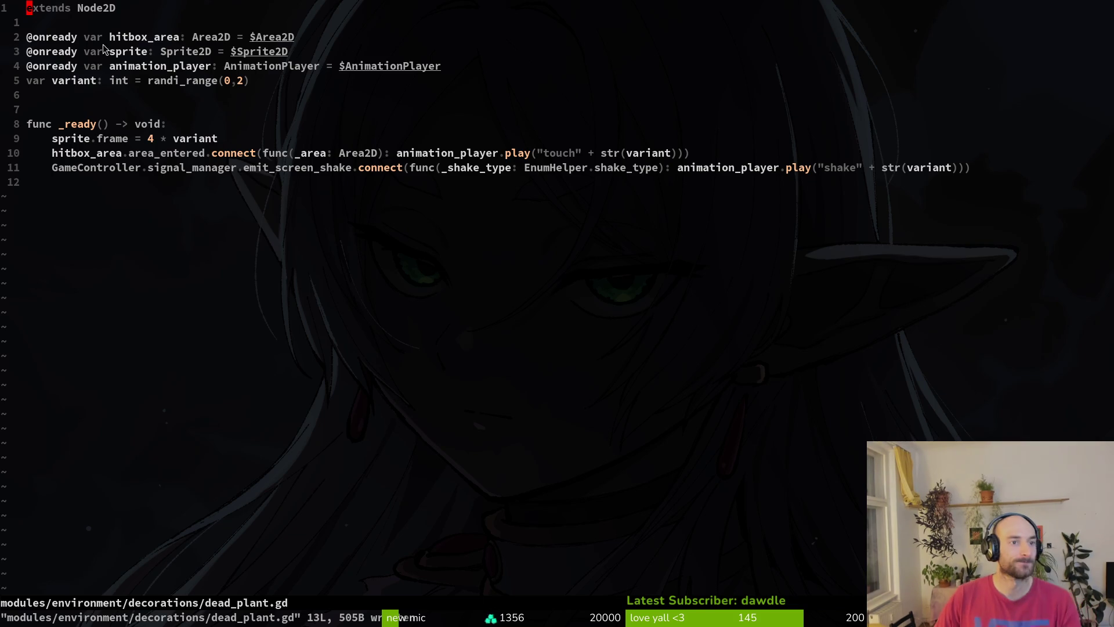
pyautogui.hotkey('alt', 'Tab')
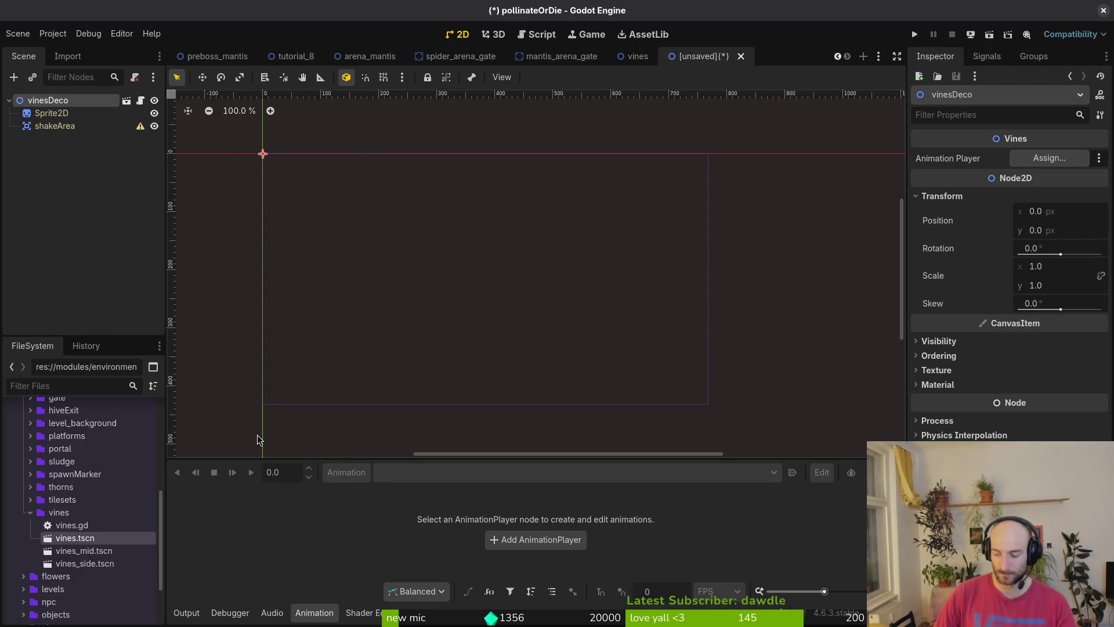
# Quick-open dead_plant.tscn and select its Sprite2D and other child nodes
pyautogui.hotkey('alt', 'shift', 'o')
pyautogui.write('deadpla')
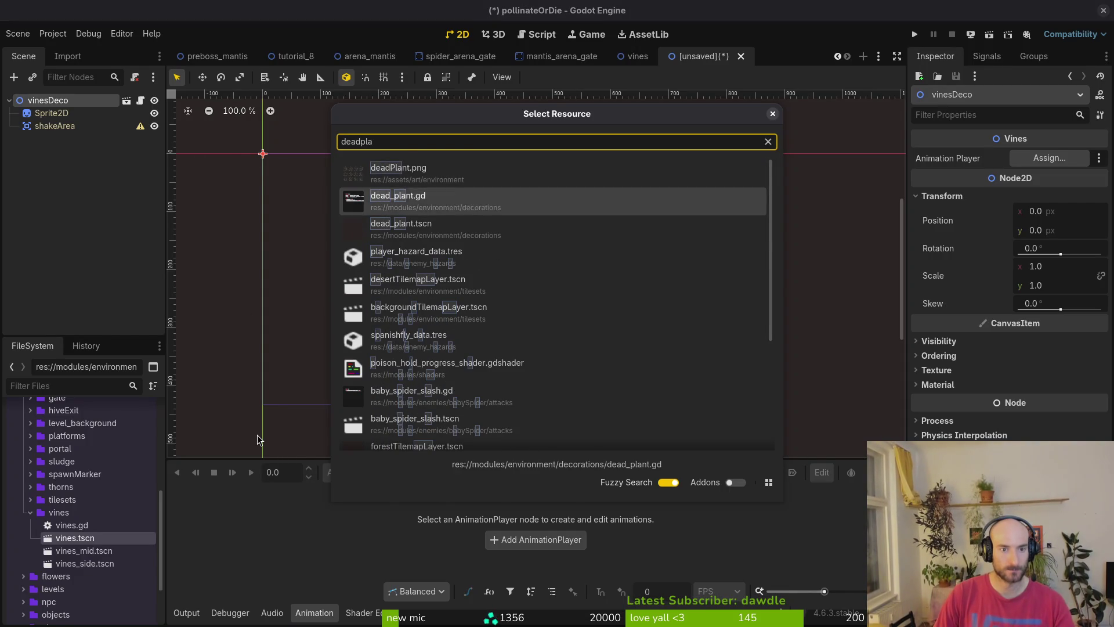
pyautogui.press('Down')
pyautogui.press('Return')
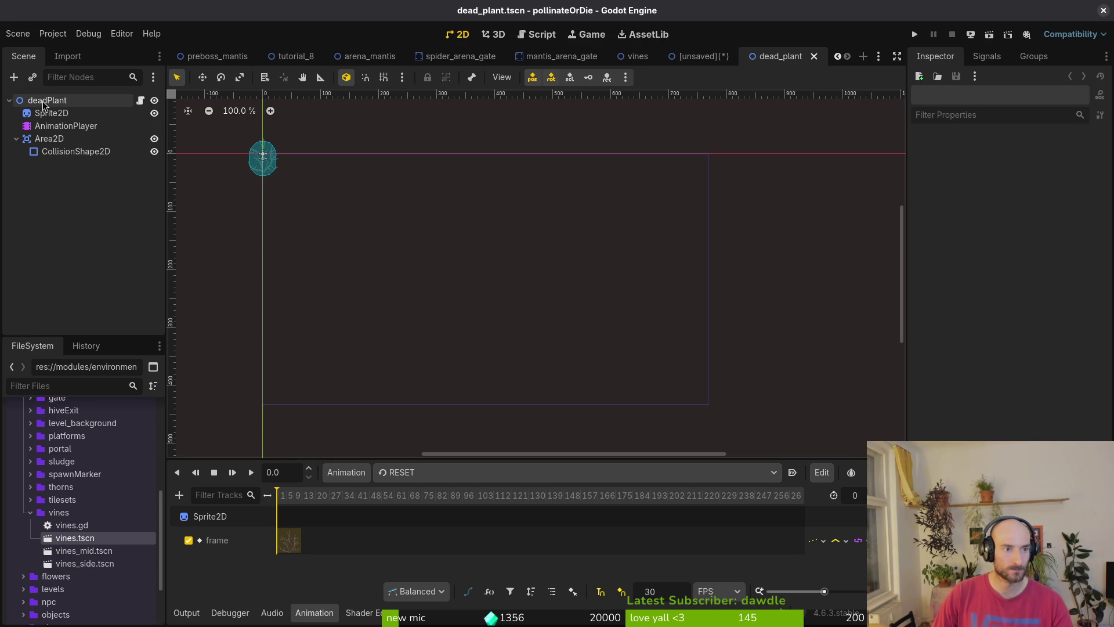
pyautogui.click(697, 58)
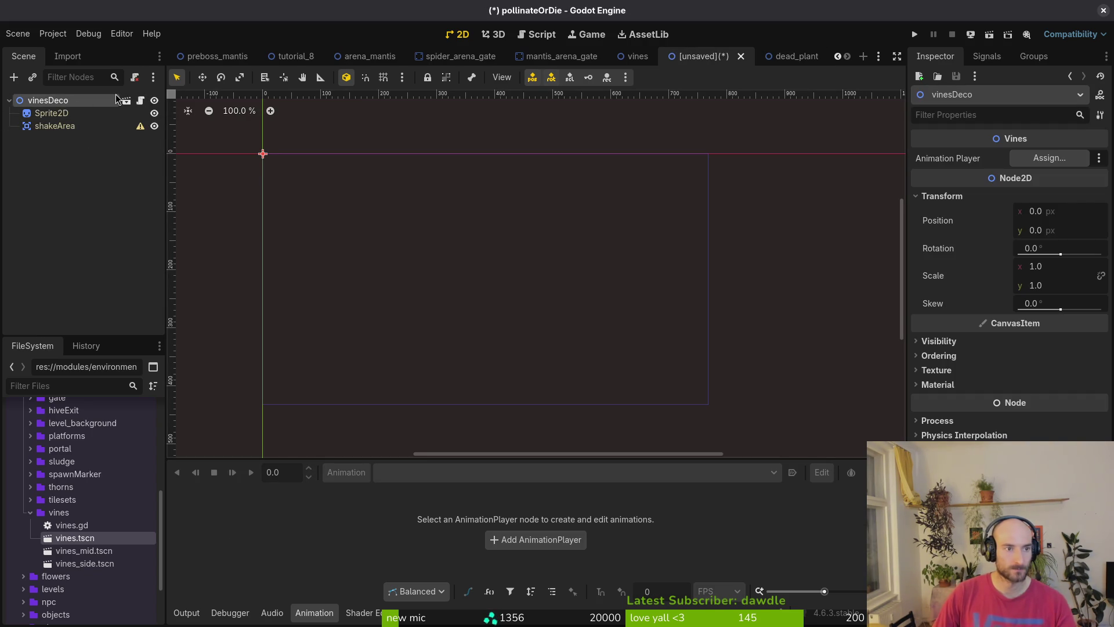
pyautogui.click(781, 57)
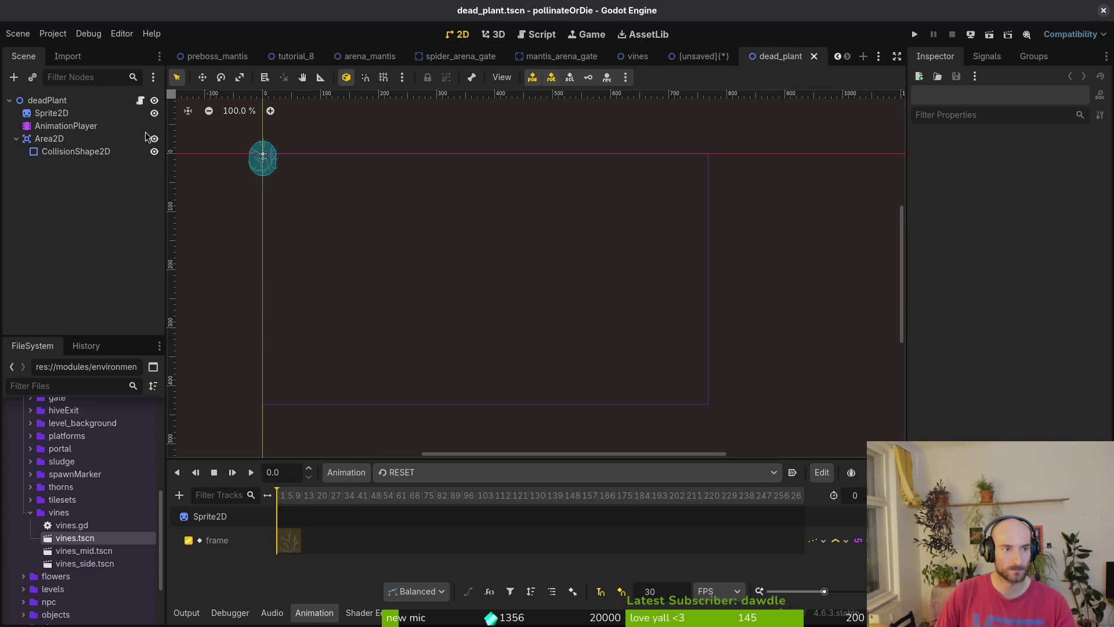
pyautogui.click(51, 114)
pyautogui.keyDown('shift'); pyautogui.click(76, 152); pyautogui.keyUp('shift')
# Close the unsaved vinesDeco scene without saving and inspect dead_plant's Area2D hitbox
pyautogui.click(702, 57)
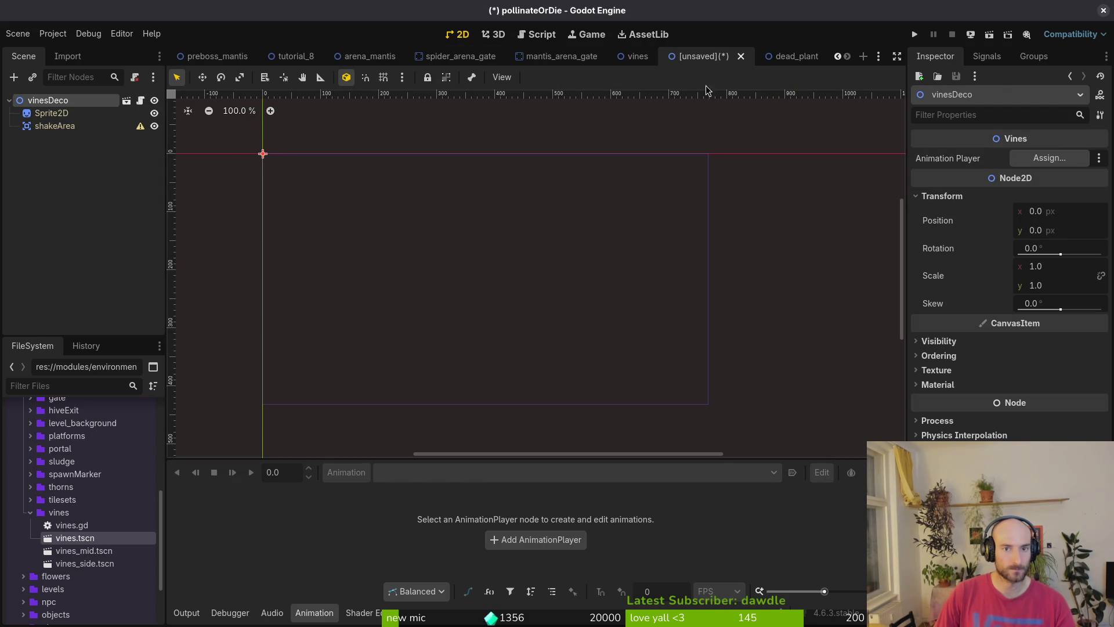
pyautogui.click(741, 56)
pyautogui.click(482, 341)
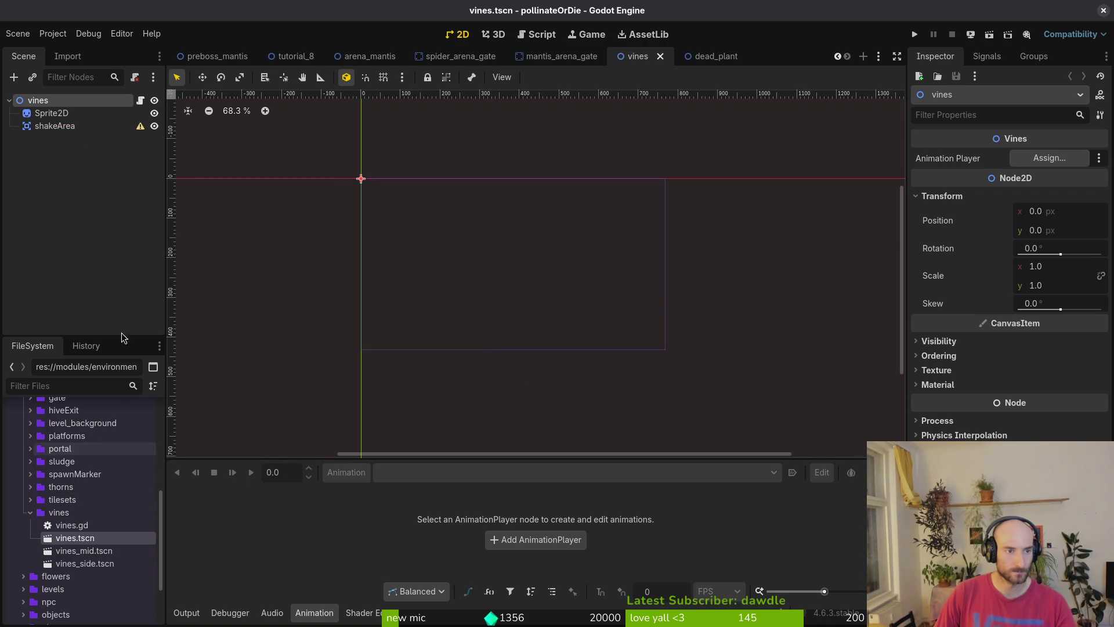
pyautogui.click(709, 57)
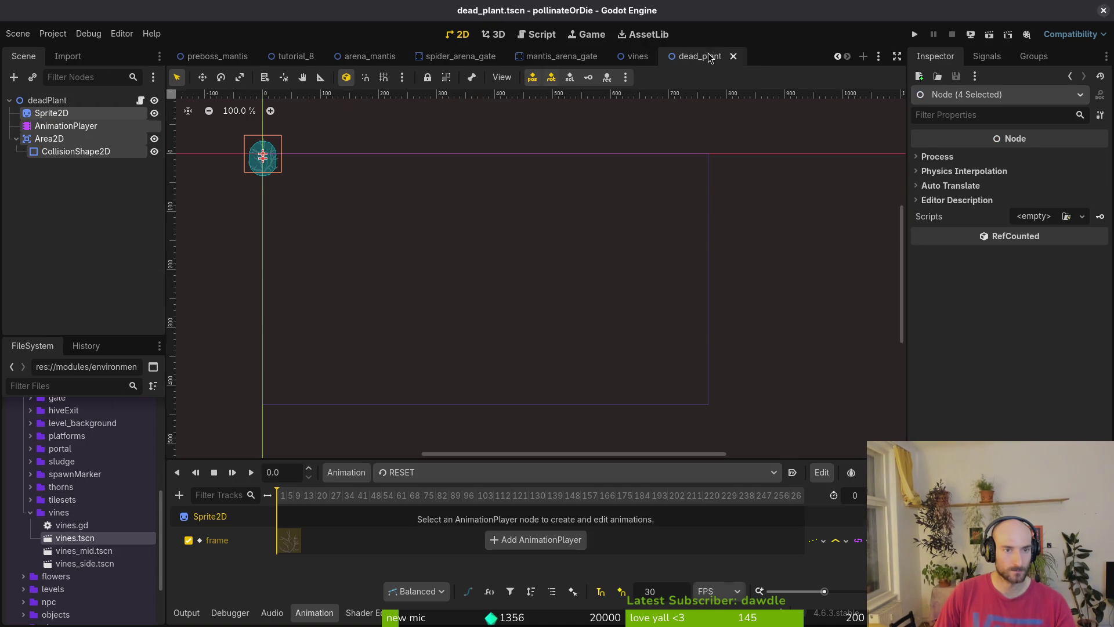
pyautogui.click(45, 144)
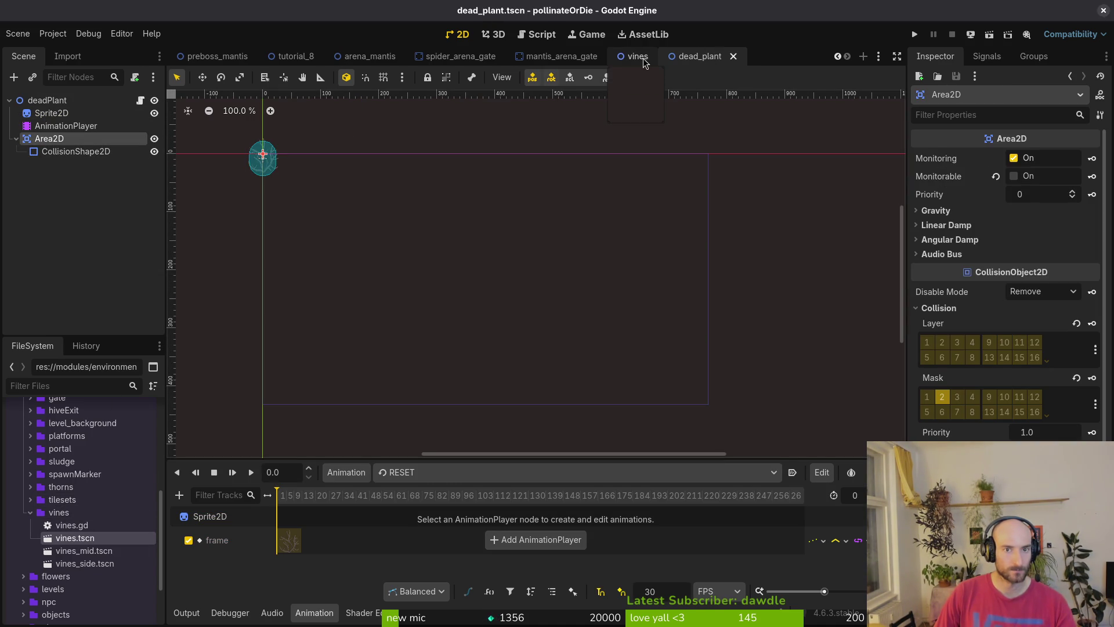
# Open vines_side.tscn, check its shakeArea collision polygons, and close it without saving
pyautogui.click(637, 56)
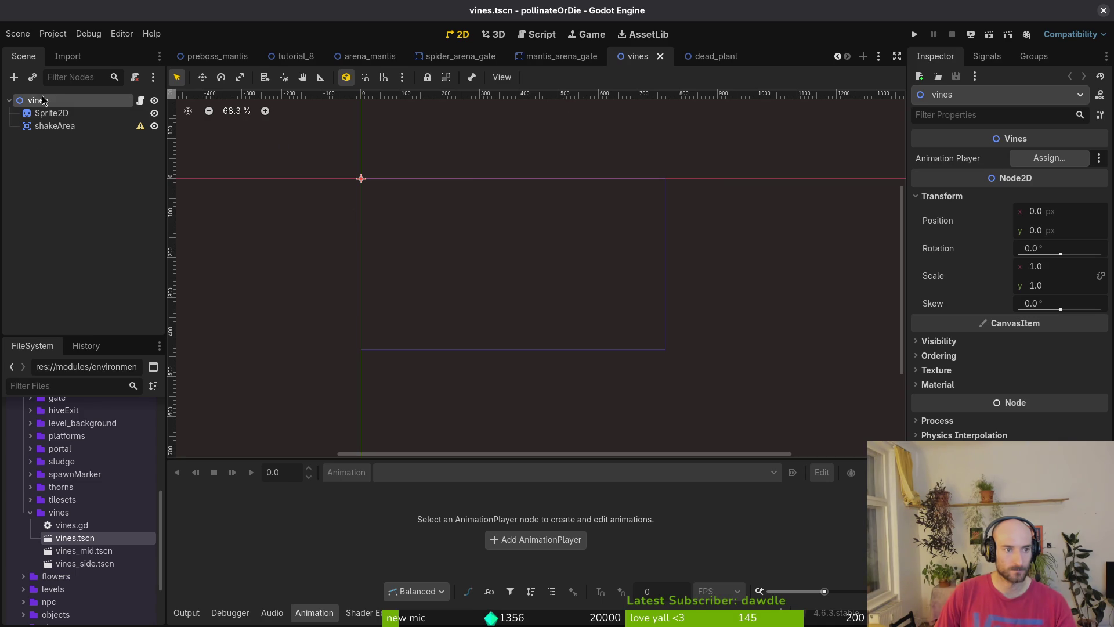
pyautogui.doubleClick(85, 564)
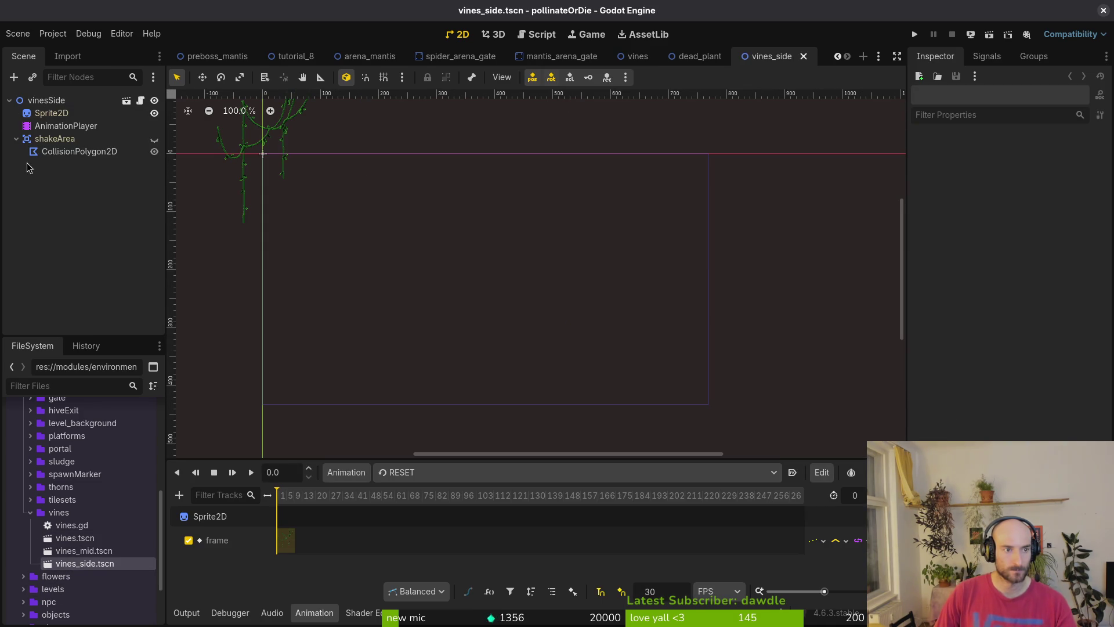
pyautogui.click(65, 152)
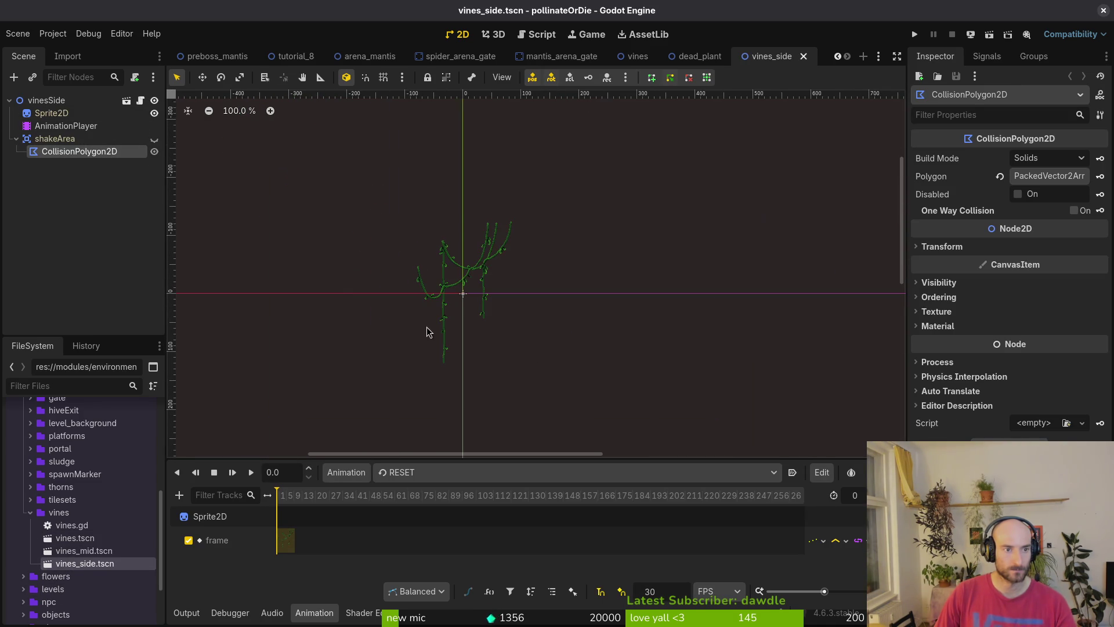
pyautogui.click(155, 141)
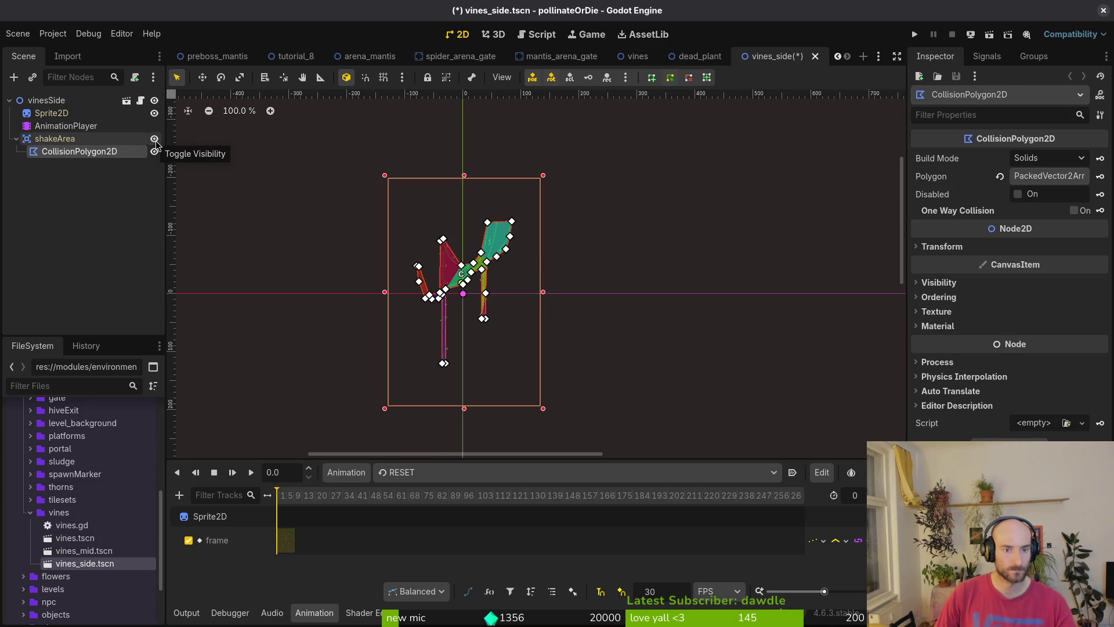
pyautogui.click(155, 140)
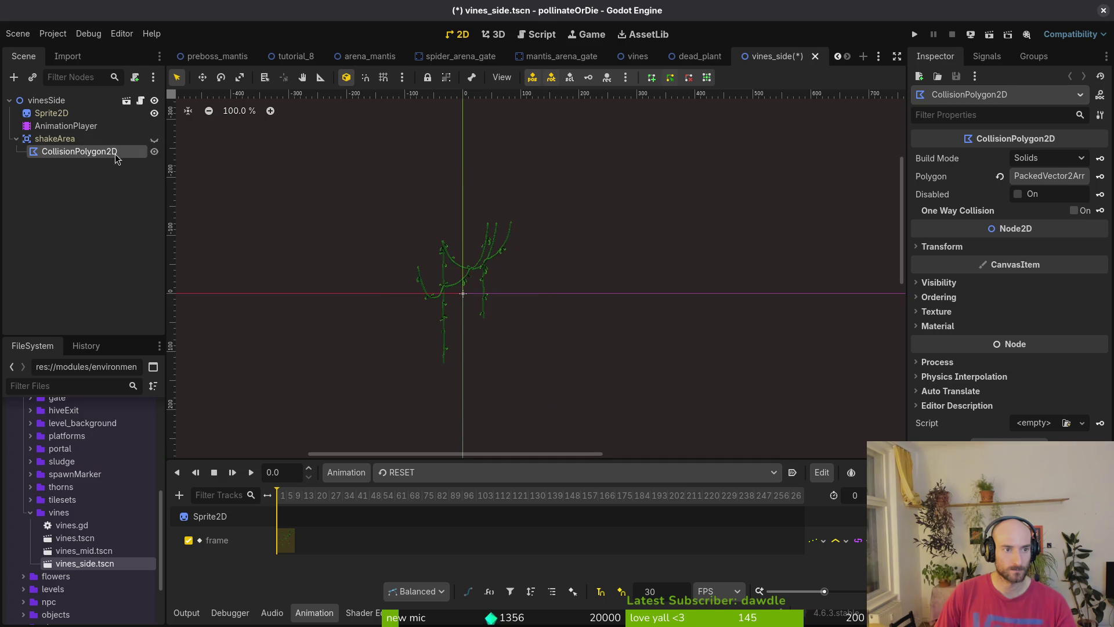
pyautogui.middleClick(781, 58)
pyautogui.click(460, 344)
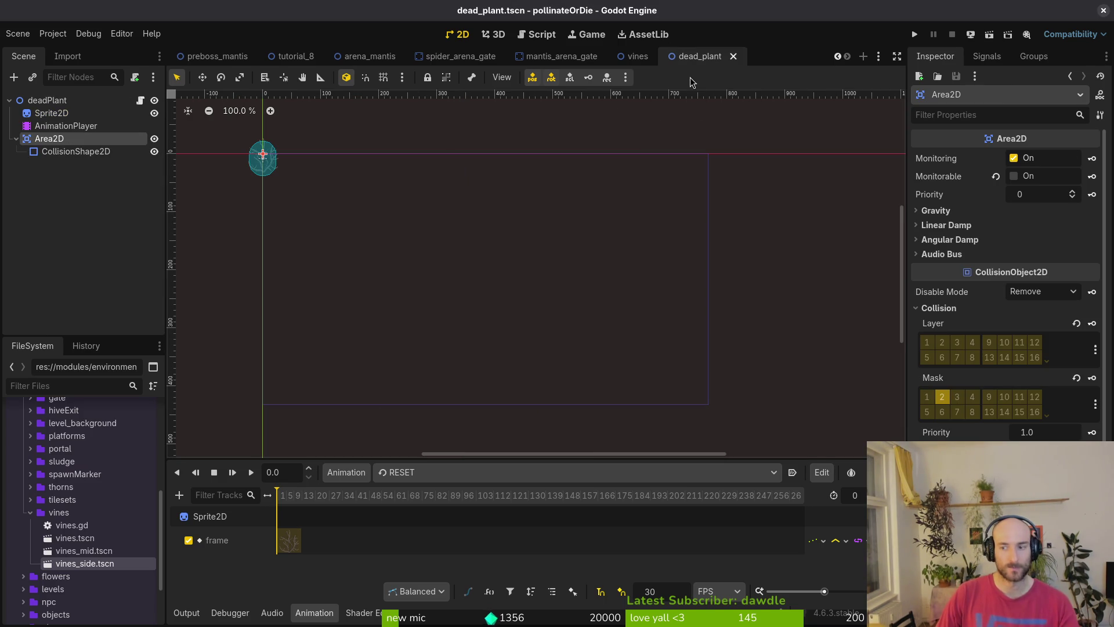
# Go back to the vines scene and expand the vines folder in the FileSystem
pyautogui.click(640, 65)
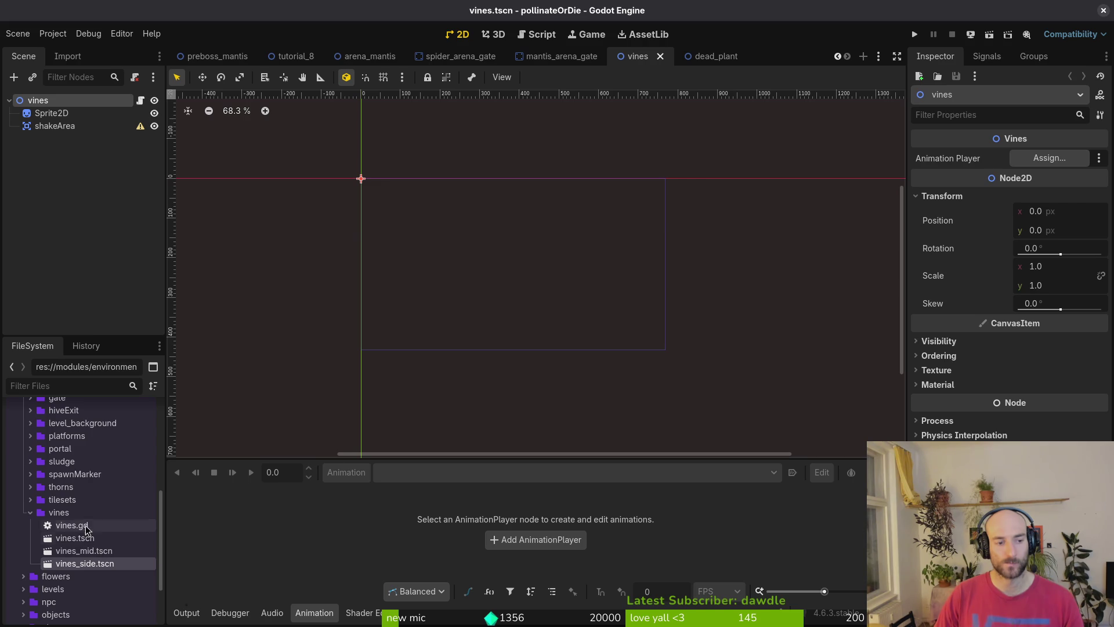
pyautogui.click(31, 514)
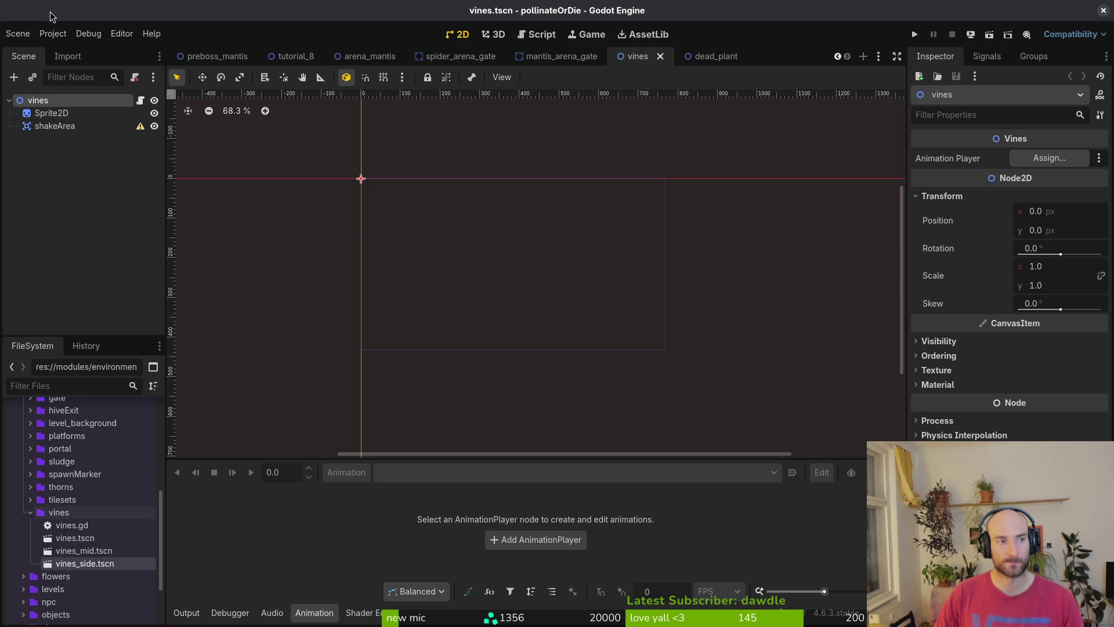
pyautogui.click(18, 33)
# Create a new 2D scene with root vinesDeco and paste the copied dead_plant nodes under it
pyautogui.click(35, 51)
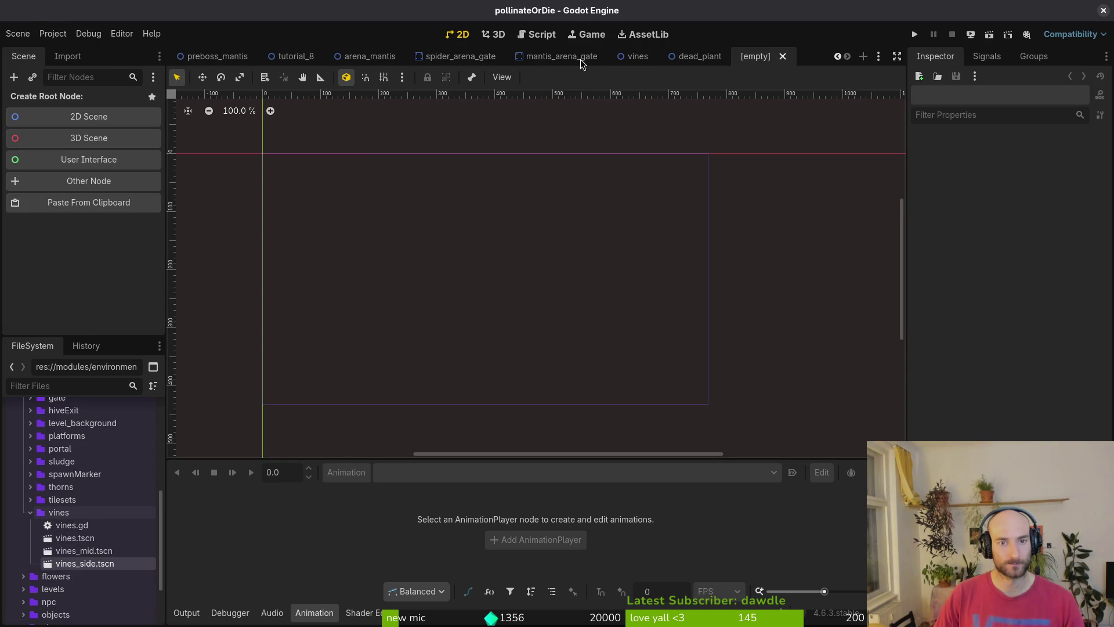
pyautogui.click(693, 55)
pyautogui.click(757, 56)
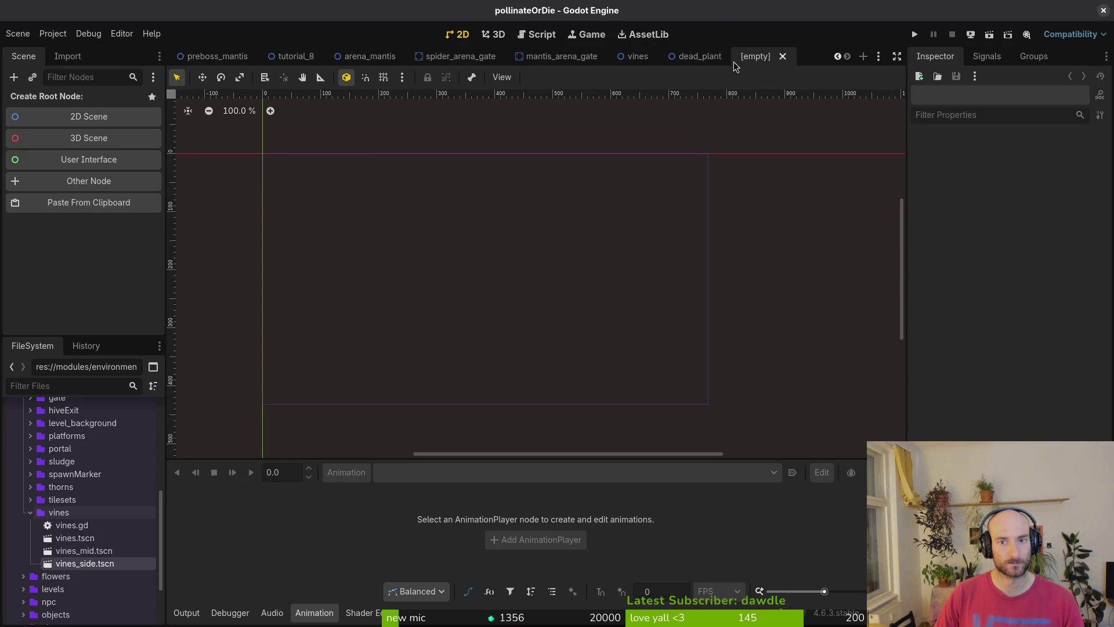
pyautogui.click(72, 119)
pyautogui.doubleClick(62, 101)
pyautogui.write('vinesDeco')
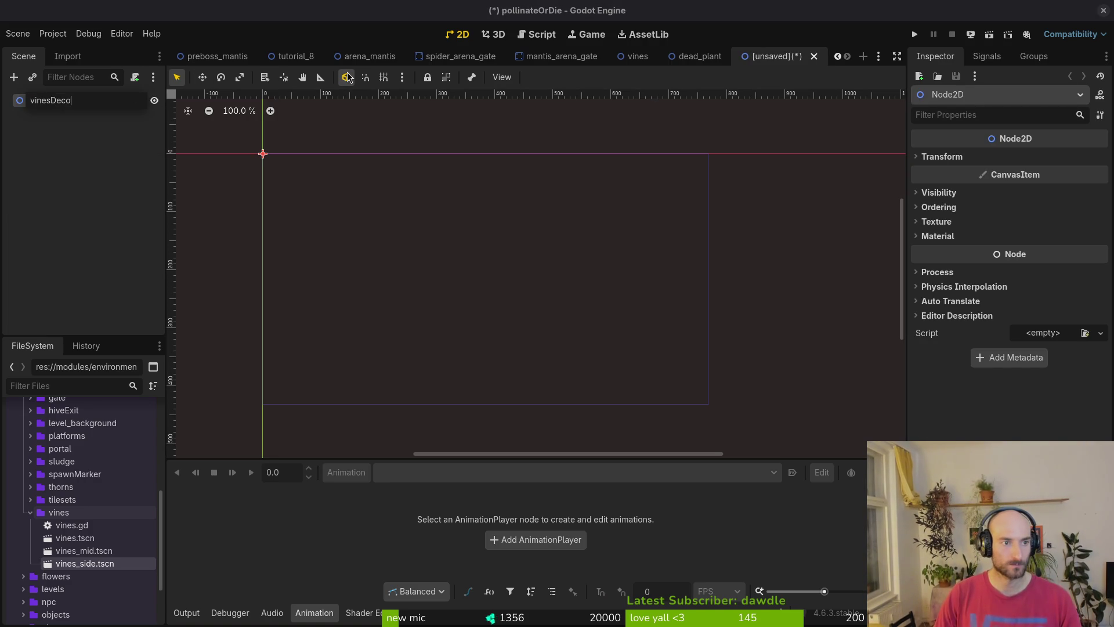
pyautogui.press('Return')
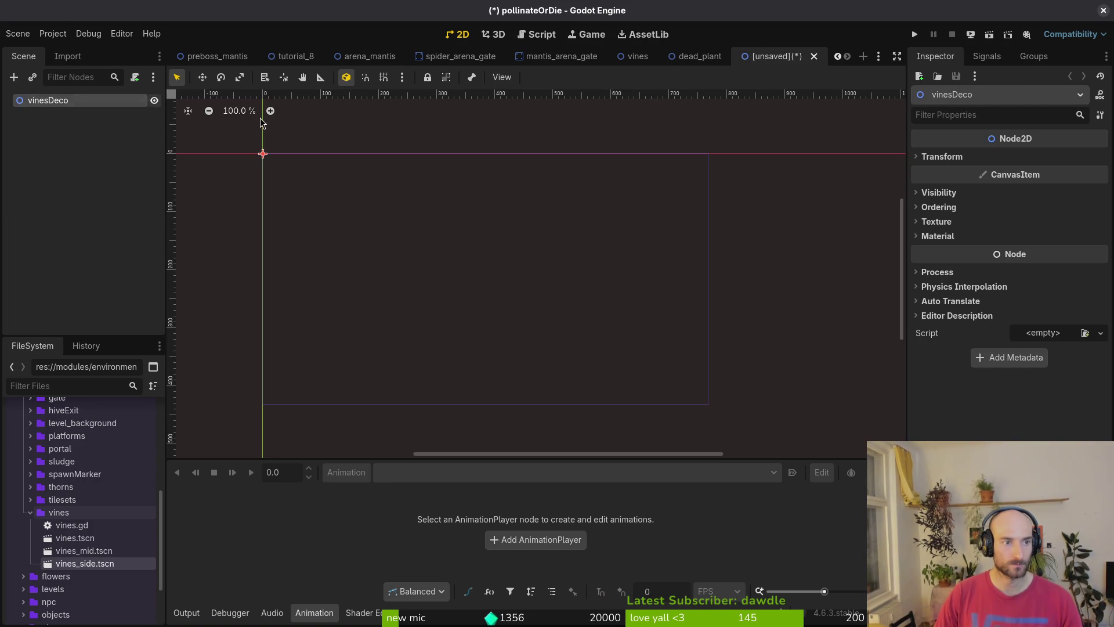
pyautogui.hotkey('ctrl', 'v')
# Replace the Sprite2D texture with the vines texture via Quick Load and frame it
pyautogui.scroll(4, 271, 180)
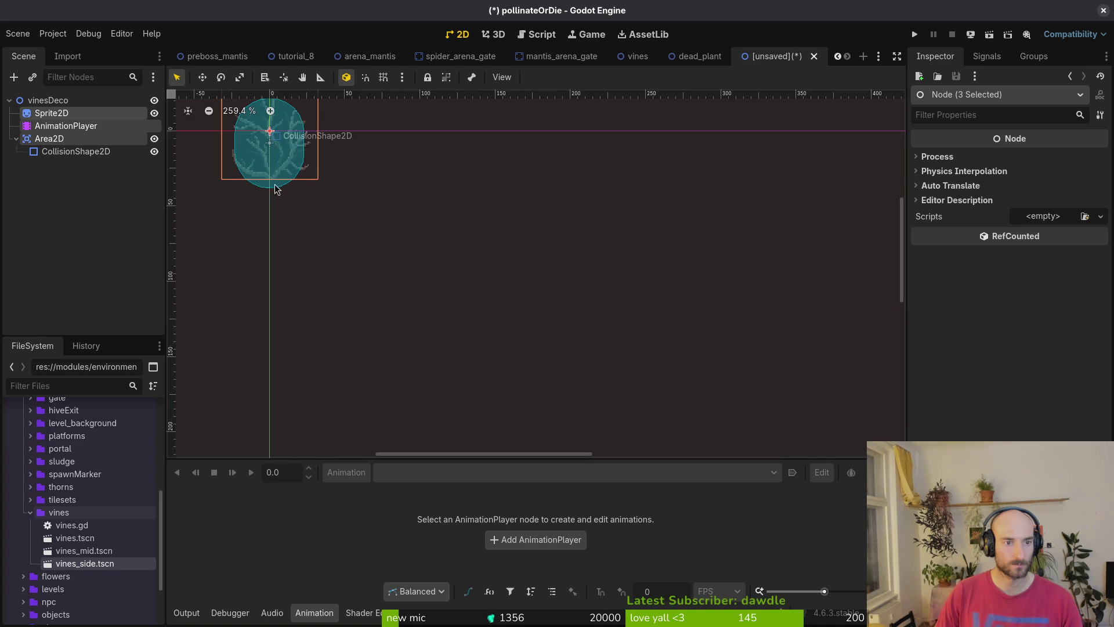
pyautogui.scroll(1, 275, 189)
pyautogui.click(342, 168)
pyautogui.click(999, 169)
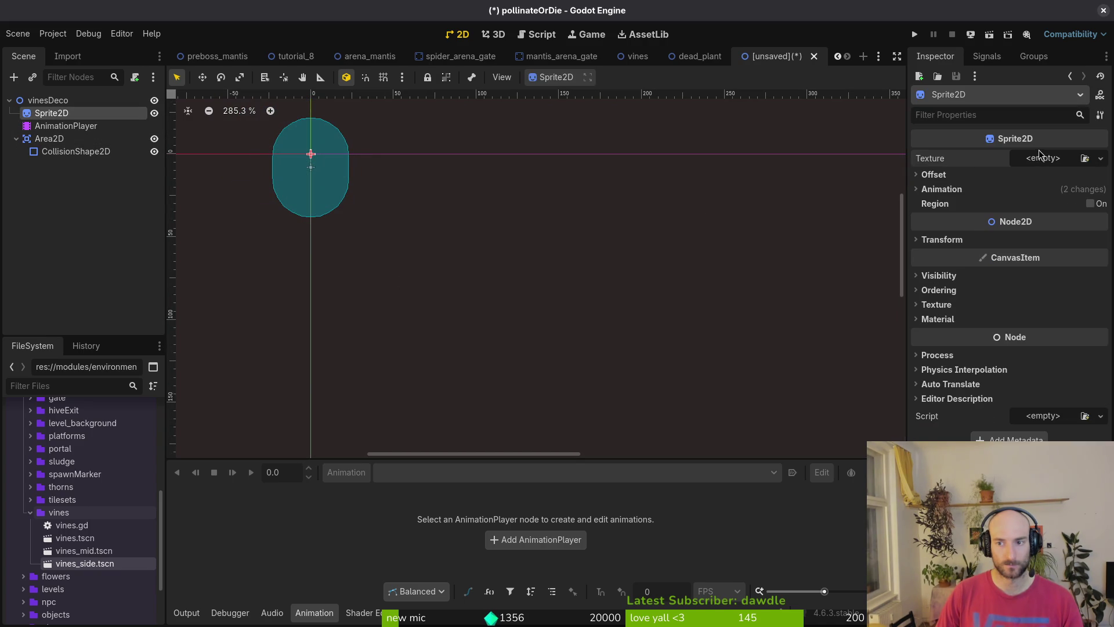
pyautogui.click(1042, 157)
pyautogui.click(1022, 435)
pyautogui.press('Escape')
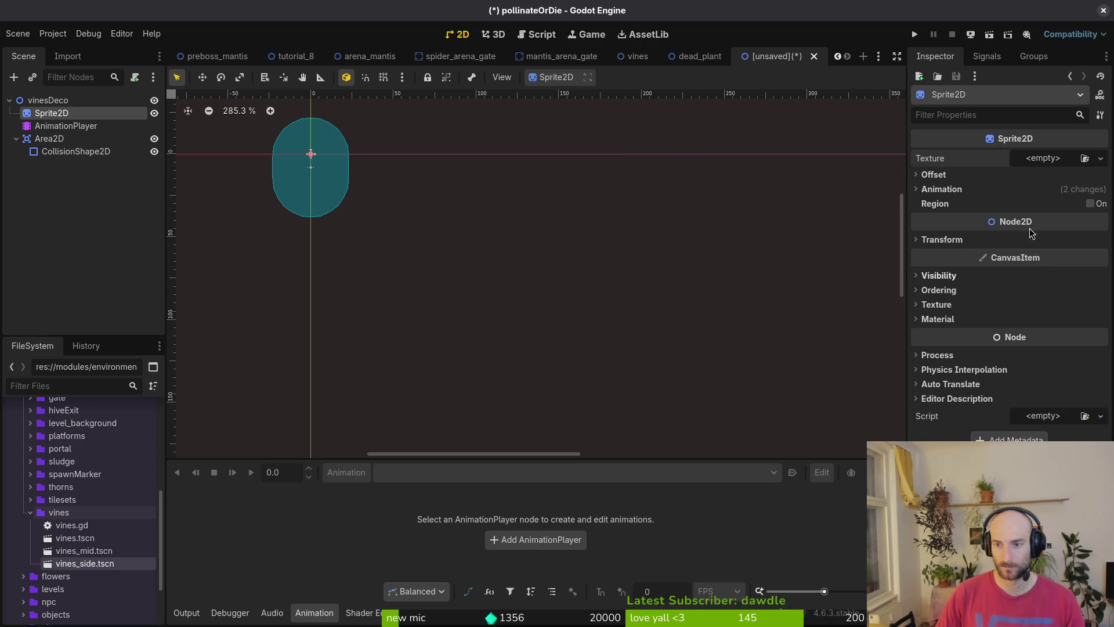
pyautogui.click(1023, 161)
pyautogui.click(1039, 436)
pyautogui.write('vines')
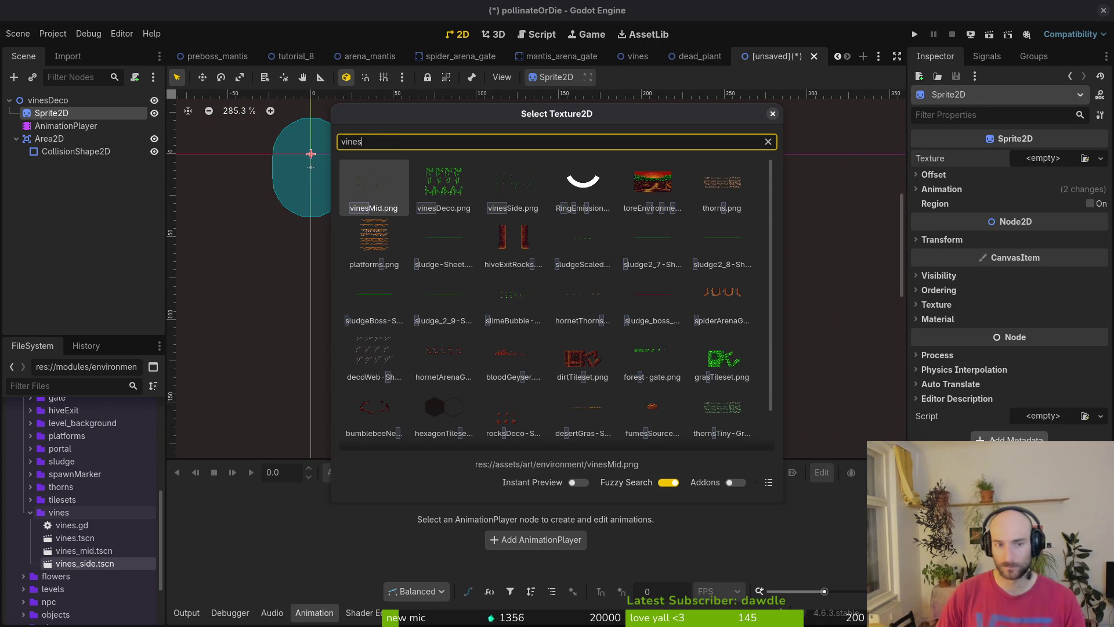
pyautogui.press('Return')
pyautogui.press('f')
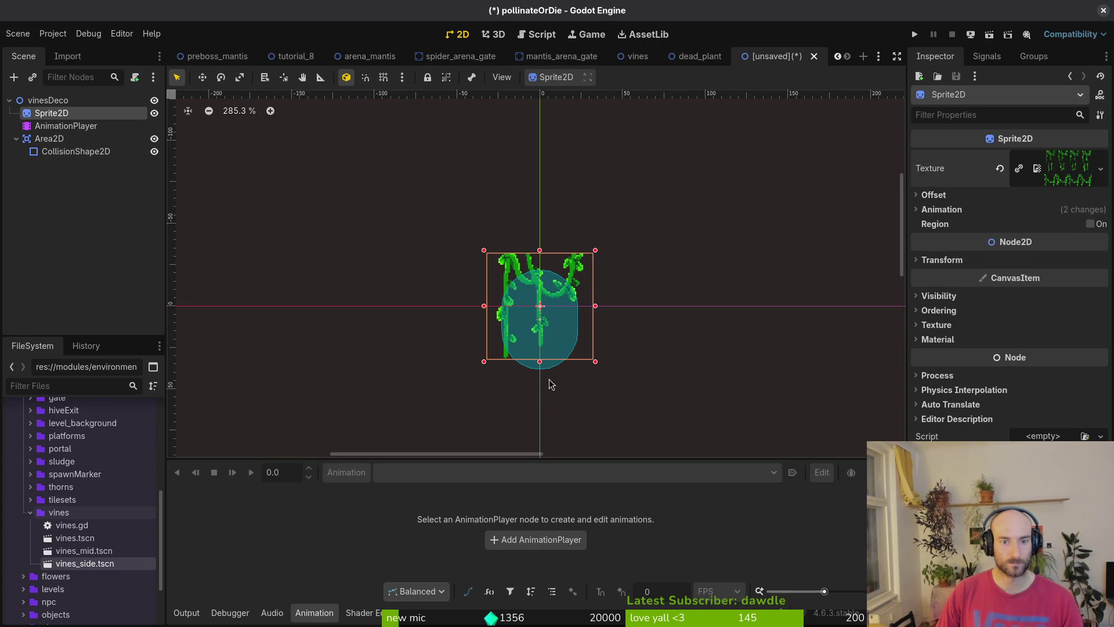
# Select the Area2D hitbox's collision shape and frame it in the viewport
pyautogui.click(47, 139)
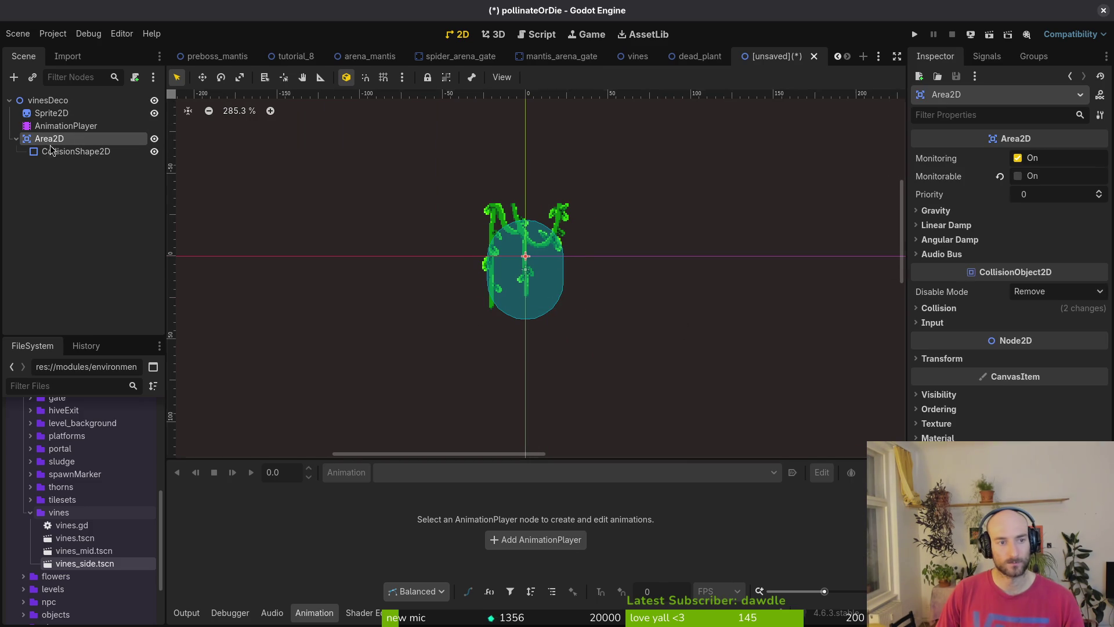
pyautogui.click(76, 150)
pyautogui.press('f')
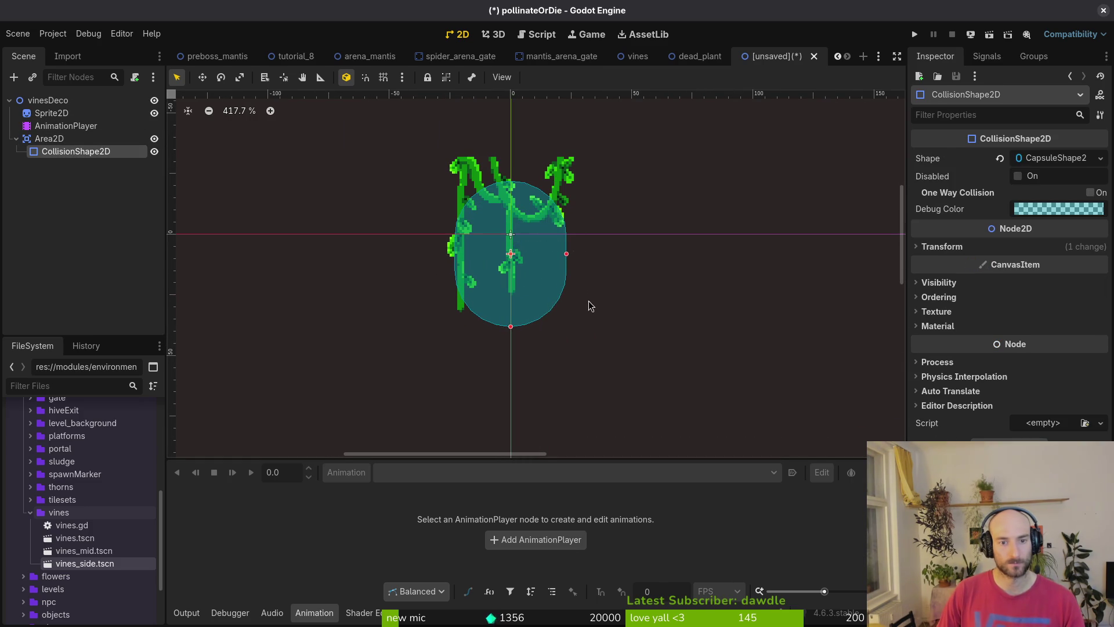
pyautogui.scroll(-1, 586, 306)
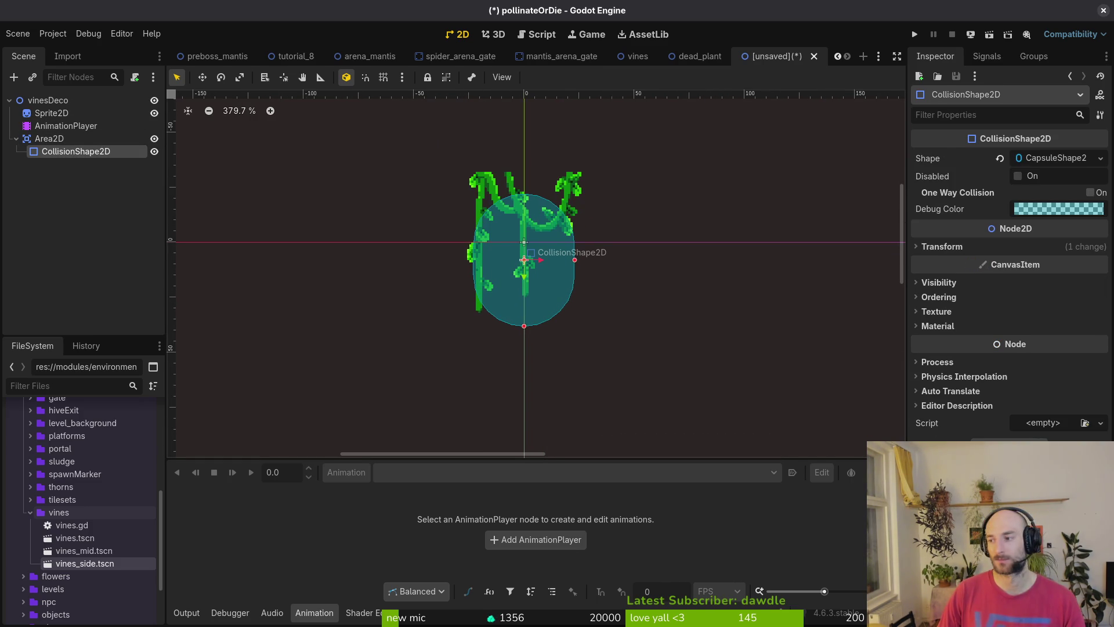
pyautogui.hotkey('alt', 'Tab')
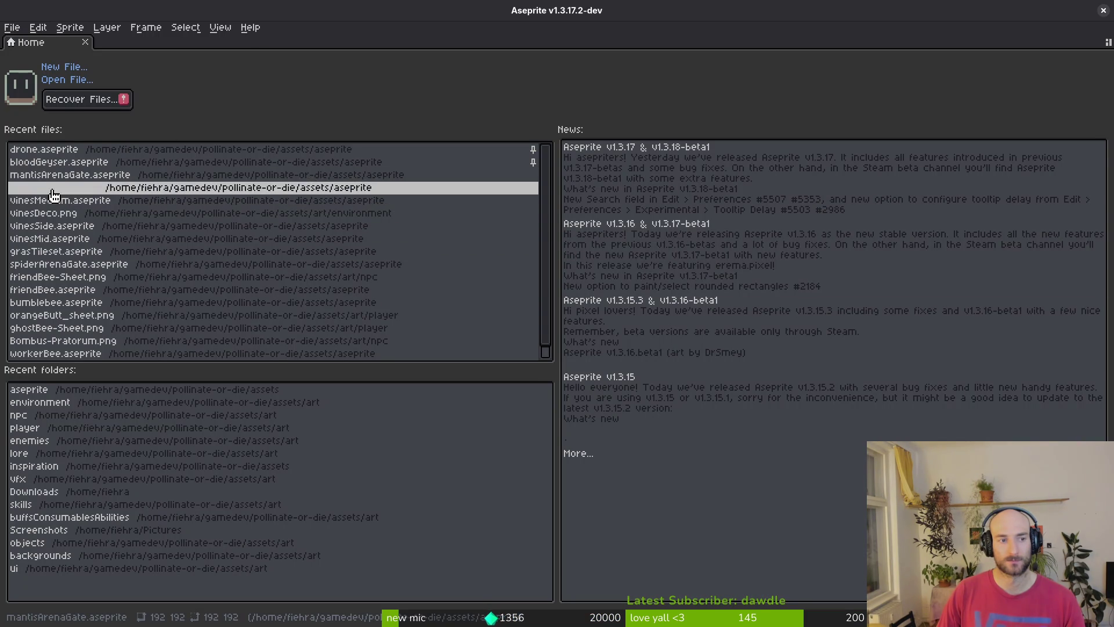
# Open vinesDeco.aseprite and try moving the vines about 8 px higher, then cancel
pyautogui.click(17, 187)
pyautogui.press('space')
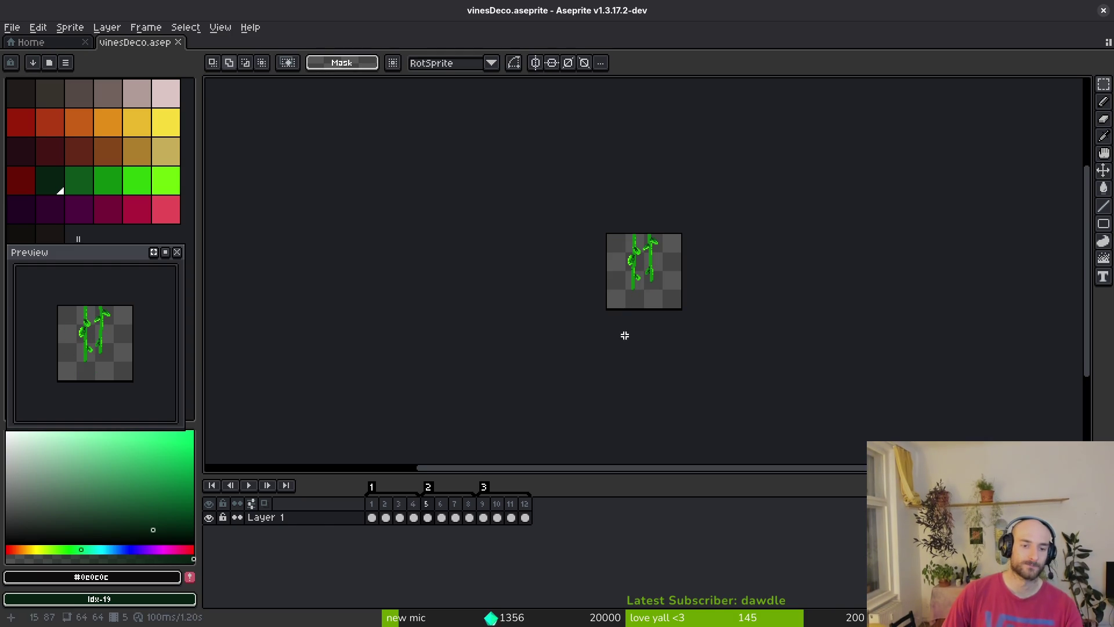
pyautogui.scroll(3, 679, 246)
pyautogui.scroll(-2, 567, 182)
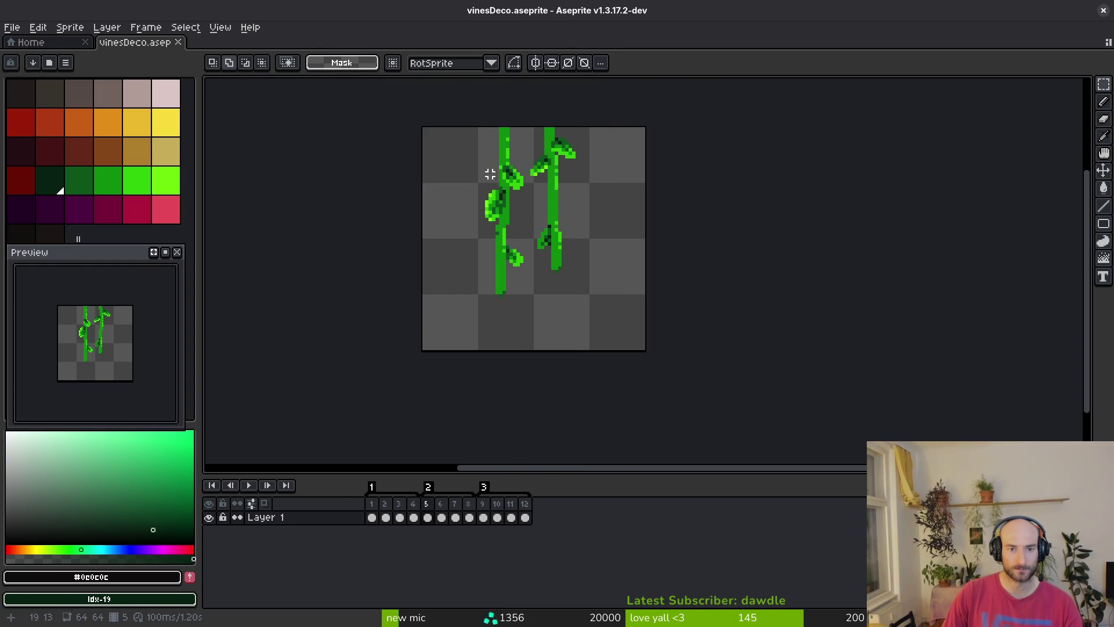
pyautogui.moveTo(452, 155); pyautogui.dragTo(601, 316)
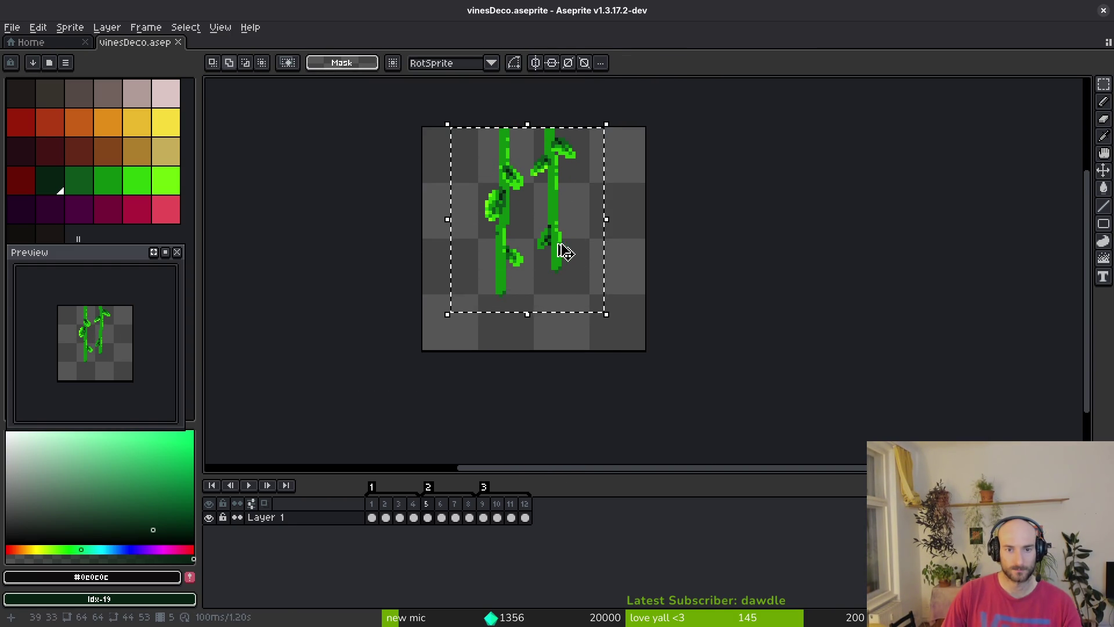
pyautogui.moveTo(554, 255)
pyautogui.mouseDown()
pyautogui.moveTo(550, 286)
pyautogui.moveTo(565, 249)
pyautogui.moveTo(497, 214)
pyautogui.mouseUp()
pyautogui.press('Return')
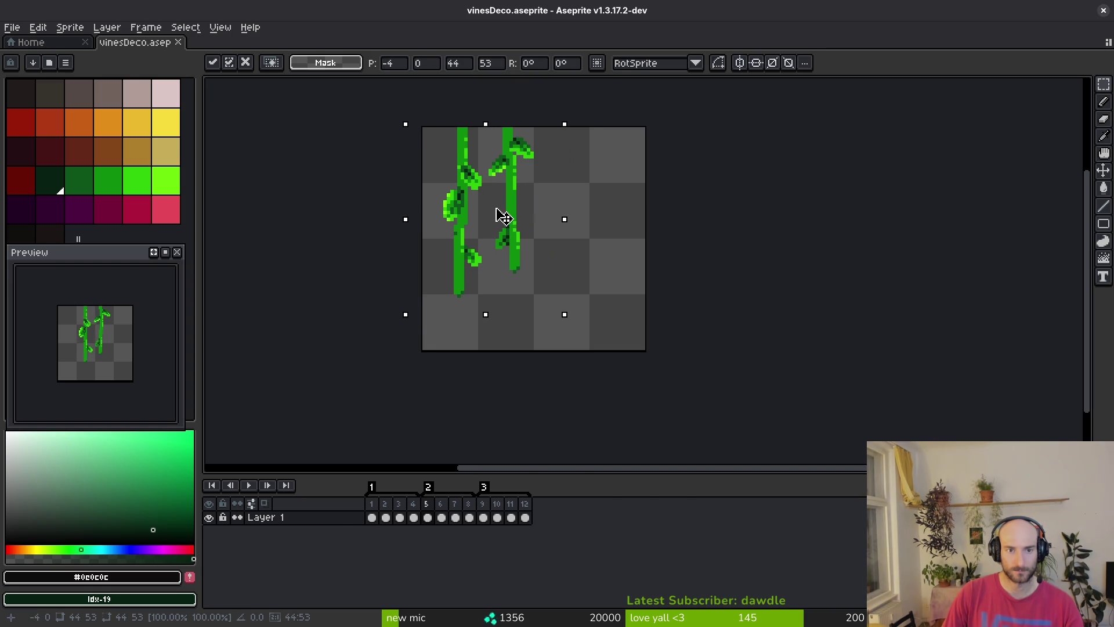
pyautogui.press('Escape')
pyautogui.hotkey('ctrl', 'd')
# Shift the vines 15 px left across frames 5–8, then try a rightward move and undo it
pyautogui.hotkey('ctrl', 'a')
pyautogui.moveTo(469, 517); pyautogui.dragTo(428, 517)
pyautogui.press('Left')
pyautogui.press('Left')
pyautogui.press('Left')
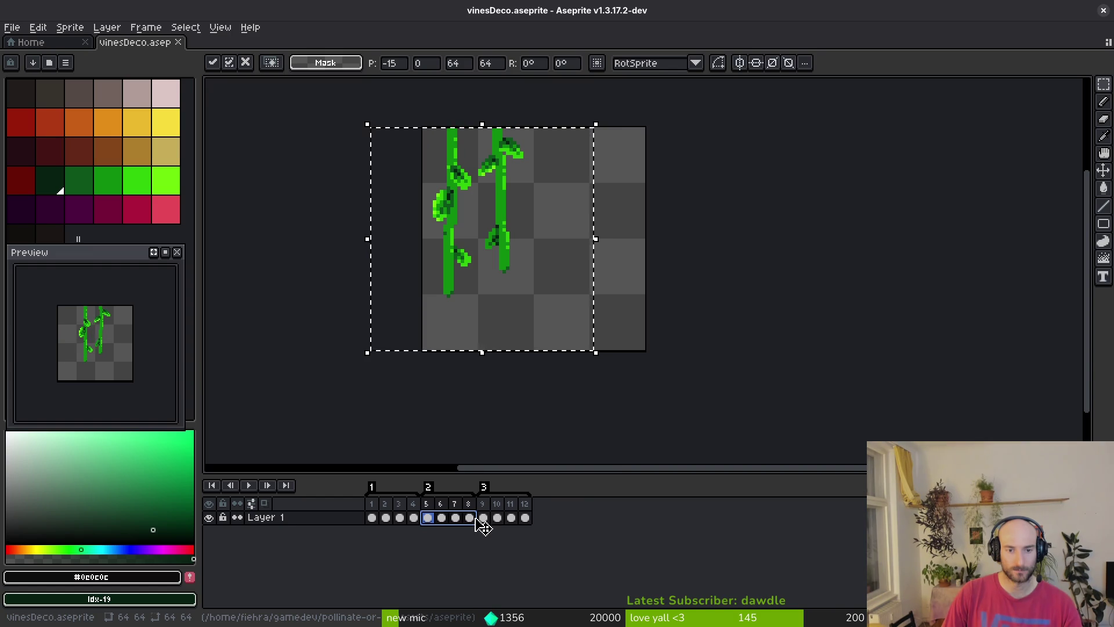
pyautogui.click(598, 313)
pyautogui.hotkey('ctrl', 'a')
pyautogui.moveTo(470, 518); pyautogui.dragTo(430, 517)
pyautogui.moveTo(499, 241)
pyautogui.mouseDown()
pyautogui.moveTo(589, 255)
pyautogui.moveTo(601, 240)
pyautogui.mouseUp()
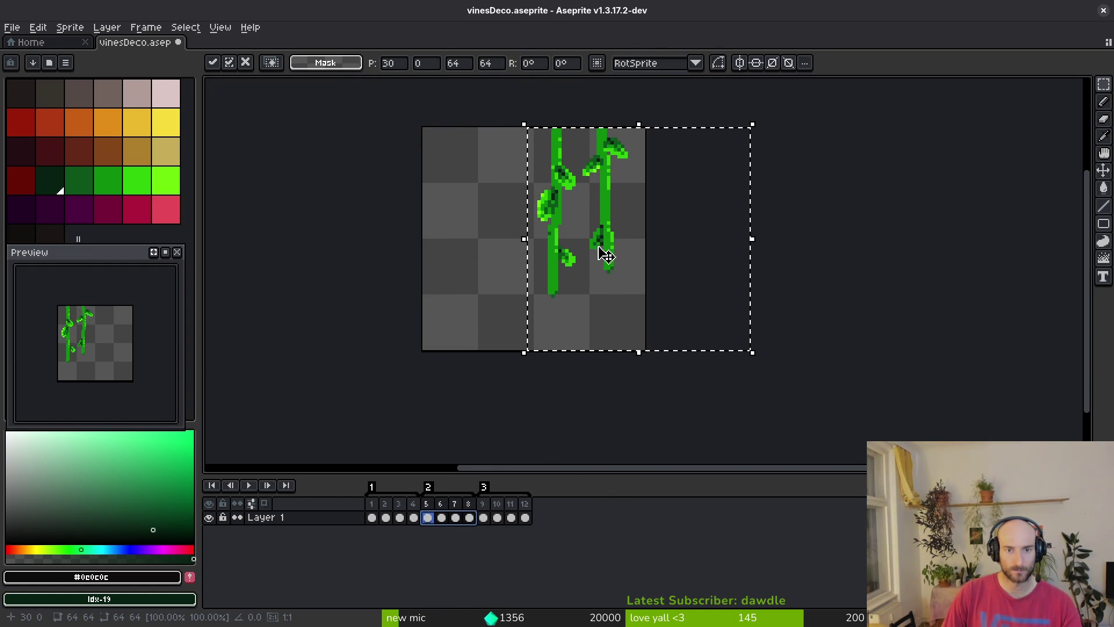
pyautogui.hotkey('ctrl', 'd')
pyautogui.hotkey('ctrl', 'z')
pyautogui.hotkey('ctrl', 'z')
pyautogui.hotkey('ctrl', 'z')
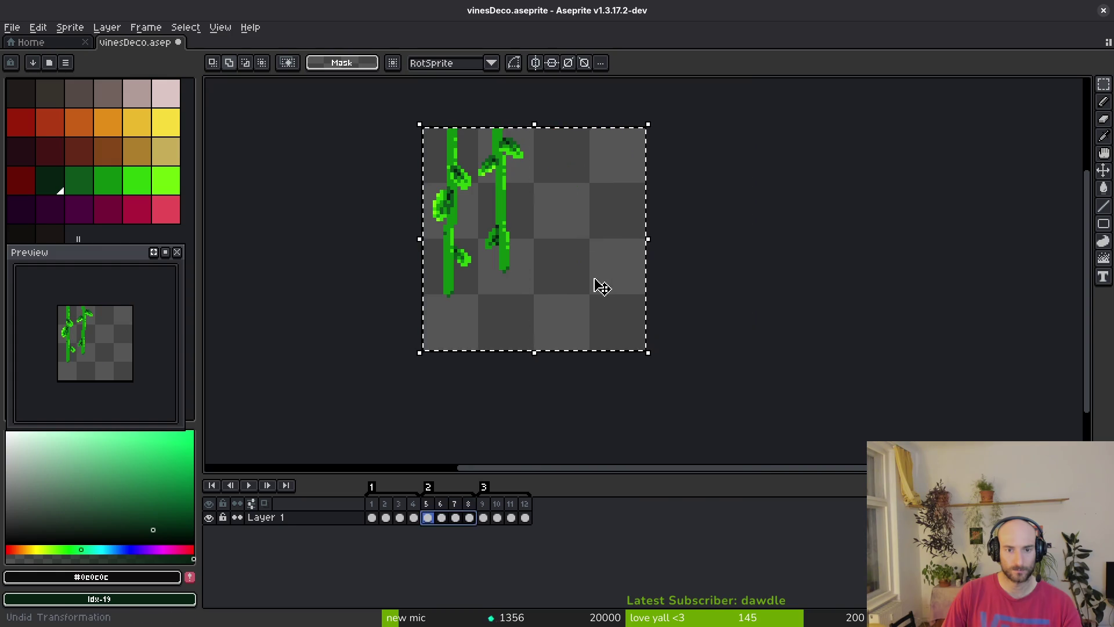
# Paste a floating copy of the vines and place it to the right of the originals
pyautogui.hotkey('ctrl', 'a')
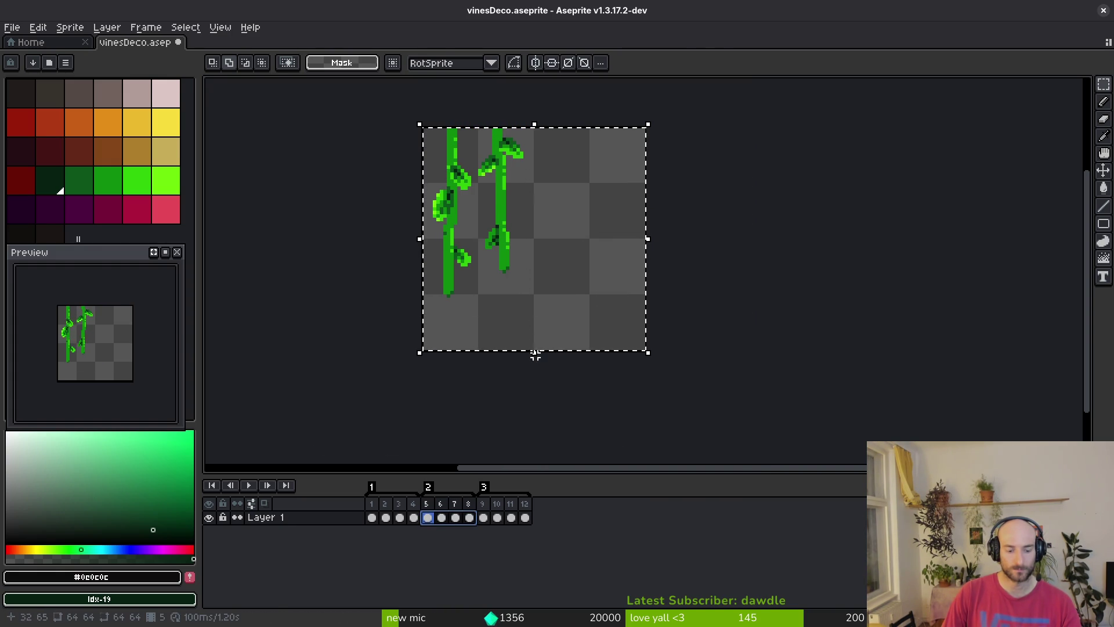
pyautogui.hotkey('ctrl', 'v')
pyautogui.moveTo(510, 267)
pyautogui.mouseDown()
pyautogui.moveTo(619, 267)
pyautogui.moveTo(604, 281)
pyautogui.moveTo(607, 302)
pyautogui.mouseUp()
pyautogui.press('Right')
pyautogui.press('Down')
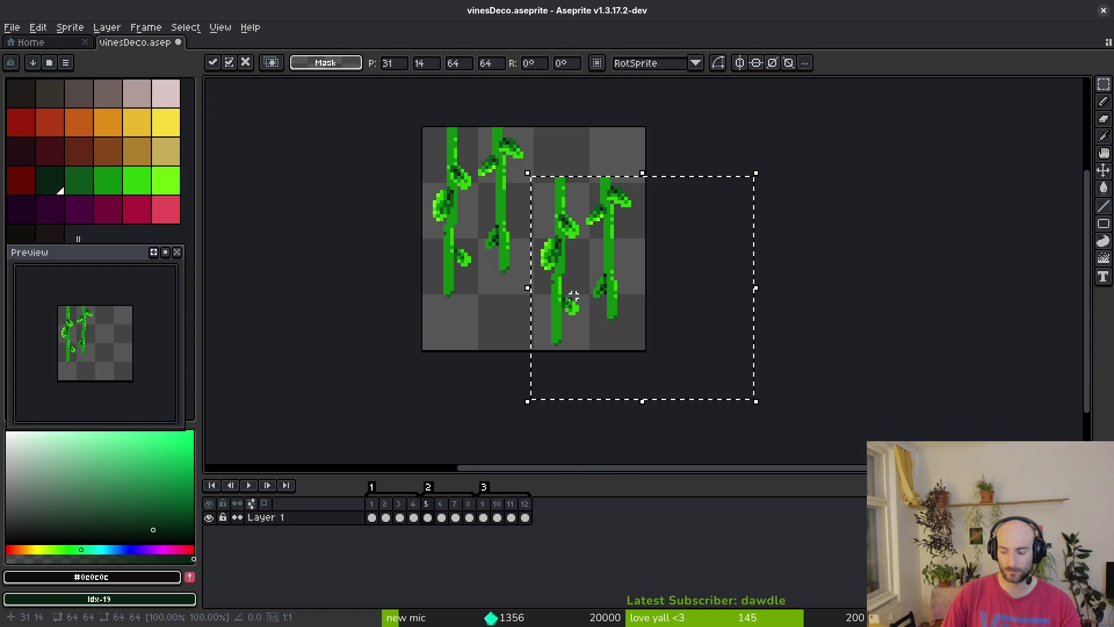
pyautogui.press('Delete')
pyautogui.moveTo(678, 311)
pyautogui.mouseDown()
pyautogui.moveTo(517, 286)
pyautogui.moveTo(559, 306)
pyautogui.moveTo(544, 311)
pyautogui.mouseUp()
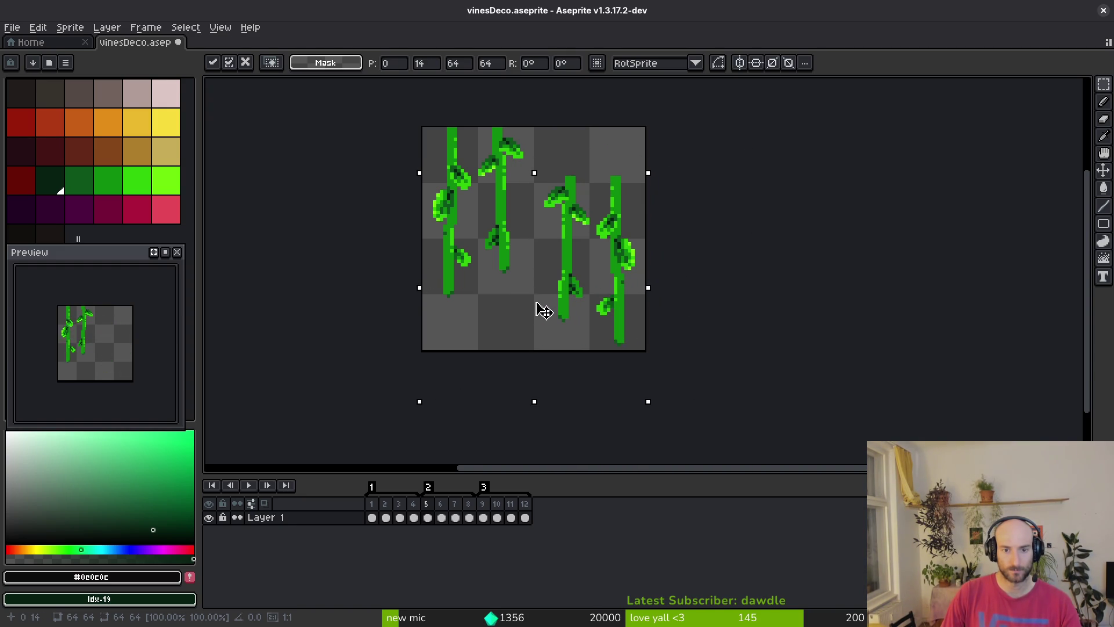
pyautogui.hotkey('ctrl', 'd')
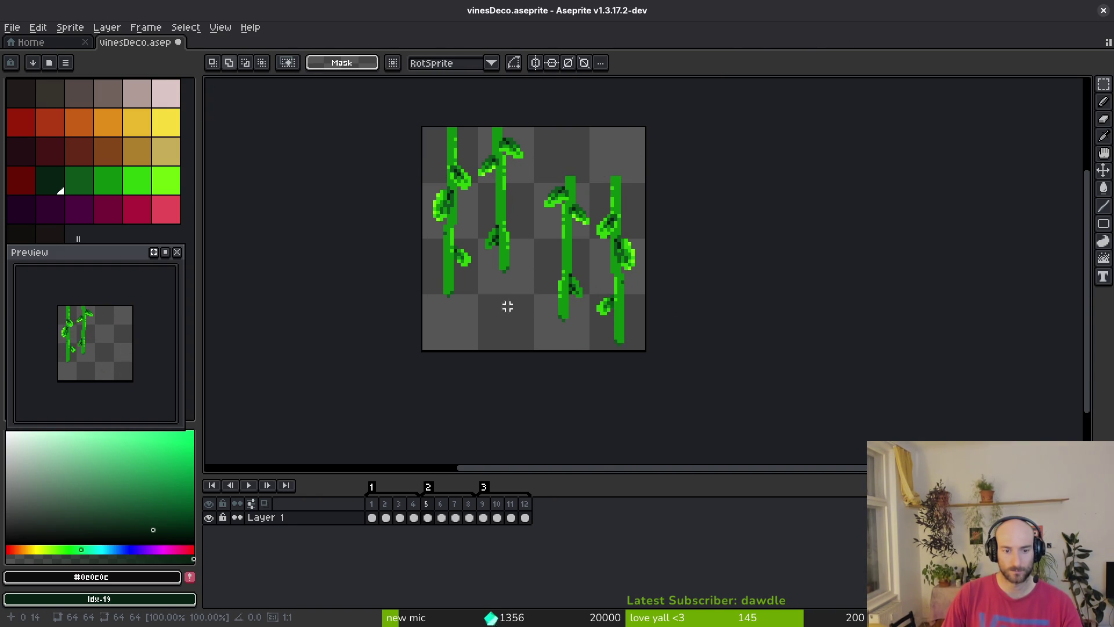
# Try transforming the vines over frames 5–8, then cancel and deselect the frames
pyautogui.click(470, 518)
pyautogui.hotkey('ctrl', 'a')
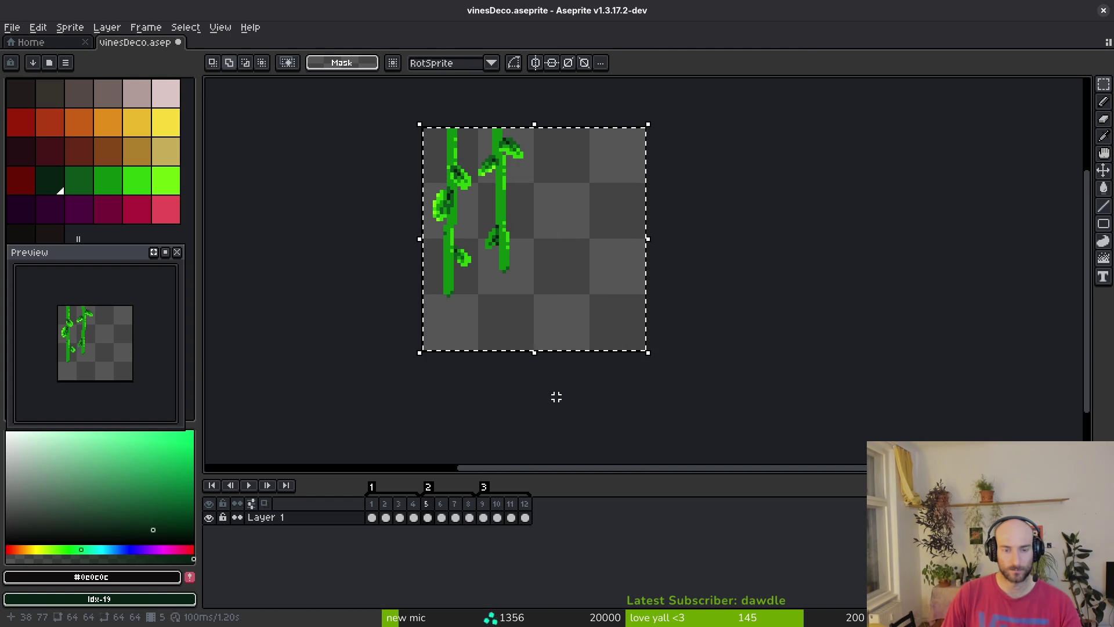
pyautogui.moveTo(470, 521); pyautogui.dragTo(431, 521)
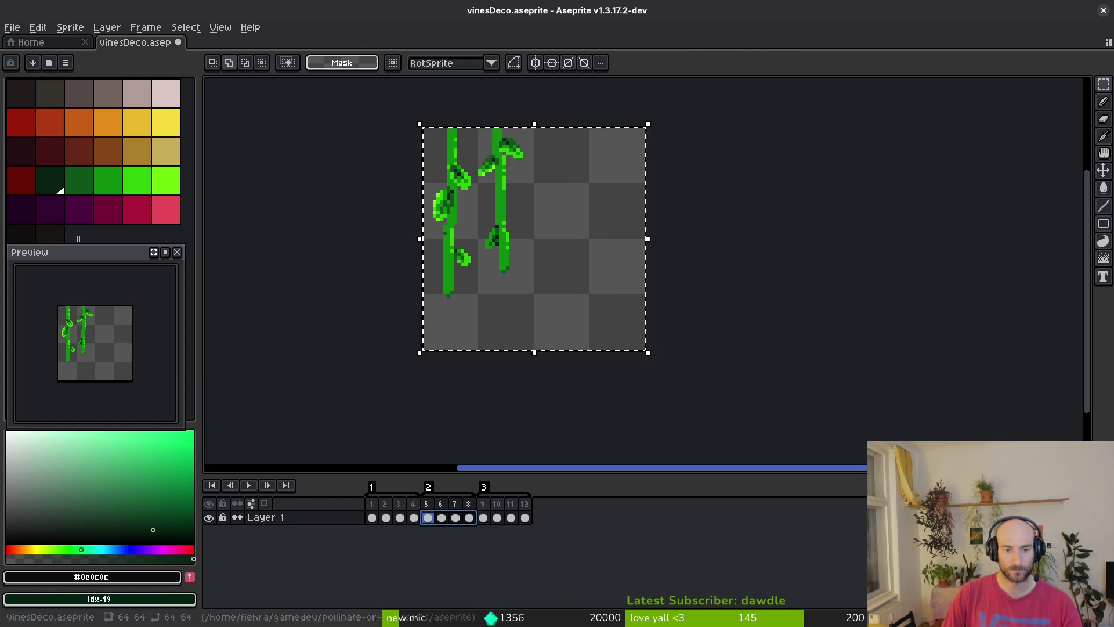
pyautogui.click(647, 293)
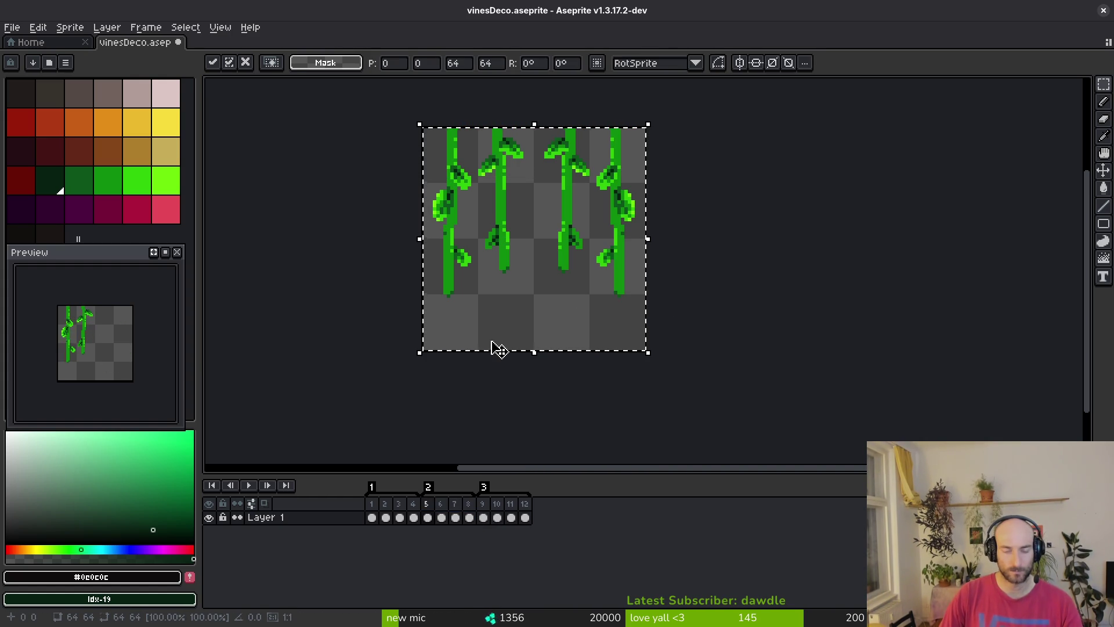
pyautogui.press('Return')
pyautogui.click(576, 366)
pyautogui.click(511, 518)
pyautogui.moveTo(469, 517); pyautogui.dragTo(430, 517)
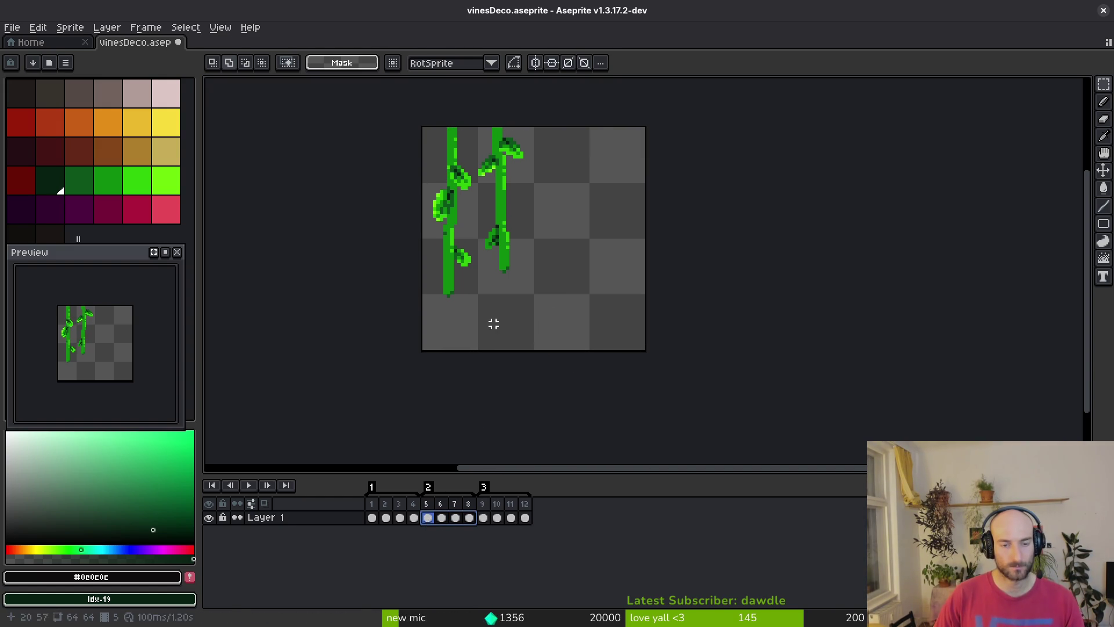
pyautogui.hotkey('ctrl', 't')
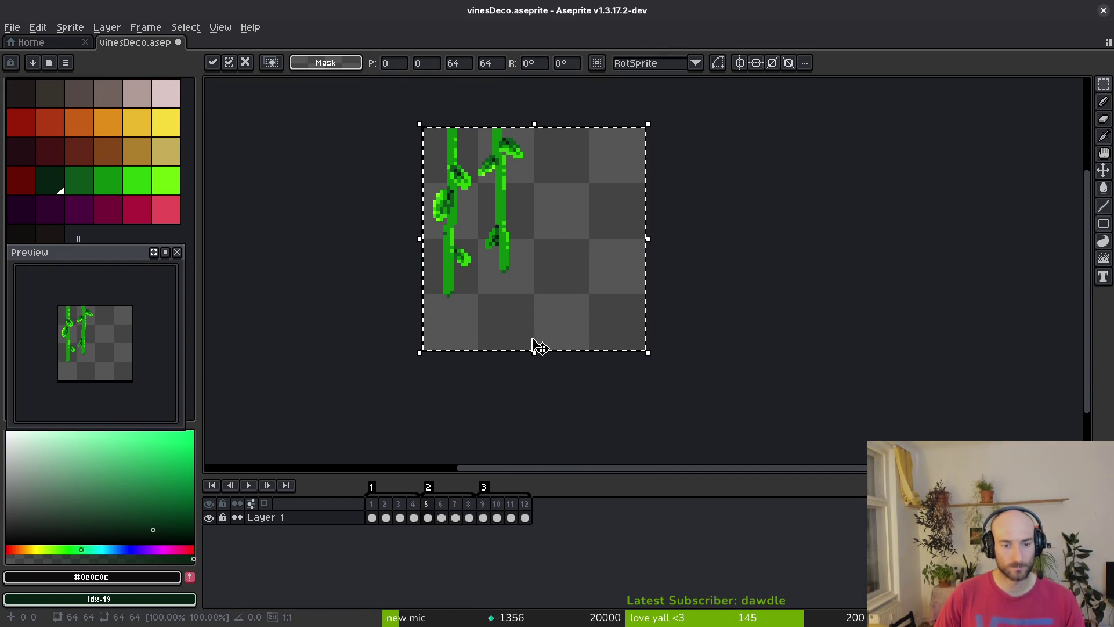
pyautogui.moveTo(470, 518); pyautogui.dragTo(448, 521)
pyautogui.moveTo(553, 303); pyautogui.dragTo(621, 315)
pyautogui.press('Escape')
pyautogui.click(445, 531)
# Flip the vines horizontally over frames 5–8 and paste the mirrored pair beside the originals
pyautogui.moveTo(469, 518); pyautogui.dragTo(427, 518)
pyautogui.hotkey('ctrl', 'a')
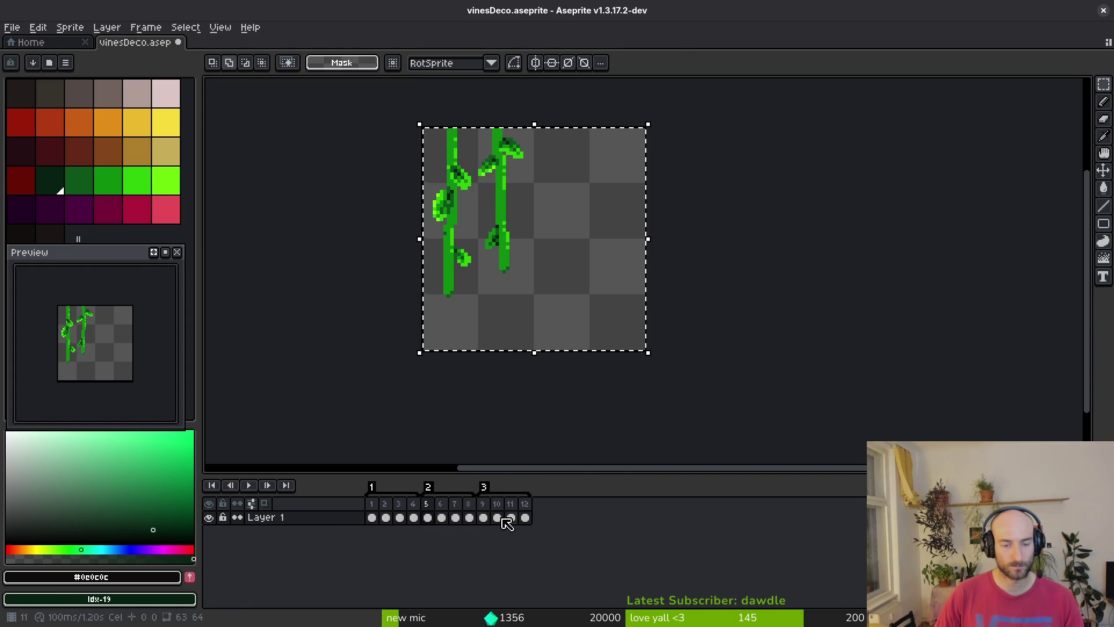
pyautogui.moveTo(473, 522); pyautogui.dragTo(431, 526)
pyautogui.hotkey('shift', 'h')
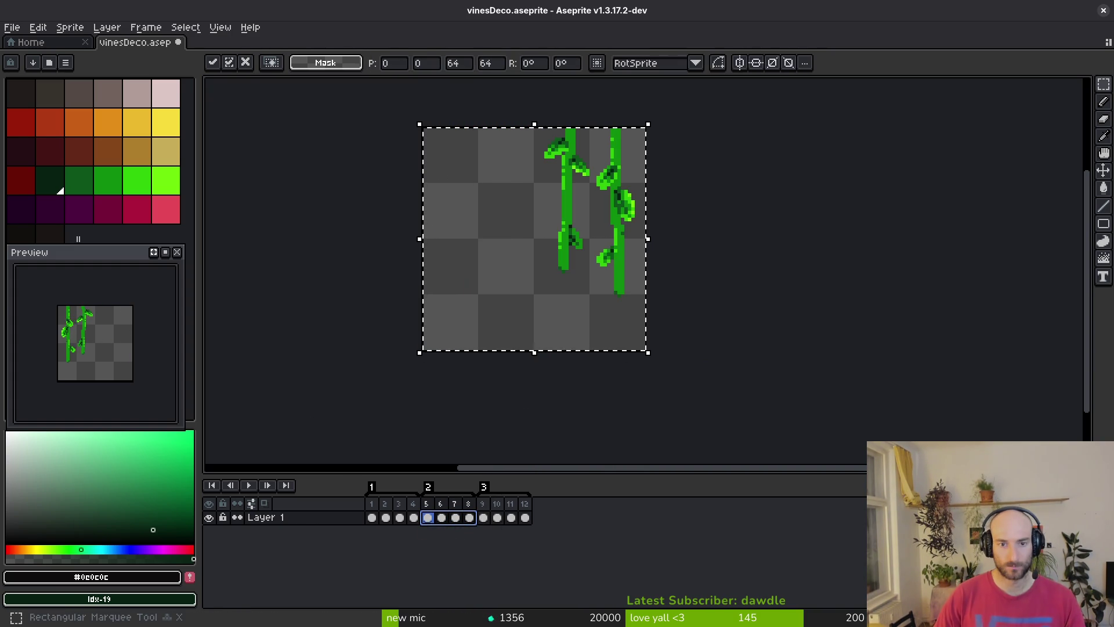
pyautogui.hotkey('ctrl', 'd')
pyautogui.moveTo(469, 517); pyautogui.dragTo(428, 517)
pyautogui.hotkey('ctrl', 'a')
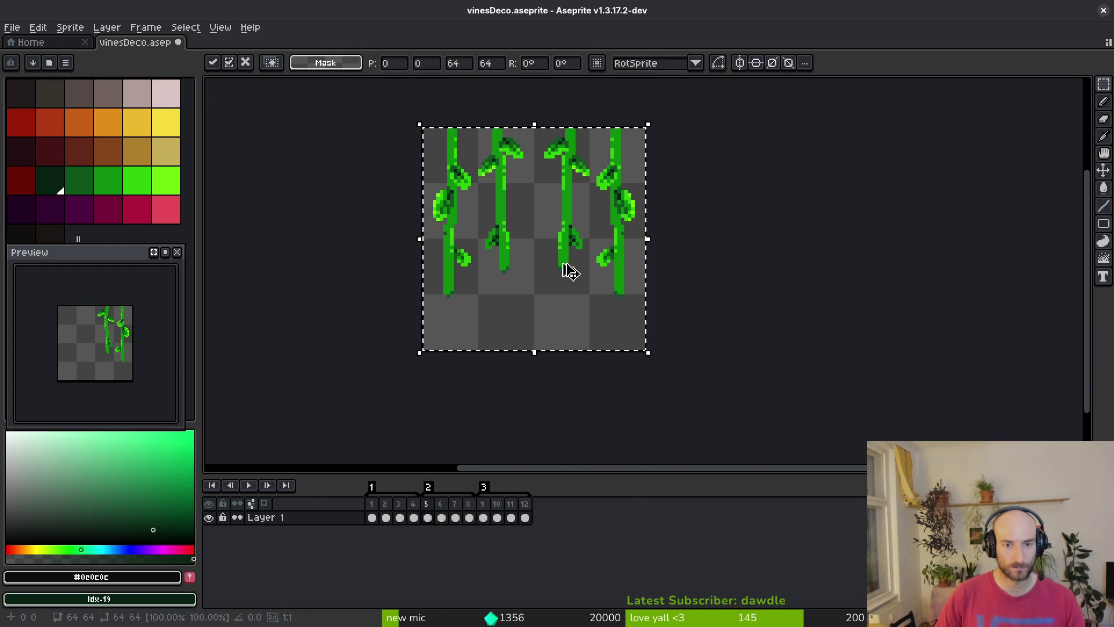
pyautogui.click(470, 517)
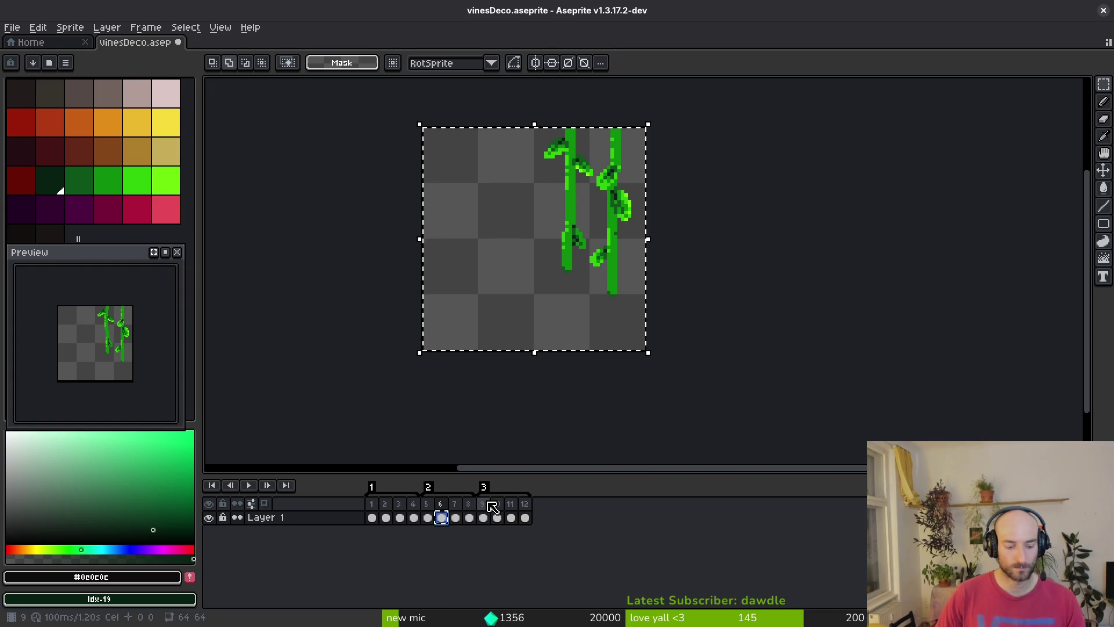
pyautogui.click(518, 177)
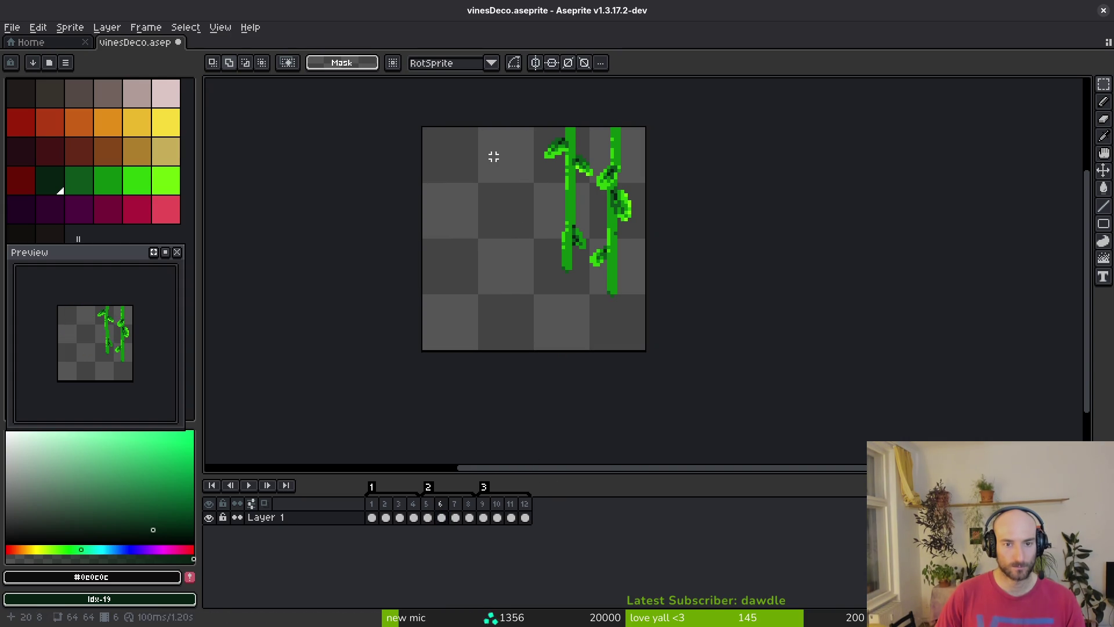
pyautogui.hotkey('ctrl', 'z')
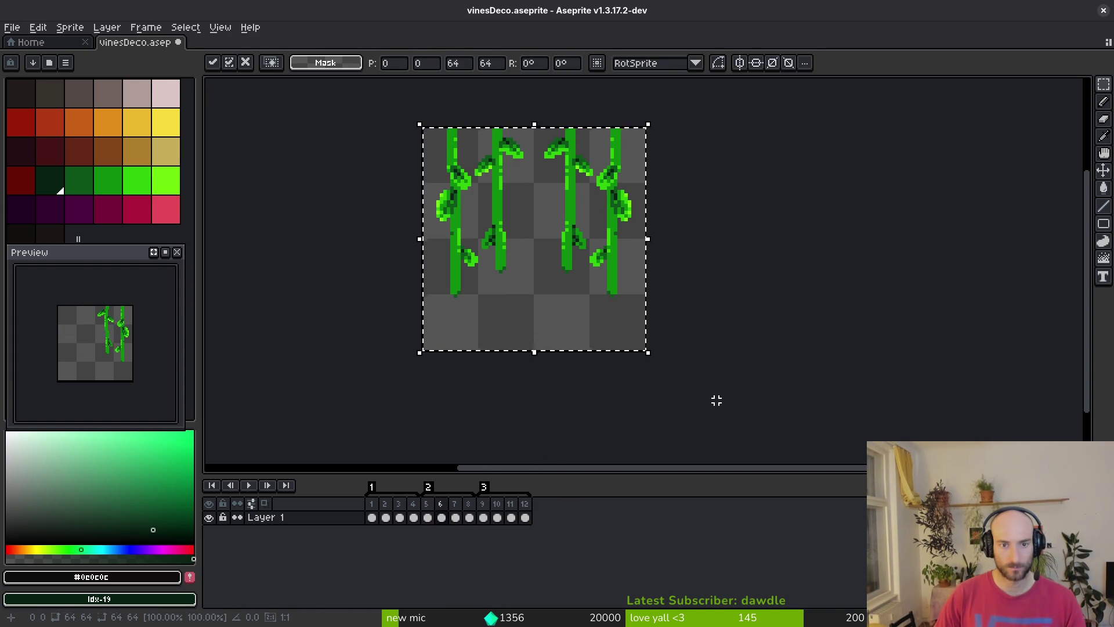
pyautogui.hotkey('ctrl', 'd')
# Paste the four-vine arrangement into frames 7 and 8
pyautogui.scroll(-3, 560, 326)
pyautogui.press('Right')
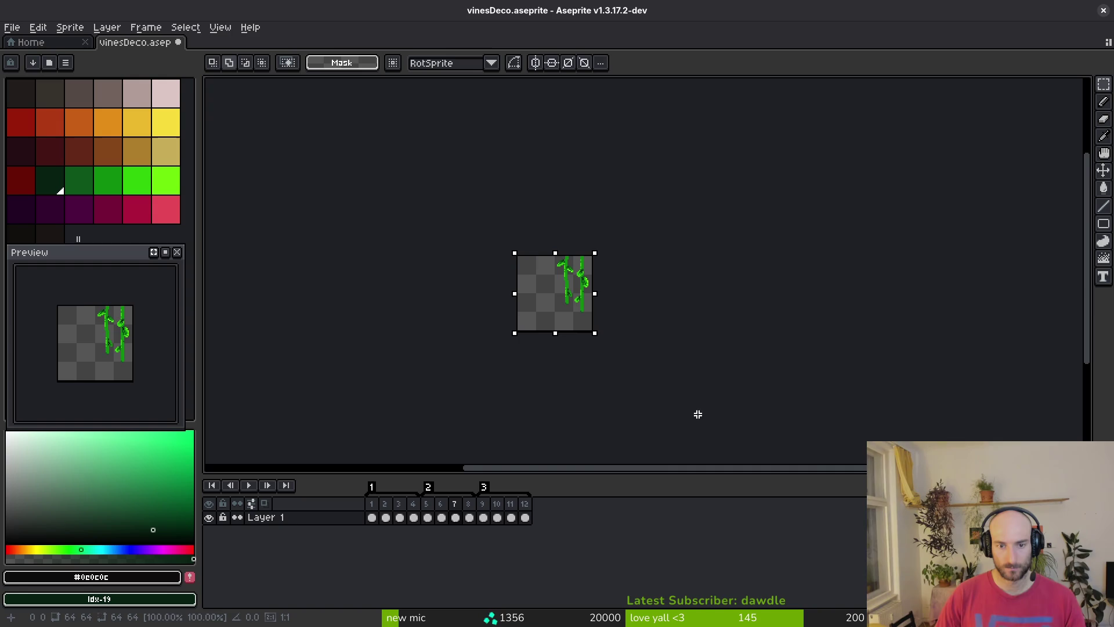
pyautogui.scroll(4, 612, 358)
pyautogui.scroll(-2, 492, 274)
pyautogui.hotkey('ctrl', 'a')
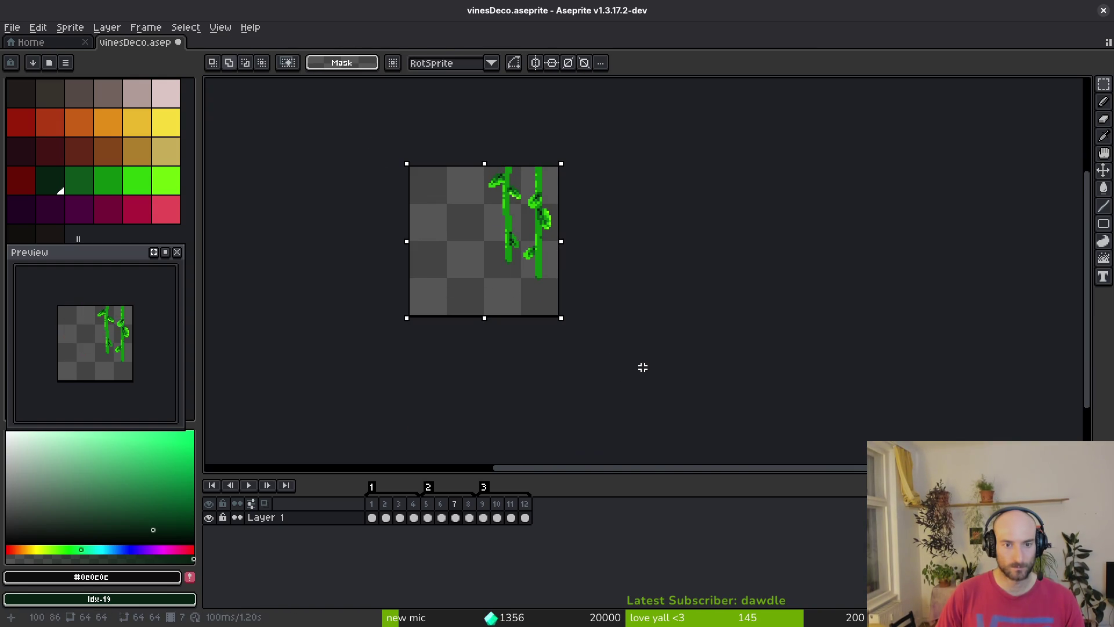
pyautogui.hotkey('ctrl', 'a')
pyautogui.hotkey('ctrl', 'd')
pyautogui.hotkey('ctrl', 'a')
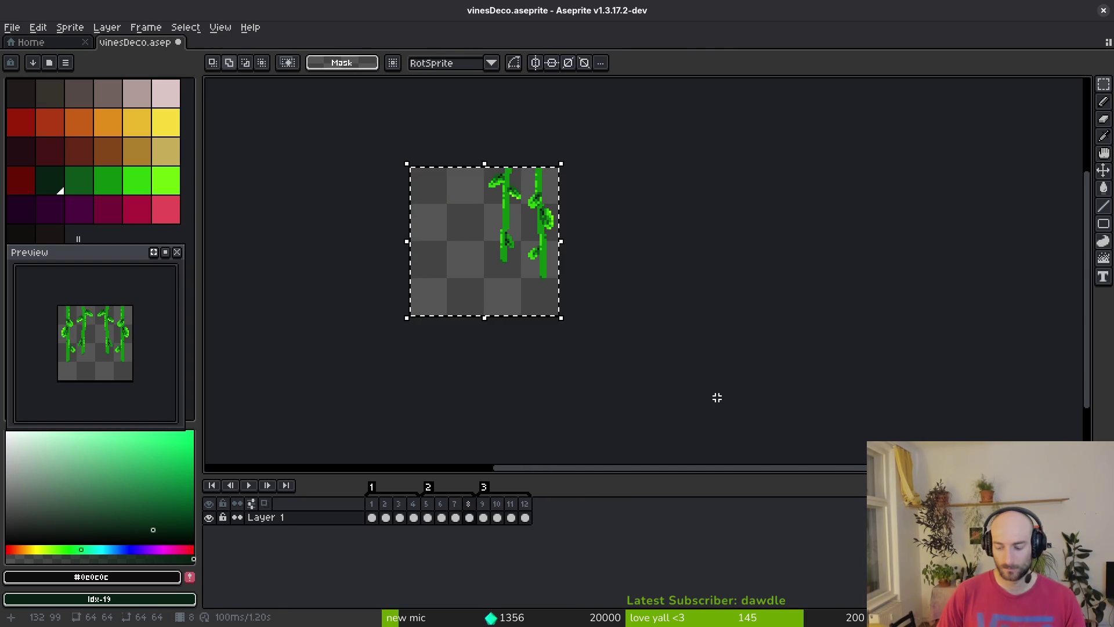
pyautogui.hotkey('ctrl', 'v')
pyautogui.hotkey('ctrl', 'd')
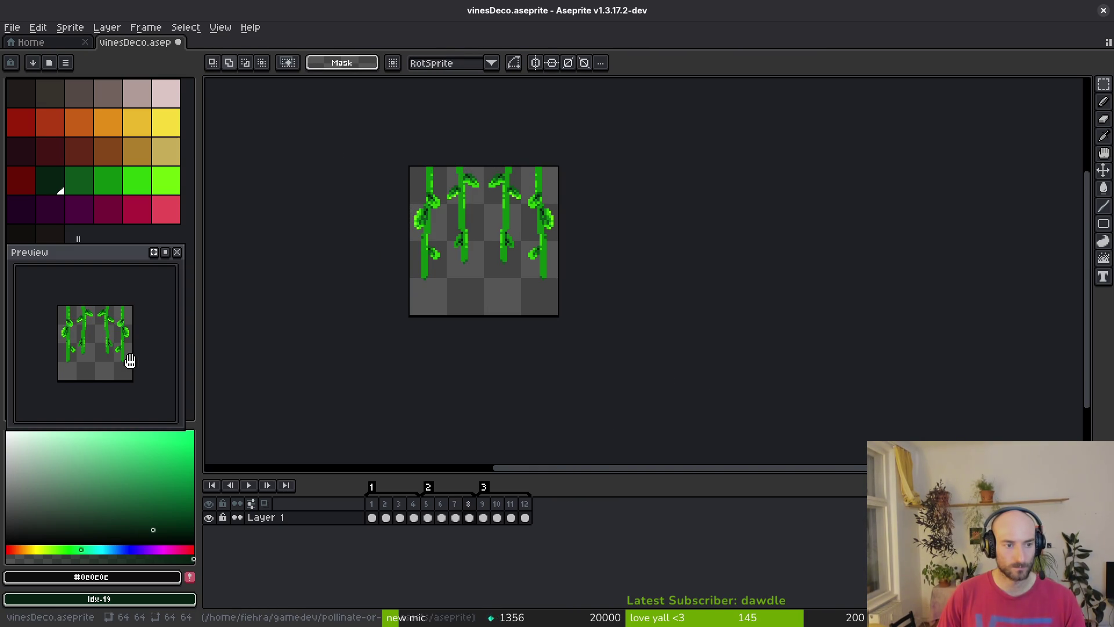
# Move the left vine pair down and right across frames 5–8, then pick the vine green
pyautogui.scroll(3, 443, 248)
pyautogui.scroll(-1, 499, 265)
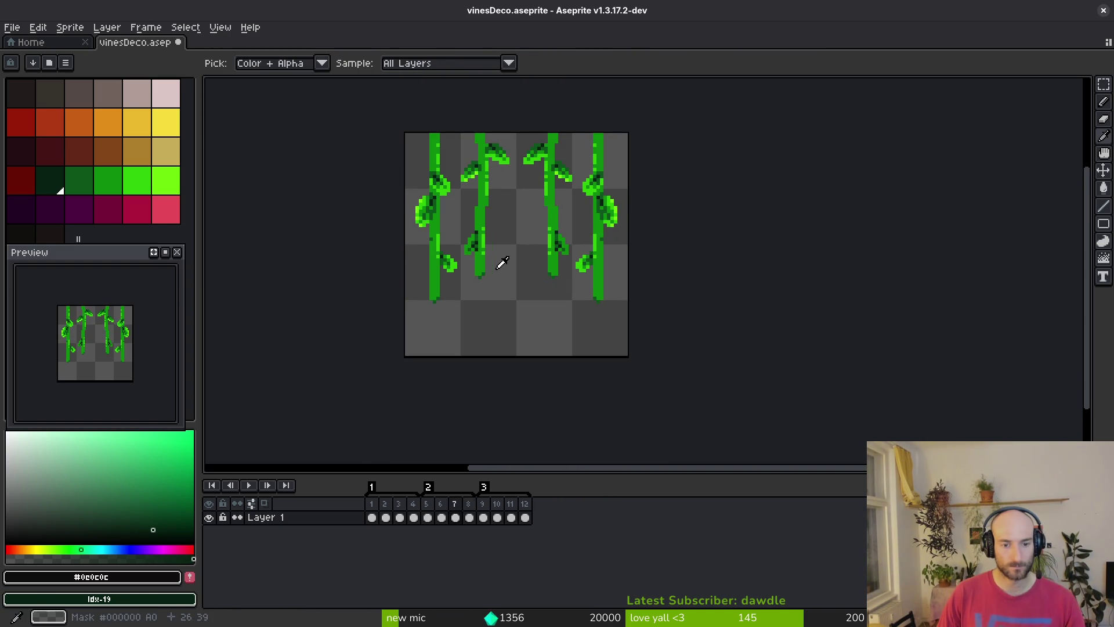
pyautogui.press('m')
pyautogui.moveTo(389, 158)
pyautogui.mouseDown()
pyautogui.moveTo(513, 336)
pyautogui.moveTo(512, 363)
pyautogui.mouseUp()
pyautogui.click(471, 519)
pyautogui.moveTo(474, 519); pyautogui.dragTo(428, 518)
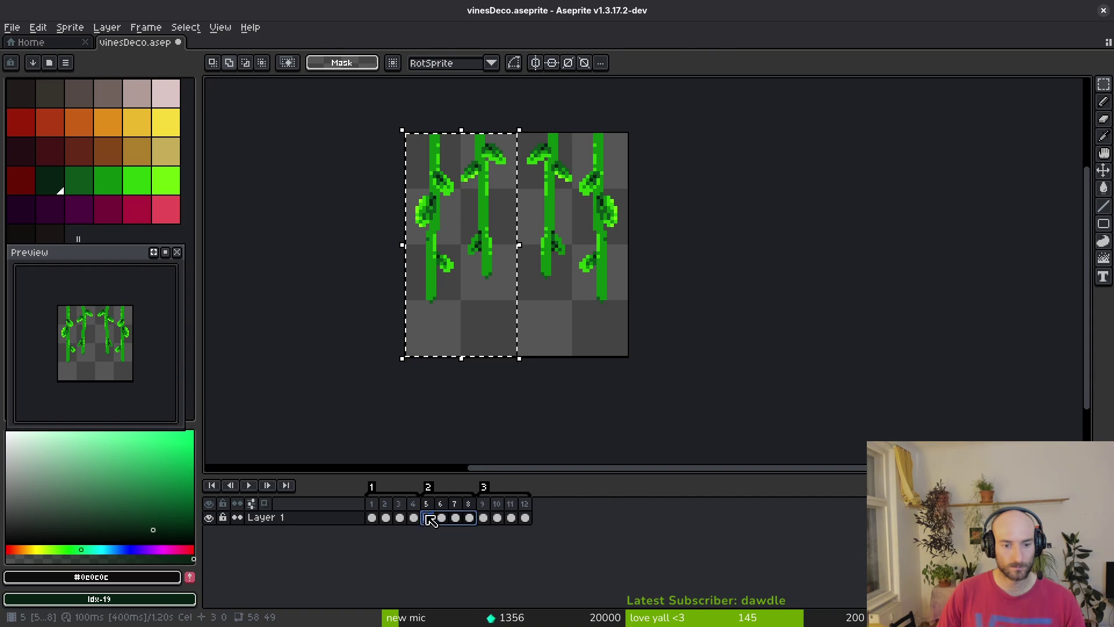
pyautogui.moveTo(468, 242); pyautogui.dragTo(480, 286)
pyautogui.hotkey('ctrl', 'd')
pyautogui.press('i')
pyautogui.keyDown('alt'); pyautogui.click(492, 175); pyautogui.keyUp('alt')
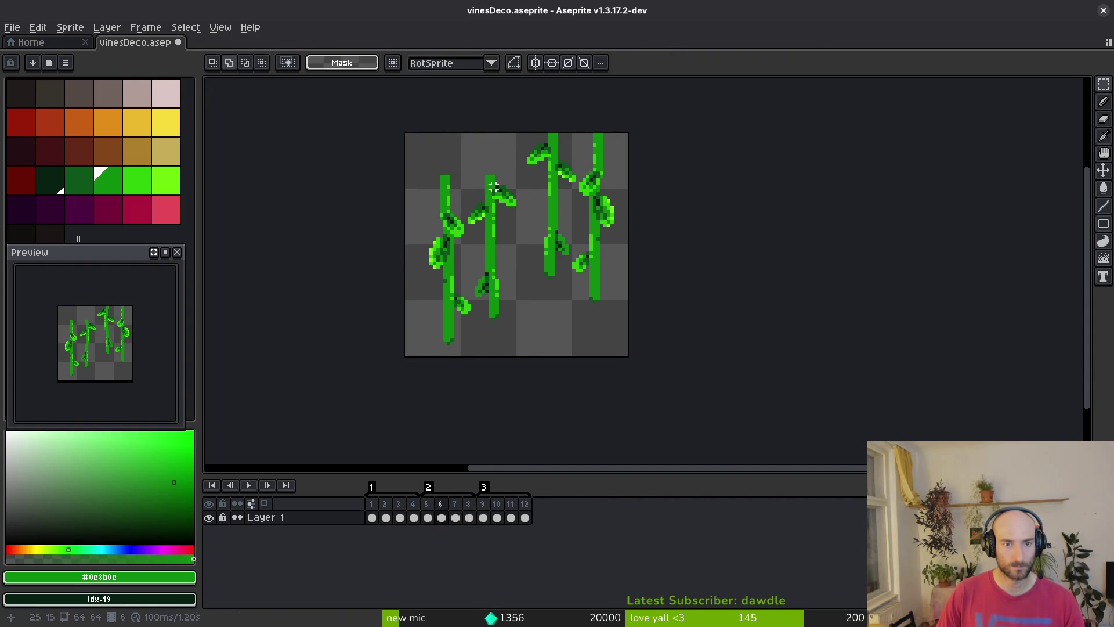
# With a 2px pencil, widen the middle vine and extend the left vine to the canvas top
pyautogui.scroll(5, 493, 175)
pyautogui.press('+')
pyautogui.click(499, 308)
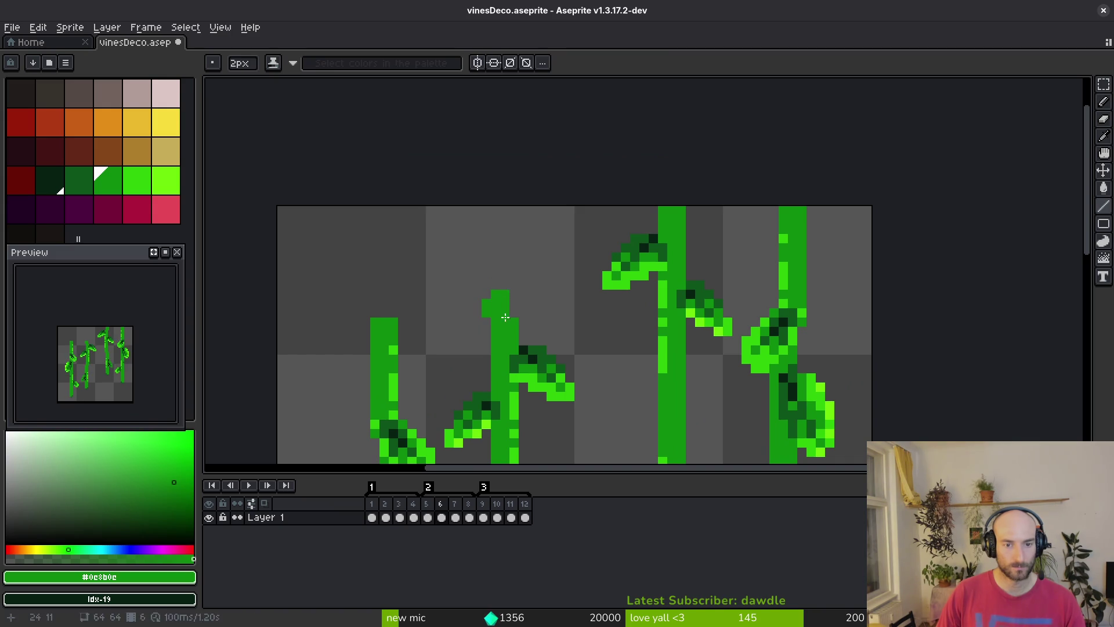
pyautogui.keyDown('shift'); pyautogui.click(503, 224); pyautogui.keyUp('shift')
pyautogui.keyDown('shift'); pyautogui.click(513, 311); pyautogui.keyUp('shift')
pyautogui.click(463, 261)
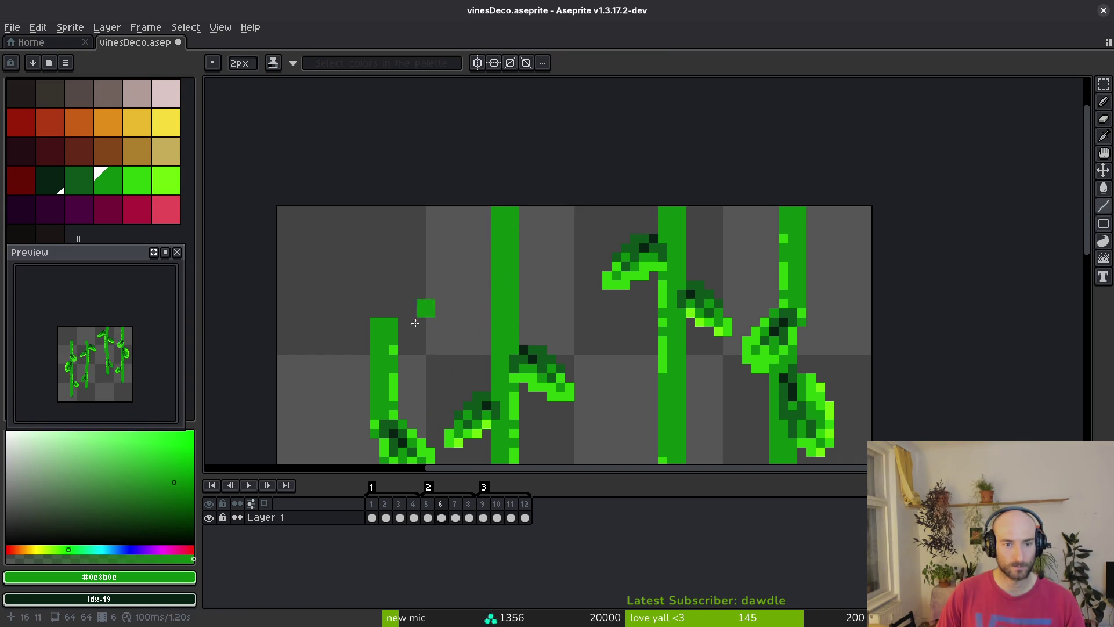
pyautogui.moveTo(395, 314); pyautogui.dragTo(388, 208)
pyautogui.click(376, 326)
pyautogui.moveTo(385, 293)
pyautogui.mouseDown()
pyautogui.moveTo(385, 216)
pyautogui.moveTo(398, 286)
pyautogui.moveTo(452, 301)
pyautogui.mouseUp()
# Move the misaligned vine block 1px right so it lines up
pyautogui.scroll(-3, 406, 281)
pyautogui.press('m')
pyautogui.scroll(1, 403, 281)
pyautogui.moveTo(339, 203); pyautogui.dragTo(403, 307)
pyautogui.moveTo(395, 297); pyautogui.dragTo(401, 294)
pyautogui.press('Return')
pyautogui.scroll(-3, 438, 279)
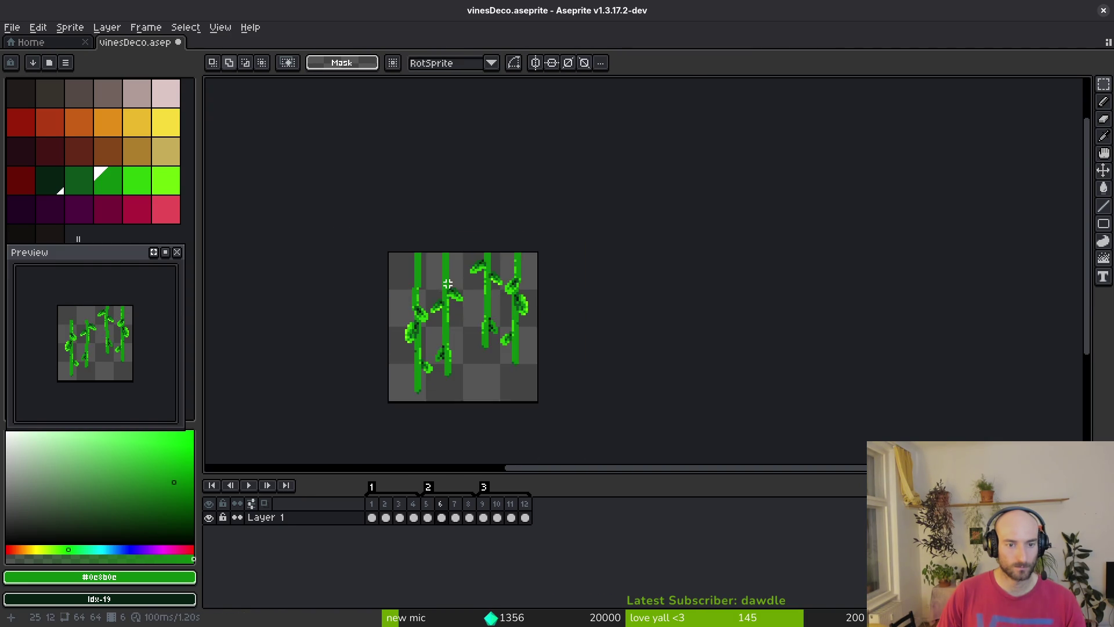
pyautogui.scroll(4, 420, 254)
pyautogui.moveTo(345, 189); pyautogui.dragTo(421, 262)
pyautogui.click(463, 207)
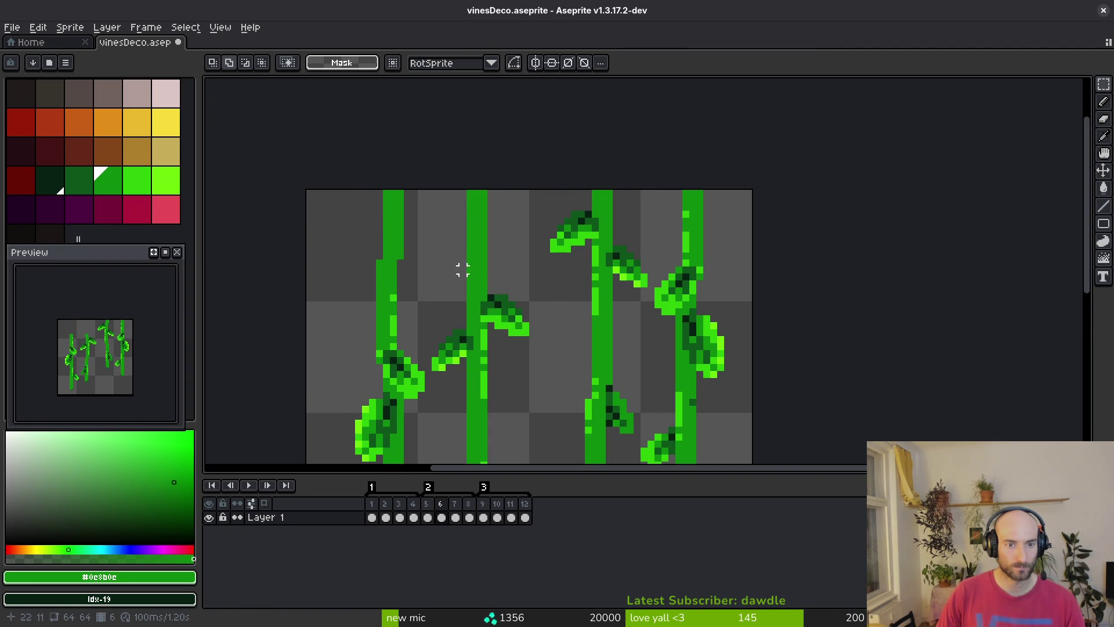
# Paint #2fe809 bright-green highlight pixels along the edges of the left vines
pyautogui.scroll(-2, 462, 270)
pyautogui.scroll(2, 493, 302)
pyautogui.moveTo(436, 151); pyautogui.dragTo(490, 270)
pyautogui.click(480, 255)
pyautogui.scroll(-1, 480, 259)
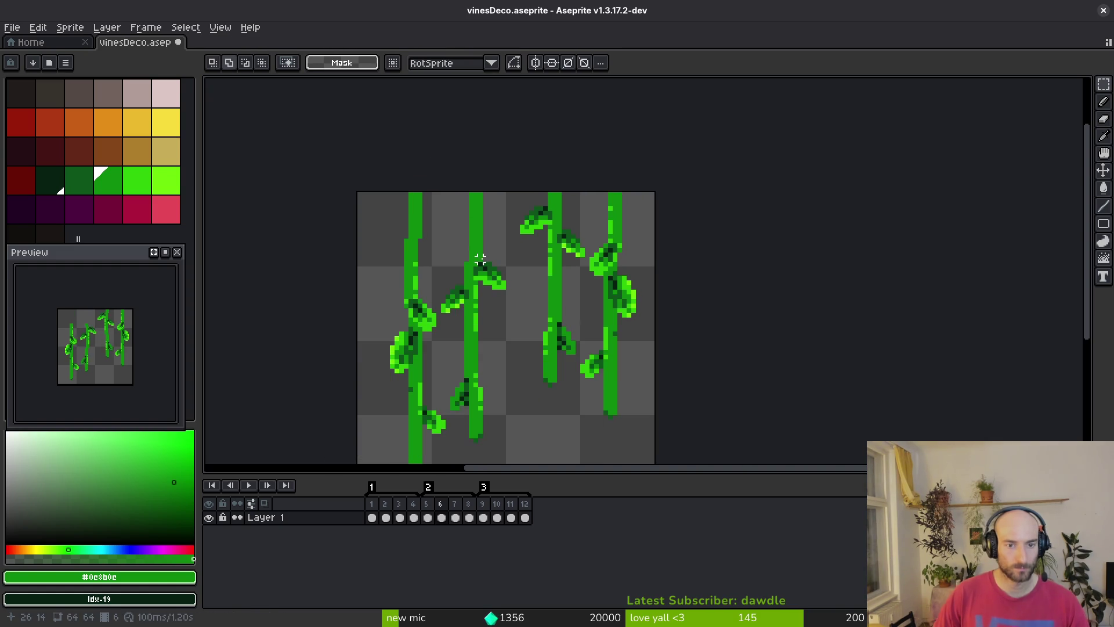
pyautogui.scroll(1, 472, 256)
pyautogui.press('b')
pyautogui.keyDown('alt'); pyautogui.click(492, 318); pyautogui.keyUp('alt')
pyautogui.scroll(4, 476, 160)
pyautogui.moveTo(476, 160); pyautogui.dragTo(476, 140)
pyautogui.moveTo(475, 196); pyautogui.dragTo(476, 214)
pyautogui.moveTo(457, 307); pyautogui.dragTo(457, 326)
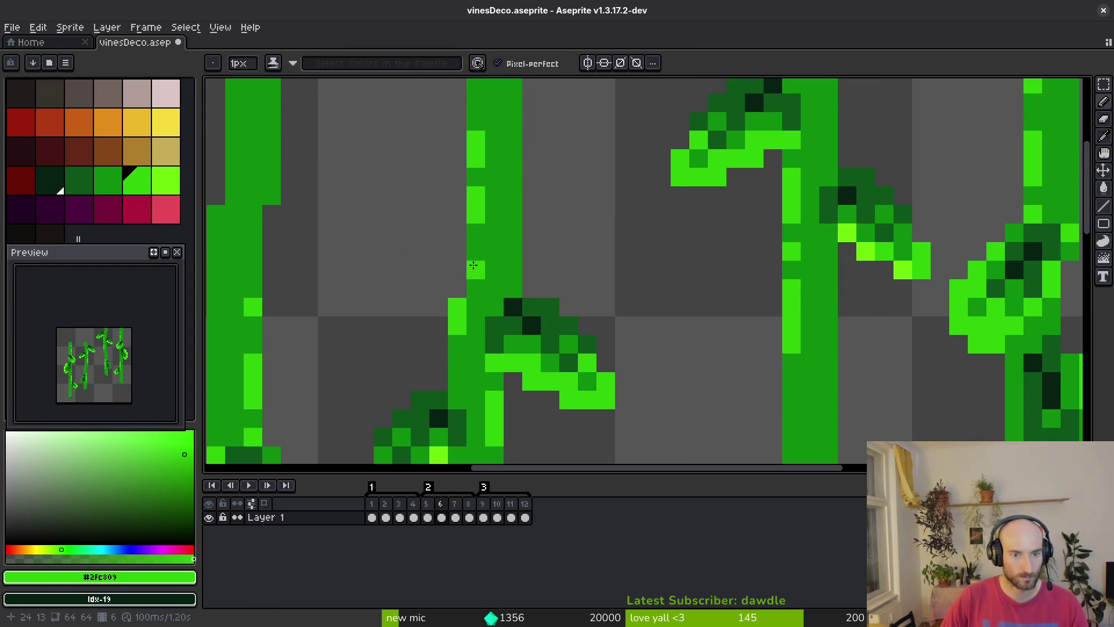
pyautogui.moveTo(278, 160); pyautogui.dragTo(418, 250)
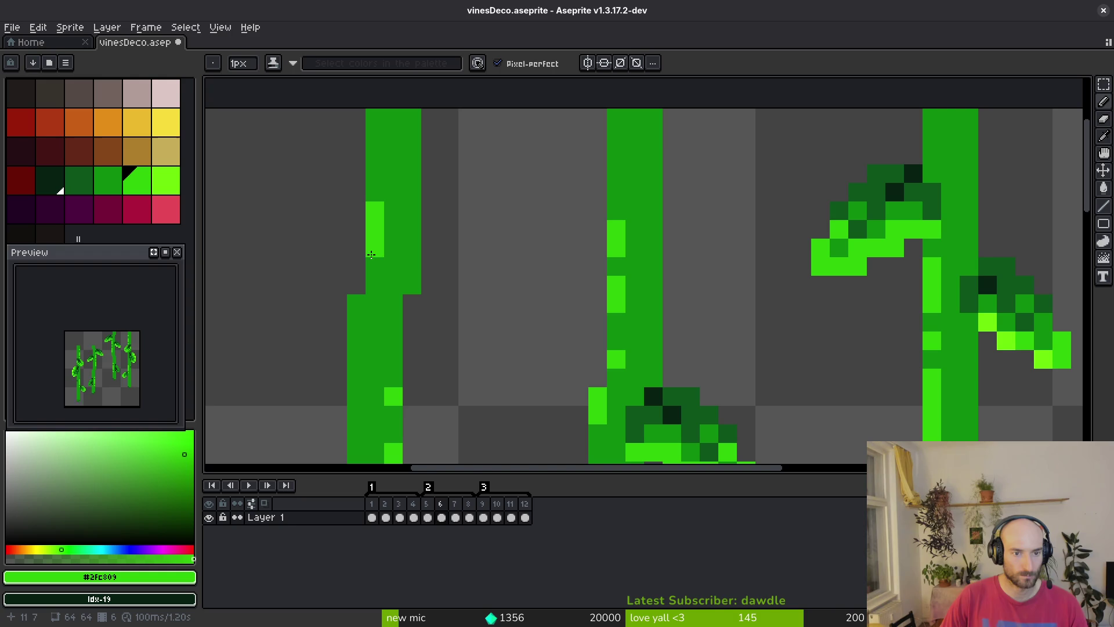
pyautogui.moveTo(360, 307); pyautogui.dragTo(375, 359)
# Marquee-select the tops of the upper-left vines
pyautogui.scroll(-5, 412, 319)
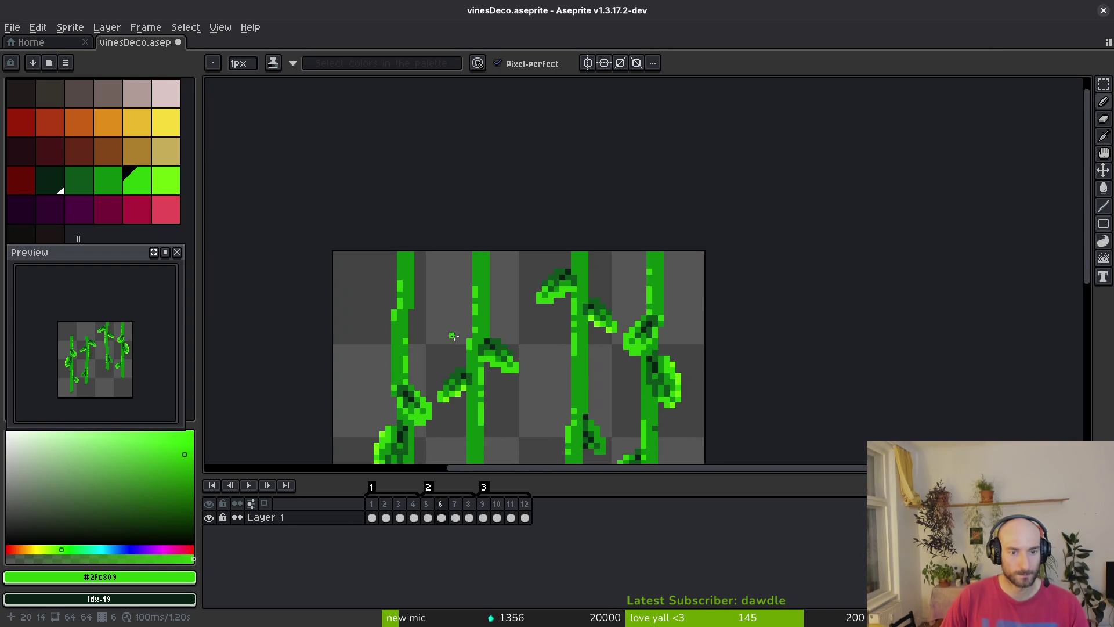
pyautogui.scroll(-2, 529, 343)
pyautogui.press('m')
pyautogui.scroll(2, 430, 273)
pyautogui.moveTo(413, 266); pyautogui.dragTo(551, 352)
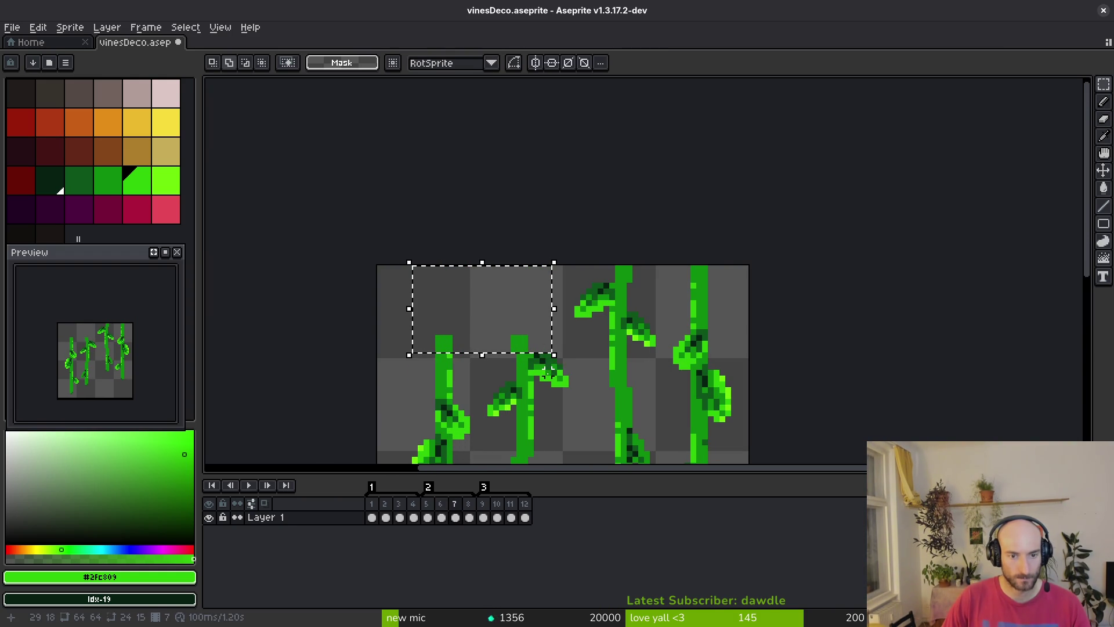
# Paste the copied left-vine tops over the gap on frame 7 and commit them
pyautogui.click(544, 312)
pyautogui.press('alt')
pyautogui.press('alt')
pyautogui.moveTo(402, 266); pyautogui.dragTo(554, 335)
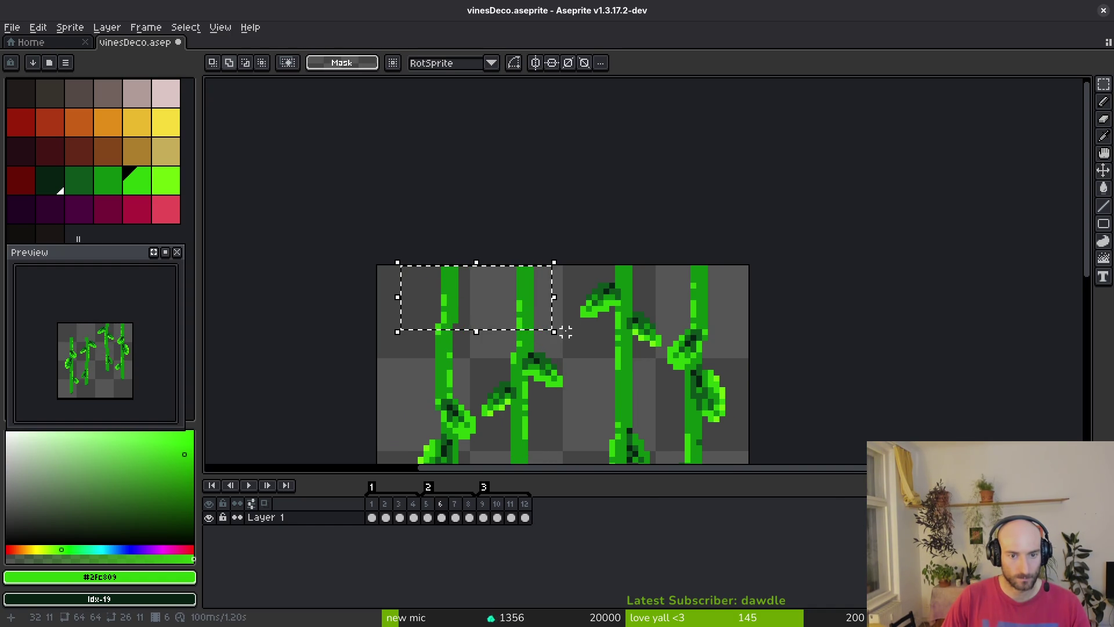
pyautogui.scroll(2, 527, 345)
pyautogui.moveTo(371, 322); pyautogui.dragTo(566, 326)
pyautogui.press('v')
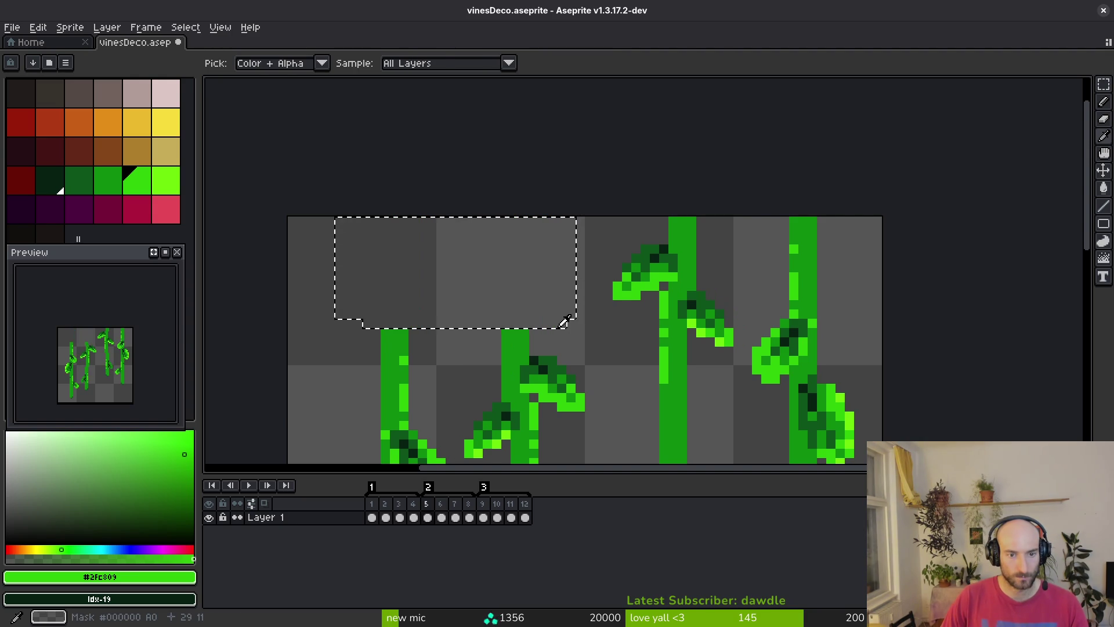
pyautogui.click(567, 319)
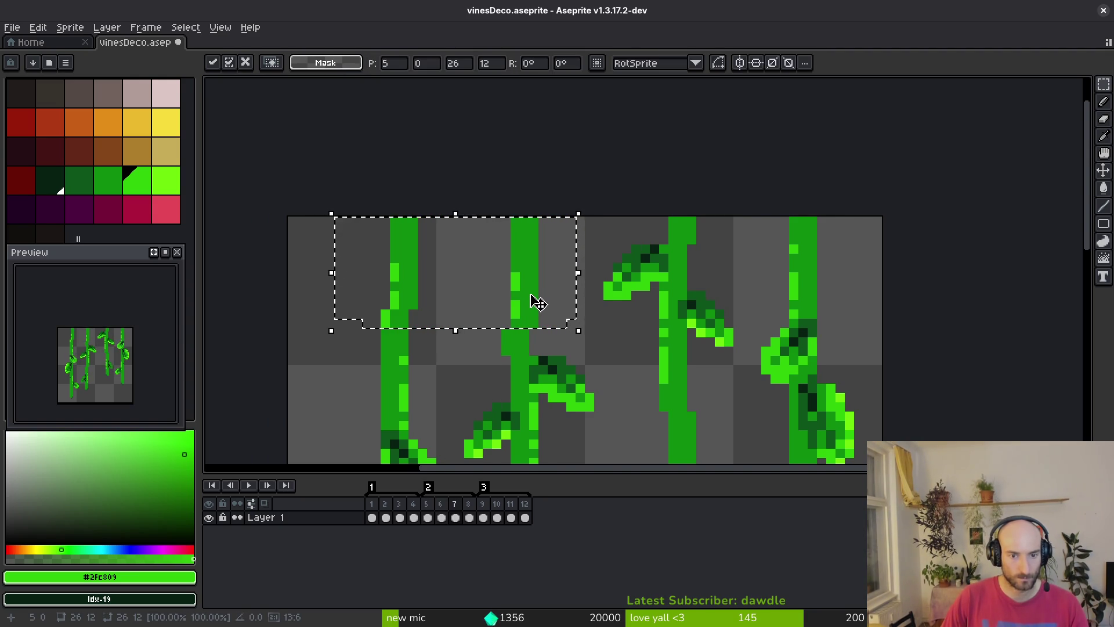
pyautogui.press('m')
pyautogui.hotkey('ctrl', 'd')
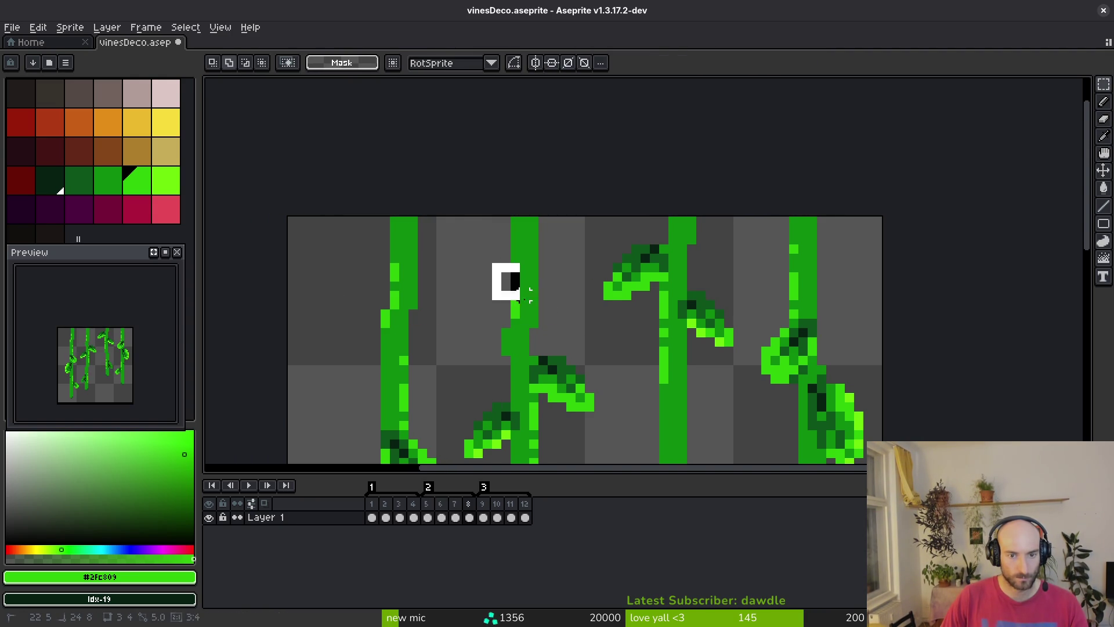
# Check a section of the left vine with a temporary marquee selection
pyautogui.hotkey('ctrl', 'd')
pyautogui.scroll(-3, 458, 316)
pyautogui.press('i')
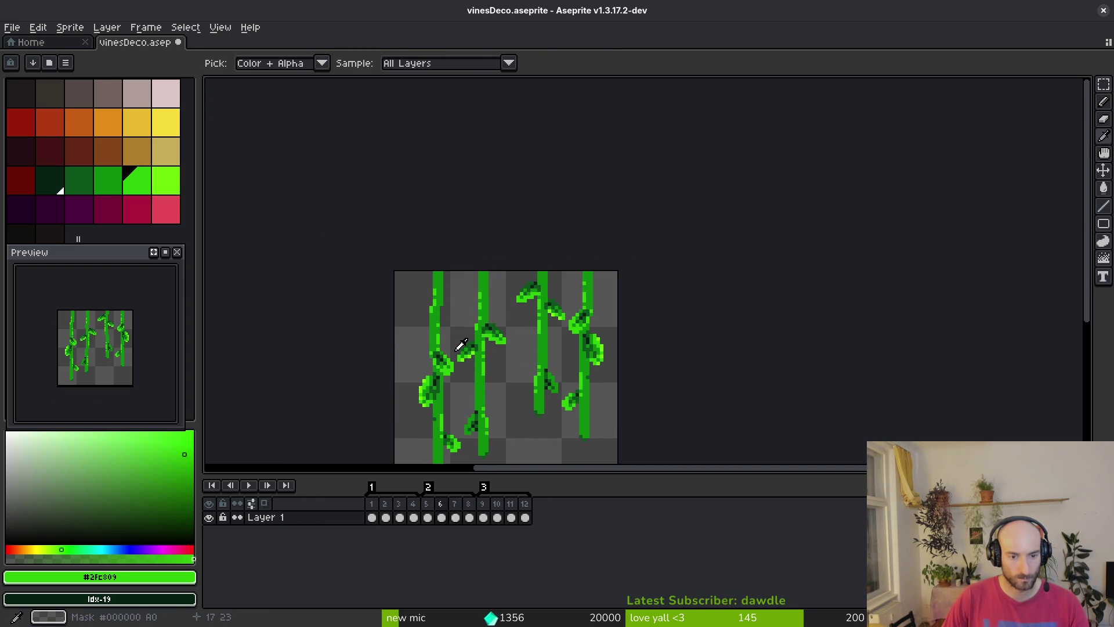
pyautogui.press('m')
pyautogui.scroll(1, 438, 316)
pyautogui.moveTo(408, 297); pyautogui.dragTo(469, 397)
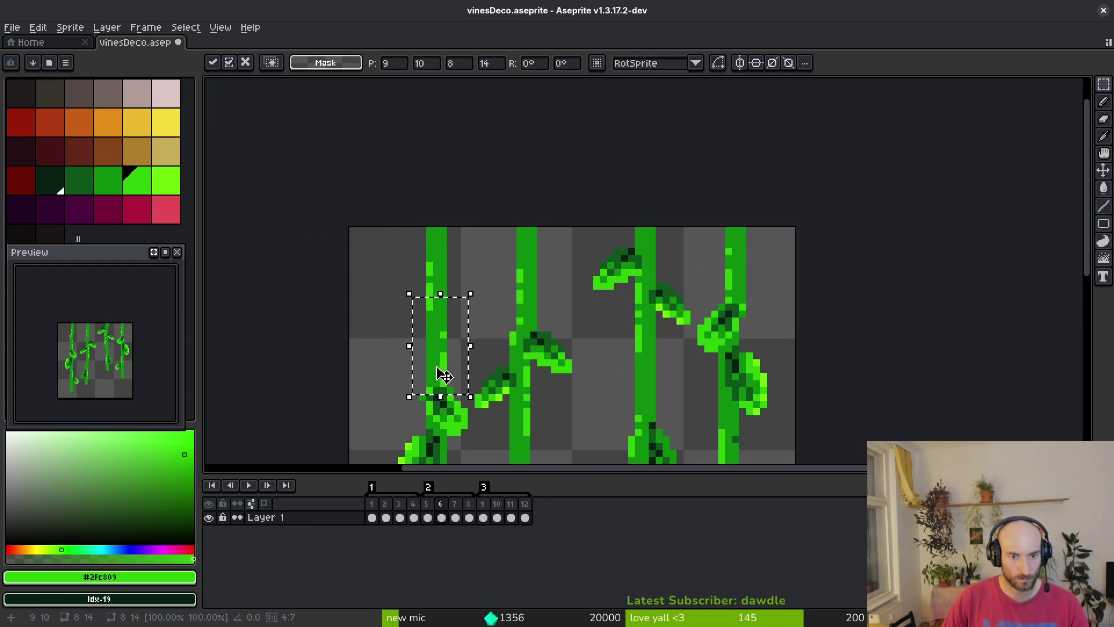
pyautogui.hotkey('ctrl', 'd')
pyautogui.scroll(1, 433, 397)
pyautogui.scroll(3, 417, 392)
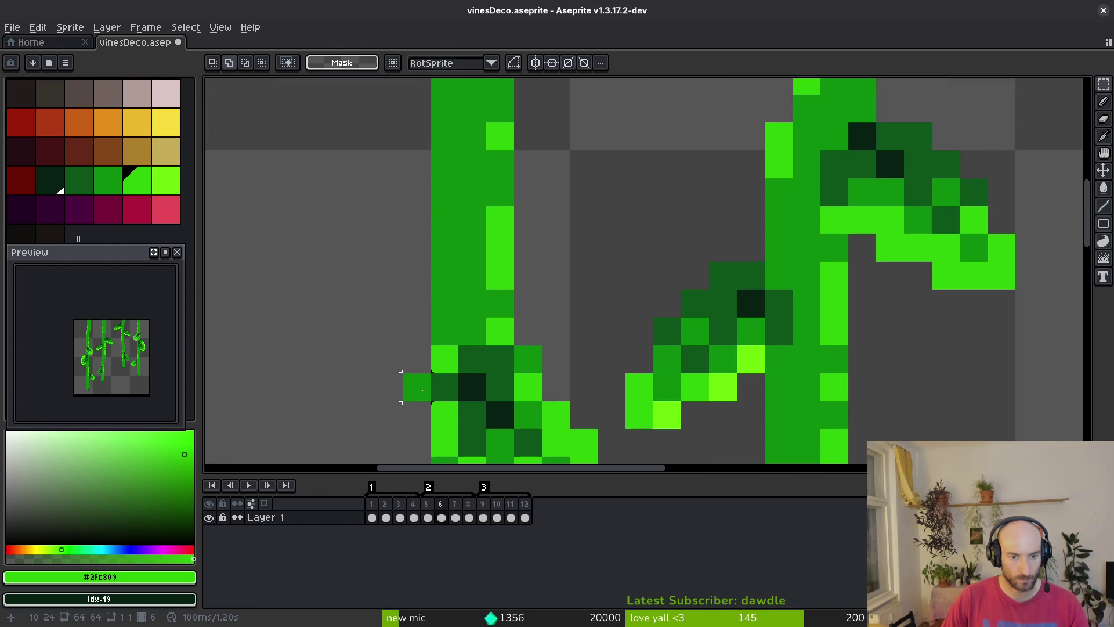
pyautogui.press('e')
pyautogui.scroll(-5, 417, 387)
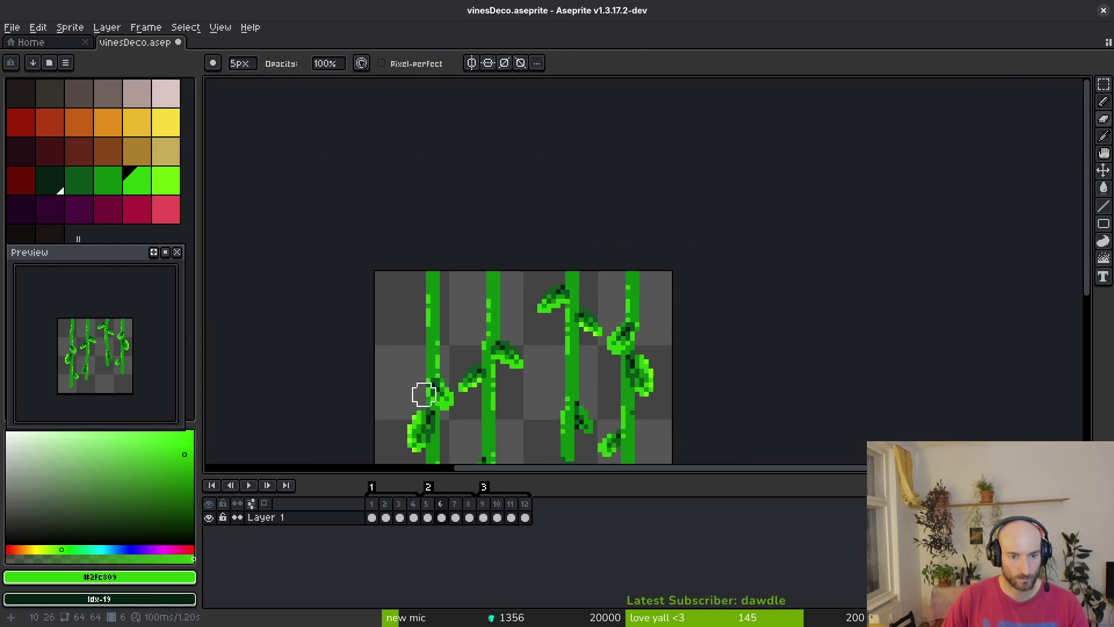
pyautogui.press('i')
# Compare the area beside the left vine across frames 7 and 8
pyautogui.press('.')
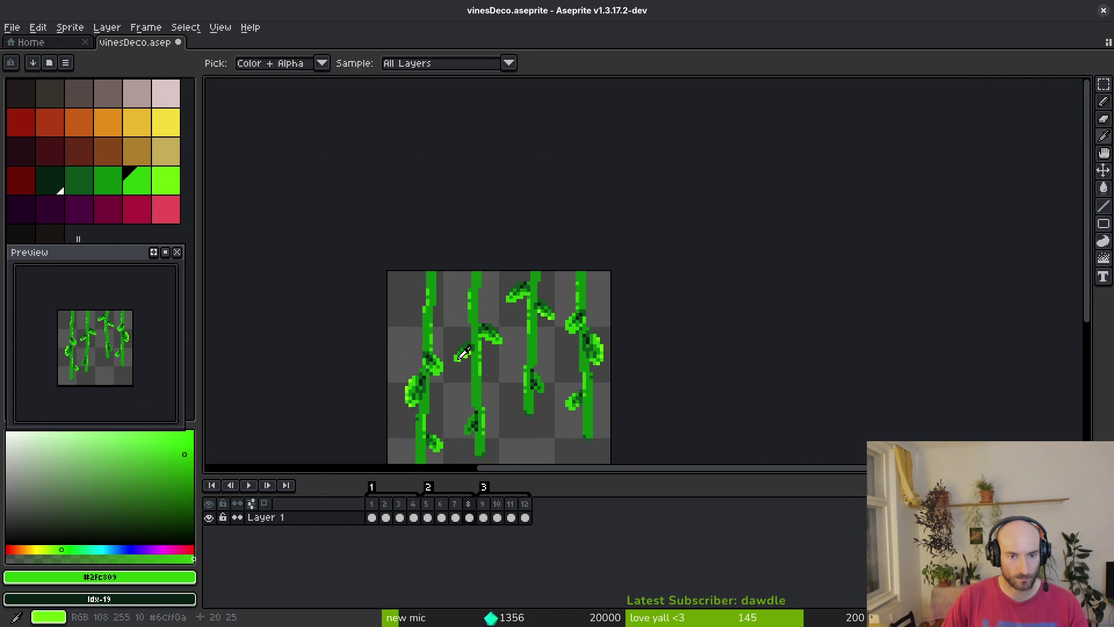
pyautogui.press('b')
pyautogui.scroll(2, 440, 315)
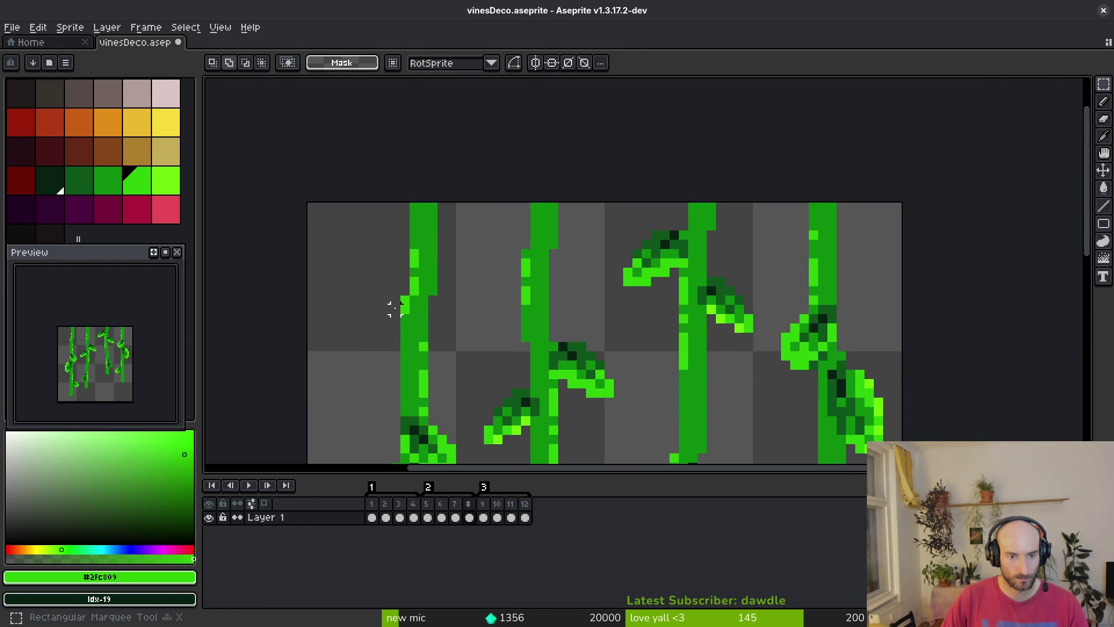
pyautogui.press(',')
pyautogui.press('m')
pyautogui.moveTo(394, 291)
pyautogui.mouseDown()
pyautogui.moveTo(437, 338)
pyautogui.moveTo(442, 325)
pyautogui.mouseUp()
pyautogui.hotkey('ctrl', 'd')
pyautogui.scroll(-1, 451, 335)
pyautogui.scroll(-2, 451, 335)
pyautogui.press('.')
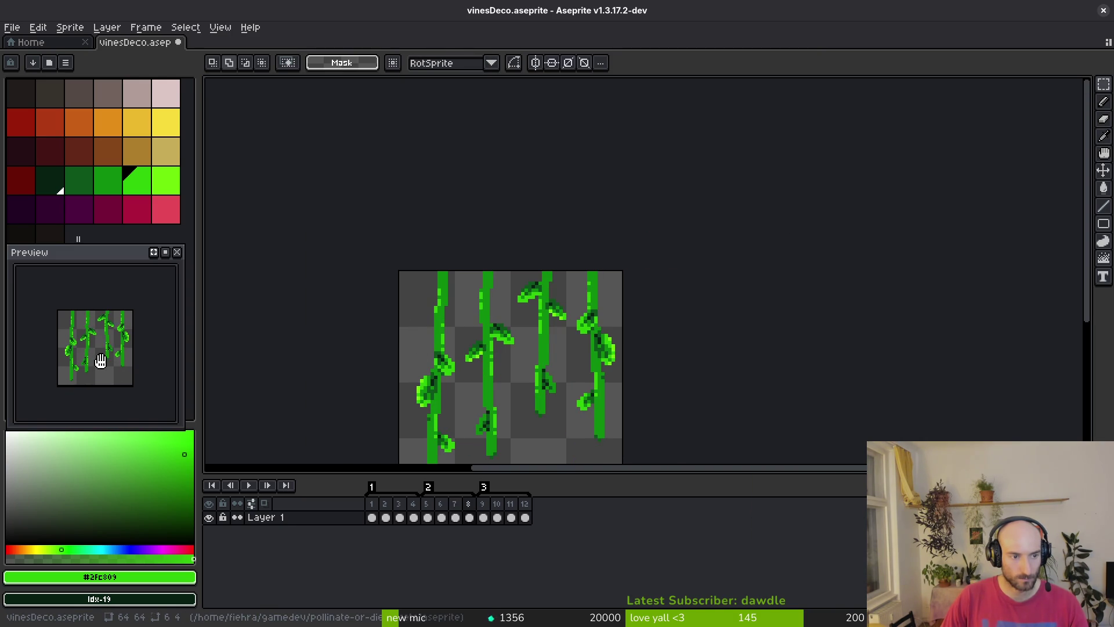
pyautogui.moveTo(515, 386); pyautogui.dragTo(489, 351)
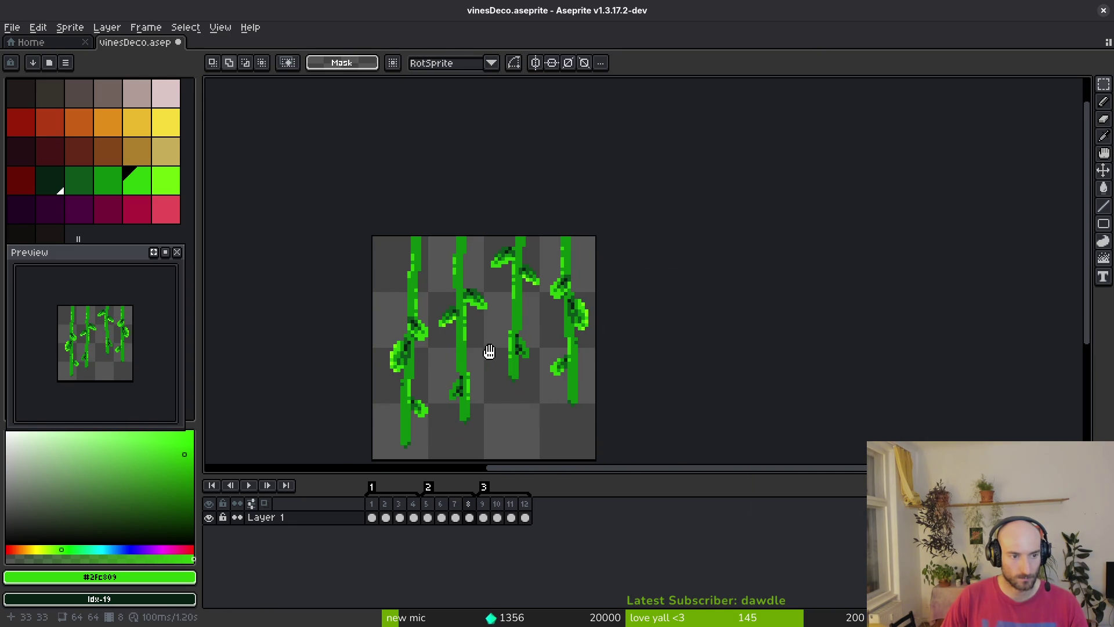
# Review the animation frames, playing it and stopping on frame 4 before moving to frame 5
pyautogui.press('i')
pyautogui.press('.')
pyautogui.press('.')
pyautogui.press('.')
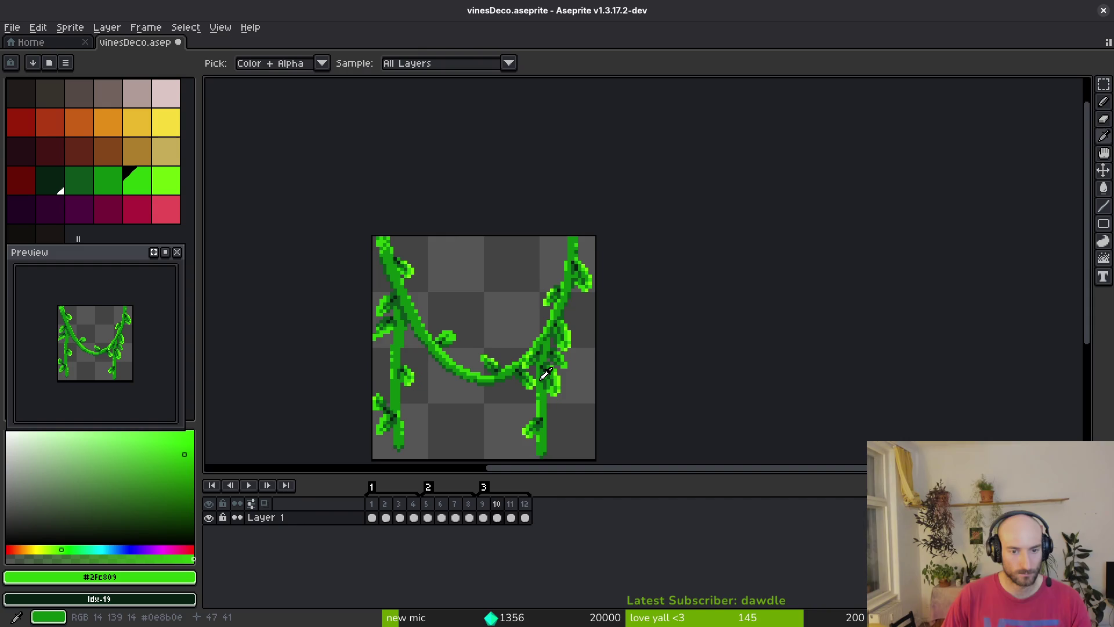
pyautogui.press('.')
pyautogui.press('.')
pyautogui.press('.')
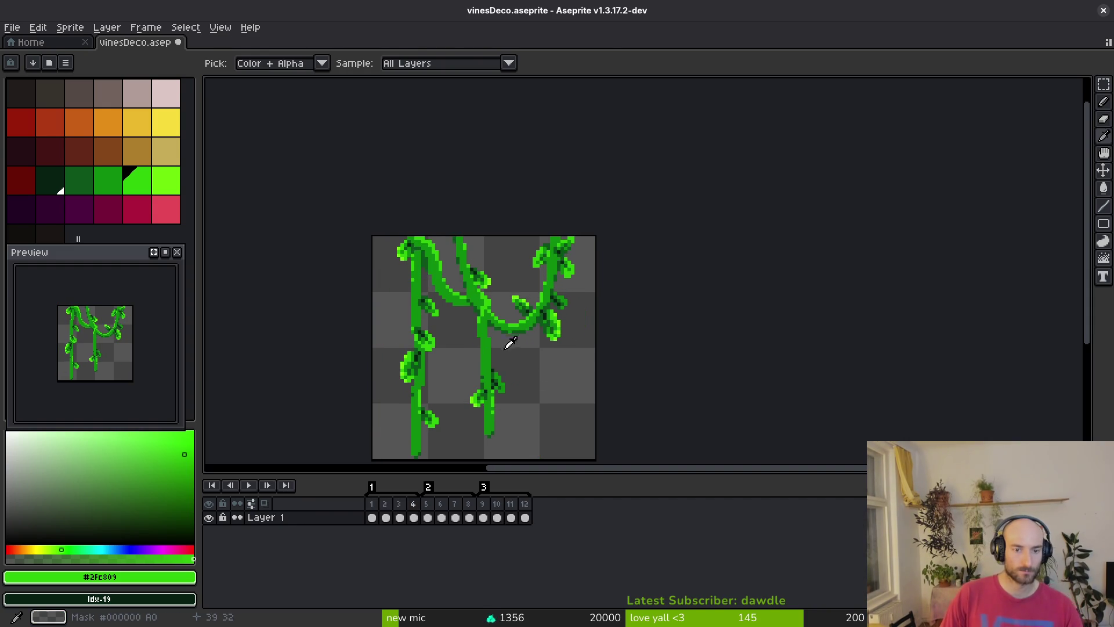
pyautogui.press(',')
pyautogui.press('Return')
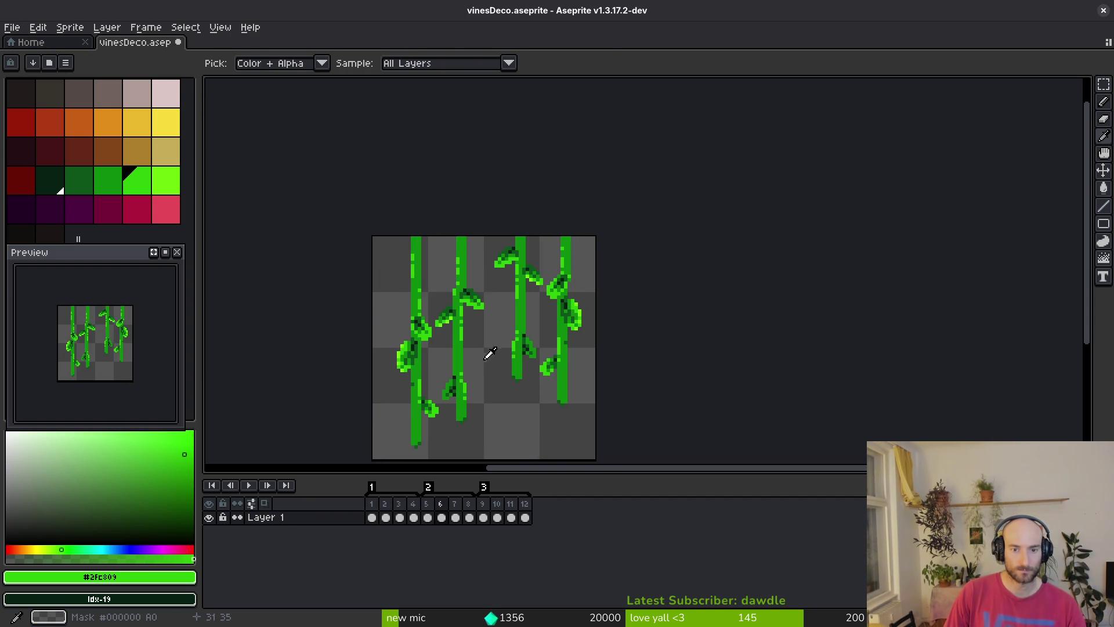
pyautogui.press('Return')
pyautogui.press('.')
# Paste a new right-hand vine pair over the right half of frames 5–8
pyautogui.press('m')
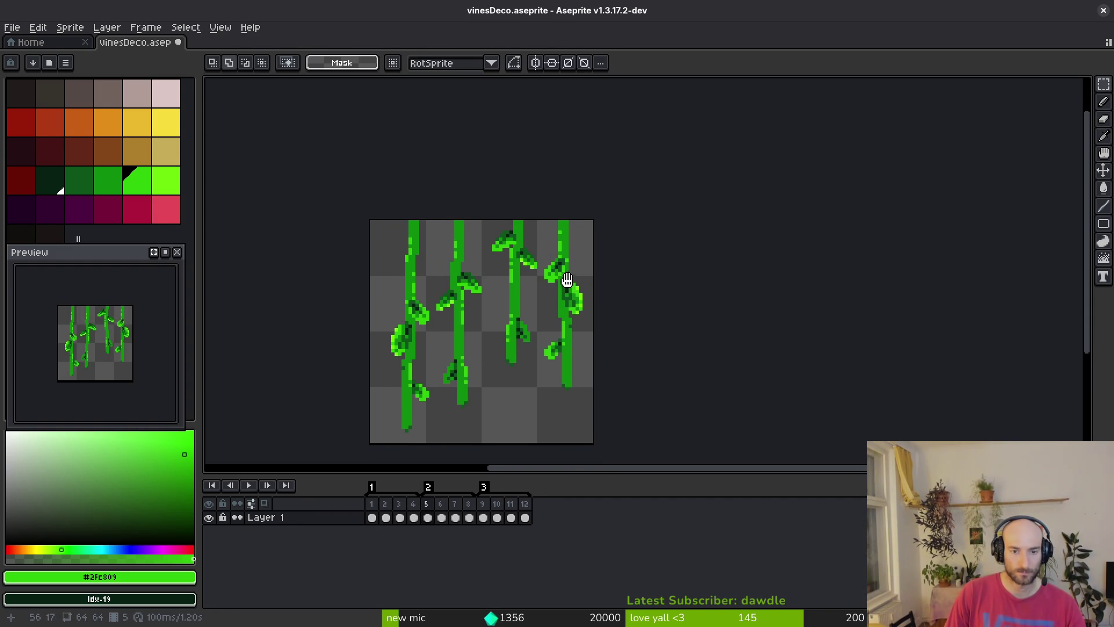
pyautogui.moveTo(488, 214); pyautogui.dragTo(599, 405)
pyautogui.moveTo(471, 522); pyautogui.dragTo(427, 517)
pyautogui.click(556, 407)
pyautogui.click(560, 409)
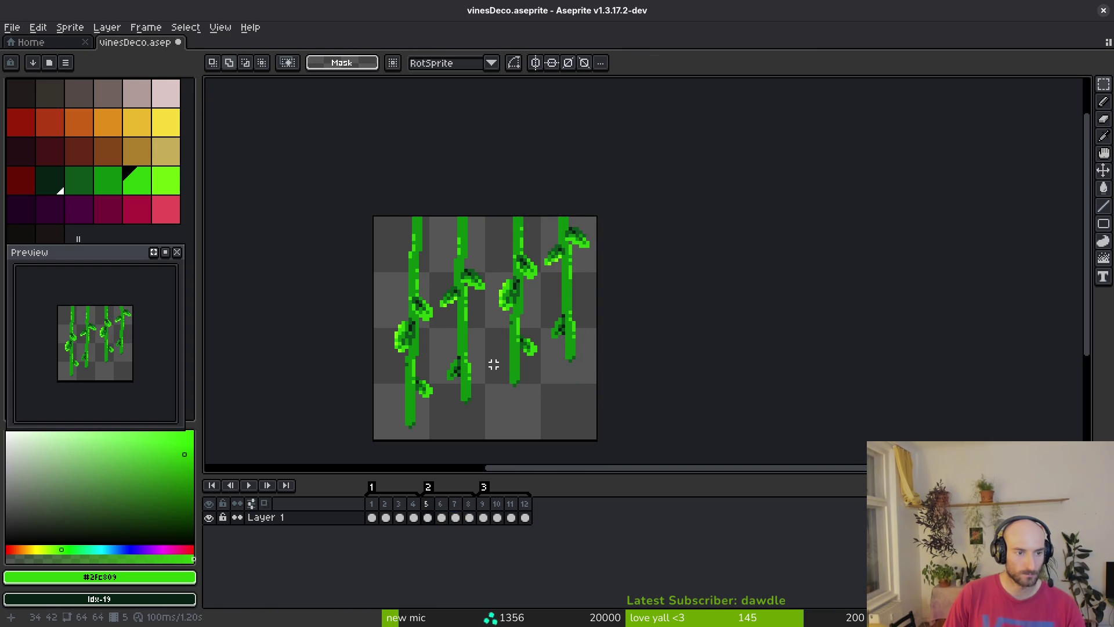
# Paste the new left-hand vines into frames 5–8, nudged 3px right, then check frame 7
pyautogui.moveTo(483, 364); pyautogui.dragTo(490, 348)
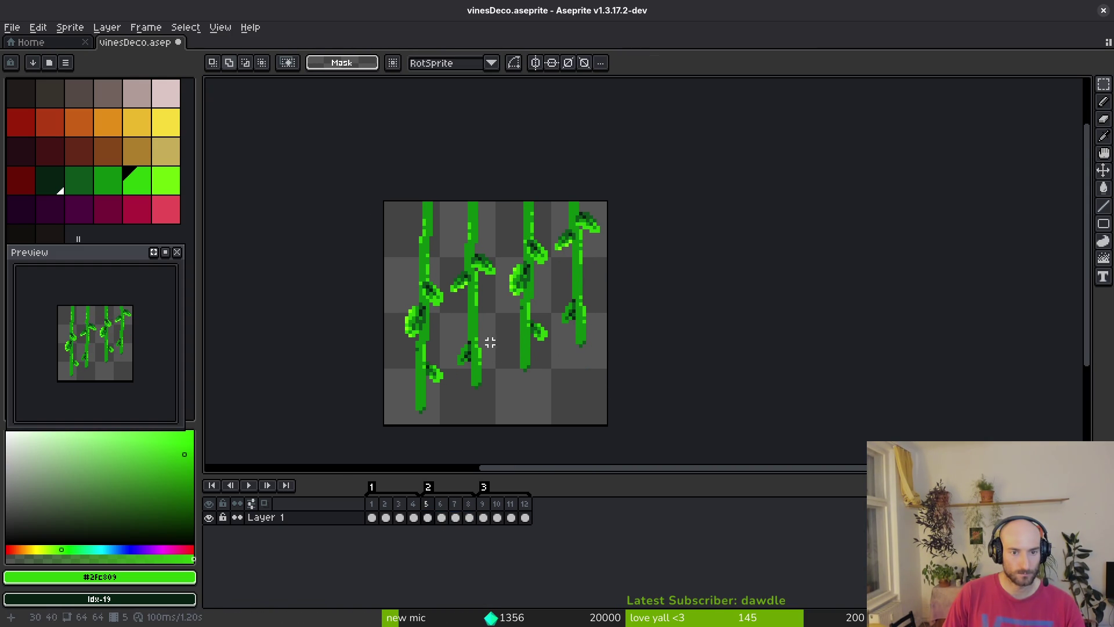
pyautogui.moveTo(346, 194)
pyautogui.mouseDown()
pyautogui.moveTo(470, 418)
pyautogui.moveTo(498, 429)
pyautogui.mouseUp()
pyautogui.click(457, 517)
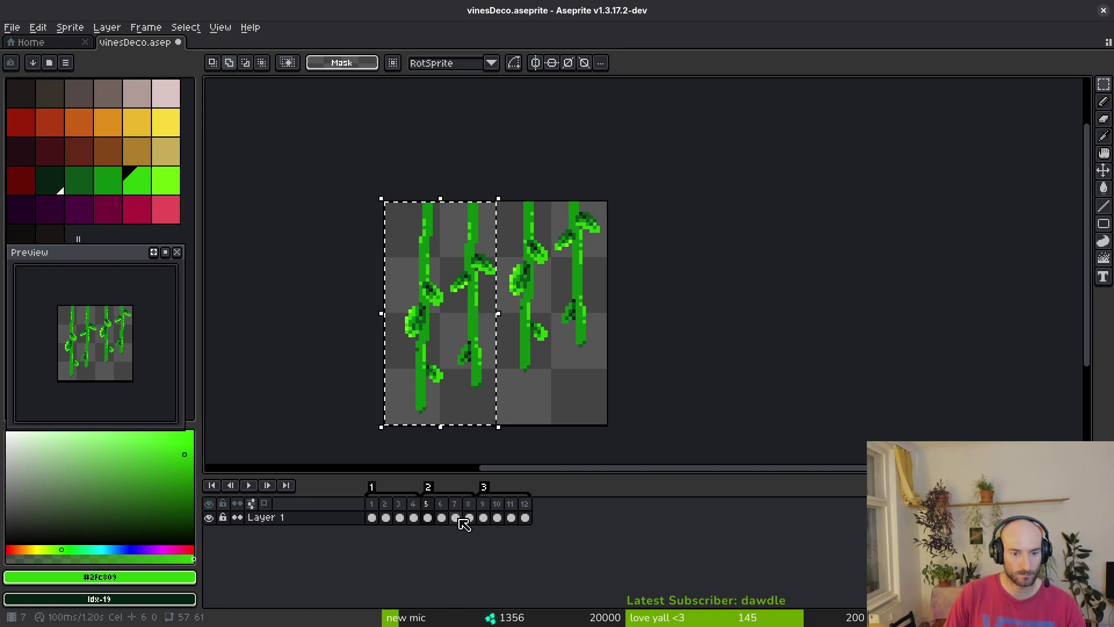
pyautogui.moveTo(354, 171)
pyautogui.mouseDown()
pyautogui.moveTo(485, 418)
pyautogui.moveTo(503, 428)
pyautogui.mouseUp()
pyautogui.moveTo(475, 521); pyautogui.dragTo(428, 517)
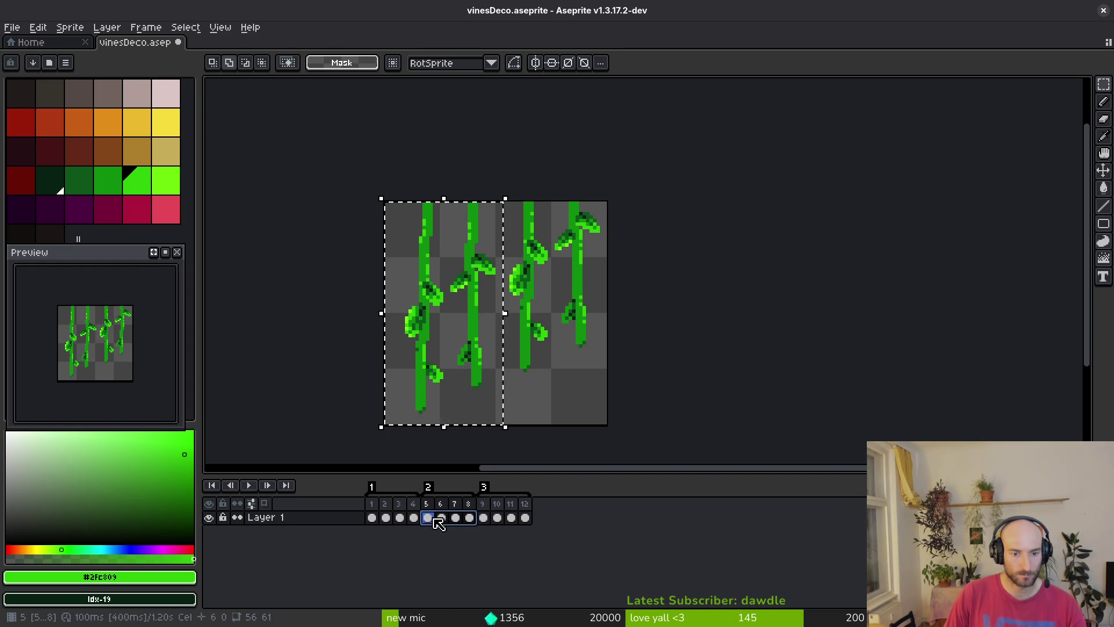
pyautogui.hotkey('ctrl', 'v')
pyautogui.press('Right')
pyautogui.press('Right')
pyautogui.press('Right')
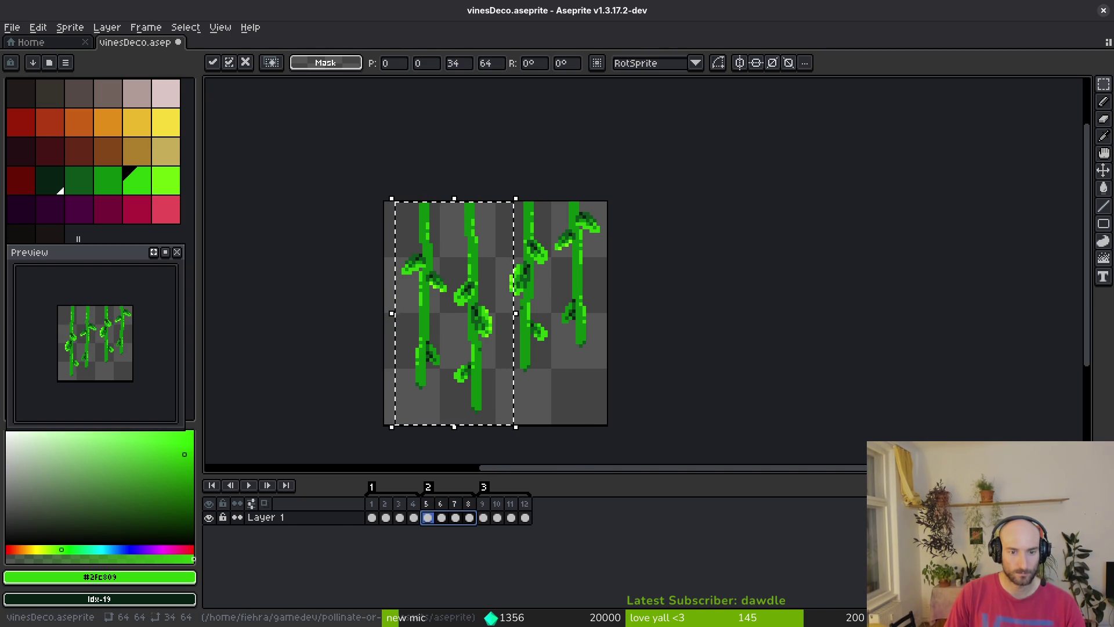
pyautogui.click(450, 432)
pyautogui.press('i')
pyautogui.press('.')
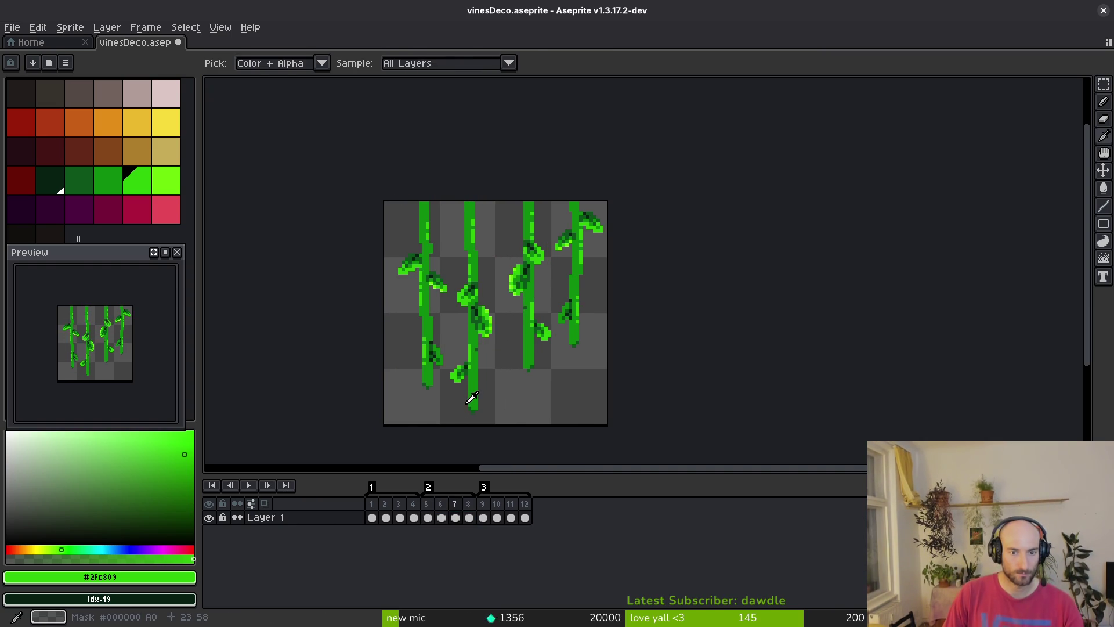
pyautogui.press('m')
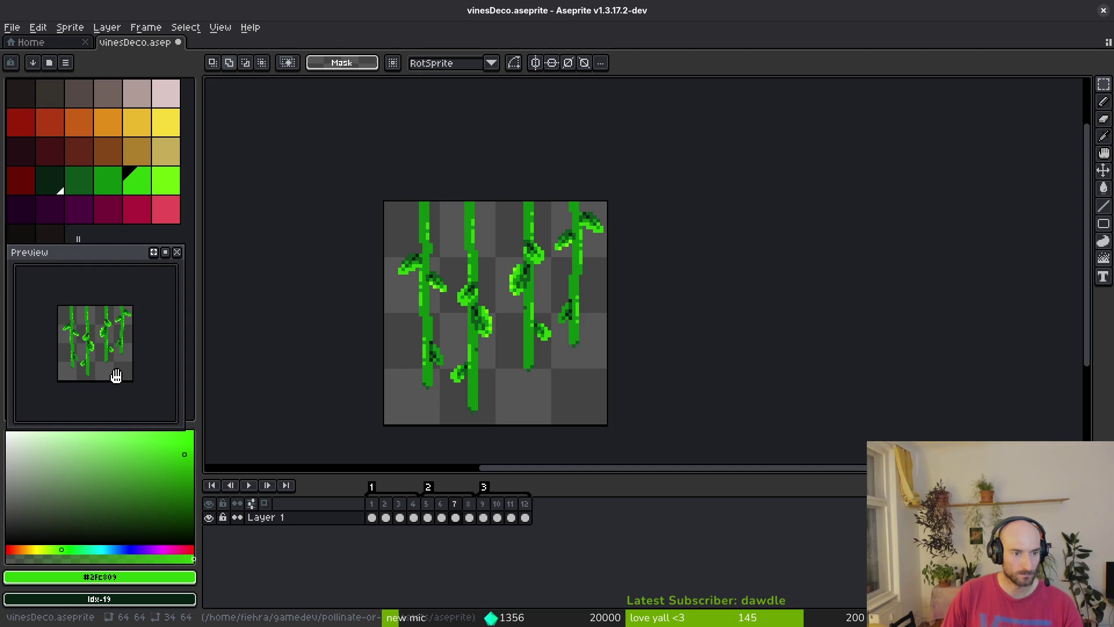
# Open Export Sprite Sheet and start browsing toward the art folder for the output file
pyautogui.hotkey('ctrl', 'e')
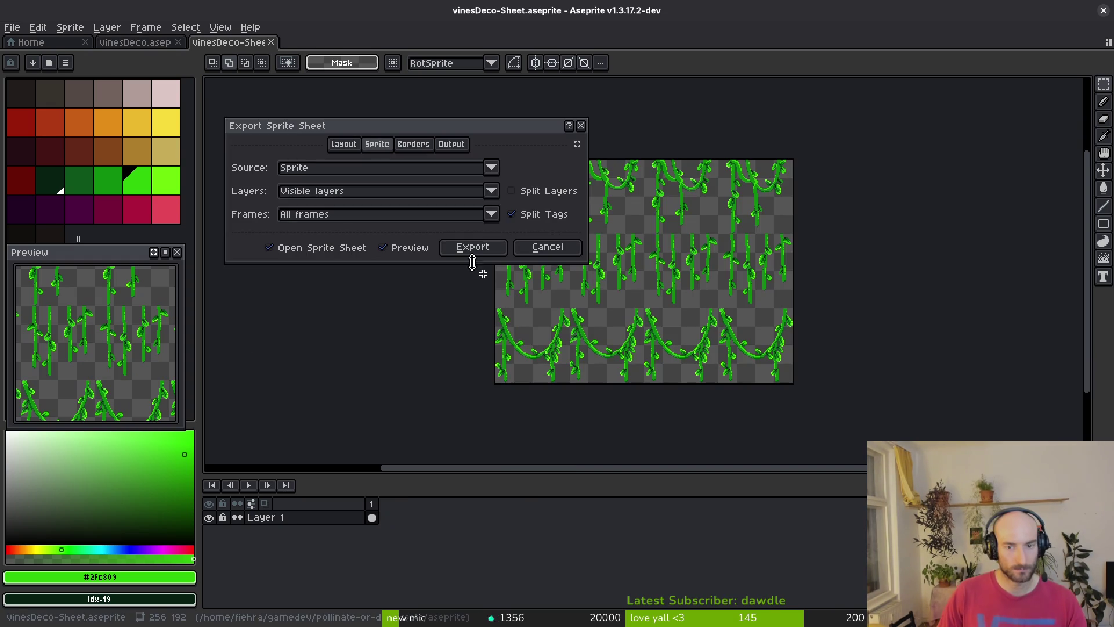
pyautogui.click(487, 248)
pyautogui.hotkey('ctrl', 'shift', 'e')
pyautogui.click(283, 53)
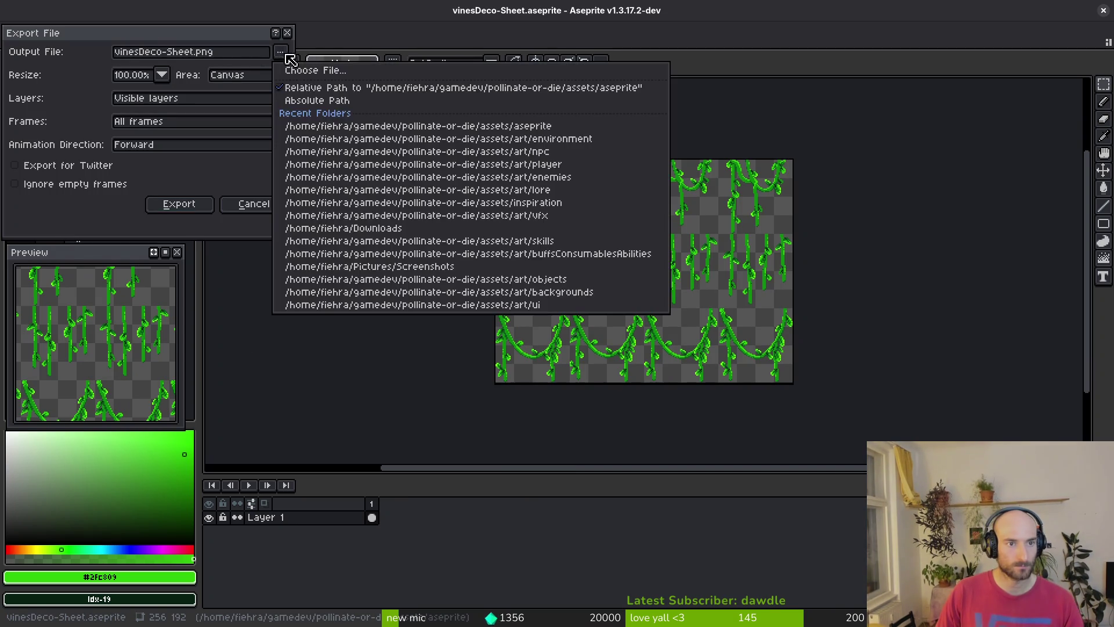
pyautogui.click(314, 70)
pyautogui.click(120, 72)
pyautogui.doubleClick(116, 139)
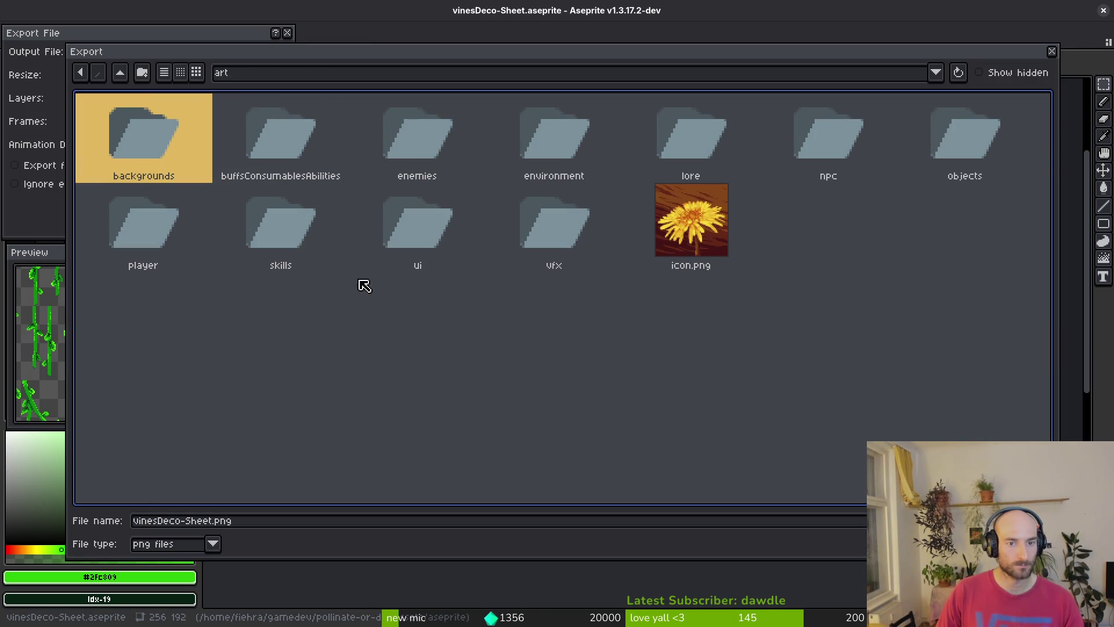
pyautogui.press('Return')
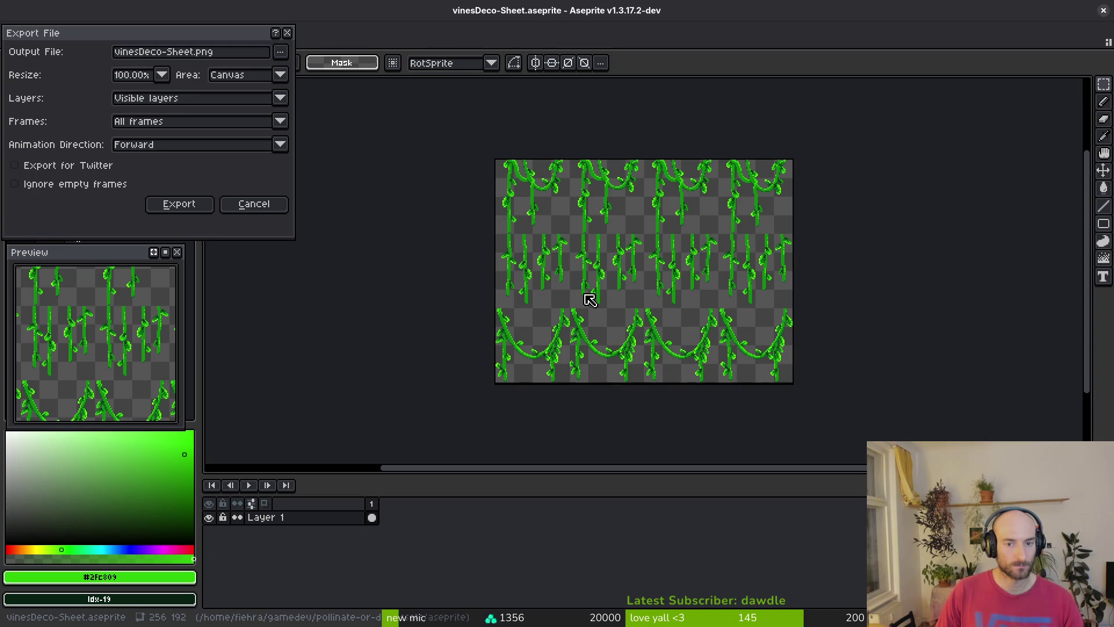
# Export the sheet over art/environment/vinesDeco.png, confirming the overwrite
pyautogui.click(281, 51)
pyautogui.click(290, 68)
pyautogui.doubleClick(128, 127)
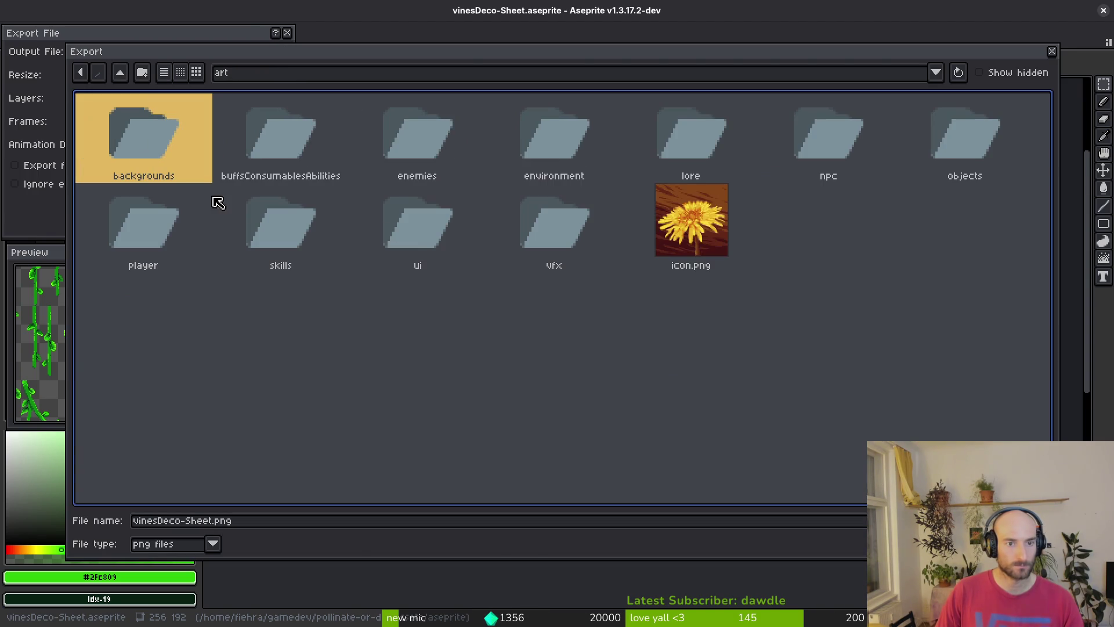
pyautogui.doubleClick(556, 130)
pyautogui.scroll(-3, 967, 247)
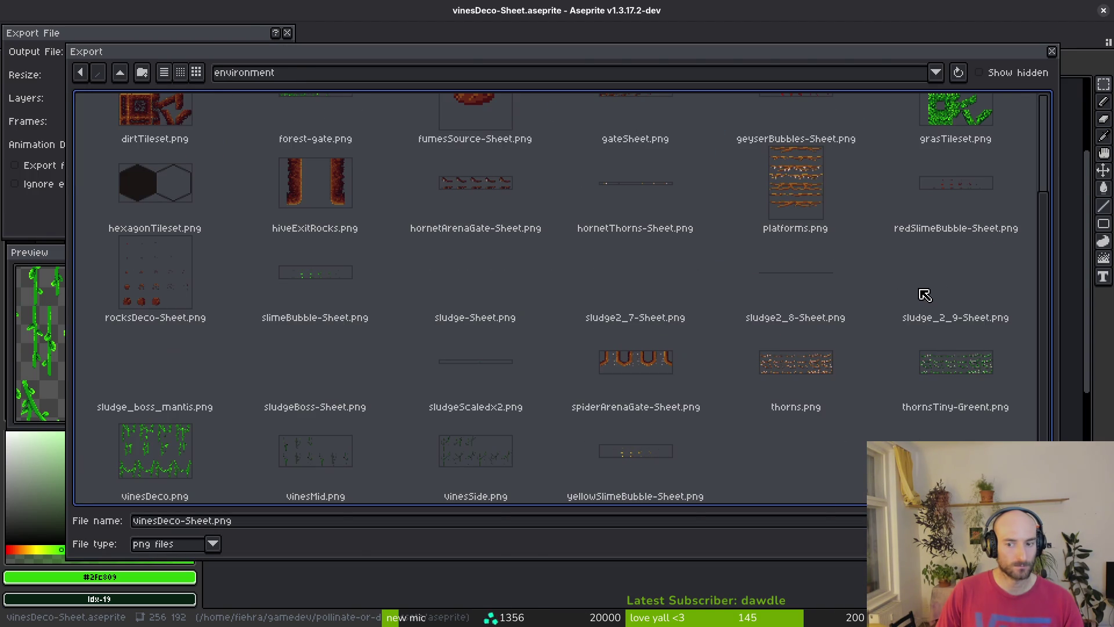
pyautogui.click(226, 496)
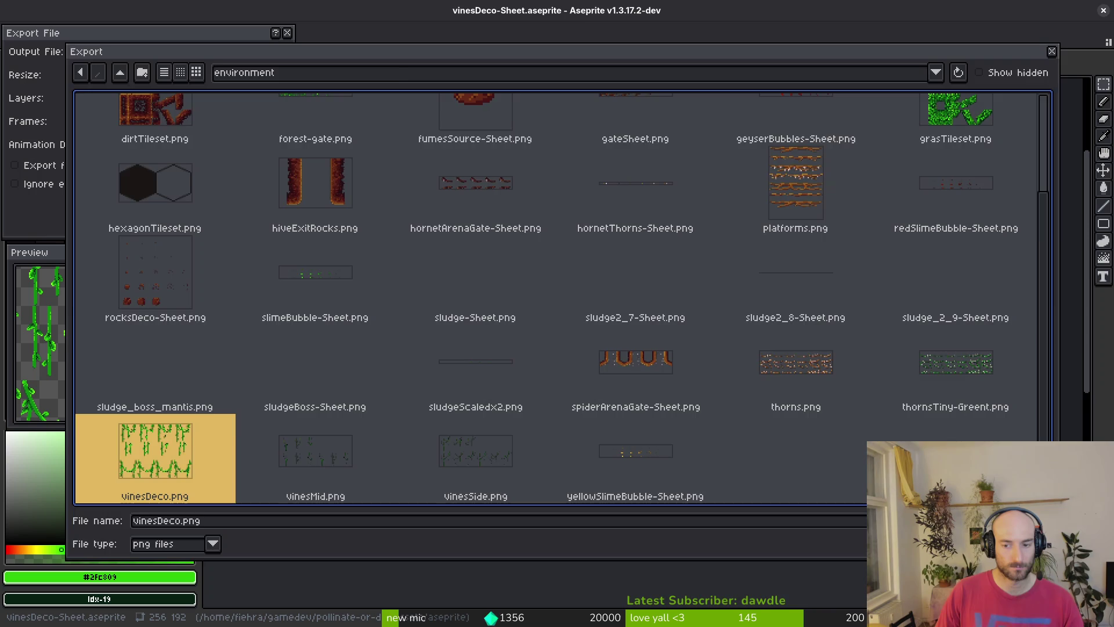
pyautogui.press('Return')
pyautogui.click(504, 357)
pyautogui.click(174, 204)
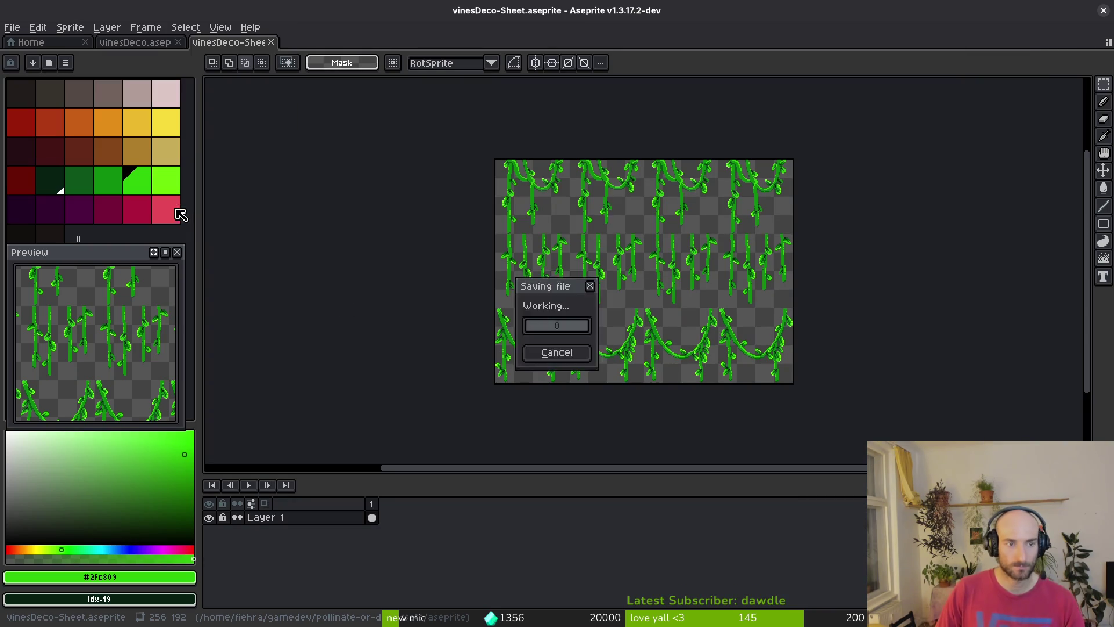
pyautogui.hotkey('alt', 'Tab')
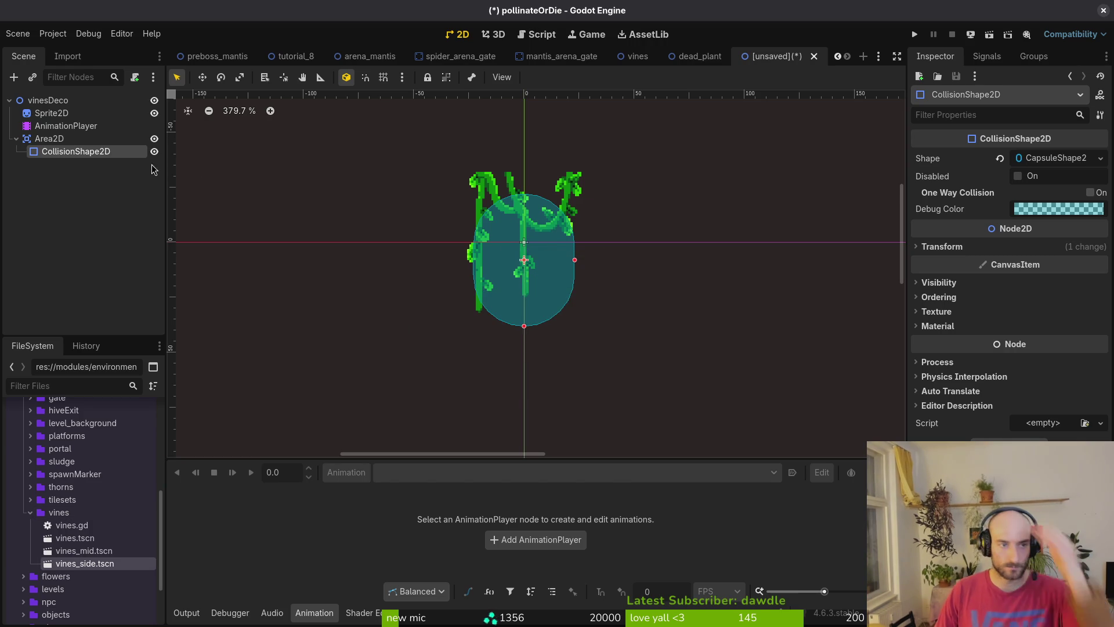
# Toggle the vine Sprite2D's Offset > Centered off and back on to refresh it
pyautogui.click(52, 115)
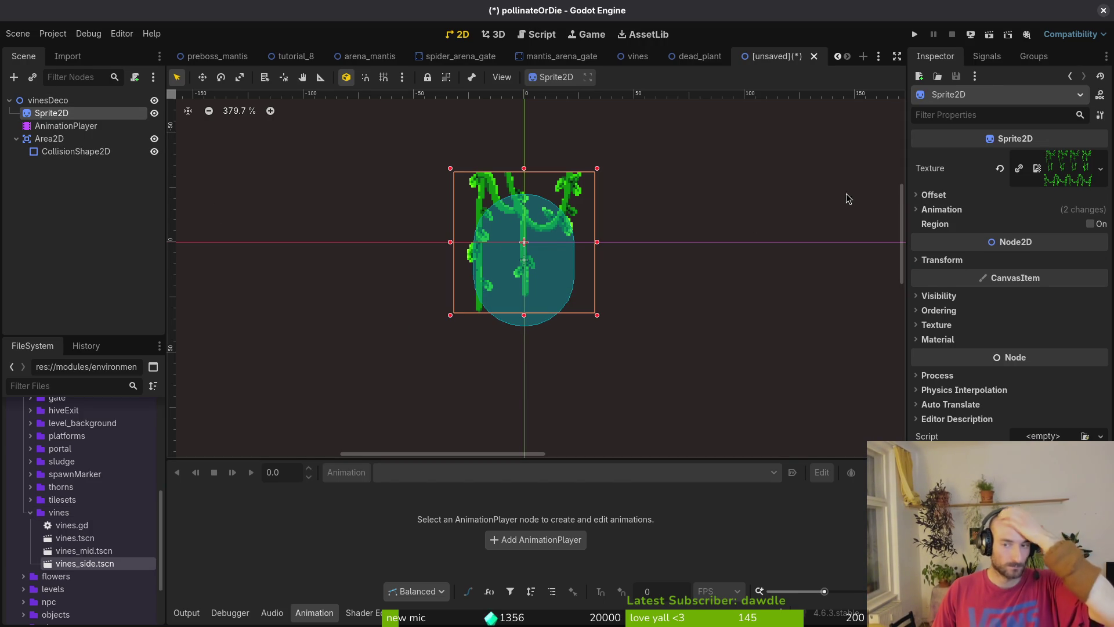
pyautogui.click(933, 195)
pyautogui.click(1022, 209)
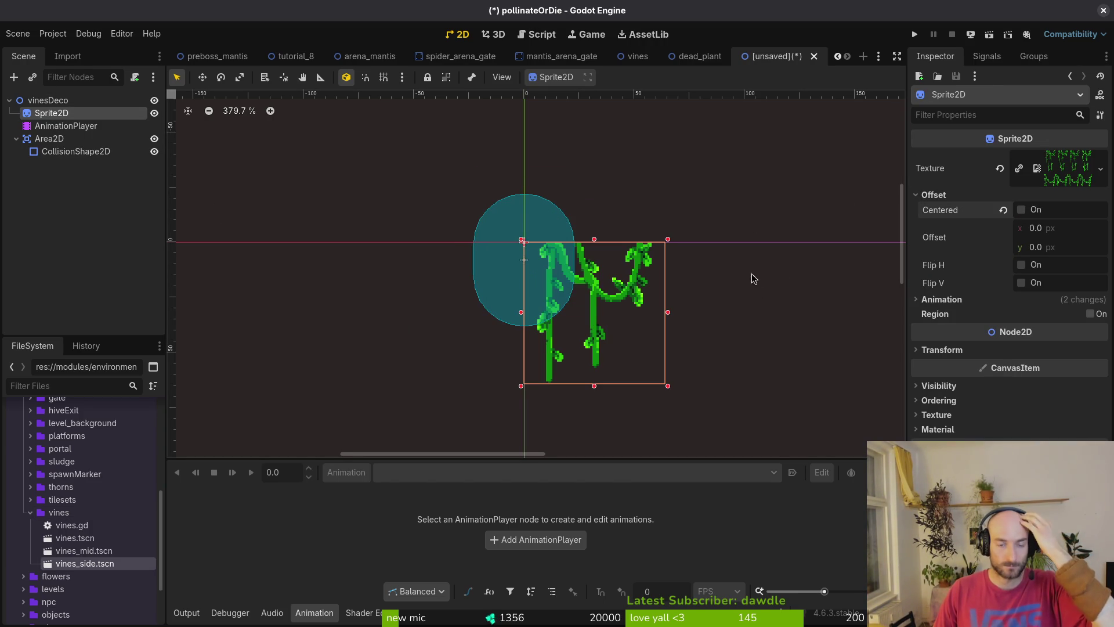
pyautogui.click(1021, 209)
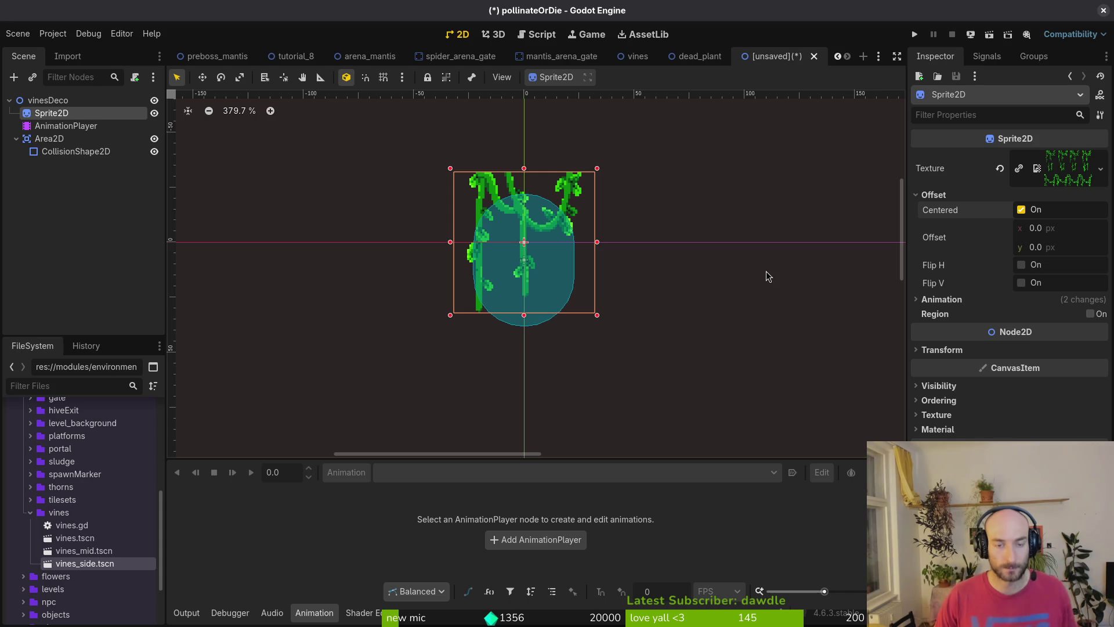
pyautogui.click(69, 162)
# Save the scene as vines_deco.tscn in modules/environment/decorations
pyautogui.hotkey('ctrl', 's')
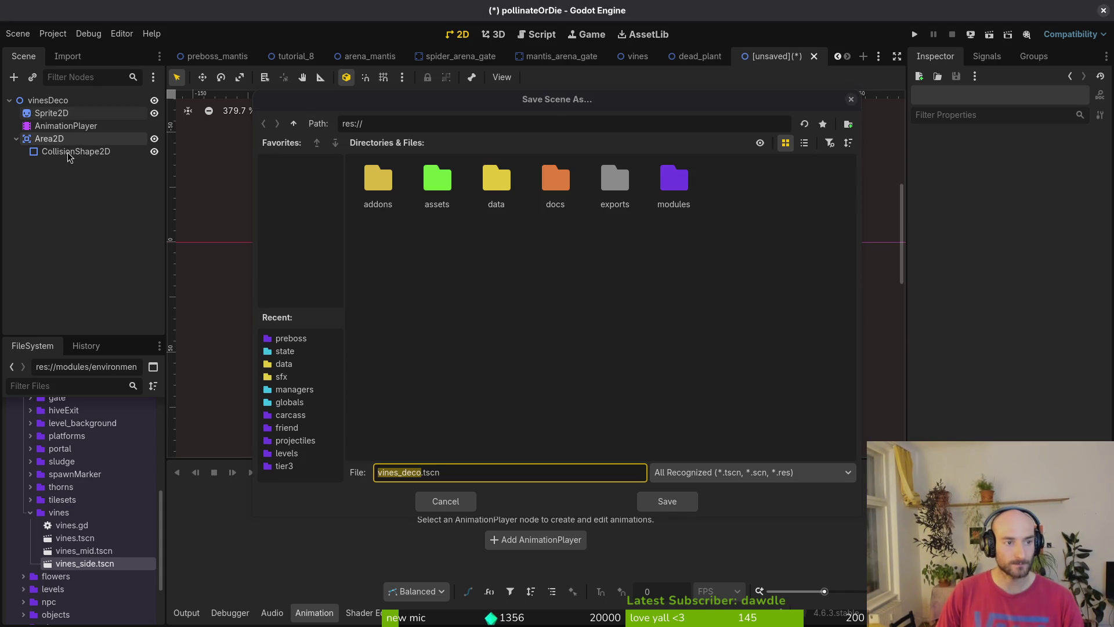
pyautogui.doubleClick(673, 179)
pyautogui.doubleClick(497, 179)
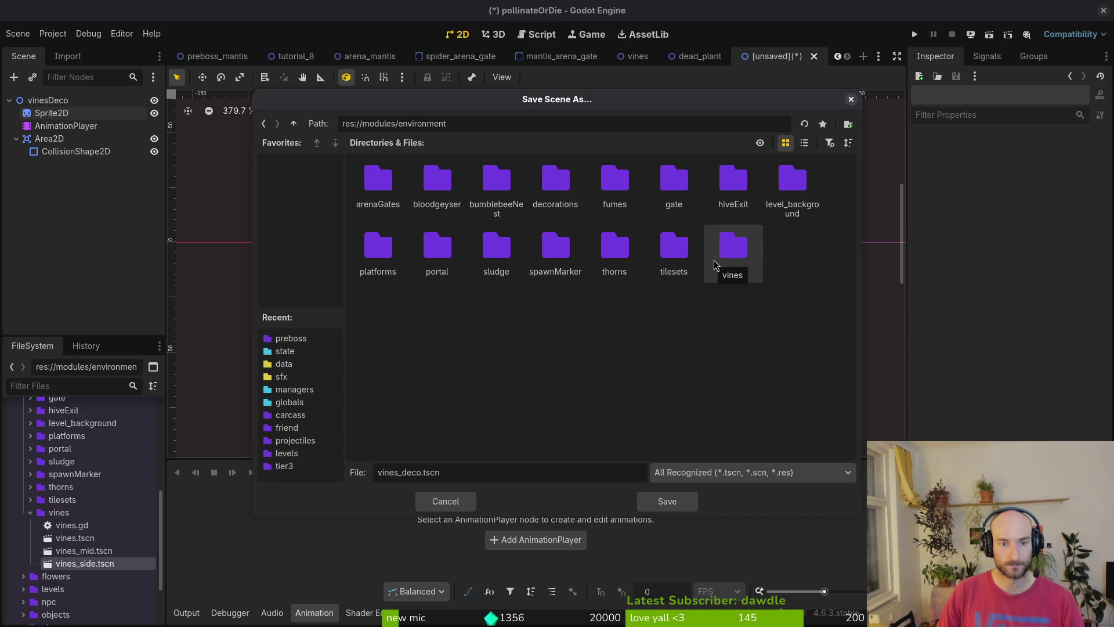
pyautogui.doubleClick(555, 181)
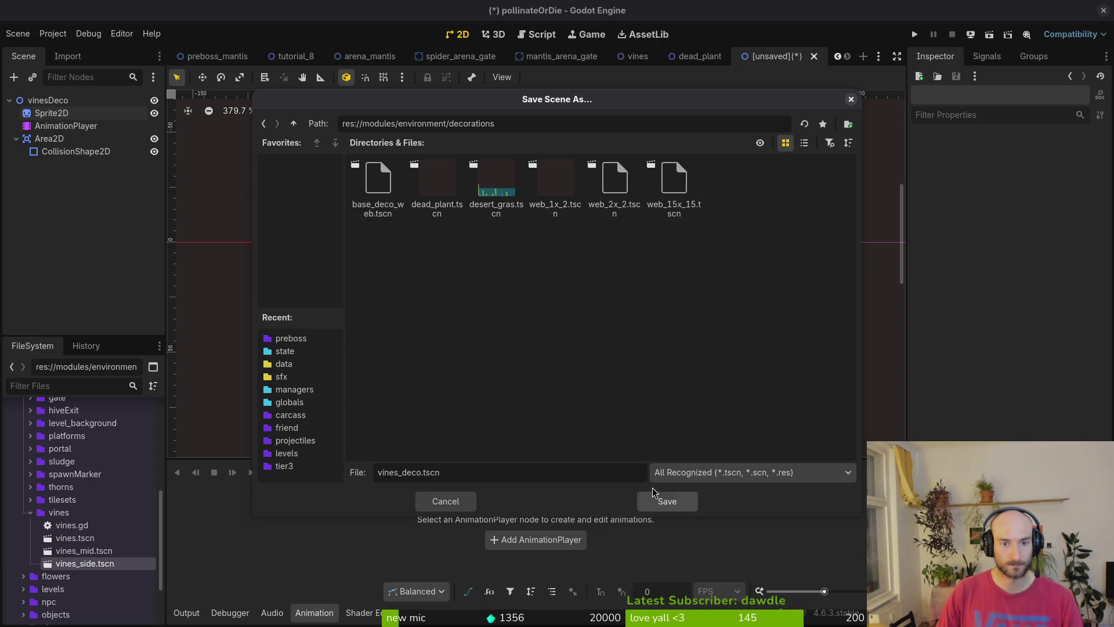
pyautogui.click(666, 503)
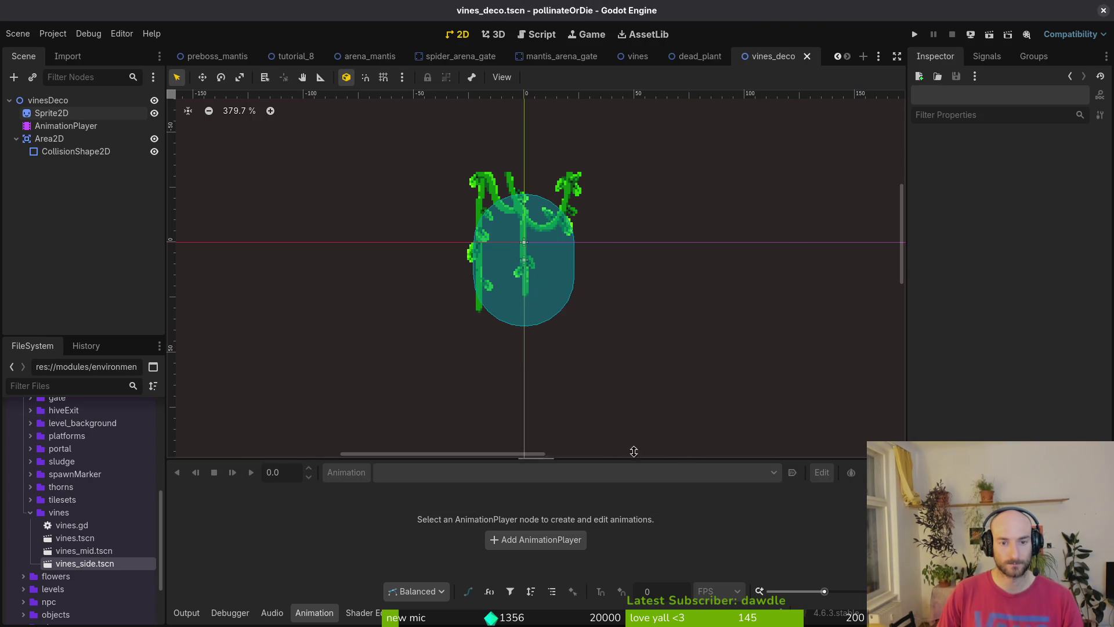
# Replace the CollisionShape2D with a new CapsuleShape2D, made wider and taller over the vines
pyautogui.click(79, 123)
pyautogui.click(75, 151)
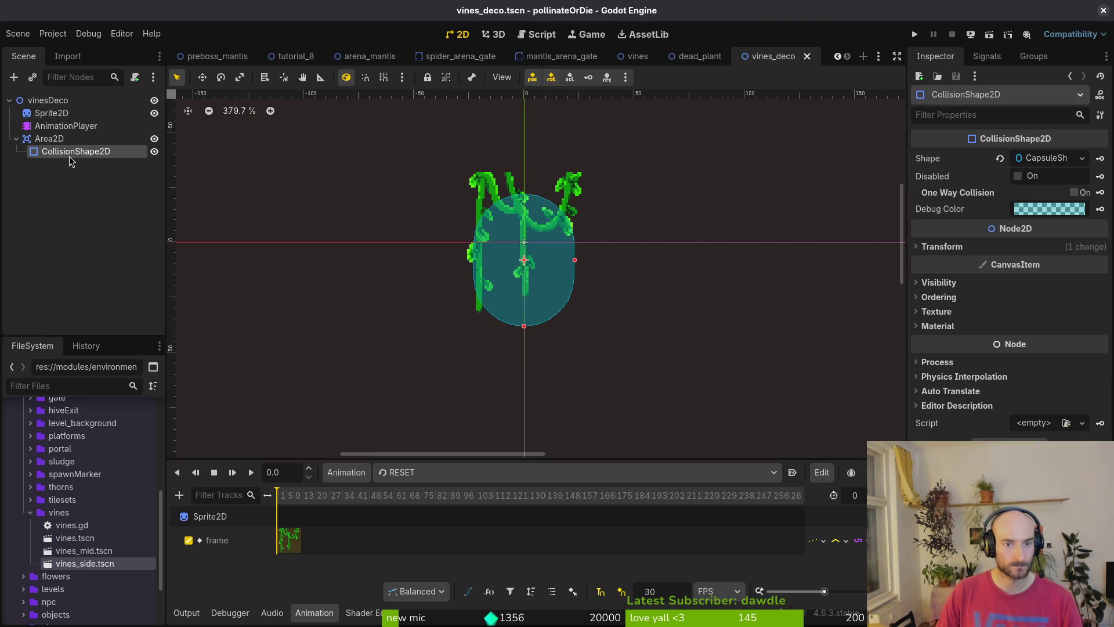
pyautogui.click(999, 158)
pyautogui.click(1082, 158)
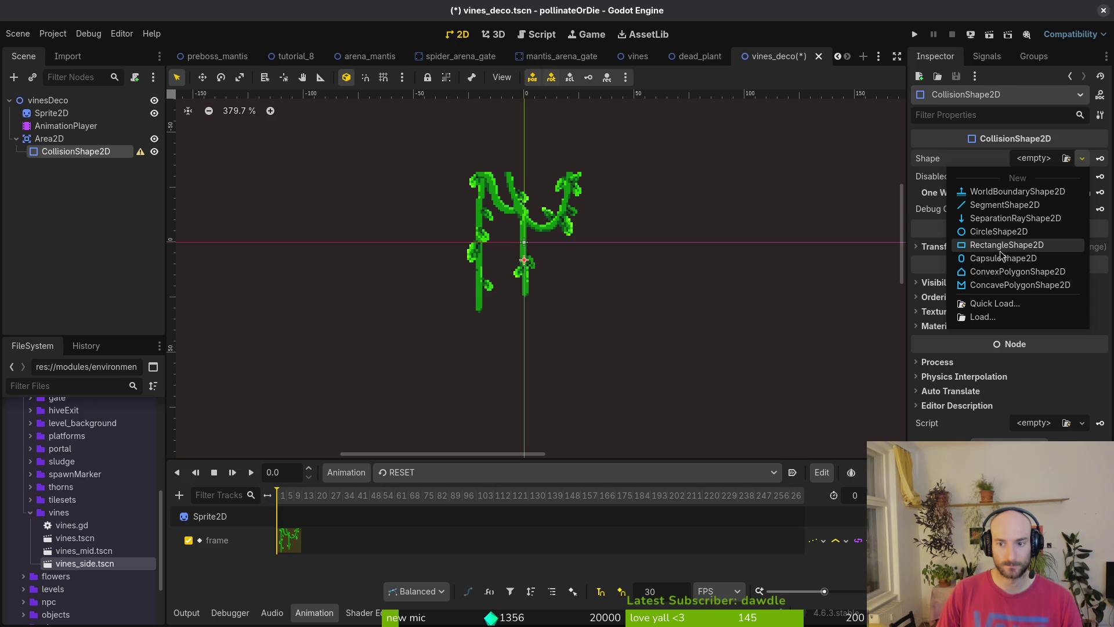
pyautogui.click(982, 259)
pyautogui.moveTo(546, 260); pyautogui.dragTo(572, 260)
pyautogui.moveTo(525, 309); pyautogui.dragTo(526, 353)
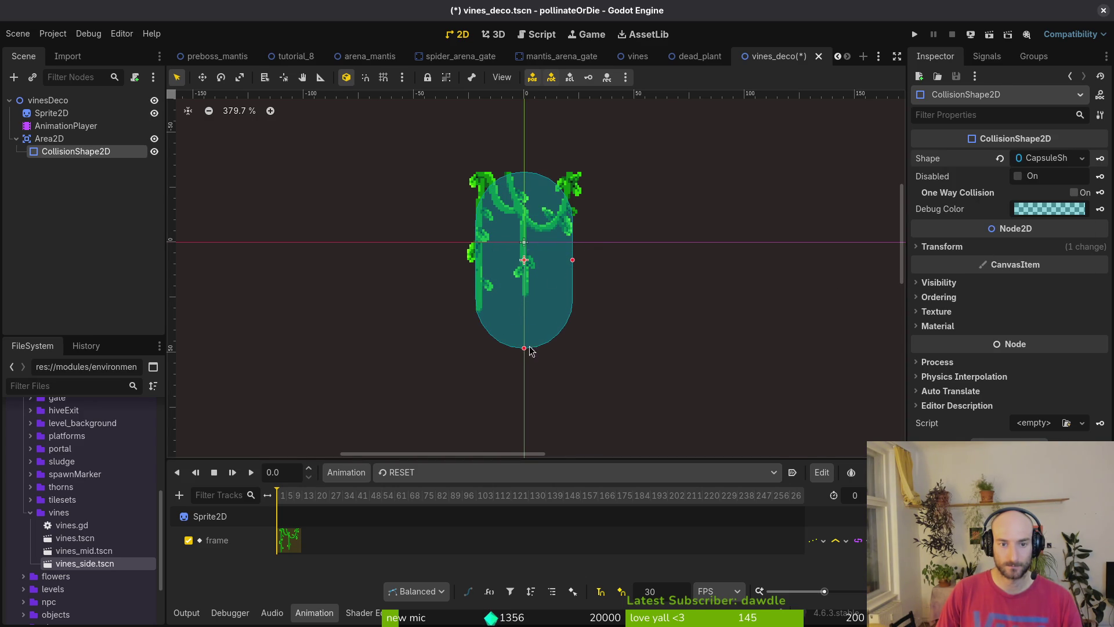
pyautogui.moveTo(573, 260); pyautogui.dragTo(582, 260)
pyautogui.moveTo(543, 298); pyautogui.dragTo(544, 263)
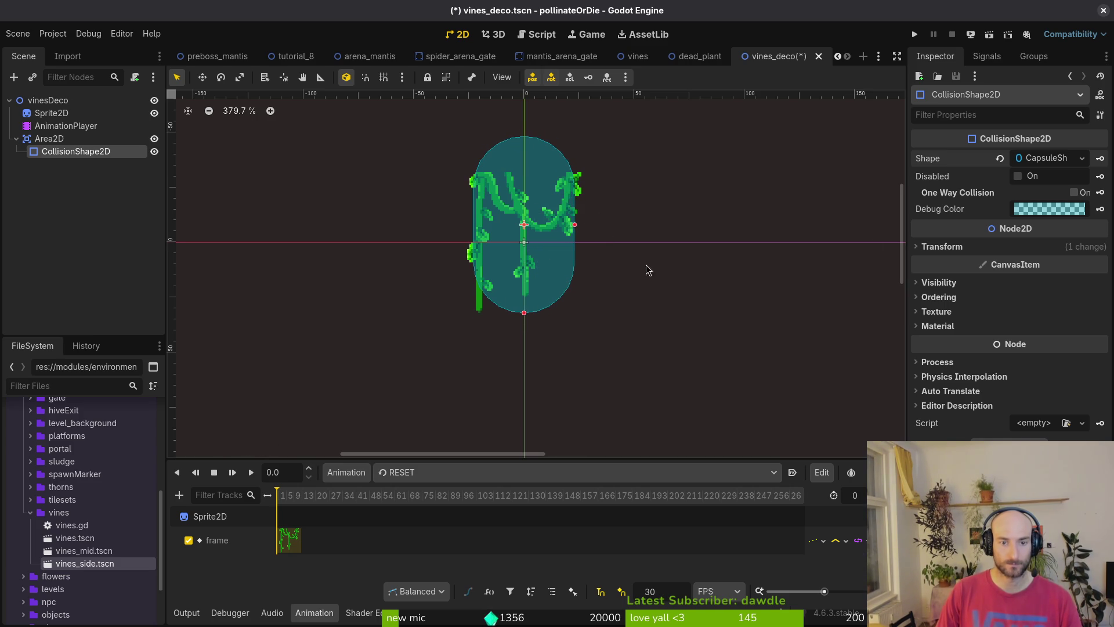
pyautogui.click(725, 261)
# Set the vine Sprite2D's Frame Coords y to 2 so it shows frame 8
pyautogui.click(51, 113)
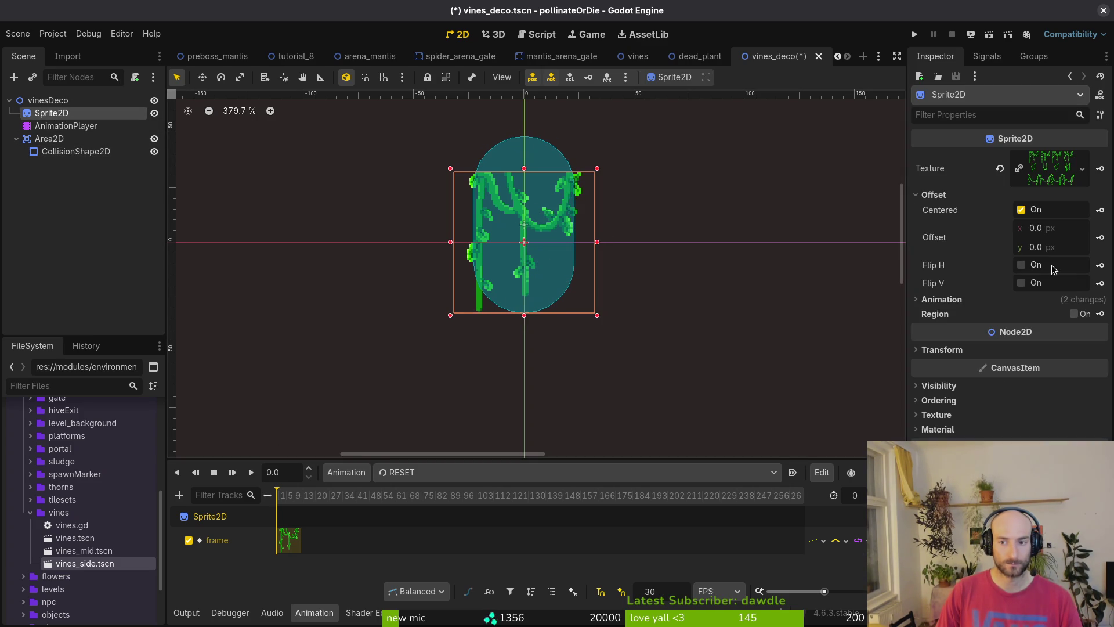
pyautogui.click(963, 195)
pyautogui.click(952, 209)
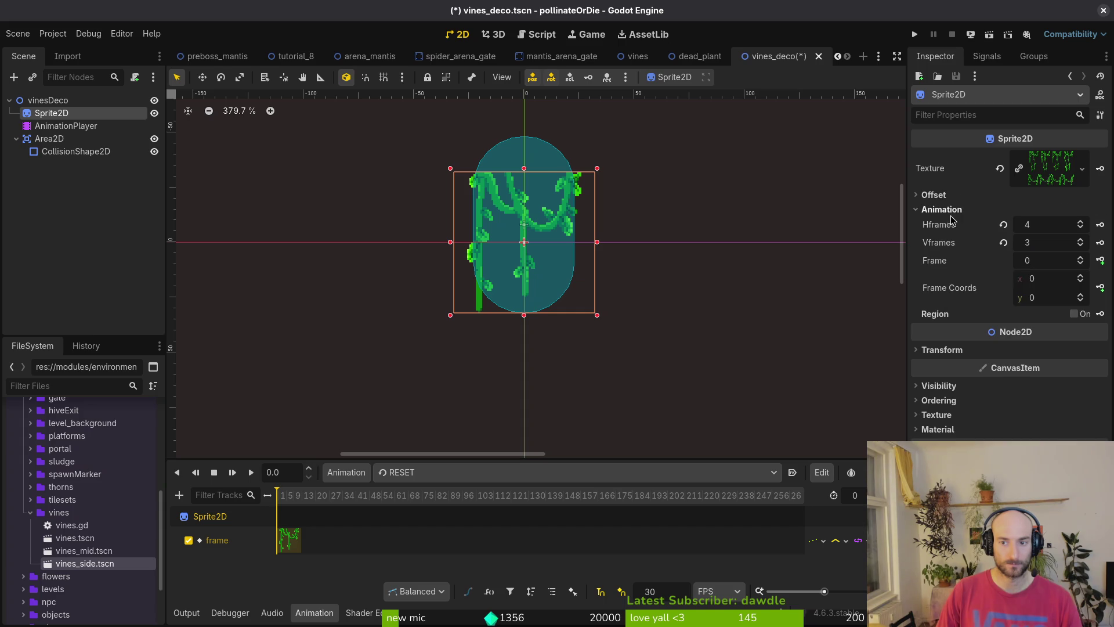
pyautogui.click(1082, 297)
pyautogui.click(1082, 297)
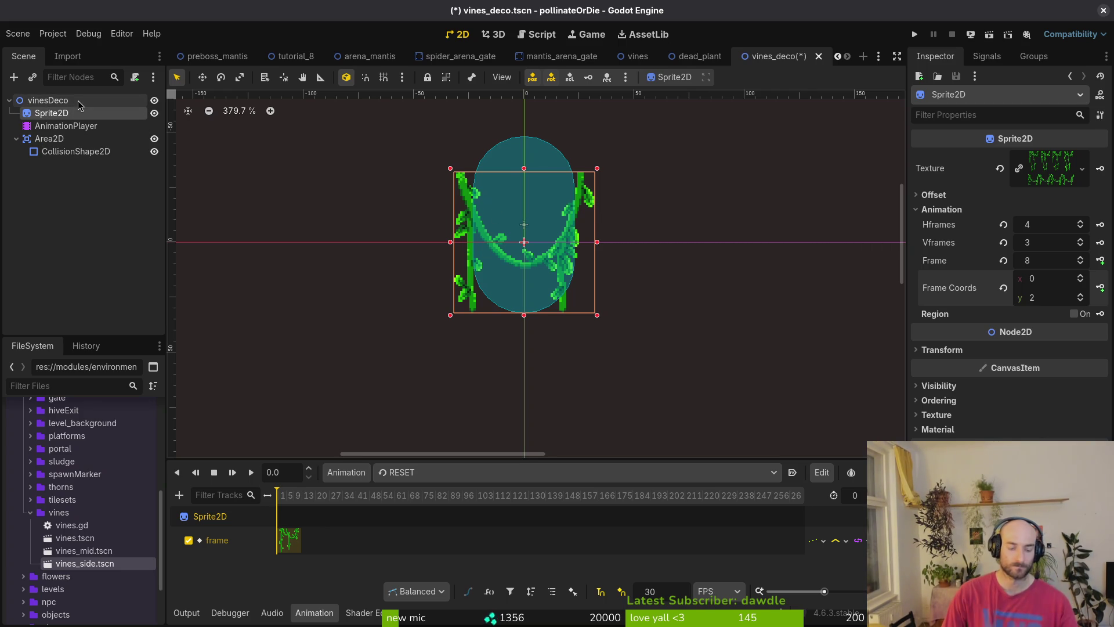
pyautogui.hotkey('alt', 'Tab')
pyautogui.hotkey('alt', 'Tab')
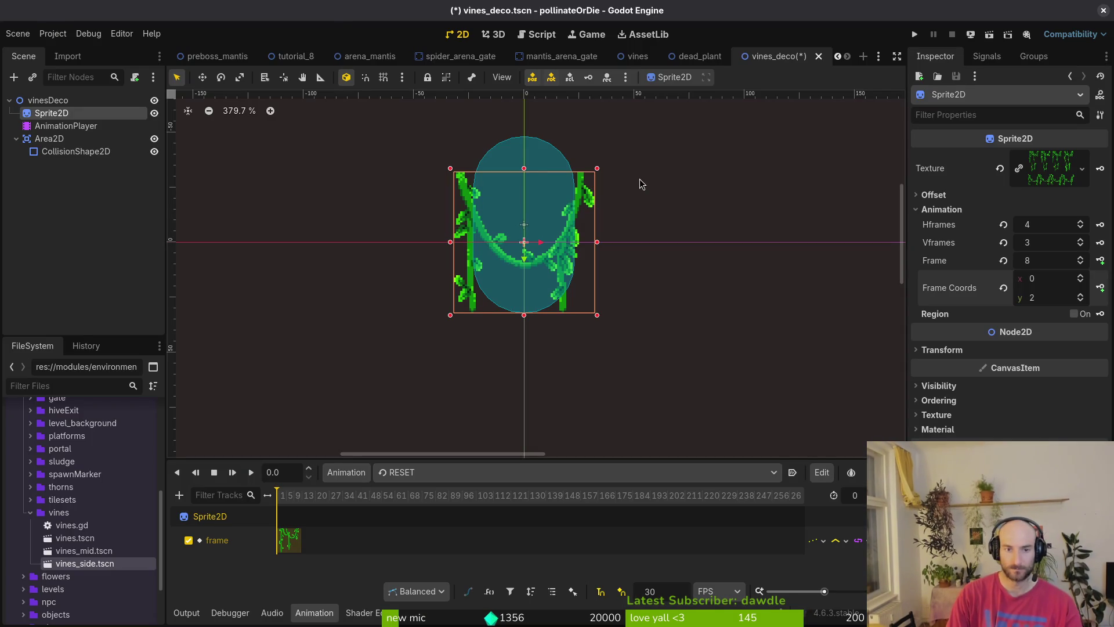
pyautogui.hotkey('alt', 'Tab')
# Search 'decoration' in Neovim and open desert_gras.gd
pyautogui.write('devo')
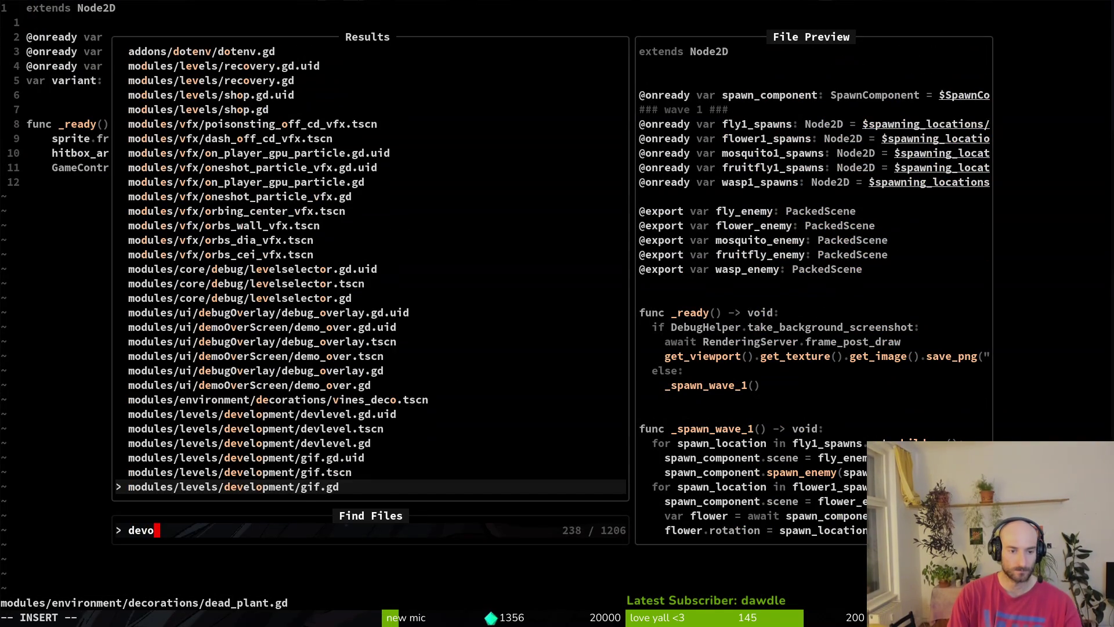
pyautogui.press('BackSpace')
pyautogui.press('BackSpace')
pyautogui.write('coration')
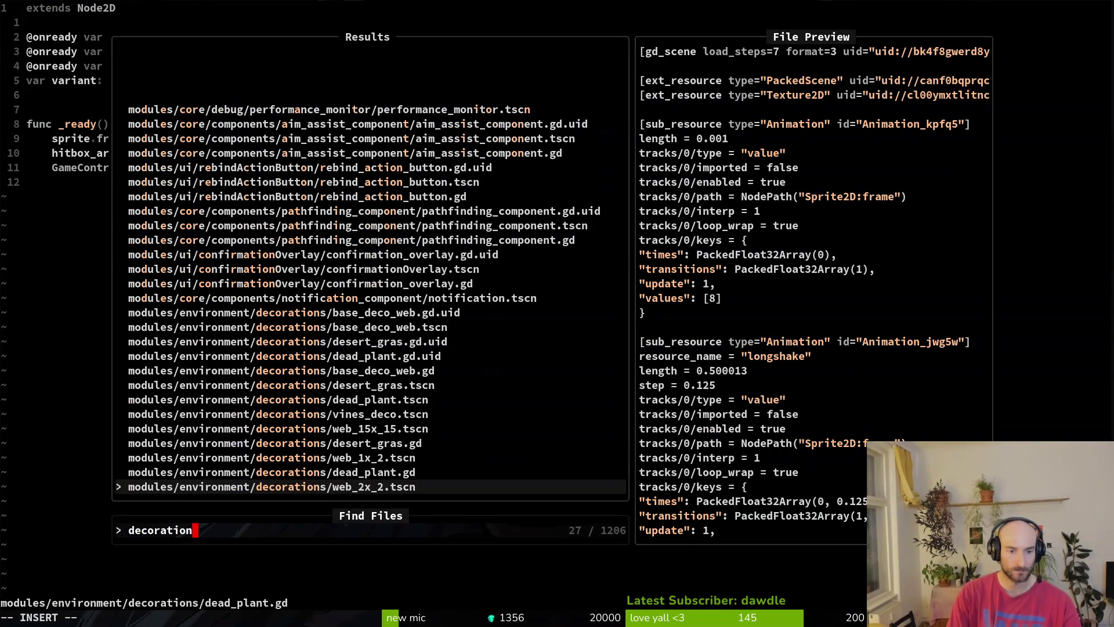
pyautogui.press('Up')
pyautogui.press('Up')
pyautogui.press('Up')
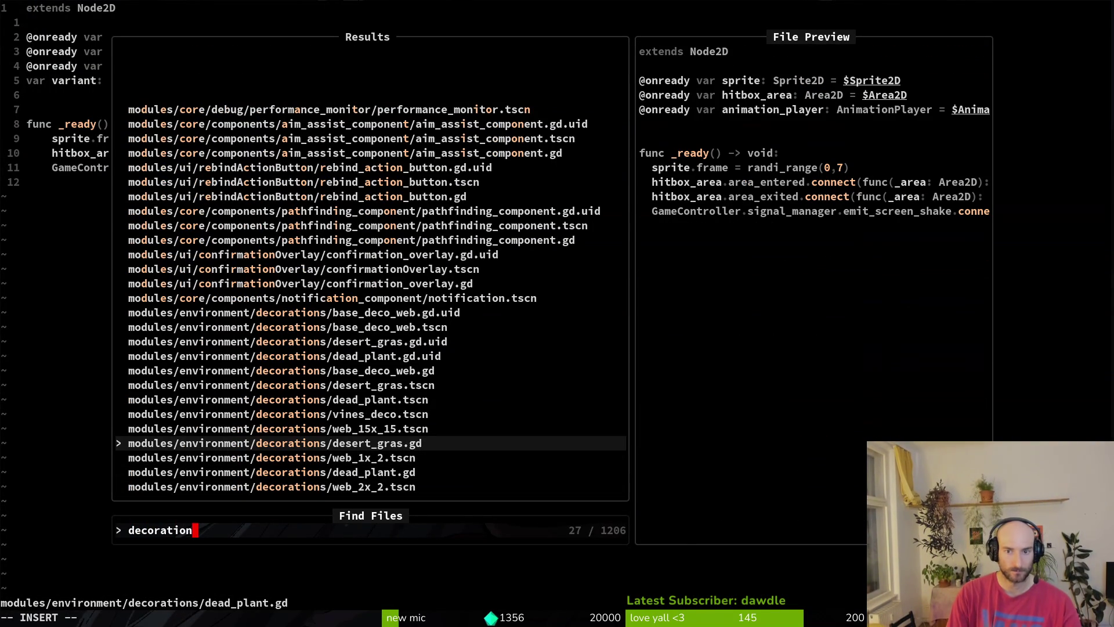
pyautogui.press('Return')
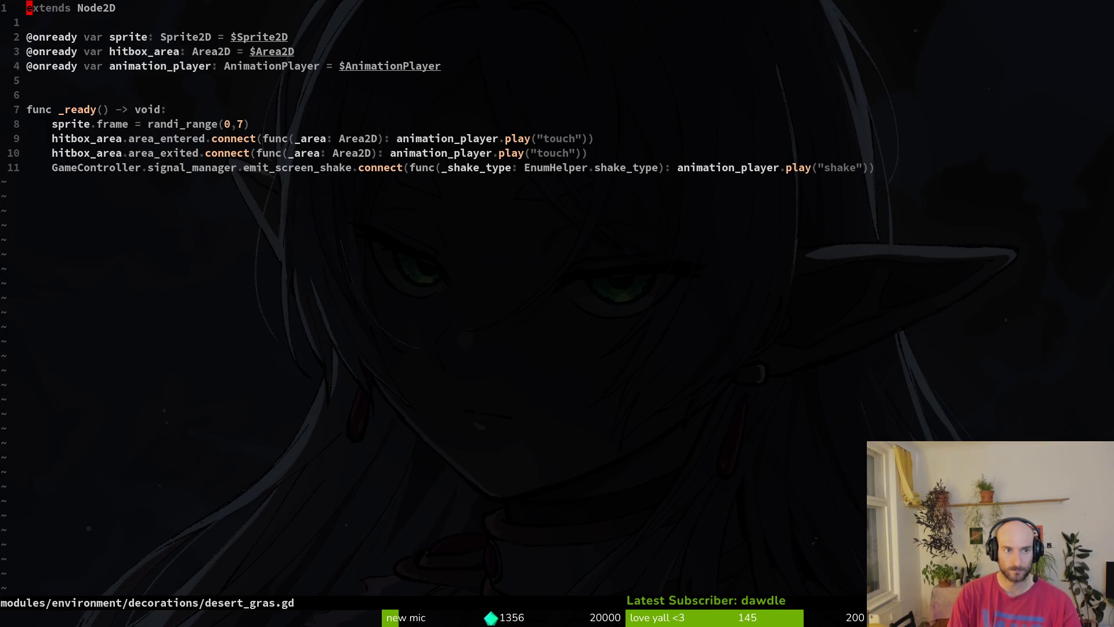
# Find and review base_deco_web.gd with the 'deco' file search, then return to Godot
pyautogui.press('space')
pyautogui.press('f')
pyautogui.press('f')
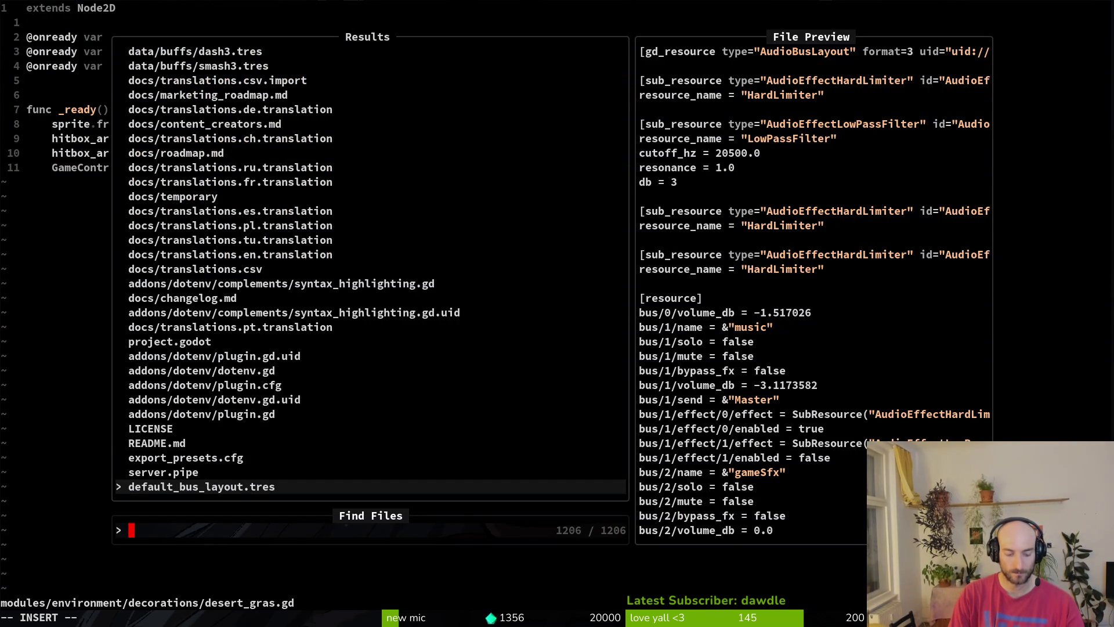
pyautogui.write('deco')
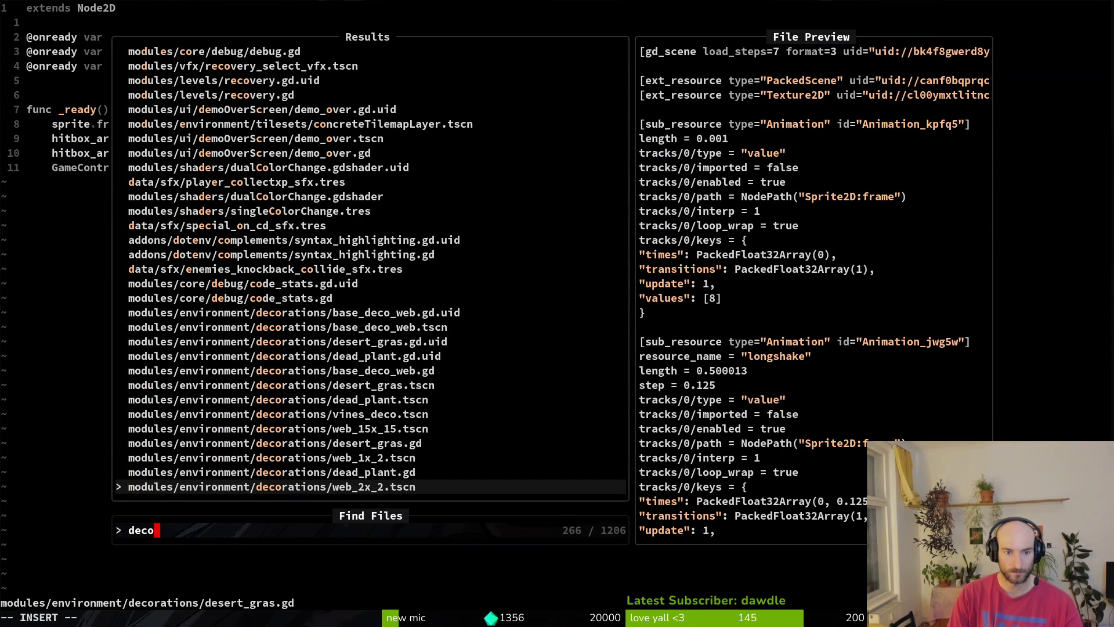
pyautogui.press('Up')
pyautogui.press('Up')
pyautogui.press('Up')
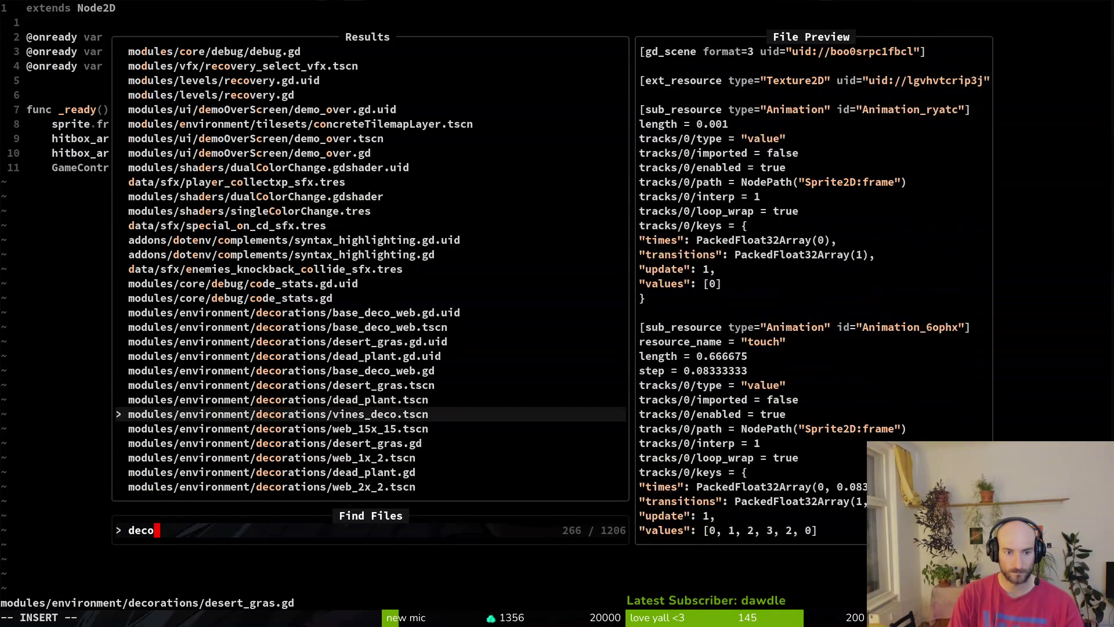
pyautogui.press('Return')
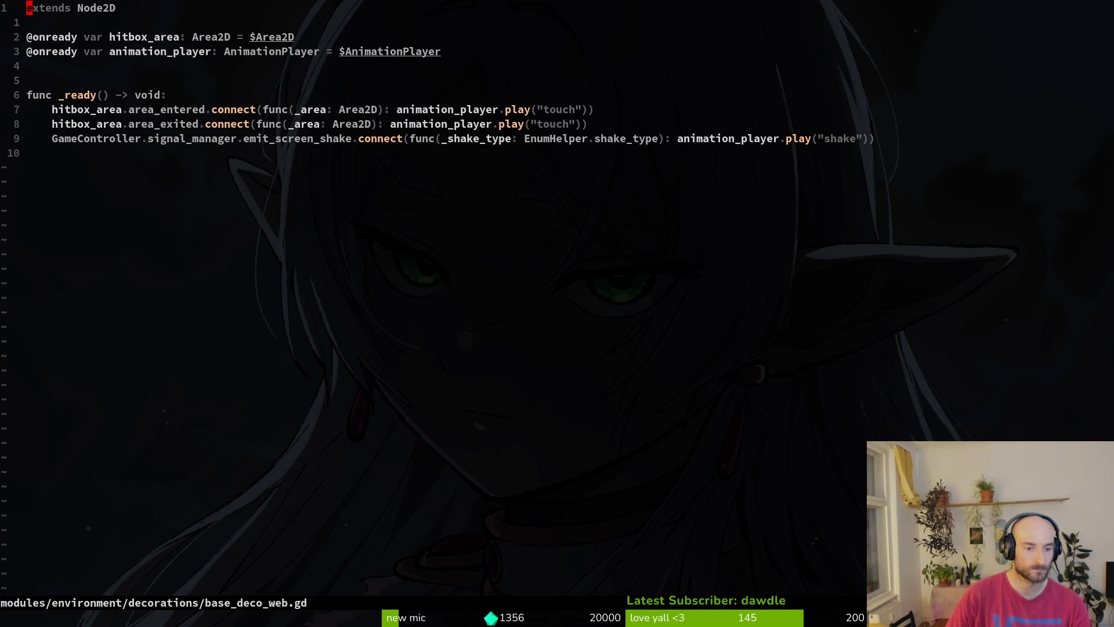
pyautogui.hotkey('alt', 'Tab')
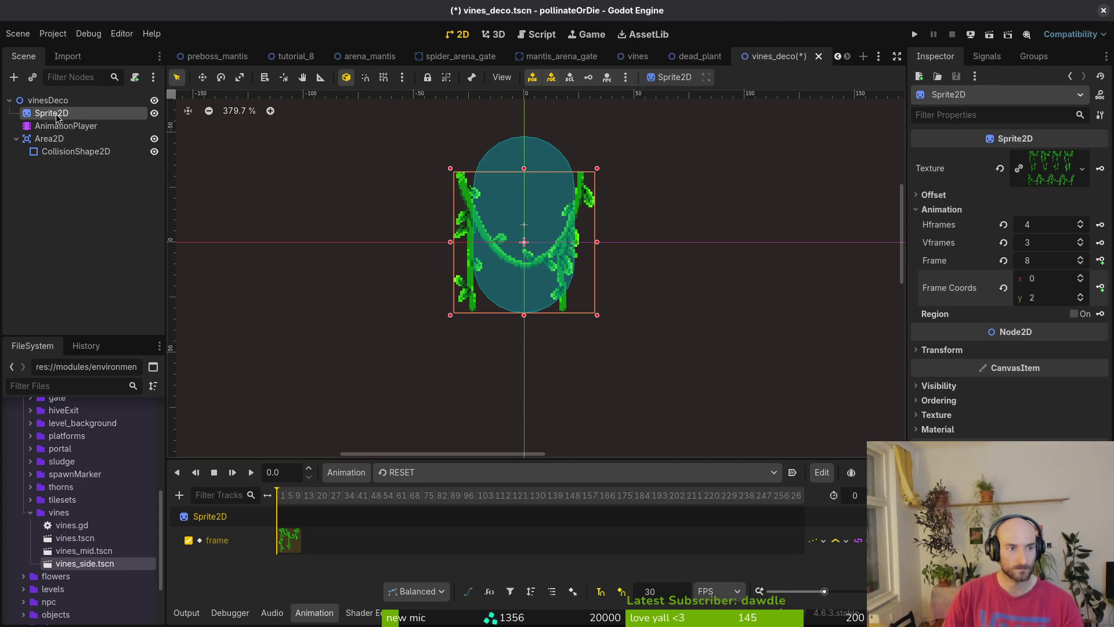
# Open the web_1x_2 scene through a Quick Open search for 'web'
pyautogui.click(348, 473)
pyautogui.click(350, 476)
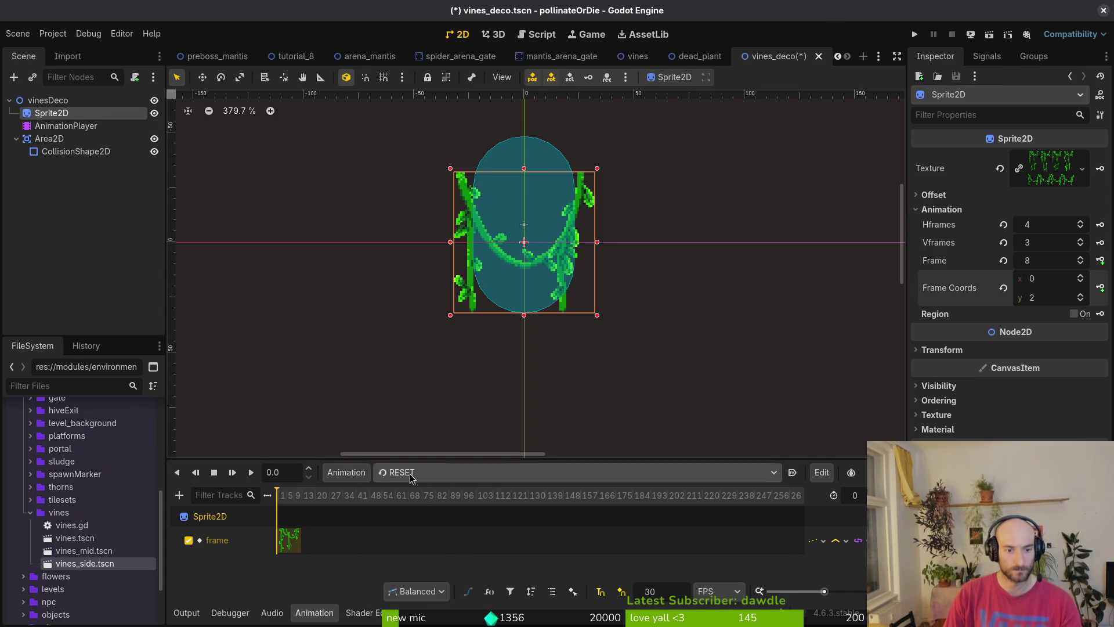
pyautogui.click(354, 476)
pyautogui.click(356, 475)
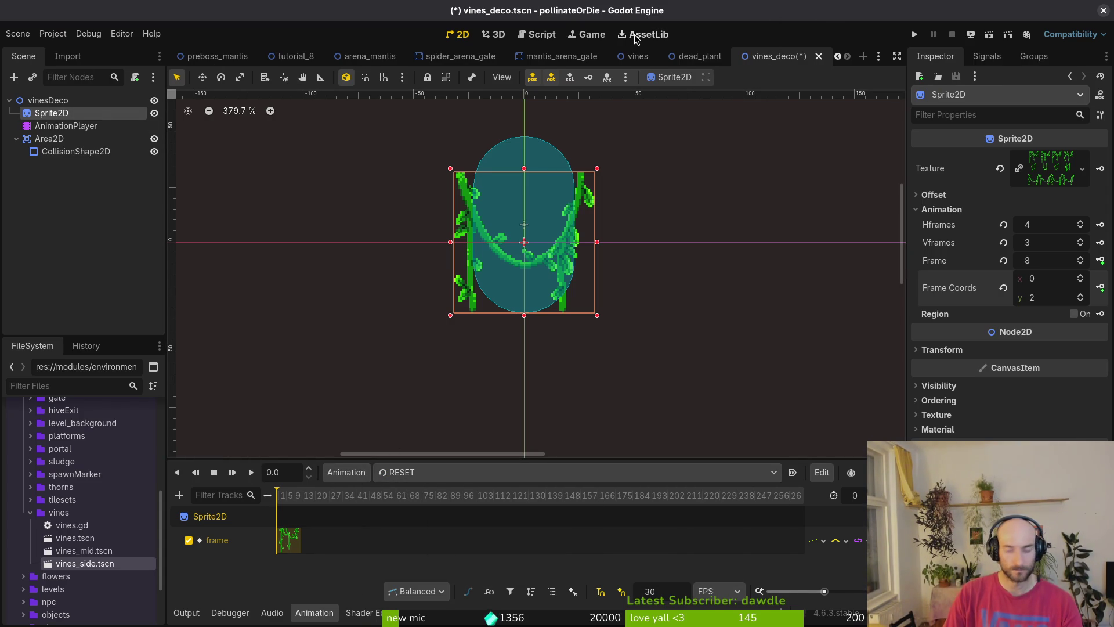
pyautogui.hotkey('shift', 'alt', 'o')
pyautogui.write('web')
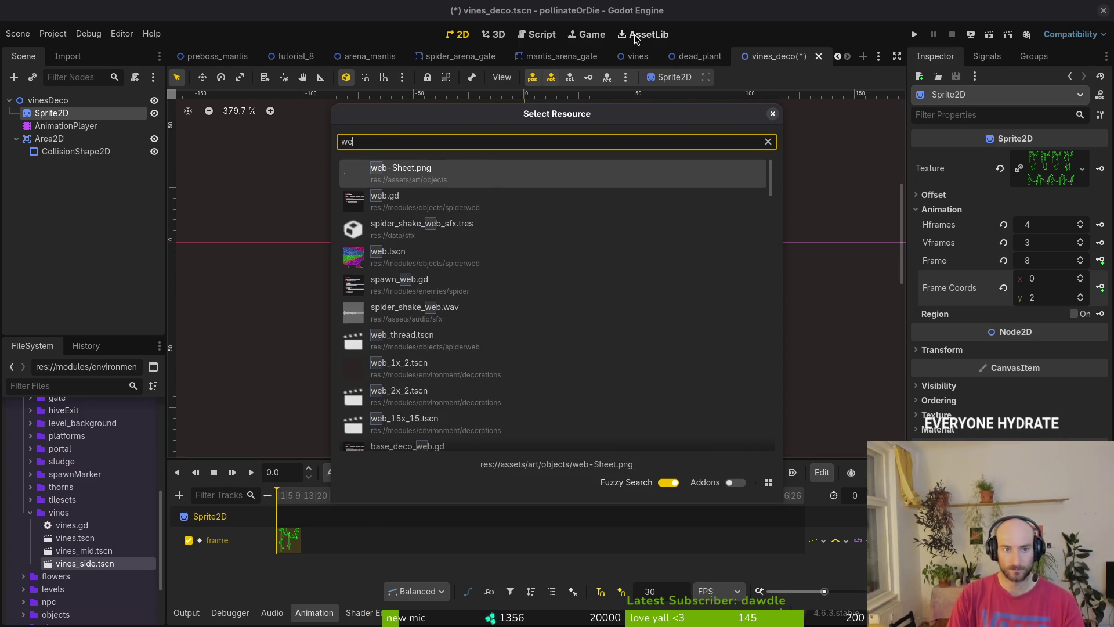
pyautogui.press('Down')
pyautogui.press('Down')
pyautogui.press('Down')
pyautogui.press('Down')
pyautogui.press('Down')
pyautogui.press('Down')
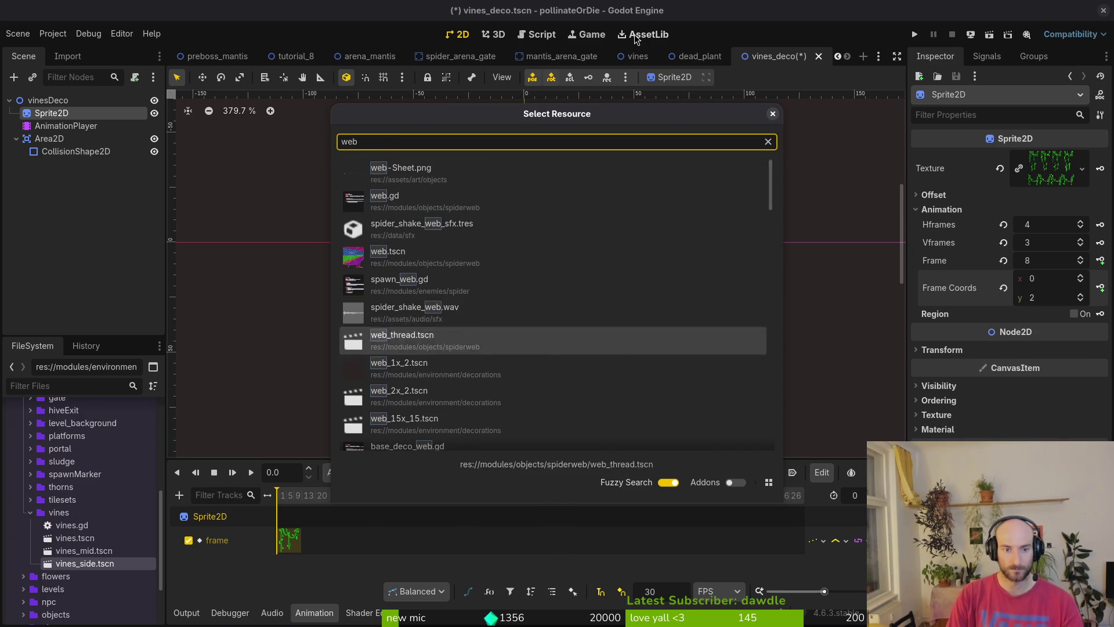
pyautogui.press('Return')
# Check web_1x_2's AnimationPlayer animations, then list the vines_deco animations
pyautogui.click(70, 127)
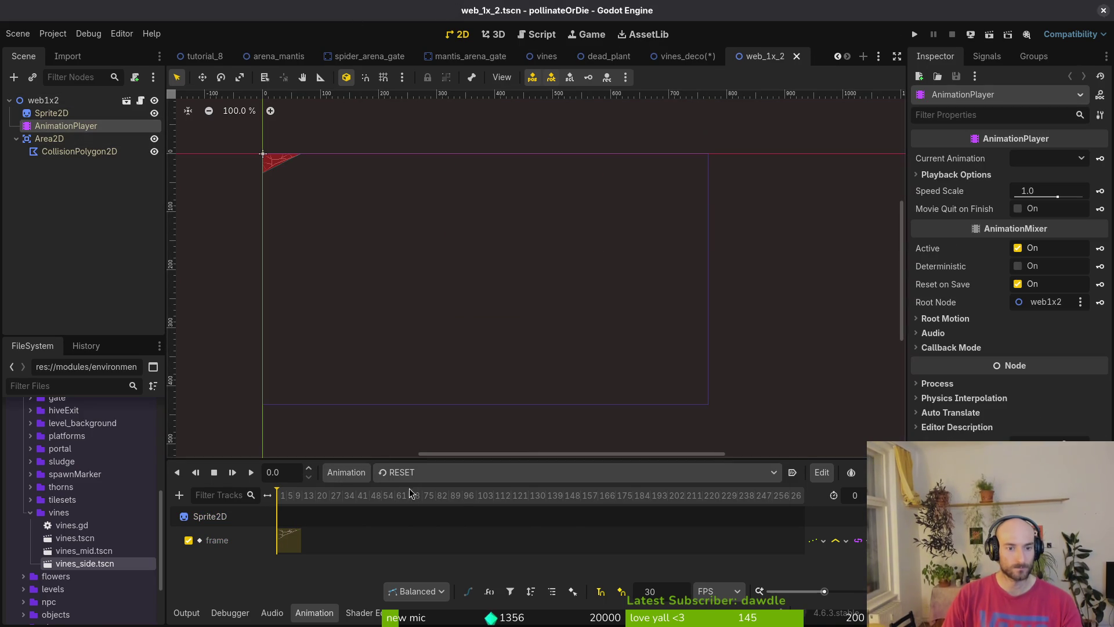
pyautogui.click(575, 472)
pyautogui.click(708, 57)
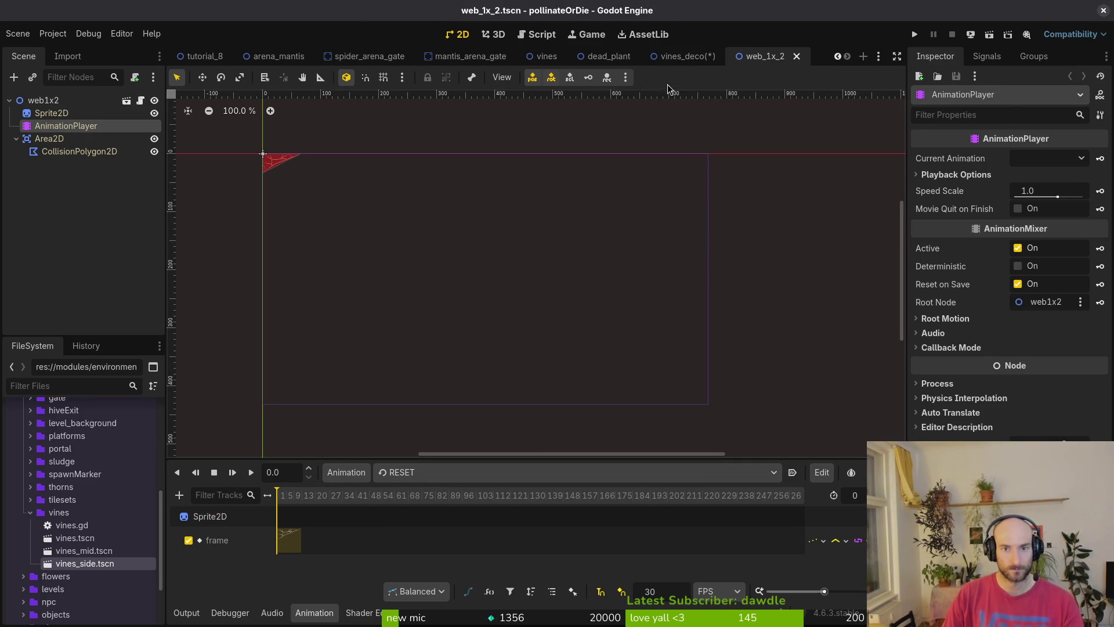
pyautogui.click(694, 54)
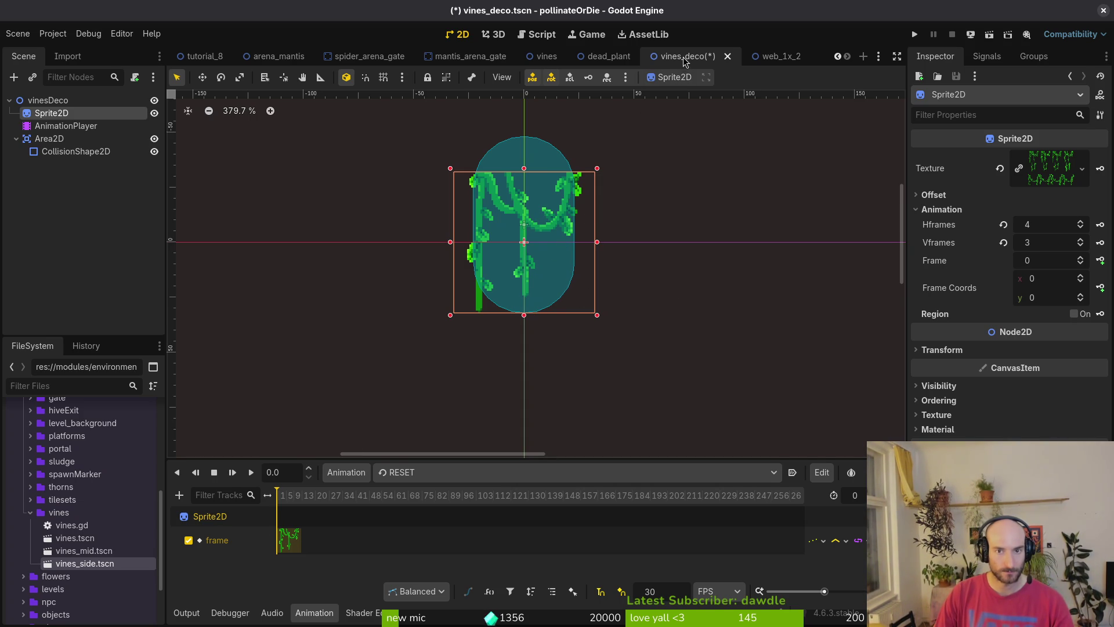
pyautogui.click(431, 473)
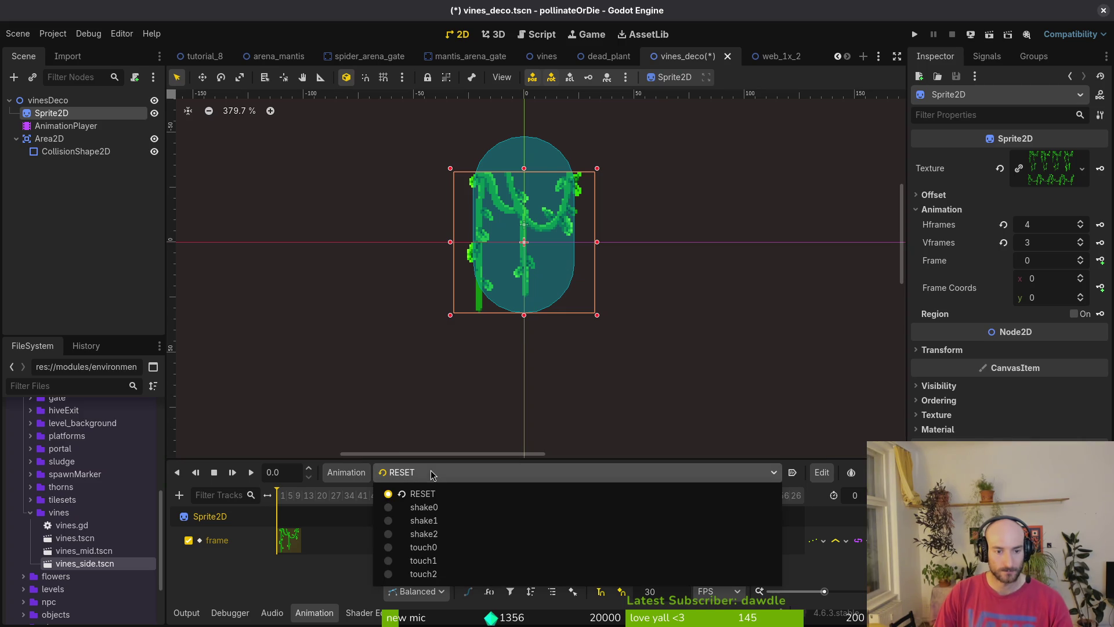
# Delete the shake1, shake2, touch1 and touch2 animations in the animation library manager
pyautogui.click(446, 521)
pyautogui.click(356, 479)
pyautogui.click(387, 513)
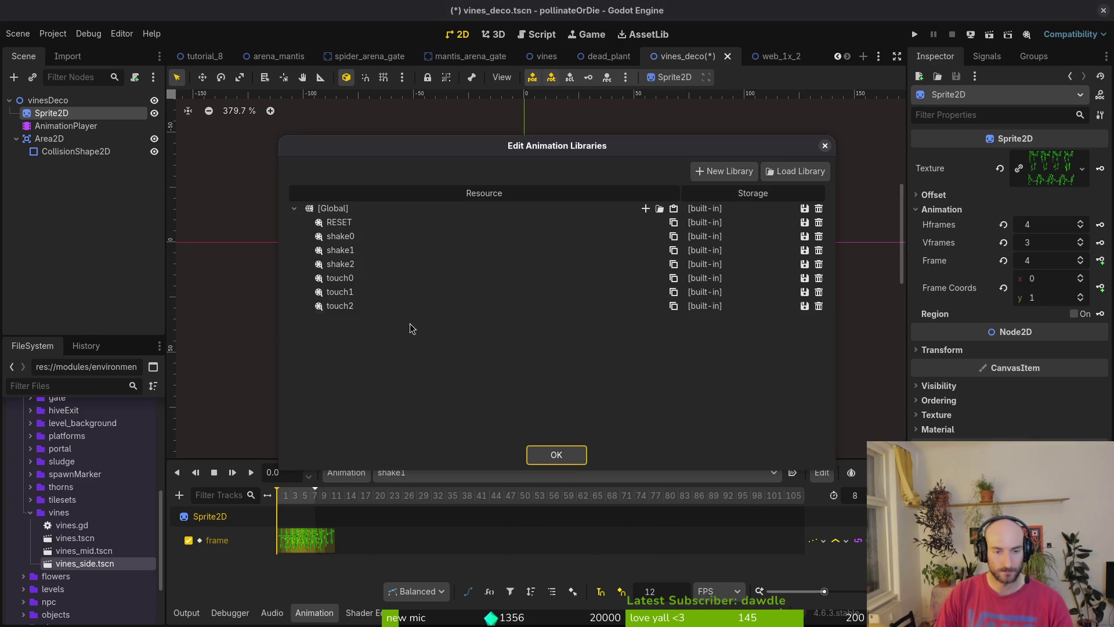
pyautogui.click(819, 251)
pyautogui.click(819, 254)
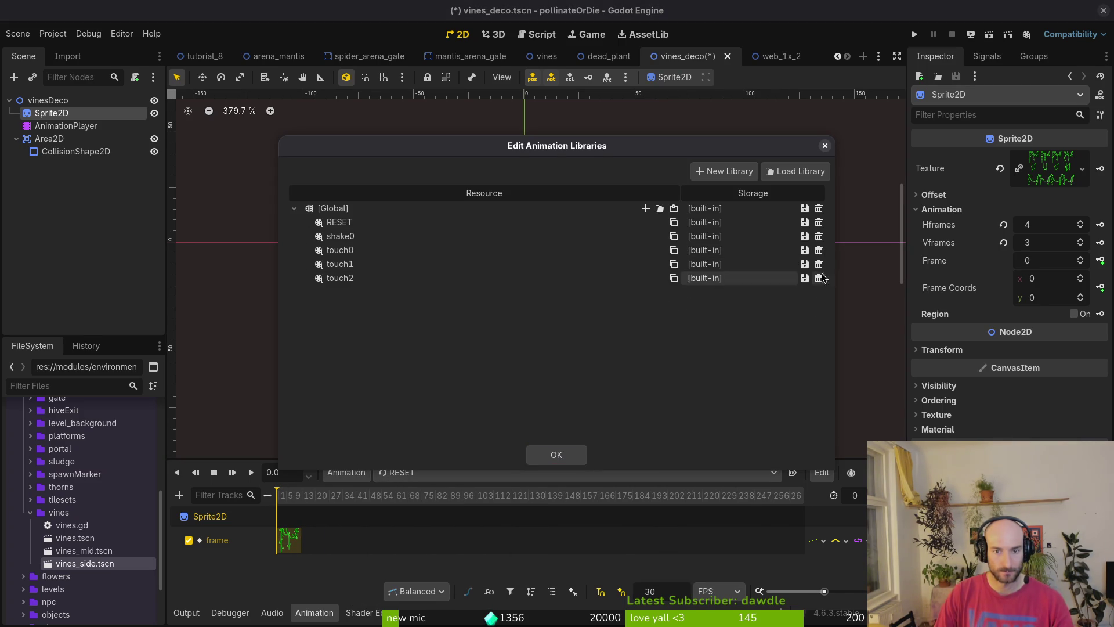
pyautogui.click(818, 278)
pyautogui.click(818, 264)
# Rename touch0 to touch and shake0 to shake, then close the manager
pyautogui.click(441, 248)
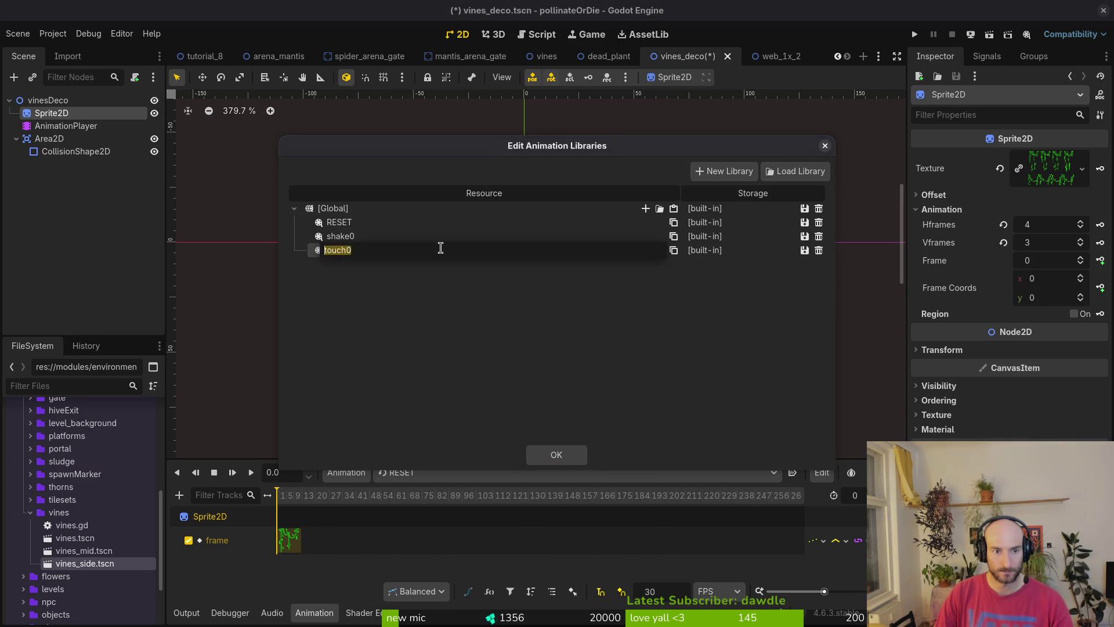
pyautogui.click(451, 250)
pyautogui.press('Return')
pyautogui.click(400, 236)
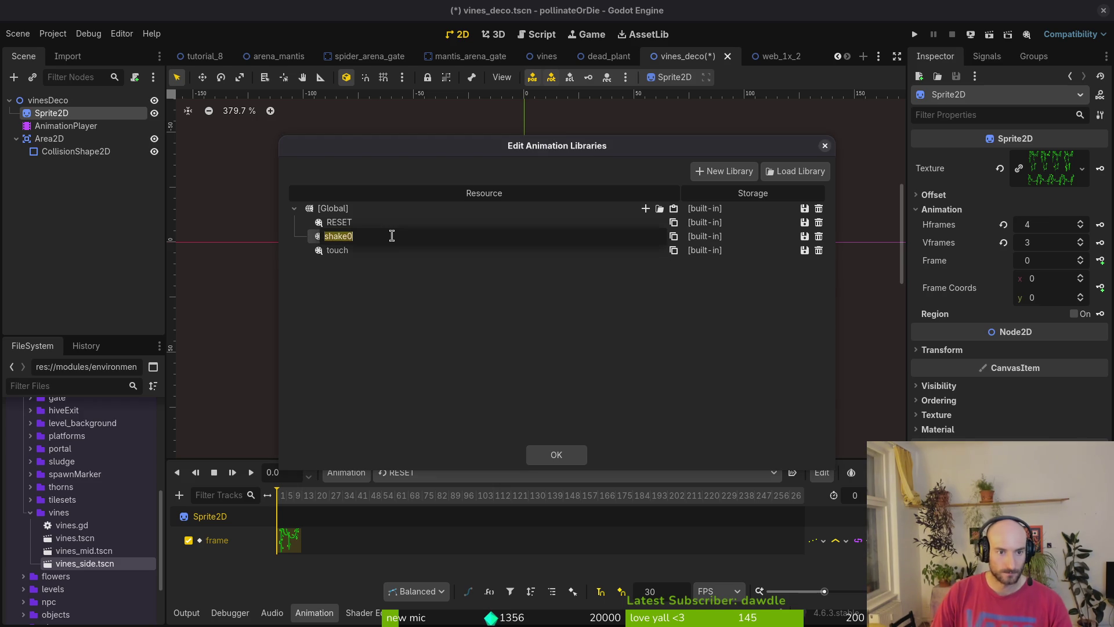
pyautogui.click(396, 237)
pyautogui.press('Return')
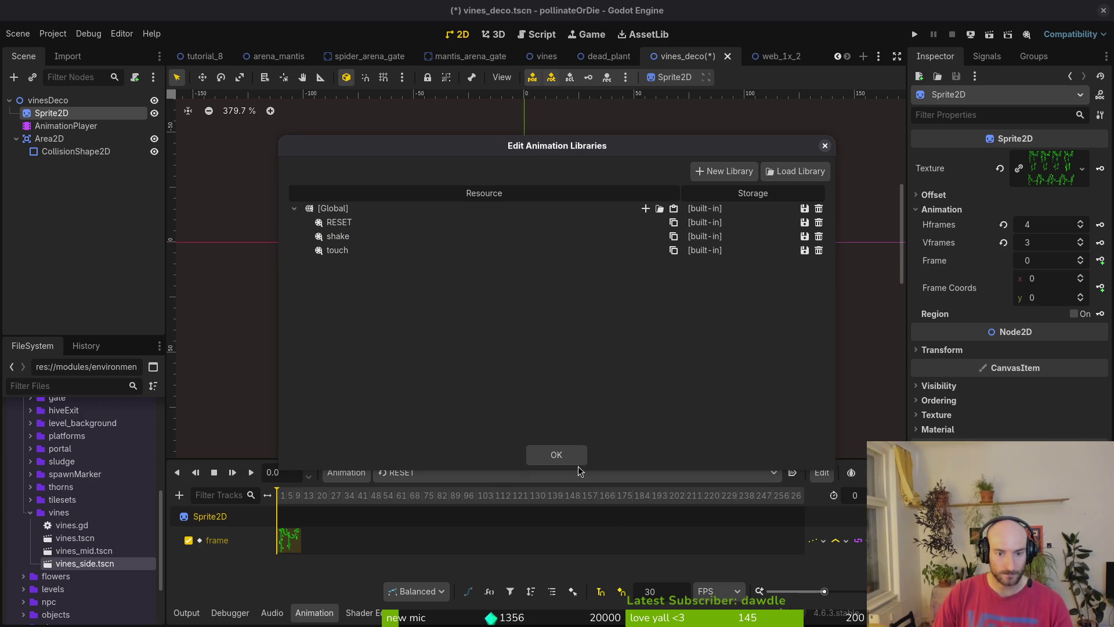
pyautogui.click(575, 456)
# Switch to editing the shake animation and save the vines_deco scene
pyautogui.click(435, 472)
pyautogui.click(432, 503)
pyautogui.keyDown('ctrl'); pyautogui.scroll(5, 317, 538); pyautogui.keyUp('ctrl')
pyautogui.hotkey('ctrl', 's')
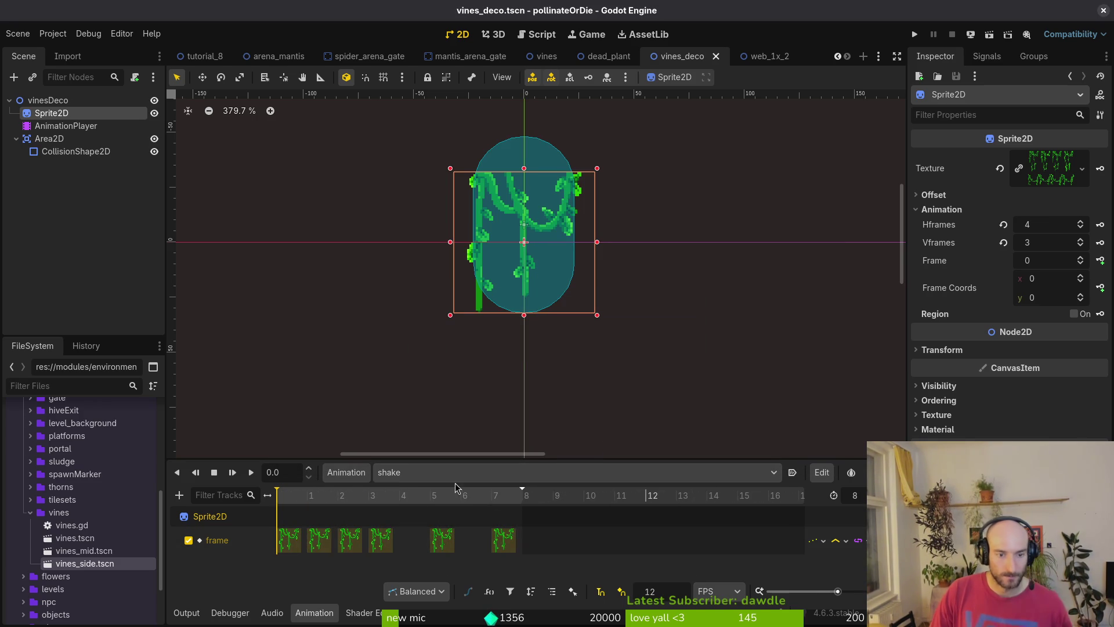
# Switch to the touch animation and commit its length, then undo the change
pyautogui.click(458, 472)
pyautogui.click(400, 517)
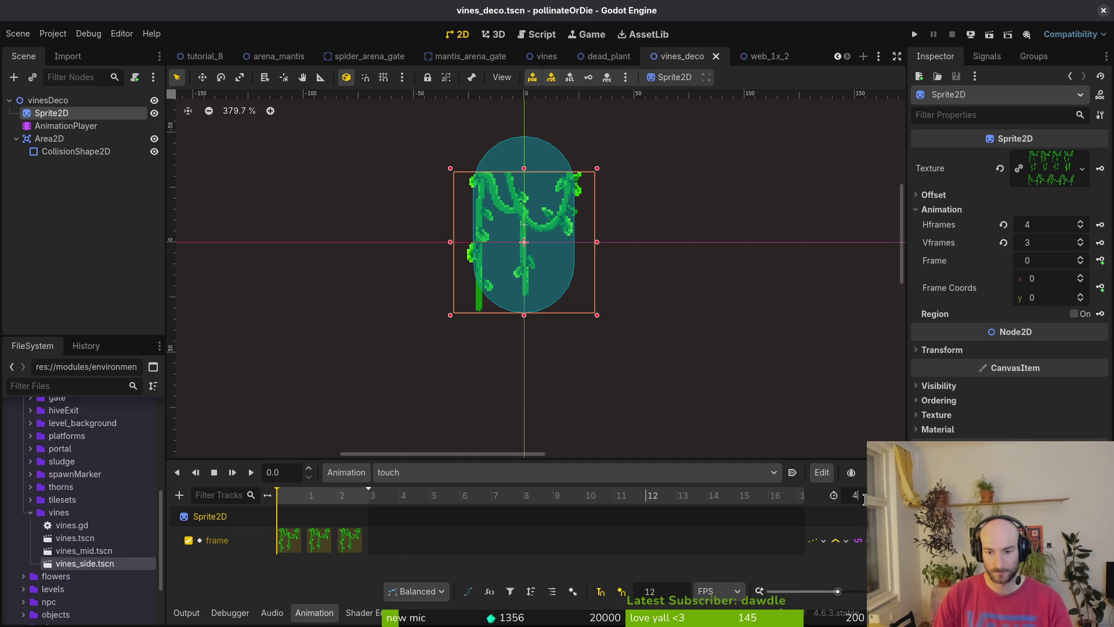
pyautogui.press('Return')
pyautogui.hotkey('ctrl', 'z')
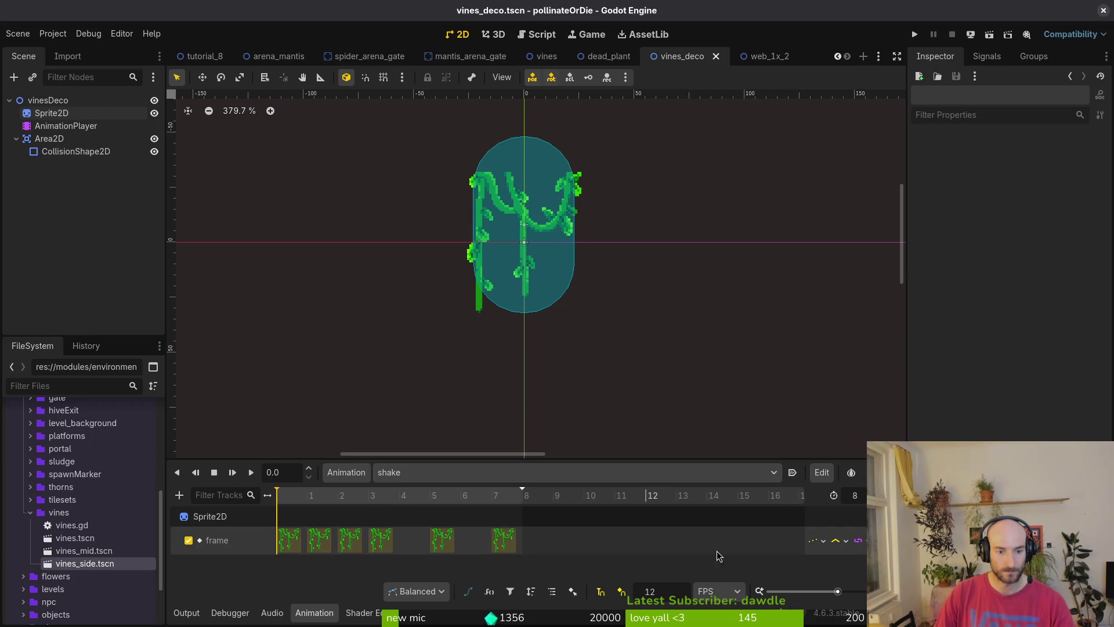
# Add three Sprite2D frame keys to the shake animation, check the frame 5 and 7 keys, and save
pyautogui.click(64, 127)
pyautogui.press('Up')
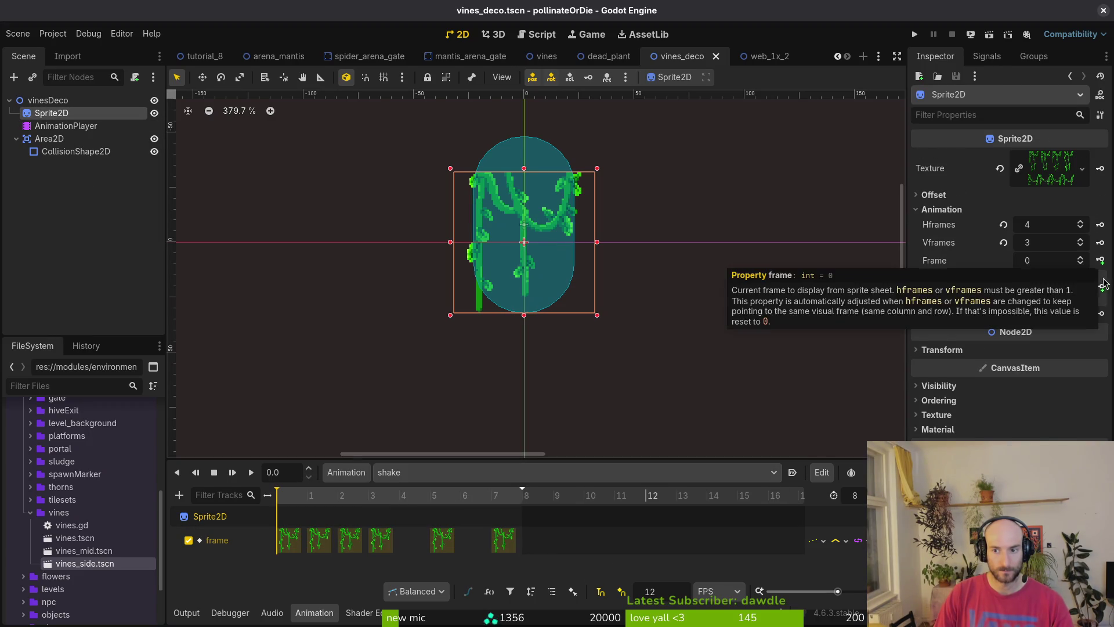
pyautogui.click(1101, 262)
pyautogui.click(1102, 261)
pyautogui.click(1102, 262)
pyautogui.click(1101, 262)
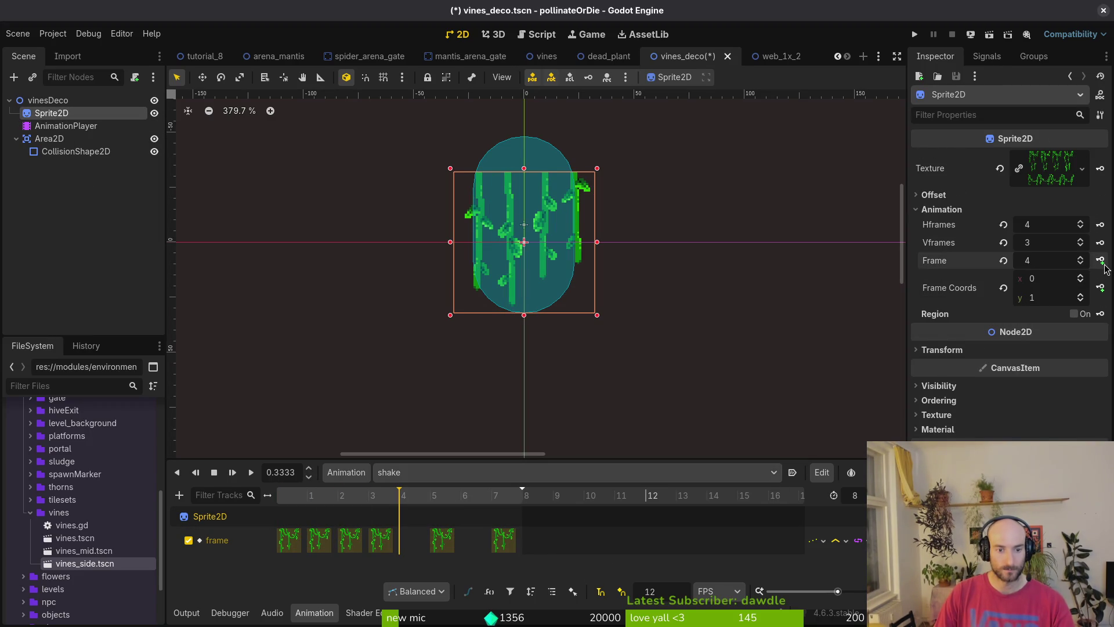
pyautogui.click(359, 545)
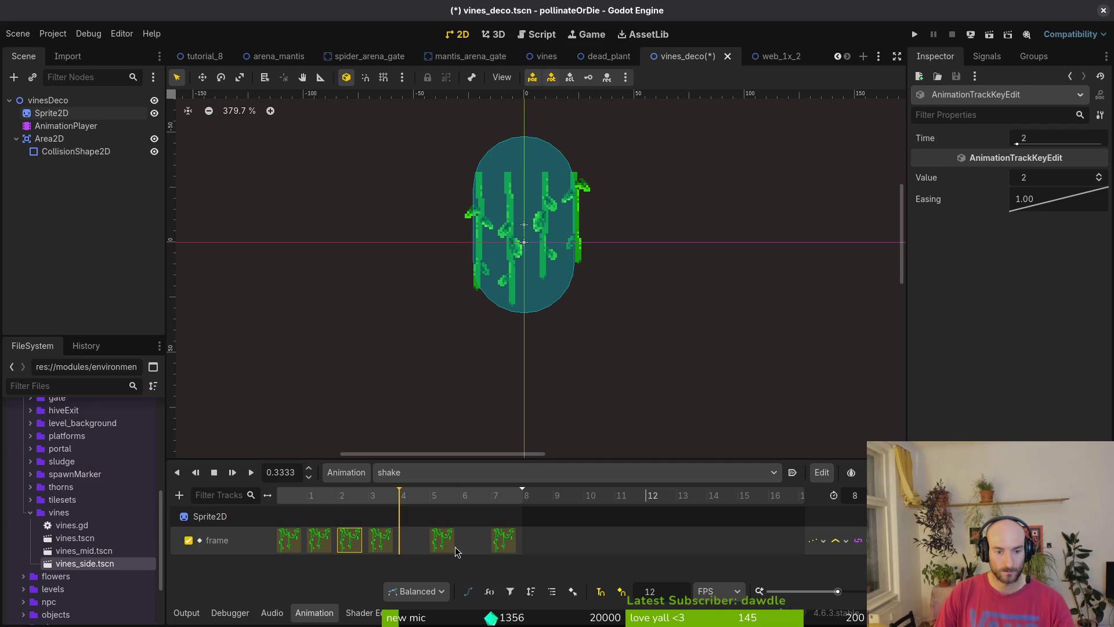
pyautogui.click(434, 489)
pyautogui.click(319, 540)
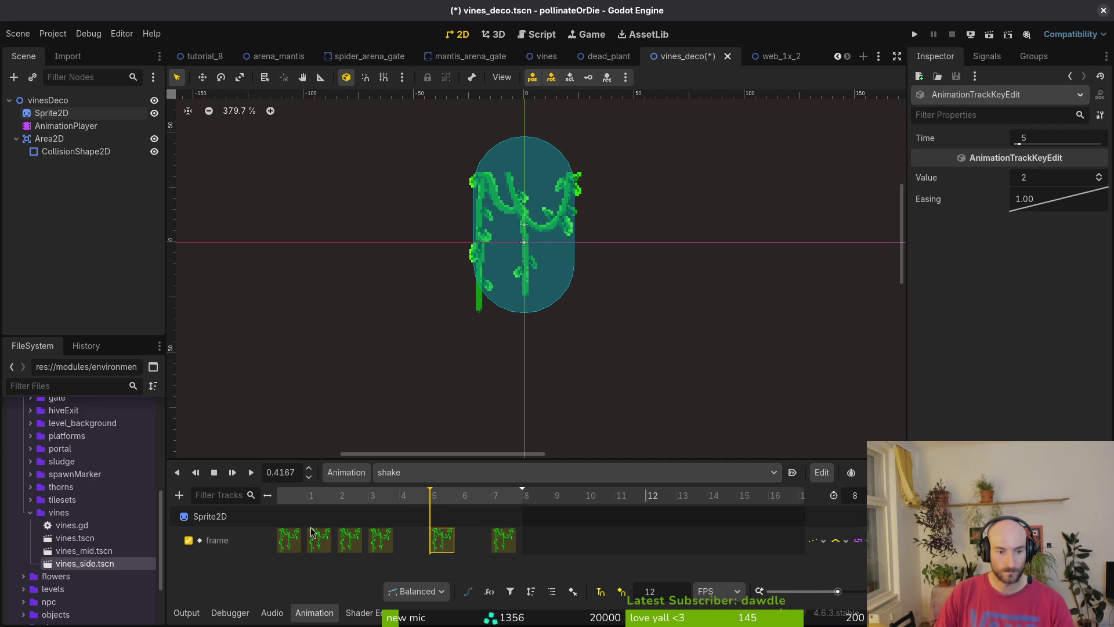
pyautogui.click(491, 495)
pyautogui.click(503, 539)
pyautogui.hotkey('ctrl', 's')
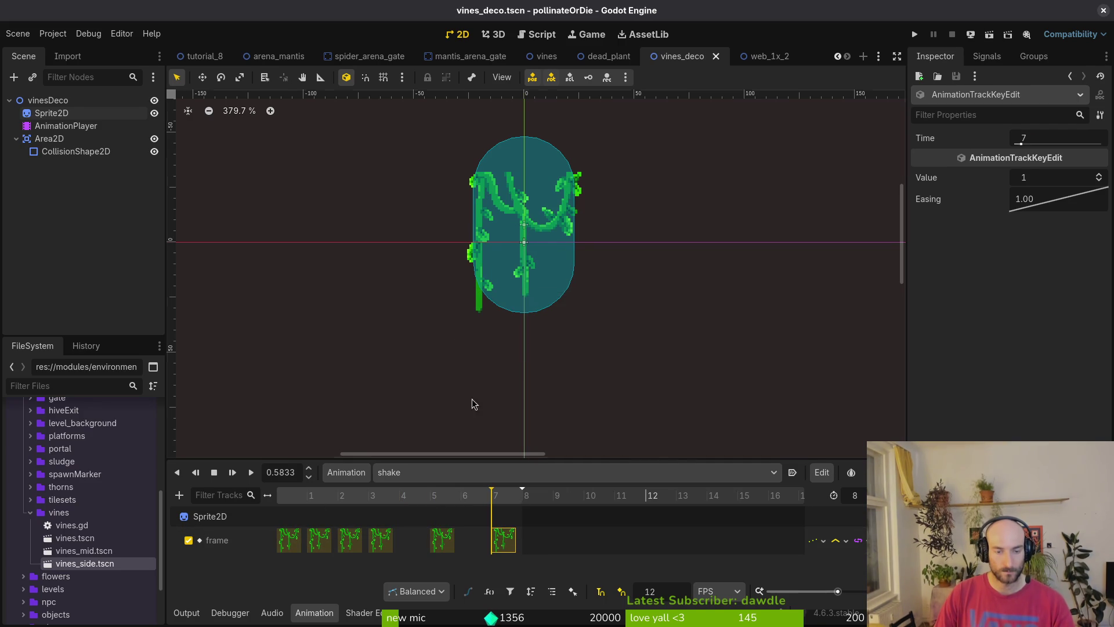
# Play the shake animation, shift its frame-5 key to frame 4, replay and save
pyautogui.hotkey('shift', 'd')
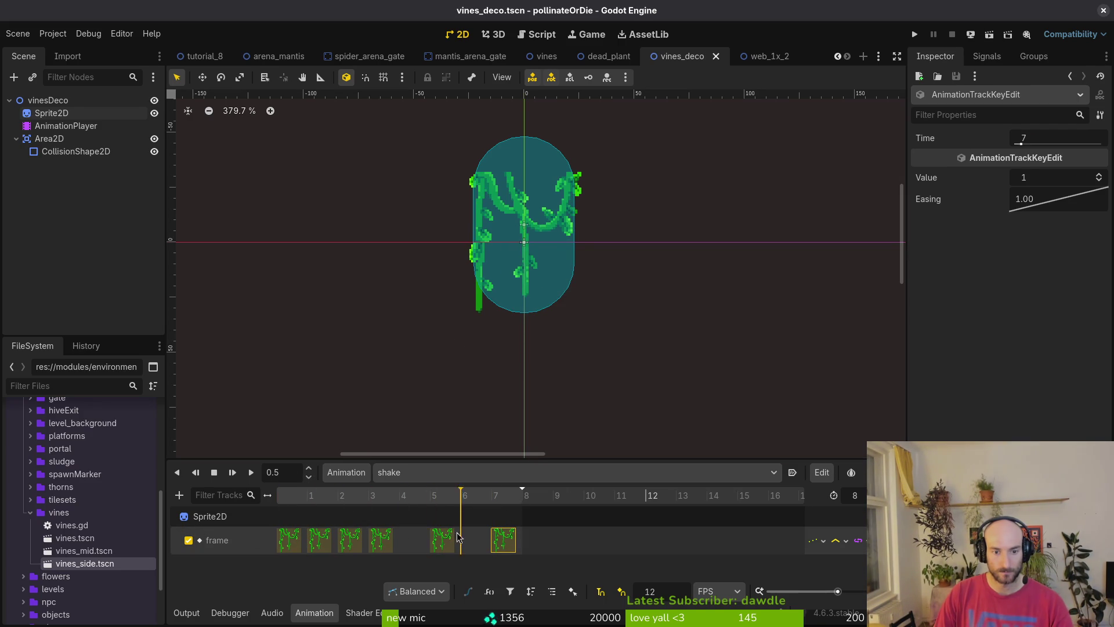
pyautogui.click(250, 472)
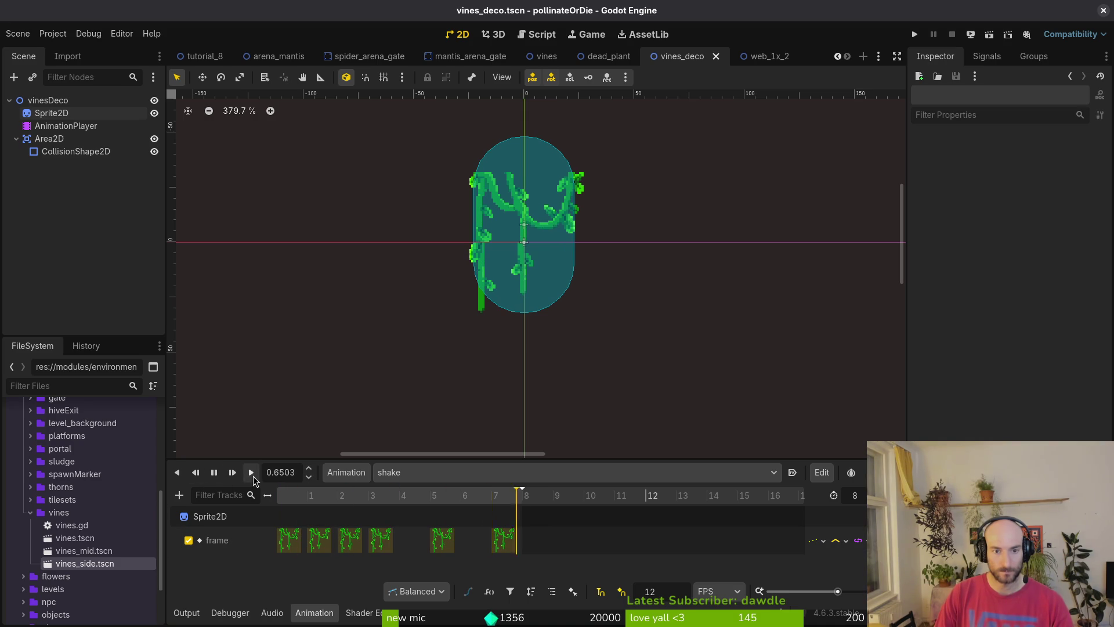
pyautogui.click(253, 476)
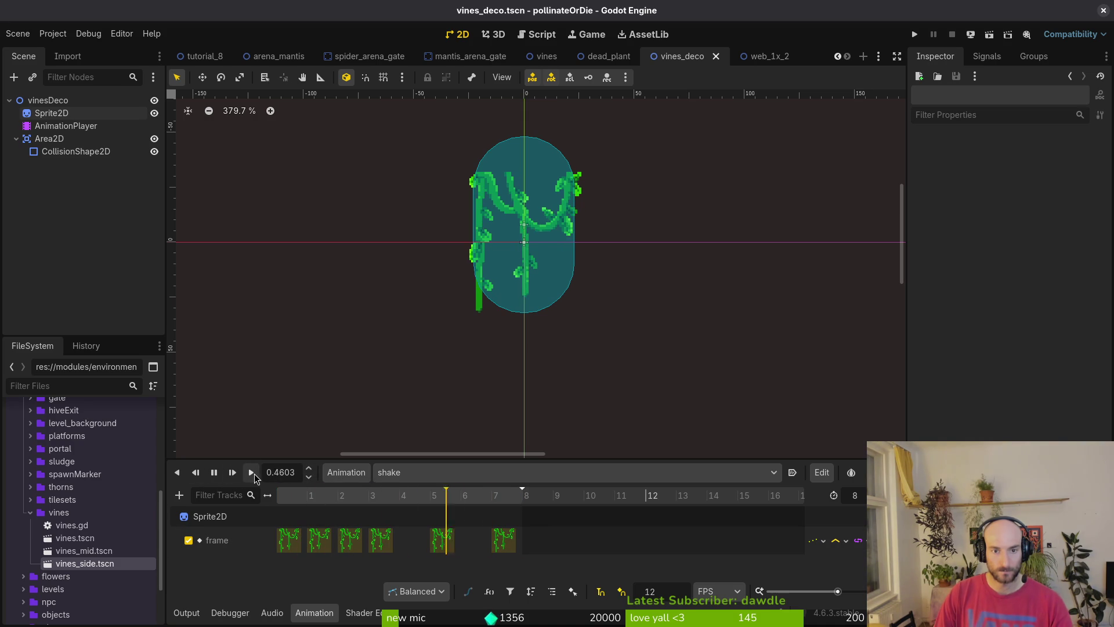
pyautogui.moveTo(447, 547); pyautogui.dragTo(416, 545)
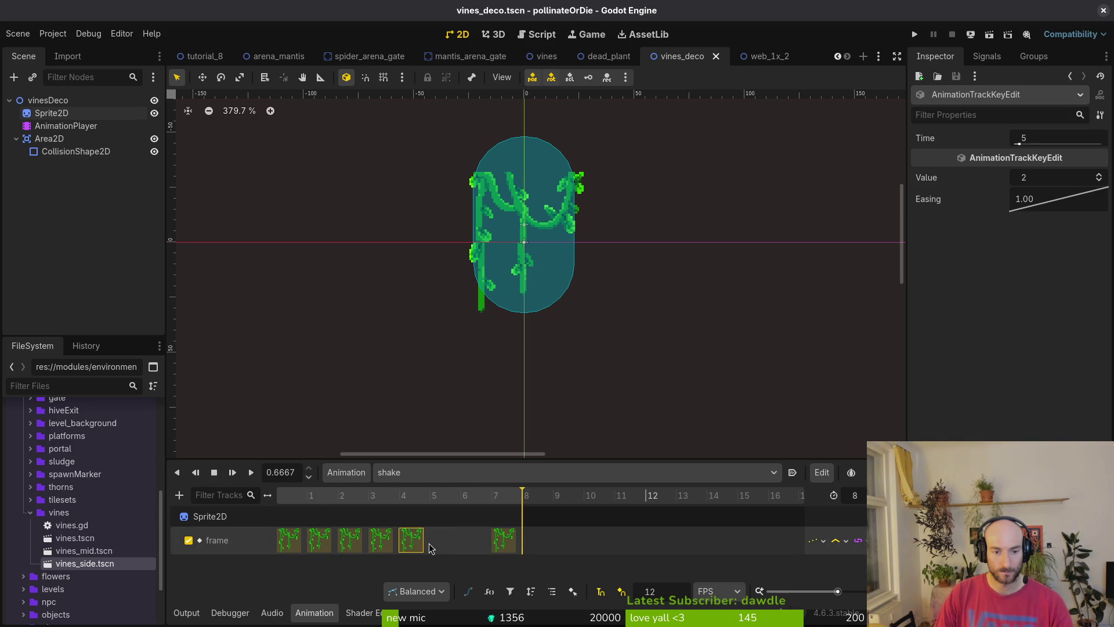
pyautogui.moveTo(499, 545); pyautogui.dragTo(439, 547)
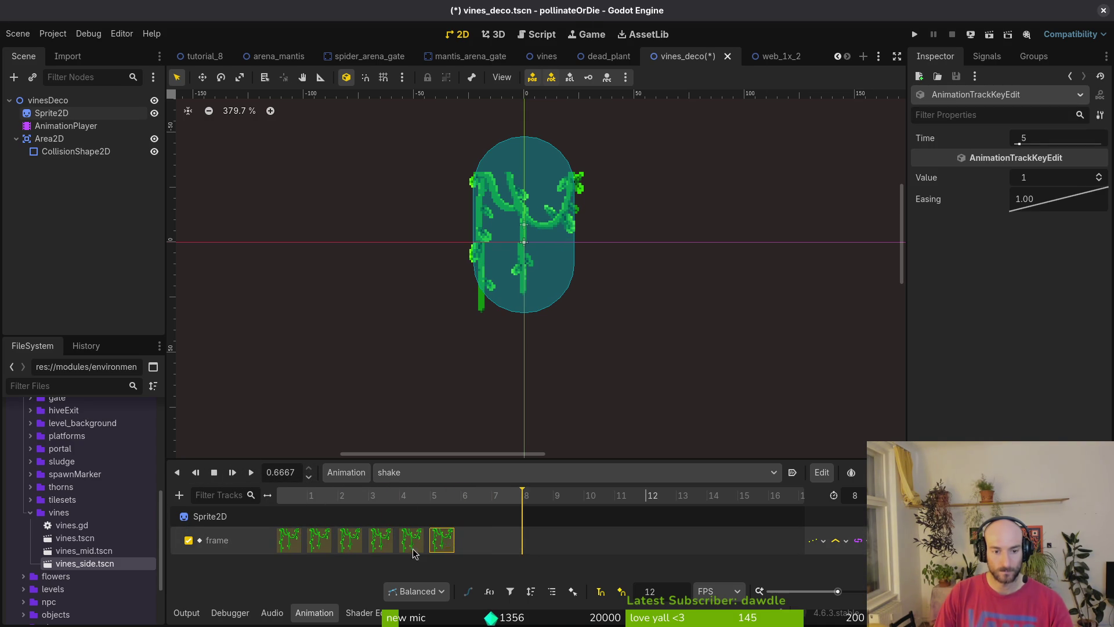
pyautogui.hotkey('ctrl', 'z')
pyautogui.click(232, 472)
pyautogui.click(251, 473)
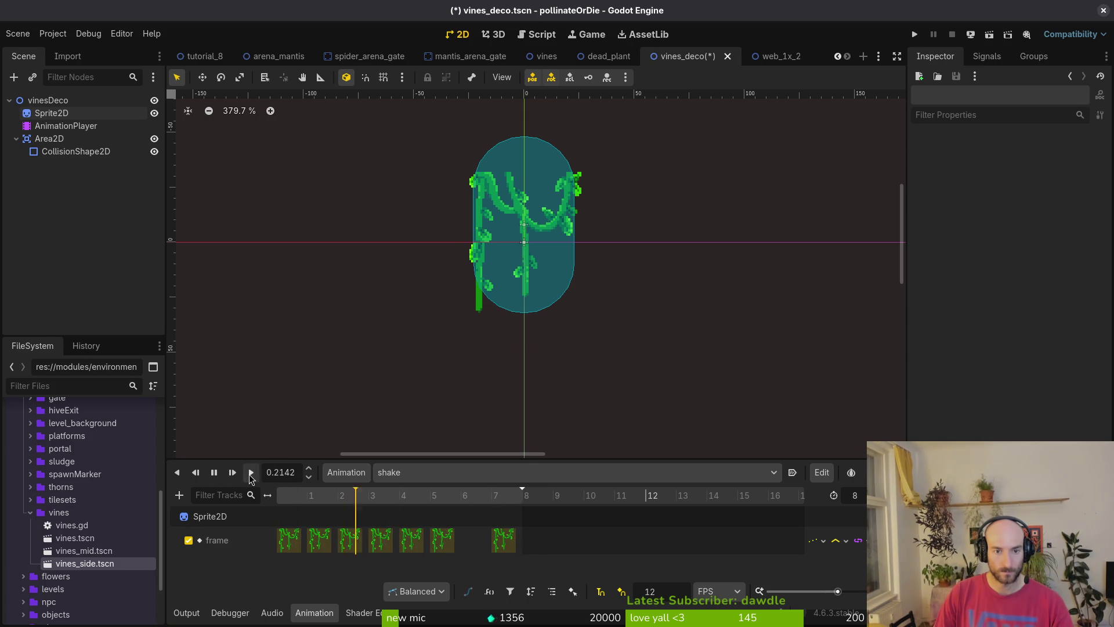
pyautogui.hotkey('ctrl', 's')
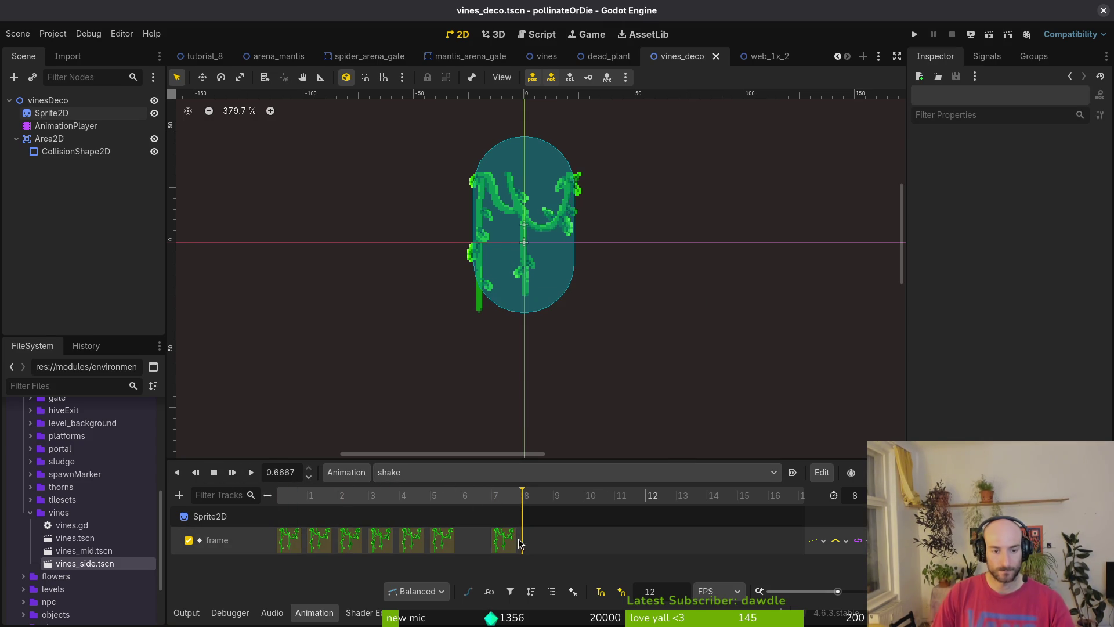
# Check Area2D's collision layers and masks, then select the capsule collision shape
pyautogui.click(16, 138)
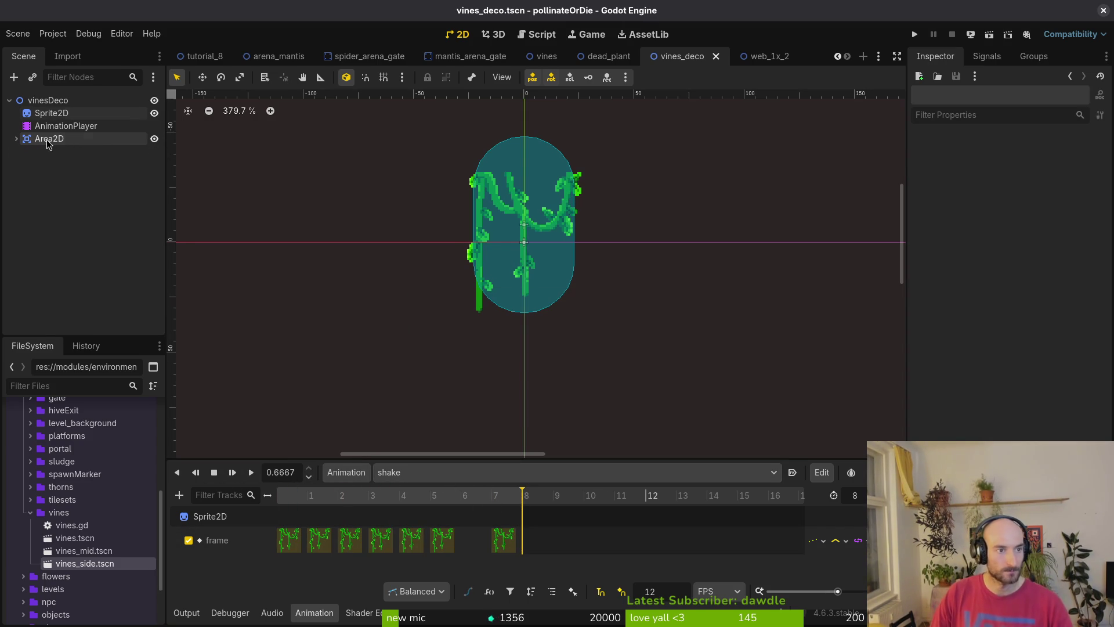
pyautogui.click(50, 139)
pyautogui.click(939, 308)
pyautogui.click(939, 308)
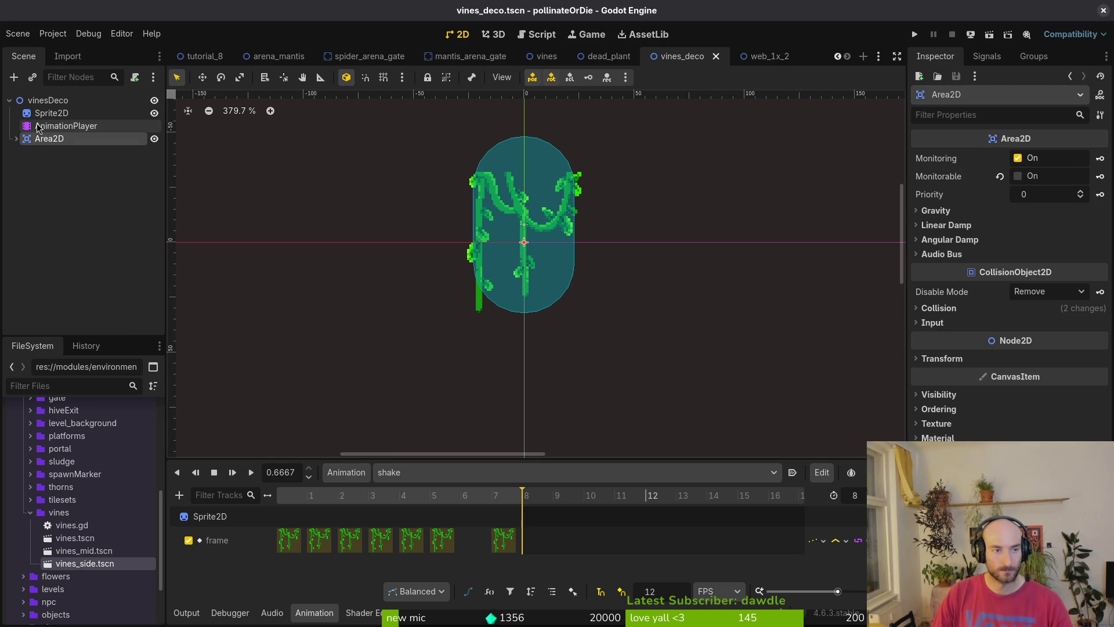
pyautogui.click(64, 113)
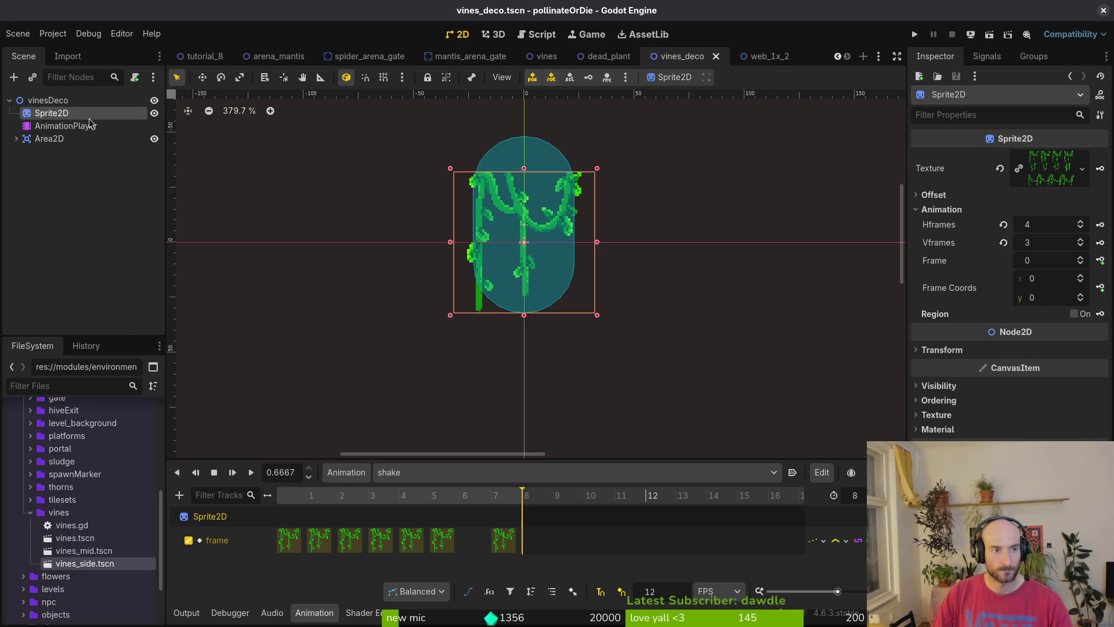
pyautogui.click(565, 284)
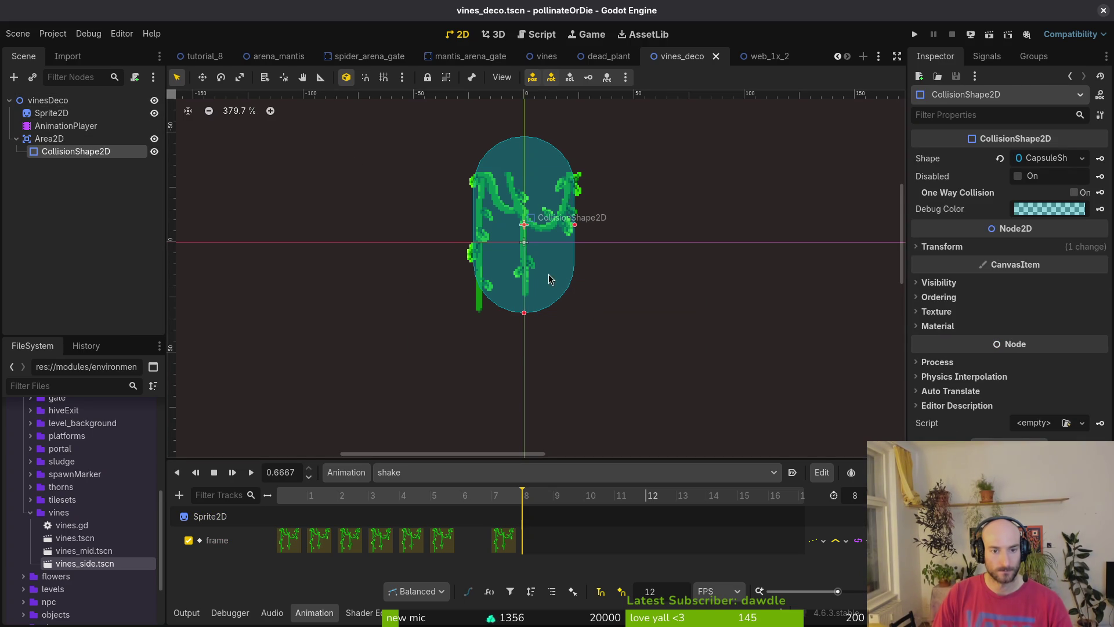
# Rotate the collision capsule to lean with the vines and save the scene
pyautogui.moveTo(549, 274); pyautogui.dragTo(531, 276)
pyautogui.moveTo(557, 316)
pyautogui.mouseDown()
pyautogui.moveTo(529, 323)
pyautogui.moveTo(547, 267)
pyautogui.moveTo(515, 303)
pyautogui.moveTo(528, 307)
pyautogui.mouseUp()
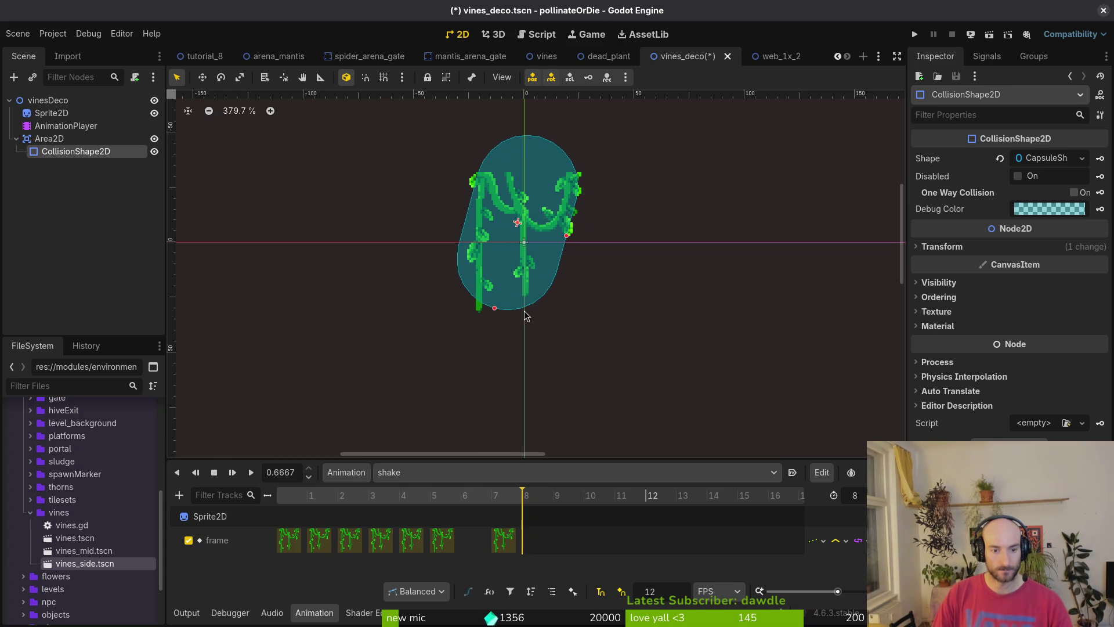
pyautogui.click(277, 494)
pyautogui.click(336, 225)
pyautogui.hotkey('ctrl', 's')
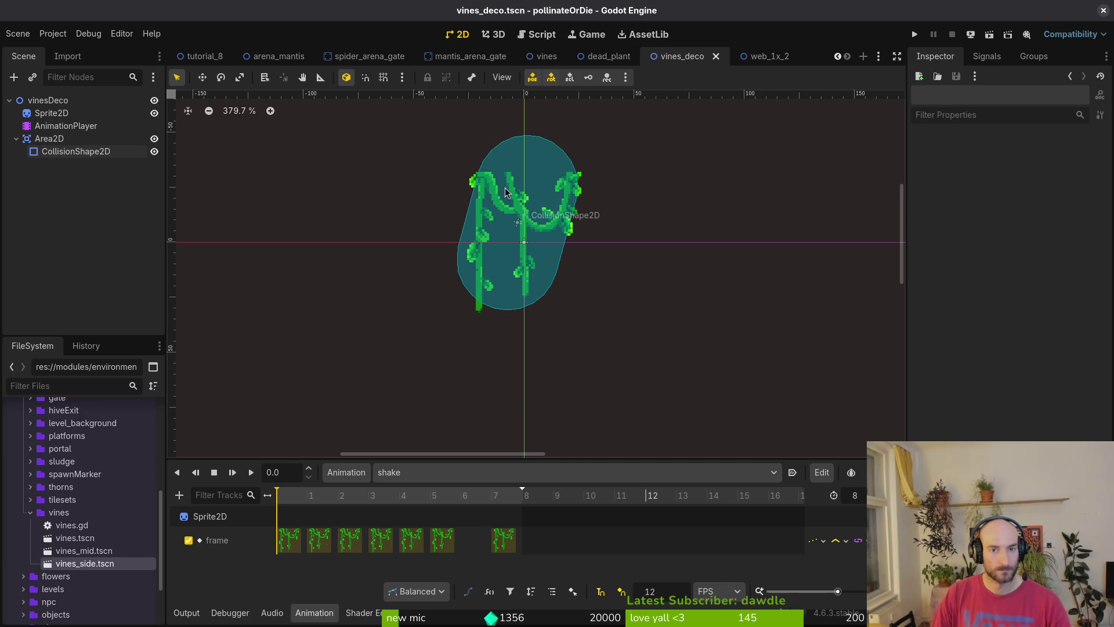
# Narrow the capsule's radius, nudge it right, and save the scene
pyautogui.click(511, 243)
pyautogui.moveTo(573, 243); pyautogui.dragTo(562, 235)
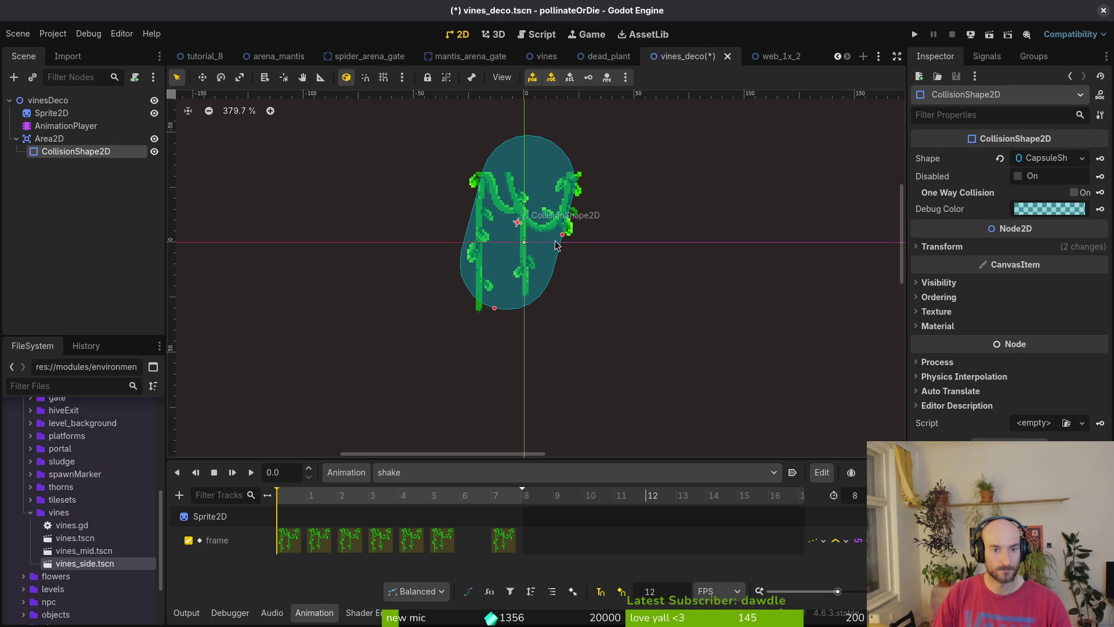
pyautogui.press('Right')
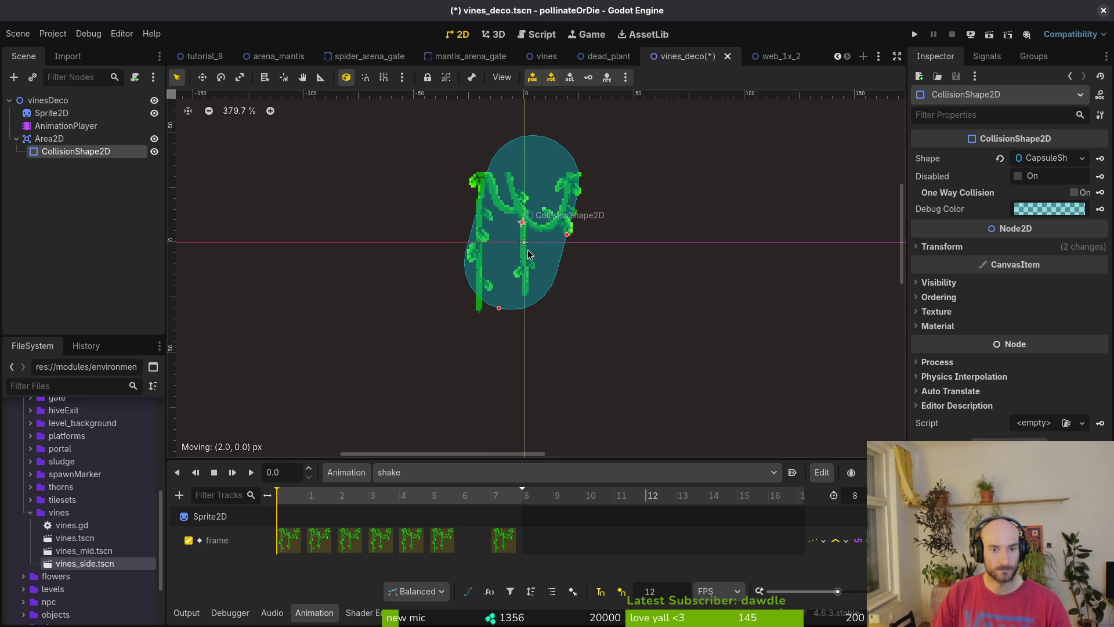
pyautogui.press('Escape')
pyautogui.hotkey('ctrl', 's')
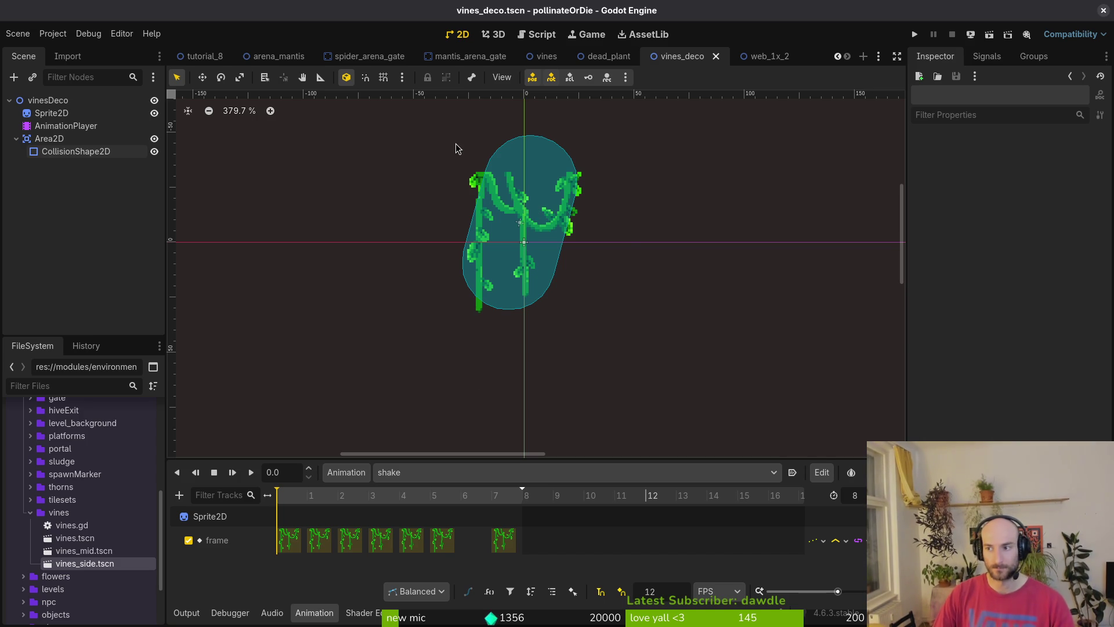
pyautogui.scroll(-2, 580, 226)
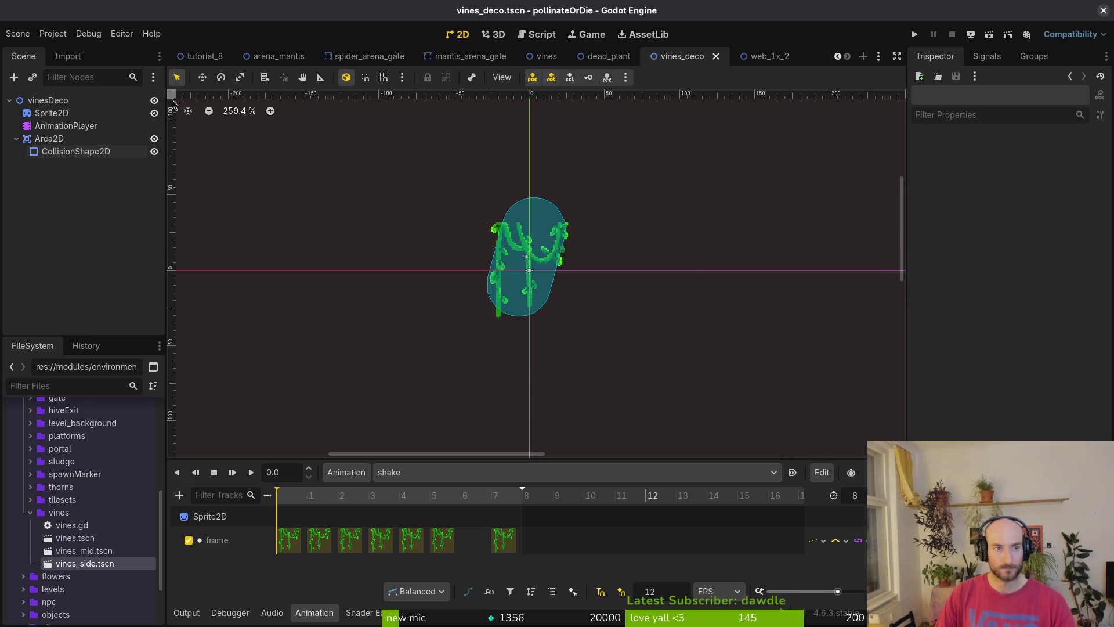
# Rename the vinesDeco root node to vinesDeco1 and save vines_deco.tscn
pyautogui.click(16, 139)
pyautogui.click(85, 103)
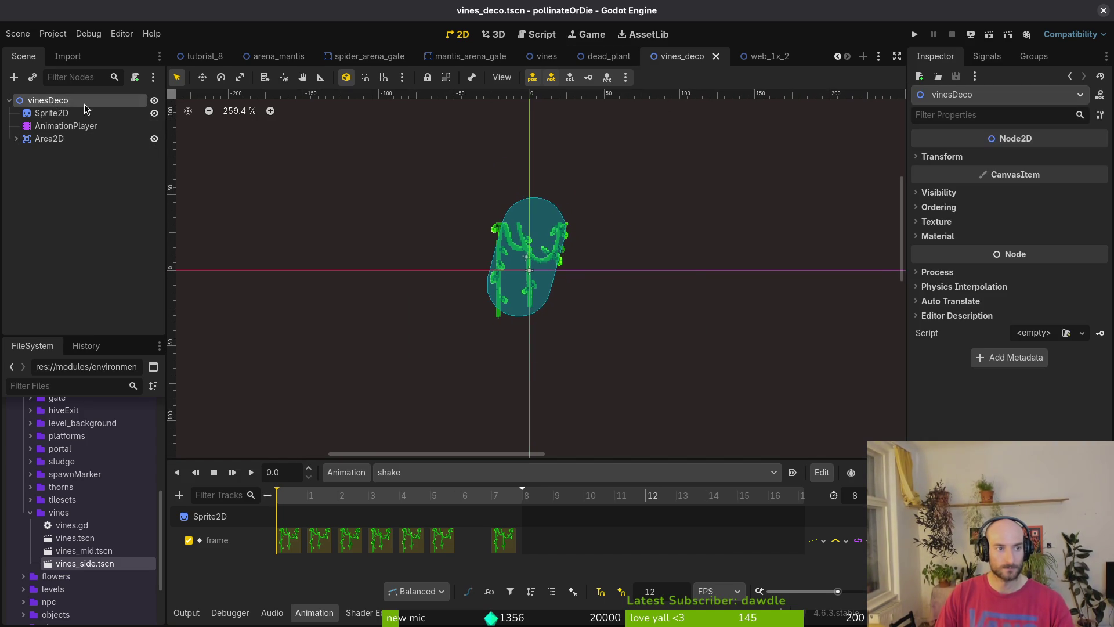
pyautogui.click(93, 102)
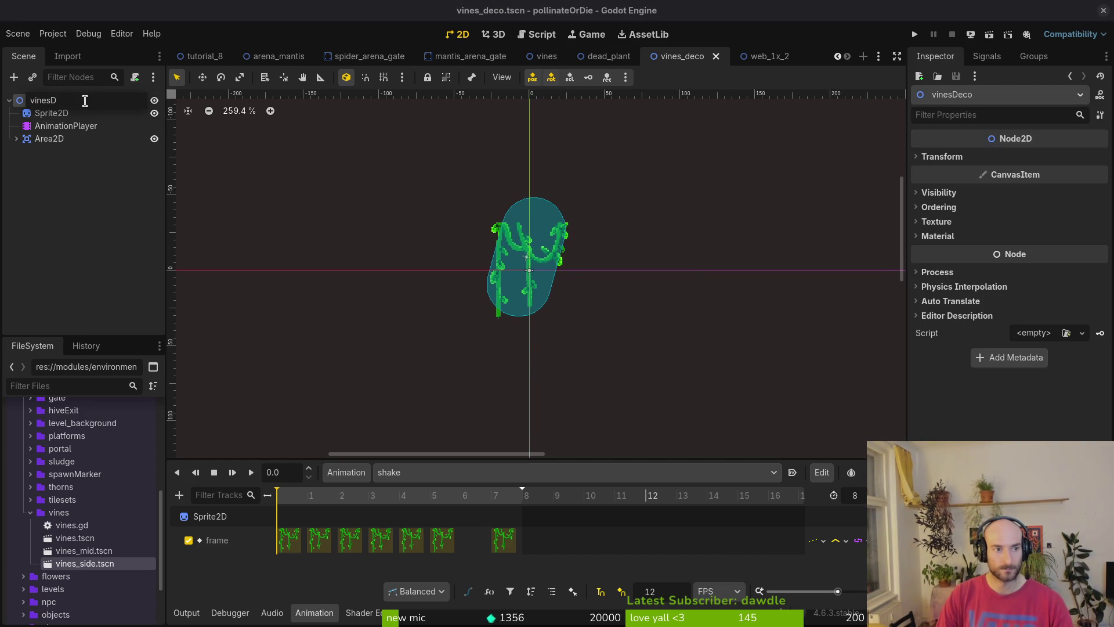
pyautogui.write('eco1')
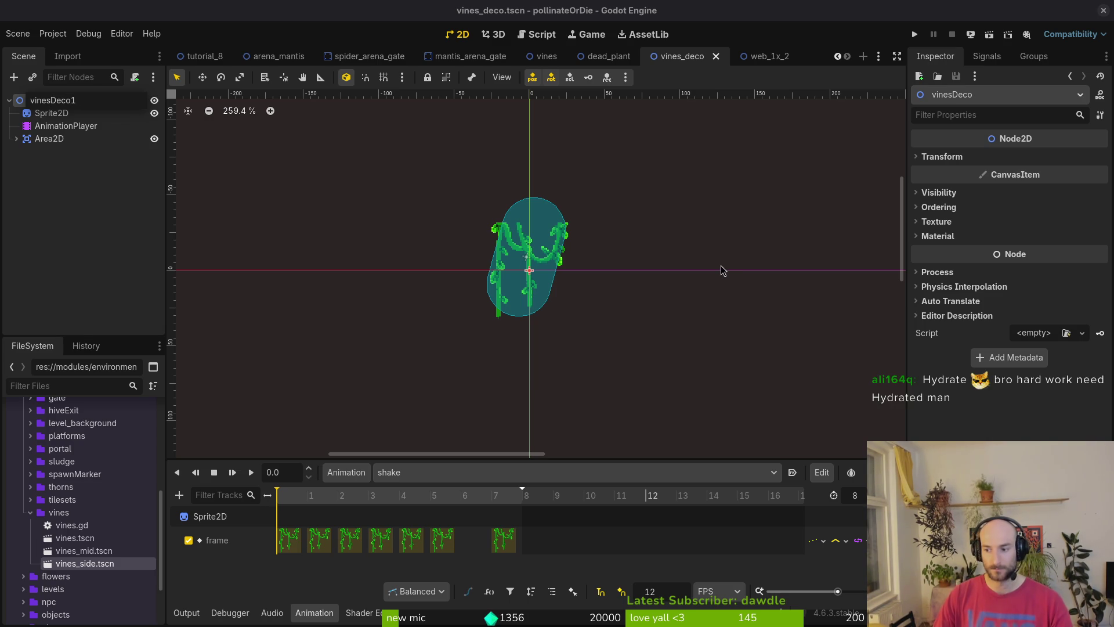
pyautogui.press('Return')
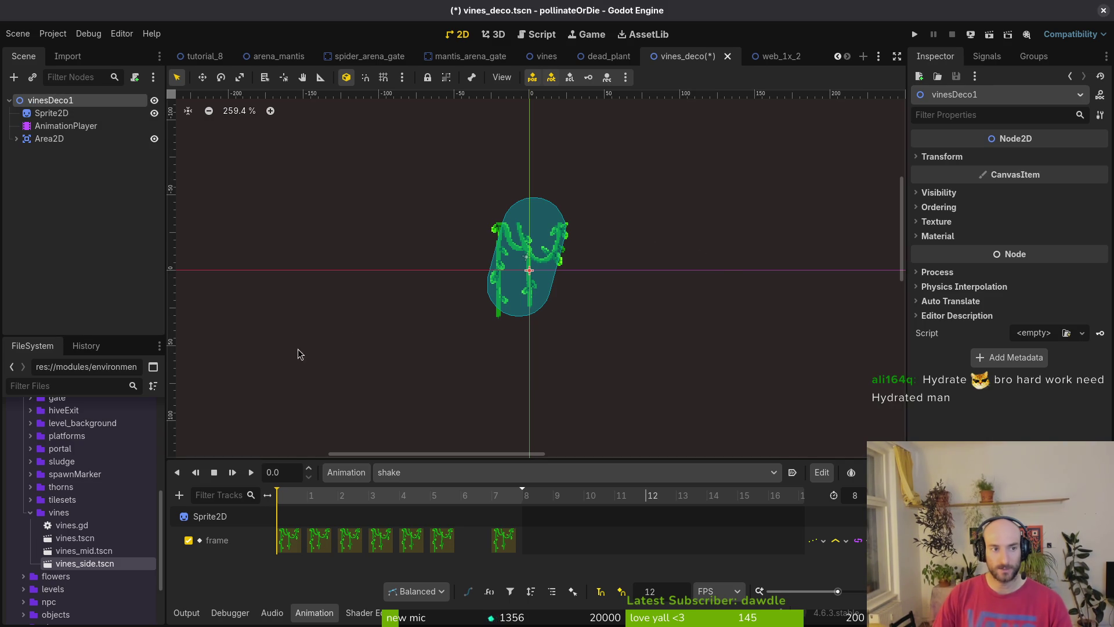
pyautogui.click(99, 229)
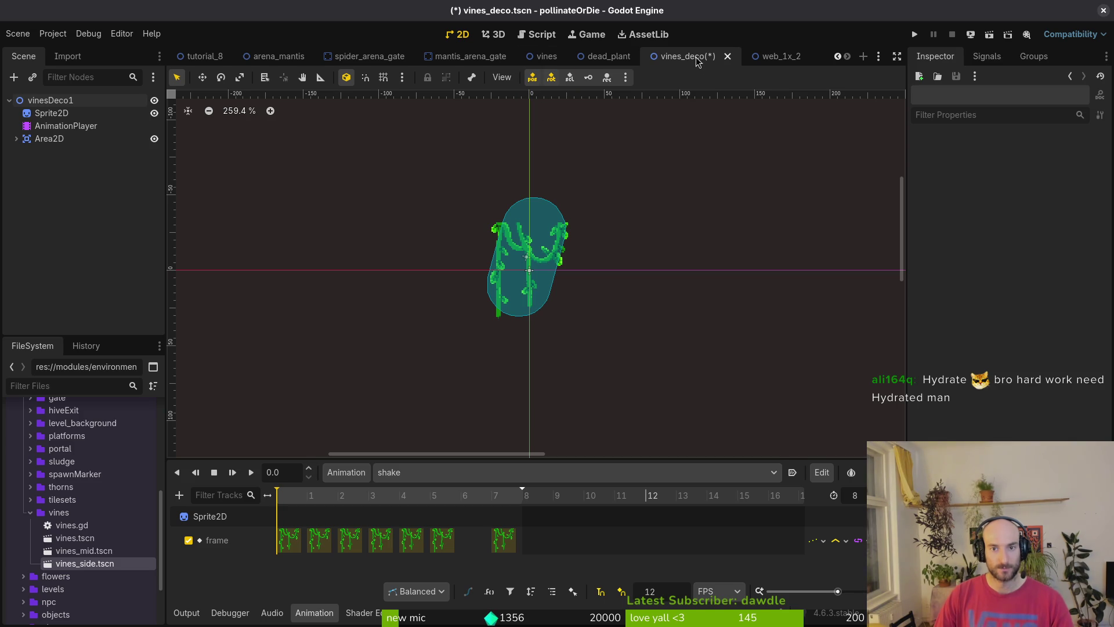
pyautogui.hotkey('ctrl', 's')
pyautogui.click(17, 34)
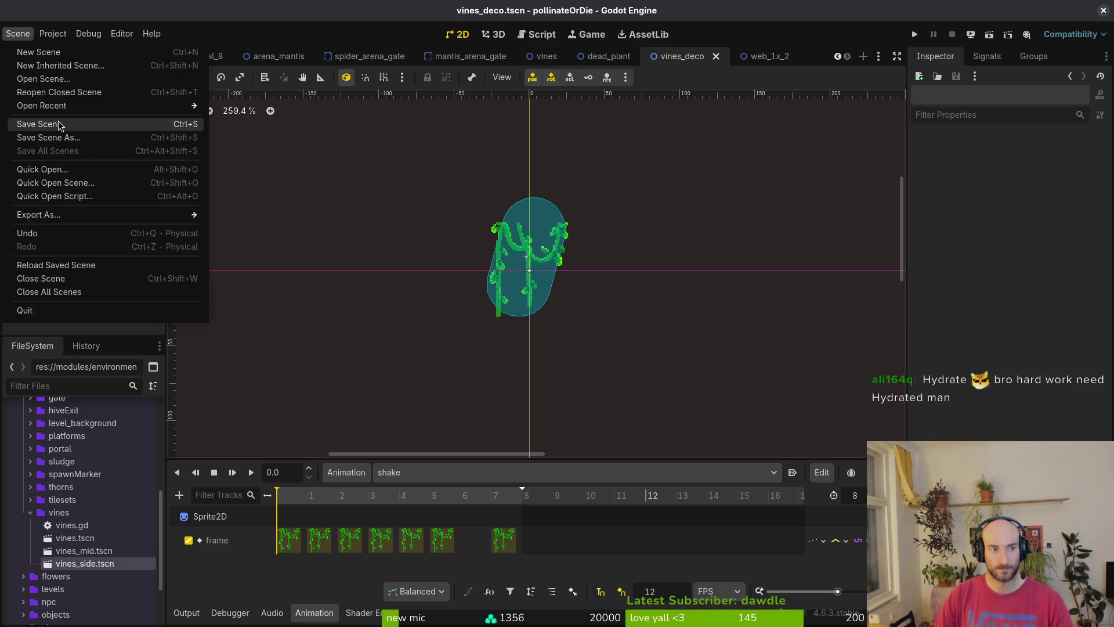
# Save the scene as a new copy, vines_deco_1.tscn
pyautogui.click(82, 139)
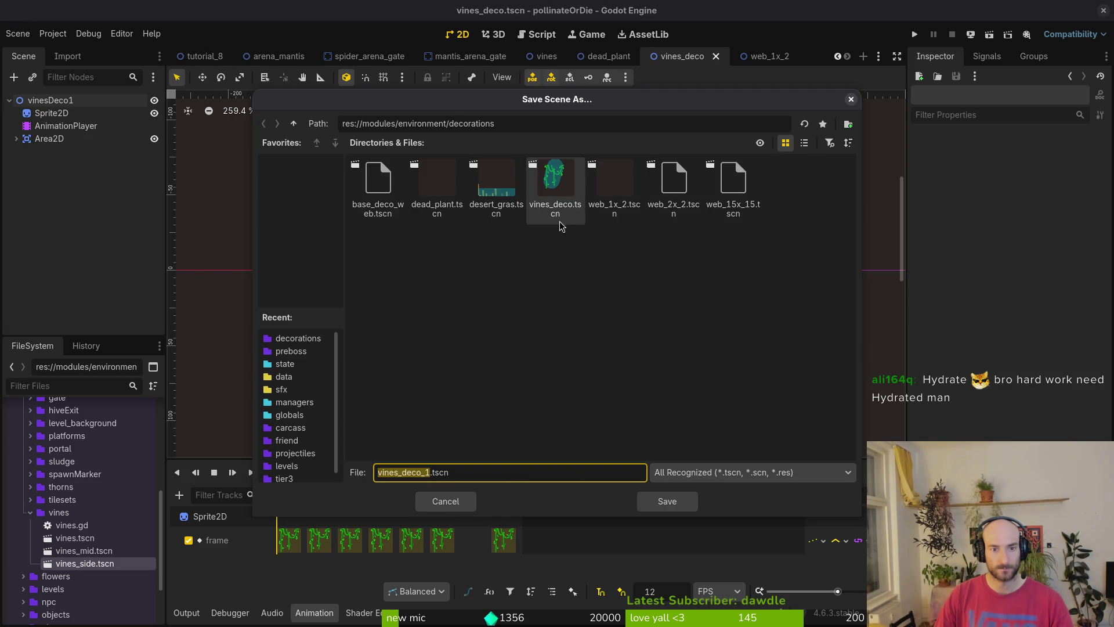
pyautogui.click(667, 501)
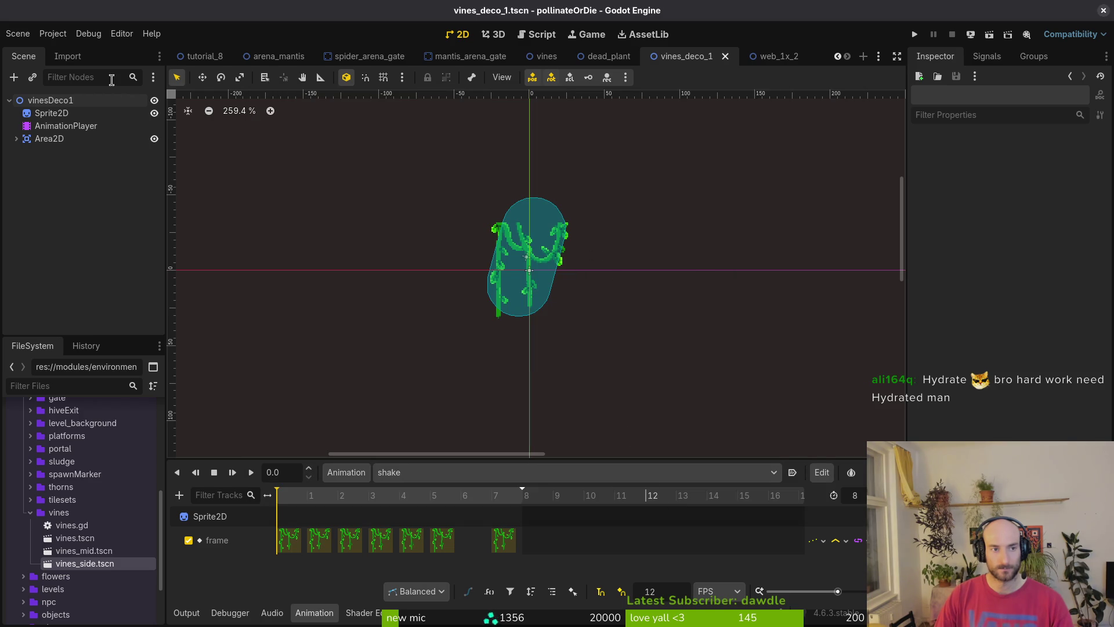
pyautogui.click(72, 114)
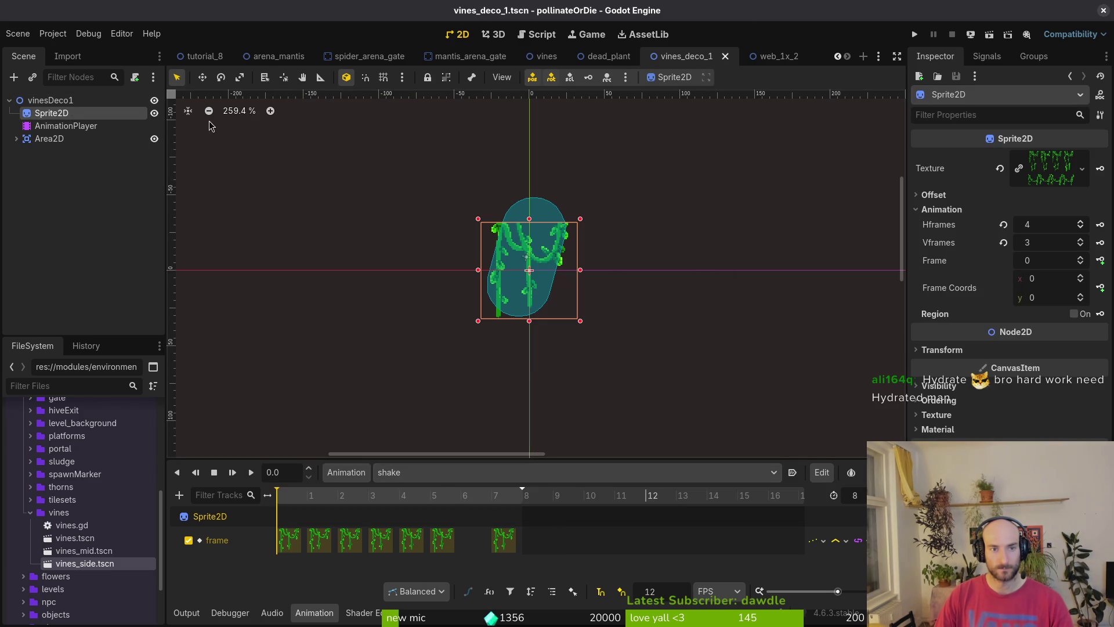
# Save another copy named vines_deco_2.tscn by changing the file number to 2
pyautogui.click(18, 33)
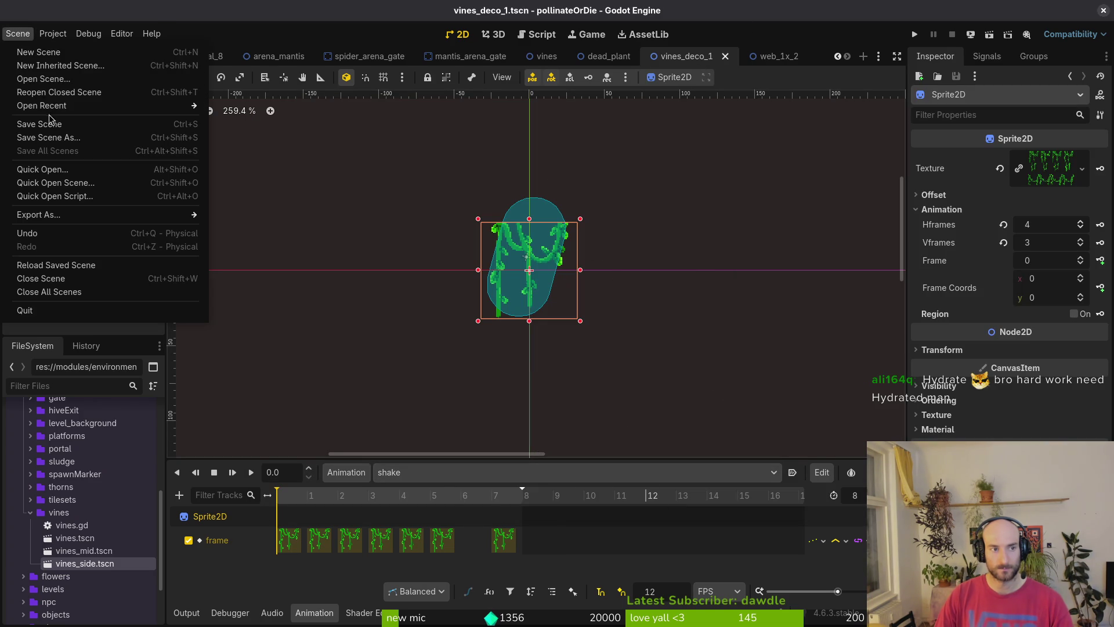
pyautogui.click(696, 60)
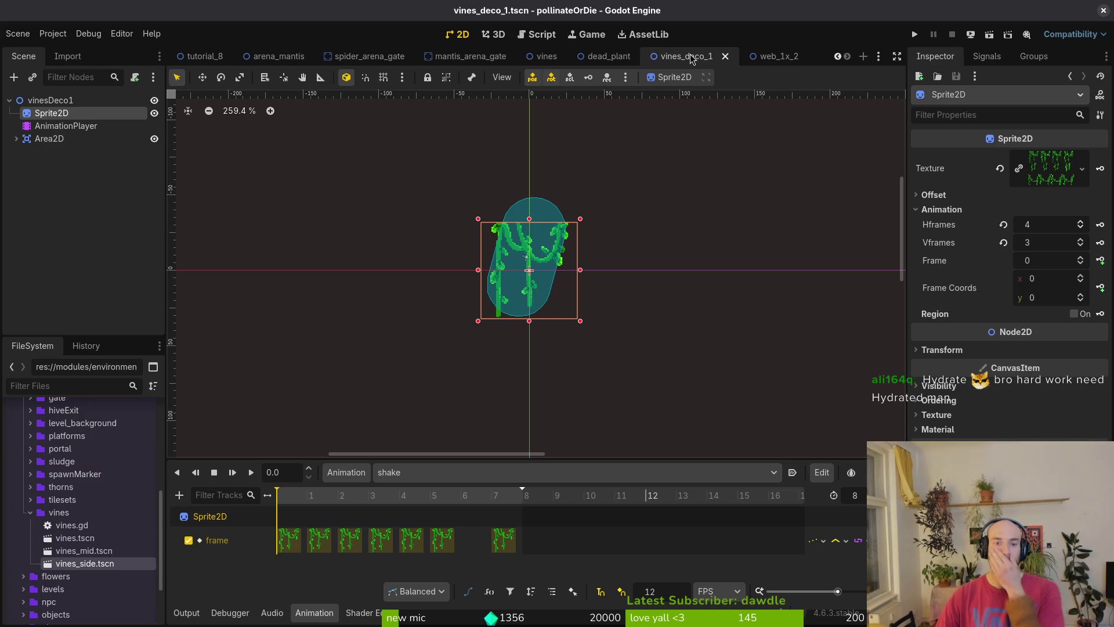
pyautogui.click(11, 41)
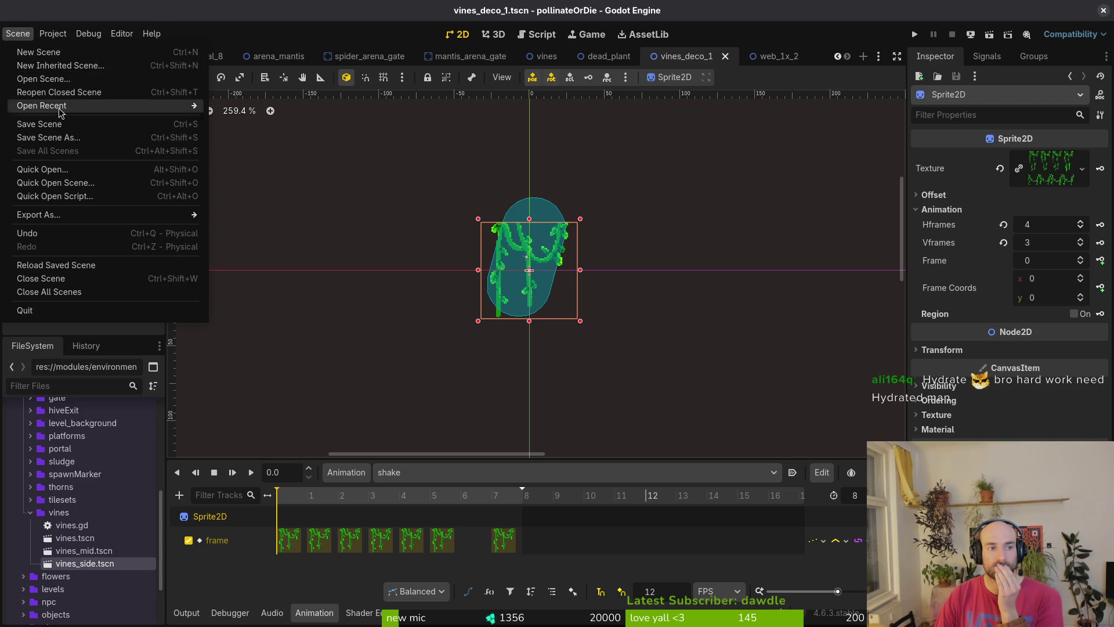
pyautogui.press('Escape')
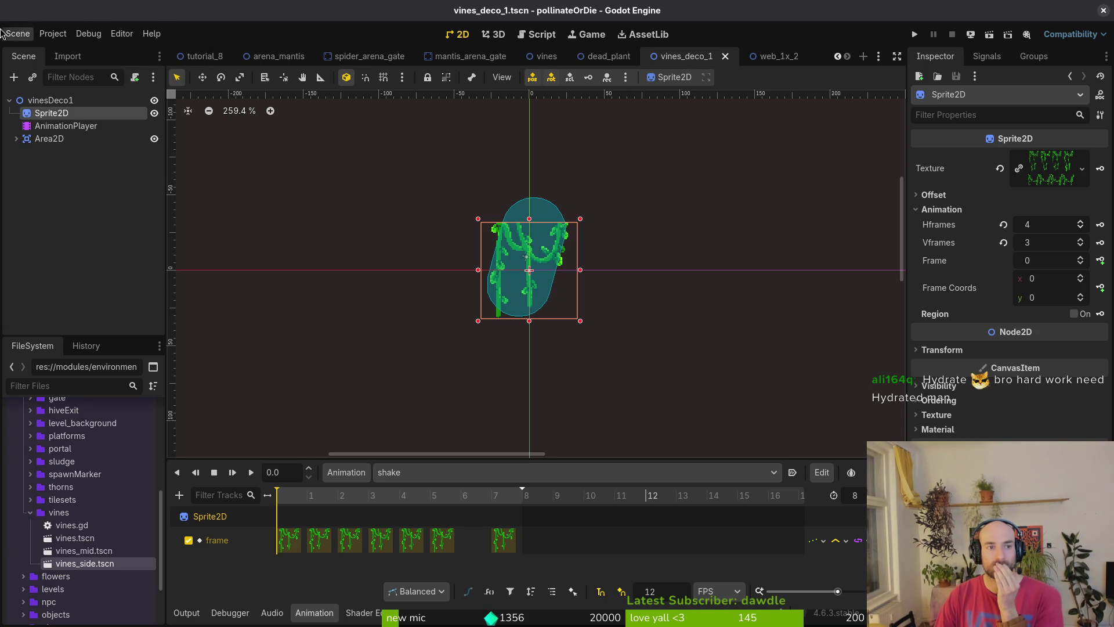
pyautogui.click(18, 33)
pyautogui.click(48, 137)
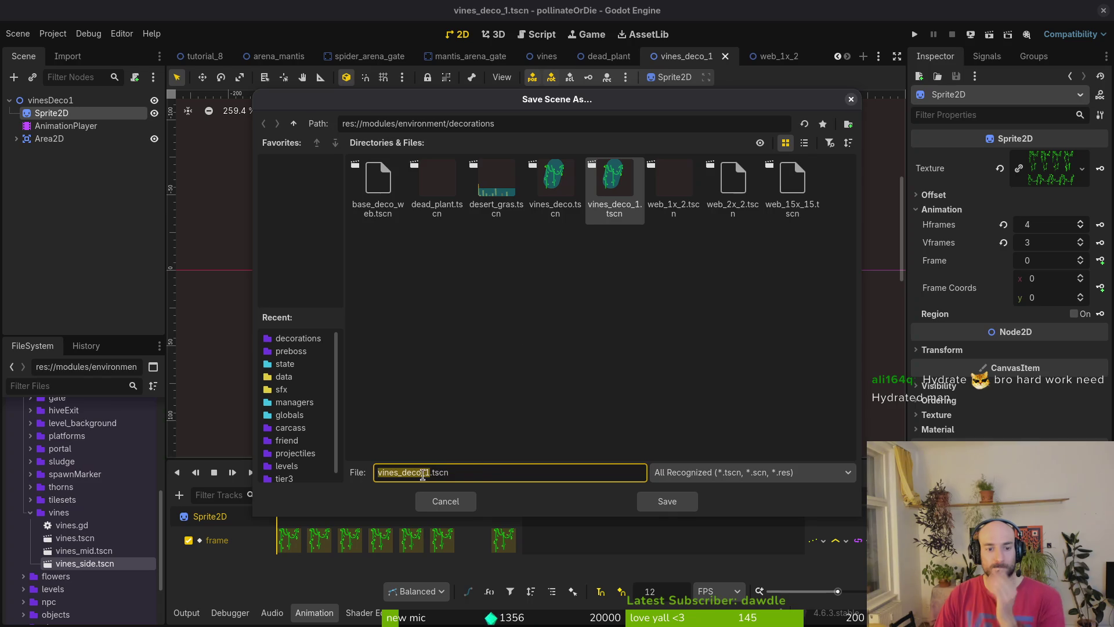
pyautogui.click(458, 472)
pyautogui.press('BackSpace')
pyautogui.press('BackSpace')
pyautogui.press('BackSpace')
pyautogui.write('2')
pyautogui.click(645, 510)
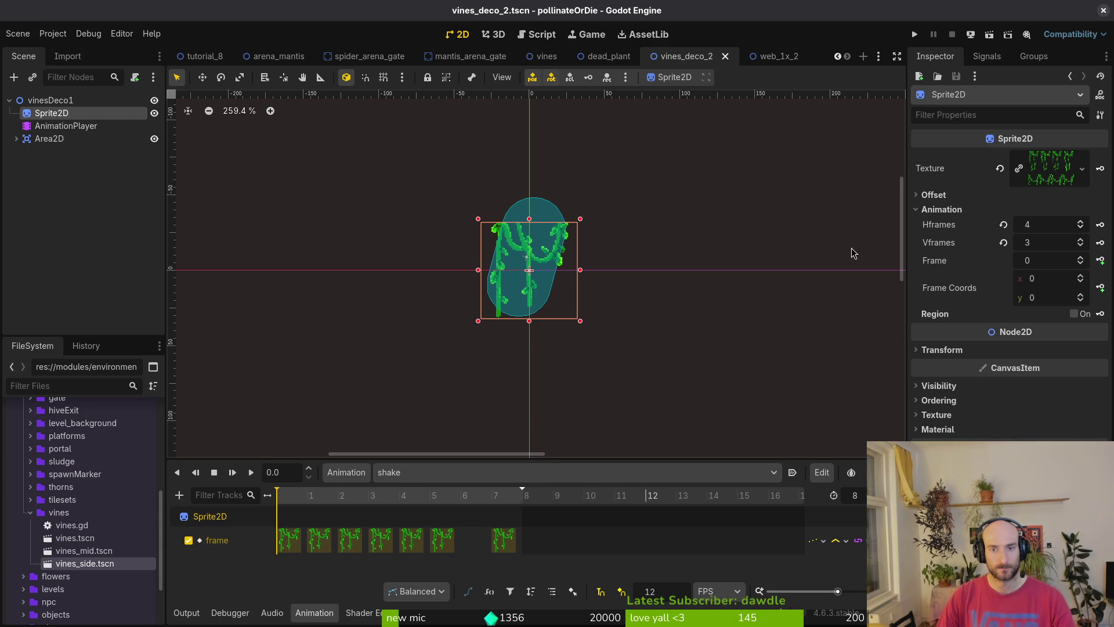
# Switch the sprite to another frame row and key the new frames into the shake animation
pyautogui.click(1080, 296)
pyautogui.click(1101, 260)
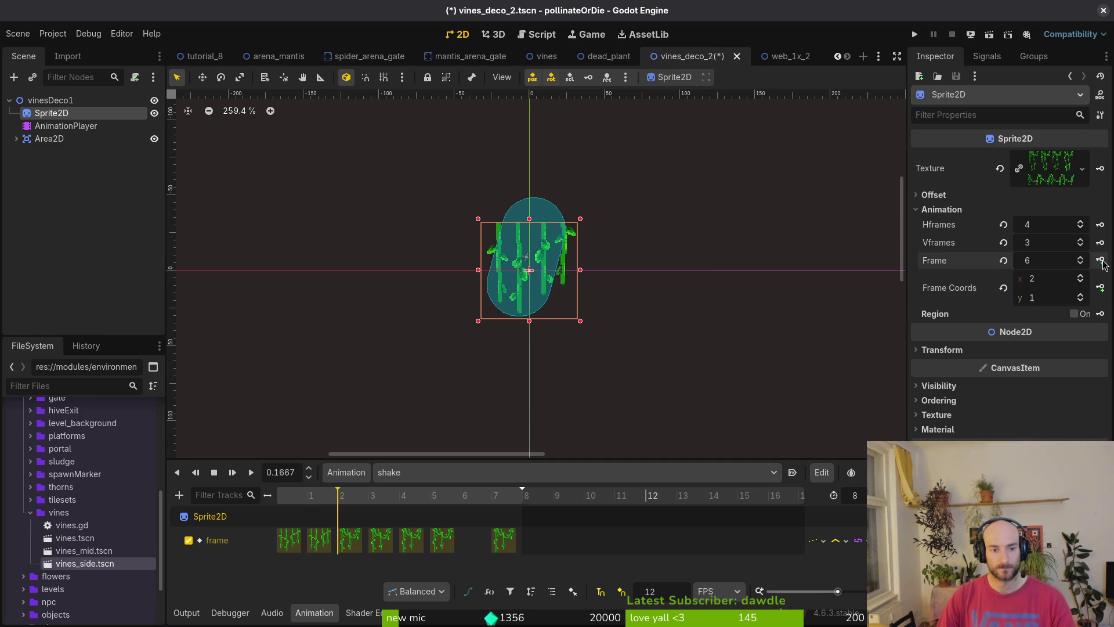
pyautogui.click(411, 540)
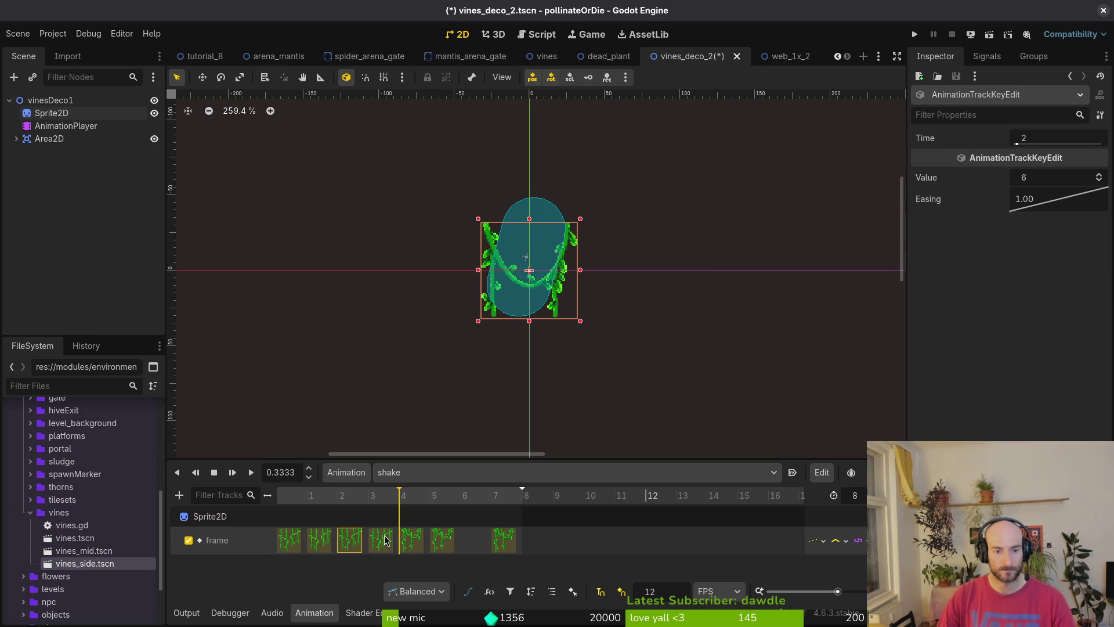
pyautogui.click(319, 540)
pyautogui.click(433, 493)
pyautogui.click(442, 539)
pyautogui.click(289, 540)
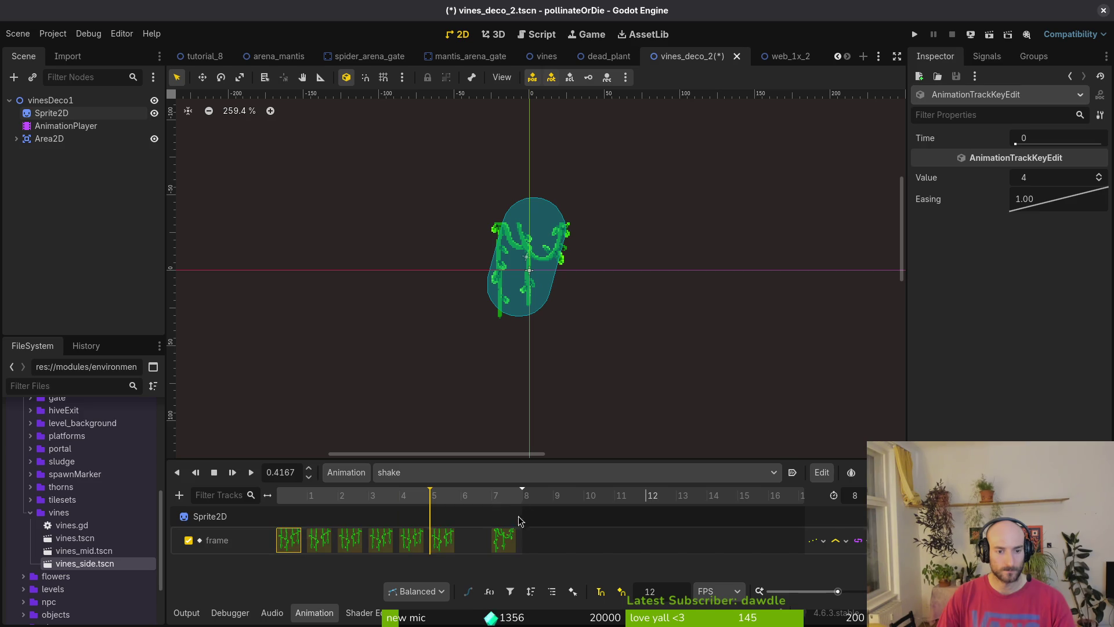
# In the touch animation, switch the sprite to the new row and key its frames
pyautogui.click(440, 472)
pyautogui.click(437, 513)
pyautogui.click(41, 114)
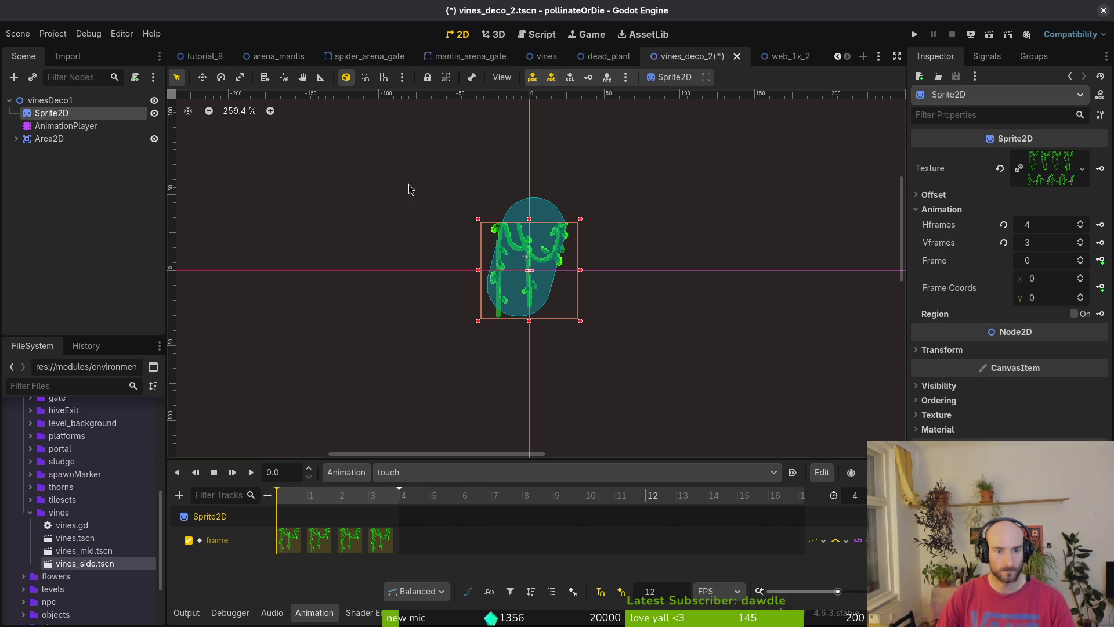
pyautogui.click(1080, 294)
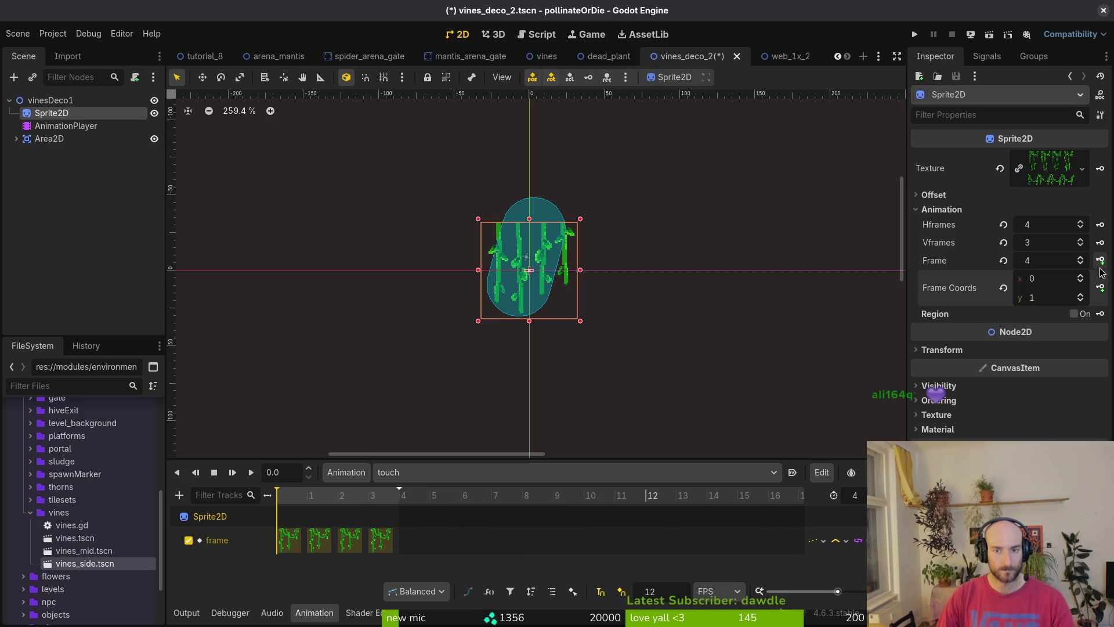
pyautogui.click(1101, 261)
pyautogui.click(1100, 260)
pyautogui.click(1100, 261)
pyautogui.click(1101, 260)
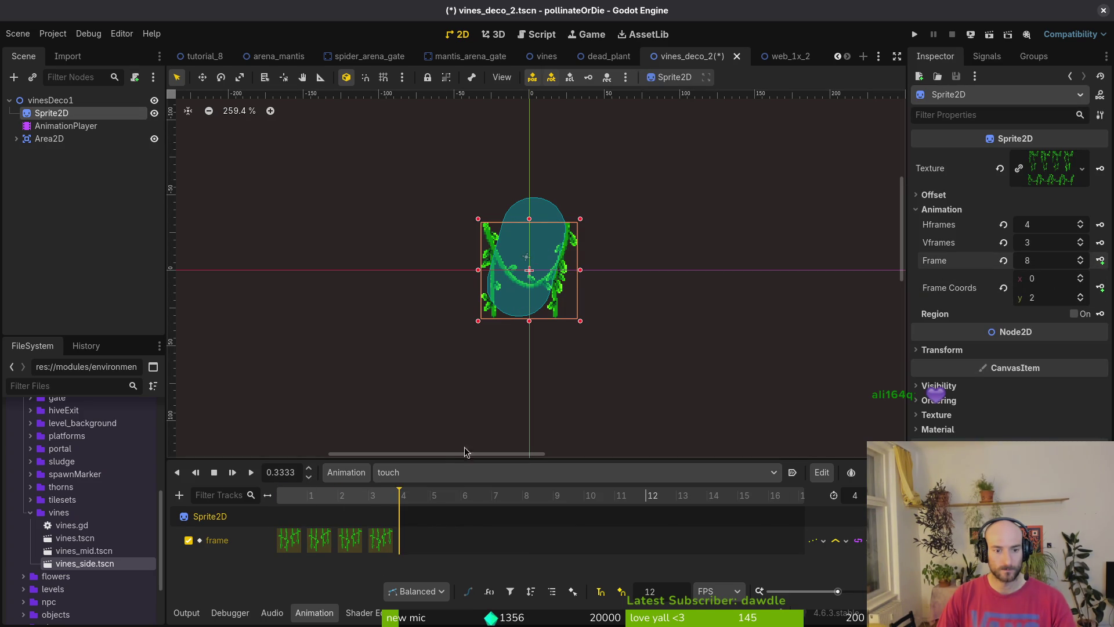
# Replace the vine collision shape's capsule with a new RectangleShape2D
pyautogui.click(355, 213)
pyautogui.hotkey('ctrl', 's')
pyautogui.click(49, 139)
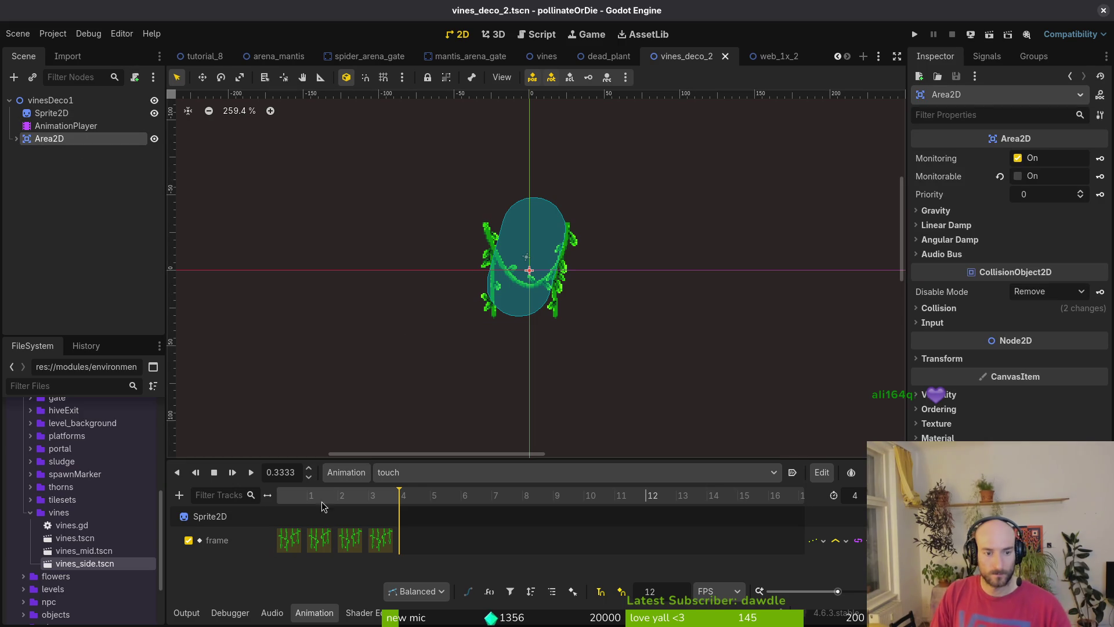
pyautogui.click(333, 496)
pyautogui.scroll(3, 552, 227)
pyautogui.click(552, 228)
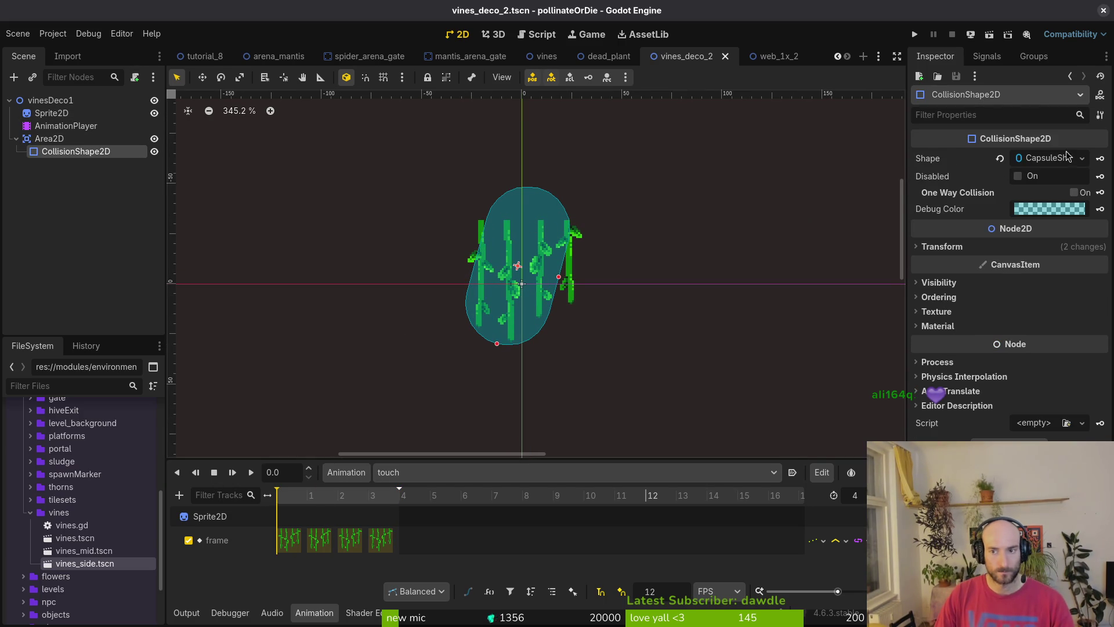
pyautogui.click(1000, 159)
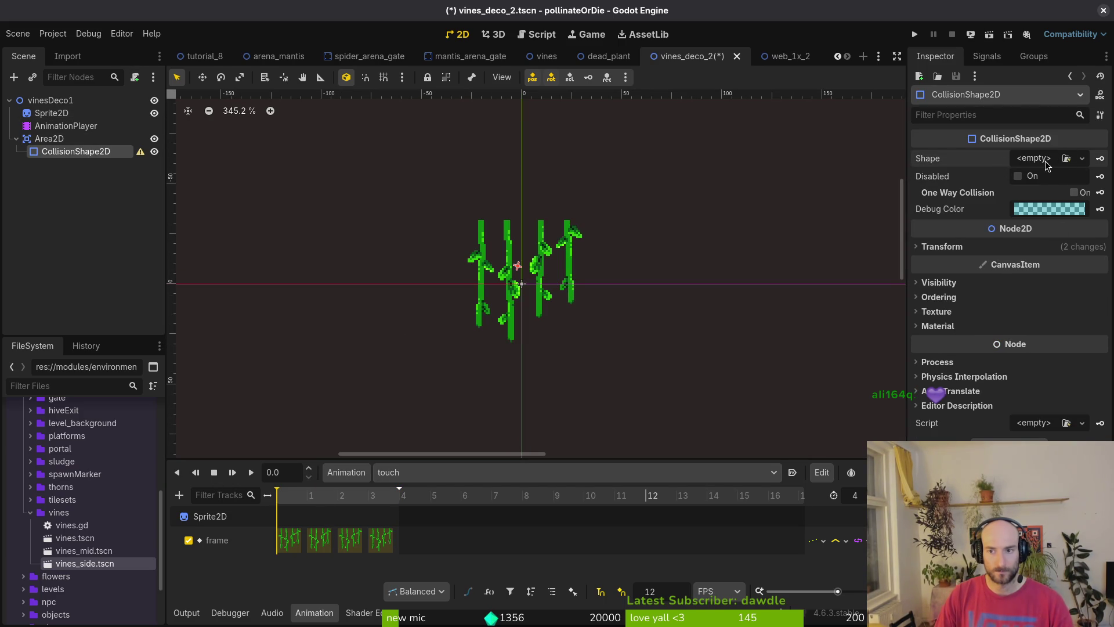
pyautogui.click(1082, 159)
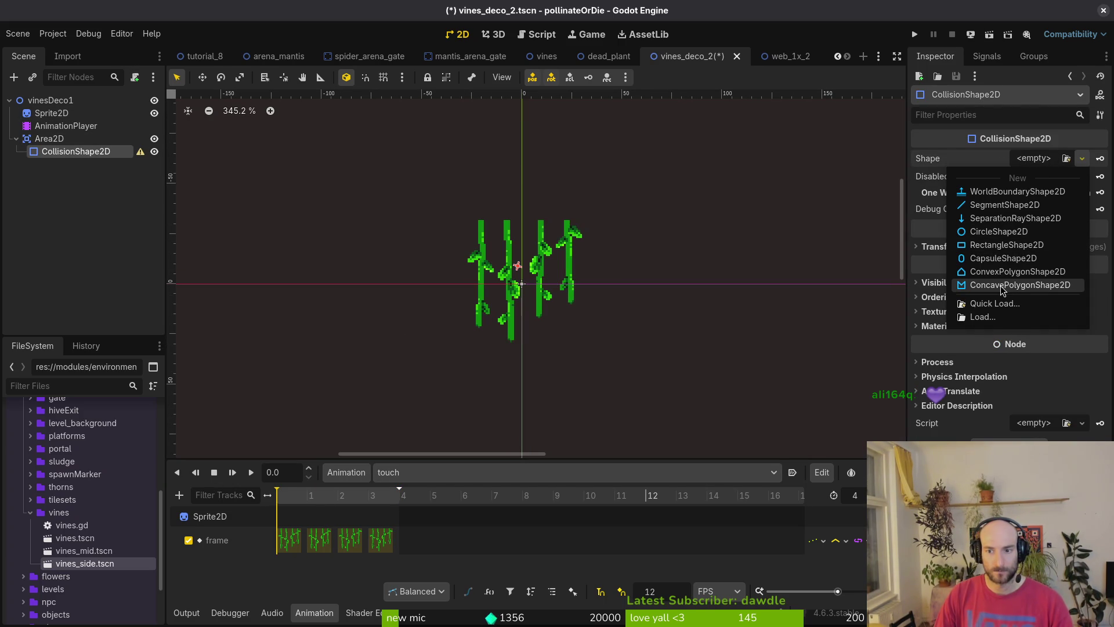
pyautogui.click(996, 246)
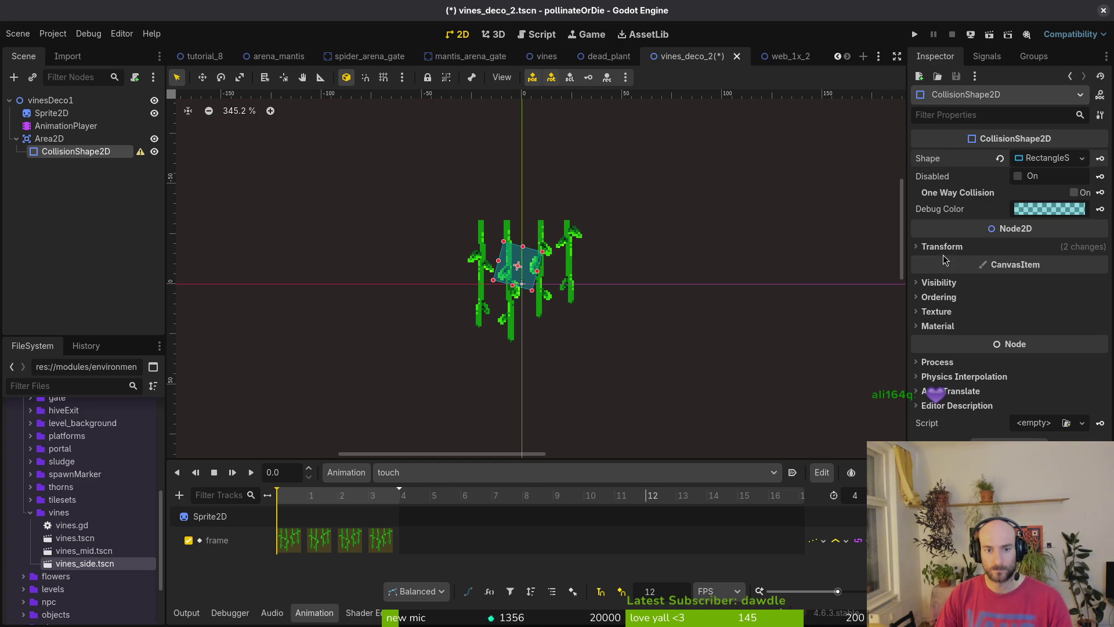
# Reset the rectangle's position to the origin and stretch it up, sideways and down over the vines
pyautogui.moveTo(532, 290); pyautogui.dragTo(539, 290)
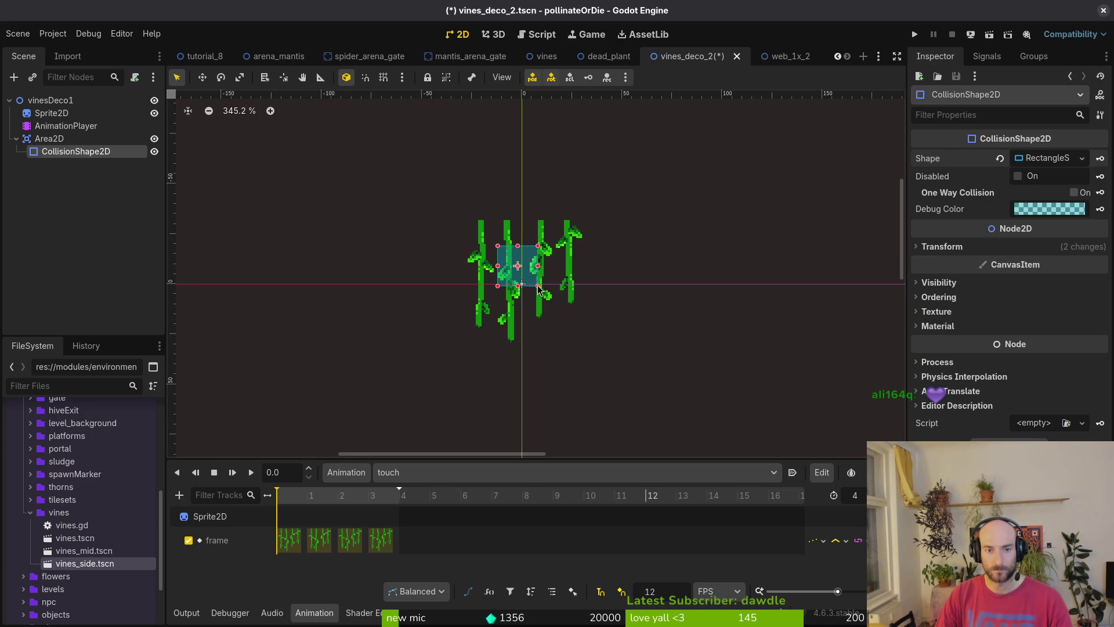
pyautogui.scroll(4, 515, 281)
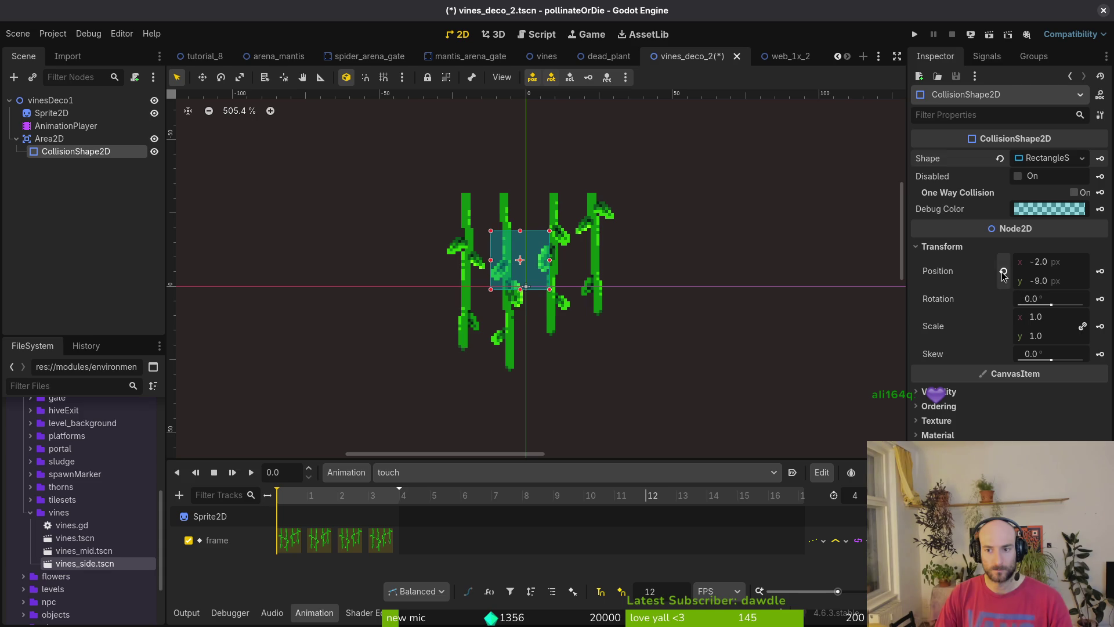
pyautogui.click(1003, 271)
pyautogui.moveTo(521, 261); pyautogui.dragTo(533, 194)
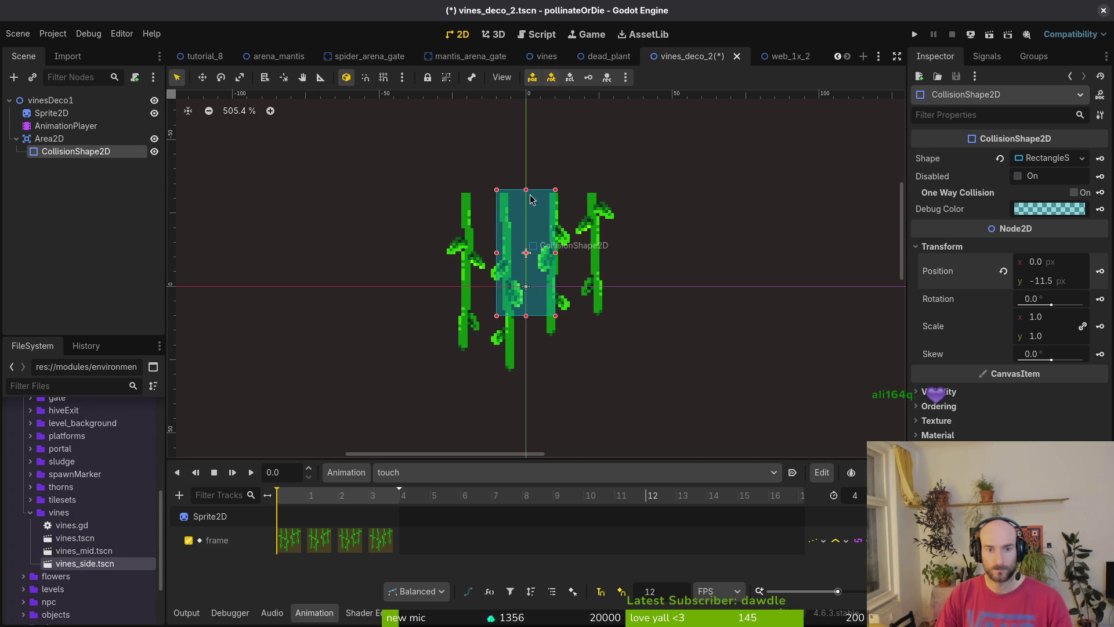
pyautogui.moveTo(556, 253)
pyautogui.mouseDown()
pyautogui.moveTo(612, 251)
pyautogui.moveTo(599, 252)
pyautogui.mouseUp()
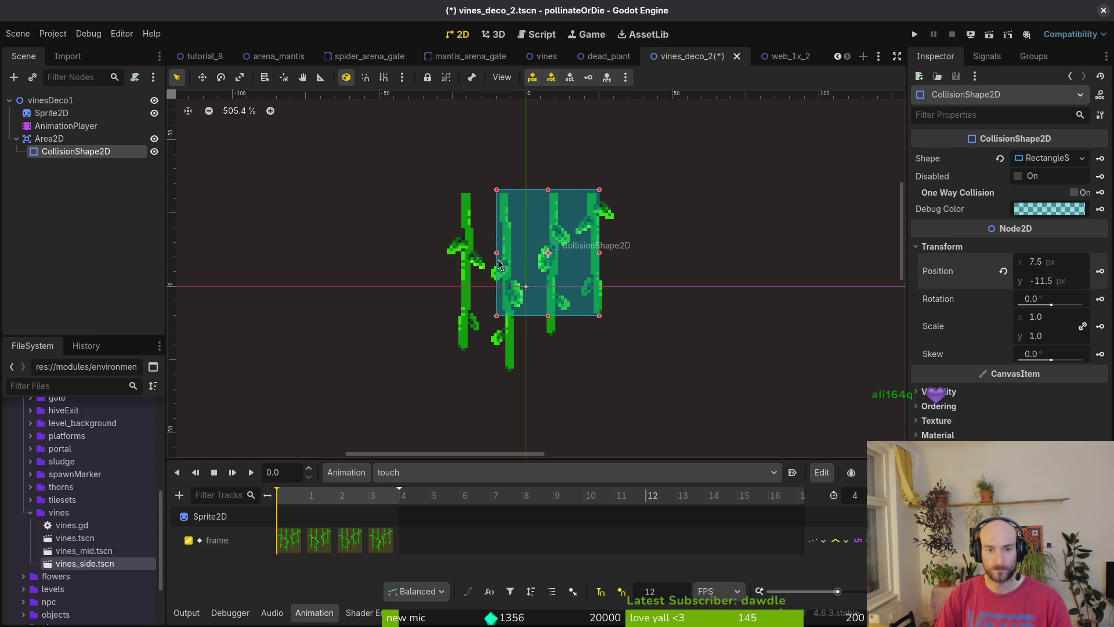
pyautogui.moveTo(497, 254); pyautogui.dragTo(453, 255)
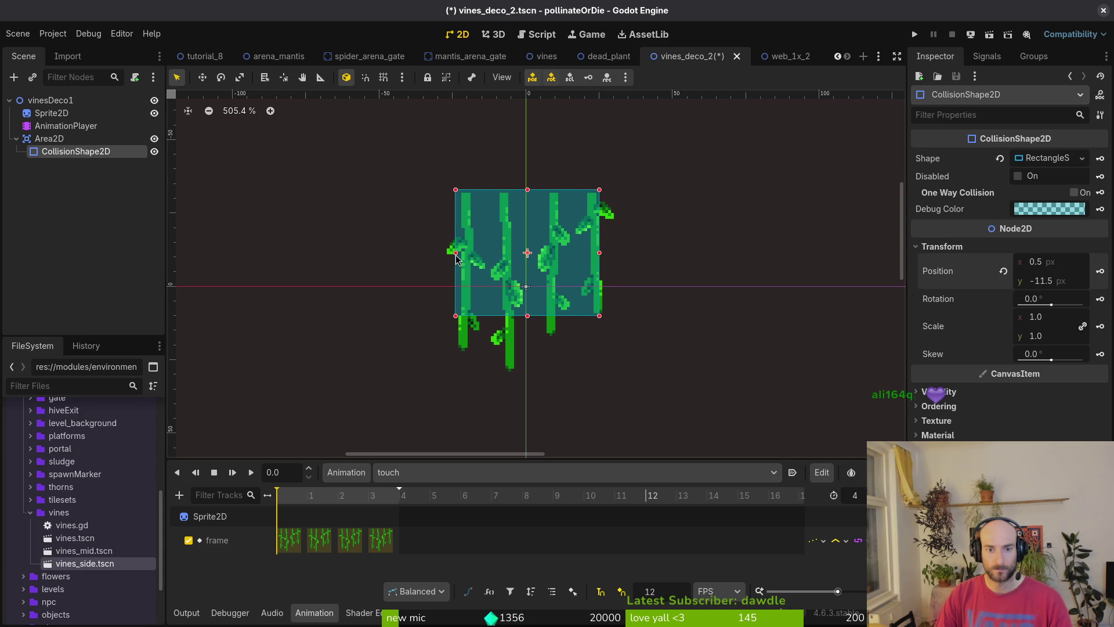
pyautogui.moveTo(525, 323); pyautogui.dragTo(525, 351)
# Fine-tune the rectangle's corners and edges so it fits the four vines' upper part
pyautogui.moveTo(634, 369); pyautogui.dragTo(646, 275)
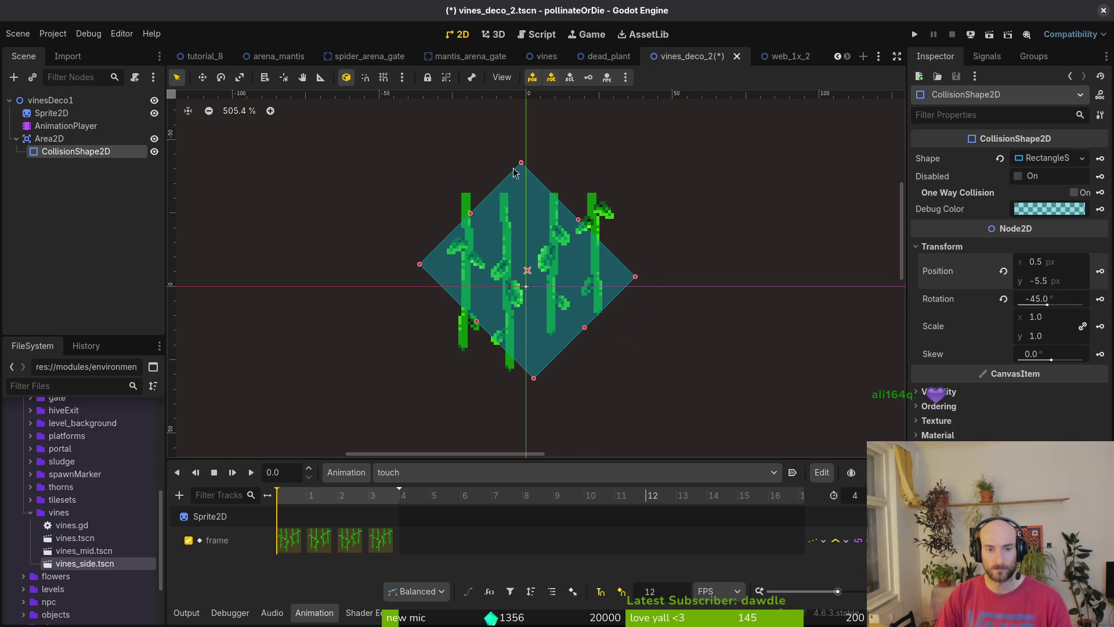
pyautogui.moveTo(578, 223); pyautogui.dragTo(621, 180)
pyautogui.moveTo(571, 282); pyautogui.dragTo(547, 283)
pyautogui.moveTo(654, 232)
pyautogui.mouseDown()
pyautogui.moveTo(615, 253)
pyautogui.moveTo(591, 290)
pyautogui.moveTo(551, 297)
pyautogui.moveTo(575, 272)
pyautogui.moveTo(575, 283)
pyautogui.mouseUp()
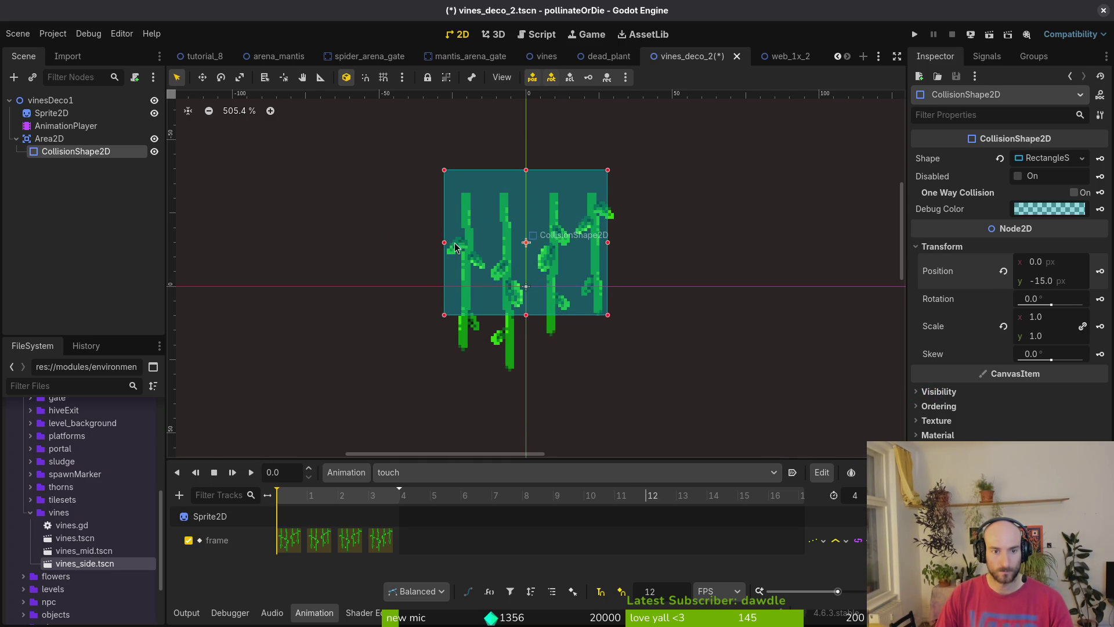
pyautogui.moveTo(445, 249); pyautogui.dragTo(452, 248)
pyautogui.moveTo(593, 277); pyautogui.dragTo(588, 278)
pyautogui.scroll(4, 557, 263)
pyautogui.moveTo(400, 231); pyautogui.dragTo(404, 232)
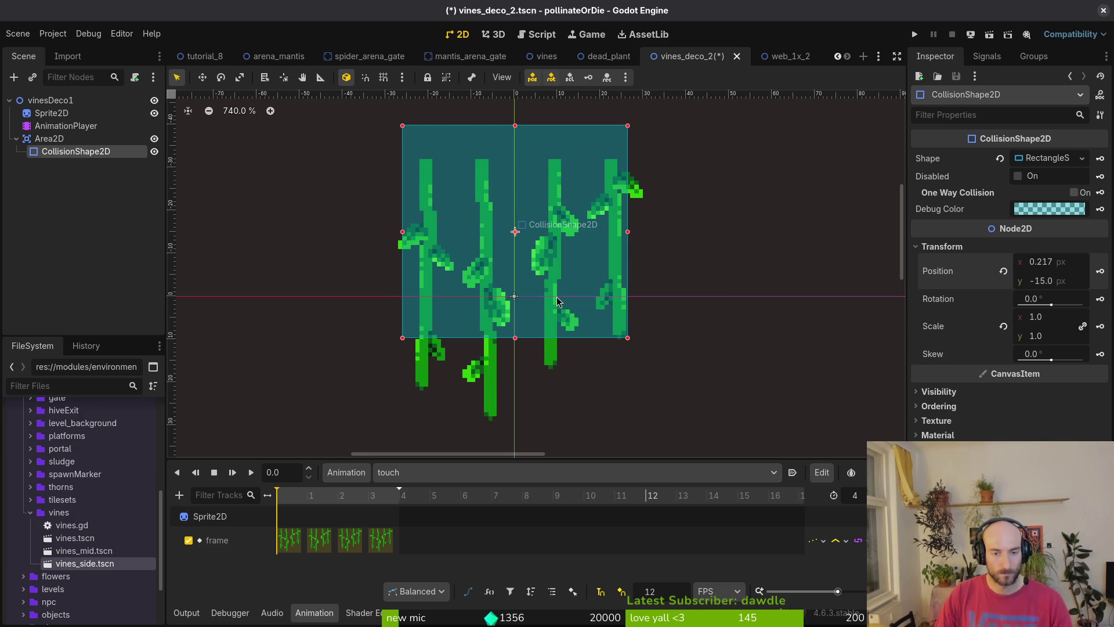
# Duplicate the collision shape, tilt the copy -45° into a diamond over the lower vines, and save
pyautogui.click(51, 141)
pyautogui.hotkey('ctrl', 'd')
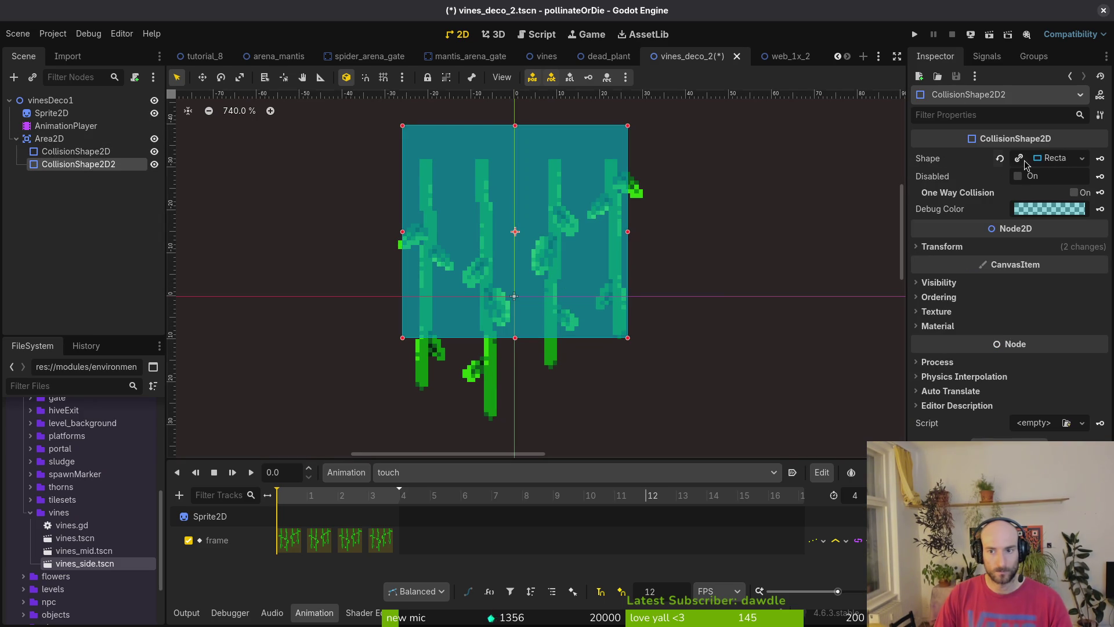
pyautogui.moveTo(523, 220)
pyautogui.mouseDown()
pyautogui.moveTo(617, 275)
pyautogui.moveTo(566, 341)
pyautogui.mouseUp()
pyautogui.moveTo(651, 267)
pyautogui.mouseDown()
pyautogui.moveTo(539, 192)
pyautogui.moveTo(575, 208)
pyautogui.mouseUp()
pyautogui.moveTo(511, 235)
pyautogui.mouseDown()
pyautogui.moveTo(572, 303)
pyautogui.moveTo(599, 304)
pyautogui.moveTo(580, 319)
pyautogui.moveTo(580, 290)
pyautogui.moveTo(563, 273)
pyautogui.moveTo(570, 281)
pyautogui.mouseUp()
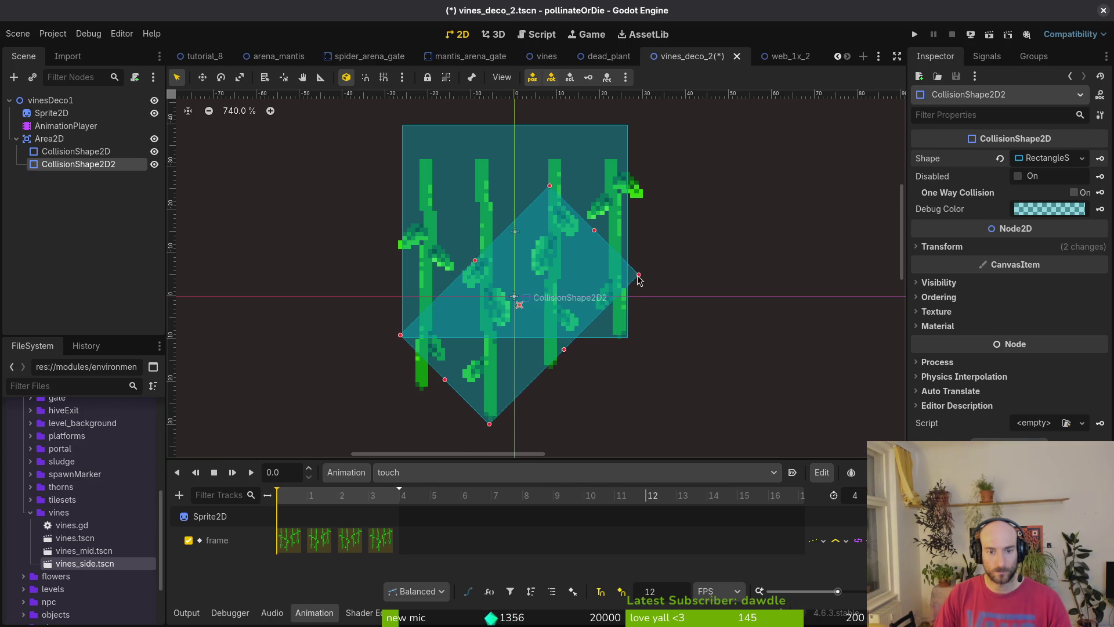
pyautogui.moveTo(638, 275); pyautogui.dragTo(628, 285)
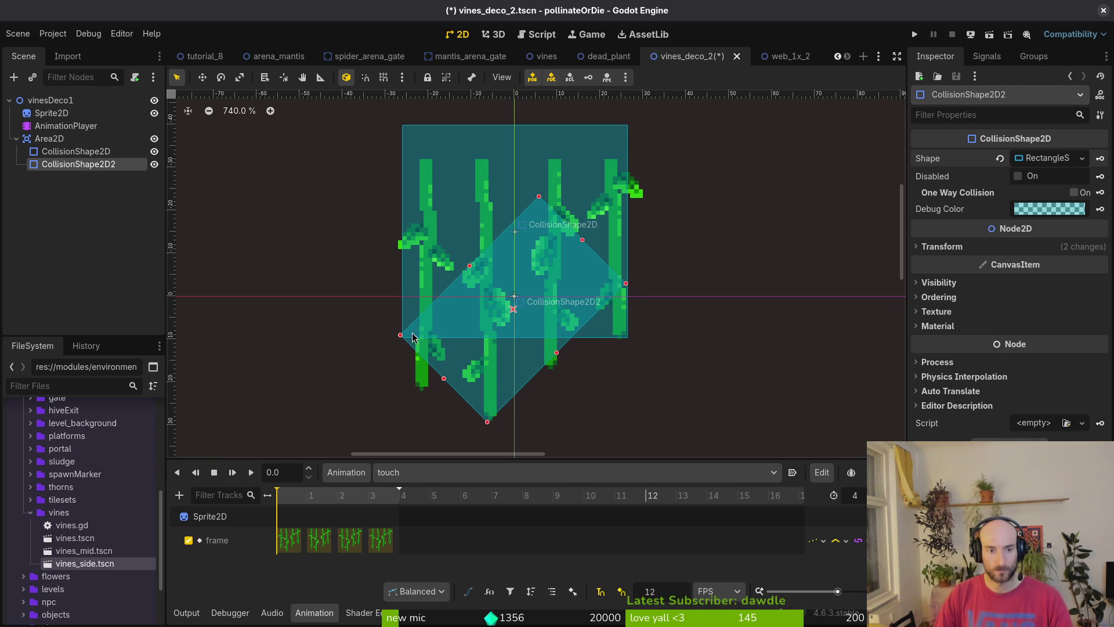
pyautogui.scroll(2, 493, 325)
pyautogui.scroll(-3, 493, 325)
pyautogui.hotkey('ctrl', 's')
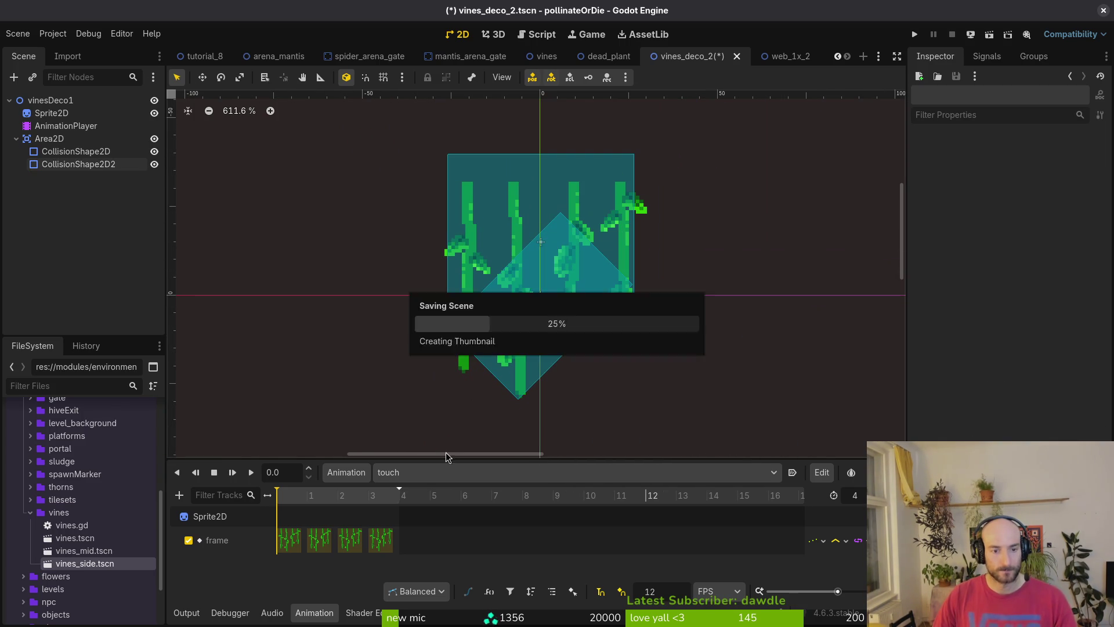
pyautogui.hotkey('ctrl', 's')
# Rename the root node to vinesDeco2 and save the scene
pyautogui.doubleClick(73, 102)
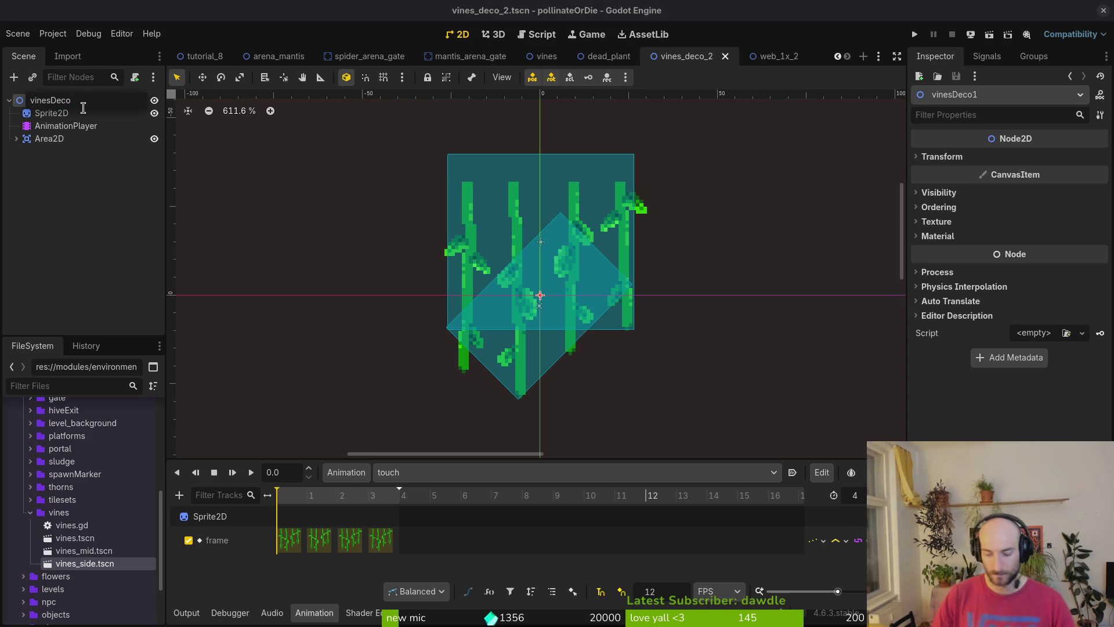
pyautogui.press('BackSpace')
pyautogui.write('2')
pyautogui.press('Return')
pyautogui.hotkey('ctrl', 's')
# Save the scene as vines_deco_3.tscn, rename its root to vinesDeco3, and save
pyautogui.click(16, 33)
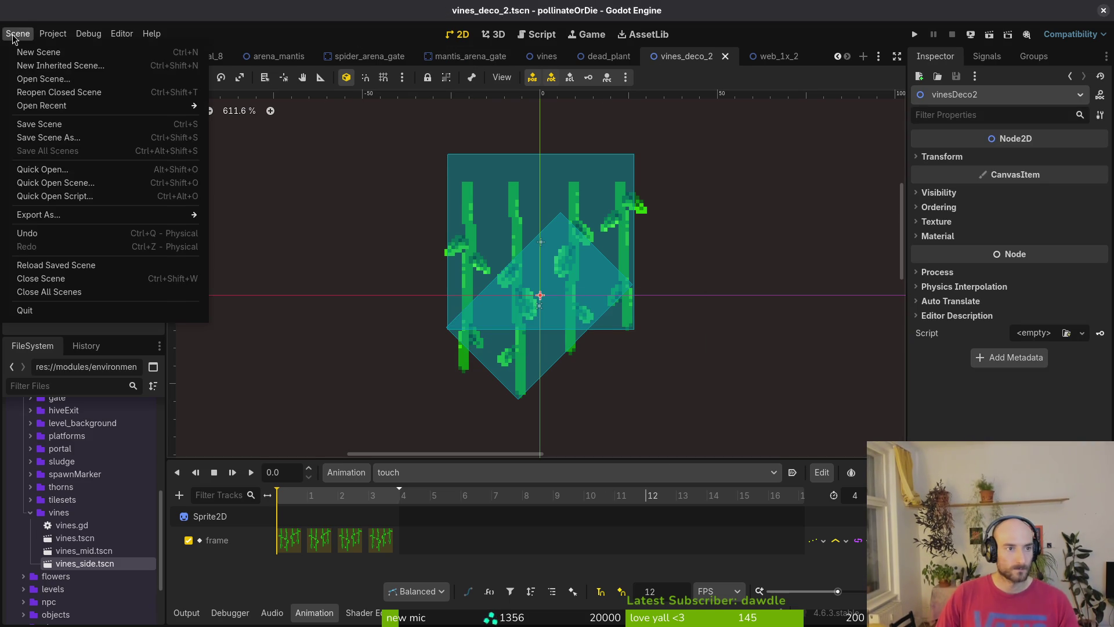
pyautogui.click(57, 138)
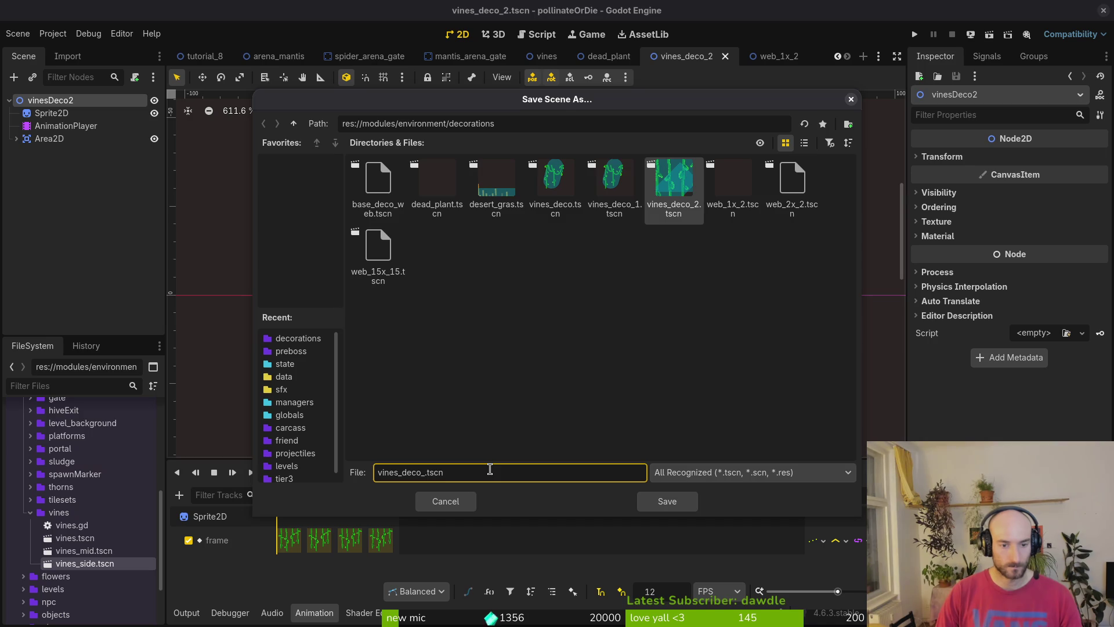
pyautogui.write('3')
pyautogui.press('Return')
pyautogui.click(51, 113)
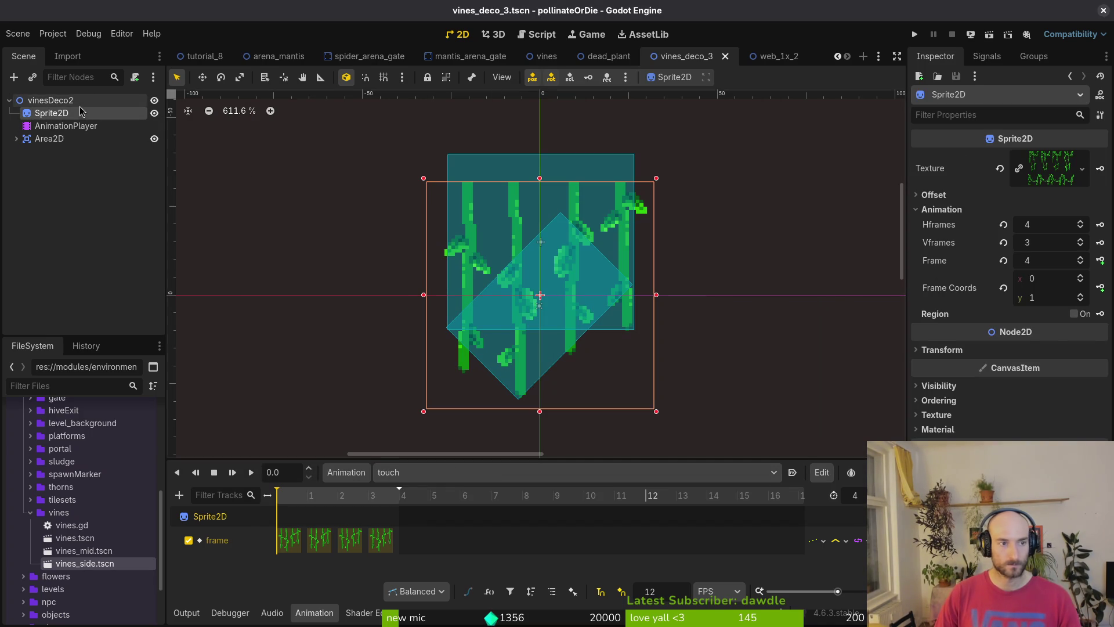
pyautogui.click(53, 100)
pyautogui.doubleClick(95, 100)
pyautogui.write('3')
pyautogui.press('Return')
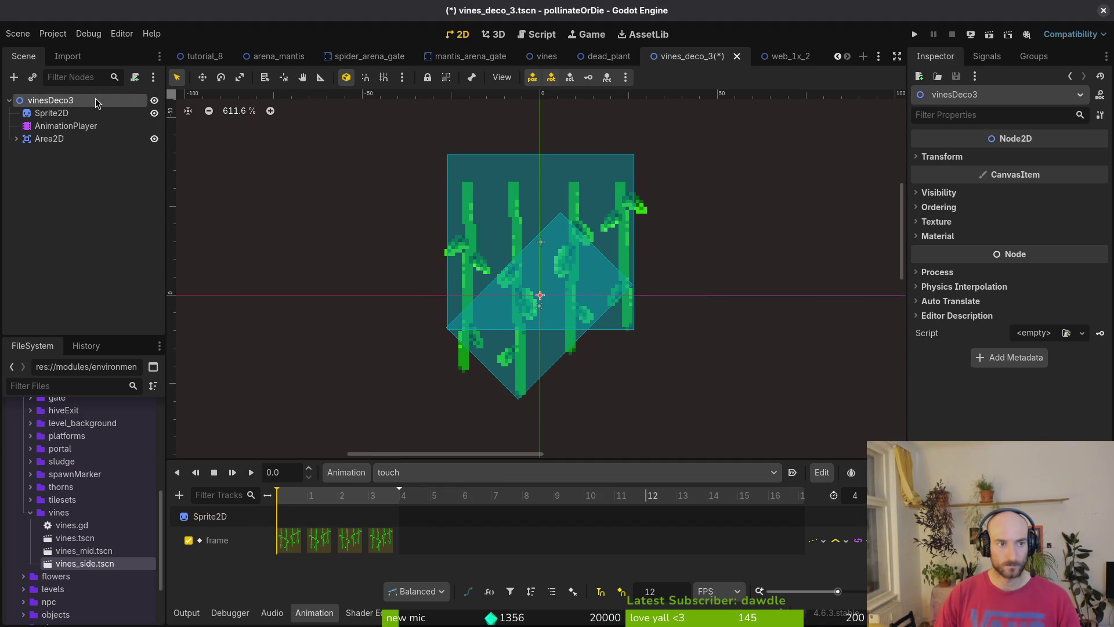
pyautogui.hotkey('ctrl', 's')
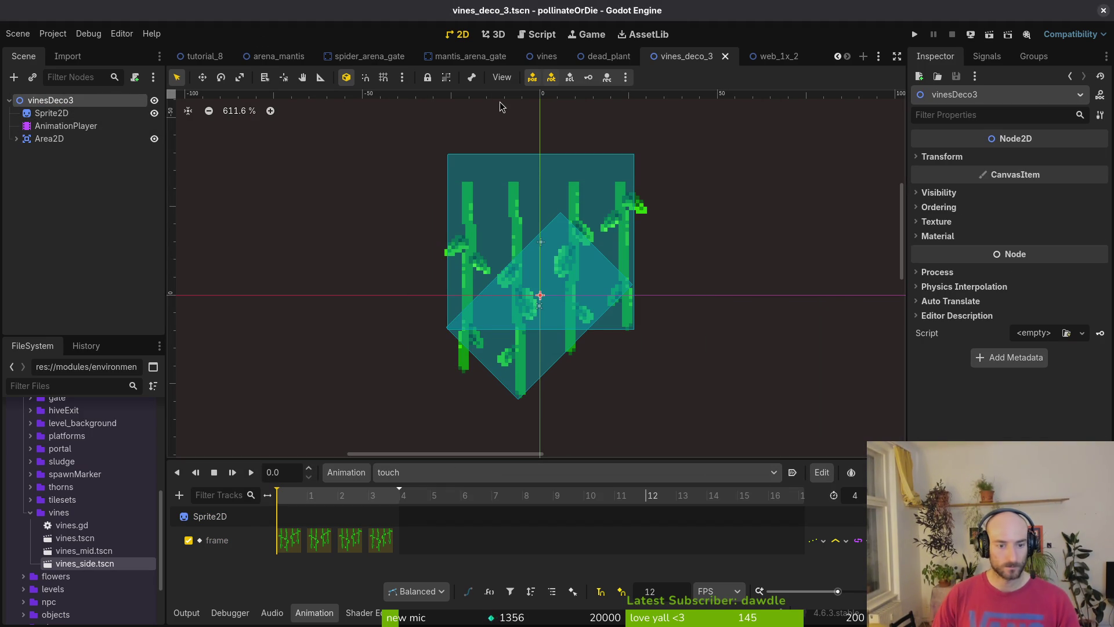
pyautogui.click(30, 512)
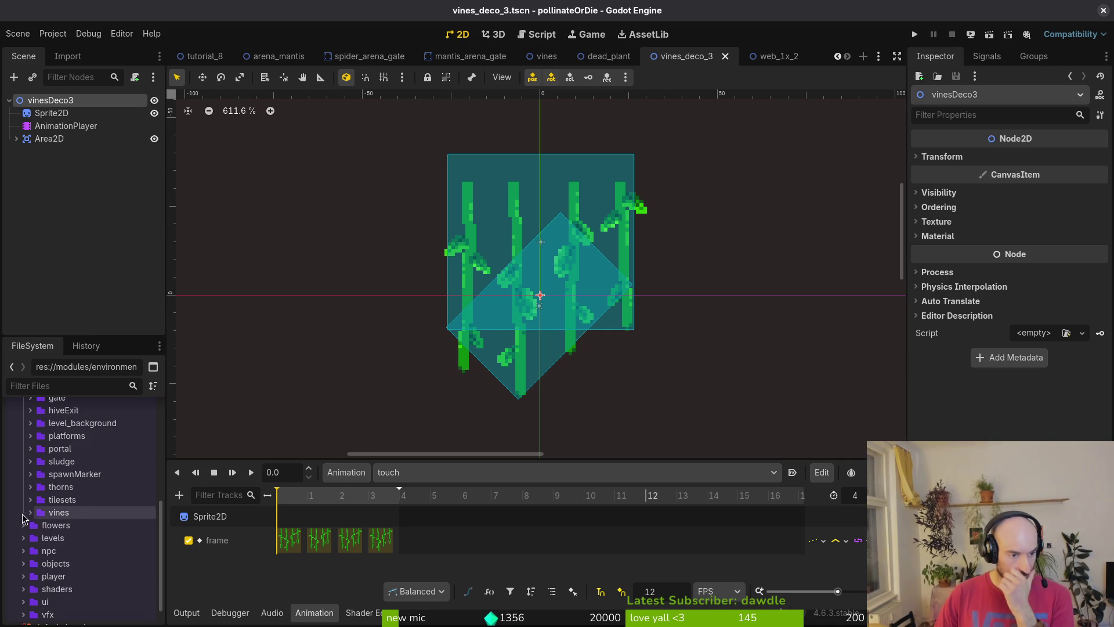
# Set the Sprite2D to the curved hanging-vine frame and save
pyautogui.scroll(3, 49, 499)
pyautogui.click(31, 452)
pyautogui.scroll(-3, 90, 538)
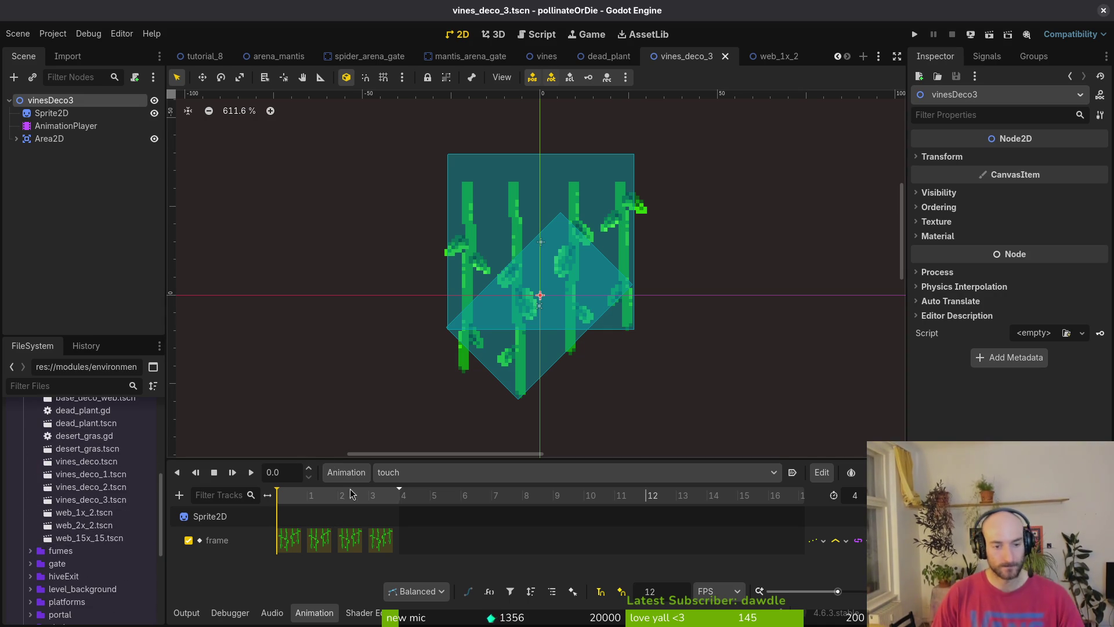
pyautogui.click(85, 124)
pyautogui.click(81, 113)
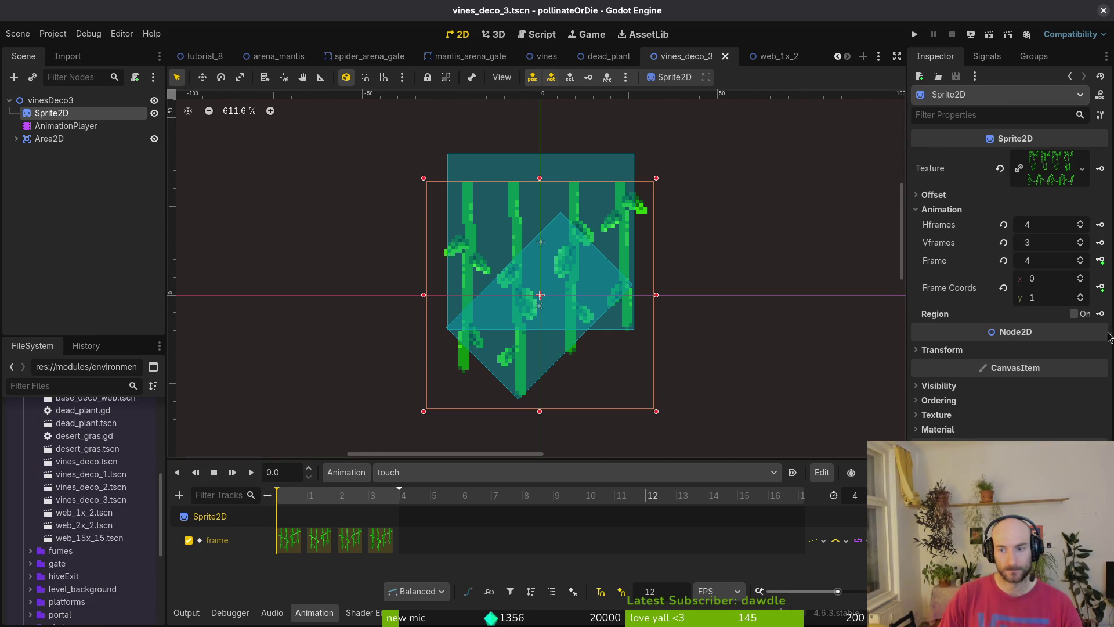
pyautogui.click(1085, 294)
pyautogui.click(1100, 262)
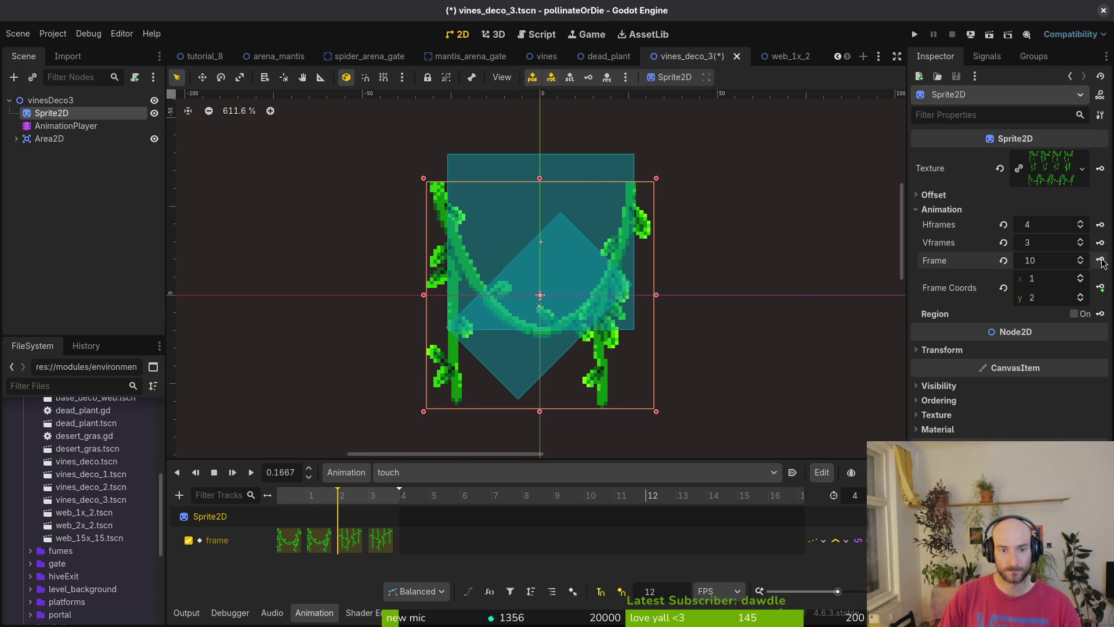
pyautogui.click(475, 511)
pyautogui.hotkey('ctrl', 's')
# Update the shake animation's frame keys to the third-row curved-vine frames (8–11) and save
pyautogui.click(424, 472)
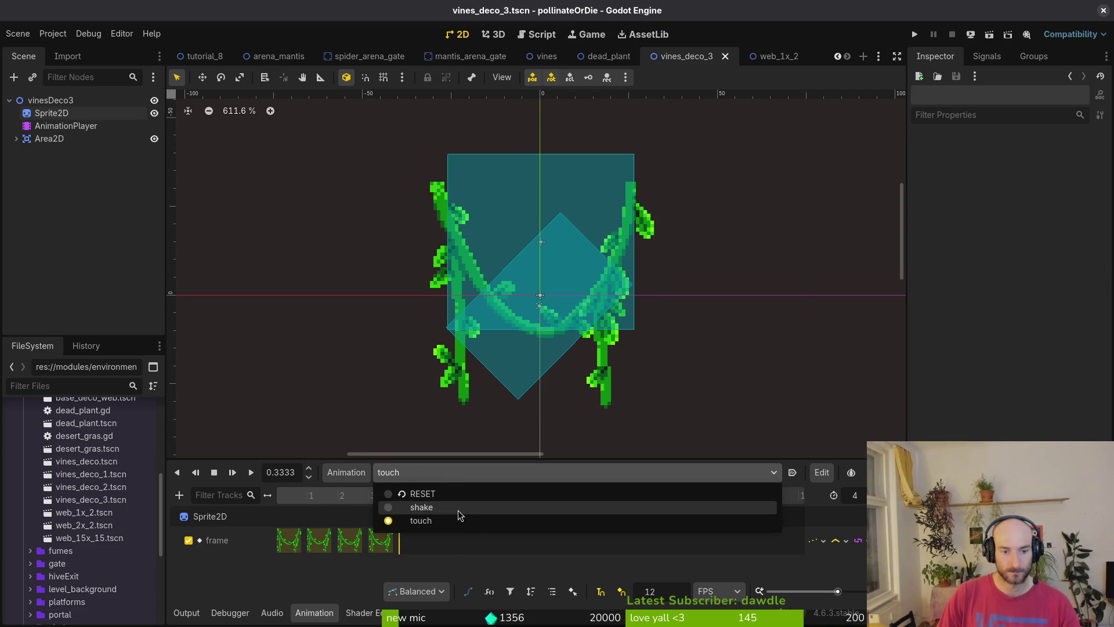
pyautogui.click(458, 512)
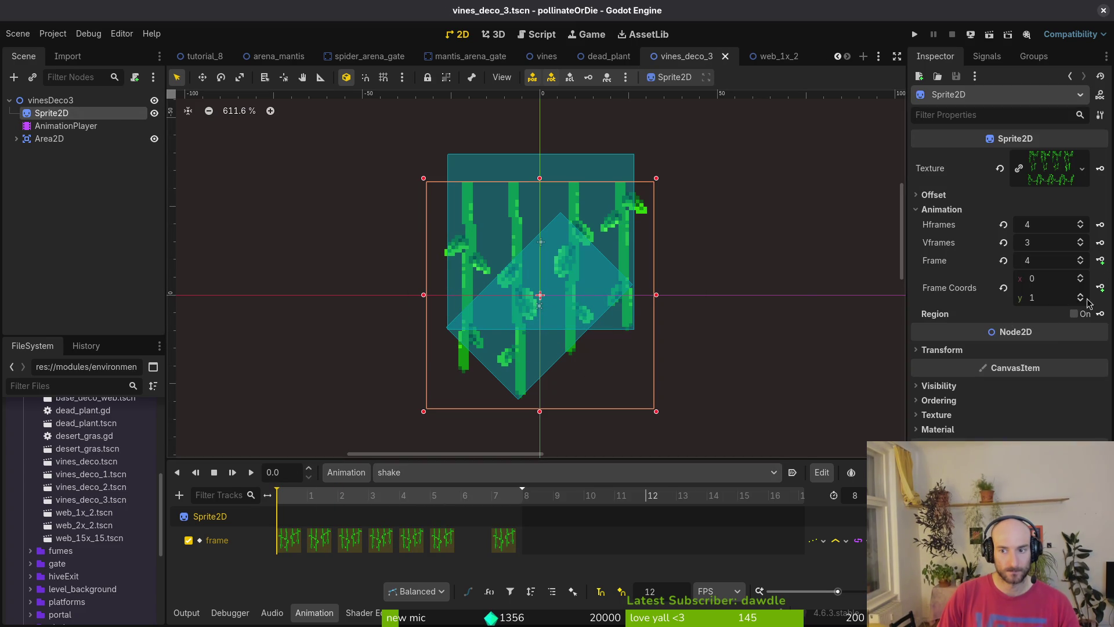
pyautogui.click(1082, 295)
pyautogui.click(1100, 259)
pyautogui.click(1100, 260)
pyautogui.click(1101, 260)
pyautogui.click(1101, 260)
pyautogui.click(349, 539)
pyautogui.click(411, 539)
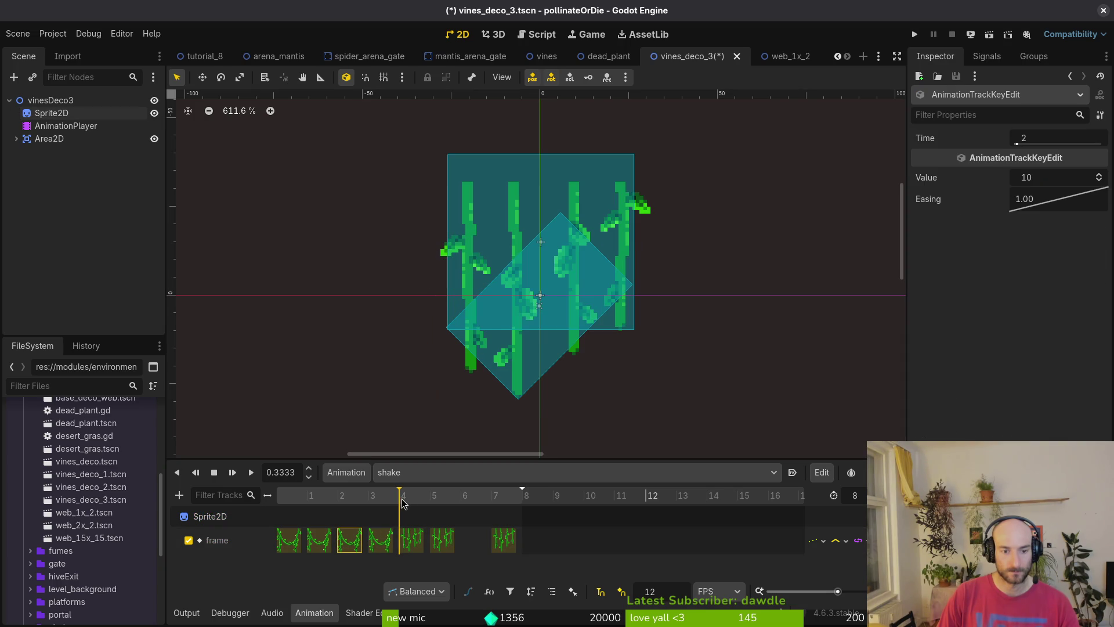
pyautogui.click(319, 540)
pyautogui.hotkey('ctrl', 'd')
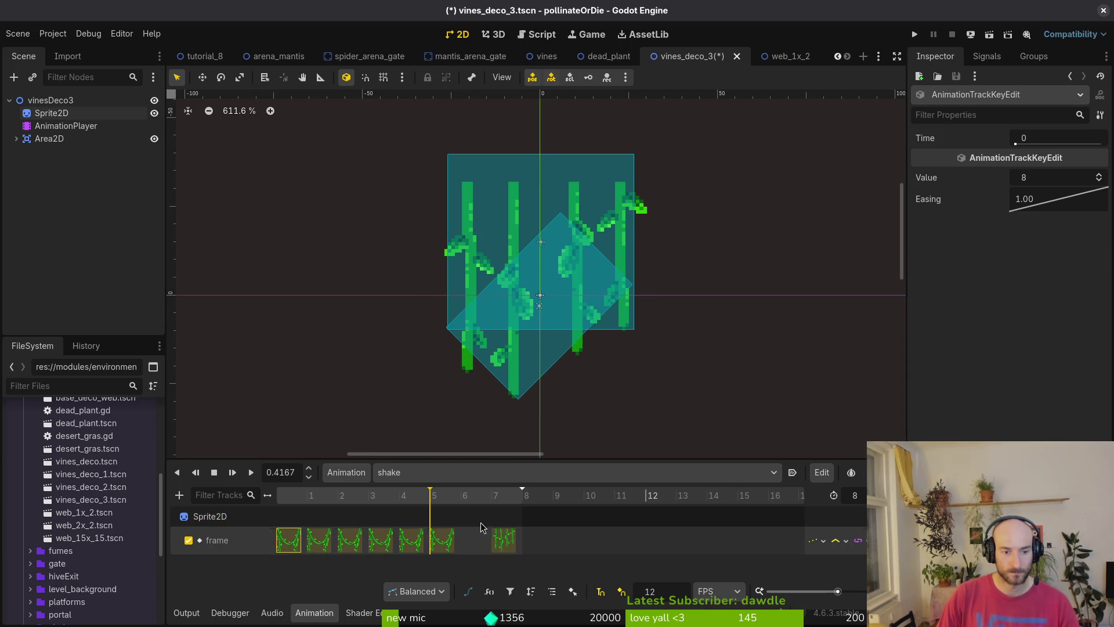
pyautogui.click(493, 498)
pyautogui.hotkey('ctrl', 's')
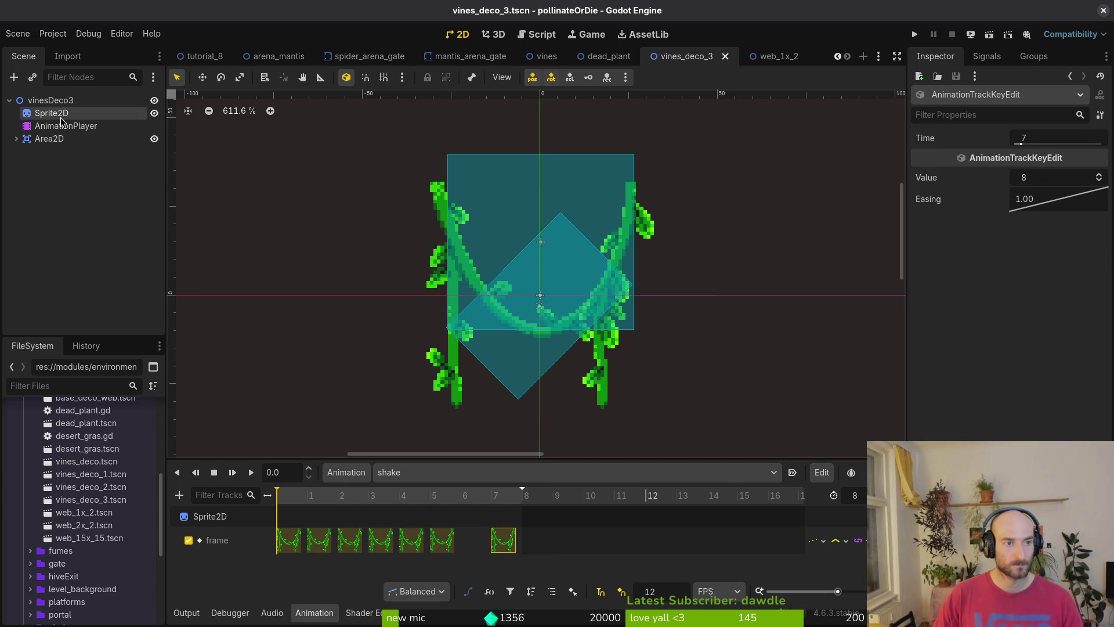
pyautogui.click(49, 139)
pyautogui.click(534, 366)
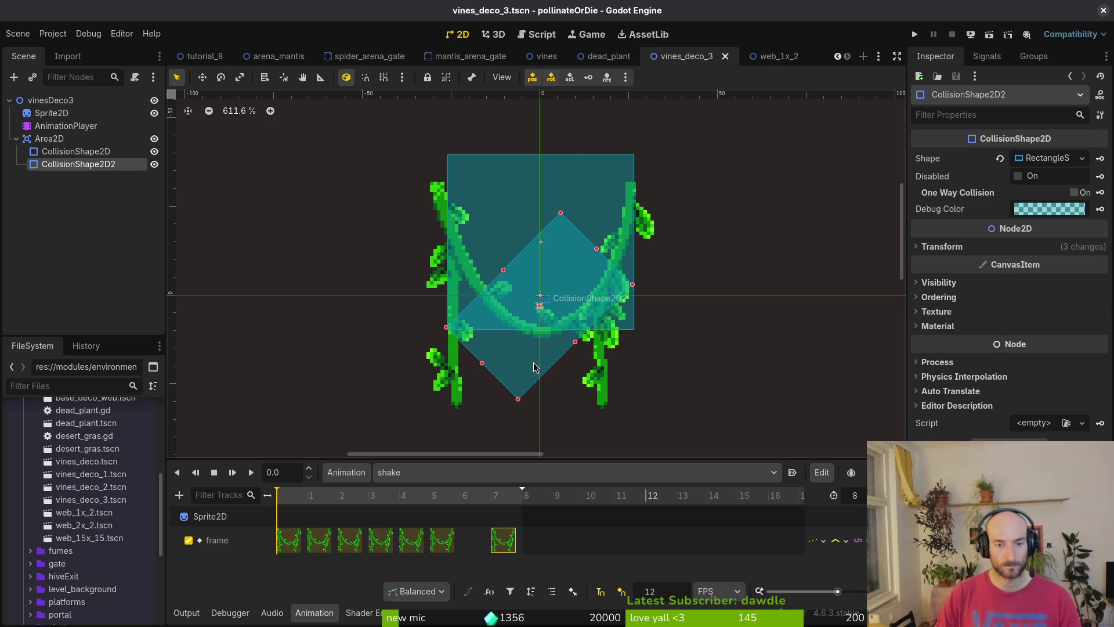
# Stand the second collision shape upright on the left stem and lower the big rectangle's top edge
pyautogui.moveTo(528, 367)
pyautogui.mouseDown()
pyautogui.moveTo(443, 364)
pyautogui.moveTo(495, 326)
pyautogui.moveTo(480, 310)
pyautogui.moveTo(425, 310)
pyautogui.mouseUp()
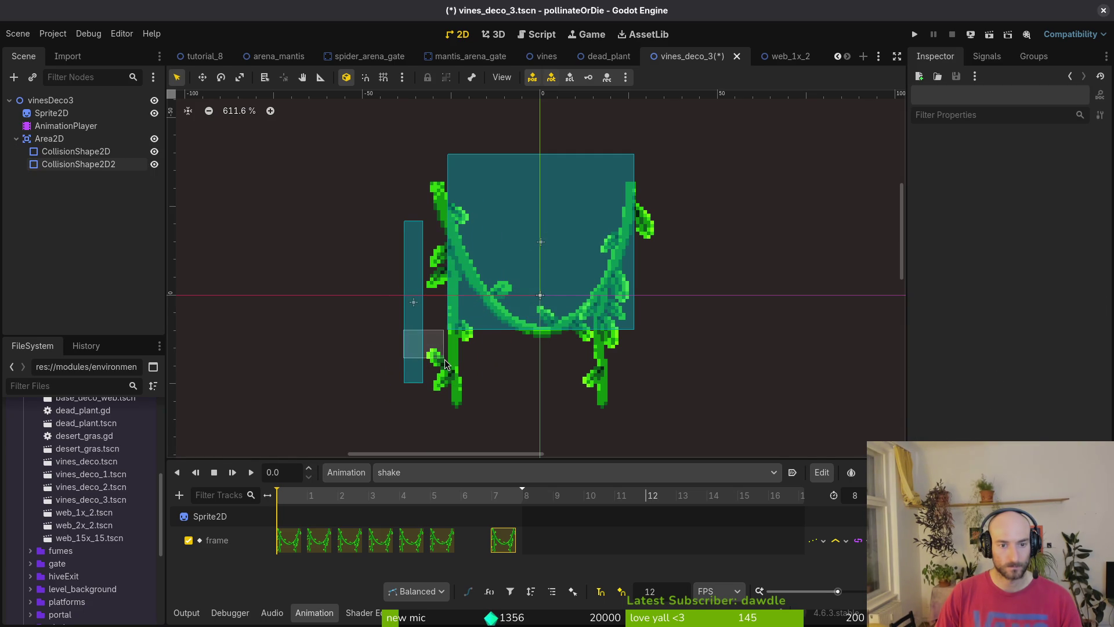
pyautogui.moveTo(418, 349); pyautogui.dragTo(461, 372)
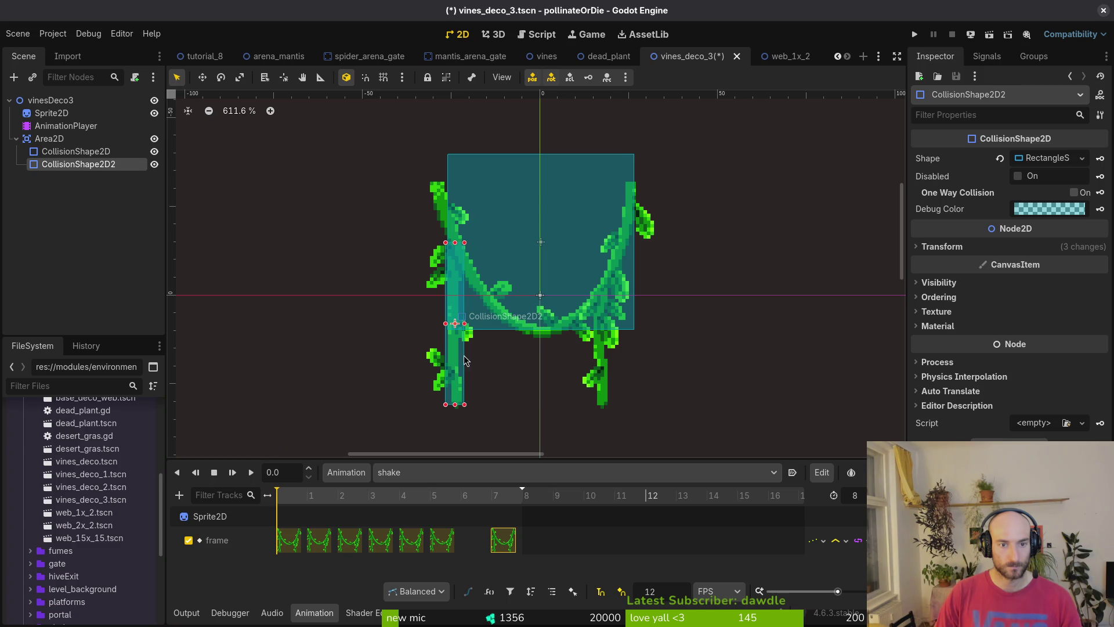
pyautogui.click(451, 198)
pyautogui.moveTo(448, 155); pyautogui.dragTo(448, 182)
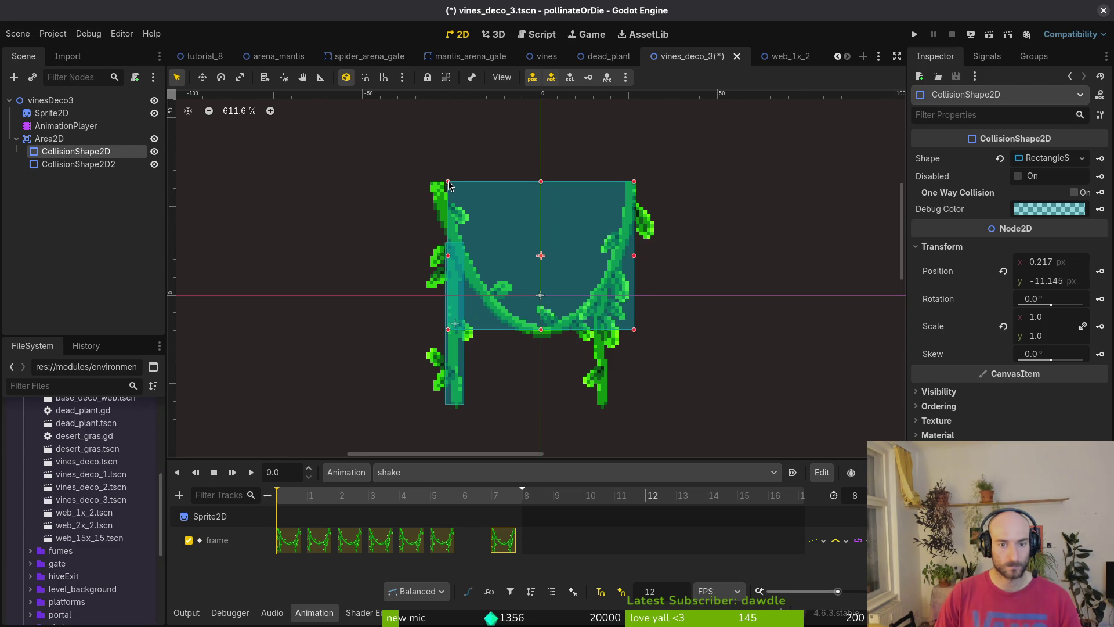
# Change the large collision shape to a CapsuleShape2D sized over the vine arch
pyautogui.click(1000, 158)
pyautogui.click(1035, 160)
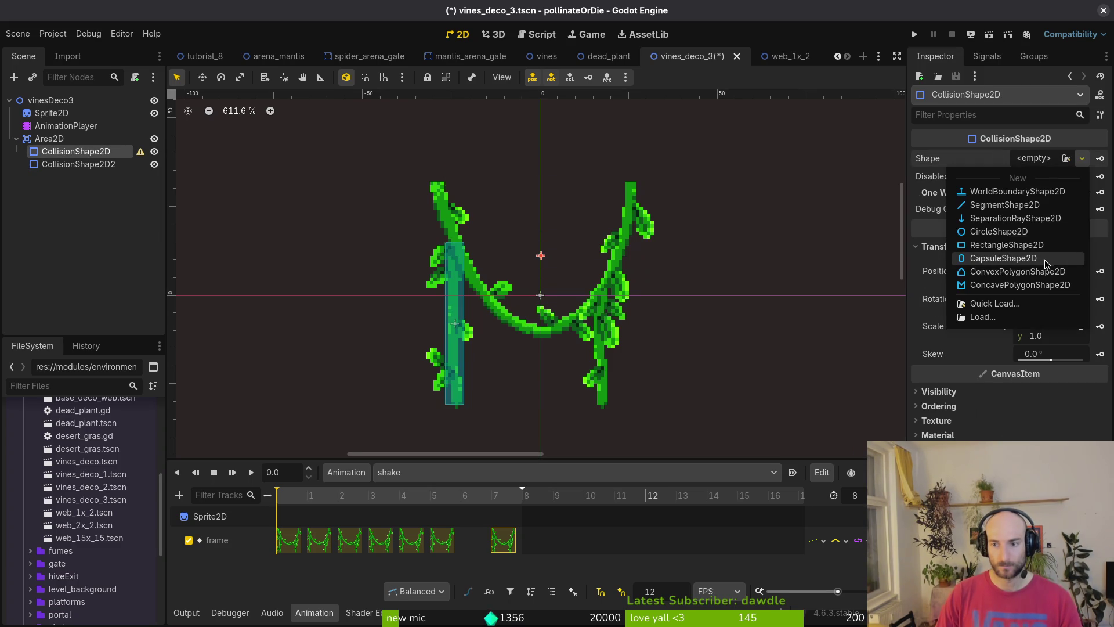
pyautogui.click(1003, 258)
pyautogui.moveTo(578, 259)
pyautogui.mouseDown()
pyautogui.moveTo(637, 252)
pyautogui.moveTo(622, 255)
pyautogui.mouseUp()
pyautogui.moveTo(560, 325)
pyautogui.mouseDown()
pyautogui.moveTo(558, 315)
pyautogui.moveTo(544, 370)
pyautogui.moveTo(556, 306)
pyautogui.mouseUp()
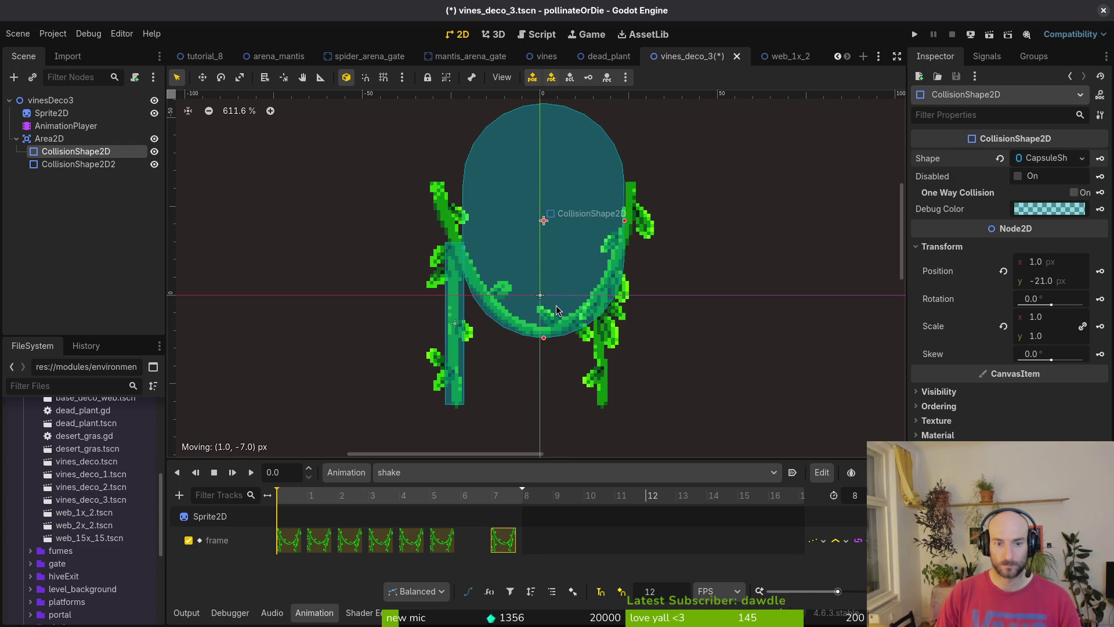
pyautogui.moveTo(628, 225); pyautogui.dragTo(636, 222)
pyautogui.moveTo(569, 354)
pyautogui.mouseDown()
pyautogui.moveTo(562, 325)
pyautogui.moveTo(540, 384)
pyautogui.moveTo(543, 339)
pyautogui.mouseUp()
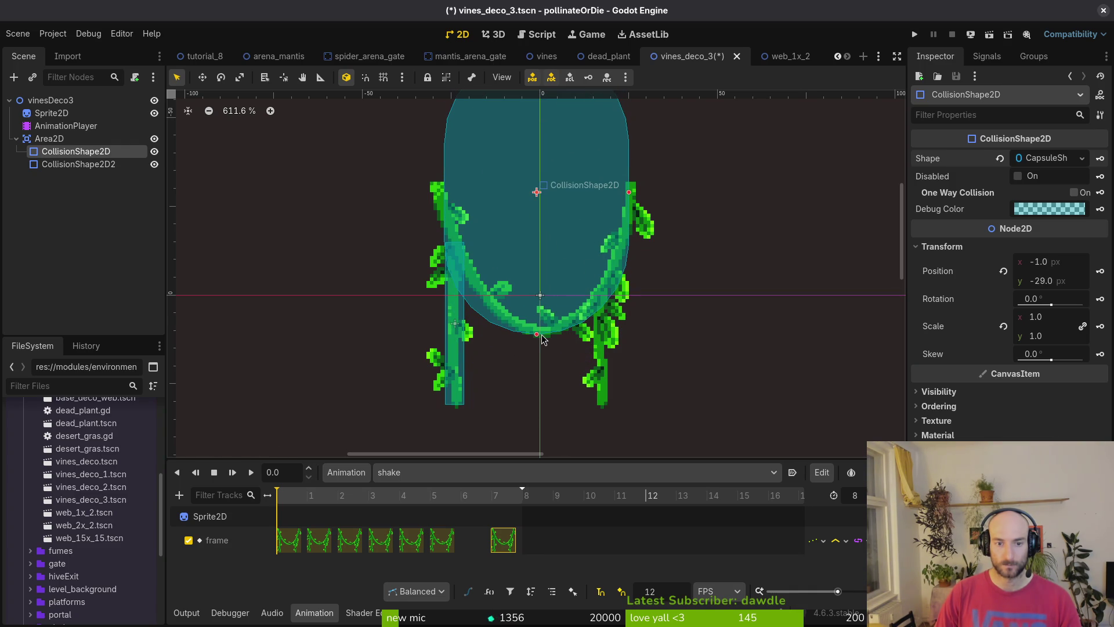
pyautogui.scroll(-2, 573, 262)
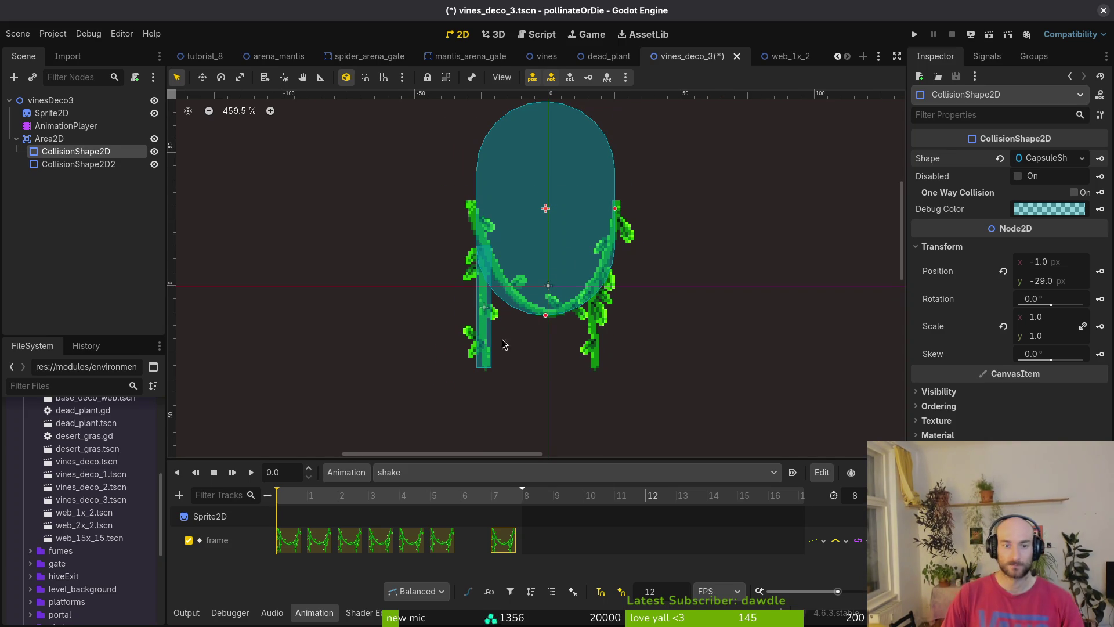
pyautogui.click(476, 347)
# Copy the left stem collision strip onto the right vine stem and save vines_deco_3
pyautogui.click(35, 164)
pyautogui.hotkey('ctrl', 'c')
pyautogui.click(35, 138)
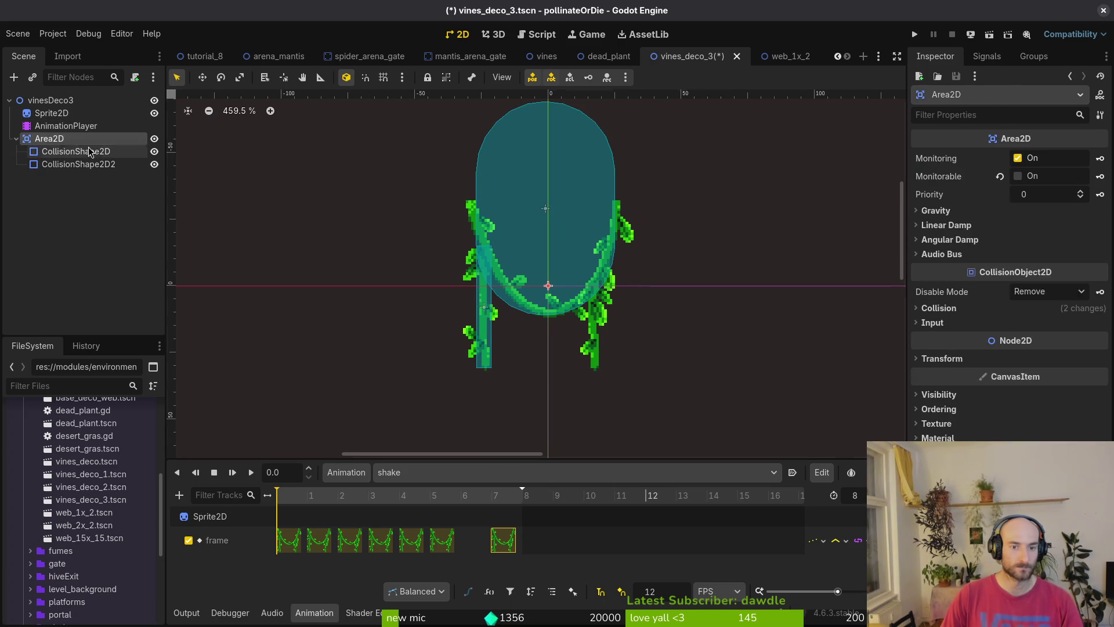
pyautogui.hotkey('ctrl', 'v')
pyautogui.moveTo(488, 334); pyautogui.dragTo(600, 335)
pyautogui.click(315, 496)
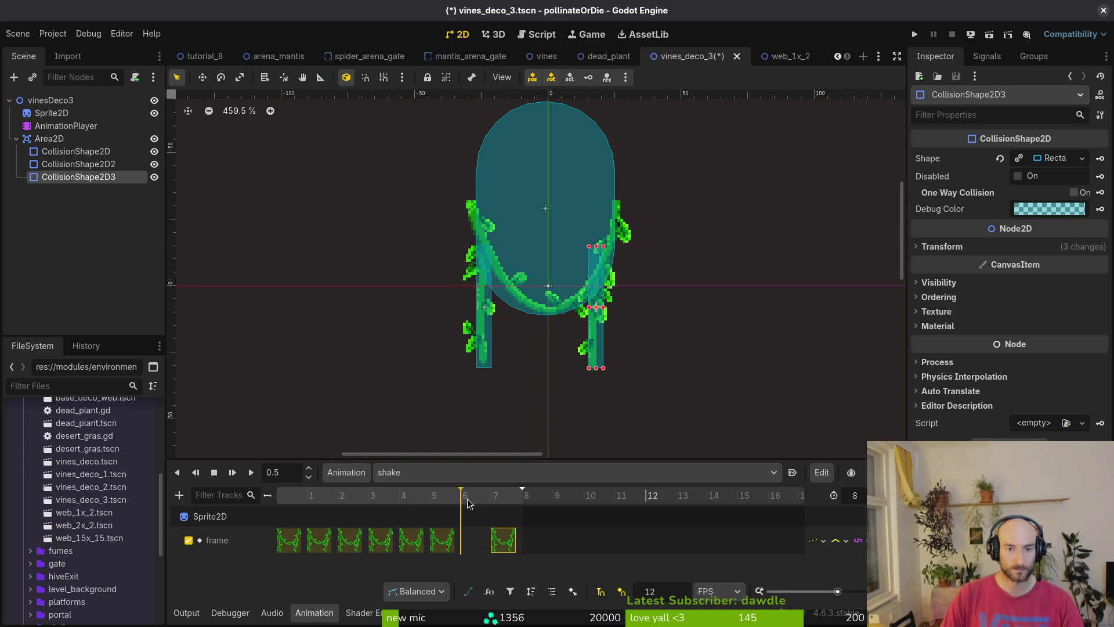
pyautogui.hotkey('ctrl', 's')
pyautogui.scroll(-1, 356, 226)
pyautogui.click(16, 139)
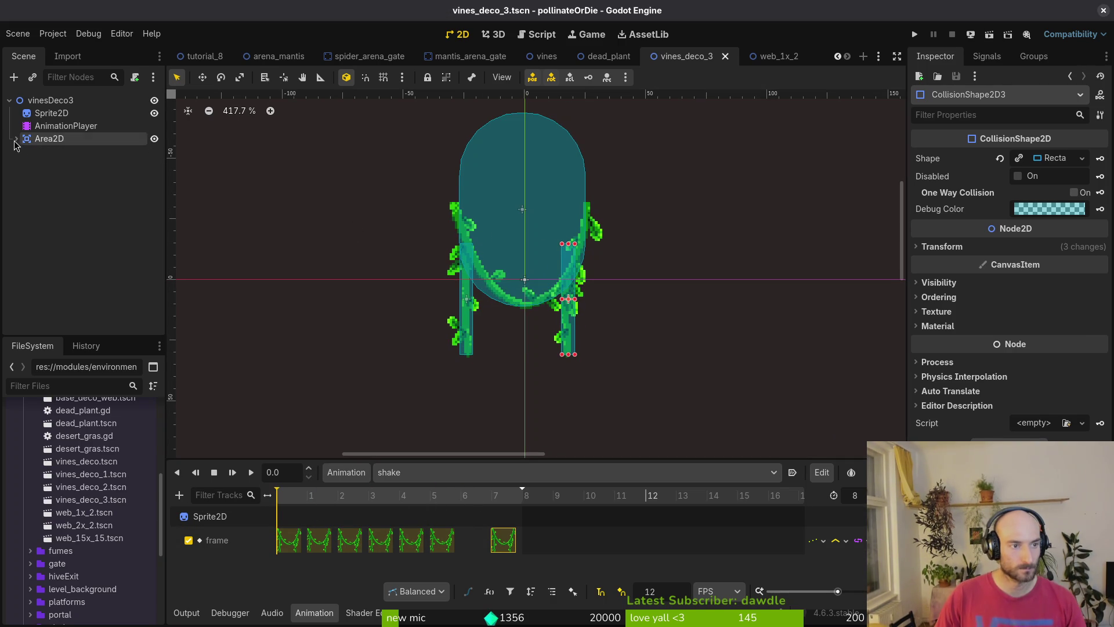
# Attach the existing base_deco_web.gd script to the vinesDeco3 root node
pyautogui.click(100, 97)
pyautogui.rightClick(100, 97)
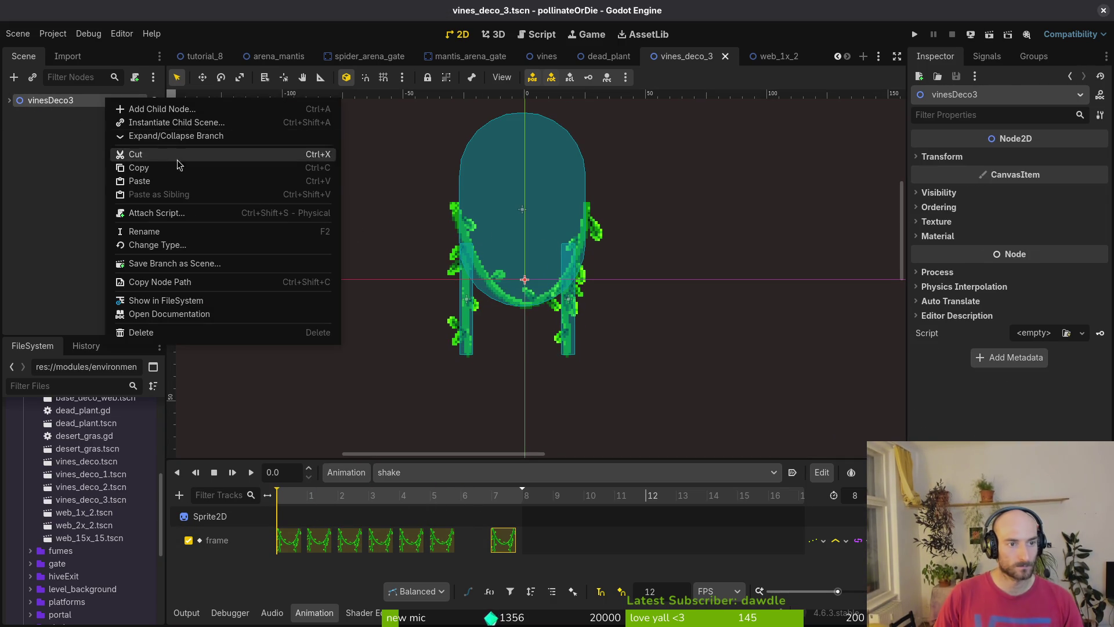
pyautogui.click(151, 212)
pyautogui.click(690, 303)
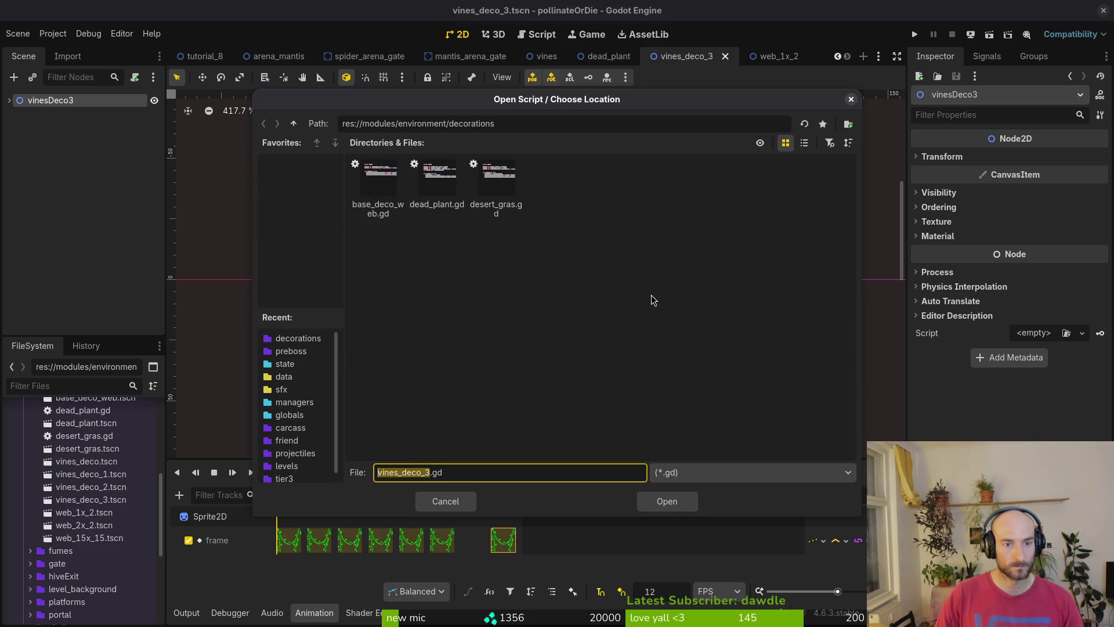
pyautogui.click(378, 194)
pyautogui.click(667, 501)
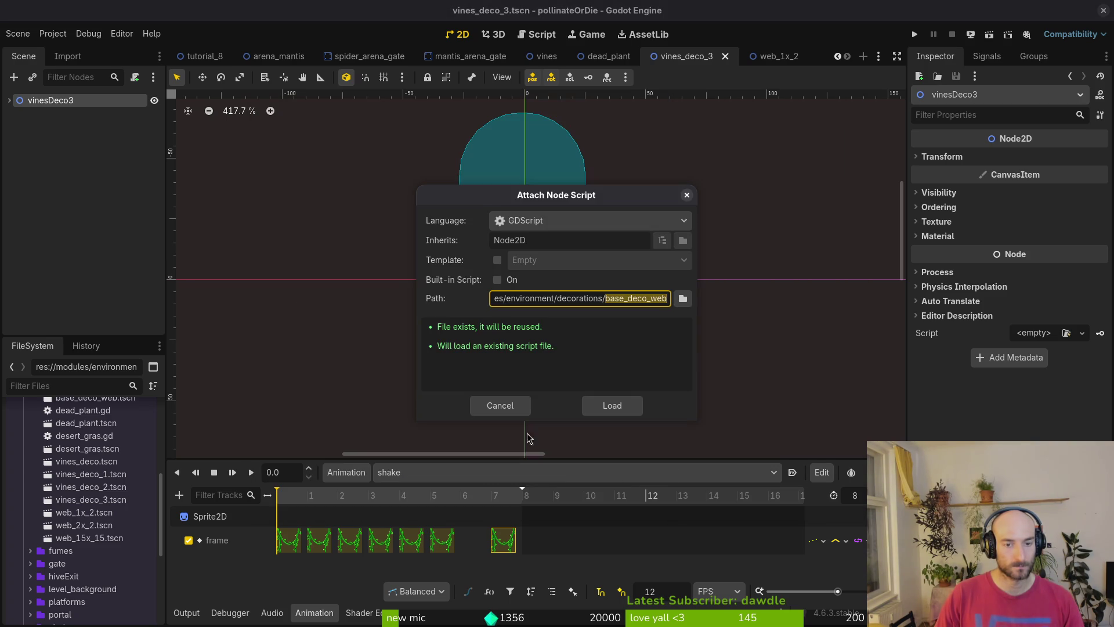
pyautogui.click(619, 410)
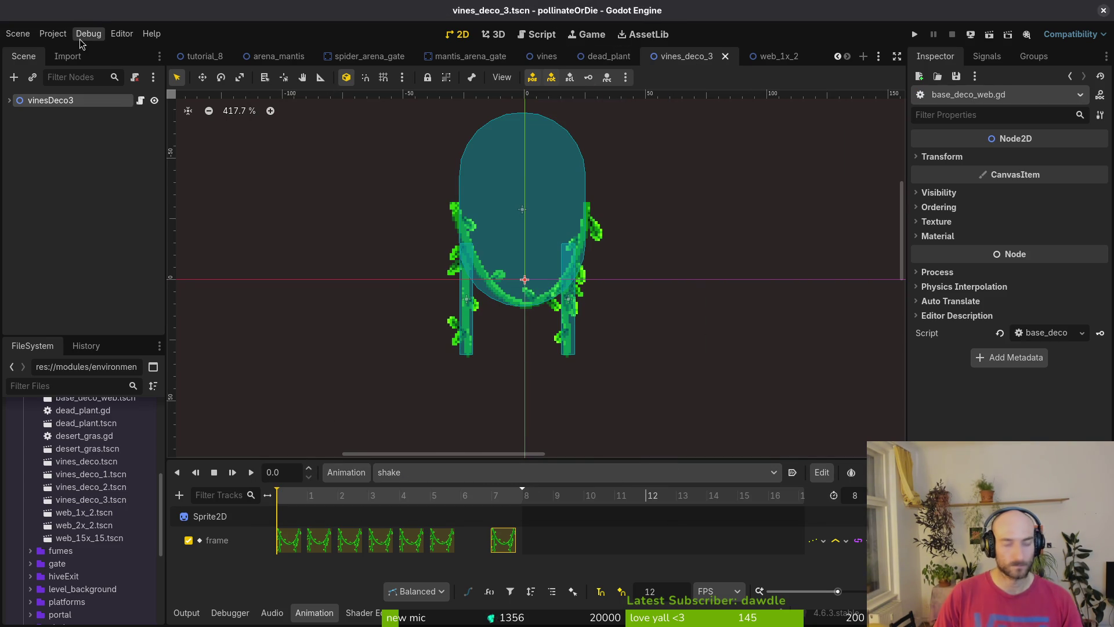
# Open vines_deco_2 and attach base_deco_web.gd to its vinesDeco2 root
pyautogui.hotkey('shift', 'alt', 'o')
pyautogui.write('vin2')
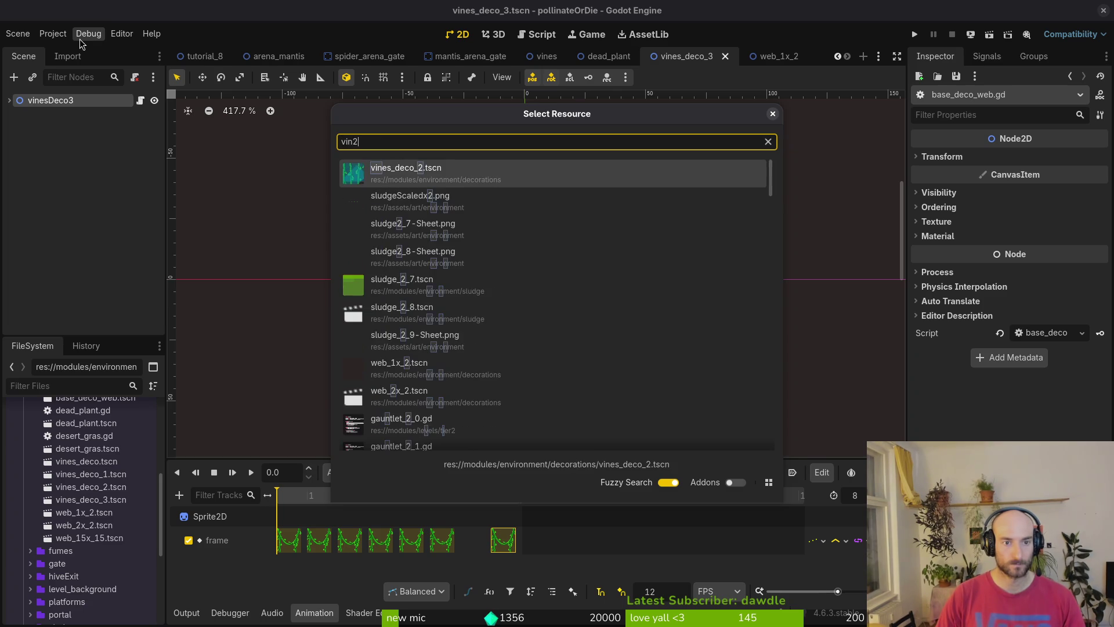
pyautogui.press('Return')
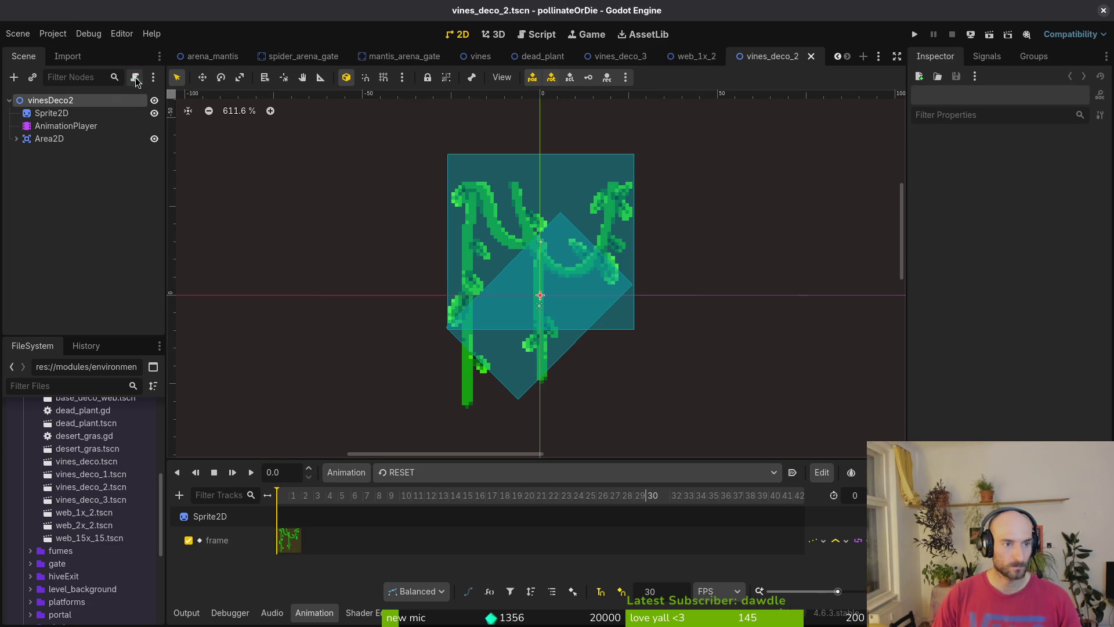
pyautogui.click(135, 80)
pyautogui.click(686, 301)
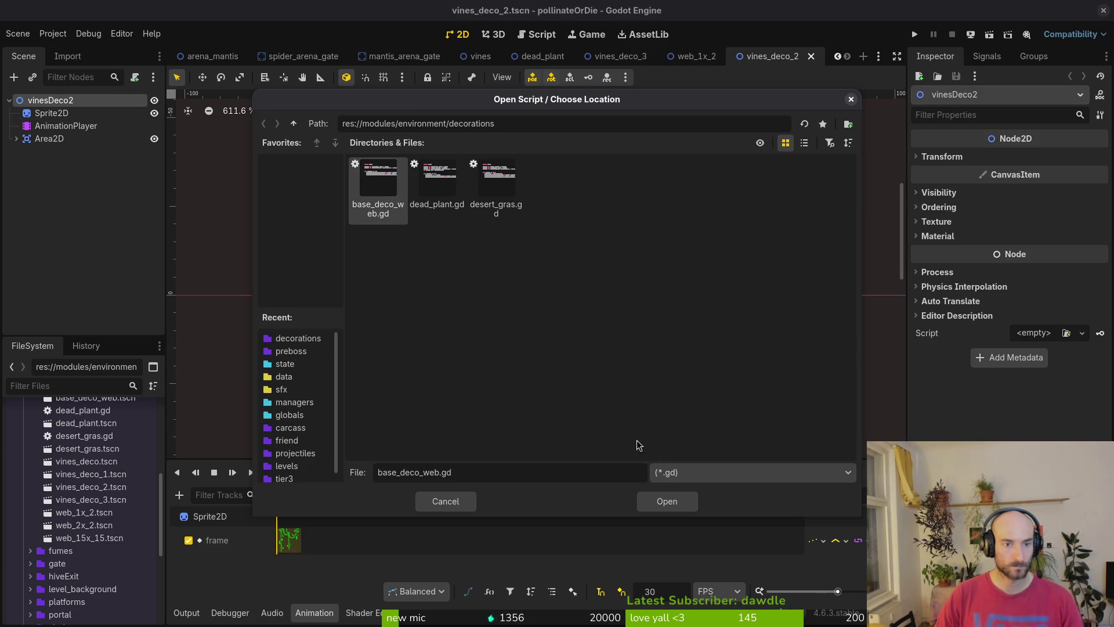
pyautogui.click(665, 500)
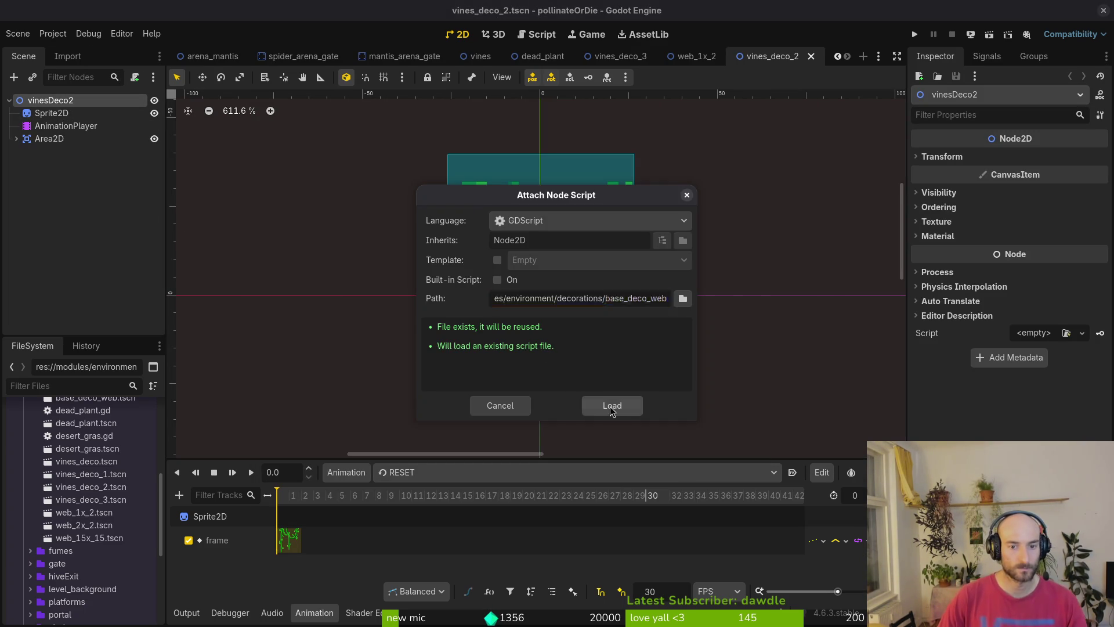
pyautogui.click(609, 406)
# Open vines_deco_1, attach base_deco_web.gd to vinesDeco1, save, and close the vines_deco_2 tab
pyautogui.hotkey('alt', 'shift', 'o')
pyautogui.write('vine1')
pyautogui.press('Return')
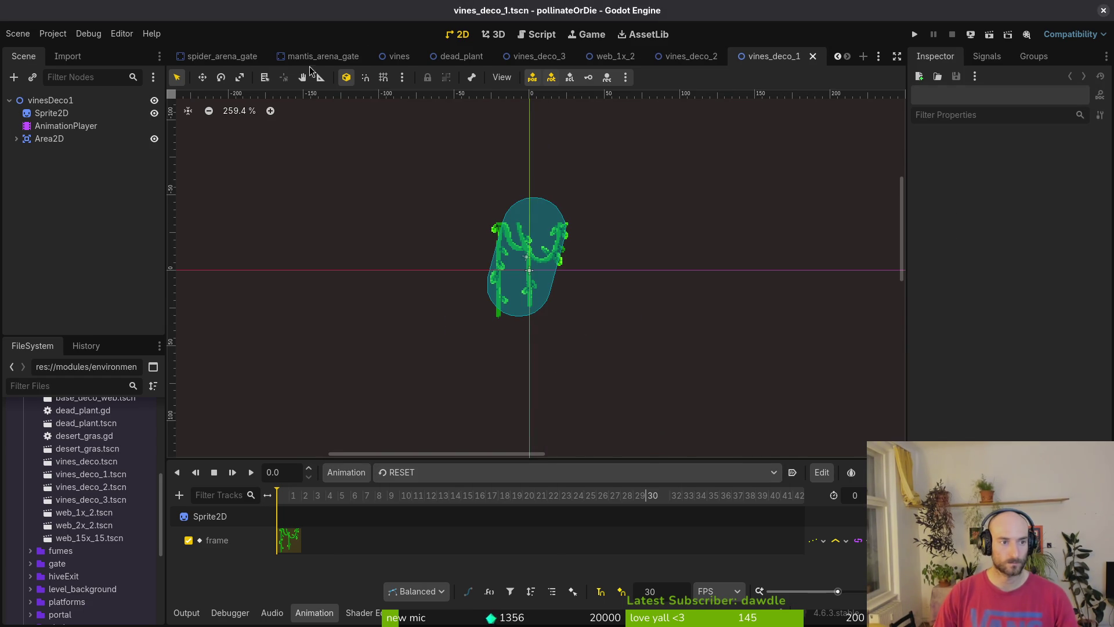
pyautogui.click(50, 100)
pyautogui.click(135, 77)
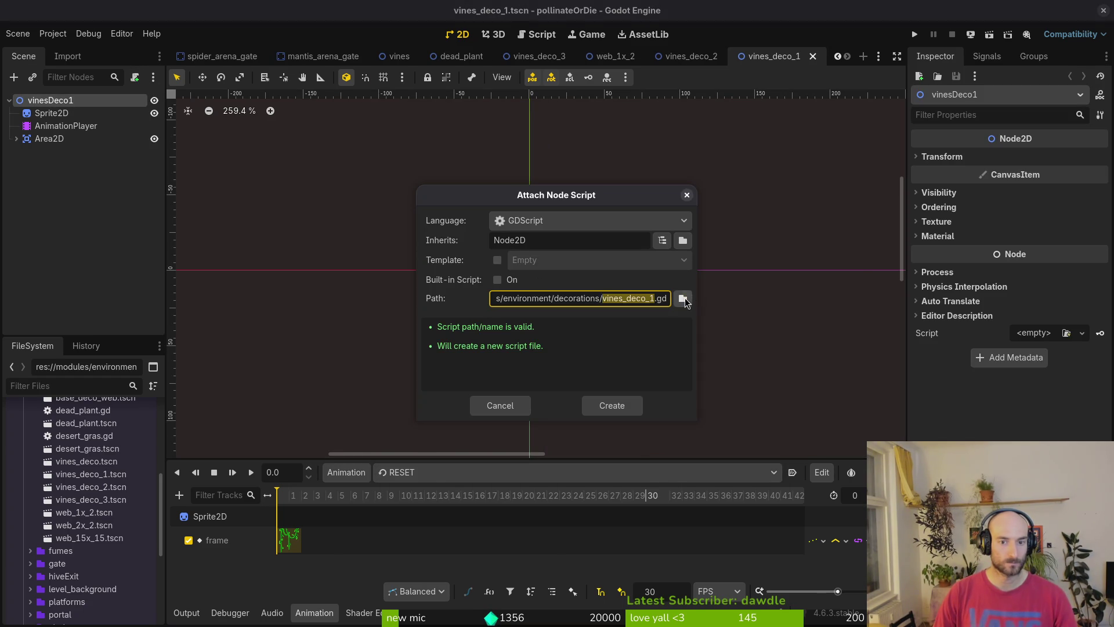
pyautogui.click(683, 298)
pyautogui.click(375, 222)
pyautogui.click(651, 495)
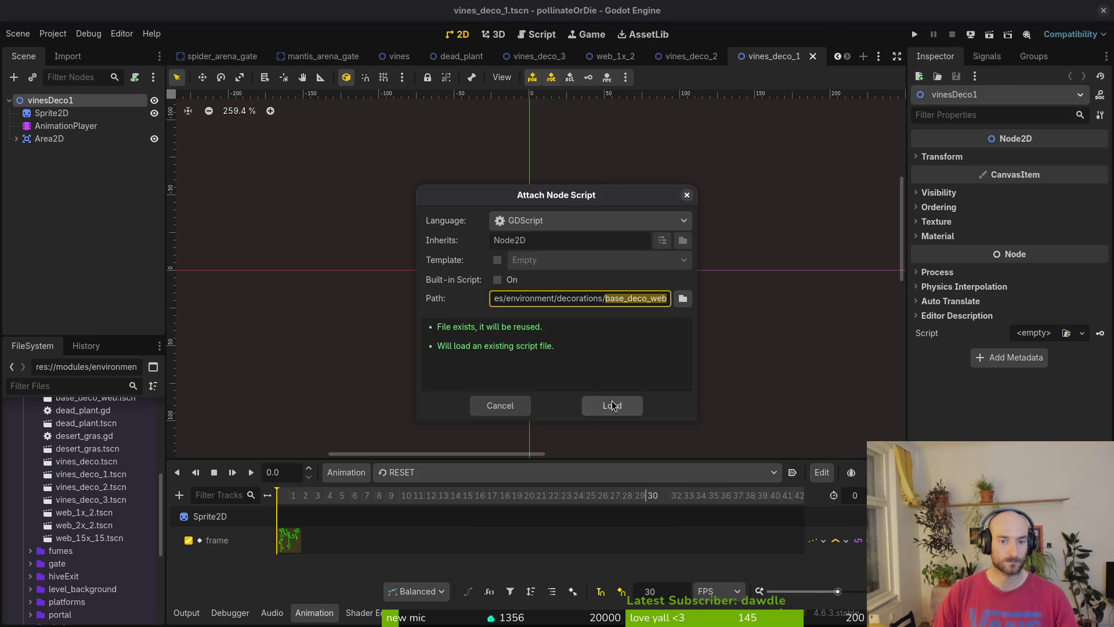
pyautogui.click(612, 404)
pyautogui.hotkey('ctrl', 's')
pyautogui.middleClick(678, 59)
# Close the eight spare scene tabs and switch to the preboss_mantis level
pyautogui.middleClick(680, 60)
pyautogui.middleClick(676, 60)
pyautogui.middleClick(667, 60)
pyautogui.middleClick(661, 60)
pyautogui.middleClick(652, 60)
pyautogui.middleClick(543, 60)
pyautogui.middleClick(535, 60)
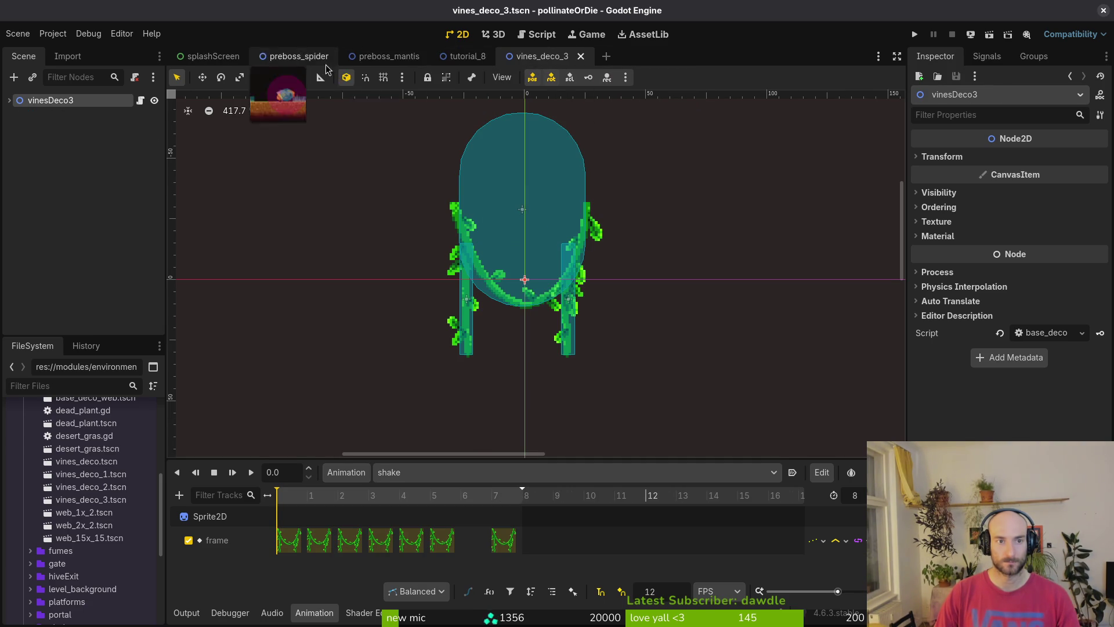
pyautogui.middleClick(464, 60)
pyautogui.click(398, 65)
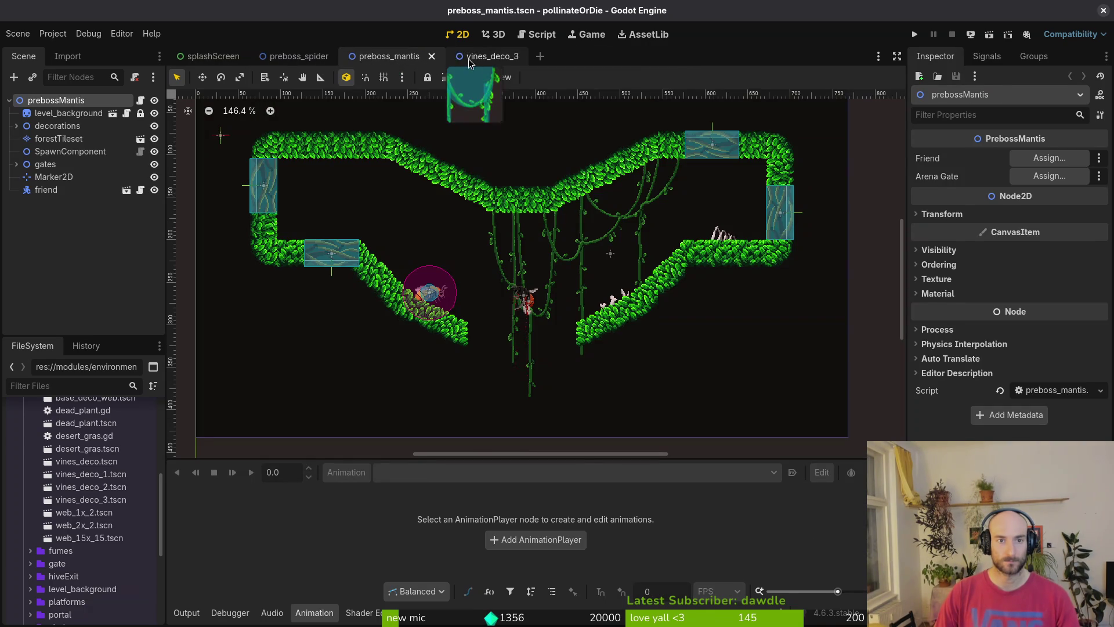
pyautogui.rightClick(466, 58)
pyautogui.press('Escape')
pyautogui.click(416, 70)
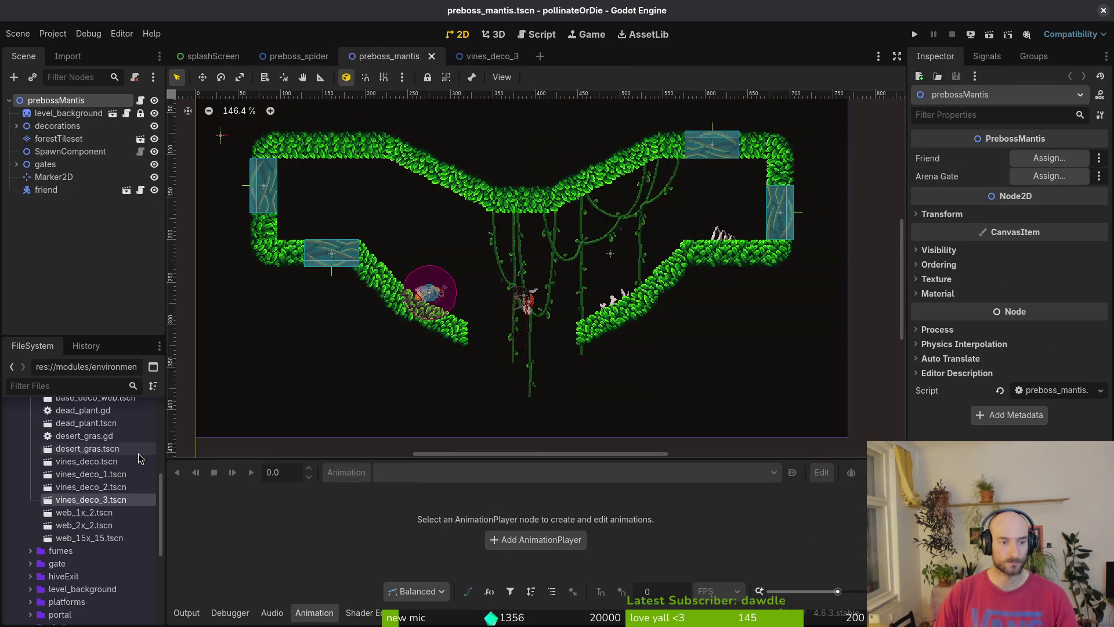
# Drop a vines_deco_3 instance into the level's upper-left corner
pyautogui.moveTo(108, 501)
pyautogui.mouseDown()
pyautogui.moveTo(377, 180)
pyautogui.moveTo(373, 196)
pyautogui.moveTo(348, 186)
pyautogui.mouseUp()
pyautogui.scroll(3, 371, 195)
pyautogui.scroll(3, 354, 191)
# Add a web_1x_2 web and fit it into the gap by the left wall
pyautogui.moveTo(84, 512)
pyautogui.mouseDown()
pyautogui.moveTo(525, 345)
pyautogui.moveTo(525, 308)
pyautogui.moveTo(181, 499)
pyautogui.mouseUp()
pyautogui.scroll(-3, 395, 317)
pyautogui.scroll(2, 395, 316)
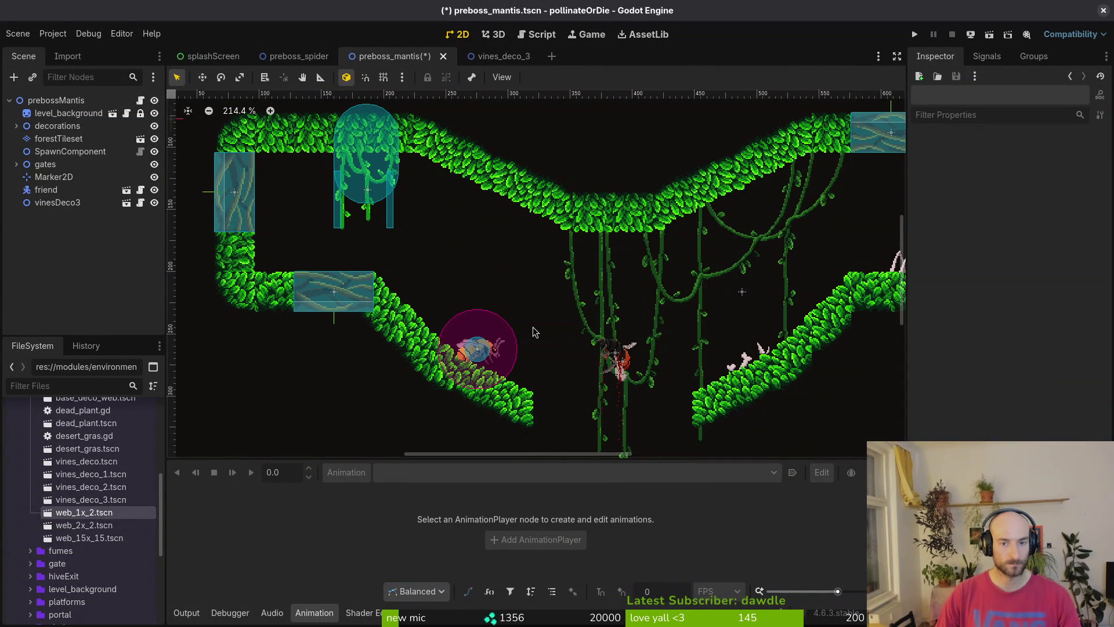
pyautogui.hscroll(3, 562, 344)
pyautogui.moveTo(106, 508)
pyautogui.mouseDown()
pyautogui.moveTo(110, 490)
pyautogui.moveTo(660, 212)
pyautogui.moveTo(412, 261)
pyautogui.moveTo(335, 232)
pyautogui.mouseUp()
pyautogui.press('f')
pyautogui.moveTo(521, 282)
pyautogui.mouseDown()
pyautogui.moveTo(377, 245)
pyautogui.moveTo(381, 220)
pyautogui.moveTo(357, 305)
pyautogui.mouseUp()
pyautogui.scroll(3, 381, 219)
pyautogui.scroll(3, 361, 293)
pyautogui.press('Escape')
pyautogui.scroll(-3, 358, 286)
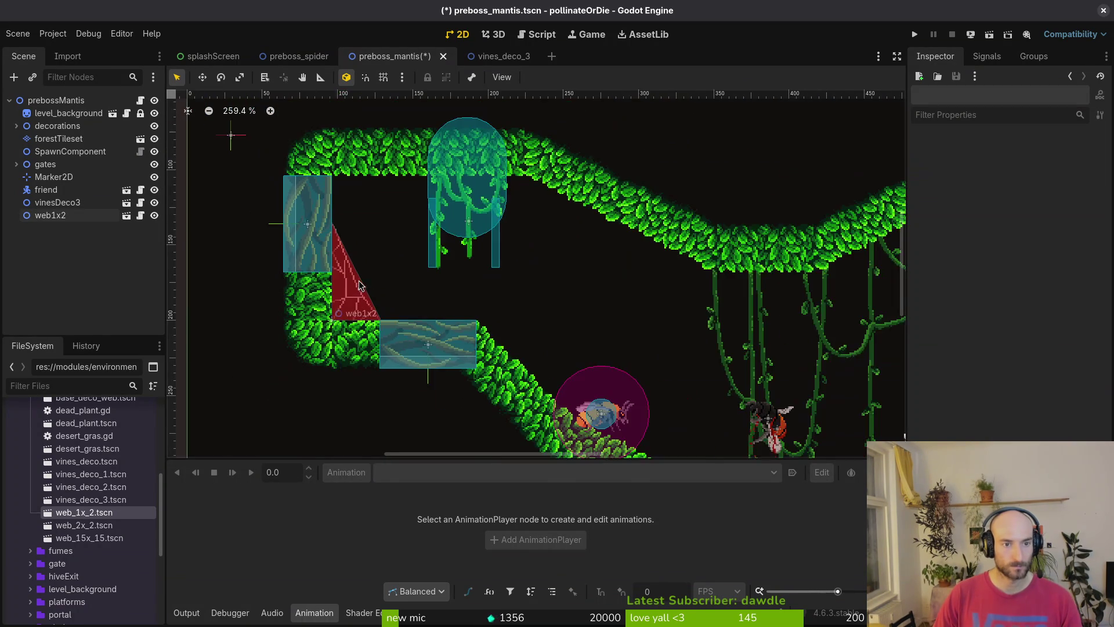
pyautogui.scroll(-2, 359, 291)
pyautogui.scroll(-1, 329, 278)
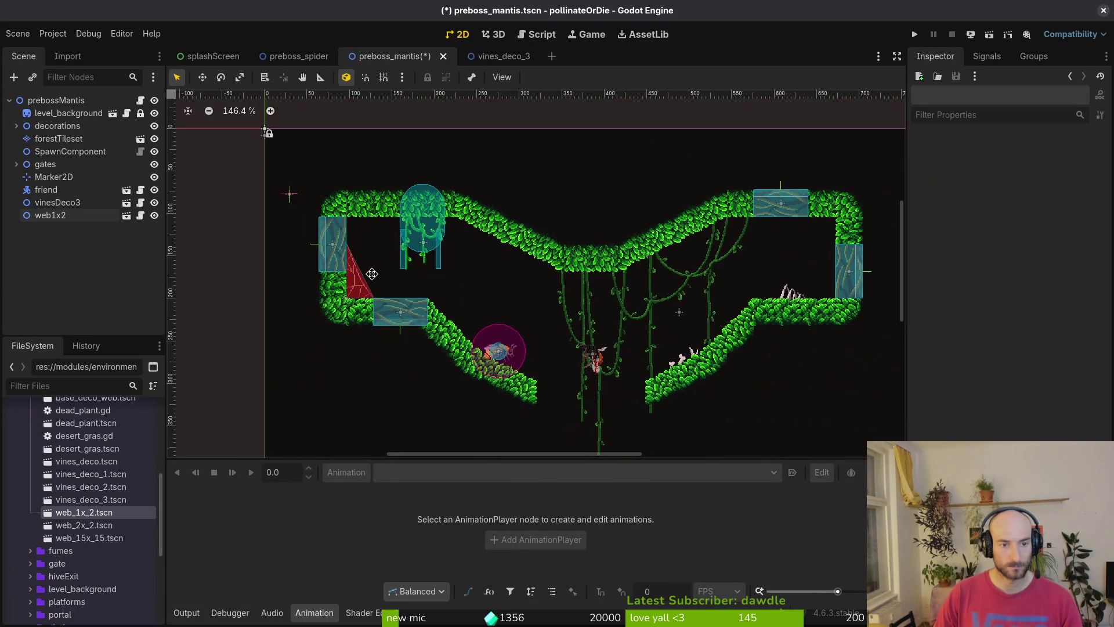
# Nudge the vinesDeco3 vines slightly right along the ceiling
pyautogui.scroll(5, 398, 280)
pyautogui.moveTo(418, 234)
pyautogui.mouseDown()
pyautogui.moveTo(445, 227)
pyautogui.moveTo(441, 236)
pyautogui.mouseUp()
pyautogui.click(398, 304)
pyautogui.scroll(-2, 425, 304)
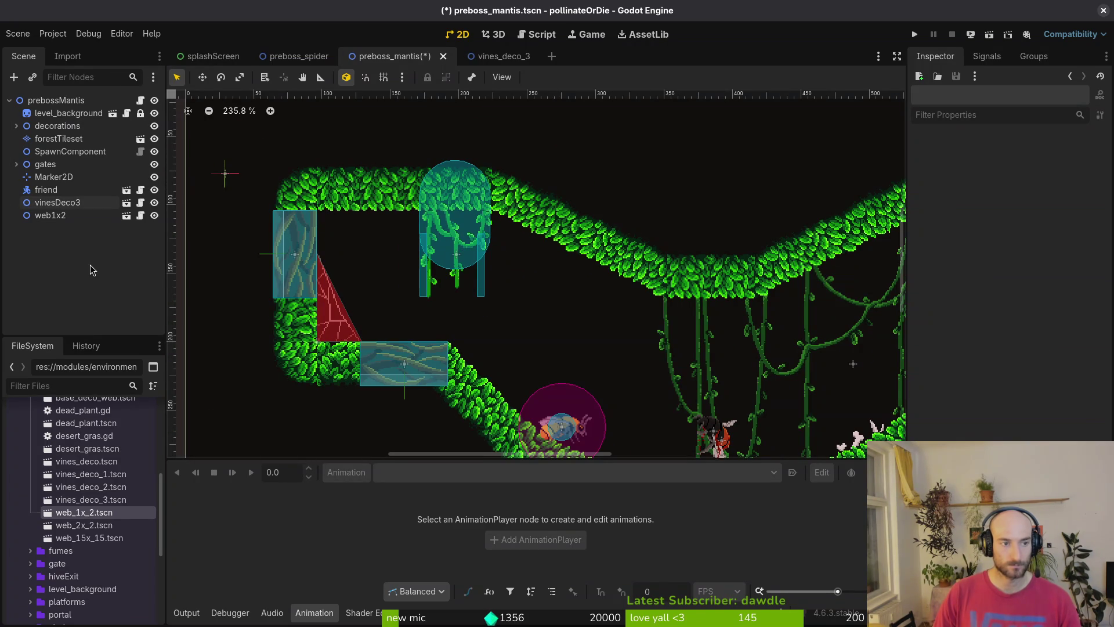
pyautogui.hscroll(5, 244, 293)
# Place a vines_deco_2 instance beneath vinesDeco3, undoing the accidental extra vine instances
pyautogui.moveTo(91, 499)
pyautogui.mouseDown()
pyautogui.moveTo(376, 306)
pyautogui.moveTo(93, 496)
pyautogui.moveTo(224, 442)
pyautogui.moveTo(372, 302)
pyautogui.moveTo(526, 316)
pyautogui.mouseUp()
pyautogui.moveTo(803, 238)
pyautogui.mouseDown()
pyautogui.moveTo(766, 221)
pyautogui.moveTo(406, 282)
pyautogui.moveTo(383, 280)
pyautogui.moveTo(380, 259)
pyautogui.moveTo(329, 293)
pyautogui.moveTo(316, 267)
pyautogui.mouseUp()
pyautogui.moveTo(90, 474)
pyautogui.mouseDown()
pyautogui.moveTo(377, 263)
pyautogui.moveTo(404, 302)
pyautogui.mouseUp()
pyautogui.hotkey('ctrl', 'z')
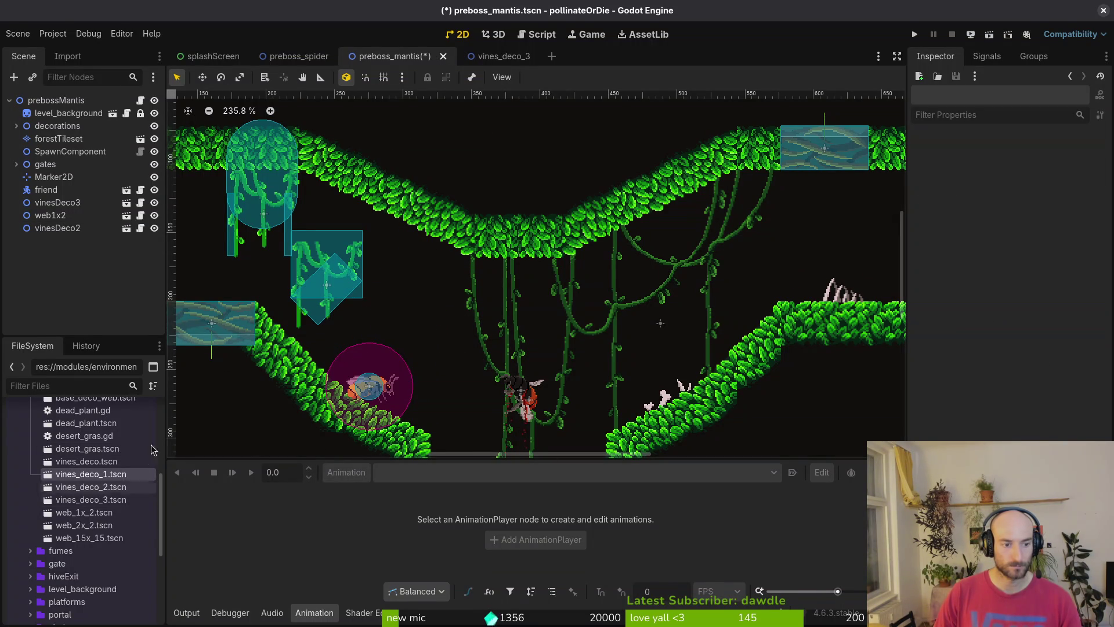
pyautogui.moveTo(91, 486)
pyautogui.mouseDown()
pyautogui.moveTo(417, 314)
pyautogui.moveTo(114, 484)
pyautogui.moveTo(406, 324)
pyautogui.moveTo(435, 280)
pyautogui.mouseUp()
pyautogui.hotkey('ctrl', 'z')
pyautogui.hotkey('ctrl', 'z')
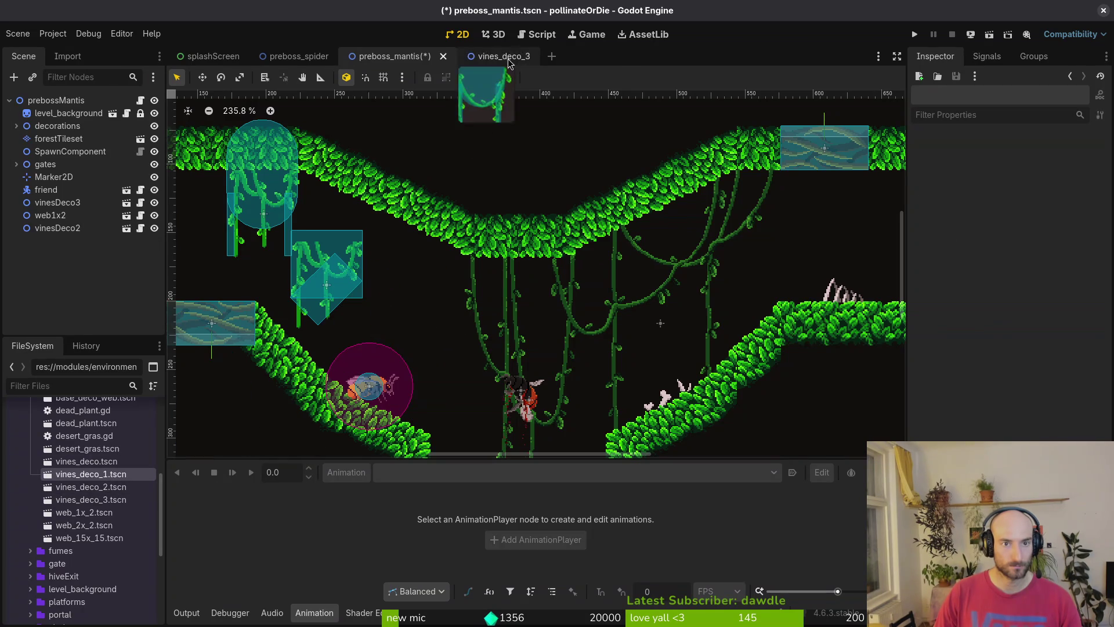
# Quick-open vines_deco_2.tscn and preview its vine animations, returning to RESET
pyautogui.click(498, 56)
pyautogui.hotkey('alt', 'shift', 'o')
pyautogui.write('vin2')
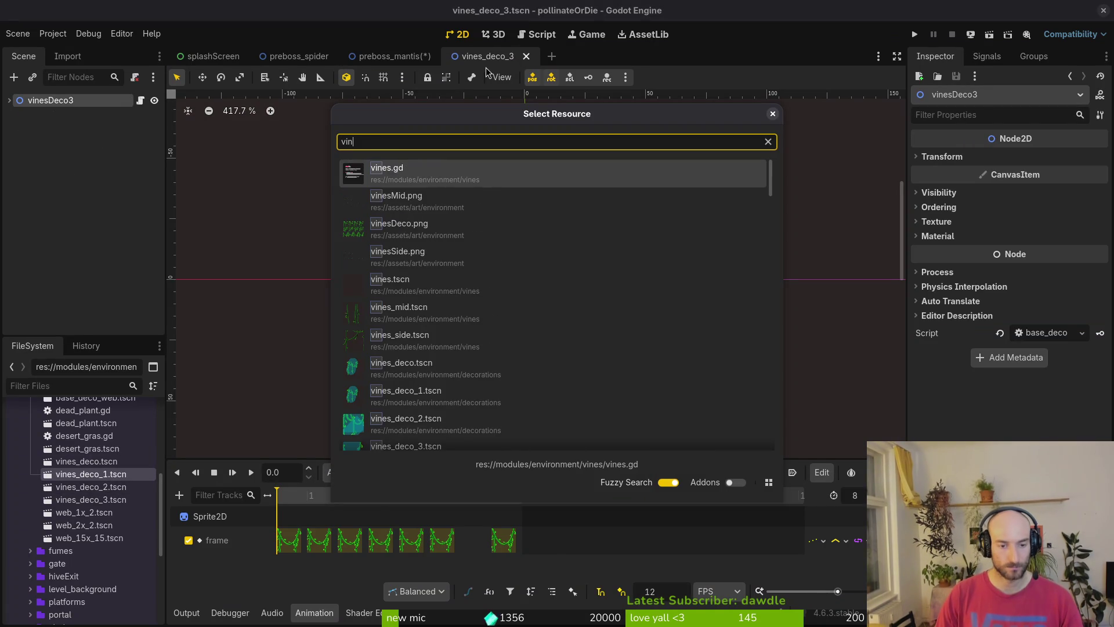
pyautogui.press('Return')
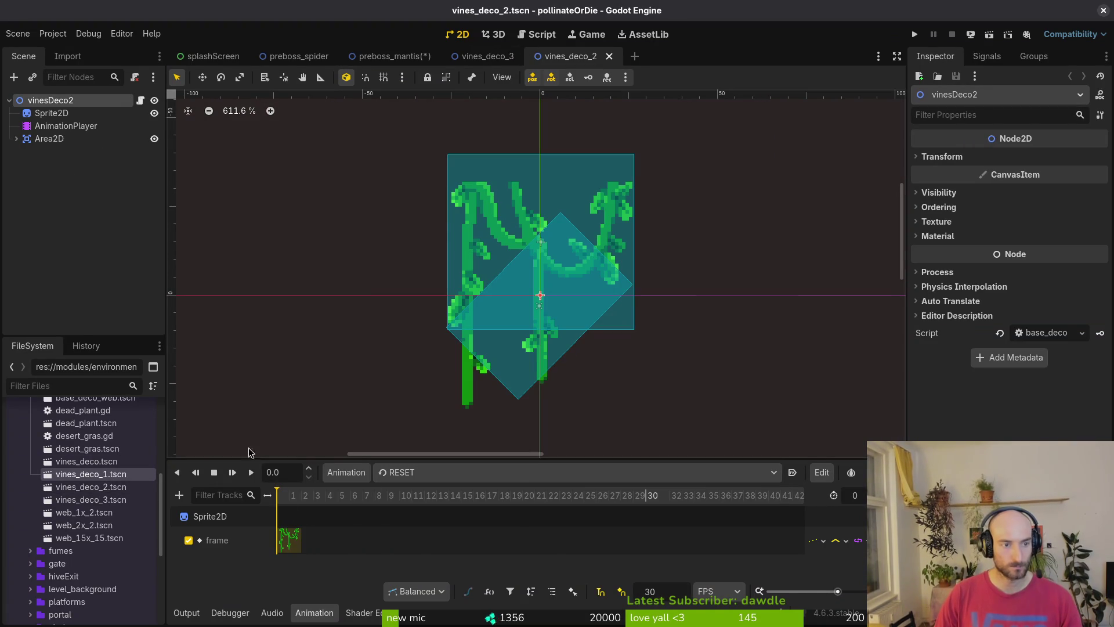
pyautogui.click(432, 473)
pyautogui.click(418, 509)
pyautogui.click(426, 474)
pyautogui.click(418, 494)
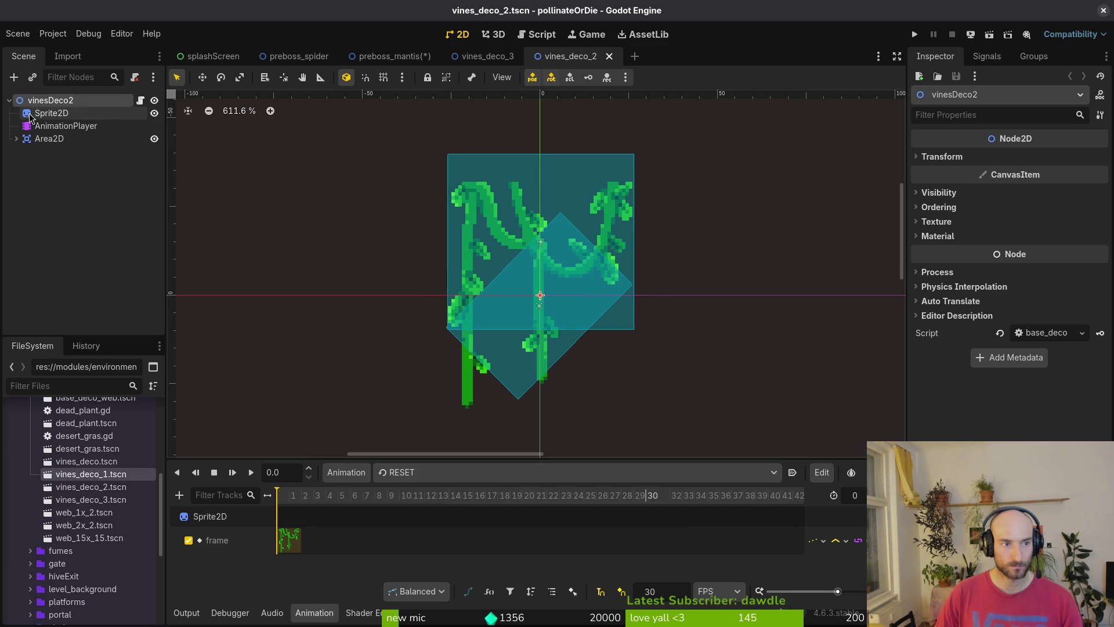
# Set the Sprite2D Frame Coords y to 1, then save and close vines_deco_2
pyautogui.click(51, 114)
pyautogui.click(1081, 296)
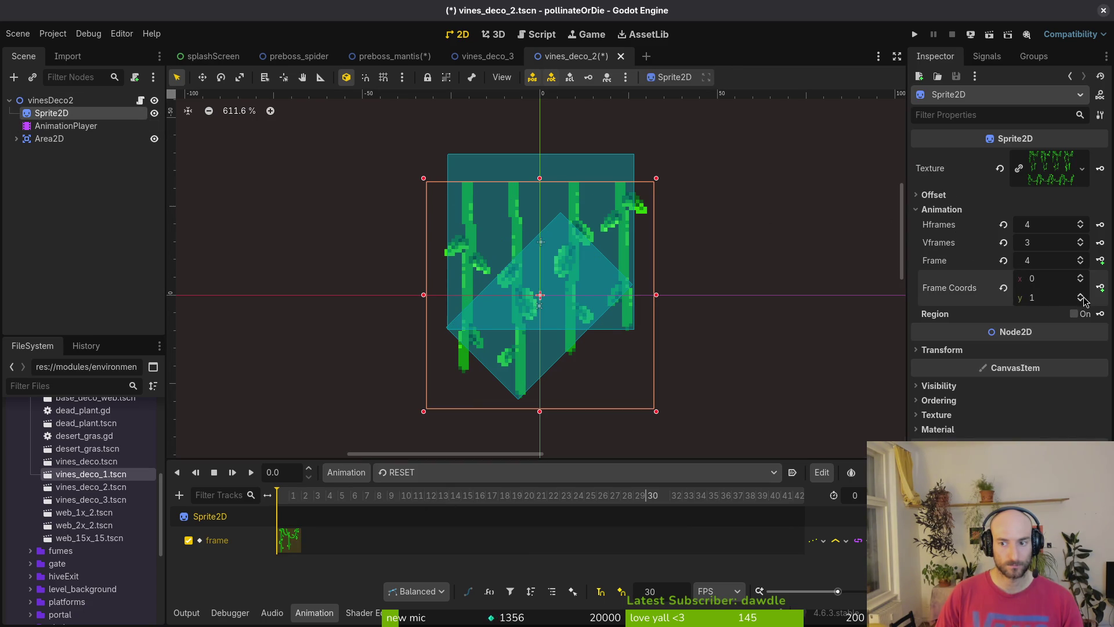
pyautogui.click(653, 429)
pyautogui.hotkey('ctrl', 's')
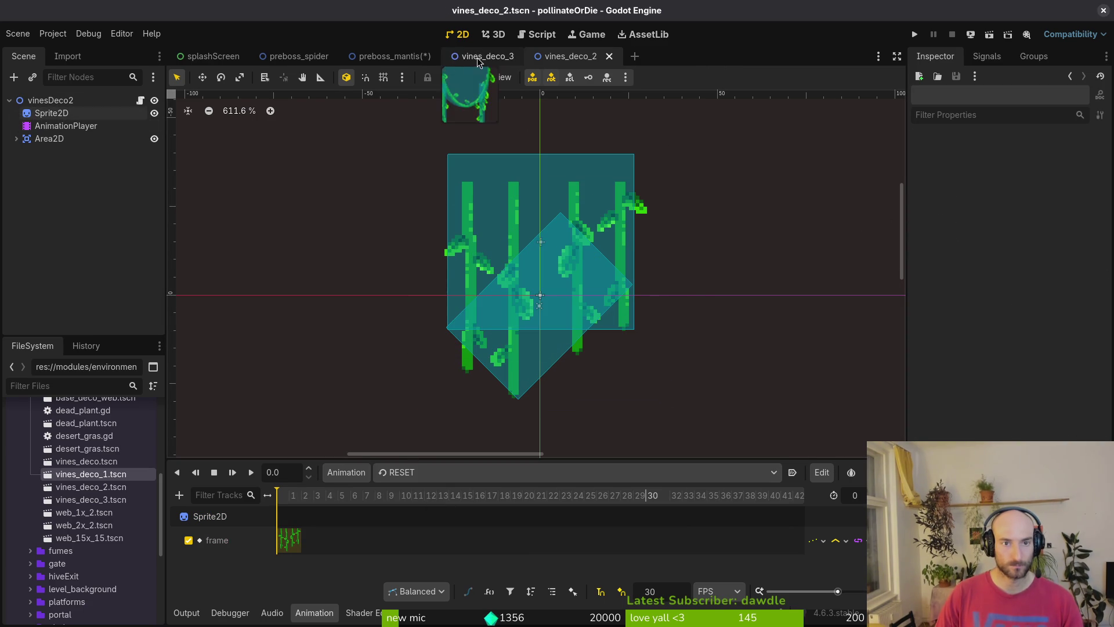
pyautogui.hotkey('ctrl', 'shift', 'w')
# Move vinesDeco2 about 106 px right in the preboss_mantis level
pyautogui.click(383, 56)
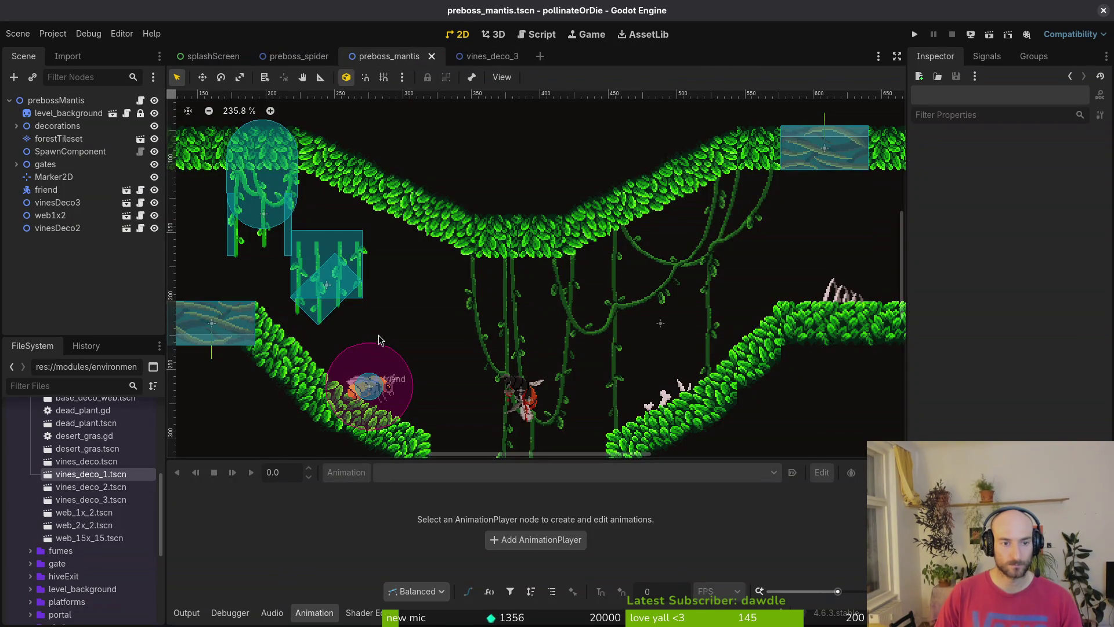
pyautogui.click(328, 287)
pyautogui.moveTo(328, 287)
pyautogui.mouseDown()
pyautogui.moveTo(427, 271)
pyautogui.moveTo(443, 293)
pyautogui.moveTo(476, 293)
pyautogui.moveTo(359, 253)
pyautogui.mouseUp()
pyautogui.scroll(-3, 513, 301)
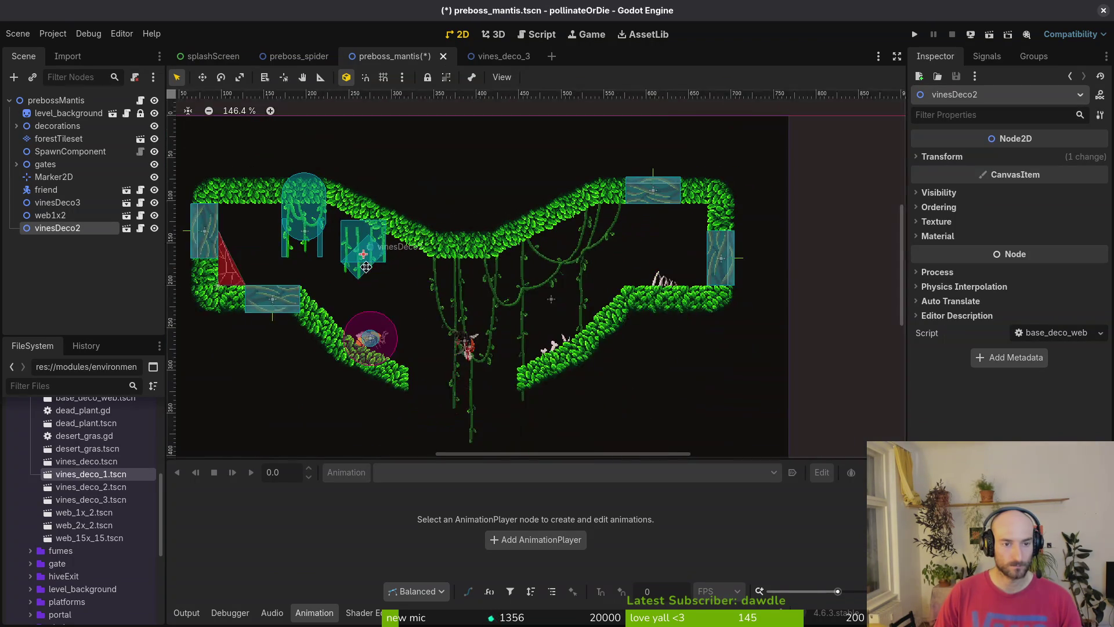
pyautogui.click(479, 331)
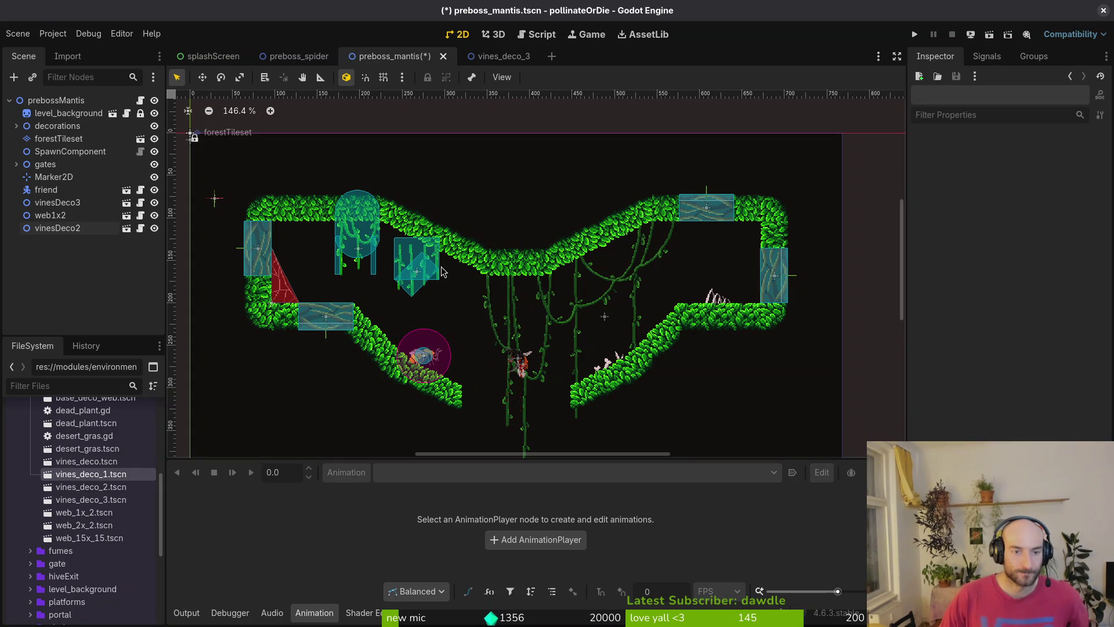
pyautogui.hotkey('alt', 'Tab')
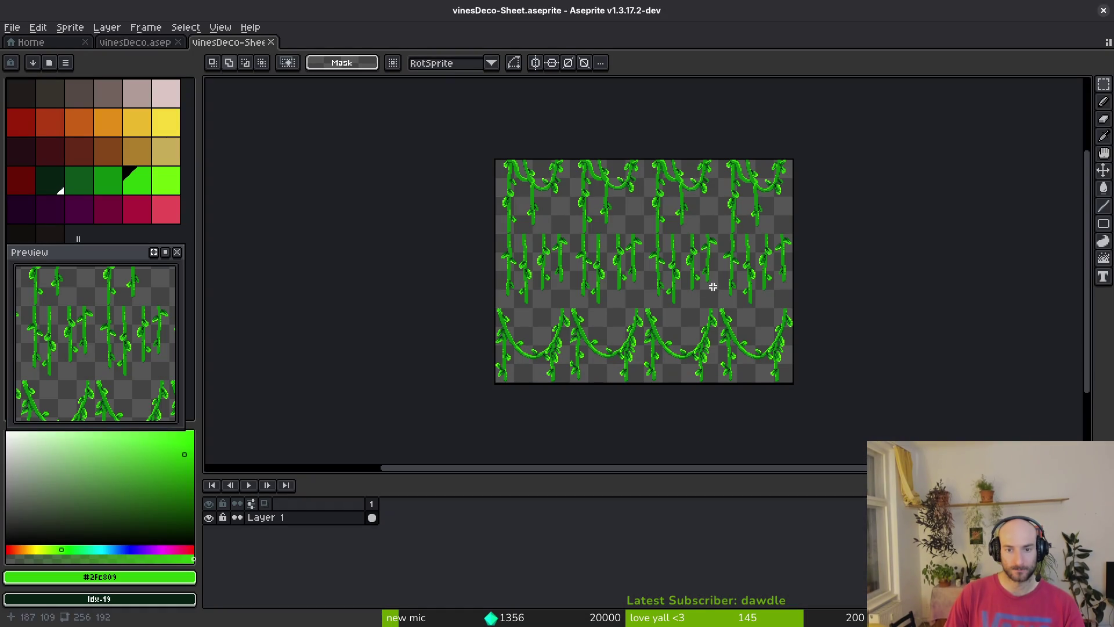
# Review the vinesDeco animation and vinesDeco-Sheet sprite sheet, testing a selection of the right vines
pyautogui.click(135, 42)
pyautogui.moveTo(485, 177)
pyautogui.mouseDown()
pyautogui.moveTo(571, 267)
pyautogui.moveTo(592, 360)
pyautogui.mouseUp()
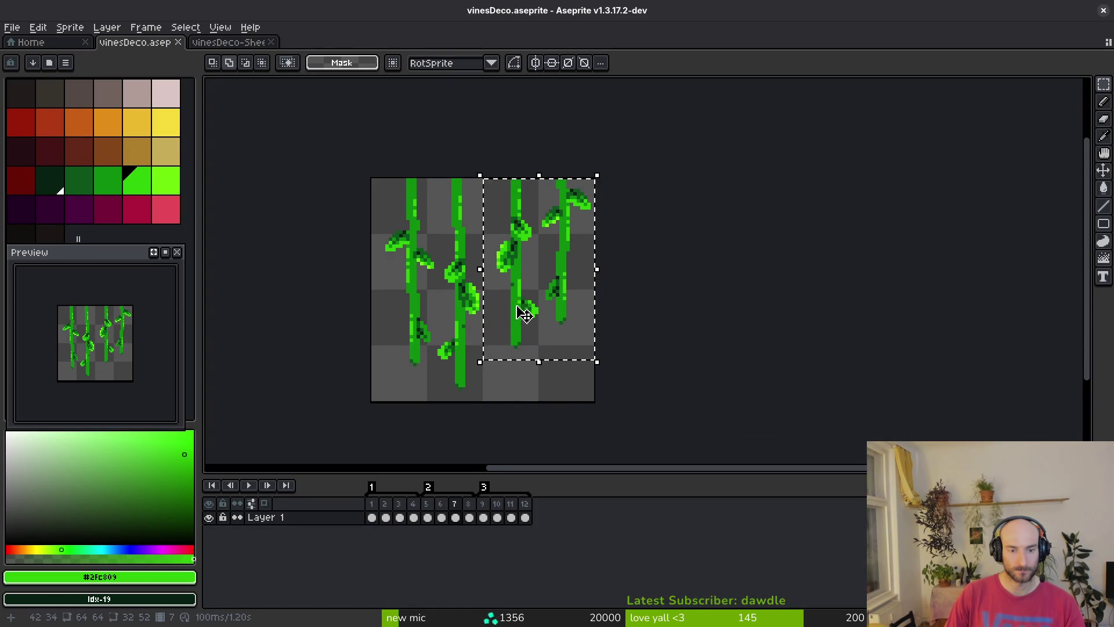
pyautogui.click(473, 286)
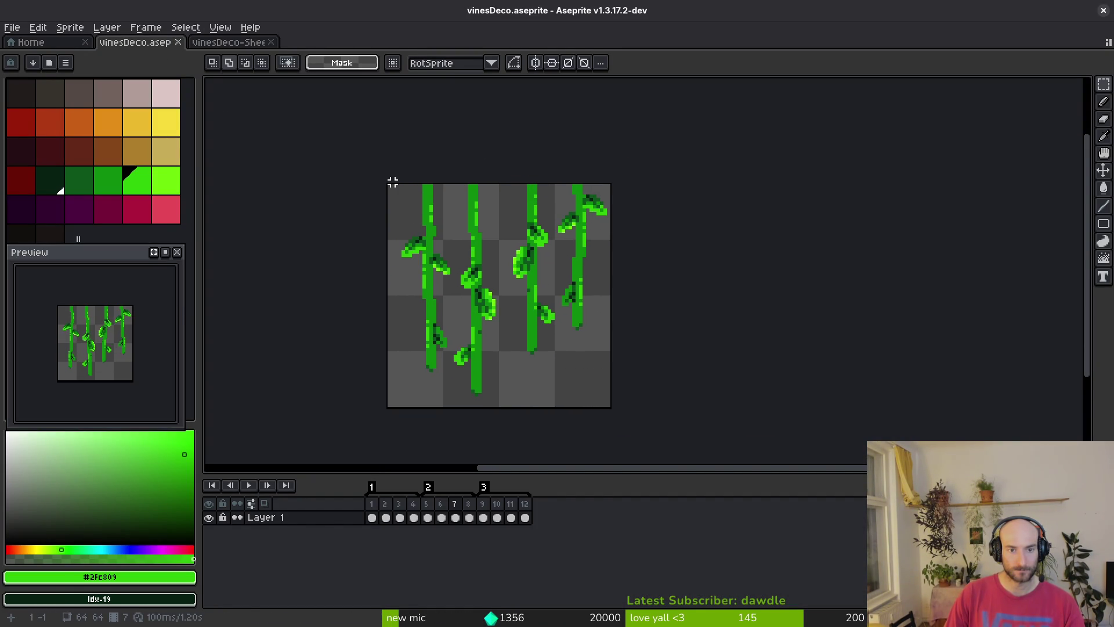
pyautogui.click(230, 42)
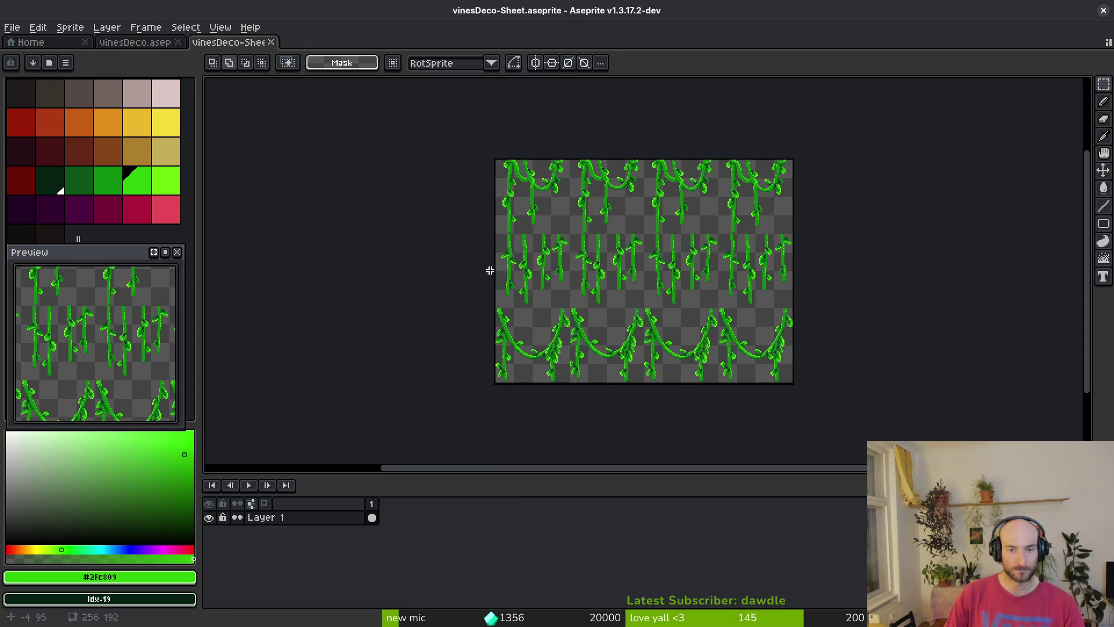
pyautogui.click(123, 43)
# Lower the right pair of vines across frames 5–8 of vinesDeco
pyautogui.moveTo(510, 174); pyautogui.dragTo(641, 366)
pyautogui.moveTo(502, 184); pyautogui.dragTo(644, 386)
pyautogui.moveTo(468, 516)
pyautogui.mouseDown()
pyautogui.moveTo(473, 505)
pyautogui.moveTo(427, 505)
pyautogui.mouseUp()
pyautogui.moveTo(563, 296)
pyautogui.mouseDown()
pyautogui.moveTo(560, 333)
pyautogui.moveTo(553, 323)
pyautogui.mouseUp()
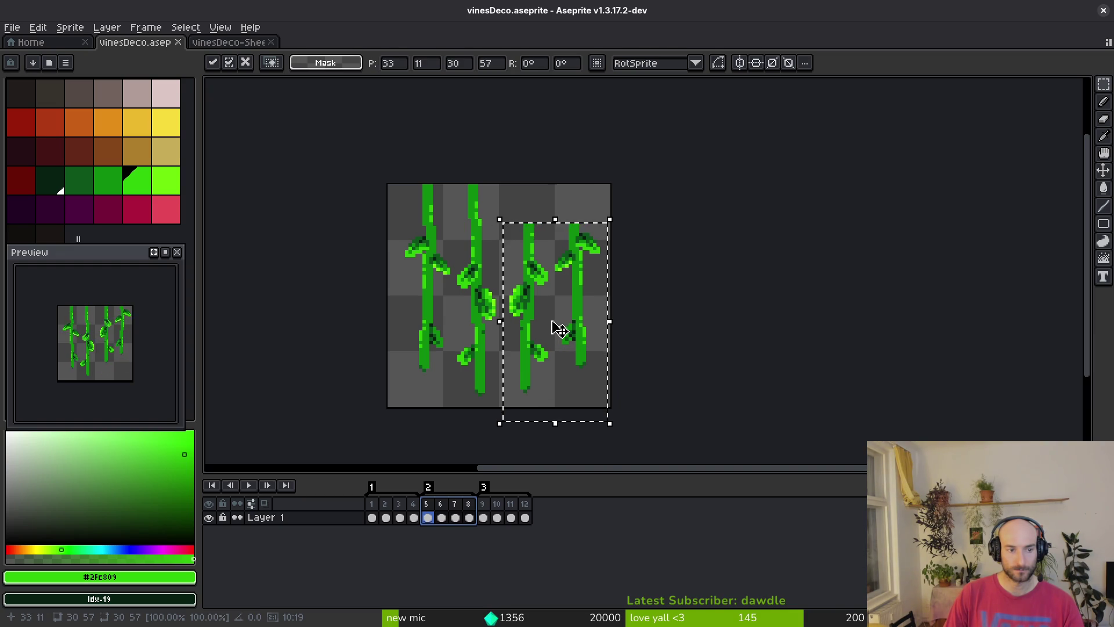
pyautogui.hotkey('ctrl', 'd')
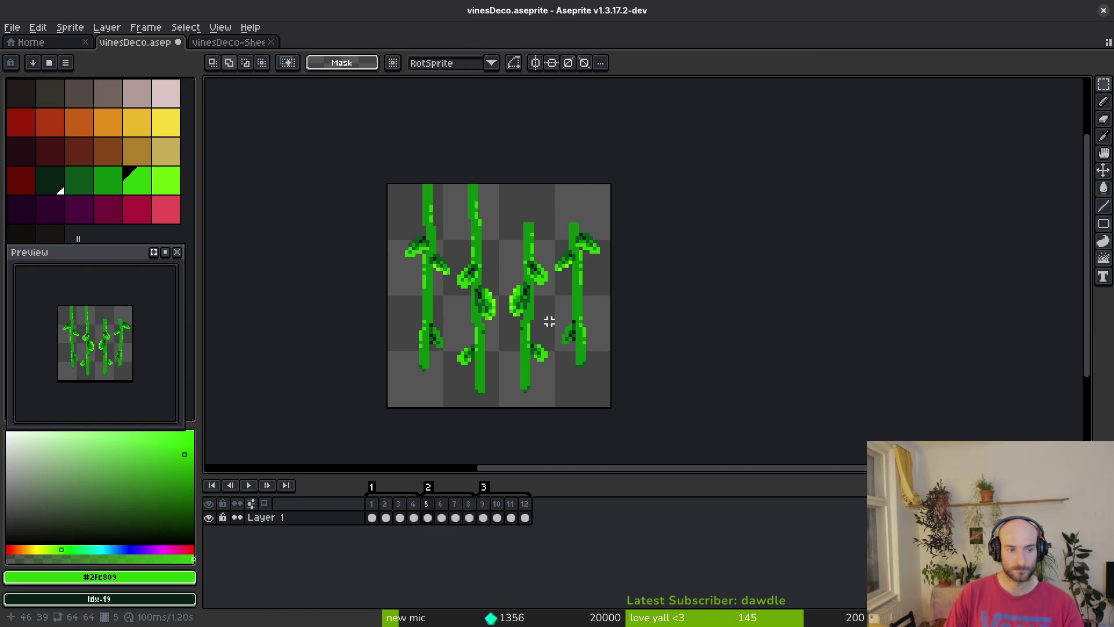
pyautogui.hotkey('ctrl', 'z')
pyautogui.hotkey('ctrl', 'z')
pyautogui.hotkey('ctrl', 'y')
# Save vinesDeco.aseprite and close the open Aseprite files
pyautogui.hotkey('ctrl', 's')
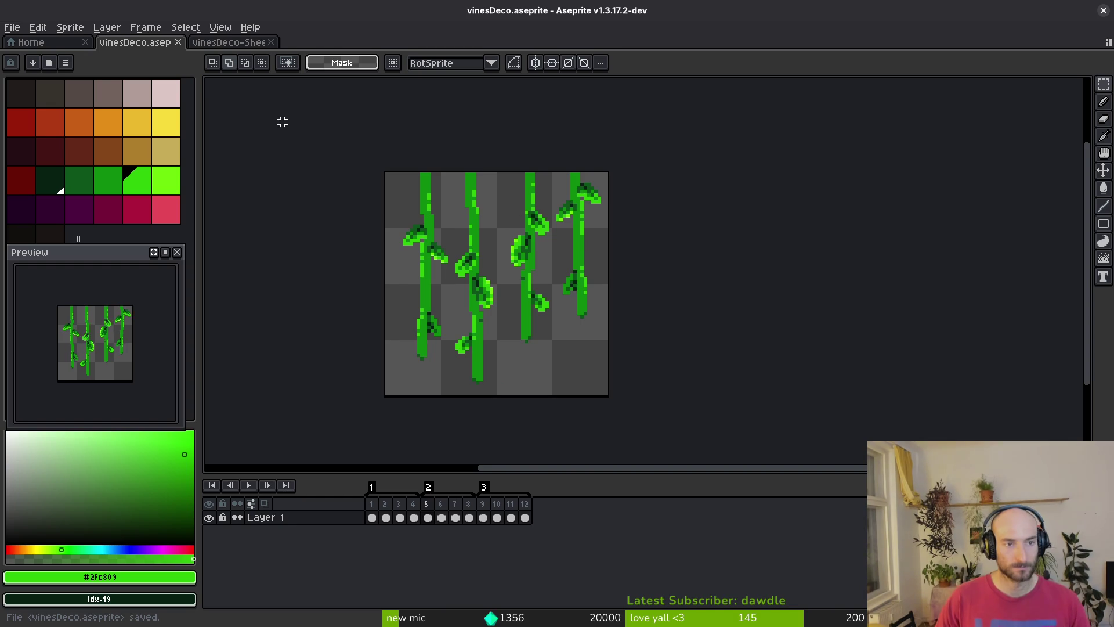
pyautogui.hotkey('ctrl', 'w')
pyautogui.hotkey('ctrl', 'w')
pyautogui.hotkey('alt', 'Tab')
pyautogui.scroll(5, 563, 278)
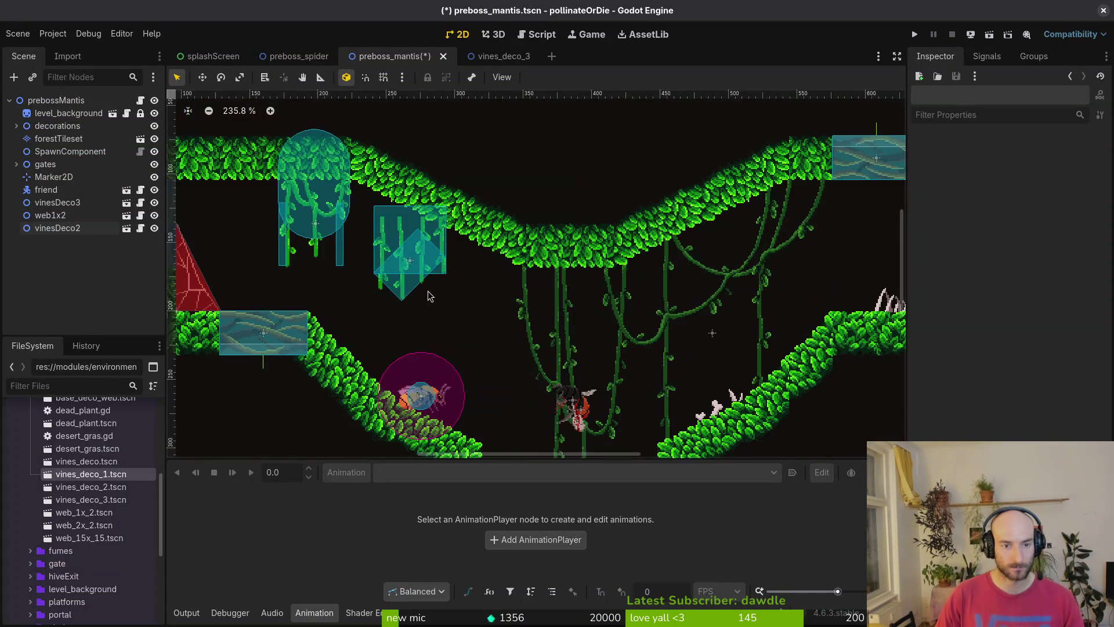
# Set vinesDeco2 slightly lower, below-right of vinesDeco3, then select the forestTileset tilemap
pyautogui.moveTo(384, 235)
pyautogui.mouseDown()
pyautogui.moveTo(474, 293)
pyautogui.moveTo(574, 311)
pyautogui.moveTo(603, 278)
pyautogui.moveTo(708, 238)
pyautogui.moveTo(760, 235)
pyautogui.mouseUp()
pyautogui.moveTo(660, 216)
pyautogui.mouseDown()
pyautogui.moveTo(635, 240)
pyautogui.moveTo(622, 216)
pyautogui.moveTo(408, 284)
pyautogui.moveTo(325, 256)
pyautogui.mouseUp()
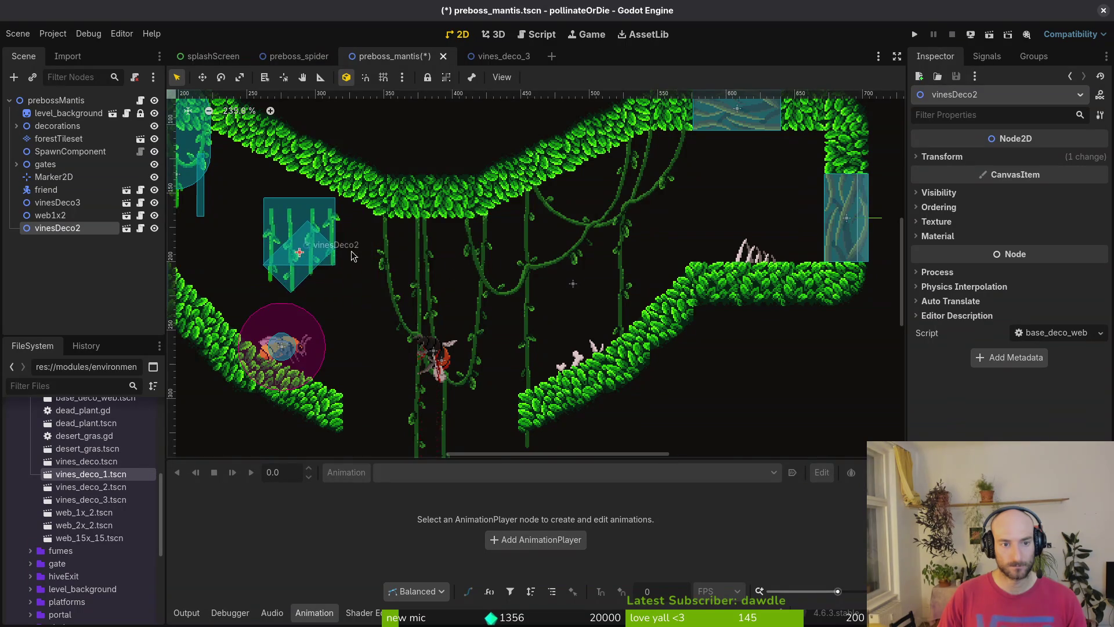
pyautogui.scroll(5, 325, 255)
pyautogui.hscroll(-3, 325, 255)
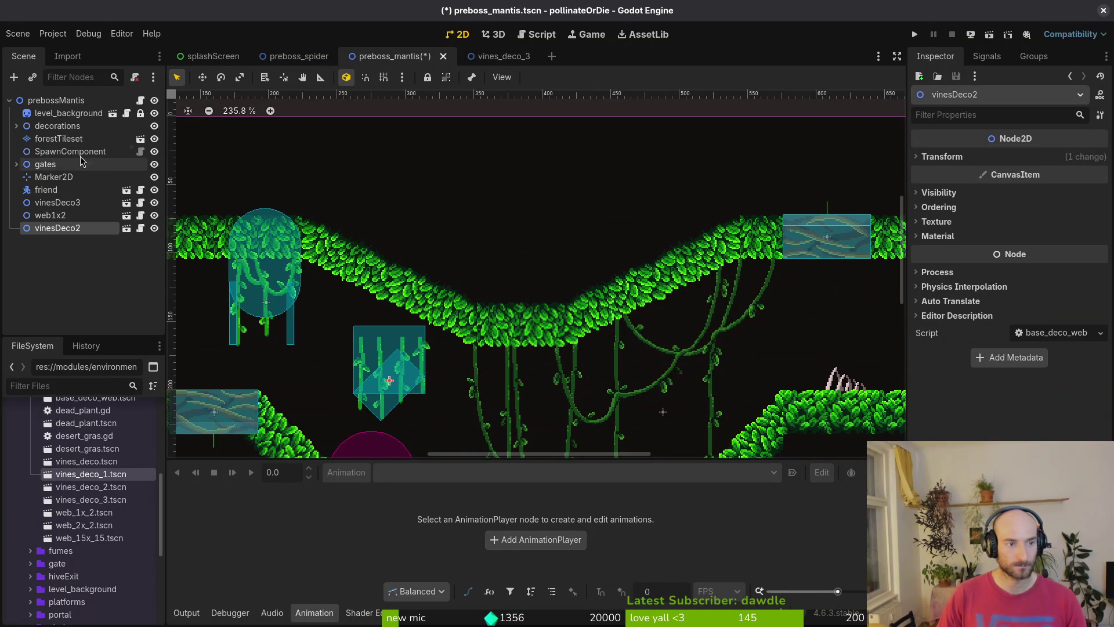
pyautogui.click(64, 138)
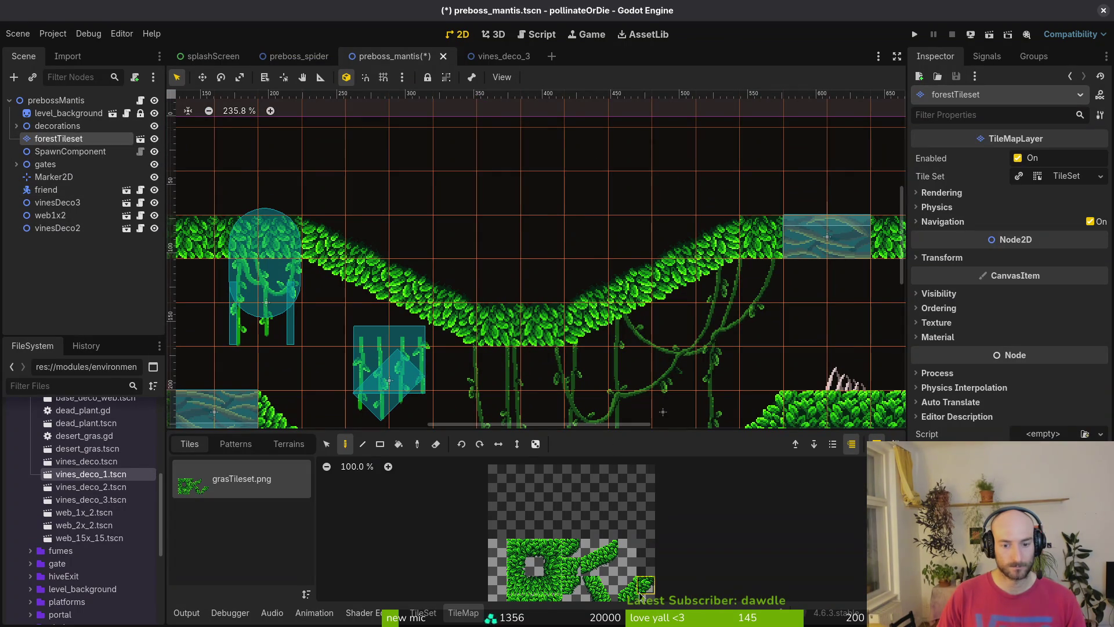
# Paint a single foliage tile and a 2x2 foliage block onto the sloped ceiling
pyautogui.click(639, 603)
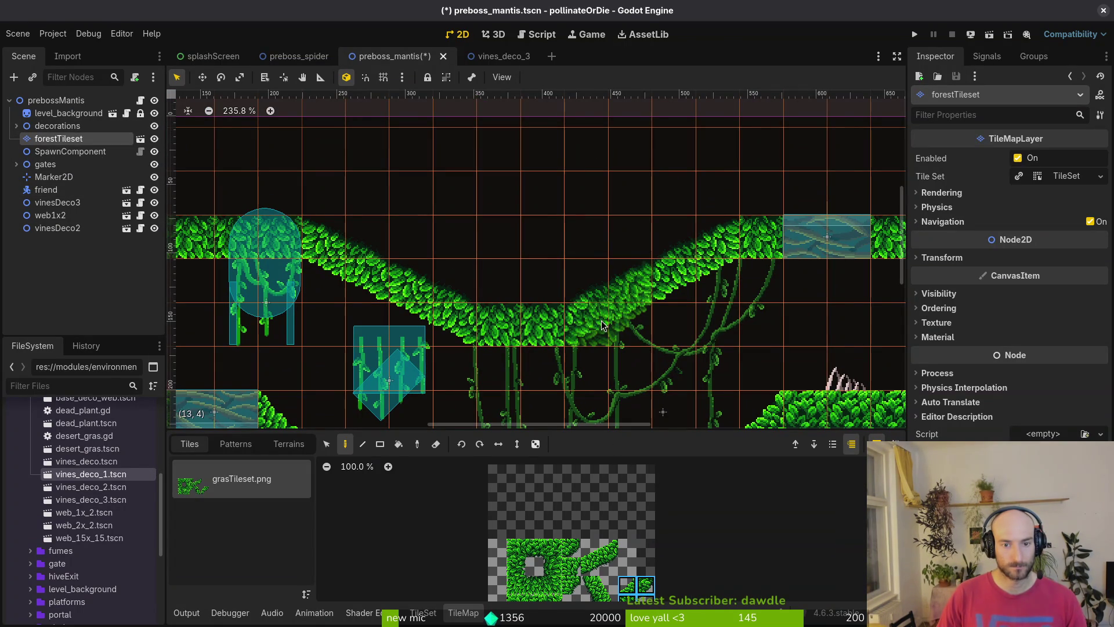
pyautogui.click(654, 255)
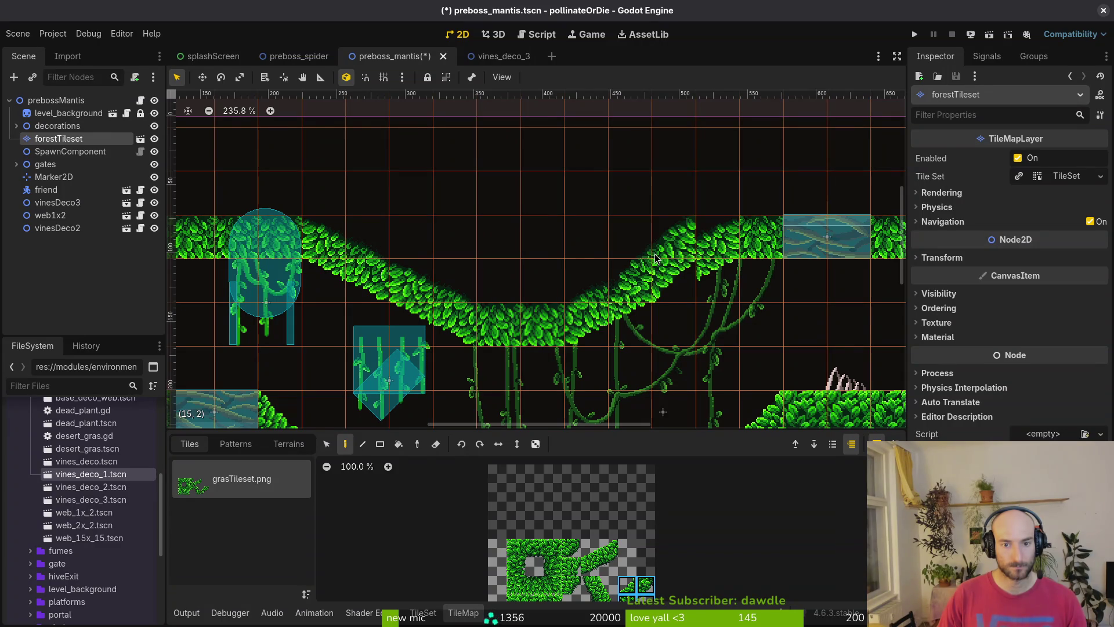
pyautogui.moveTo(586, 543); pyautogui.dragTo(610, 568)
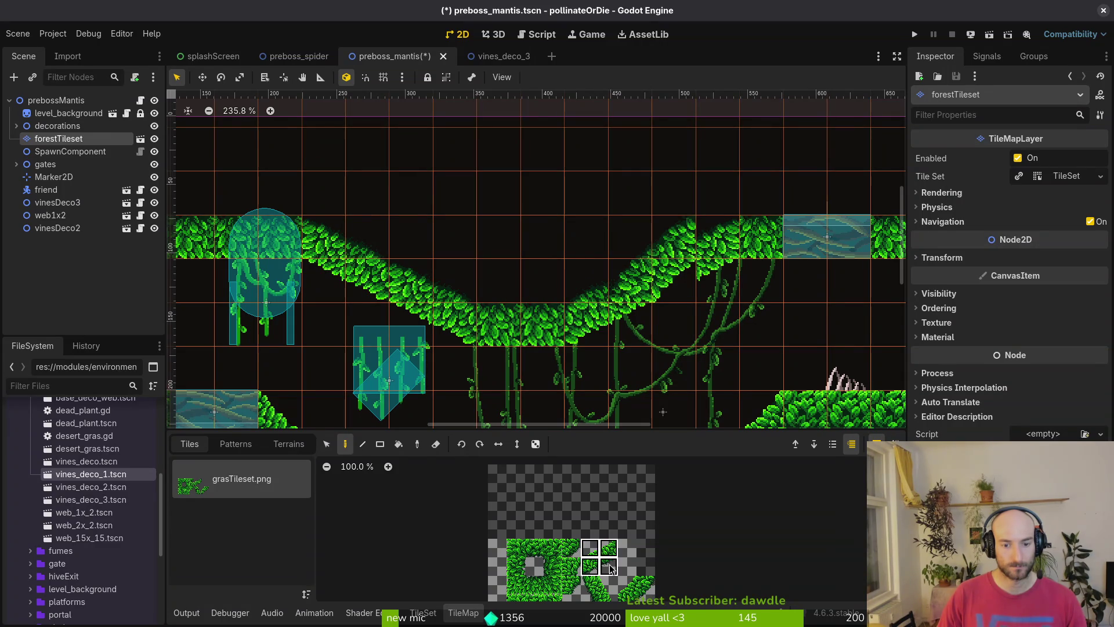
pyautogui.click(602, 312)
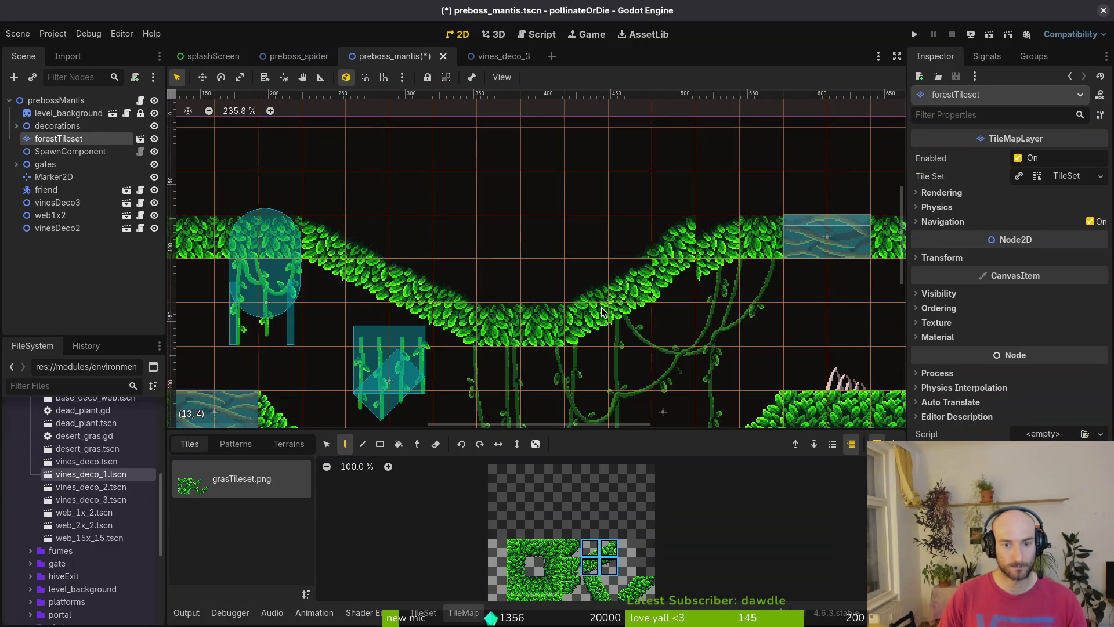
pyautogui.hscroll(5, 500, 241)
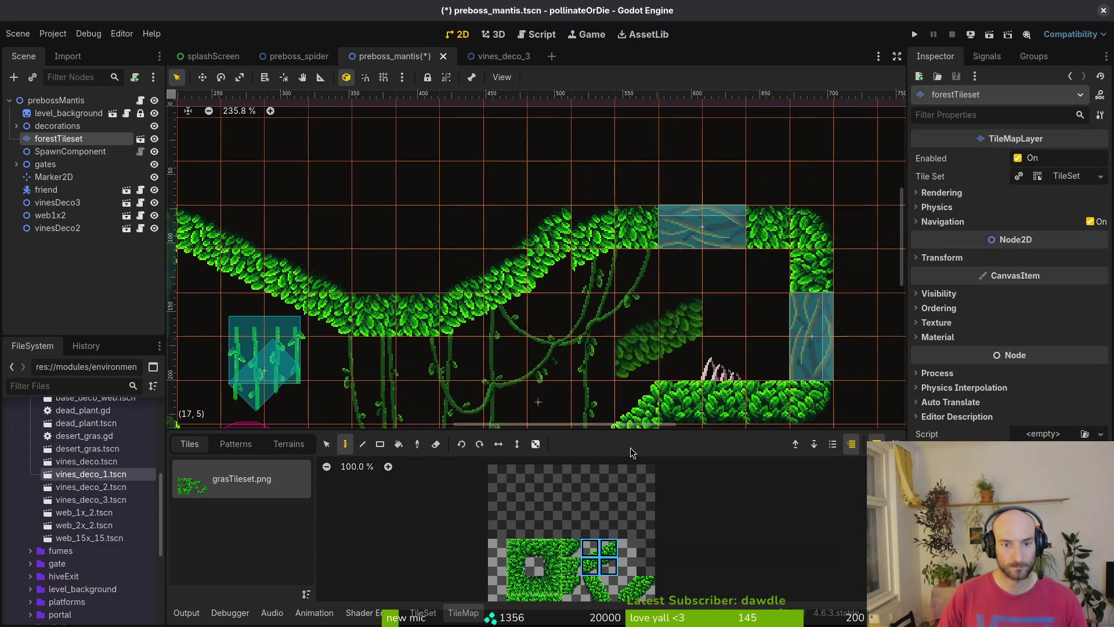
# Paint a single leaf tile onto the slope edge from grasTileset.png
pyautogui.click(534, 585)
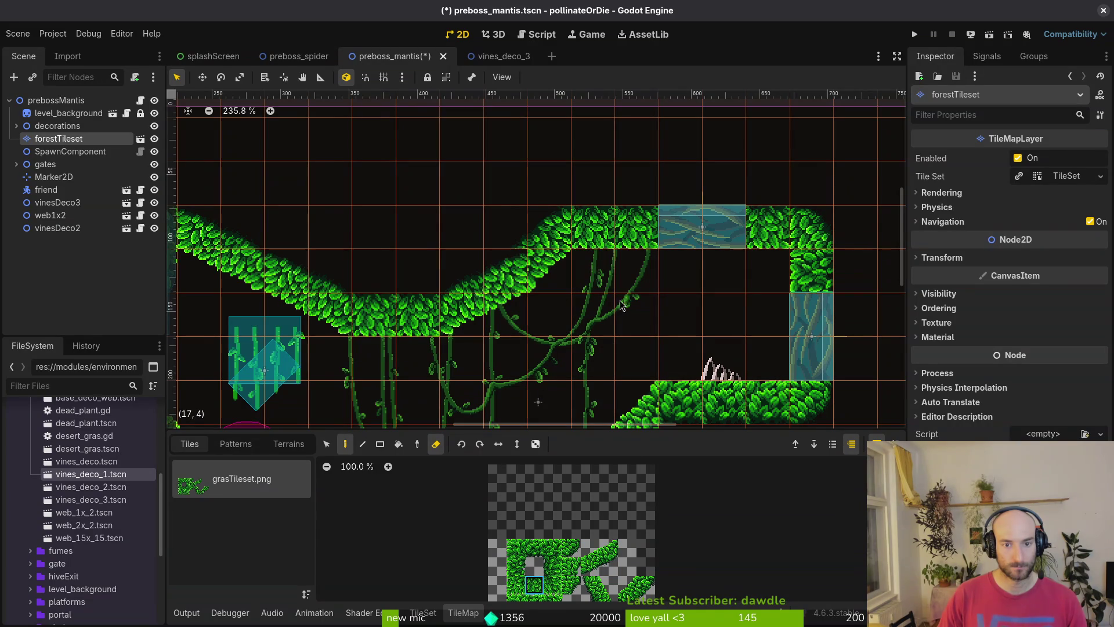
pyautogui.scroll(4, 620, 301)
pyautogui.press('Escape')
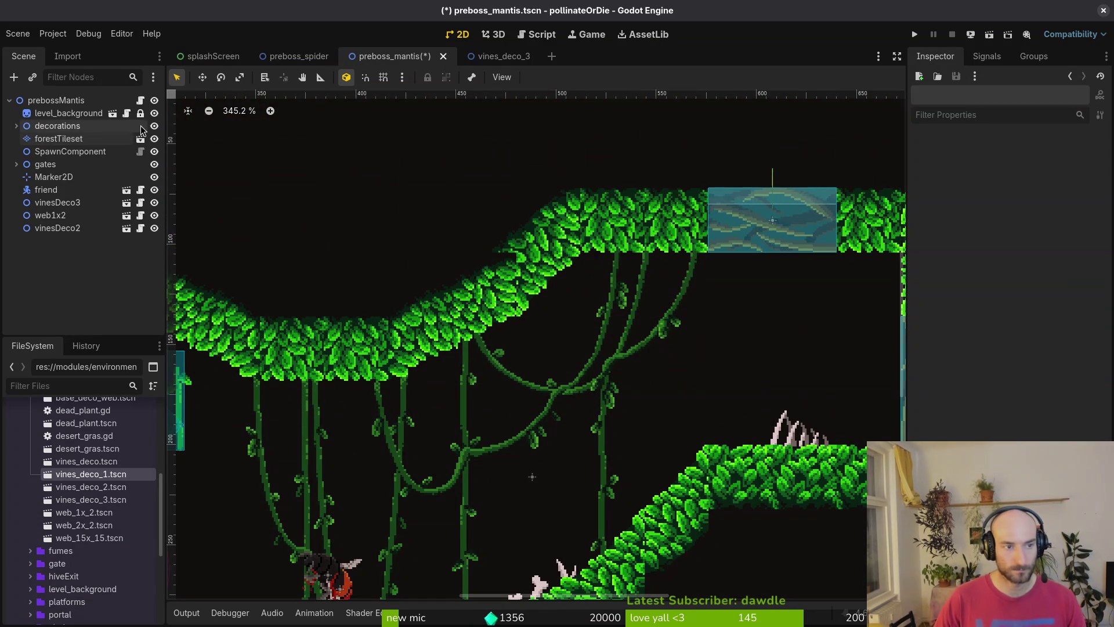
pyautogui.click(87, 139)
pyautogui.click(574, 571)
pyautogui.click(480, 288)
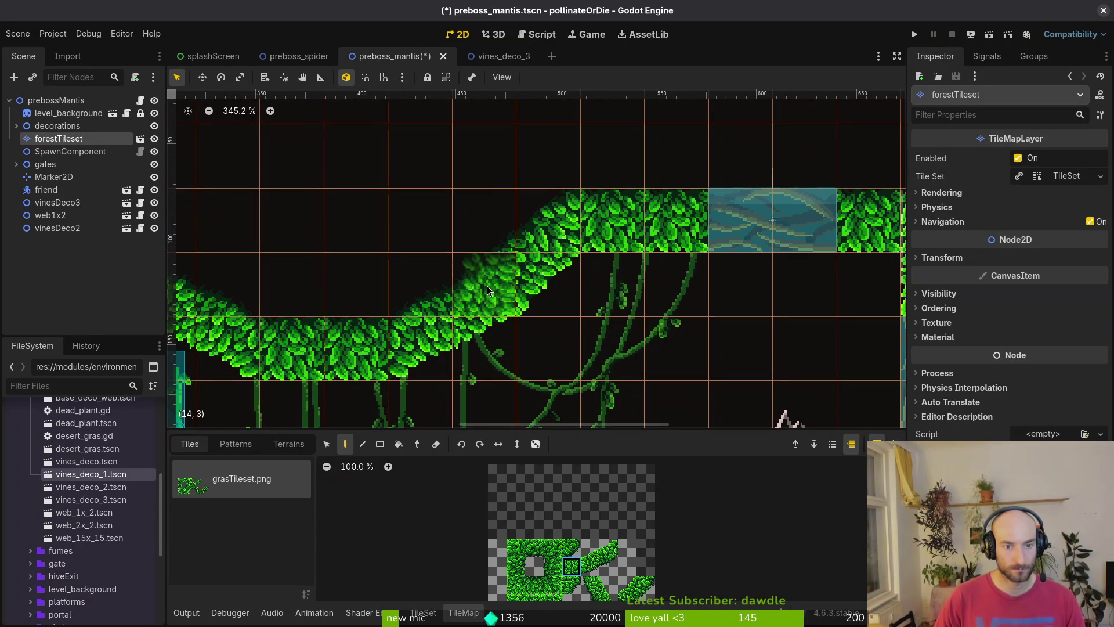
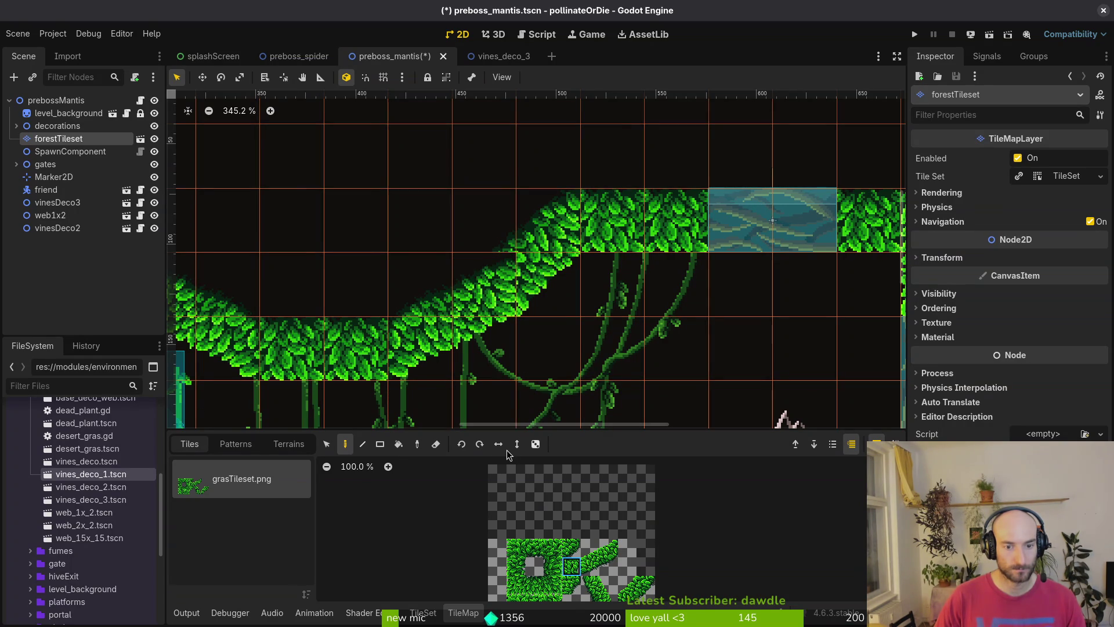
# Select the forestTileset TileMapLayer in the Scene tree for painting
pyautogui.press('Escape')
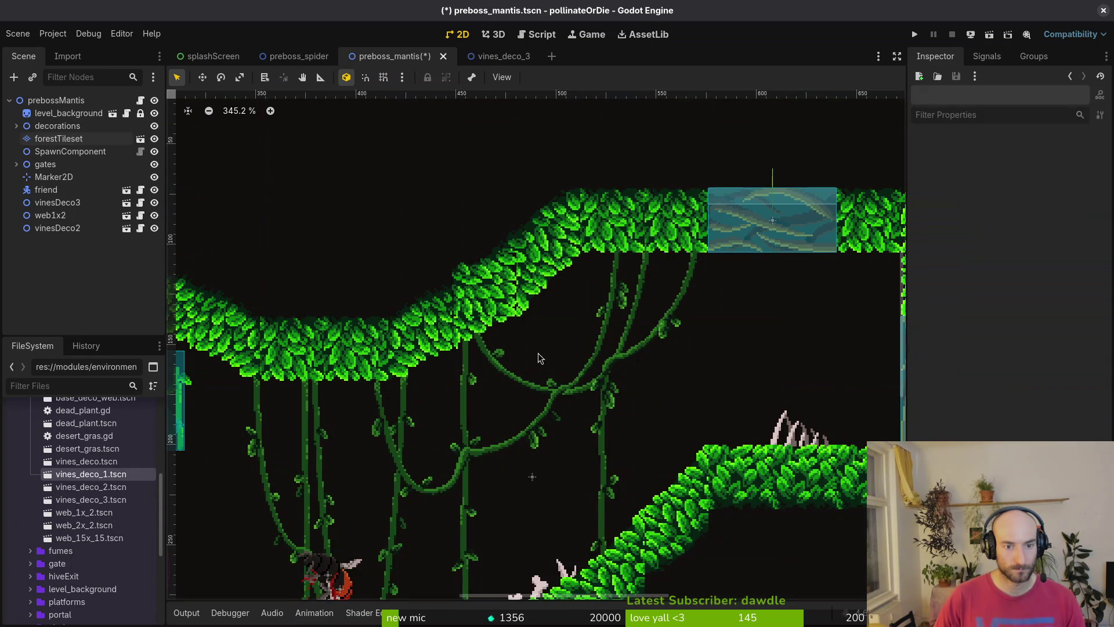
pyautogui.scroll(-4, 551, 296)
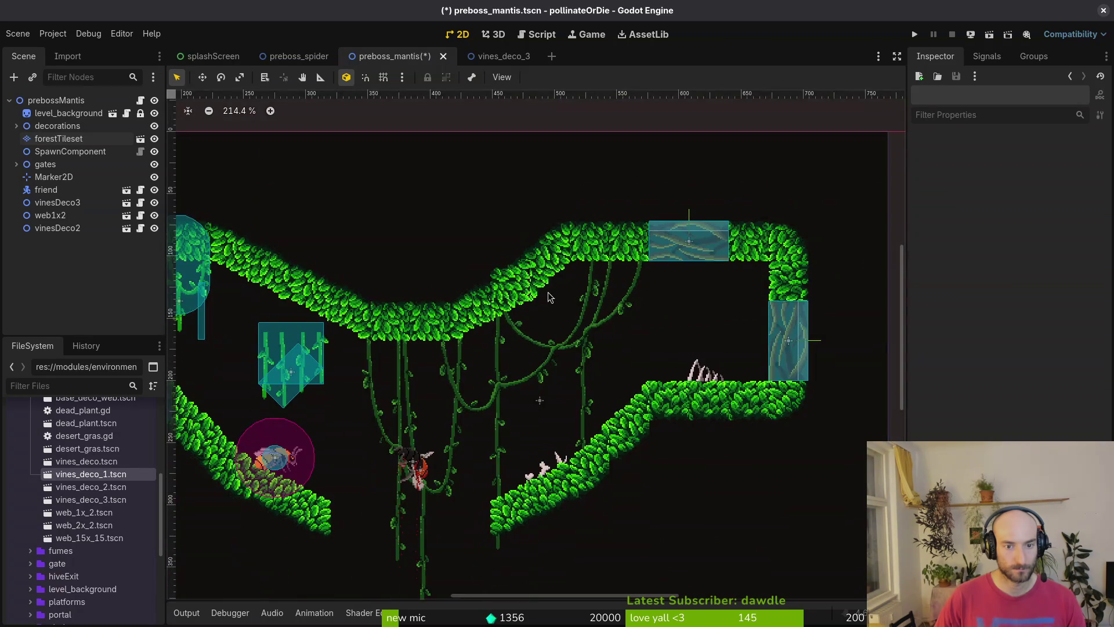
pyautogui.scroll(5, 537, 306)
pyautogui.scroll(6, 547, 300)
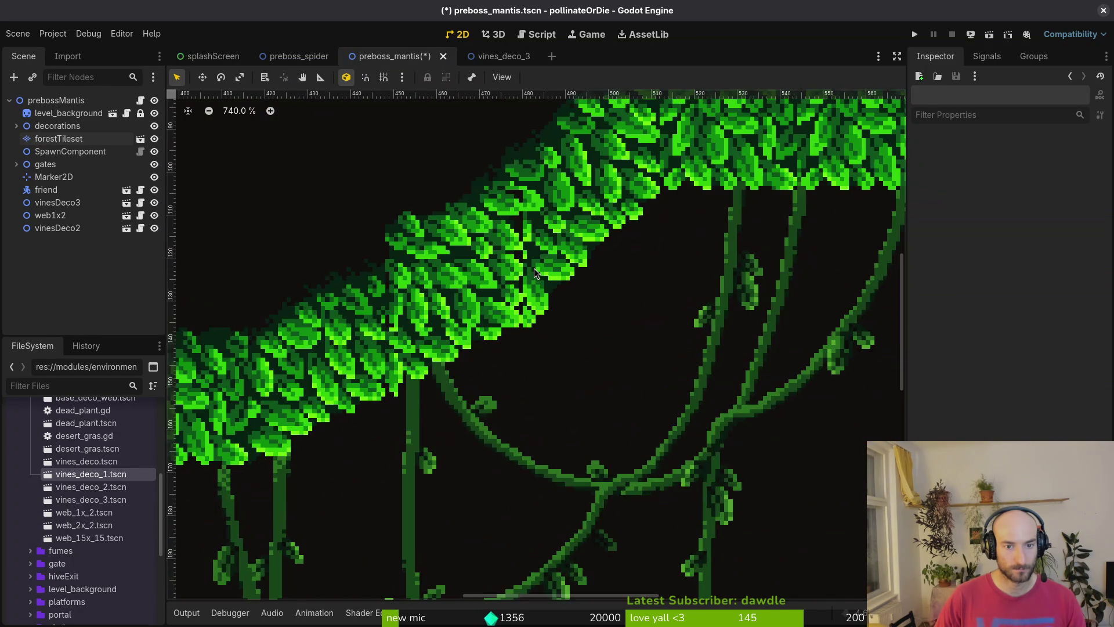
pyautogui.click(76, 127)
pyautogui.click(81, 114)
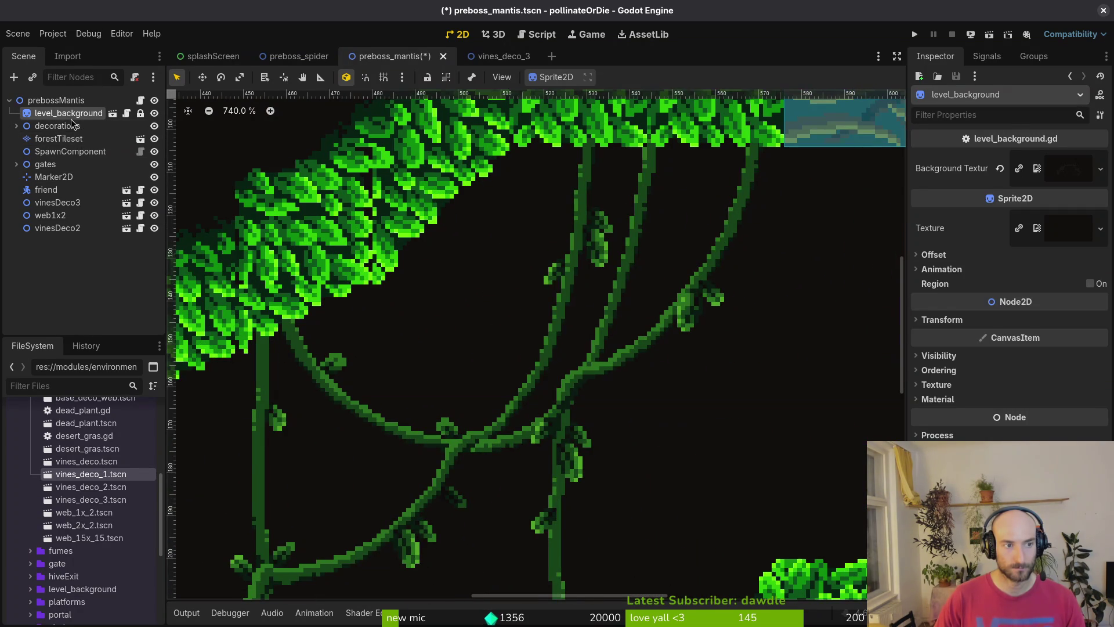
pyautogui.click(65, 137)
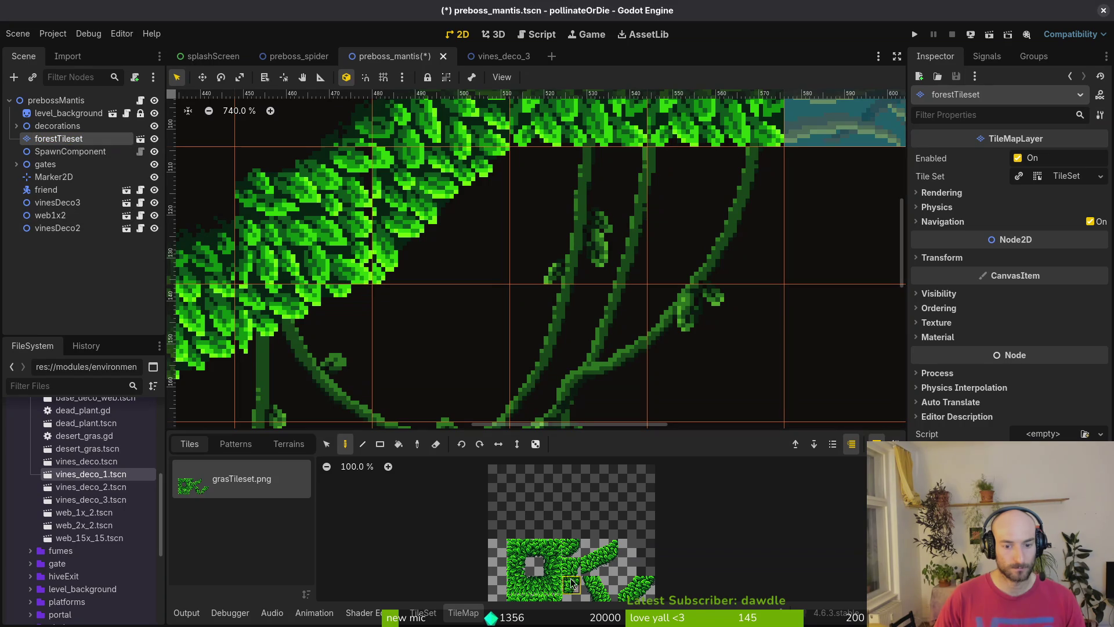
# Paint a leaf tile into the diagonal slope gap at cell (14,3), then deselect the layer
pyautogui.click(572, 584)
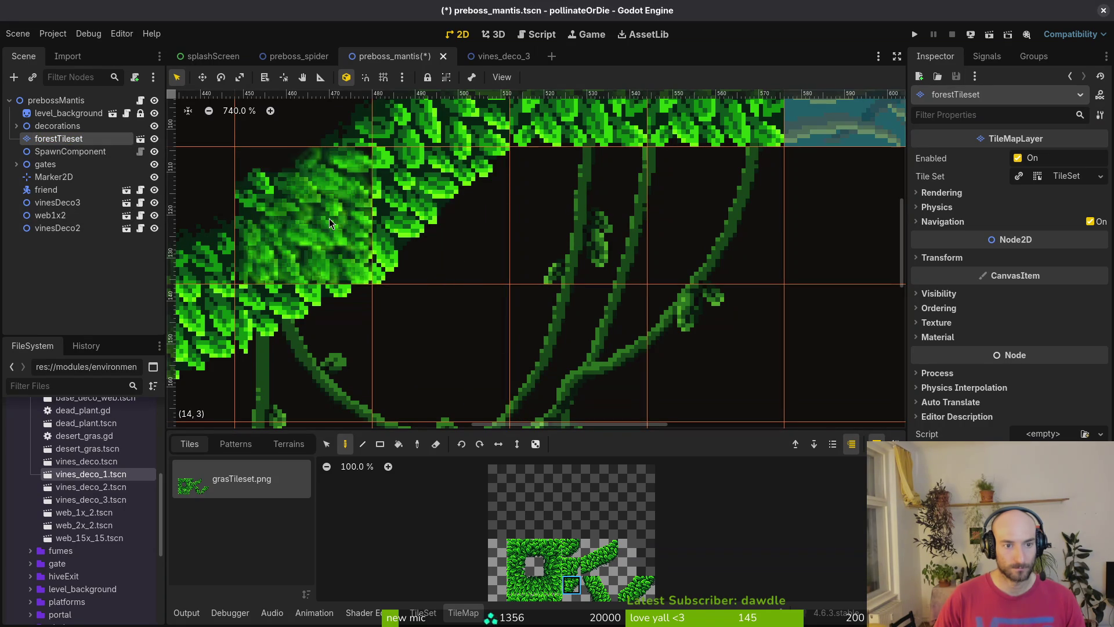
pyautogui.hscroll(-3, 638, 372)
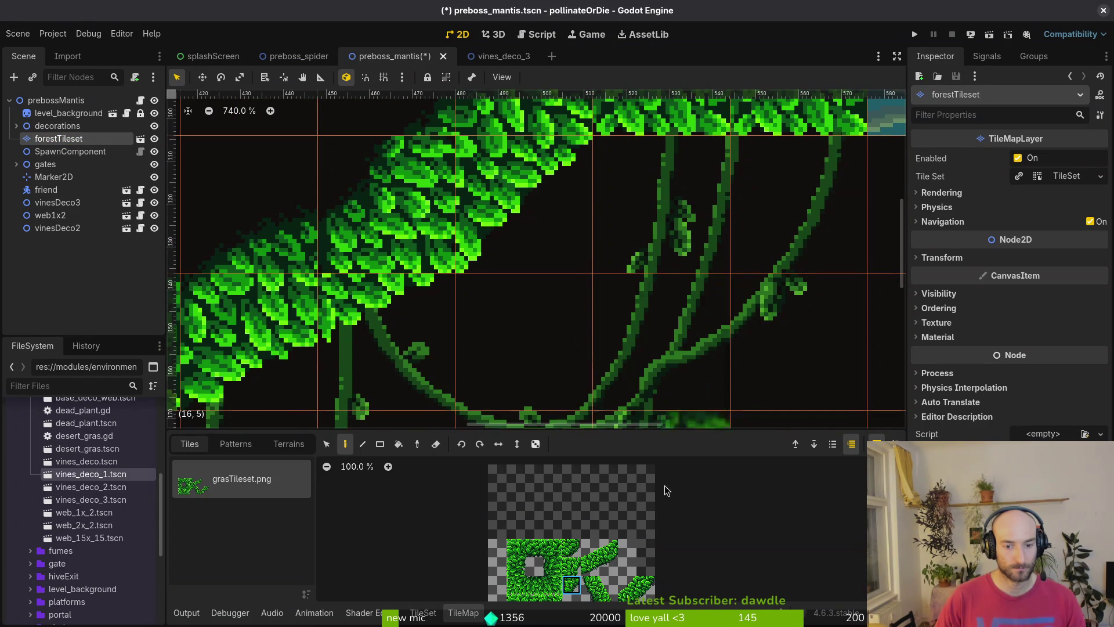
pyautogui.click(387, 242)
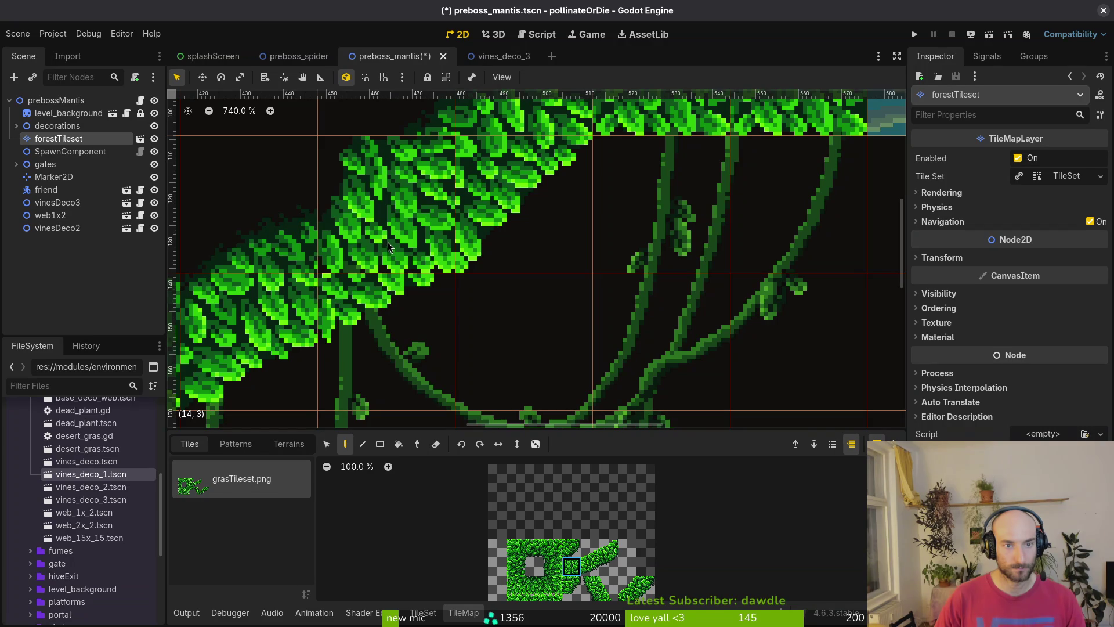
pyautogui.scroll(-2, 387, 242)
pyautogui.click(436, 323)
pyautogui.scroll(-2, 436, 328)
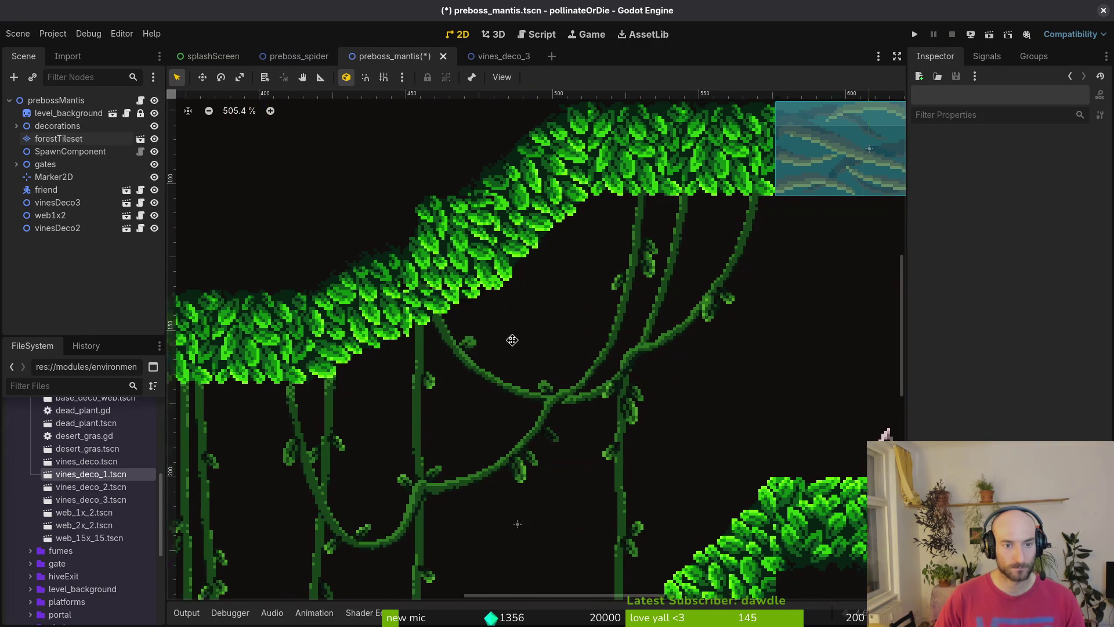
pyautogui.scroll(-4, 549, 322)
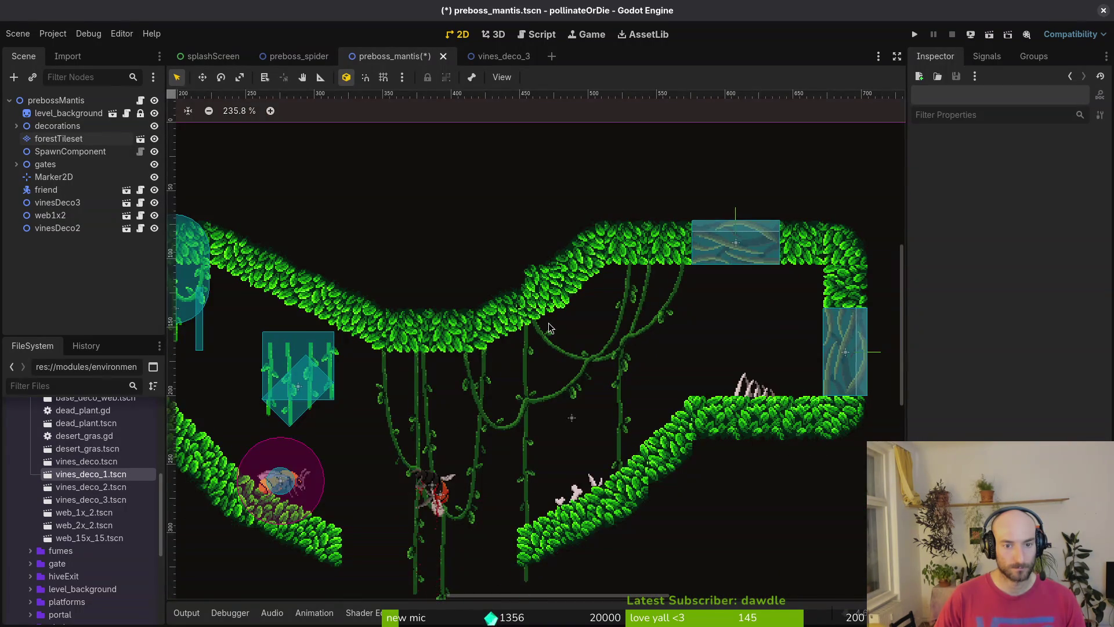
pyautogui.scroll(2, 548, 321)
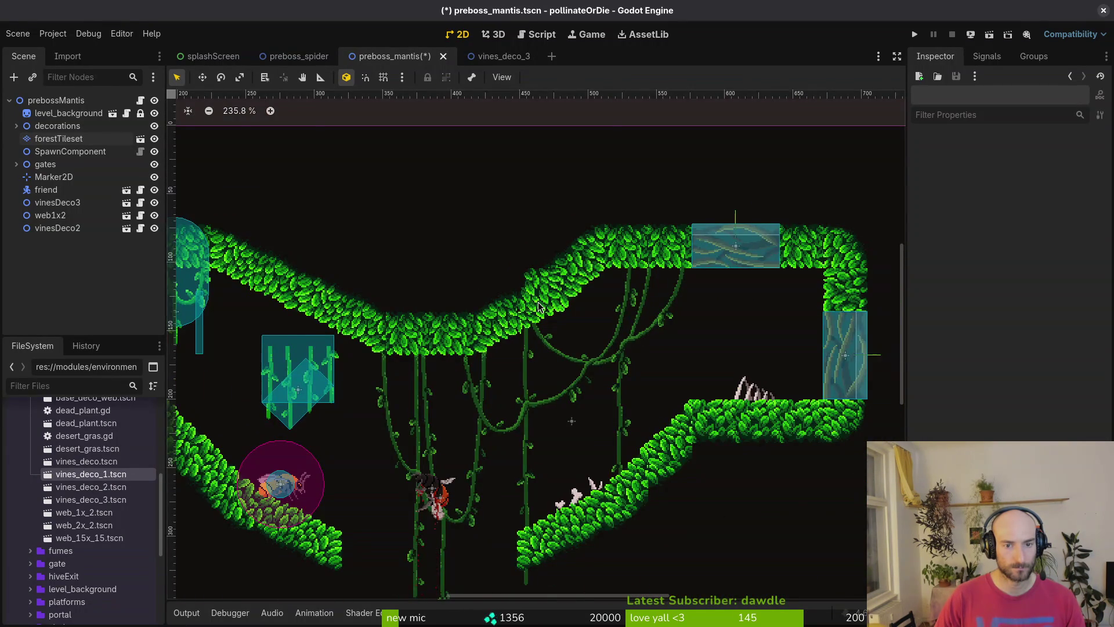
pyautogui.scroll(2, 538, 305)
# Erase the old leaf tiles along the diagonal slope and the platform end
pyautogui.click(43, 140)
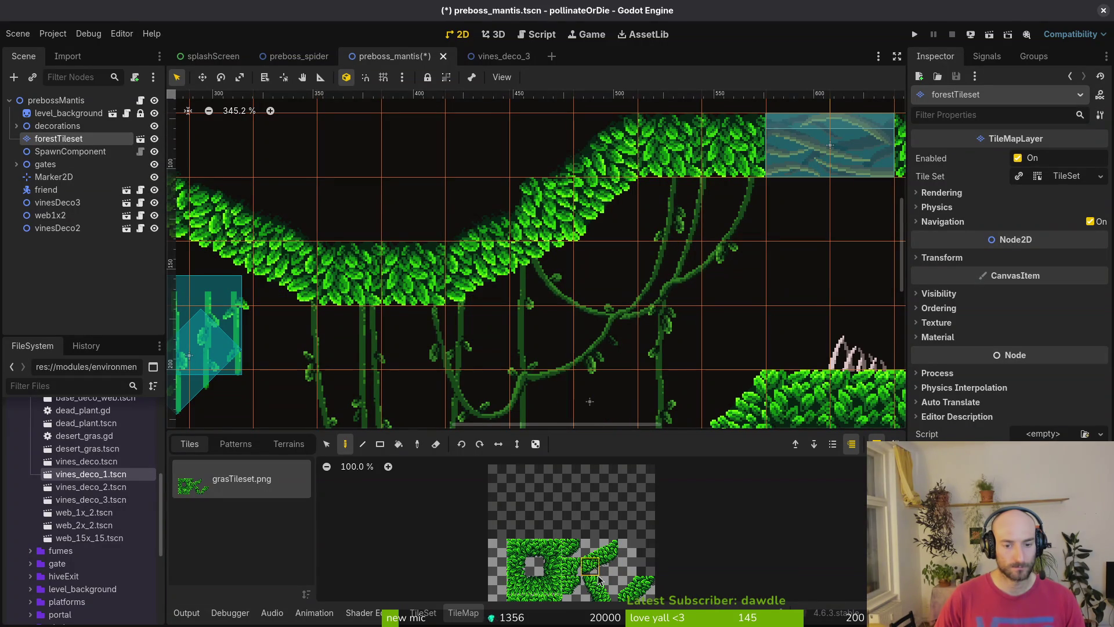
pyautogui.press('e')
pyautogui.moveTo(472, 276)
pyautogui.mouseDown()
pyautogui.moveTo(523, 211)
pyautogui.moveTo(609, 140)
pyautogui.mouseUp()
pyautogui.scroll(-4, 552, 169)
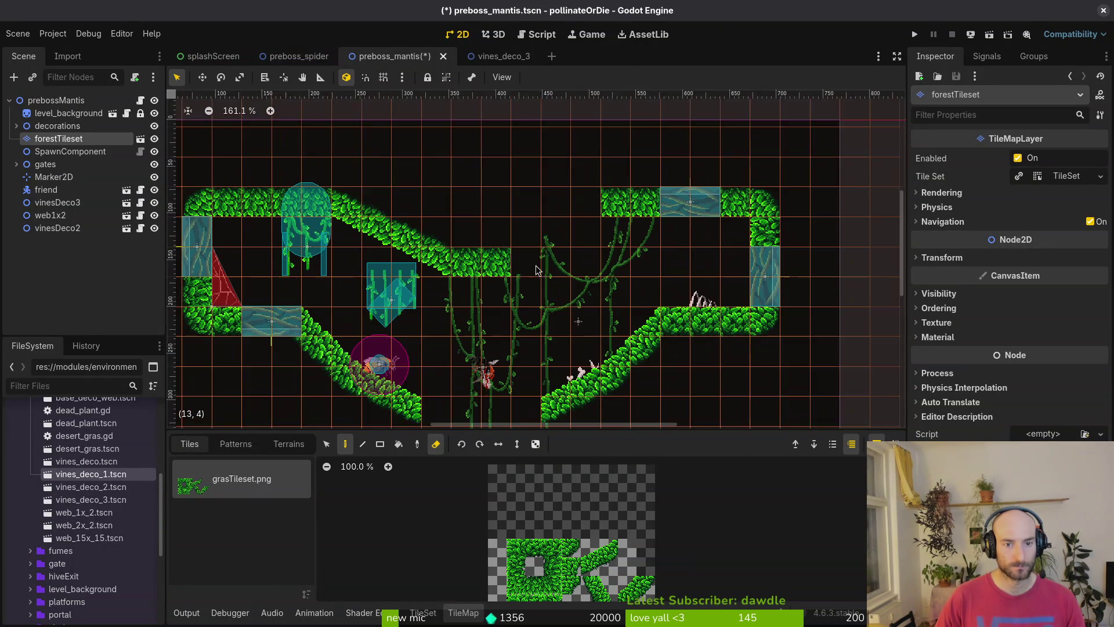
pyautogui.moveTo(524, 223); pyautogui.dragTo(528, 229)
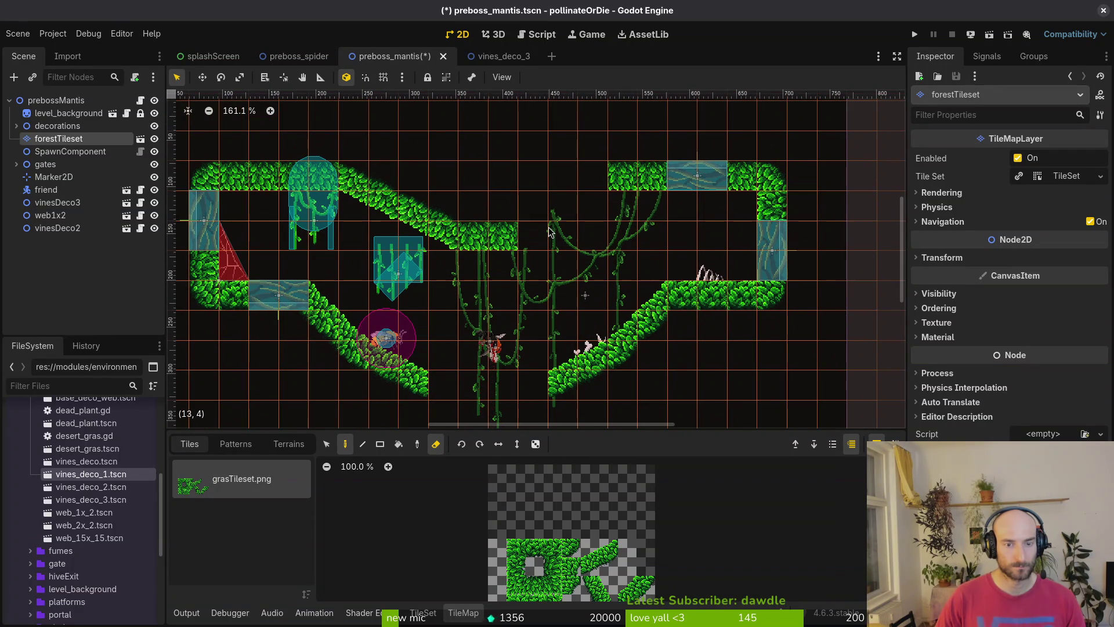
pyautogui.moveTo(516, 276); pyautogui.dragTo(472, 250)
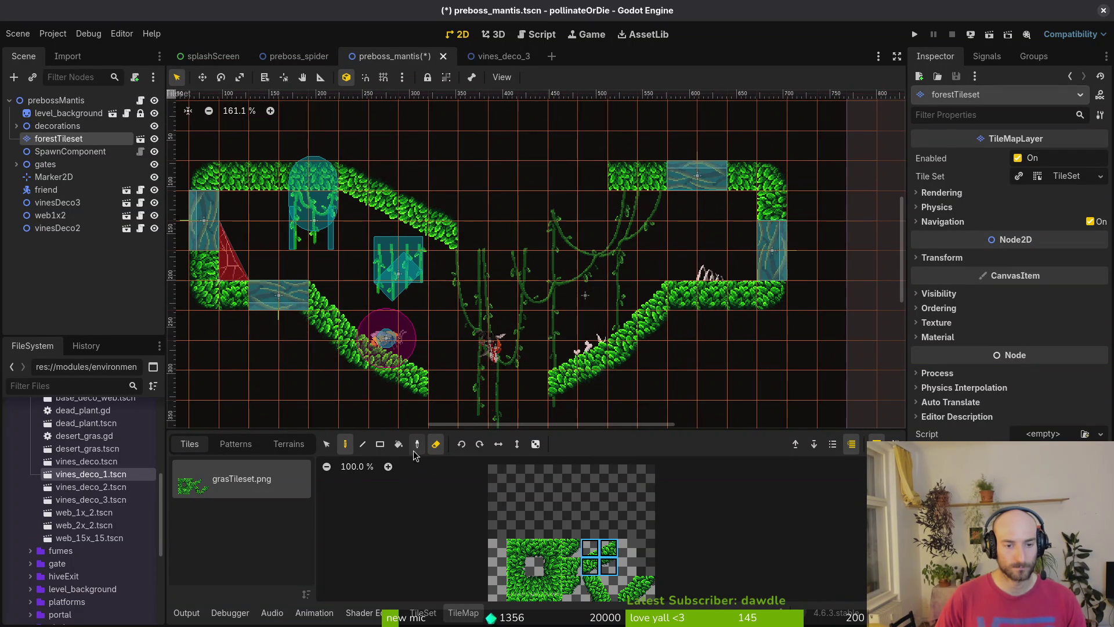
# Paint new leaf tiles to form the V-shaped ceiling, then deselect forestTileset
pyautogui.click(436, 444)
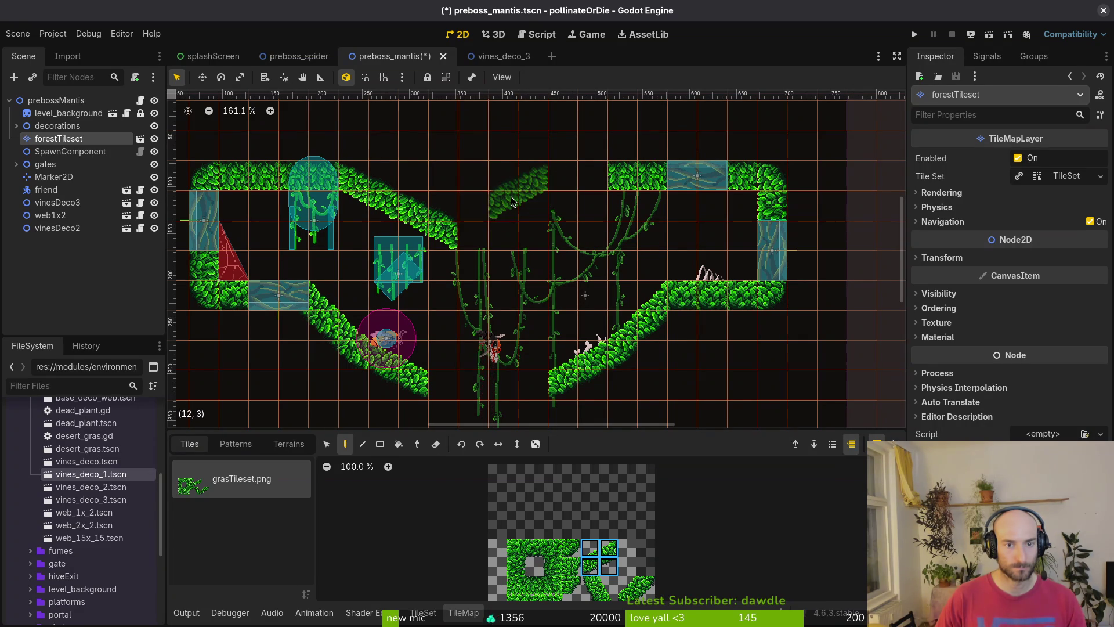
pyautogui.click(510, 196)
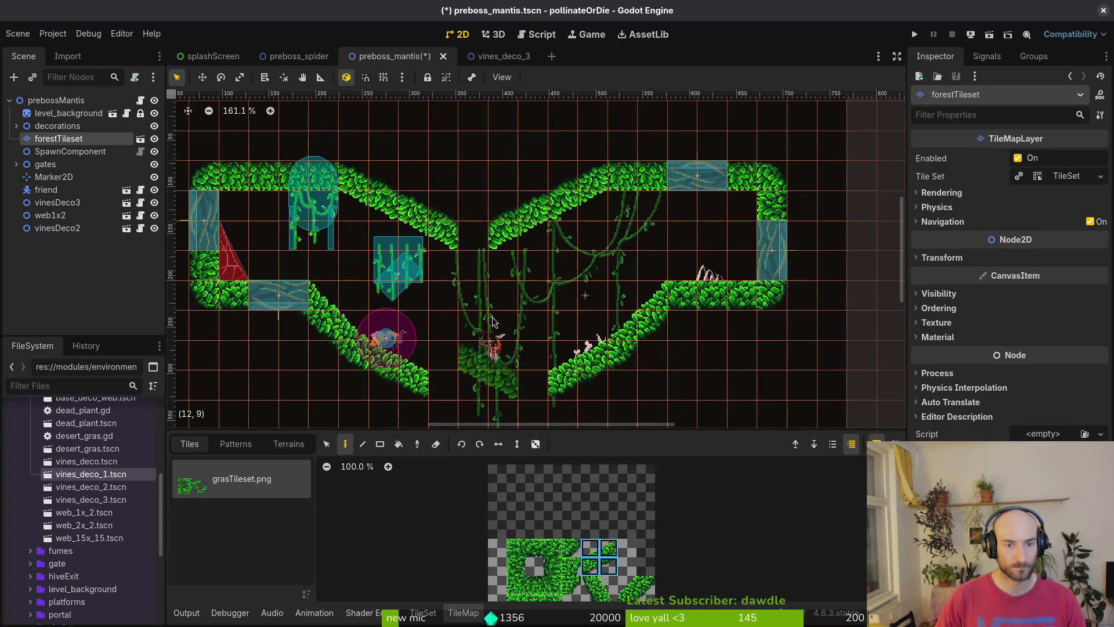
pyautogui.click(452, 228)
pyautogui.press('e')
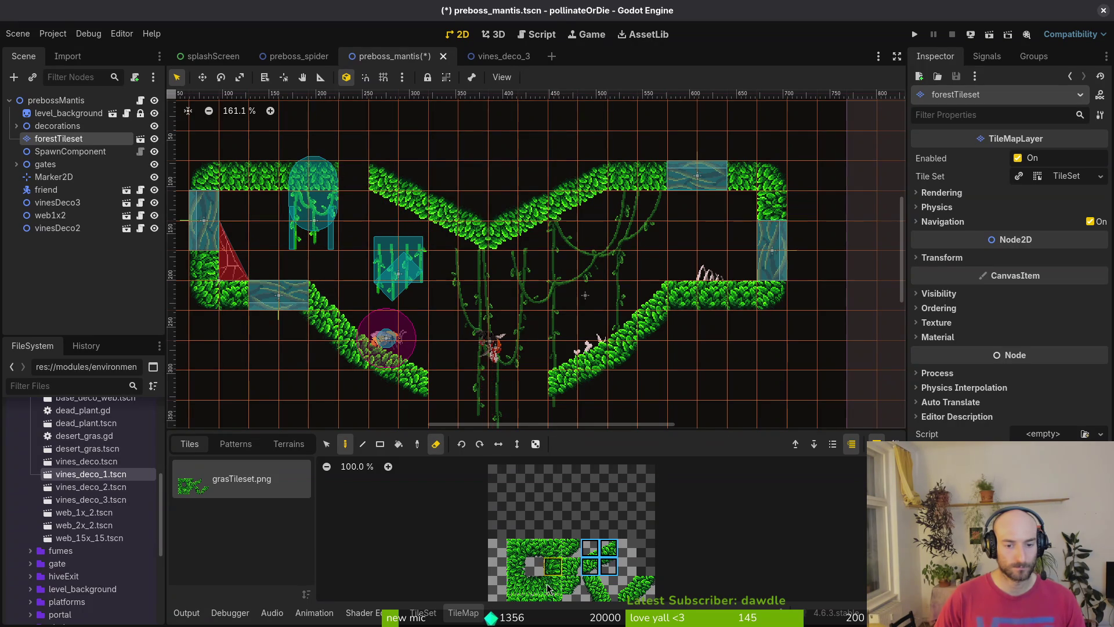
pyautogui.press('e')
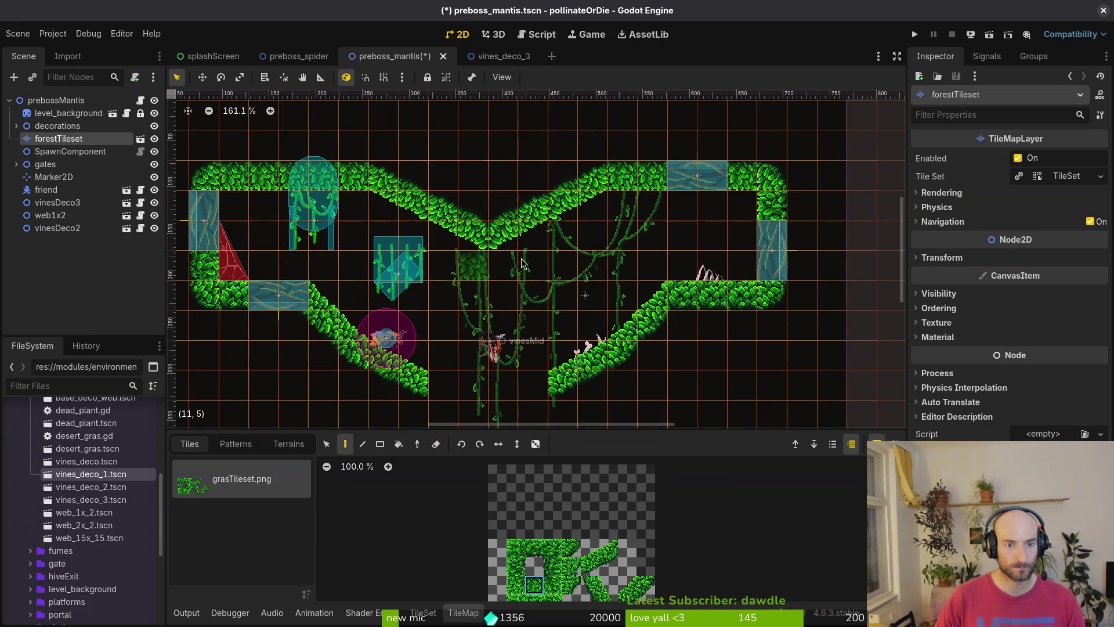
pyautogui.press('Escape')
pyautogui.scroll(-2, 473, 256)
pyautogui.scroll(5, 524, 249)
pyautogui.scroll(-2, 517, 259)
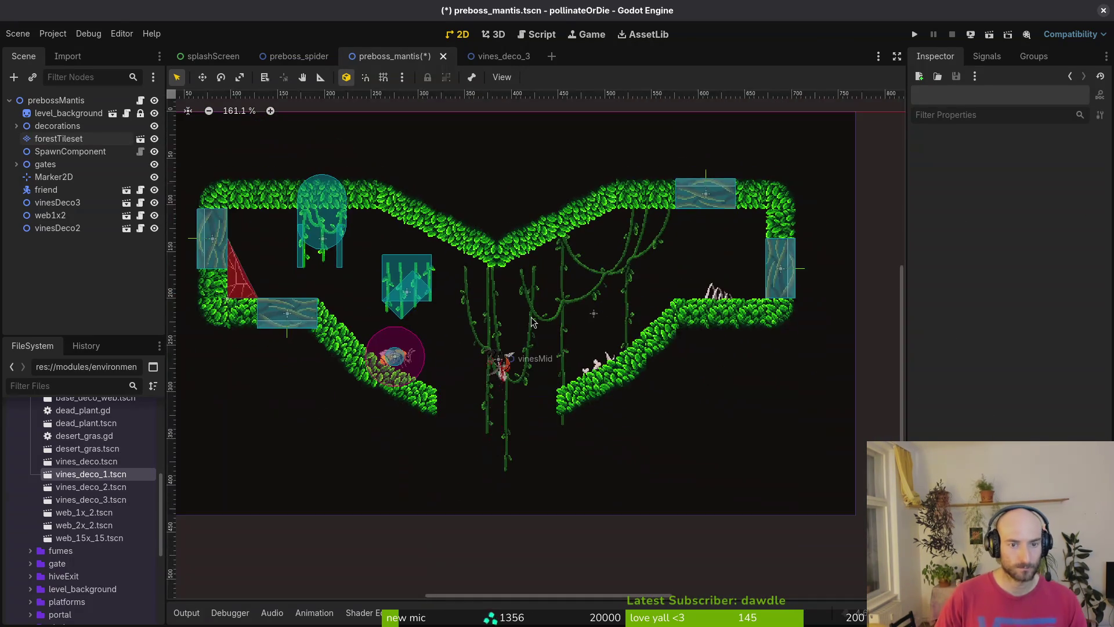
pyautogui.scroll(-1, 518, 314)
pyautogui.scroll(3, 518, 314)
pyautogui.click(519, 314)
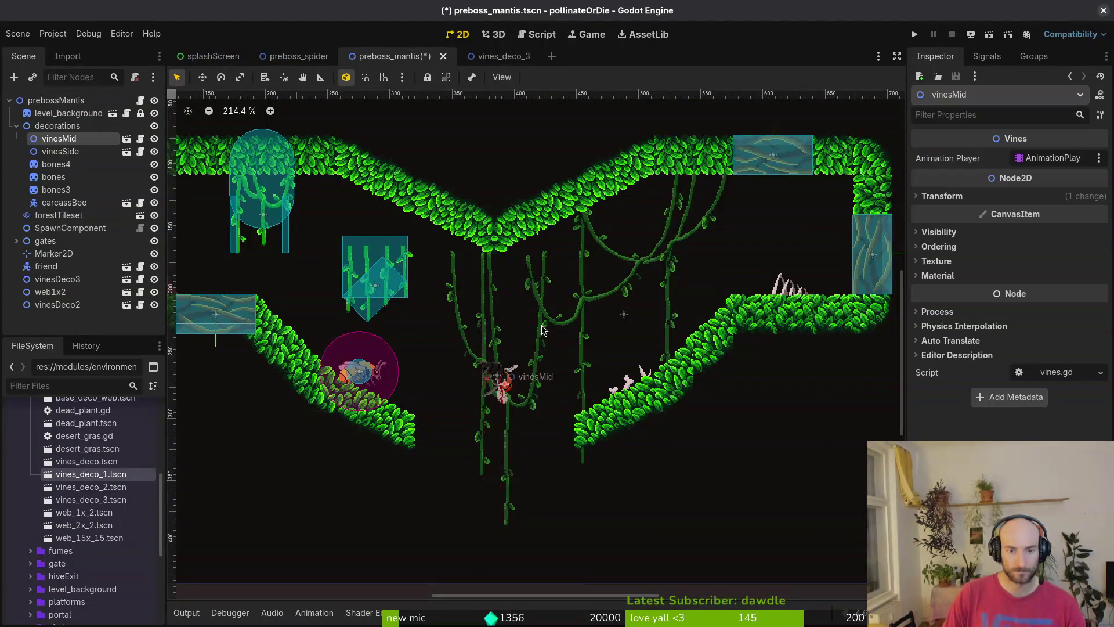
pyautogui.scroll(3, 518, 314)
pyautogui.press('Escape')
pyautogui.scroll(2, 481, 315)
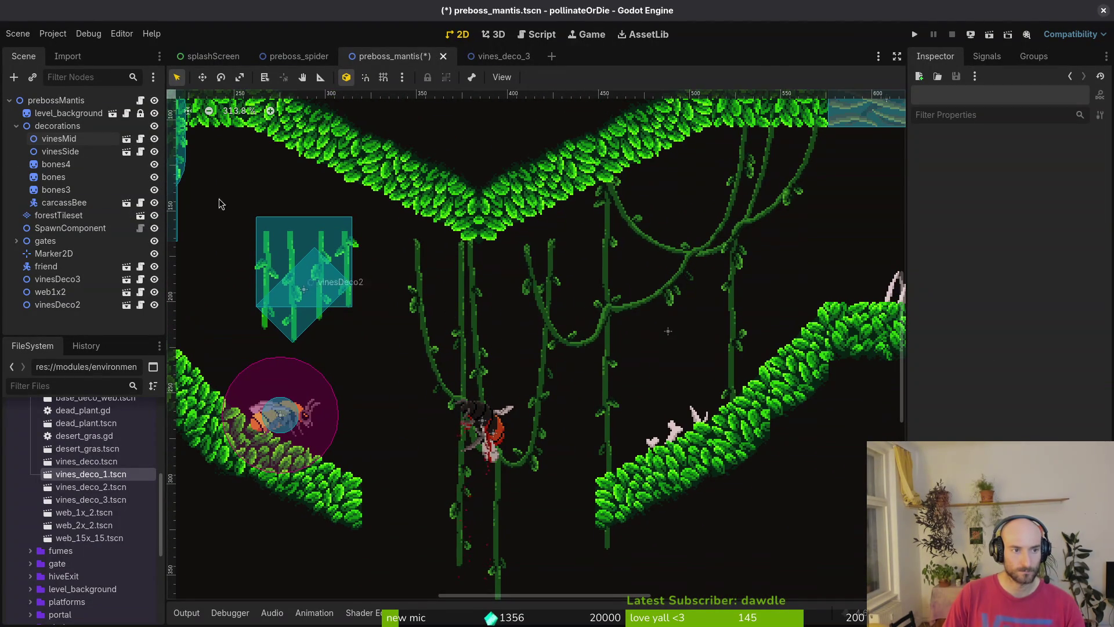
pyautogui.click(72, 150)
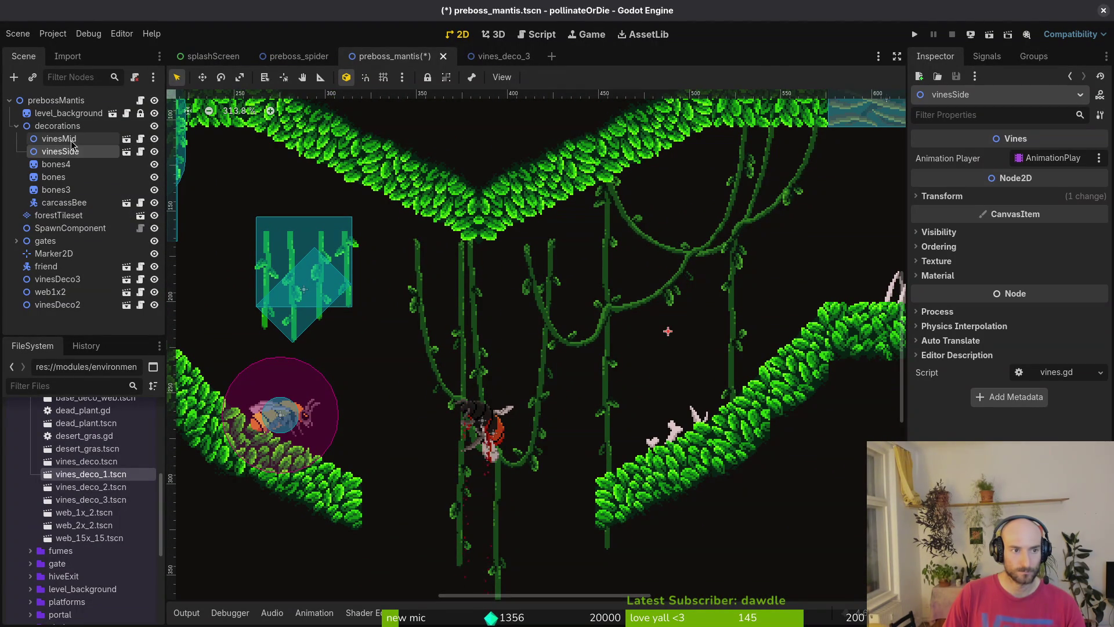
pyautogui.click(71, 141)
pyautogui.moveTo(477, 379); pyautogui.dragTo(479, 343)
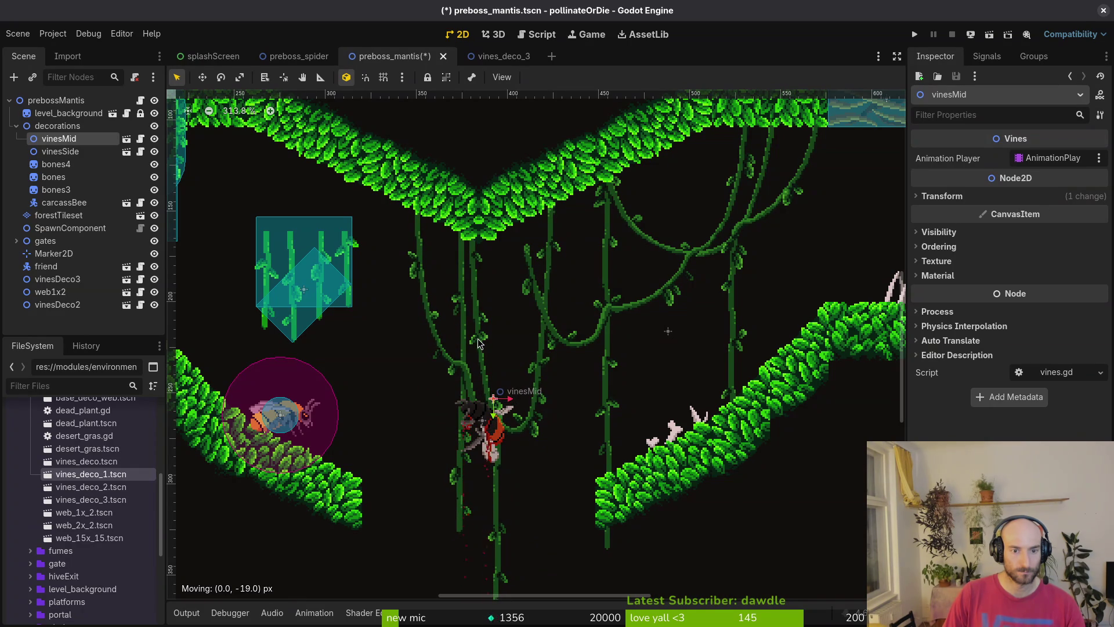
pyautogui.click(349, 387)
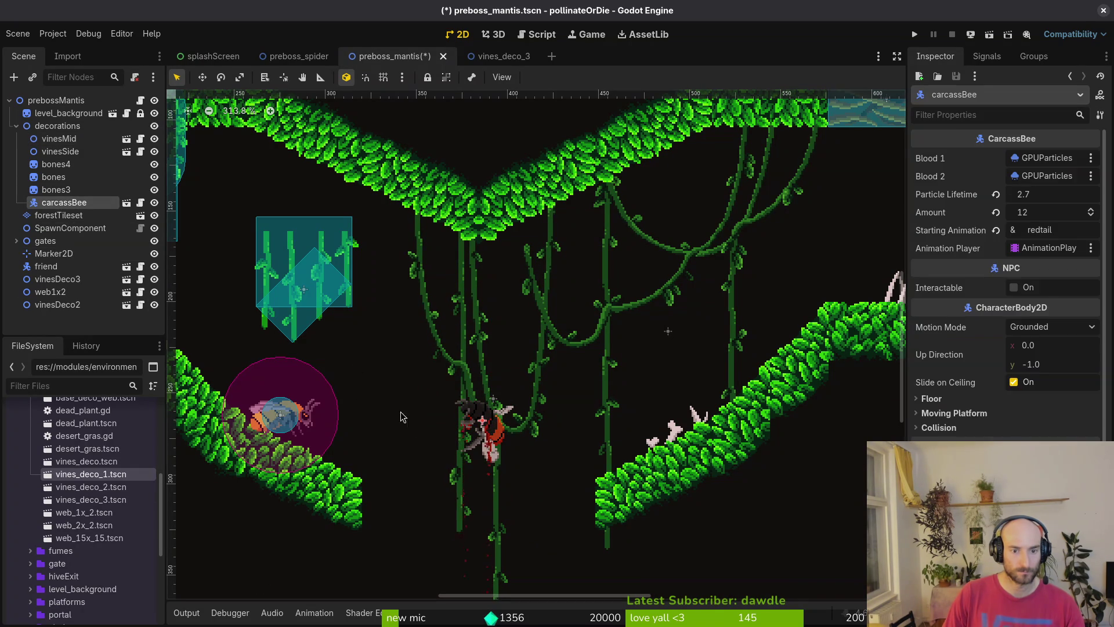
pyautogui.moveTo(484, 438); pyautogui.dragTo(490, 400)
pyautogui.scroll(-7, 519, 243)
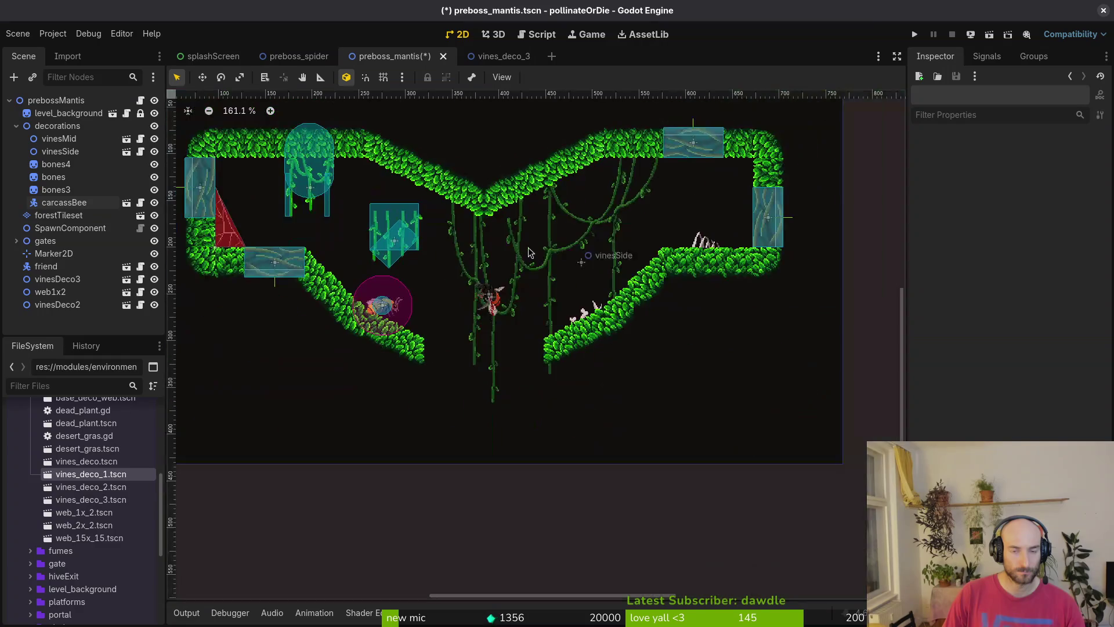
pyautogui.scroll(9, 447, 325)
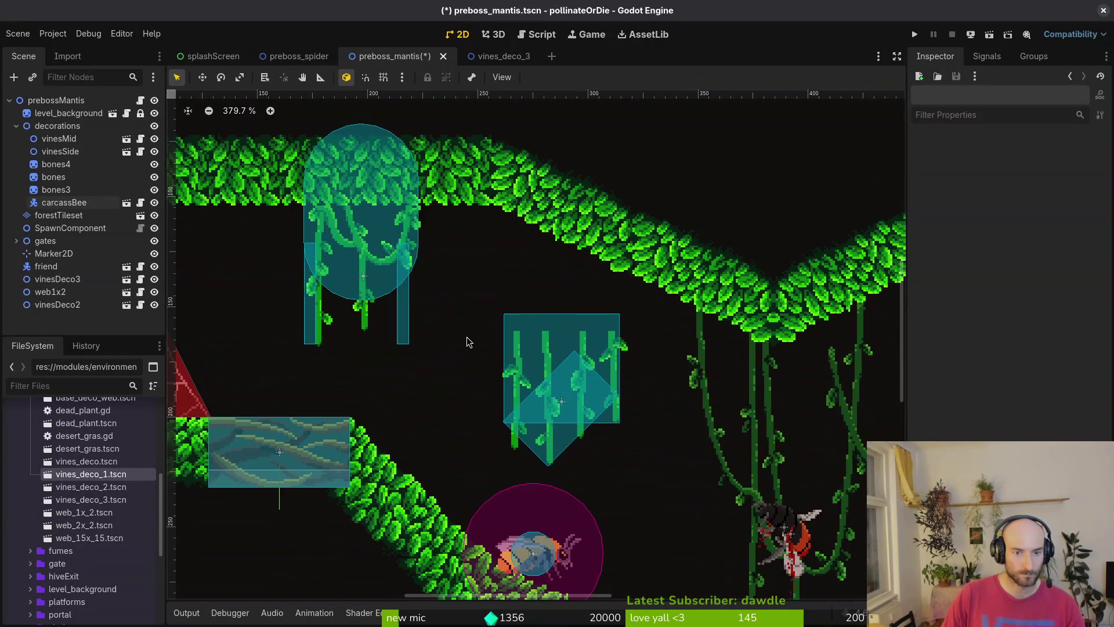
pyautogui.moveTo(378, 257)
pyautogui.mouseDown()
pyautogui.moveTo(333, 286)
pyautogui.moveTo(358, 255)
pyautogui.mouseUp()
pyautogui.moveTo(581, 385)
pyautogui.mouseDown()
pyautogui.moveTo(518, 288)
pyautogui.moveTo(468, 262)
pyautogui.mouseUp()
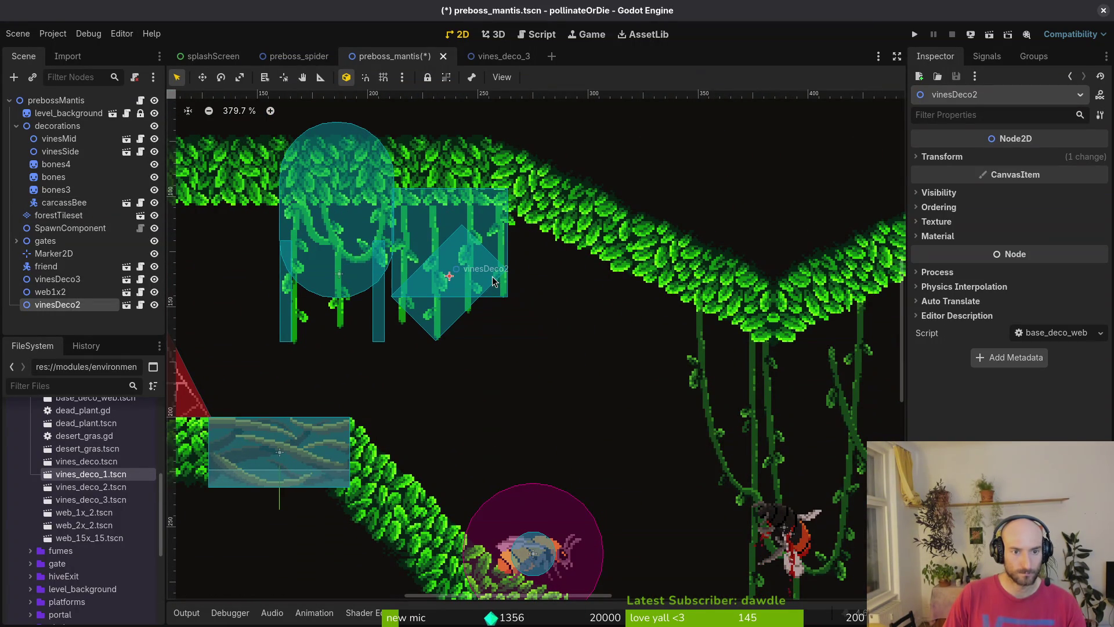
pyautogui.click(493, 281)
pyautogui.scroll(-4, 547, 322)
pyautogui.scroll(3, 469, 313)
pyautogui.scroll(-2, 469, 313)
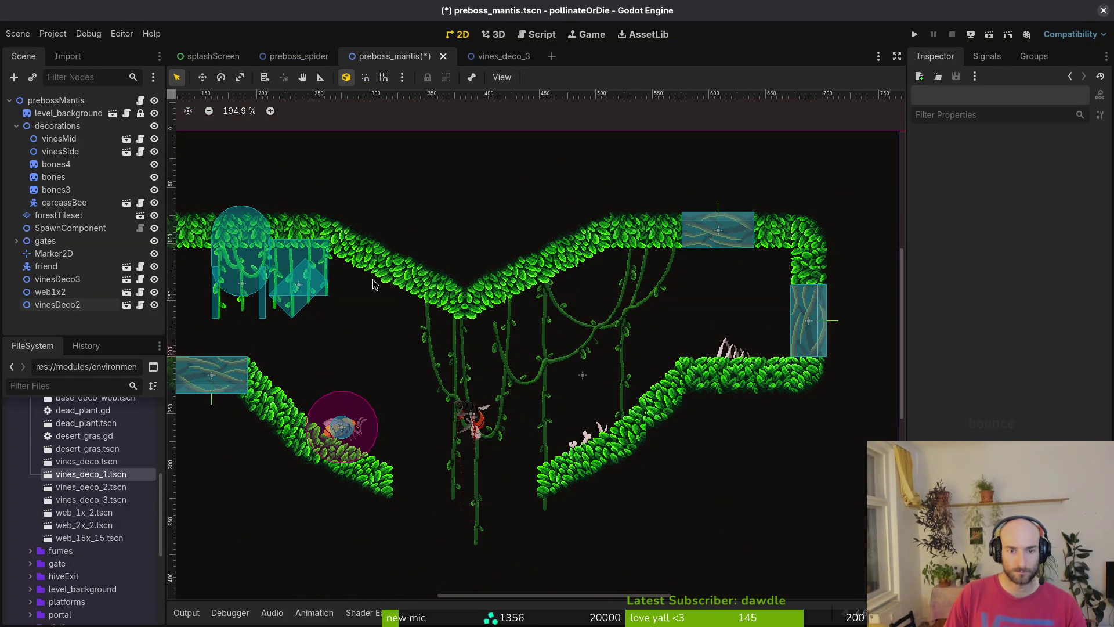
pyautogui.click(58, 126)
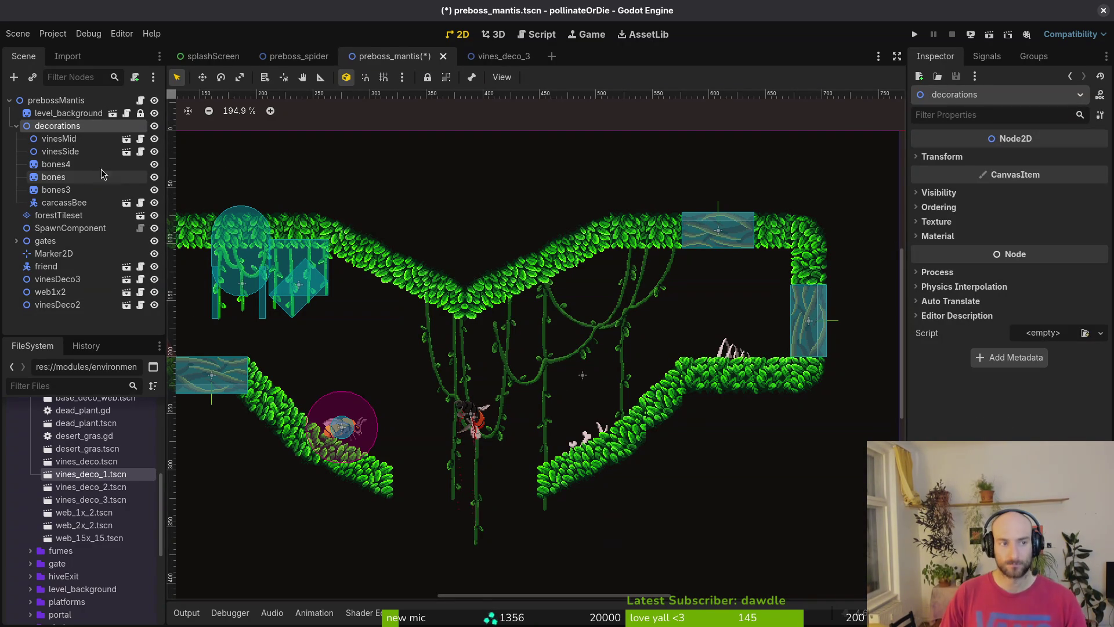
pyautogui.click(64, 113)
pyautogui.click(49, 216)
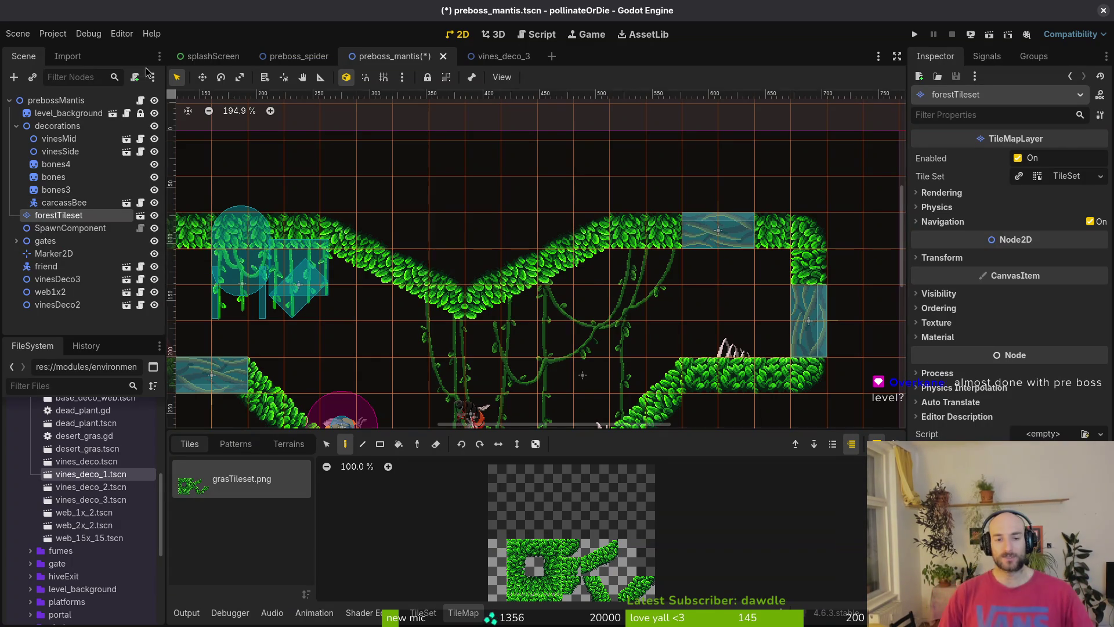
# Deselect the tilemap and undo the latest ceiling tile edits
pyautogui.scroll(-5, 447, 164)
pyautogui.scroll(2, 531, 244)
pyautogui.scroll(8, 531, 243)
pyautogui.scroll(-7, 478, 261)
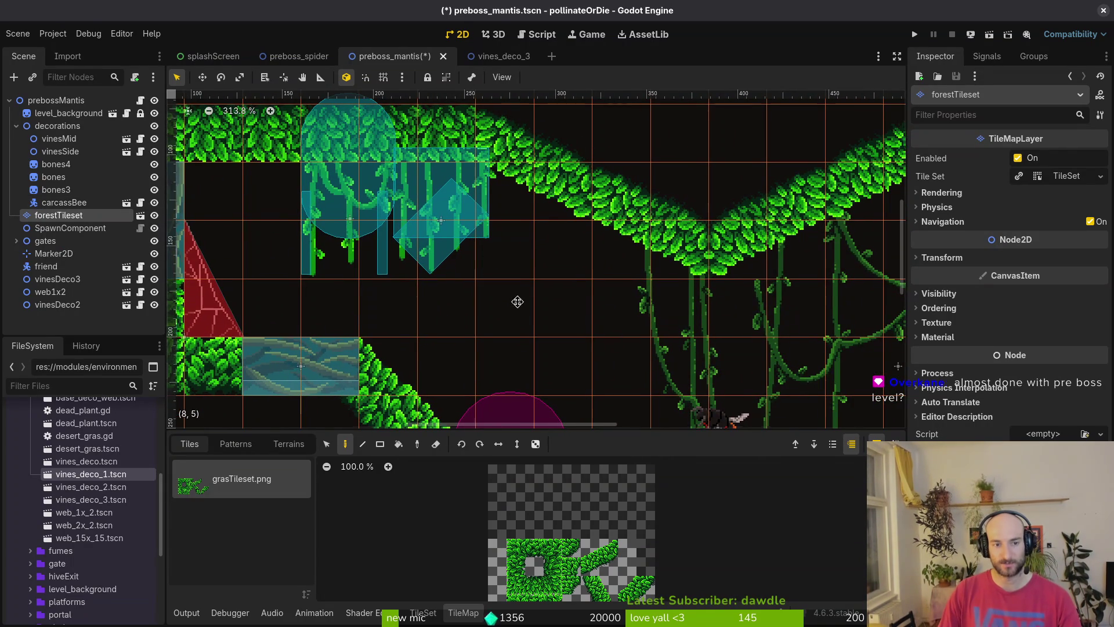
pyautogui.scroll(4, 459, 232)
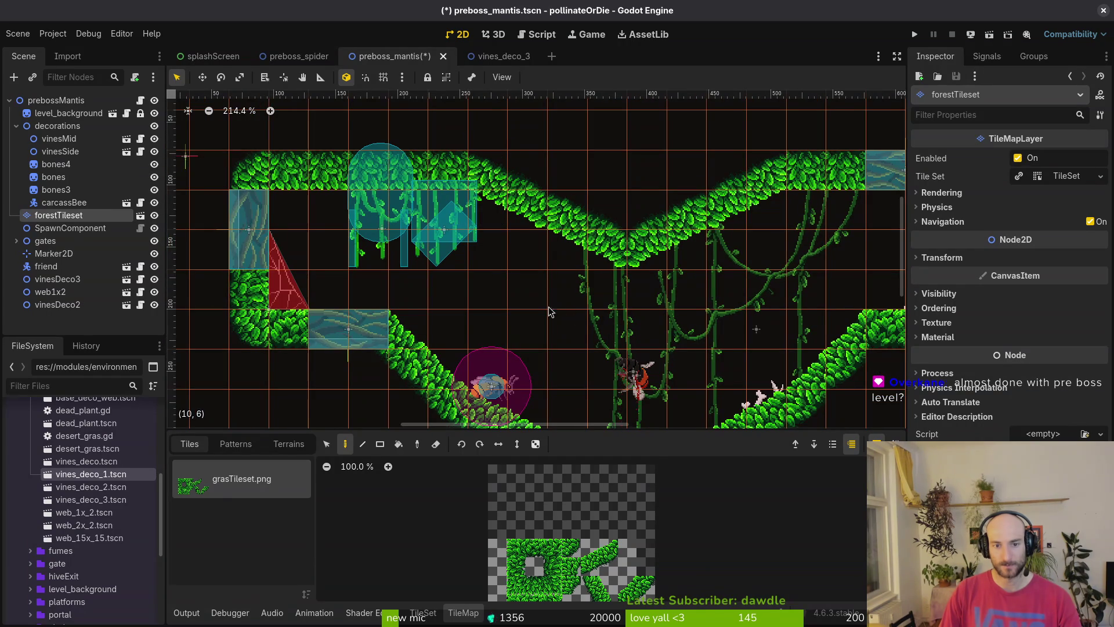
pyautogui.press('Escape')
pyautogui.scroll(-3, 554, 310)
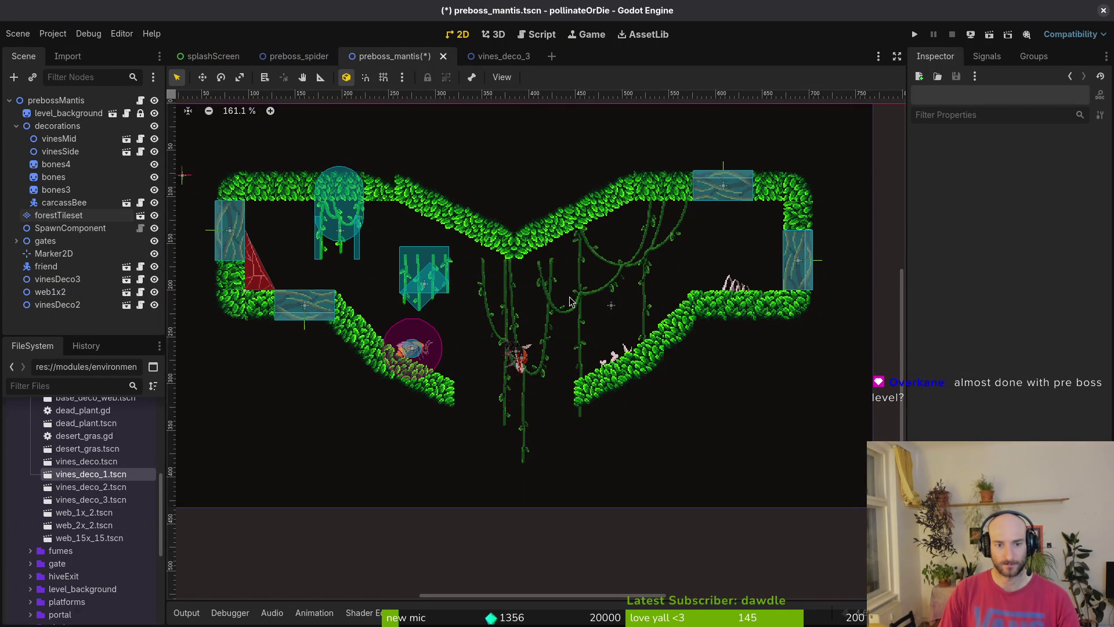
pyautogui.hotkey('ctrl', 'z')
pyautogui.hotkey('ctrl', 'z')
pyautogui.hotkey('ctrl', 'z')
pyautogui.hotkey('ctrl', 'z')
pyautogui.hotkey('ctrl', 'z')
pyautogui.hotkey('ctrl', 'z')
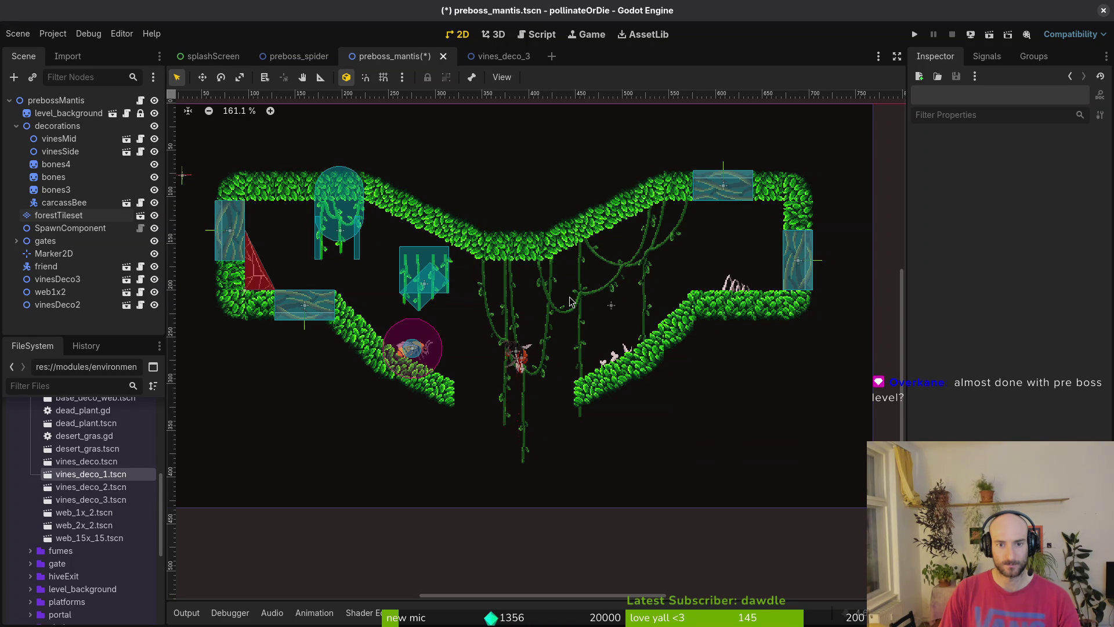
# Save the preboss_mantis scene with Ctrl+S
pyautogui.hotkey('ctrl', 's')
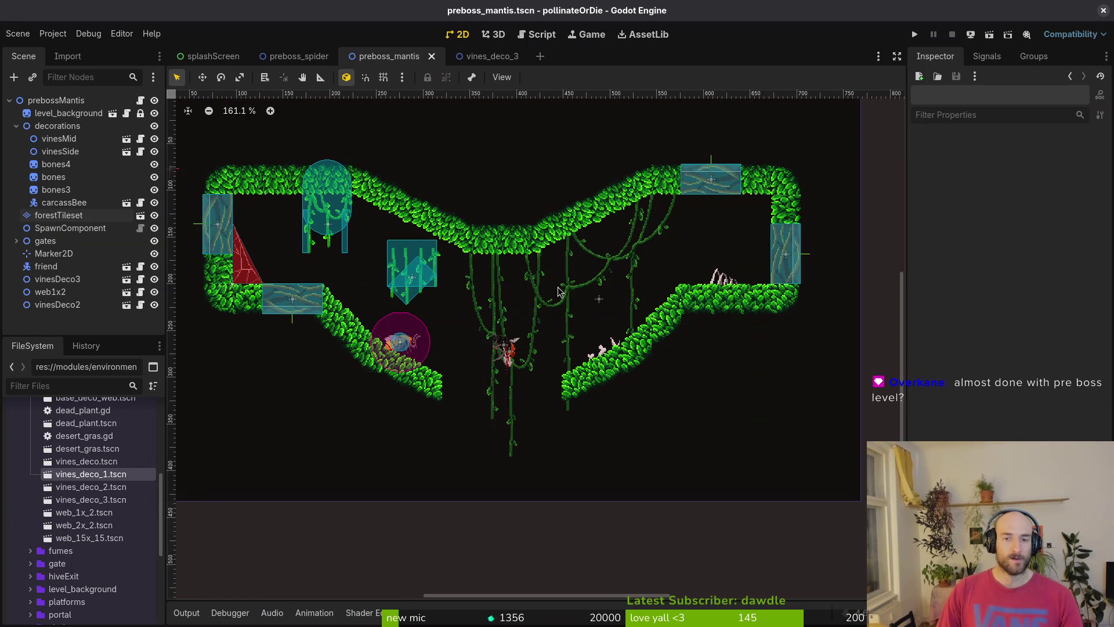
pyautogui.scroll(5, 712, 189)
pyautogui.scroll(-5, 713, 189)
pyautogui.scroll(3, 529, 284)
pyautogui.hscroll(3, 511, 301)
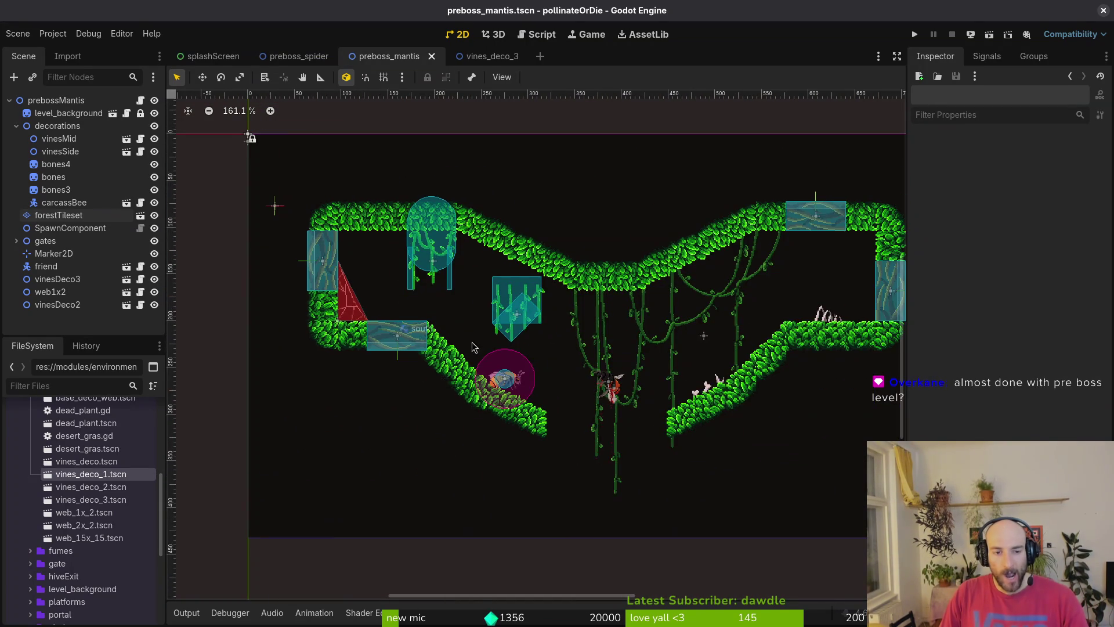
pyautogui.hscroll(3, 585, 363)
pyautogui.hscroll(-1, 441, 343)
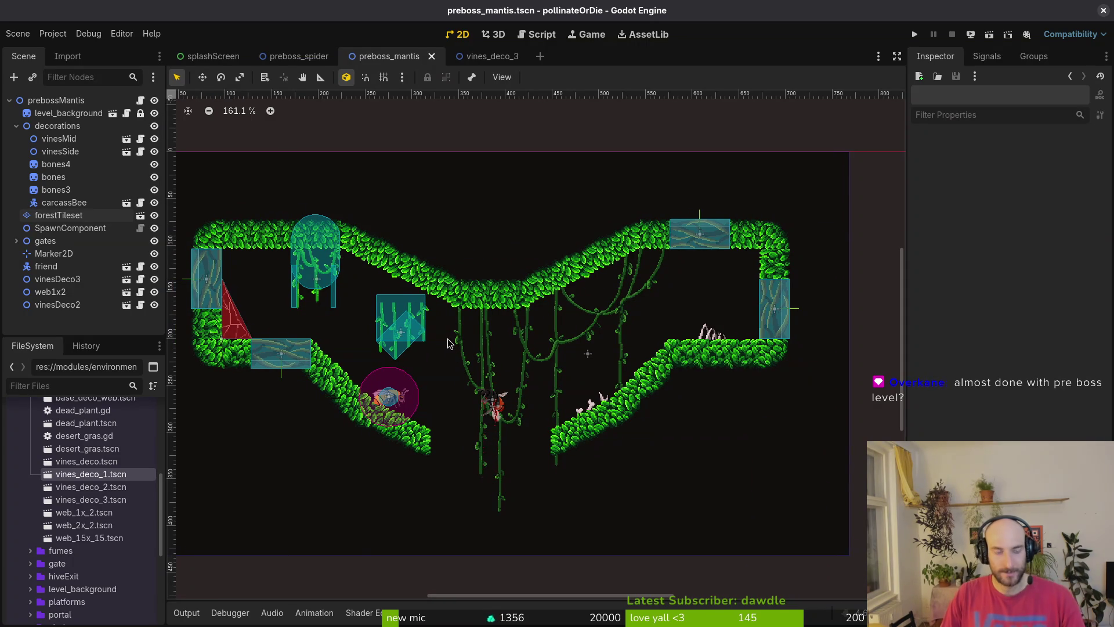
pyautogui.scroll(8, 703, 255)
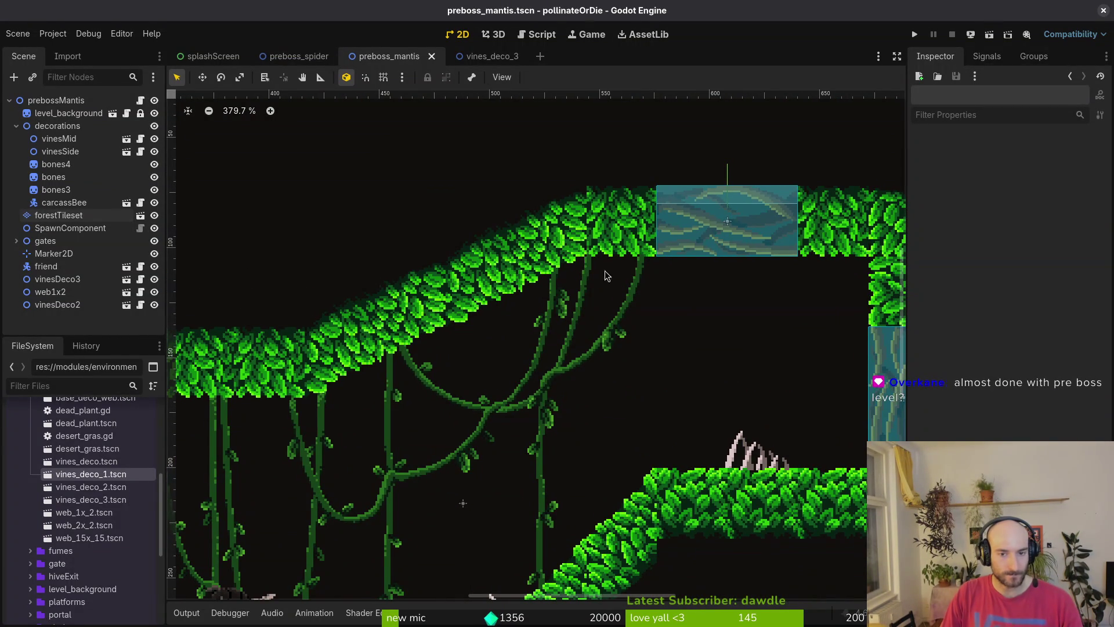
# Move the red web1x2 triangle into the top-left corner and lower the west gate about 30 px
pyautogui.scroll(-3, 609, 325)
pyautogui.click(561, 374)
pyautogui.scroll(-2, 391, 303)
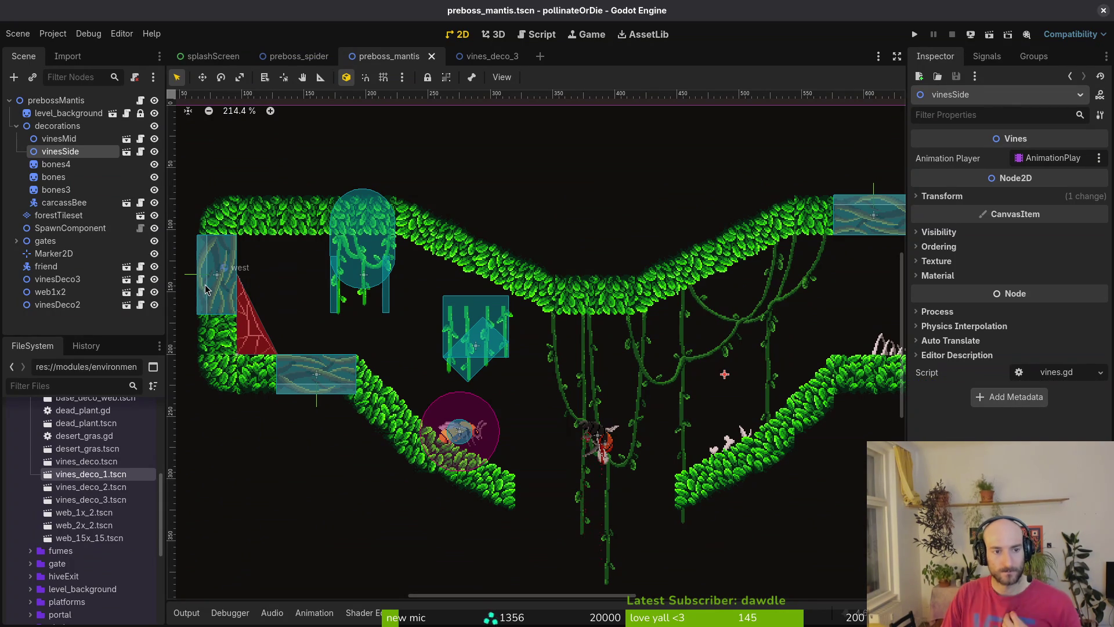
pyautogui.scroll(5, 232, 322)
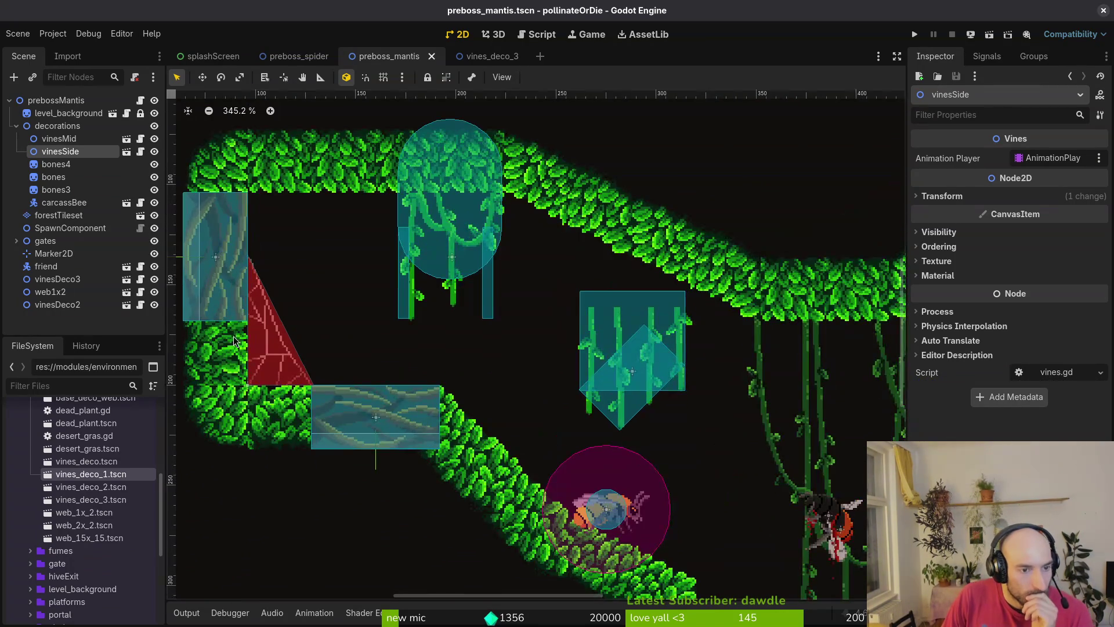
pyautogui.moveTo(305, 366)
pyautogui.mouseDown()
pyautogui.moveTo(350, 295)
pyautogui.moveTo(299, 291)
pyautogui.moveTo(388, 297)
pyautogui.moveTo(361, 388)
pyautogui.moveTo(306, 232)
pyautogui.mouseUp()
pyautogui.moveTo(257, 270); pyautogui.dragTo(260, 336)
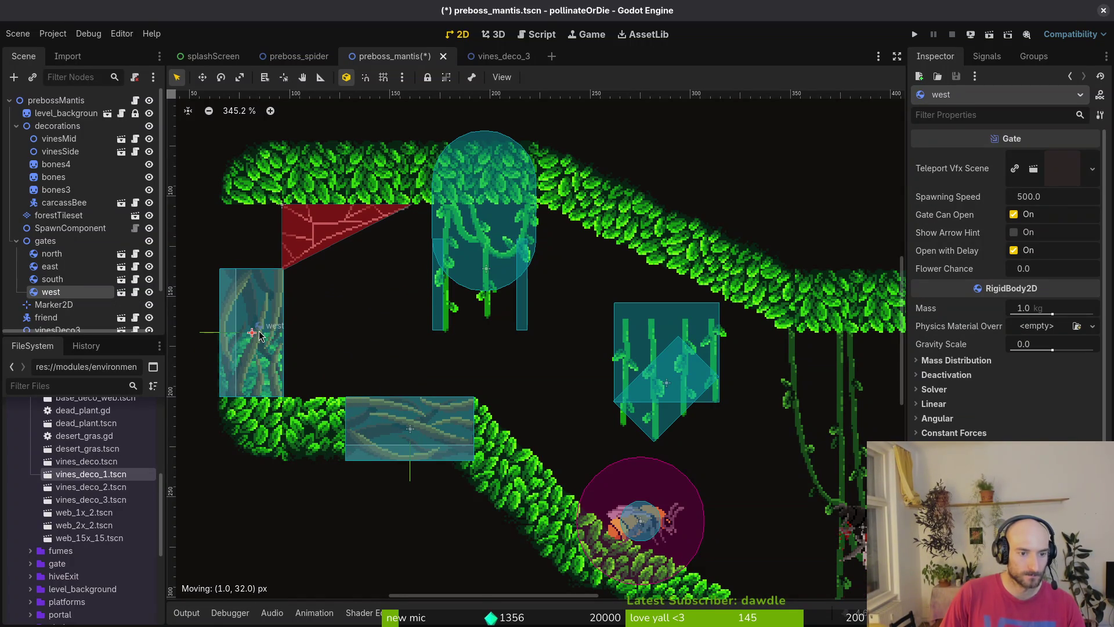
# Paint a single forestTileset leaf tile above the west gate
pyautogui.click(57, 126)
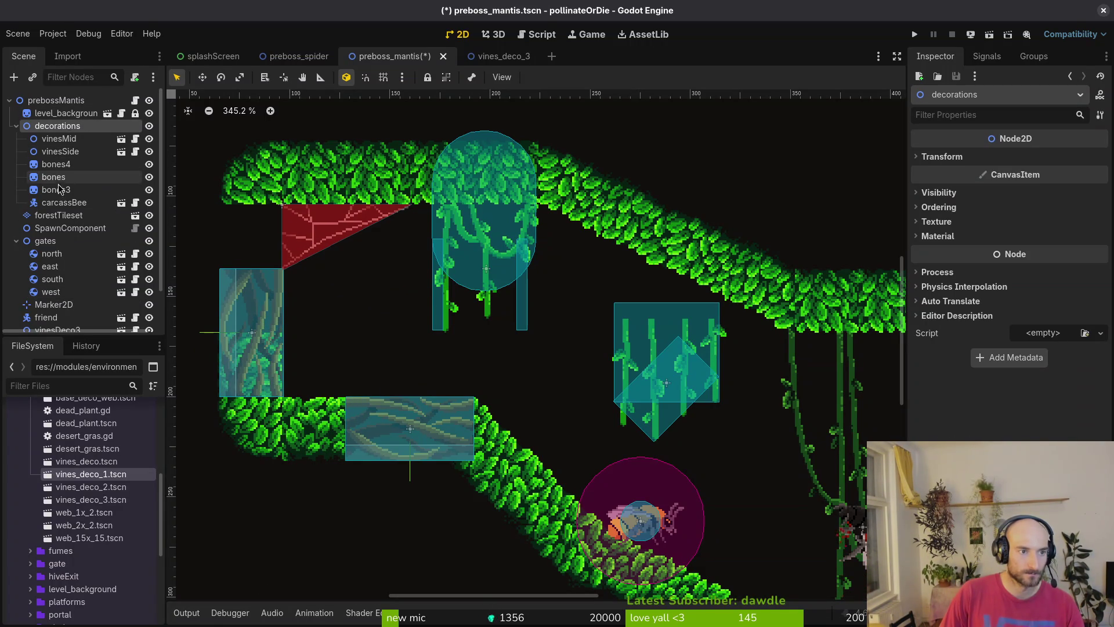
pyautogui.click(56, 215)
pyautogui.click(552, 566)
pyautogui.click(281, 243)
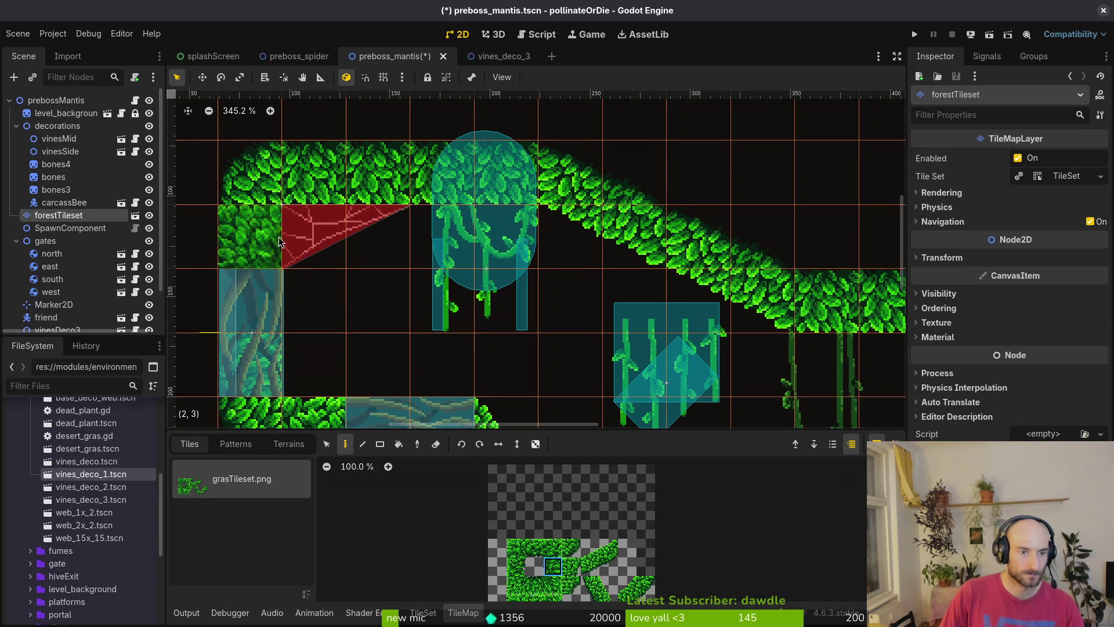
# Deselect forestTileset to close the TileMap panel and zoom to review the level
pyautogui.scroll(-4, 277, 343)
pyautogui.press('Escape')
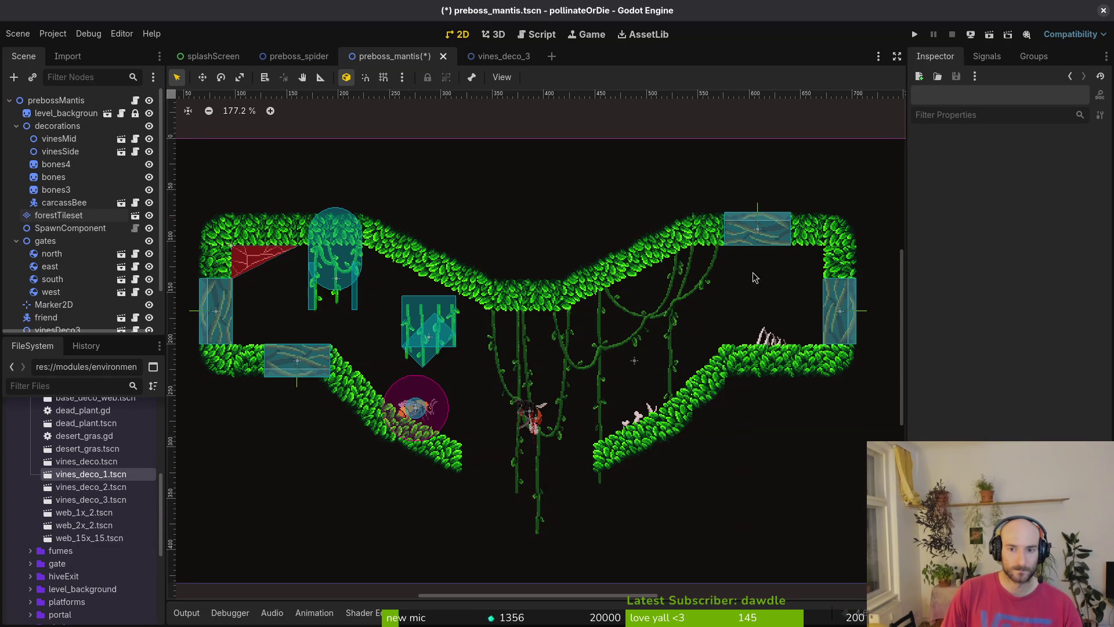
pyautogui.scroll(-2, 760, 246)
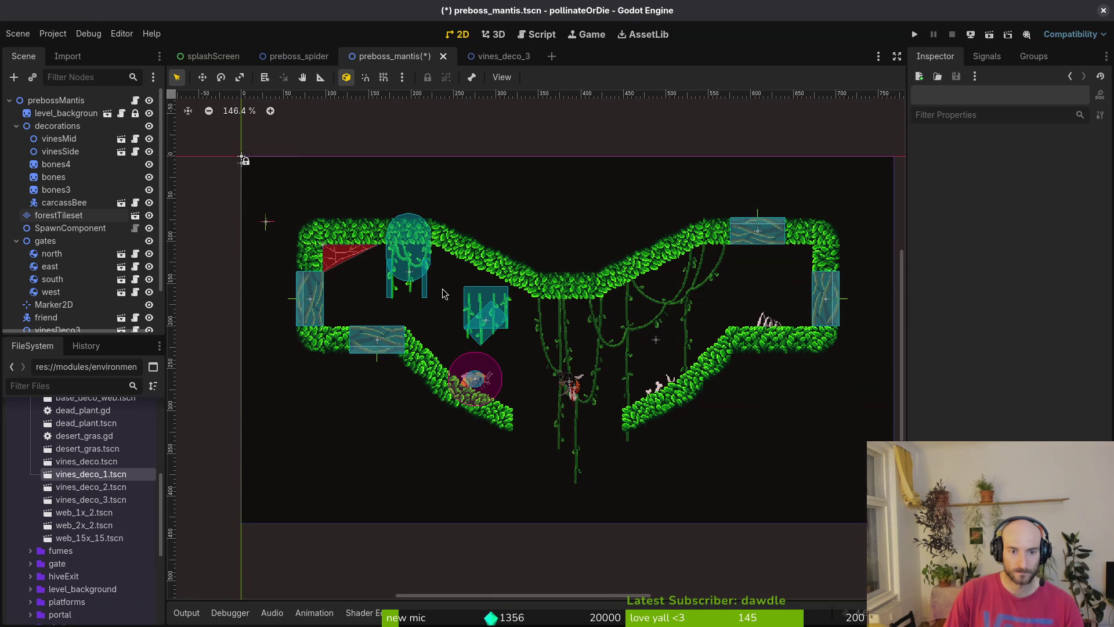
pyautogui.scroll(5, 440, 293)
pyautogui.scroll(5, 377, 284)
# Shift vinesDeco3 about 37 px left and move web1x2 into the decorations group
pyautogui.moveTo(406, 204); pyautogui.dragTo(325, 205)
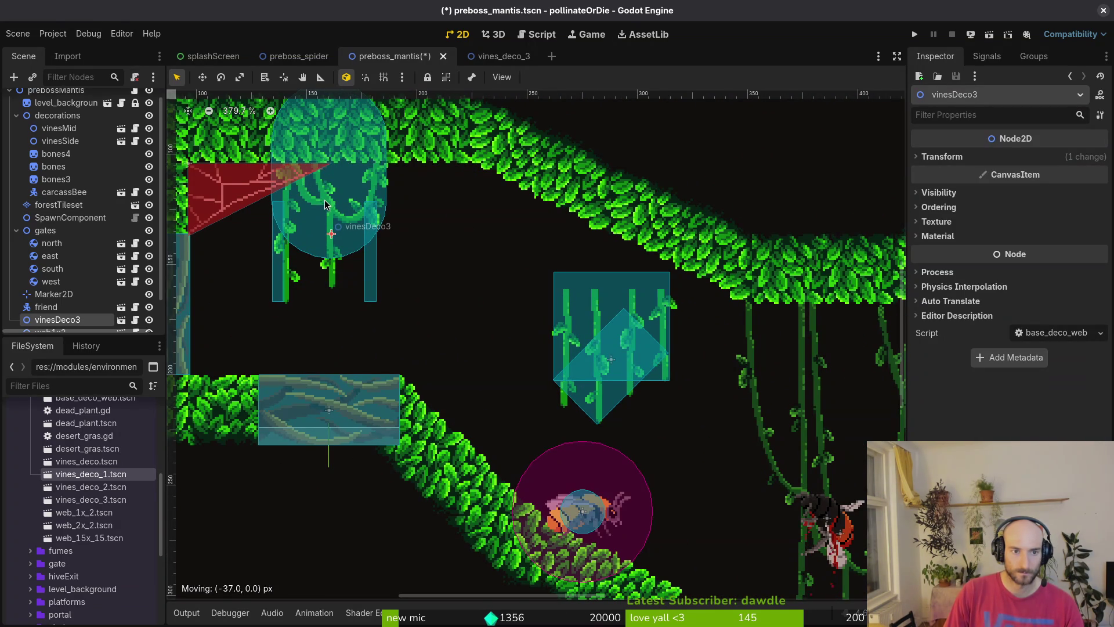
pyautogui.moveTo(50, 331)
pyautogui.mouseDown()
pyautogui.moveTo(56, 123)
pyautogui.moveTo(68, 136)
pyautogui.moveTo(60, 158)
pyautogui.mouseUp()
pyautogui.scroll(-2, 59, 158)
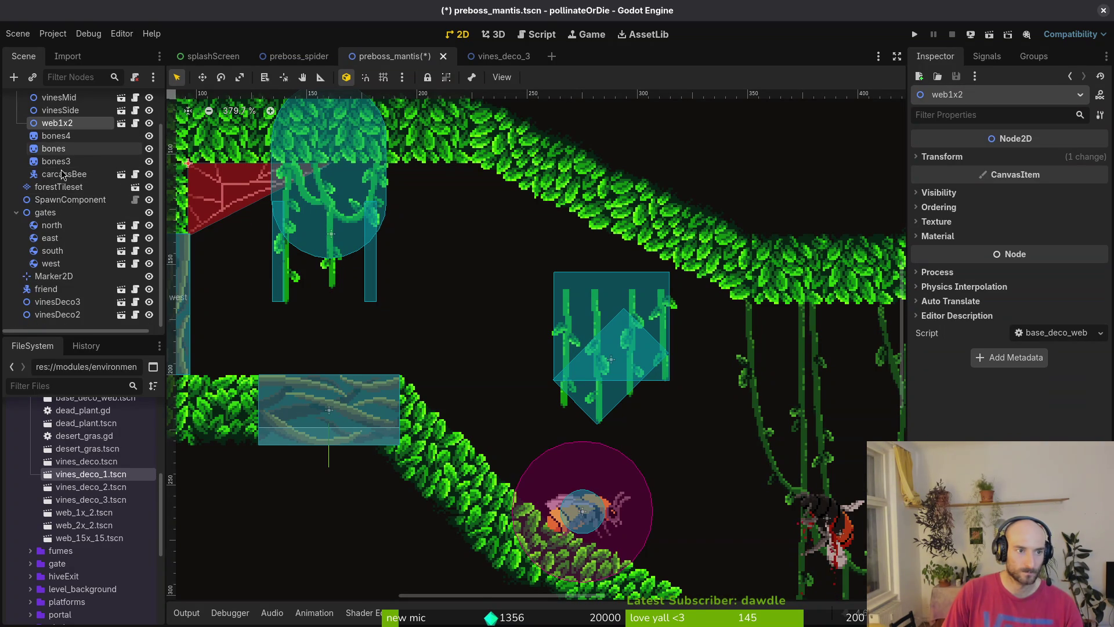
pyautogui.click(57, 302)
pyautogui.keyDown('shift'); pyautogui.click(57, 314); pyautogui.keyUp('shift')
pyautogui.moveTo(57, 307)
pyautogui.mouseDown()
pyautogui.moveTo(79, 185)
pyautogui.moveTo(64, 308)
pyautogui.mouseUp()
pyautogui.click(64, 306)
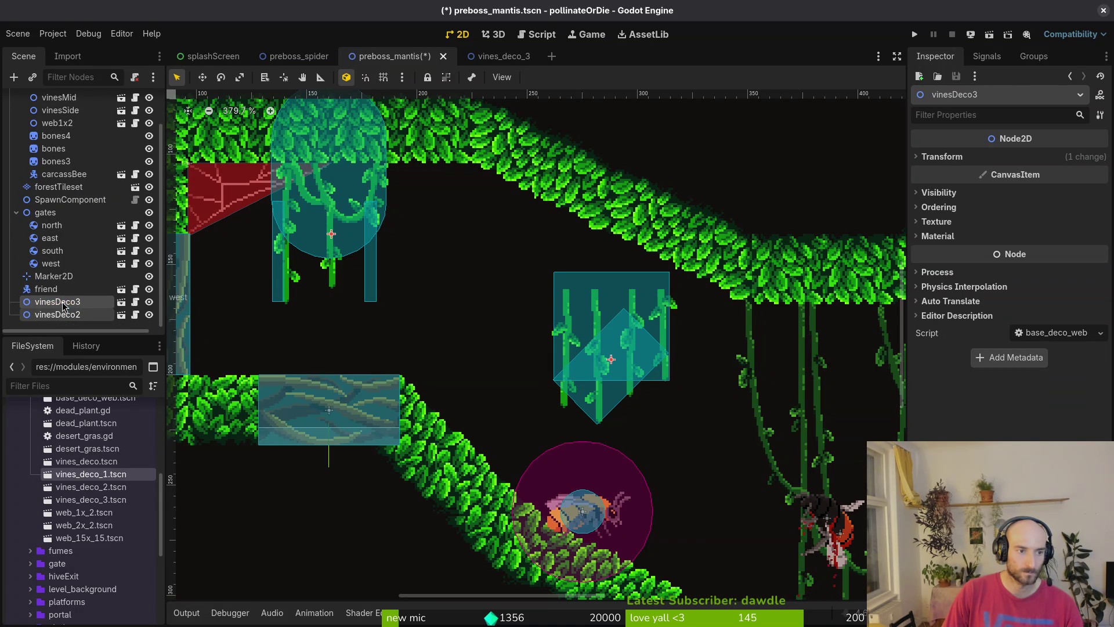
pyautogui.scroll(-3, 562, 261)
pyautogui.click(514, 273)
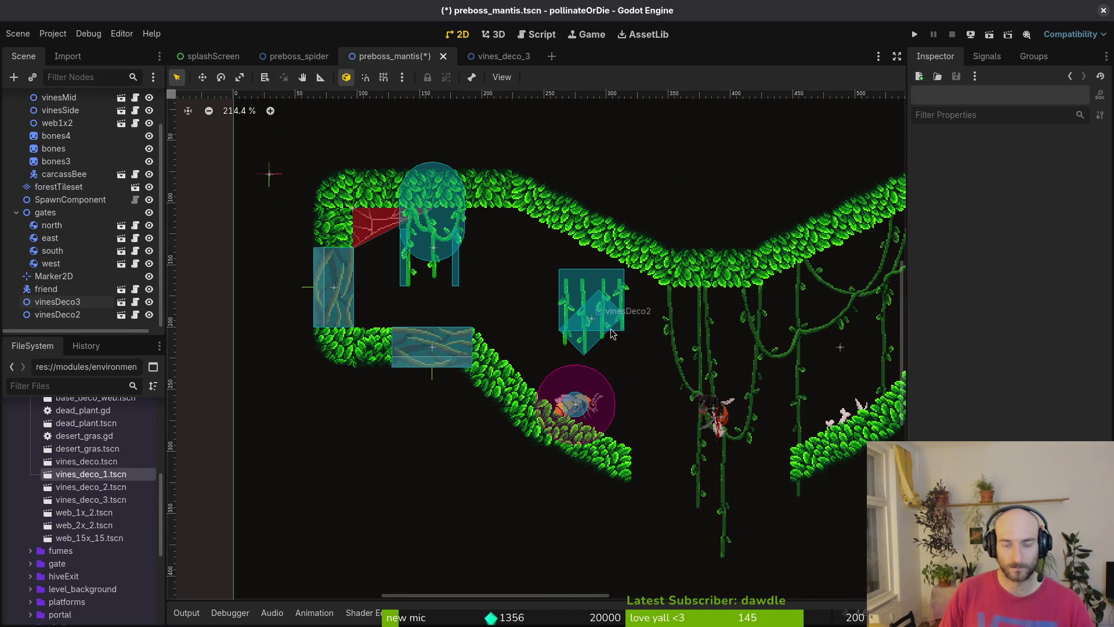
# Place vinesDeco3 and vinesDeco2 under decorations, just below web1x2
pyautogui.click(17, 213)
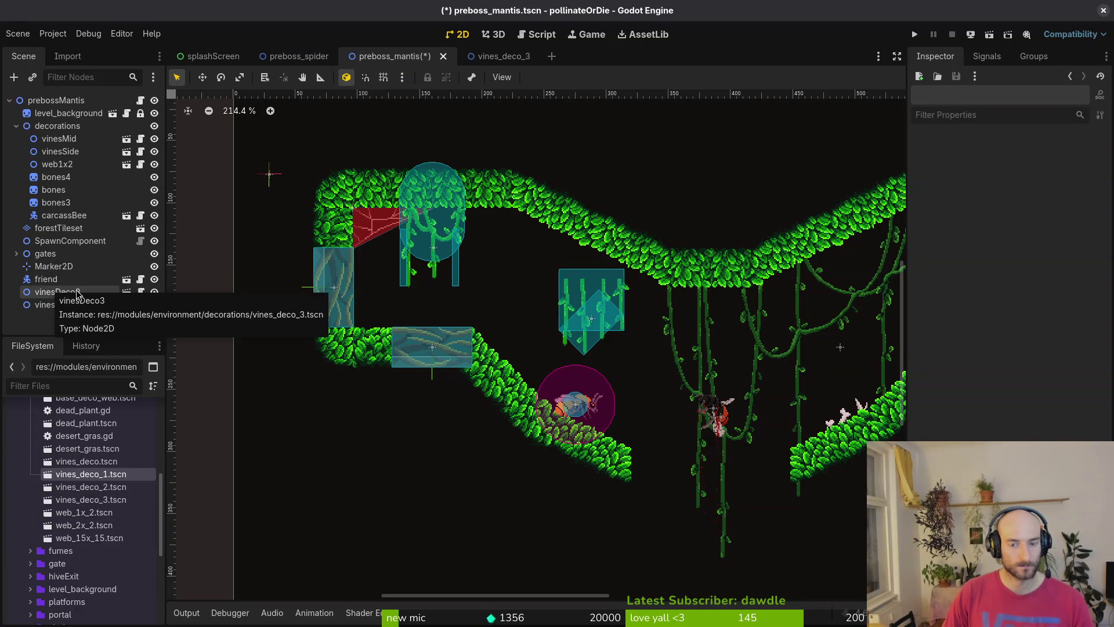
pyautogui.click(52, 292)
pyautogui.keyDown('shift'); pyautogui.click(46, 306); pyautogui.keyUp('shift')
pyautogui.moveTo(46, 306)
pyautogui.mouseDown()
pyautogui.moveTo(93, 145)
pyautogui.moveTo(88, 191)
pyautogui.mouseUp()
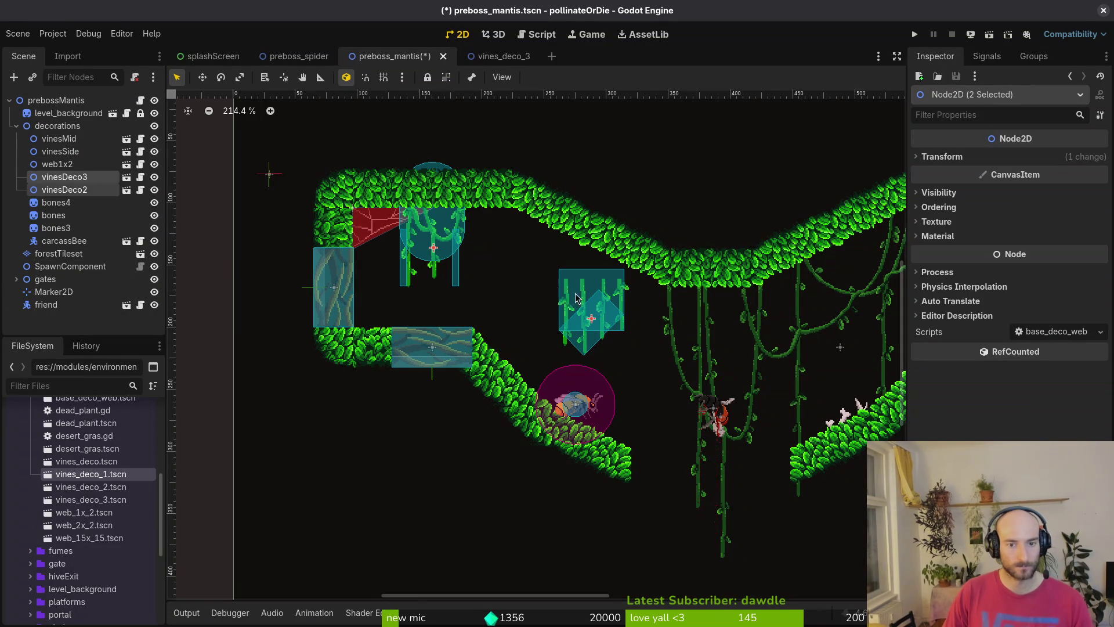
# Move vinesDeco2 to the middle of the V-shaped ceiling
pyautogui.click(446, 316)
pyautogui.moveTo(608, 310)
pyautogui.mouseDown()
pyautogui.moveTo(445, 316)
pyautogui.moveTo(554, 325)
pyautogui.mouseUp()
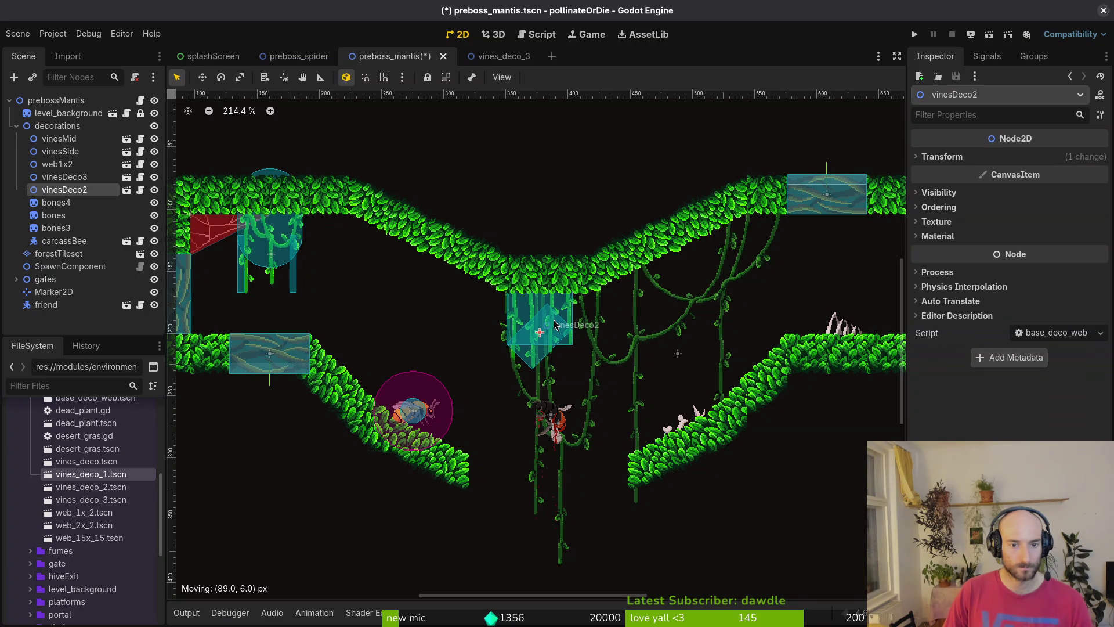
pyautogui.scroll(-2, 554, 325)
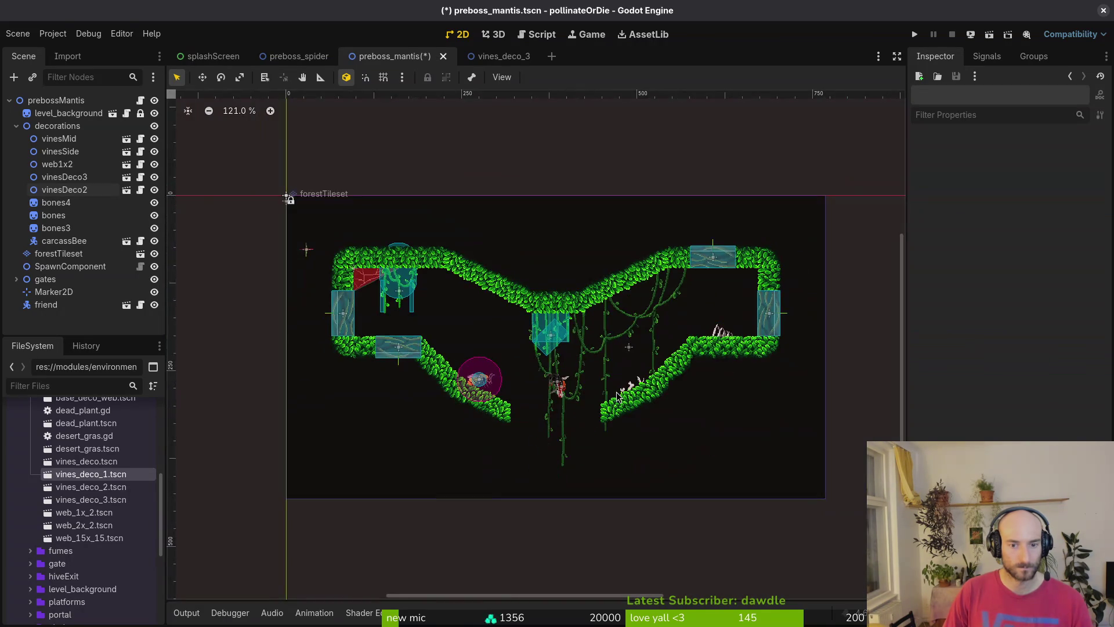
# Briefly inspect the vines_deco_2 scene, then nudge vinesDeco2 up and to the right
pyautogui.scroll(1, 513, 335)
pyautogui.scroll(1, 454, 290)
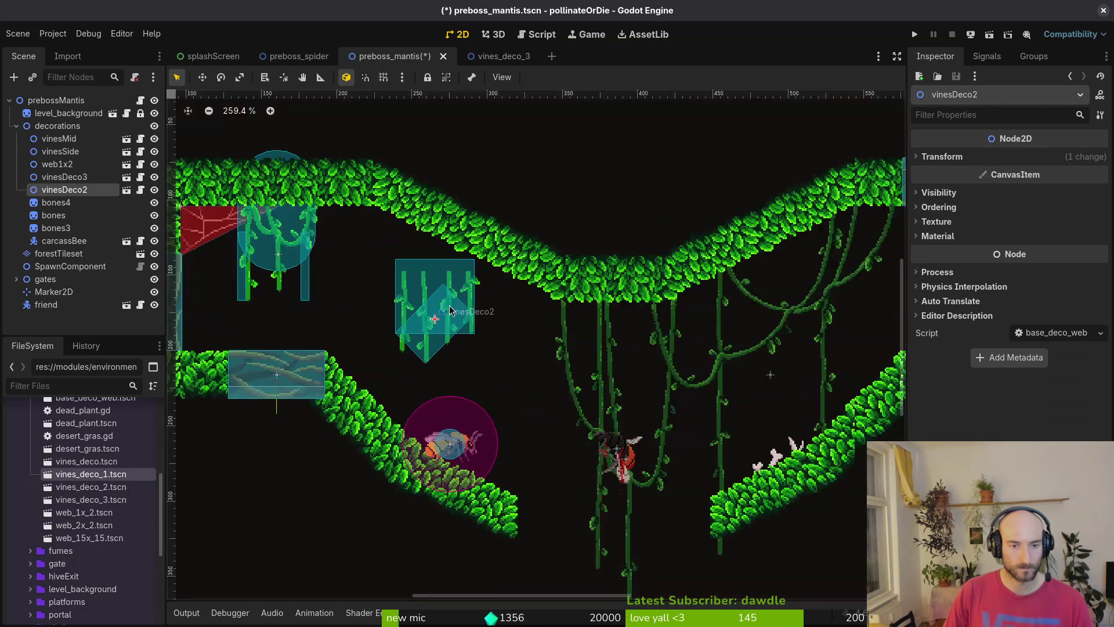
pyautogui.doubleClick(454, 290)
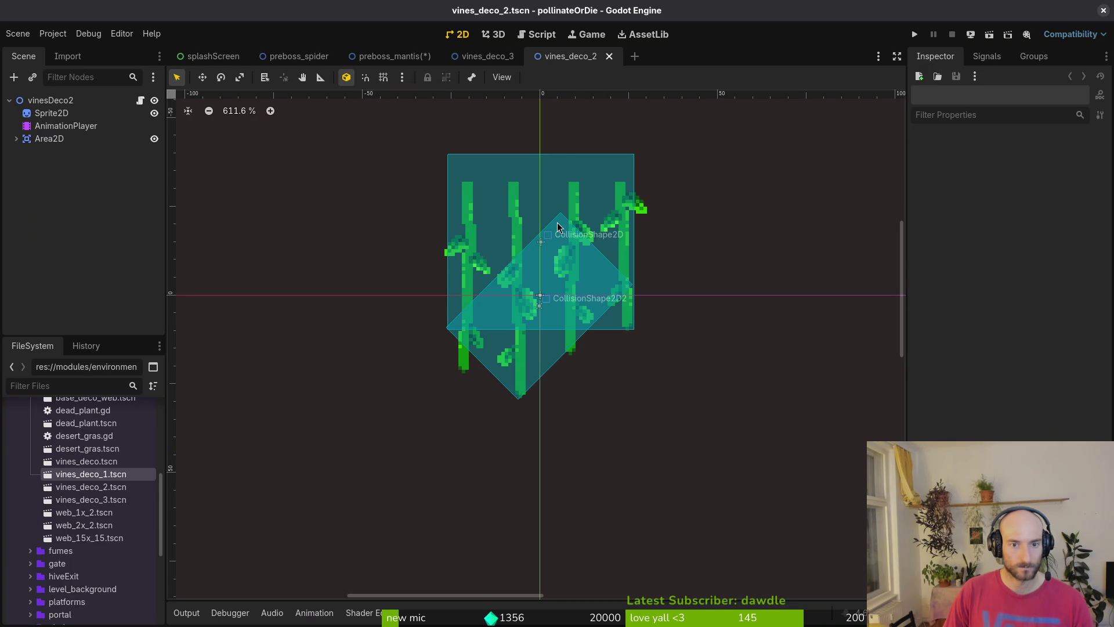
pyautogui.click(608, 55)
pyautogui.click(396, 60)
pyautogui.moveTo(441, 319); pyautogui.dragTo(456, 278)
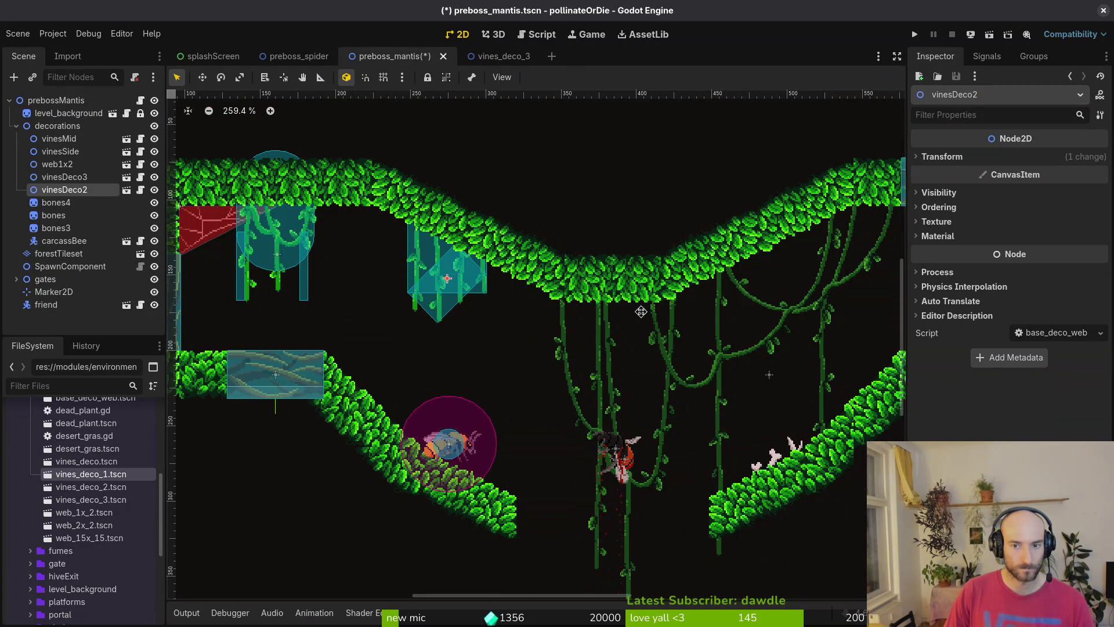
pyautogui.moveTo(538, 322); pyautogui.dragTo(436, 336)
pyautogui.click(435, 335)
pyautogui.scroll(-5, 383, 372)
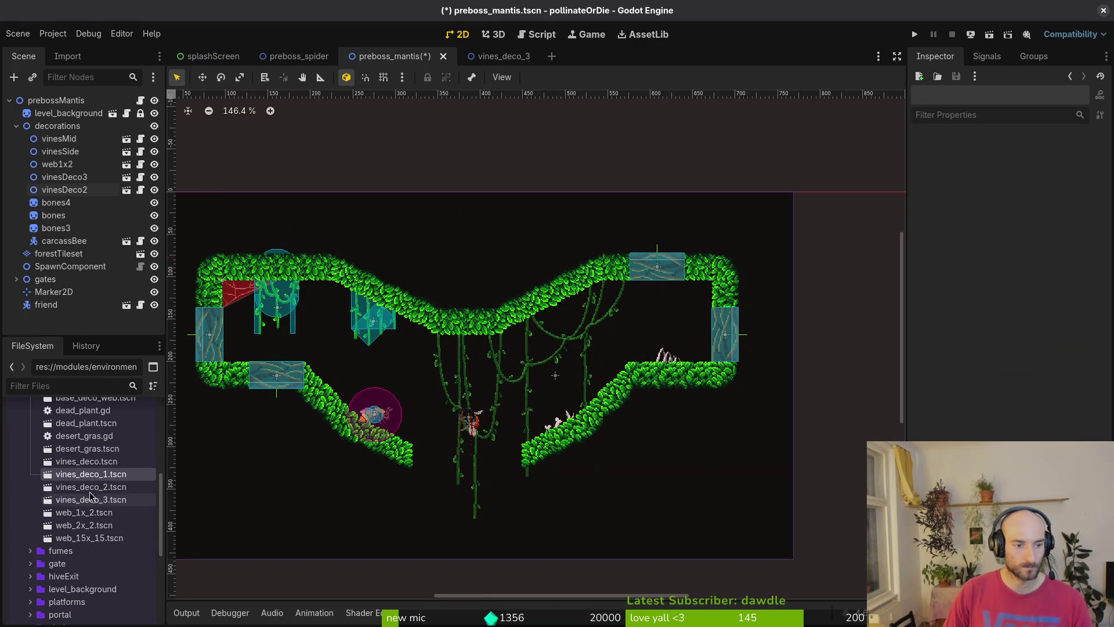
# Drop vines_deco_1.tscn onto the V-ceiling's right slope in the level
pyautogui.moveTo(100, 500)
pyautogui.mouseDown()
pyautogui.moveTo(357, 392)
pyautogui.moveTo(422, 380)
pyautogui.mouseUp()
pyautogui.hotkey('ctrl', 'z')
pyautogui.moveTo(92, 499); pyautogui.dragTo(374, 384)
pyautogui.hotkey('ctrl', 'z')
pyautogui.moveTo(75, 475)
pyautogui.mouseDown()
pyautogui.moveTo(76, 485)
pyautogui.moveTo(391, 393)
pyautogui.moveTo(566, 329)
pyautogui.moveTo(565, 347)
pyautogui.moveTo(607, 307)
pyautogui.moveTo(589, 348)
pyautogui.moveTo(615, 333)
pyautogui.moveTo(621, 348)
pyautogui.moveTo(542, 352)
pyautogui.moveTo(553, 323)
pyautogui.mouseUp()
pyautogui.scroll(2, 565, 330)
pyautogui.scroll(2, 564, 344)
# Reorder vinesDeco1 just below vinesDeco2 and save the level
pyautogui.moveTo(64, 316); pyautogui.dragTo(64, 197)
pyautogui.hotkey('ctrl', 's')
pyautogui.scroll(-3, 499, 336)
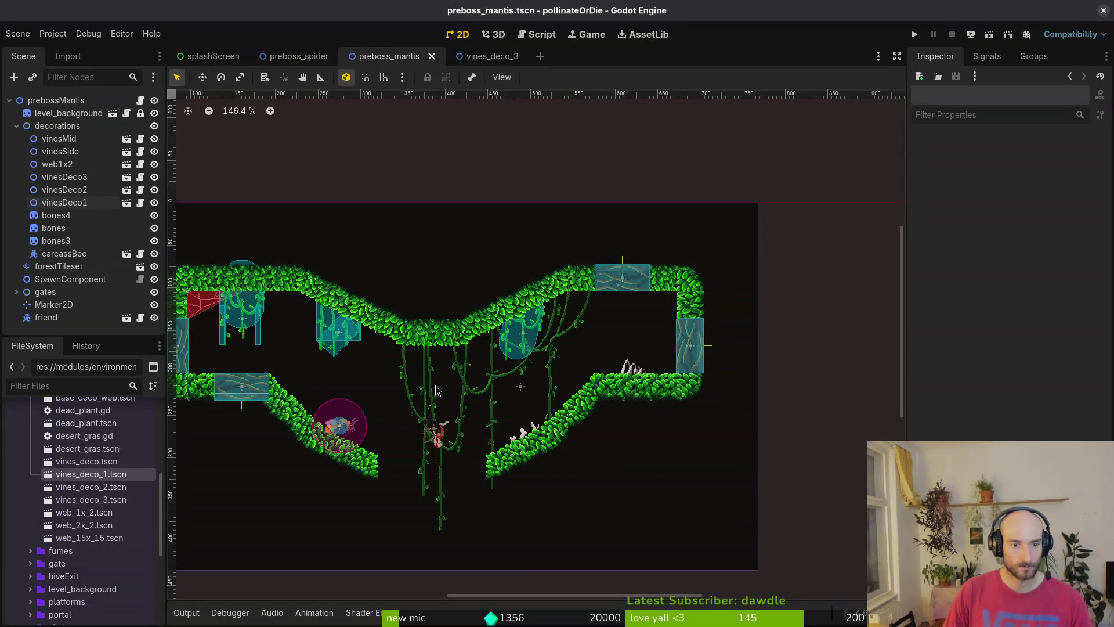
# Quick-open the mantis_arena_gate scene by searching 'aremangate'
pyautogui.moveTo(469, 469); pyautogui.dragTo(503, 411)
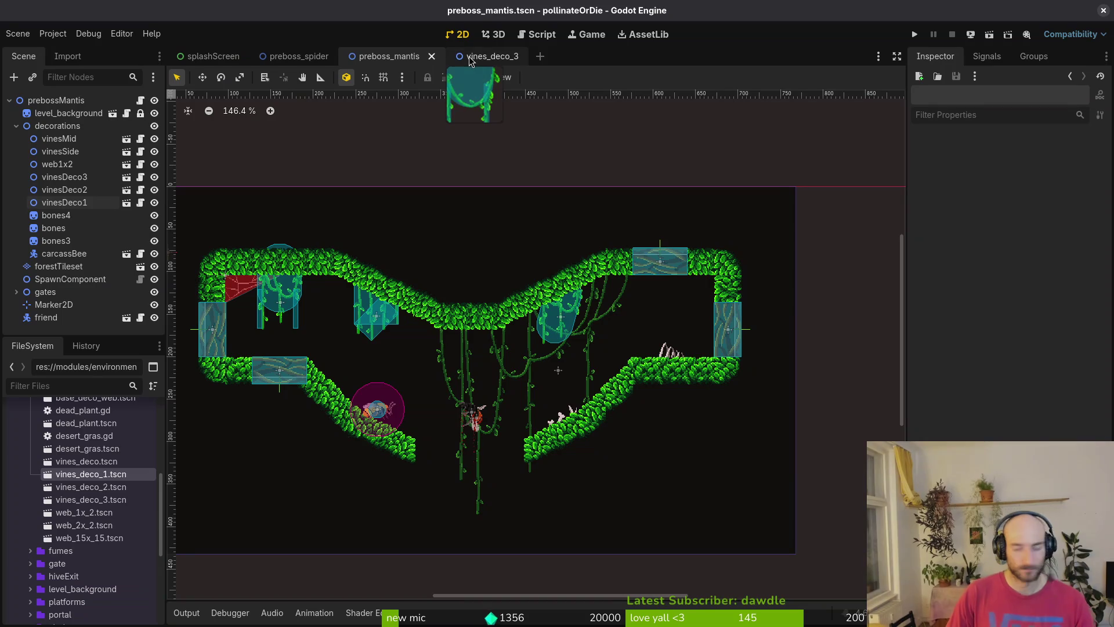
pyautogui.hotkey('alt', 'shift', 'o')
pyautogui.write('areman')
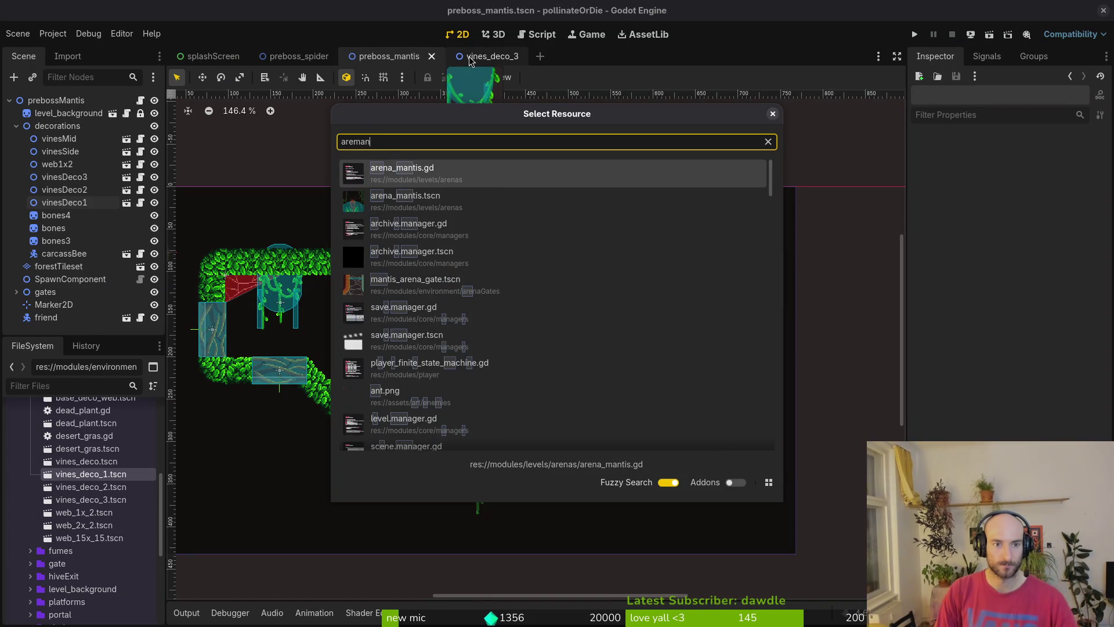
pyautogui.write('gate')
pyautogui.press('Return')
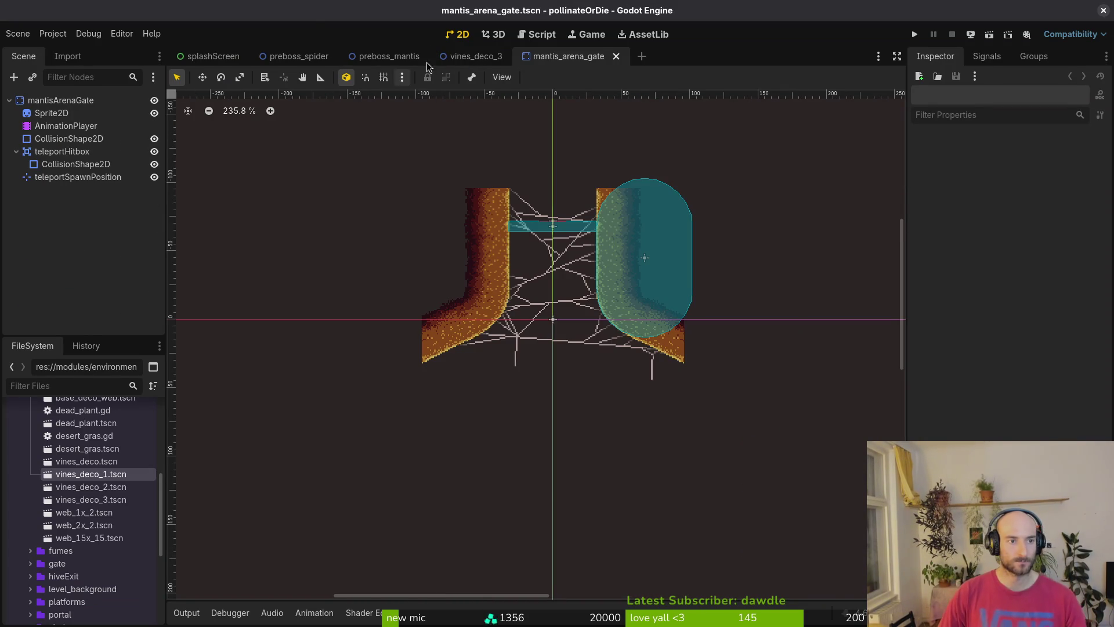
# Select the gate's Sprite2D node, then switch over to Aseprite
pyautogui.click(66, 126)
pyautogui.click(51, 113)
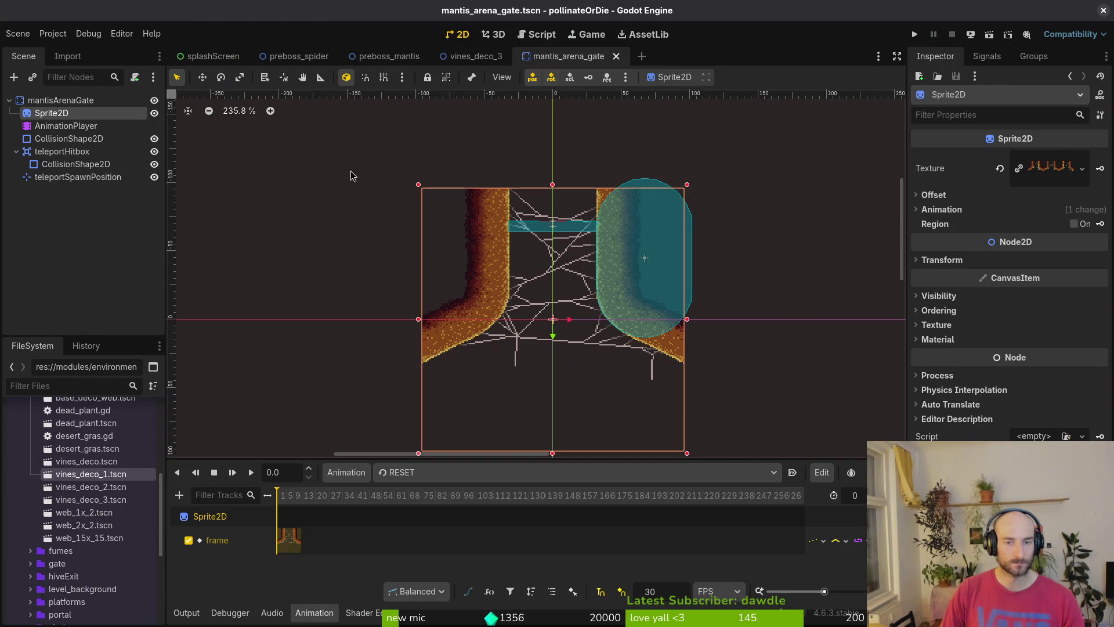
pyautogui.hotkey('alt', 'Tab')
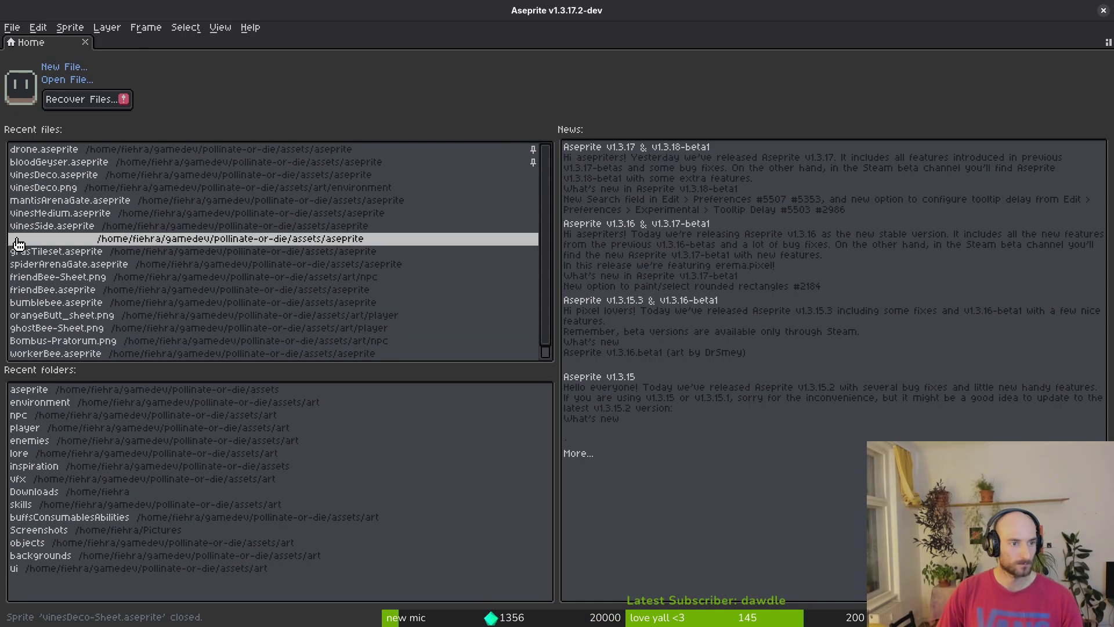
# Open the recent mantisArenaGate file in Aseprite and dismiss the first export dialogs
pyautogui.click(129, 201)
pyautogui.hotkey('ctrl', 'e')
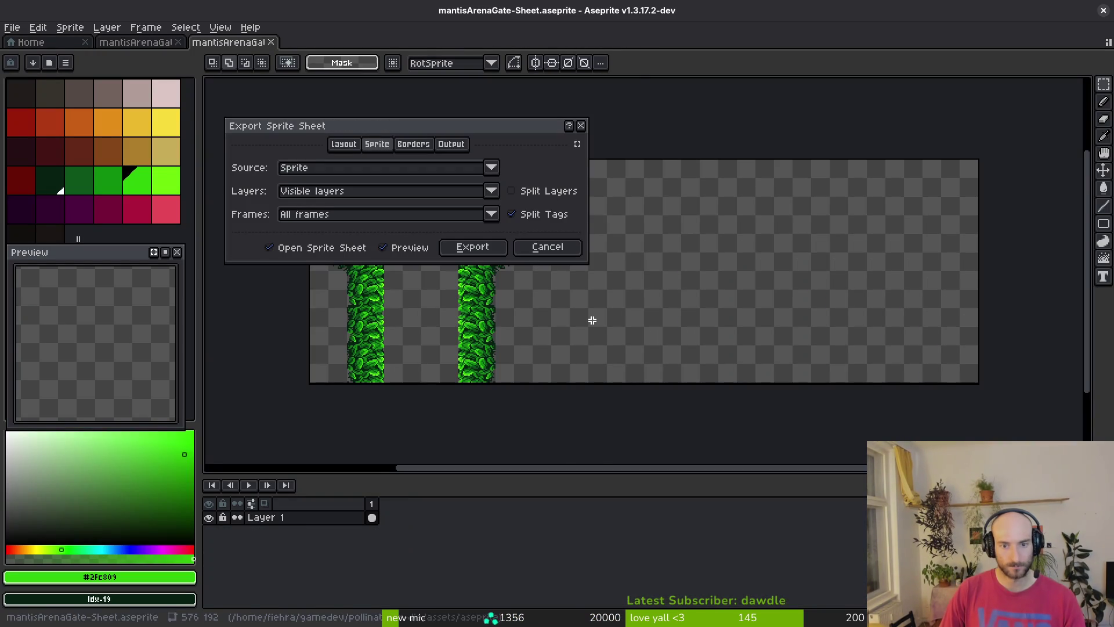
pyautogui.click(548, 246)
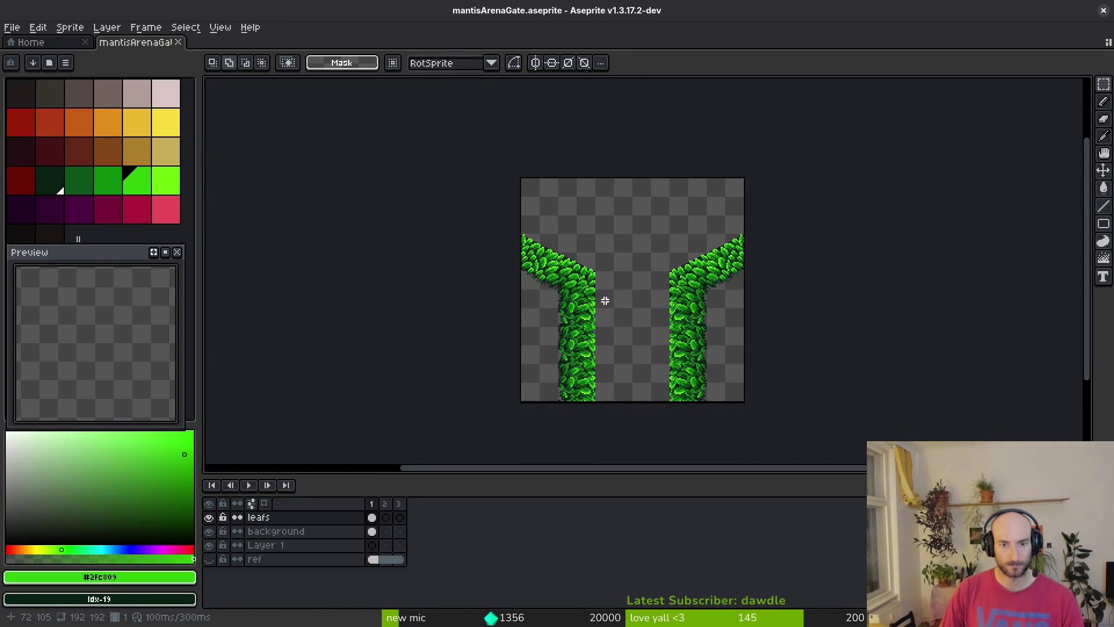
pyautogui.hotkey('ctrl', 'e')
pyautogui.press('Escape')
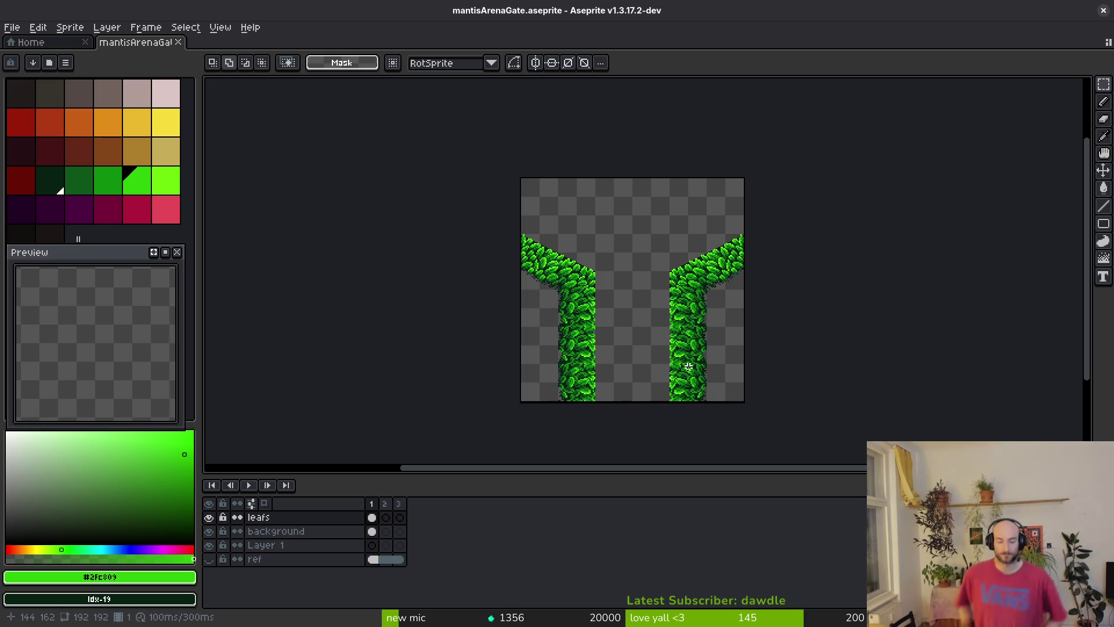
pyautogui.hotkey('ctrl', 'alt', 'shift', 's')
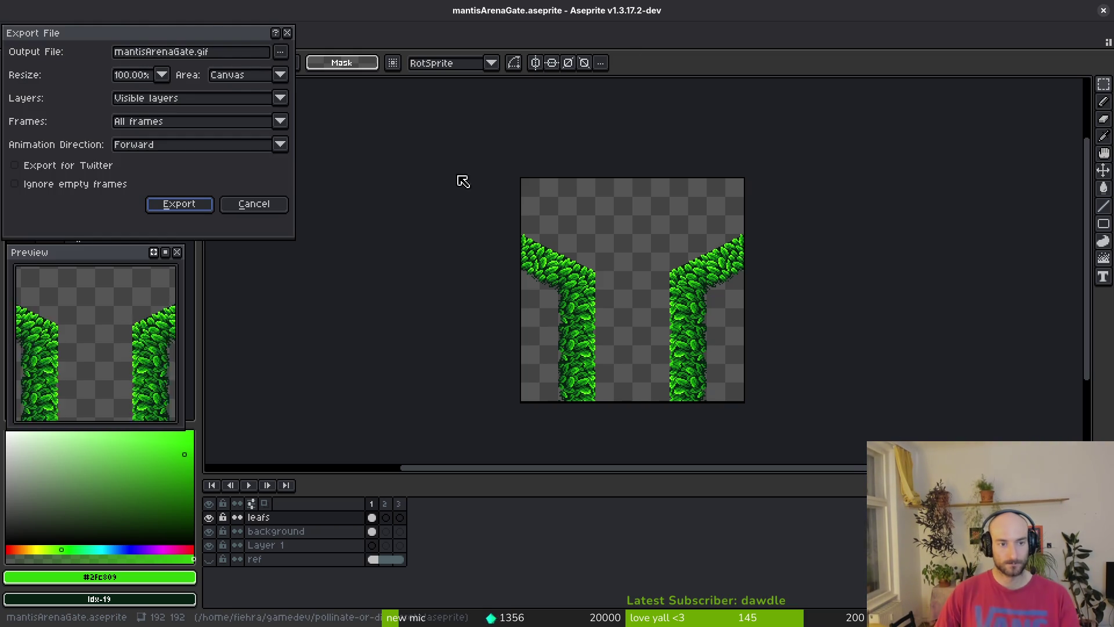
pyautogui.press('Escape')
# Export a sprite sheet containing only the selected frames
pyautogui.hotkey('ctrl', 'e')
pyautogui.click(413, 214)
pyautogui.click(343, 244)
pyautogui.click(472, 247)
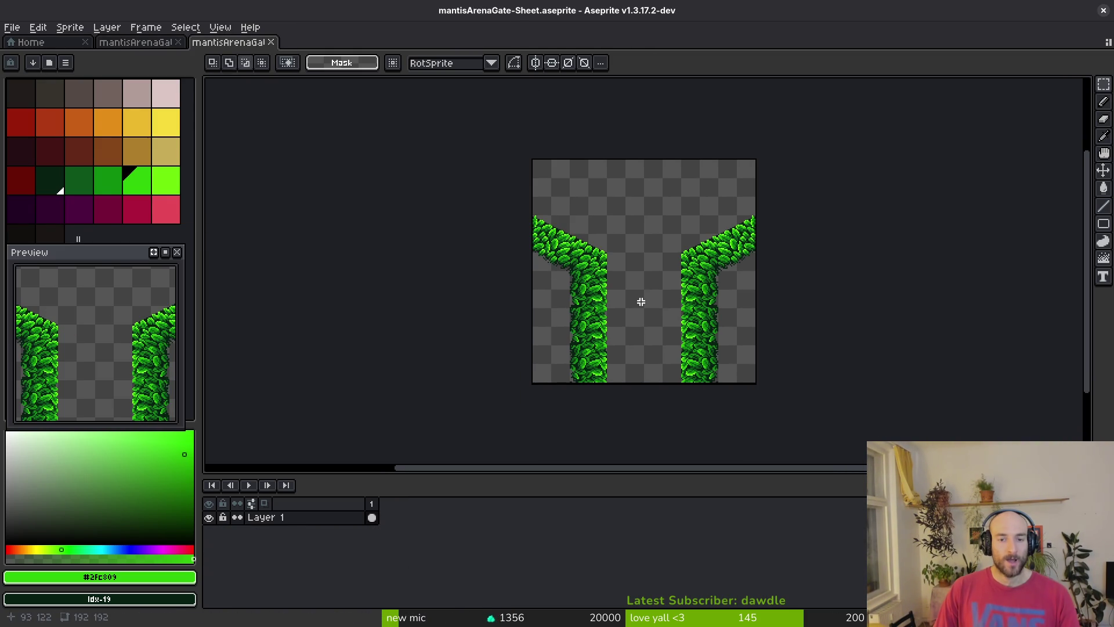
# Export mantisArenaGate-Sheet.png into art/environment, then clear the Godot Sprite2D's texture
pyautogui.hotkey('ctrl', 'alt', 'shift', 's')
pyautogui.click(289, 48)
pyautogui.click(320, 70)
pyautogui.click(120, 72)
pyautogui.doubleClick(114, 129)
pyautogui.doubleClick(522, 134)
pyautogui.scroll(-2, 667, 355)
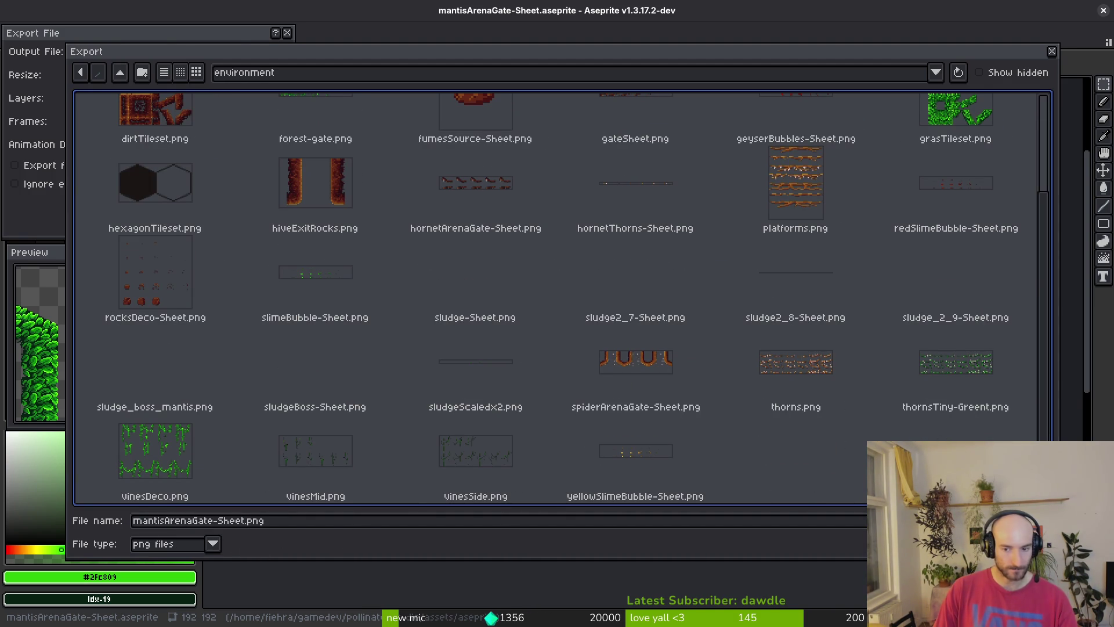
pyautogui.press('Return')
pyautogui.click(179, 204)
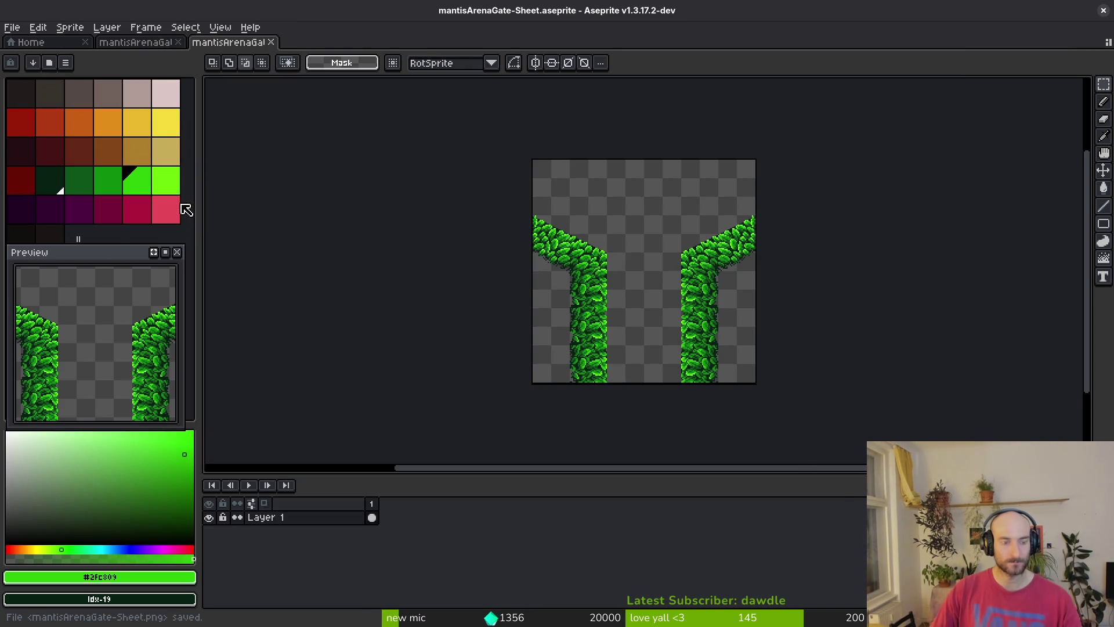
pyautogui.hotkey('alt', 'Tab')
pyautogui.click(1000, 168)
# Apply the leafy mantisArenaGate sheet texture with 1 horizontal frame and save the scene
pyautogui.click(1033, 158)
pyautogui.click(990, 435)
pyautogui.write('mantis')
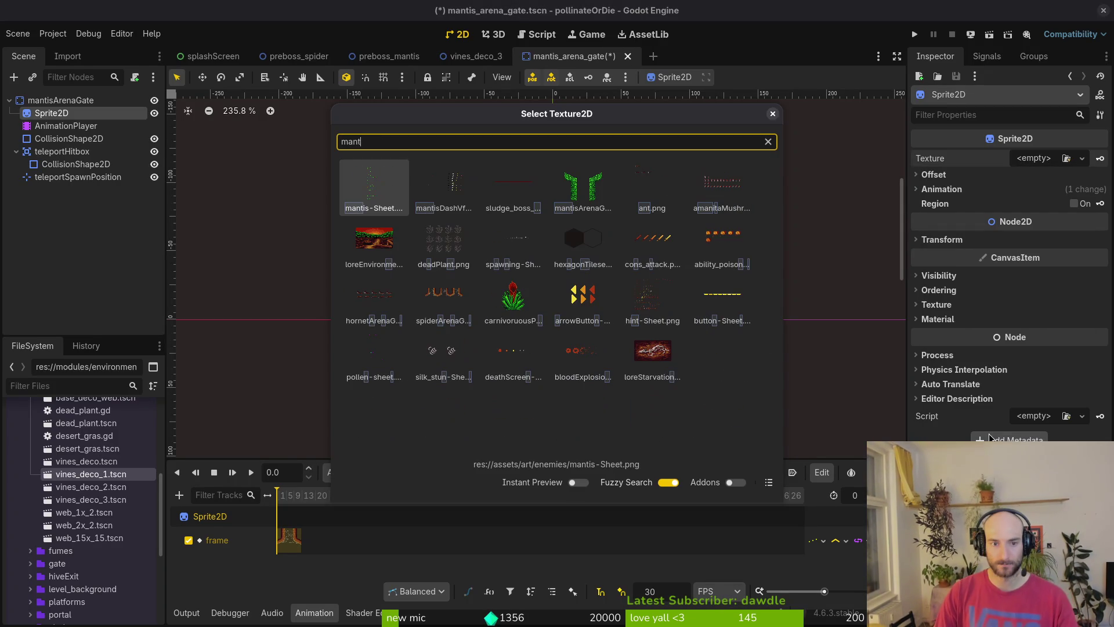
pyautogui.press('Right')
pyautogui.press('Return')
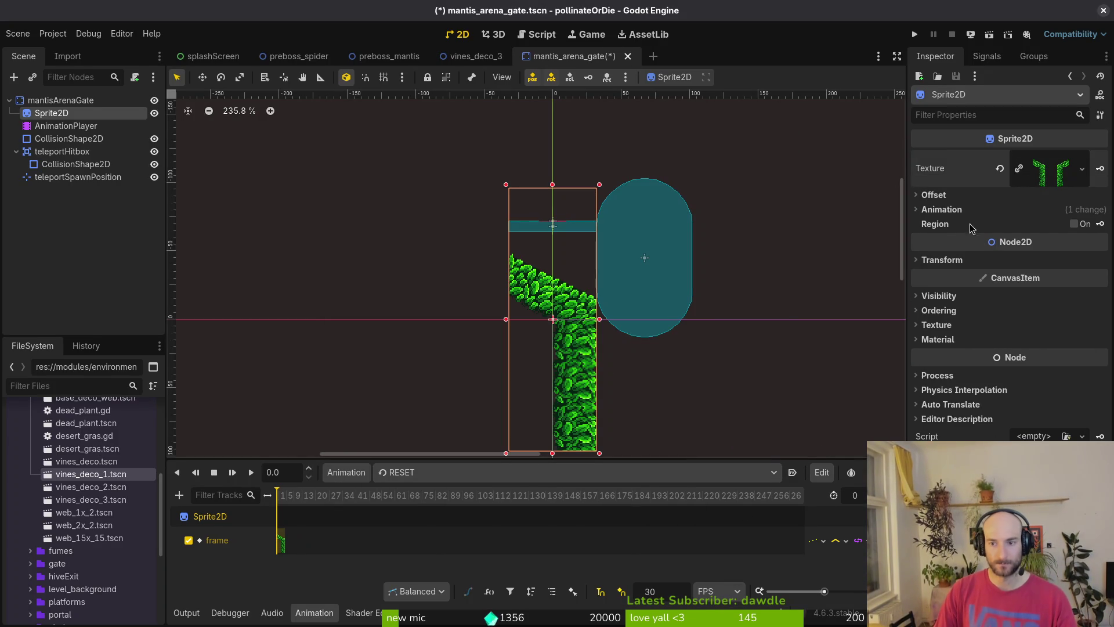
pyautogui.click(941, 209)
pyautogui.click(1042, 224)
pyautogui.write('1')
pyautogui.press('Return')
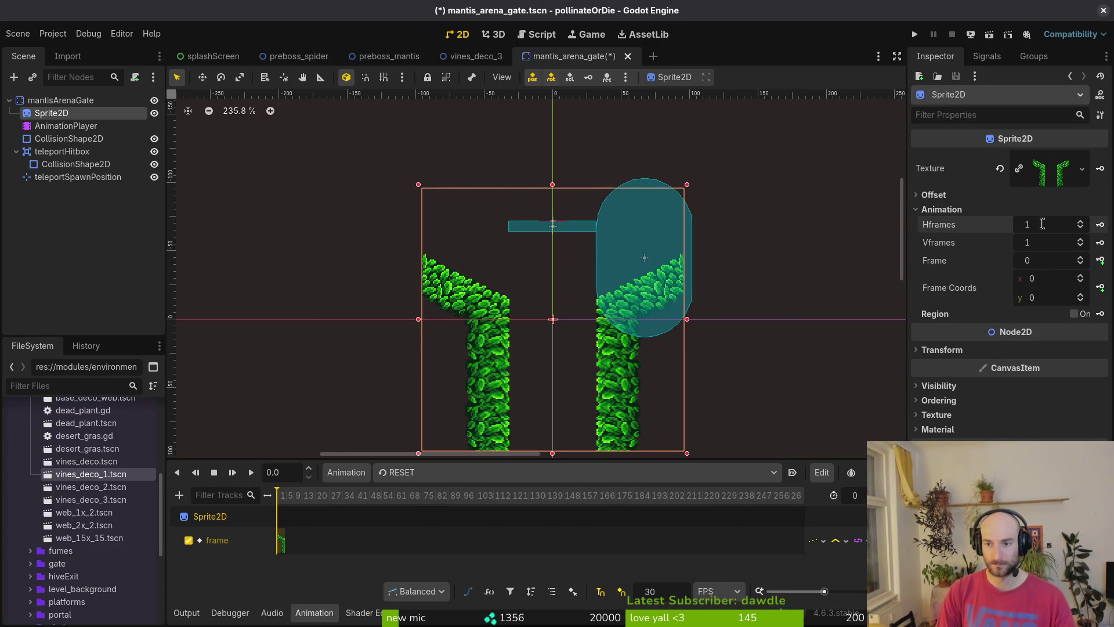
pyautogui.hotkey('ctrl', 's')
# Move the teleport hitbox and capsule collision down between the vine pillars
pyautogui.scroll(-3, 504, 334)
pyautogui.scroll(5, 521, 303)
pyautogui.click(515, 251)
pyautogui.scroll(-3, 453, 232)
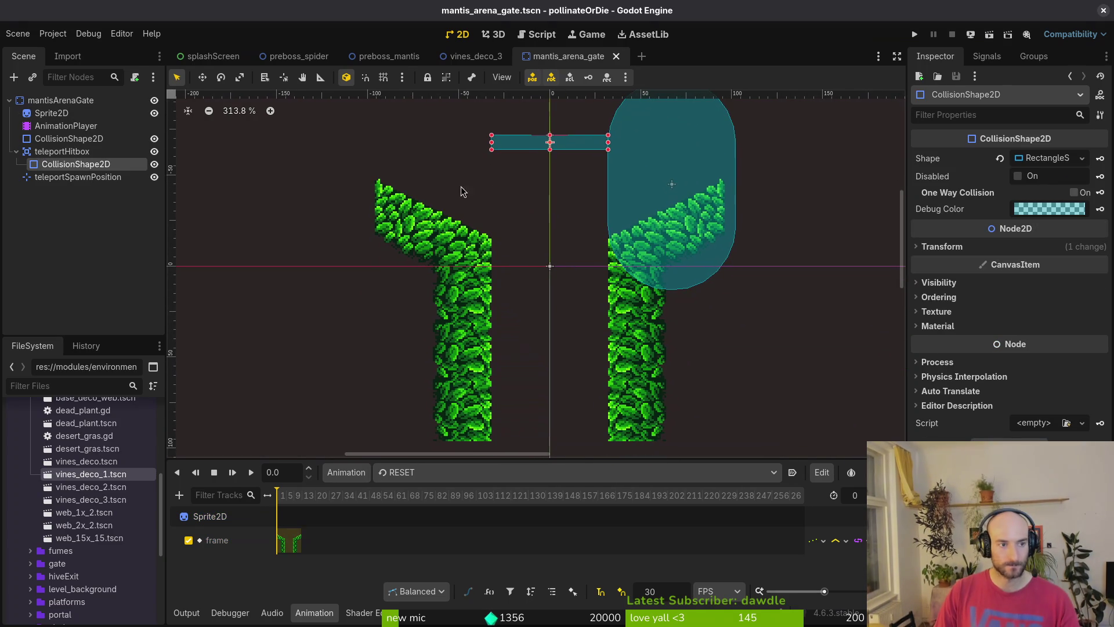
pyautogui.scroll(-5, 513, 249)
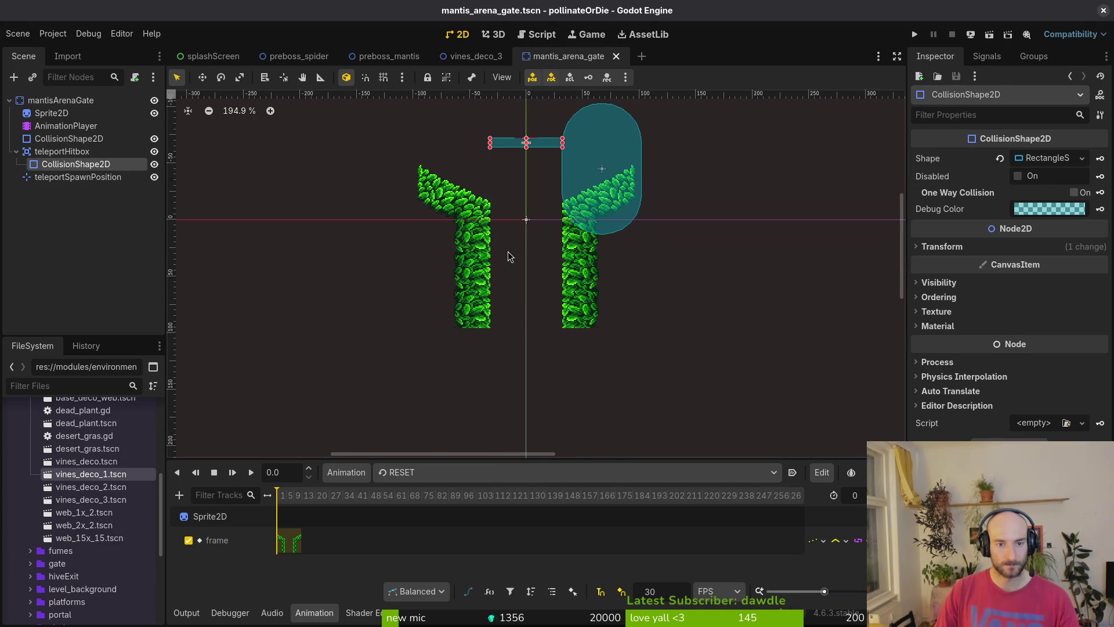
pyautogui.click(471, 253)
pyautogui.click(513, 145)
pyautogui.moveTo(513, 150); pyautogui.dragTo(501, 346)
pyautogui.scroll(5, 510, 326)
pyautogui.scroll(-4, 502, 345)
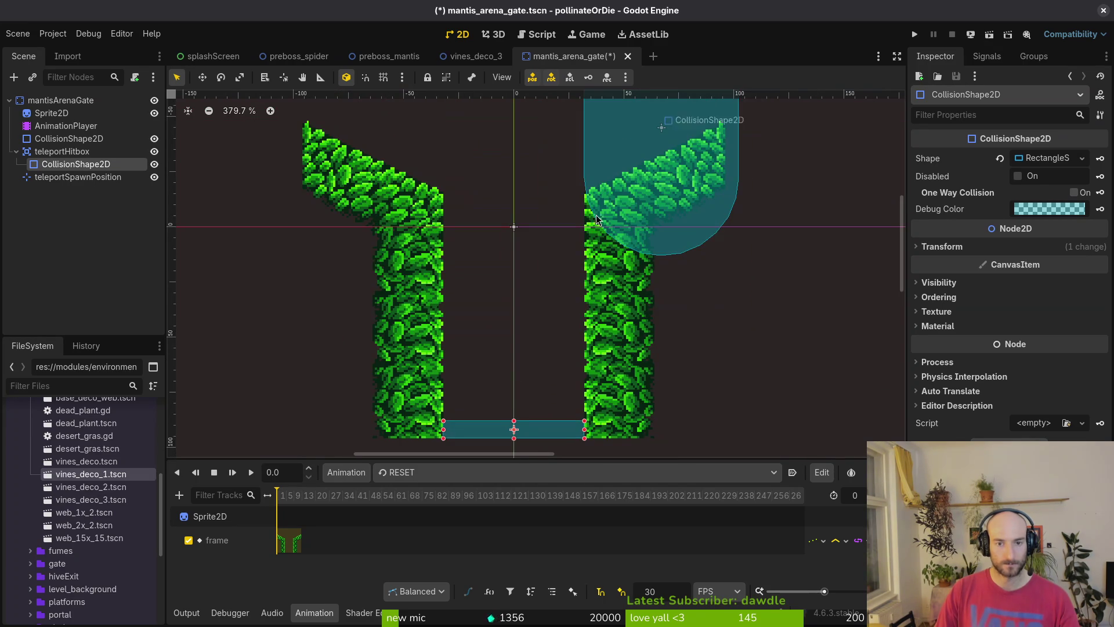
pyautogui.moveTo(654, 132)
pyautogui.mouseDown()
pyautogui.moveTo(548, 319)
pyautogui.moveTo(515, 324)
pyautogui.mouseUp()
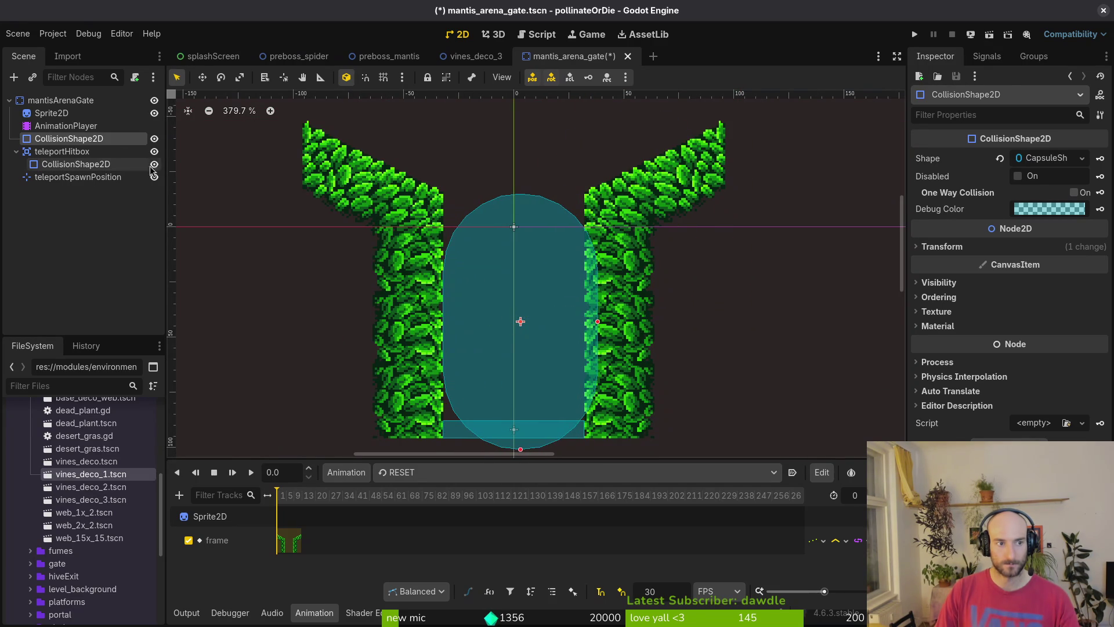
pyautogui.scroll(-5, 562, 323)
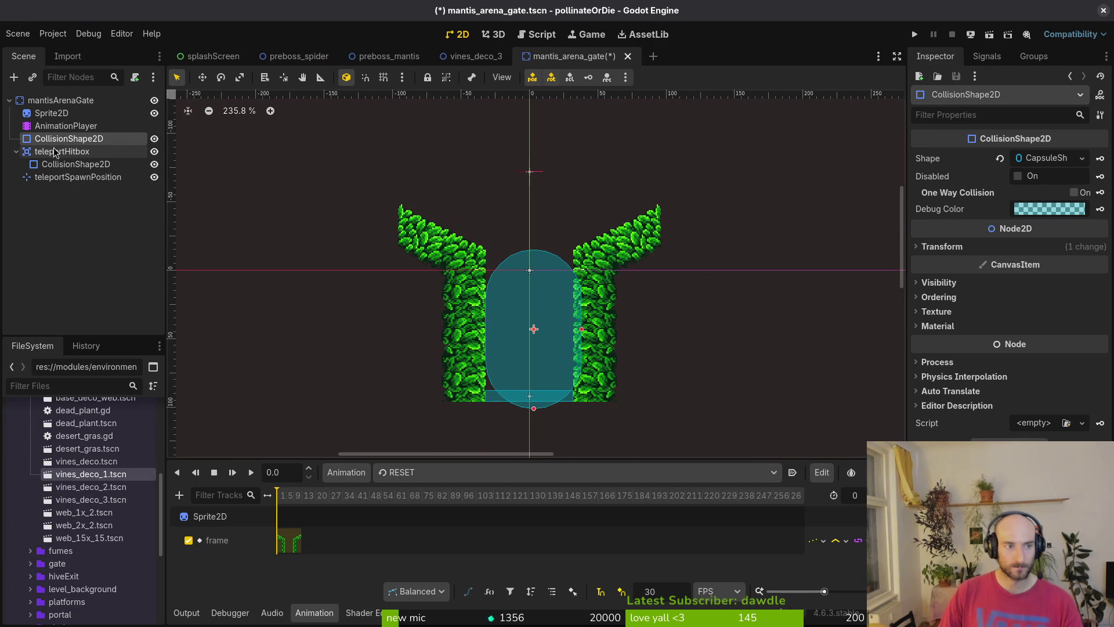
# Open the spider_arena_gate scene for reference via quick search
pyautogui.click(52, 102)
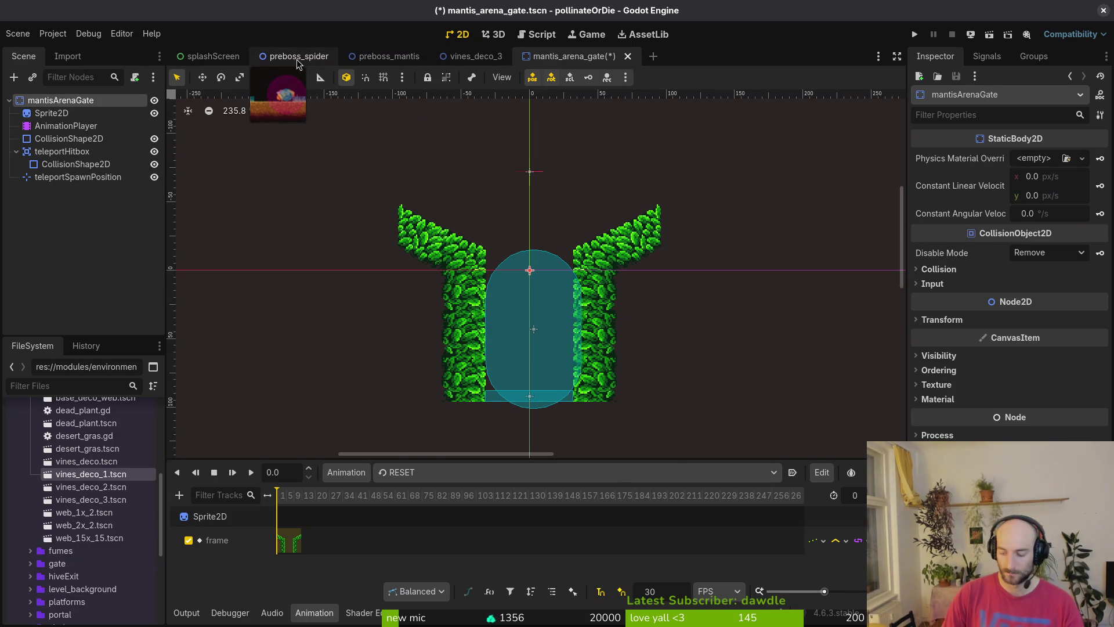
pyautogui.hotkey('alt', 'shift', 'o')
pyautogui.write('spiare')
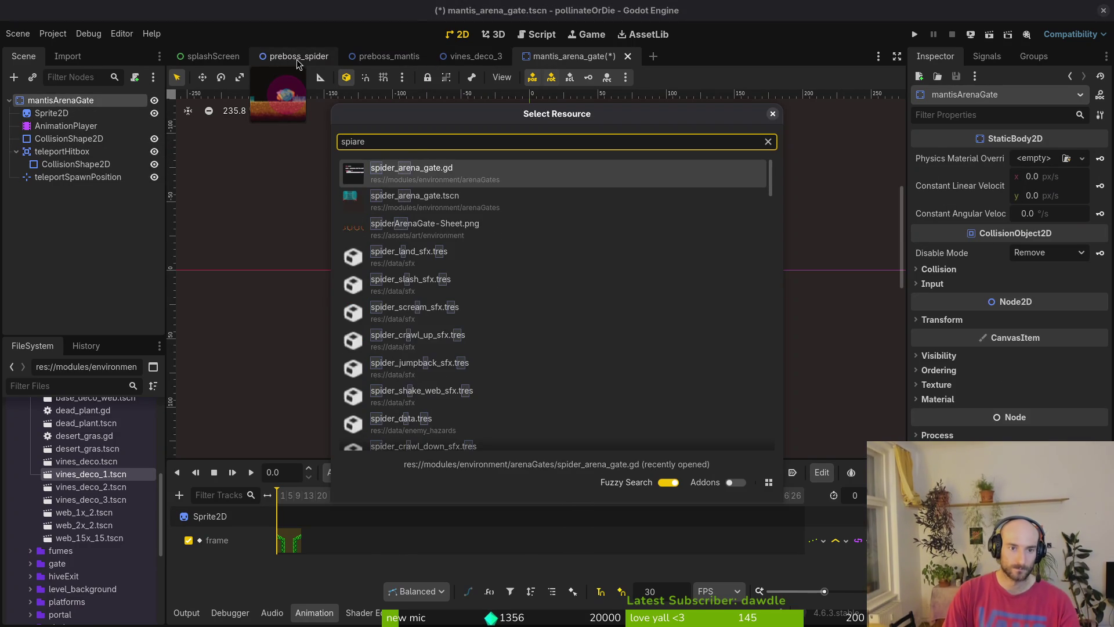
pyautogui.click(359, 200)
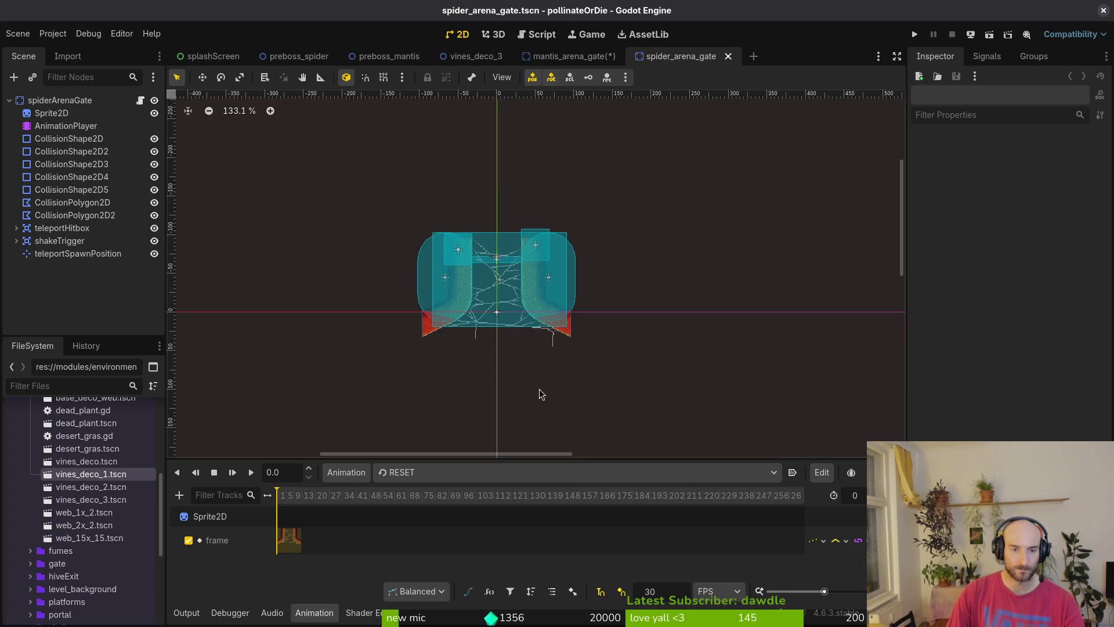
# Replace the gate's capsule collision with a rectangle shape placed on the left vine pillar
pyautogui.scroll(2, 489, 164)
pyautogui.click(571, 57)
pyautogui.moveTo(543, 354)
pyautogui.mouseDown()
pyautogui.moveTo(432, 364)
pyautogui.moveTo(413, 340)
pyautogui.moveTo(385, 339)
pyautogui.mouseUp()
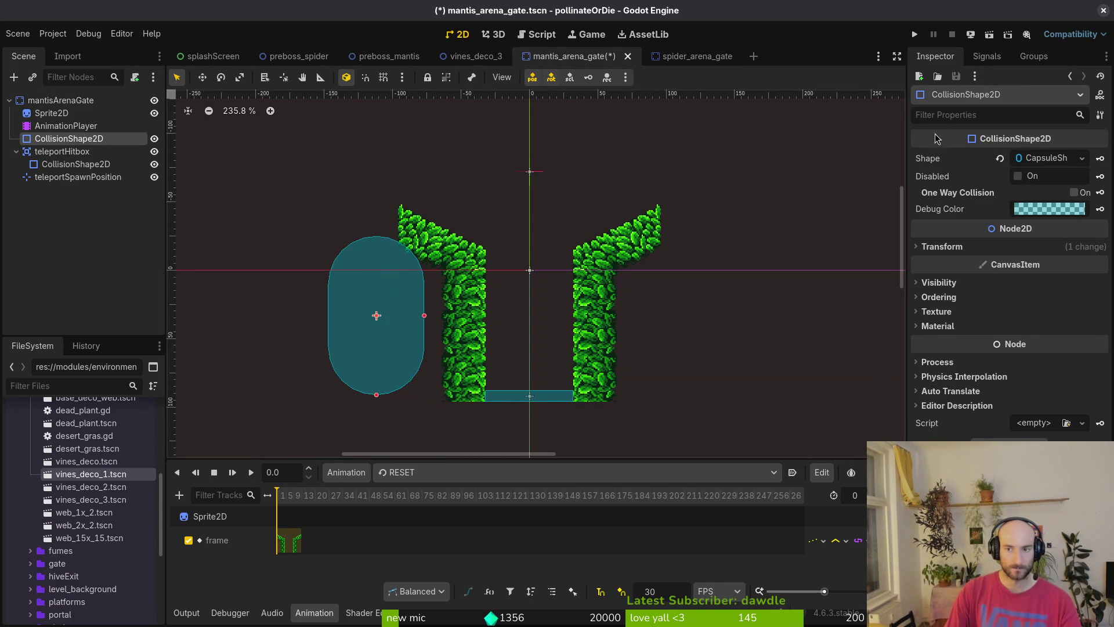
pyautogui.click(1000, 159)
pyautogui.click(1082, 158)
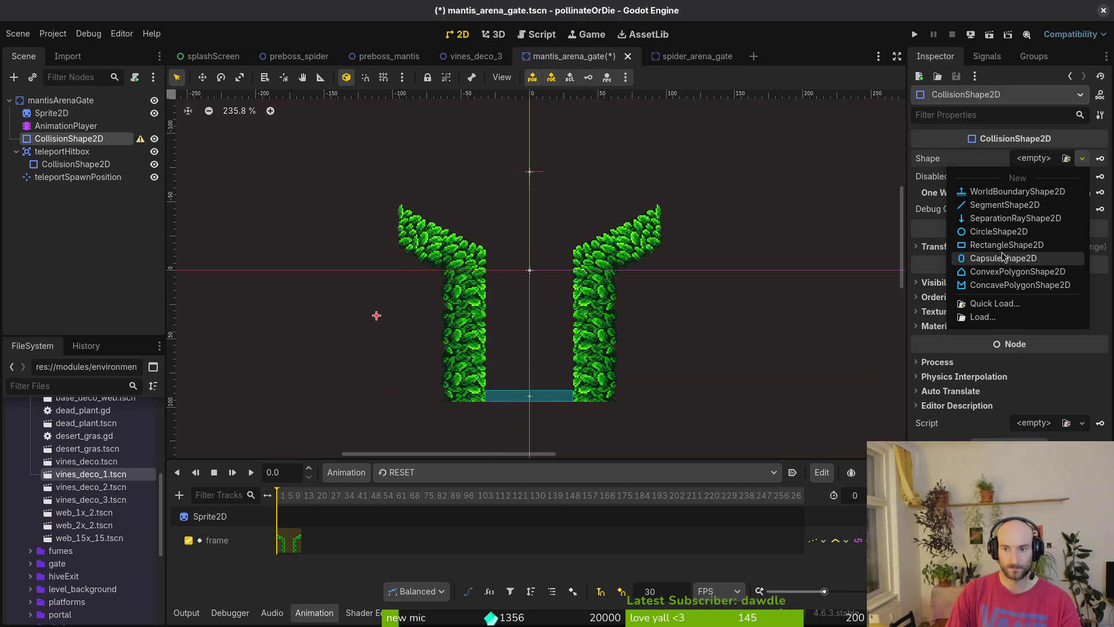
pyautogui.click(1004, 245)
pyautogui.moveTo(372, 323)
pyautogui.mouseDown()
pyautogui.moveTo(458, 284)
pyautogui.moveTo(465, 251)
pyautogui.moveTo(463, 454)
pyautogui.mouseUp()
pyautogui.scroll(4, 458, 285)
pyautogui.scroll(-4, 469, 333)
# Remove the rectangle collision shape and start adding a child node to mantisArenaGate
pyautogui.hotkey('ctrl', 'd')
pyautogui.moveTo(397, 394)
pyautogui.mouseDown()
pyautogui.moveTo(716, 321)
pyautogui.moveTo(632, 321)
pyautogui.mouseUp()
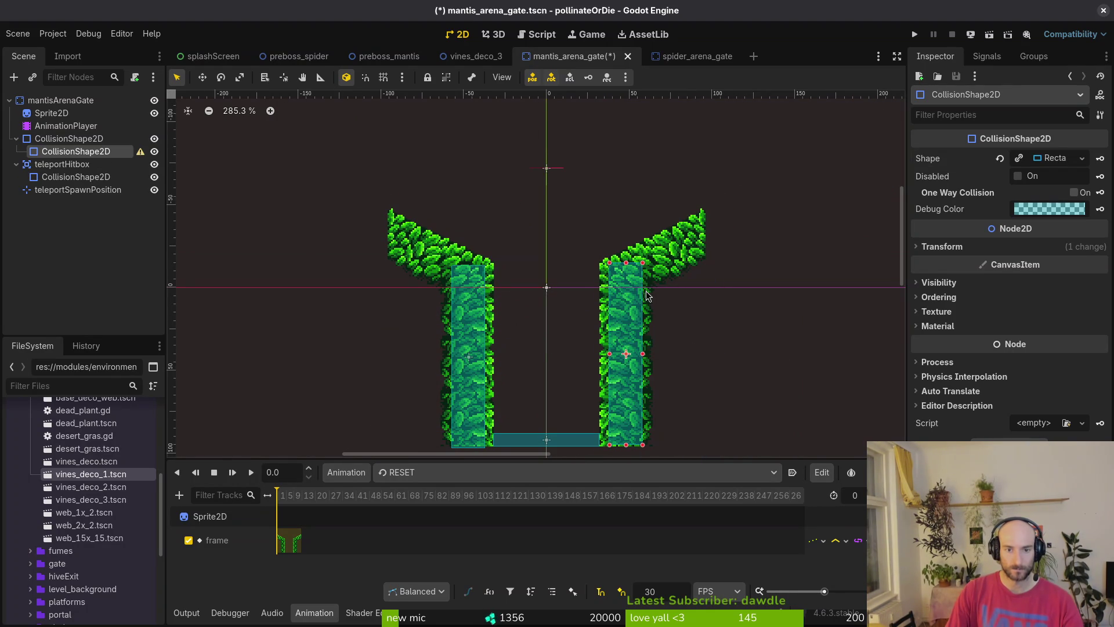
pyautogui.hotkey('ctrl', 'z')
pyautogui.hotkey('ctrl', 'z')
pyautogui.hotkey('ctrl', 'z')
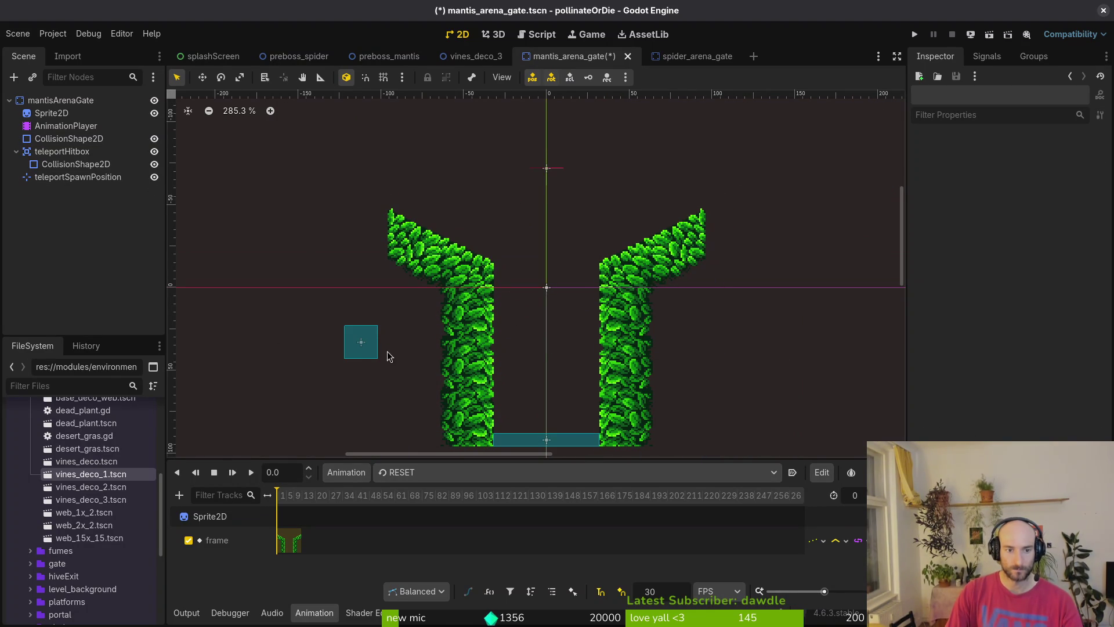
pyautogui.click(373, 349)
pyautogui.press('Delete')
pyautogui.press('Return')
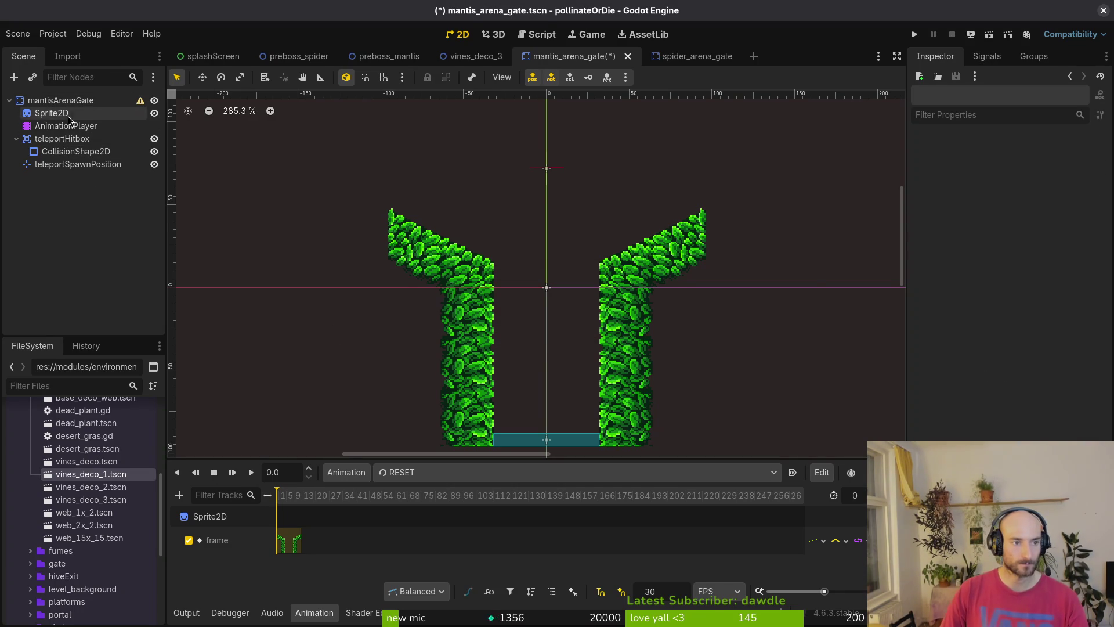
pyautogui.click(58, 100)
pyautogui.click(14, 77)
# Add a CollisionPolygon2D node to the gate and move it higher in the scene tree
pyautogui.write('collisionpoly')
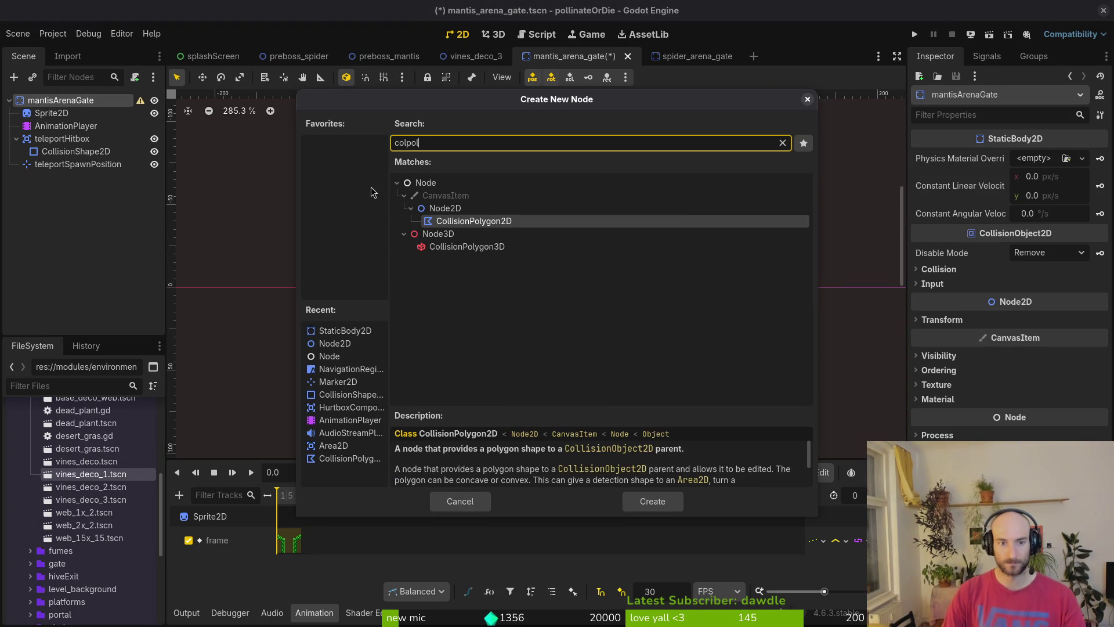
pyautogui.press('Return')
pyautogui.moveTo(57, 179)
pyautogui.mouseDown()
pyautogui.moveTo(75, 124)
pyautogui.moveTo(68, 135)
pyautogui.mouseUp()
pyautogui.click(60, 100)
# Compare the mantis gate's collision layers with those of the spiderArenaGate
pyautogui.click(956, 270)
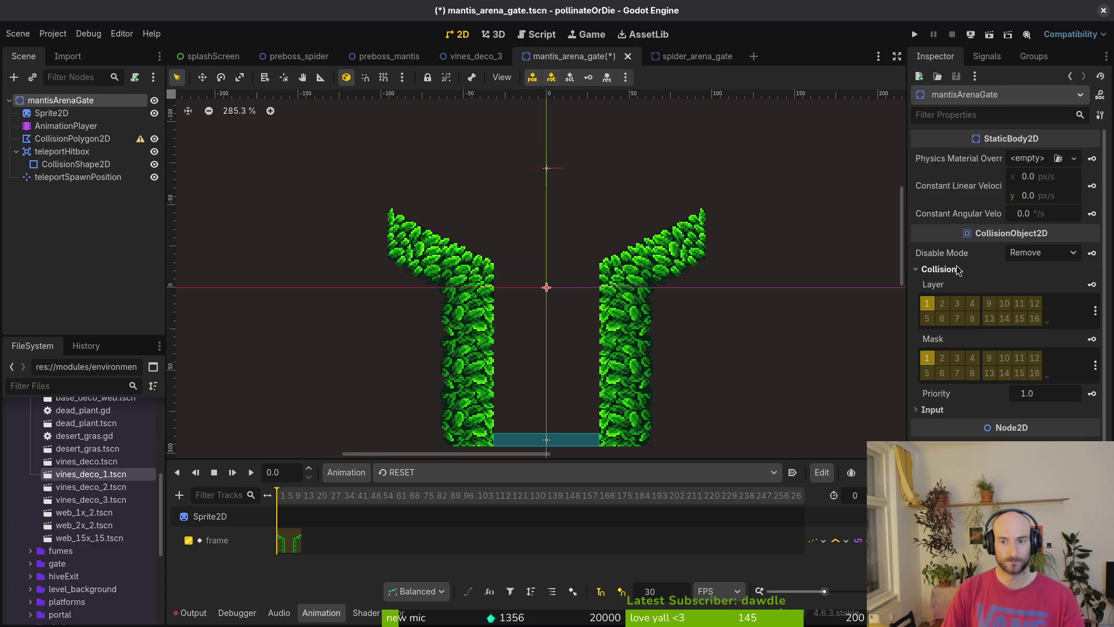
pyautogui.click(693, 56)
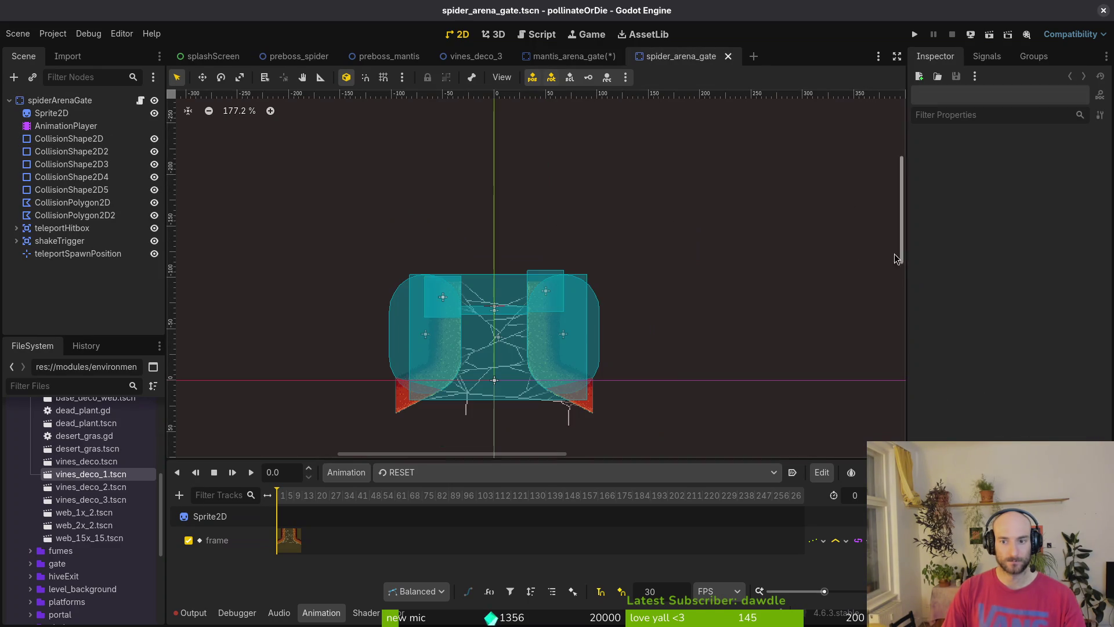
pyautogui.click(44, 103)
pyautogui.click(942, 347)
pyautogui.click(942, 346)
pyautogui.click(588, 60)
# Draw the collision polygon around the left leafy pillar with grid snapping enabled
pyautogui.scroll(-4, 486, 377)
pyautogui.click(72, 138)
pyautogui.scroll(4, 439, 134)
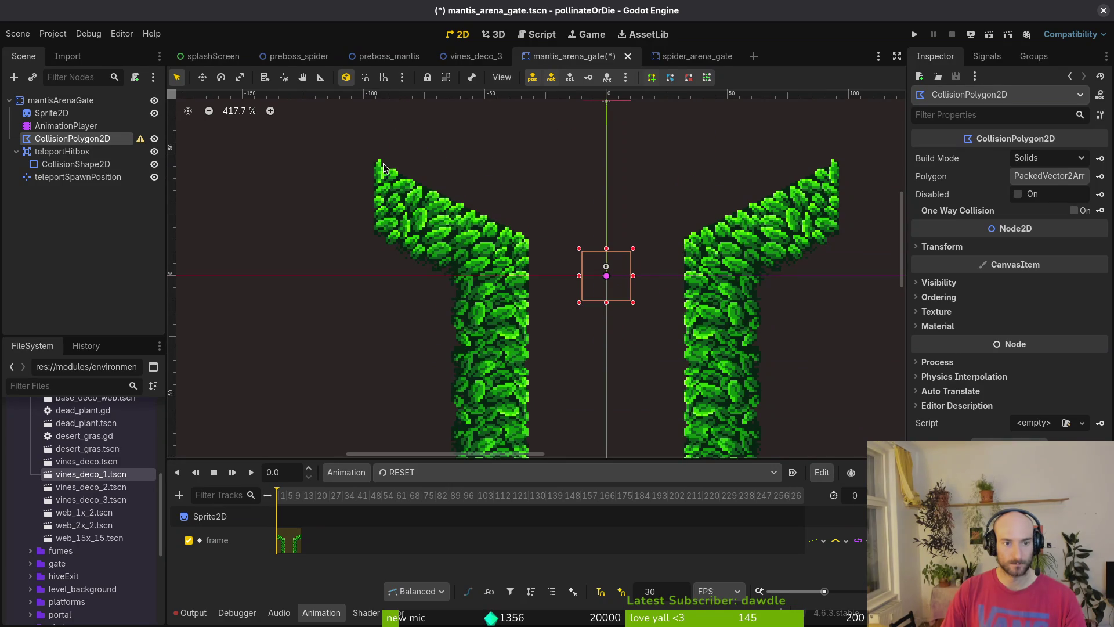
pyautogui.scroll(4, 554, 241)
pyautogui.hotkey('shift', 'g')
pyautogui.scroll(-5, 540, 290)
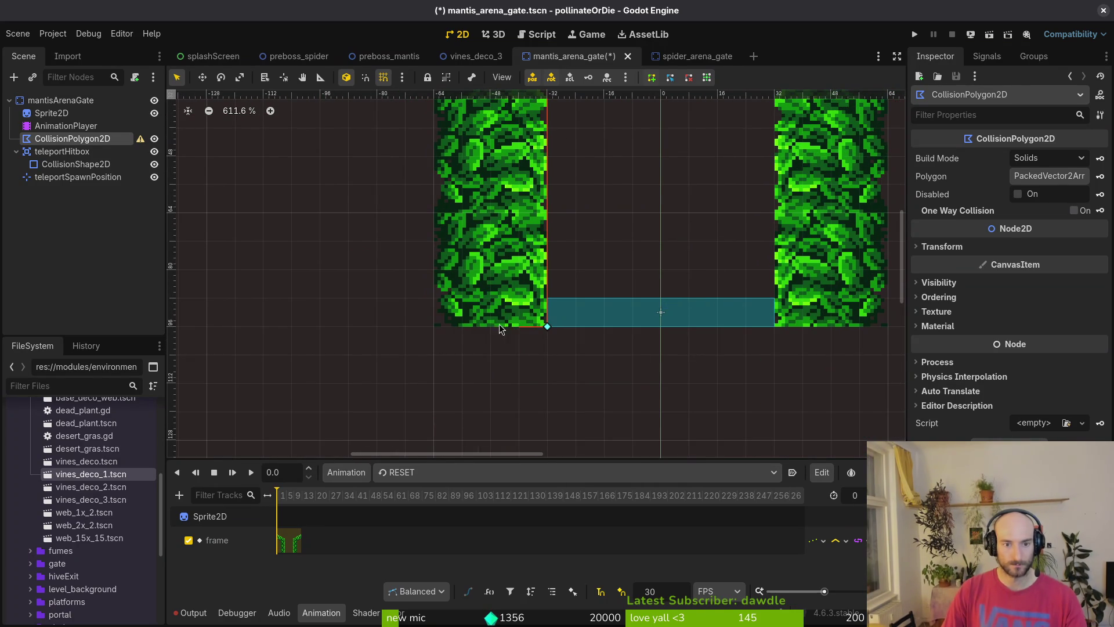
pyautogui.scroll(5, 464, 394)
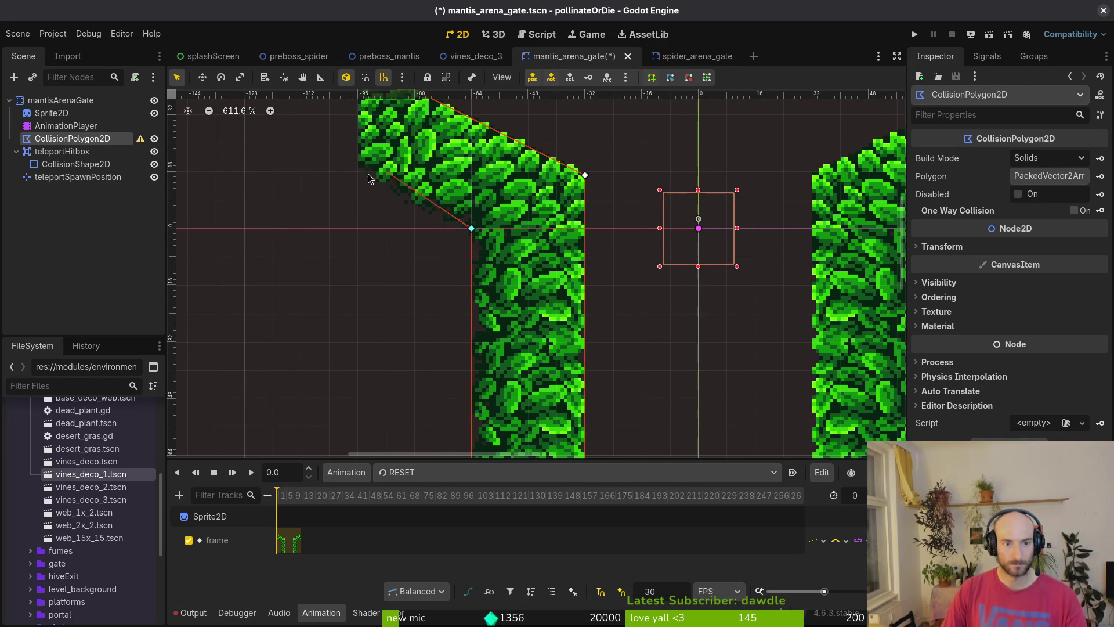
pyautogui.scroll(1, 344, 278)
pyautogui.click(341, 220)
pyautogui.scroll(9, 344, 226)
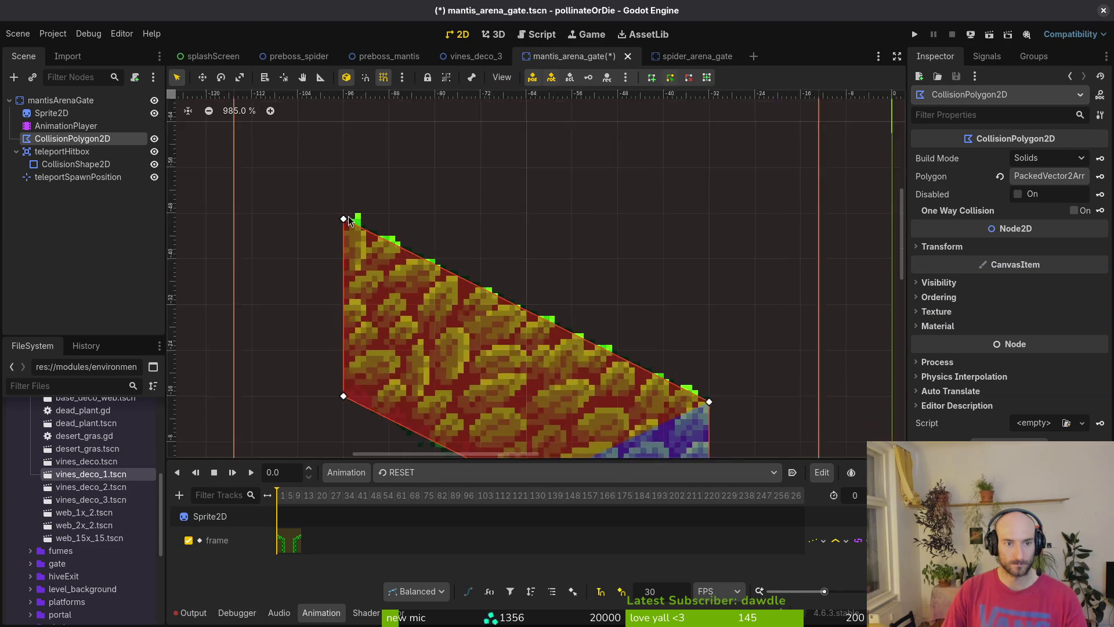
pyautogui.scroll(-2, 344, 226)
pyautogui.scroll(3, 487, 325)
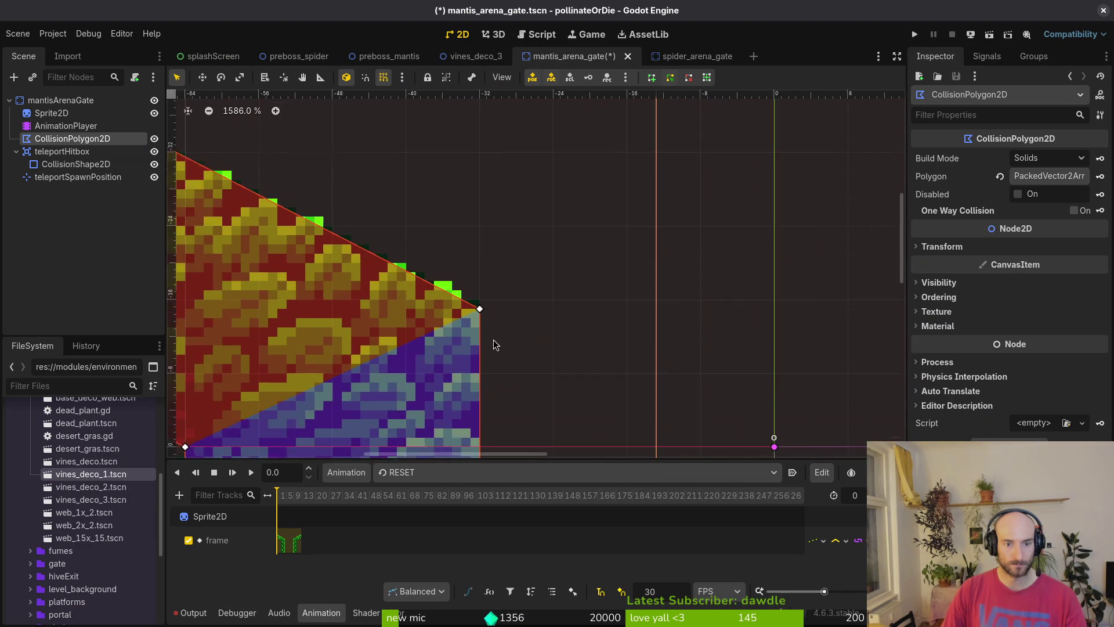
pyautogui.scroll(-10, 483, 308)
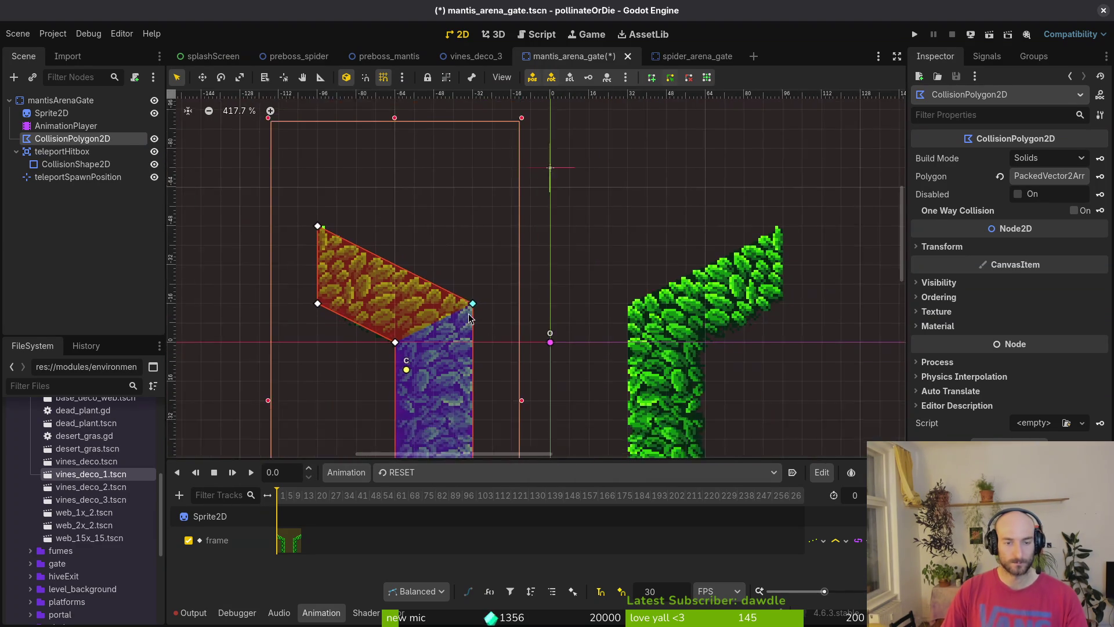
# Duplicate the polygon, mirror it onto the right pillar with Scale x -1, and save
pyautogui.hotkey('ctrl', 'd')
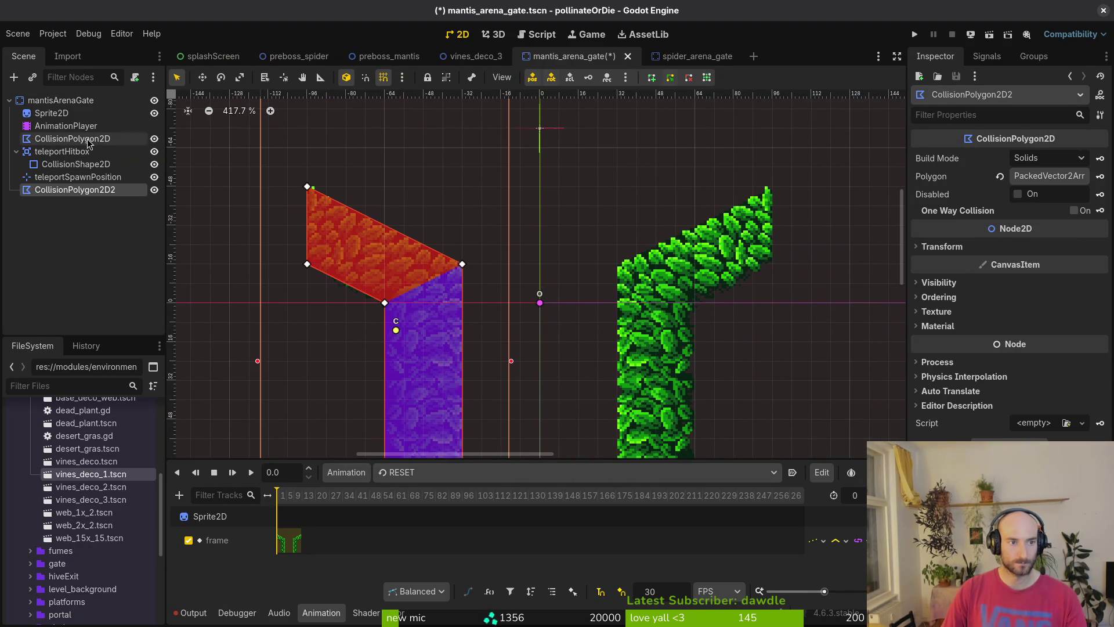
pyautogui.moveTo(105, 191); pyautogui.dragTo(99, 148)
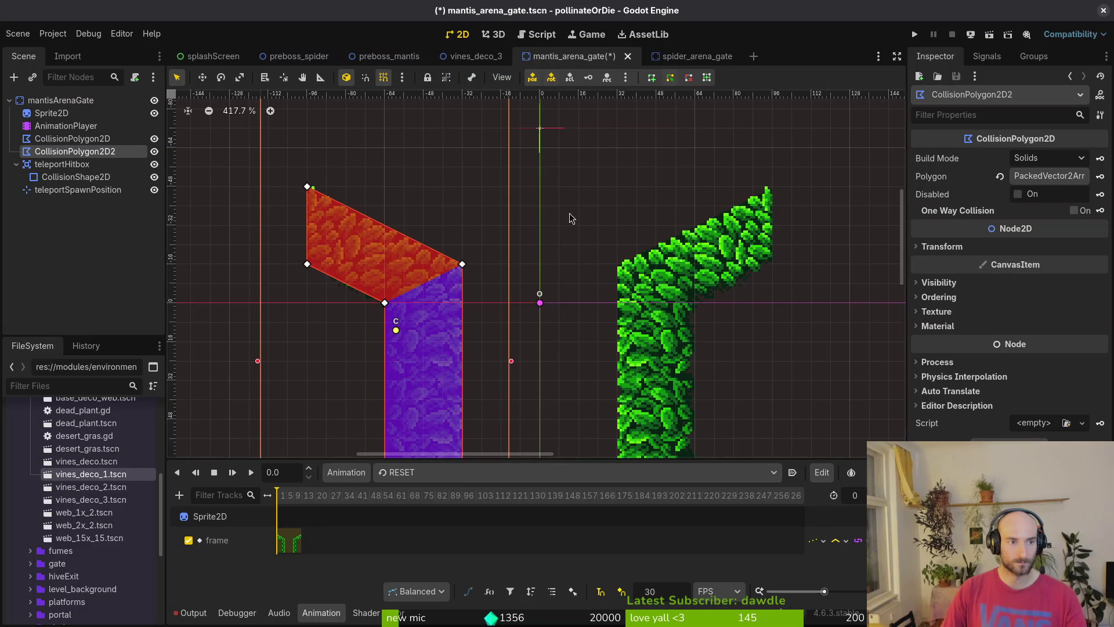
pyautogui.scroll(-3, 738, 261)
pyautogui.click(943, 246)
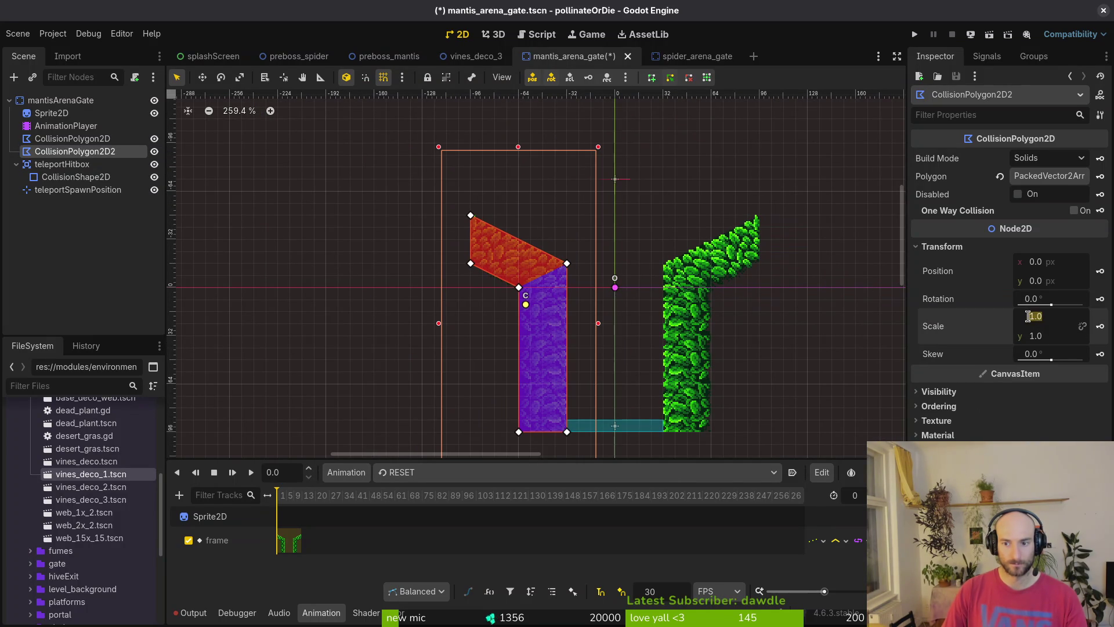
pyautogui.write('-1')
pyautogui.press('Return')
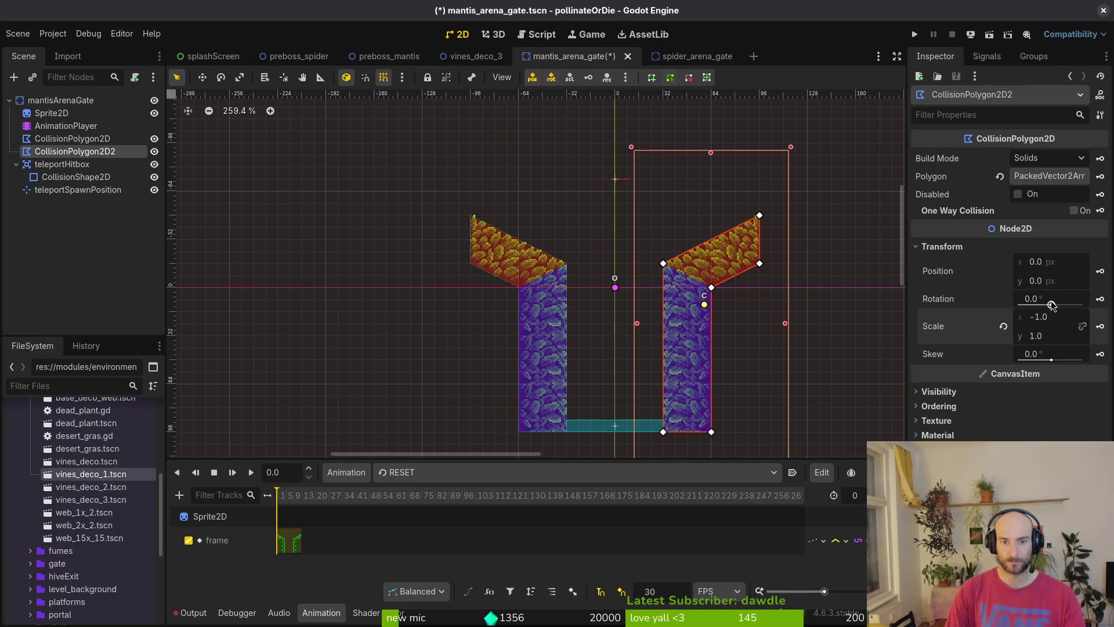
pyautogui.hotkey('ctrl', 's')
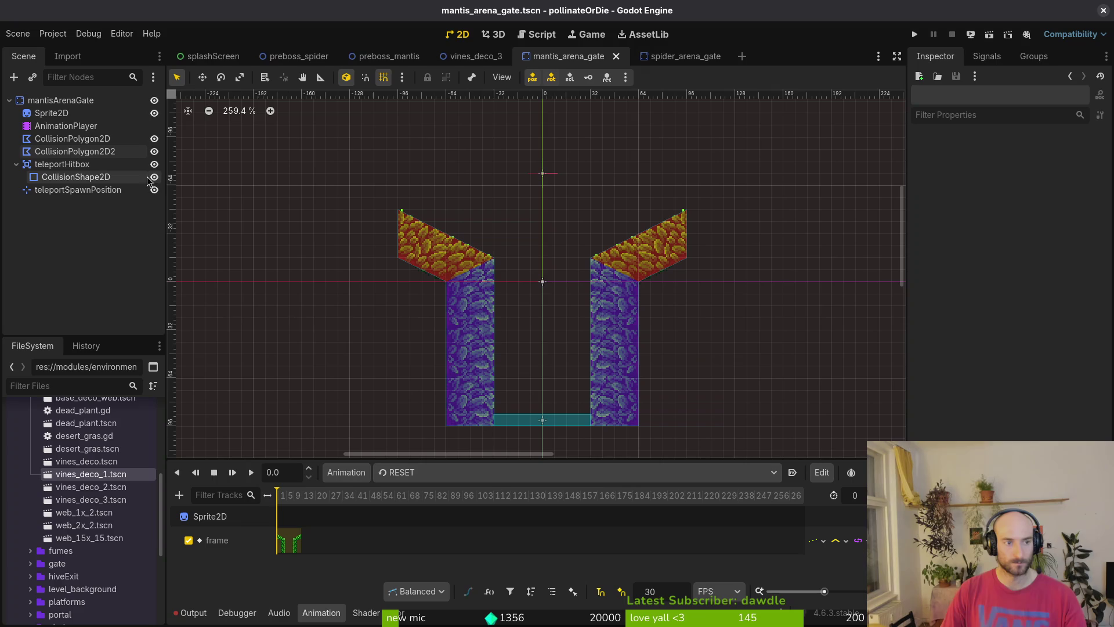
# Inspect the teleport spawn and hitbox nodes, then collapse them and clear the selection
pyautogui.click(63, 191)
pyautogui.click(24, 176)
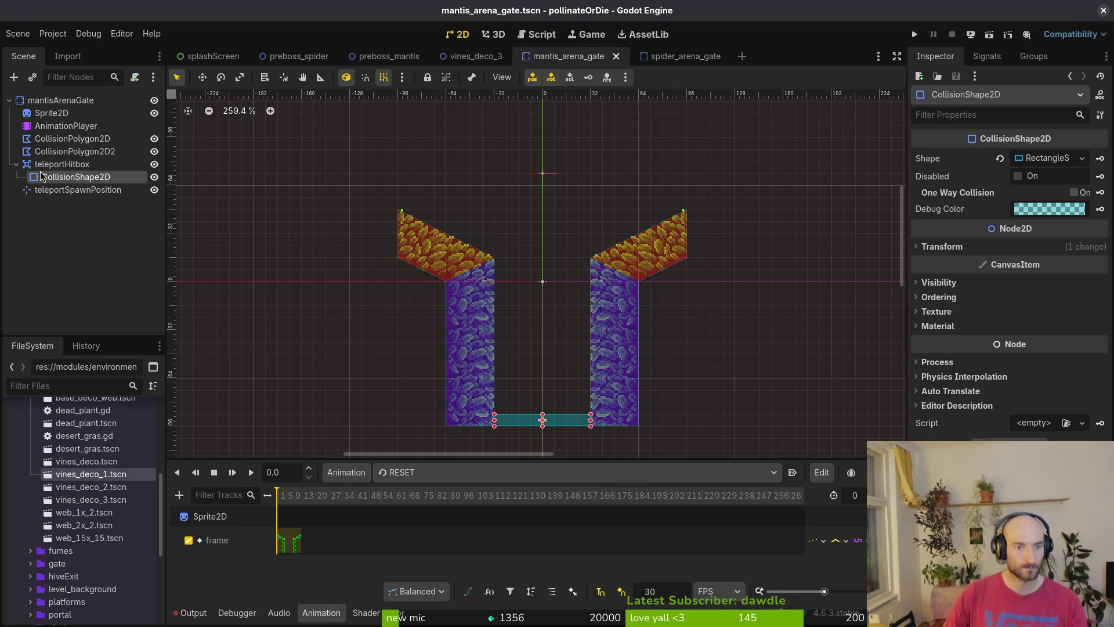
pyautogui.click(16, 164)
pyautogui.scroll(-5, 461, 300)
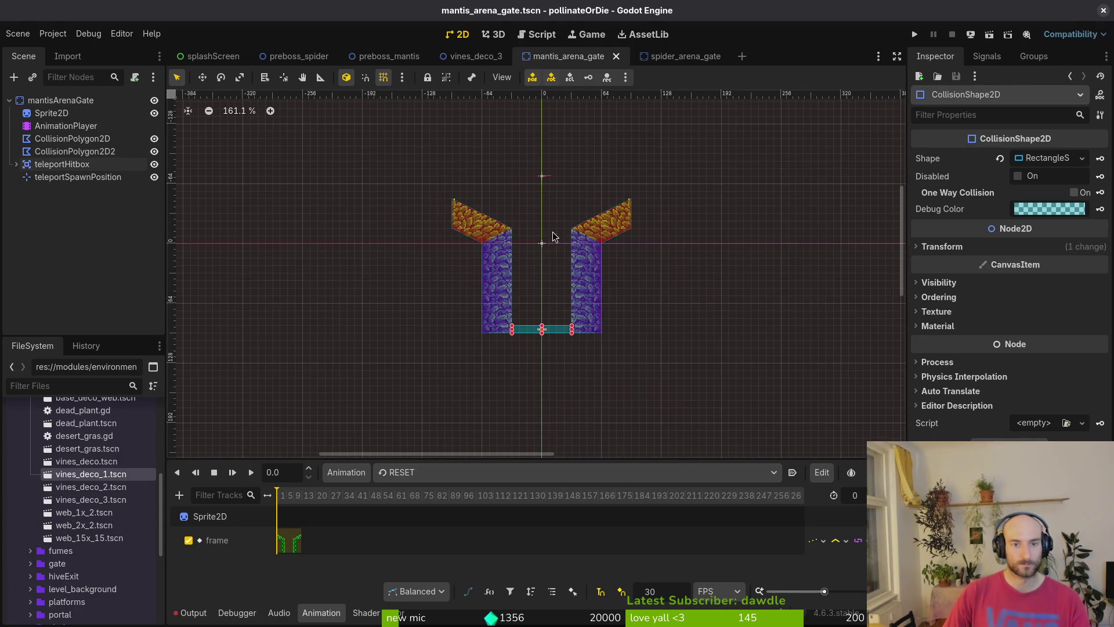
pyautogui.click(605, 360)
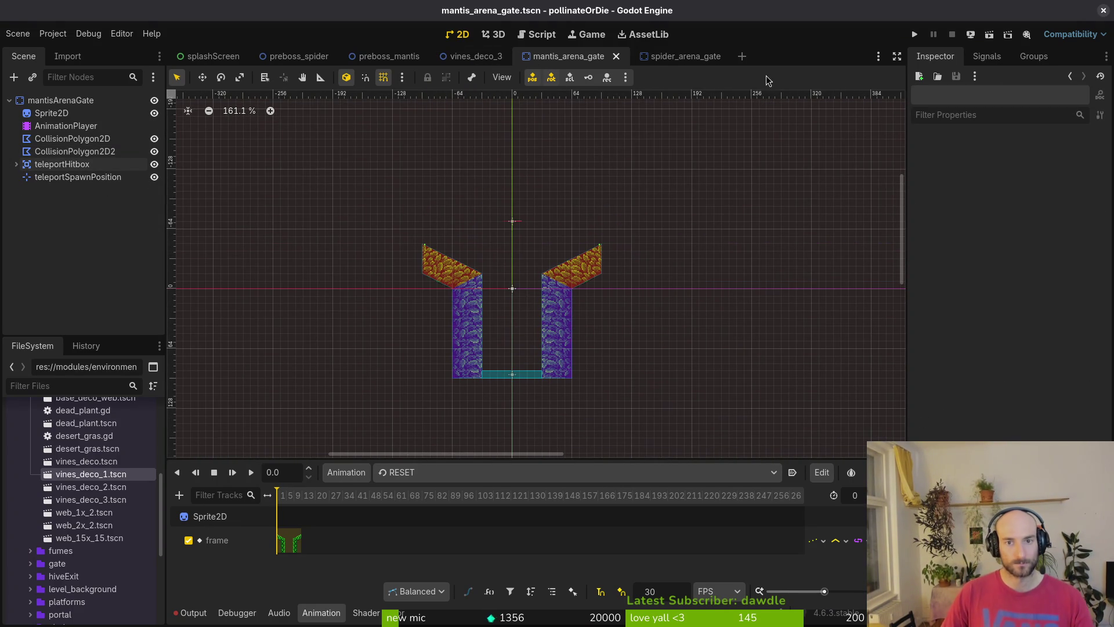
# Close the mantis gate, spider gate and vines_deco_3 scene tabs
pyautogui.middleClick(592, 63)
pyautogui.middleClick(566, 62)
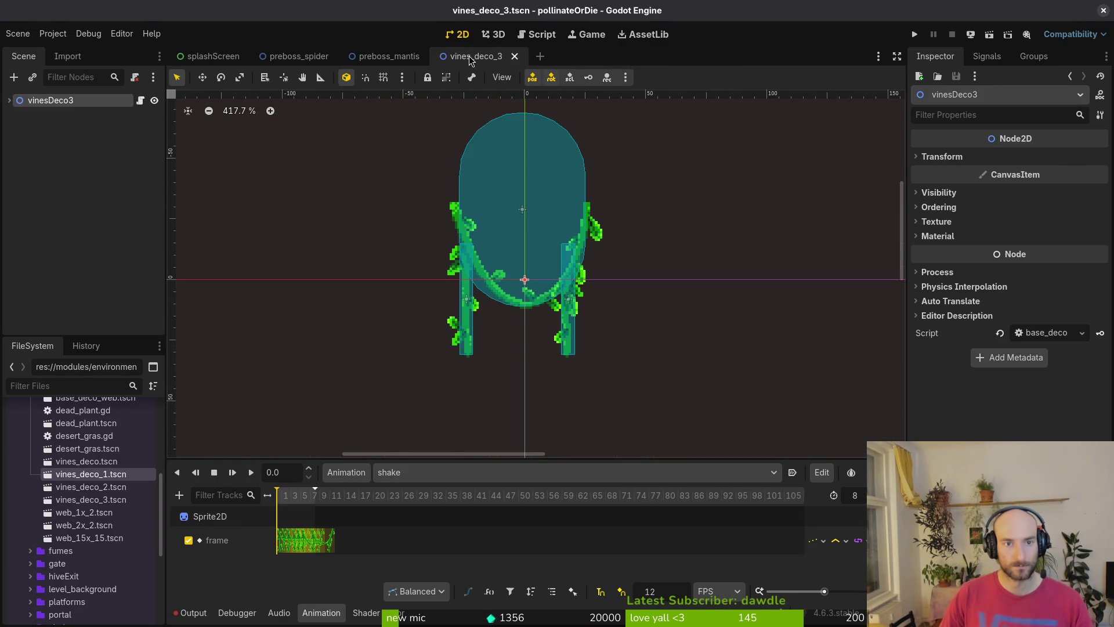
pyautogui.middleClick(470, 62)
pyautogui.scroll(-5, 469, 314)
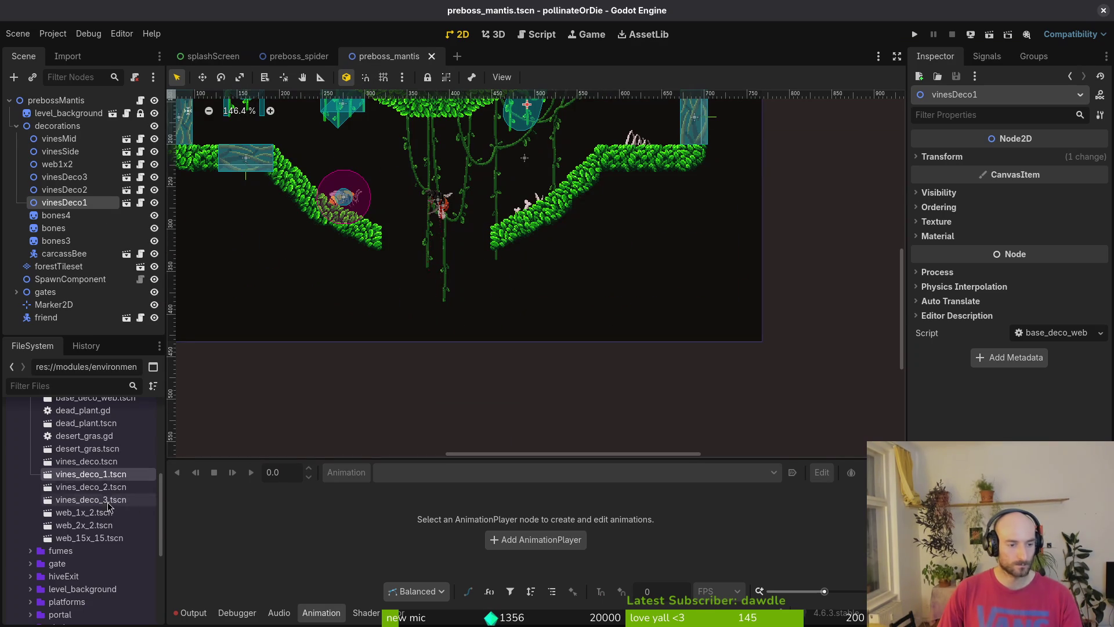
pyautogui.scroll(-5, 70, 522)
pyautogui.scroll(10, 52, 537)
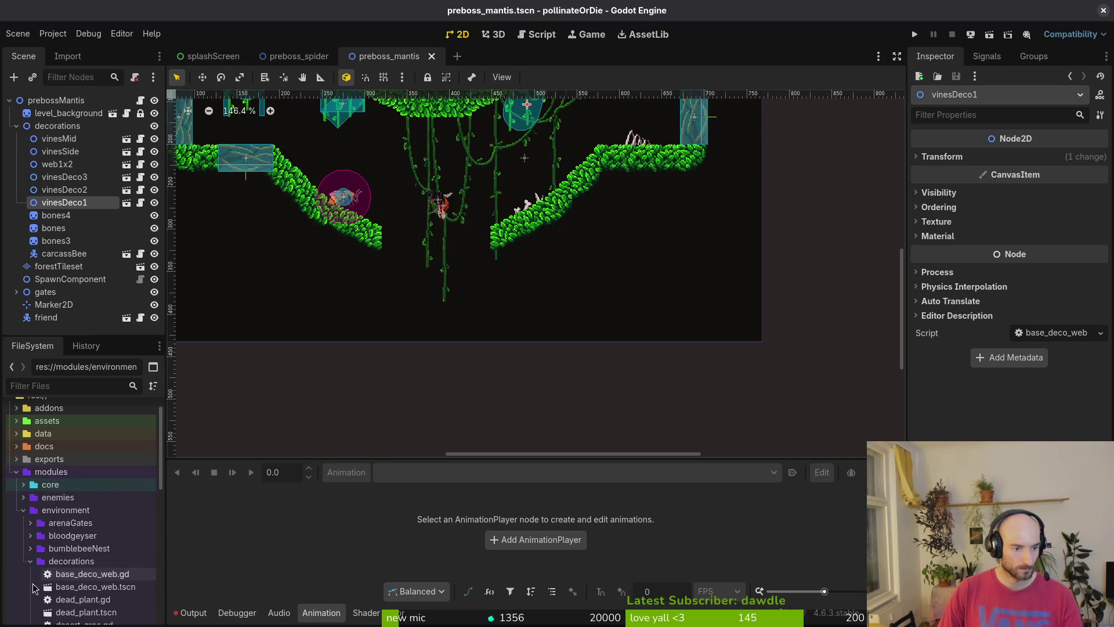
# Drag mantis_arena_gate.tscn from the arenaGates folder into the preboss_mantis central pit
pyautogui.click(30, 562)
pyautogui.click(30, 523)
pyautogui.scroll(-4, 70, 494)
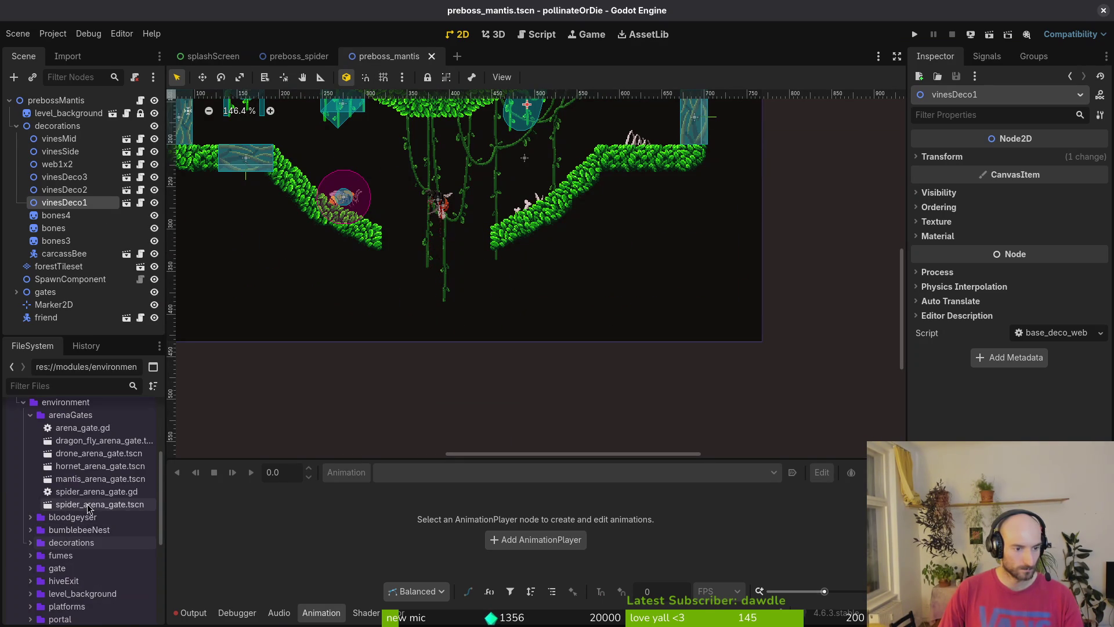
pyautogui.moveTo(90, 487)
pyautogui.mouseDown()
pyautogui.moveTo(460, 263)
pyautogui.moveTo(450, 271)
pyautogui.moveTo(453, 242)
pyautogui.moveTo(440, 260)
pyautogui.mouseUp()
pyautogui.scroll(3, 448, 261)
pyautogui.scroll(2, 471, 317)
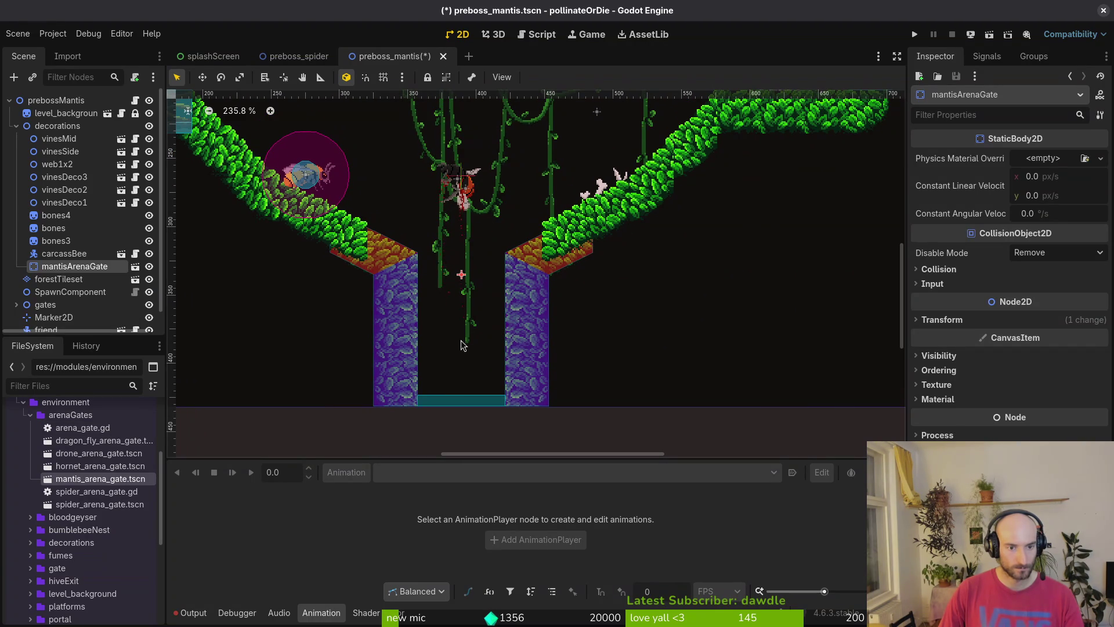
pyautogui.scroll(-4, 409, 366)
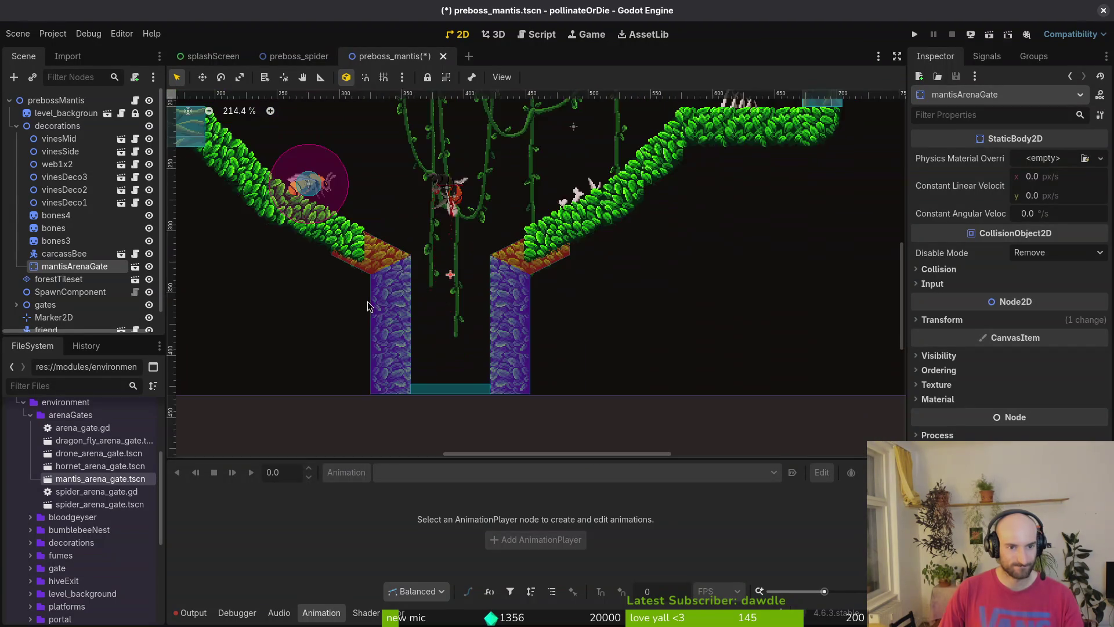
pyautogui.scroll(-2, 363, 307)
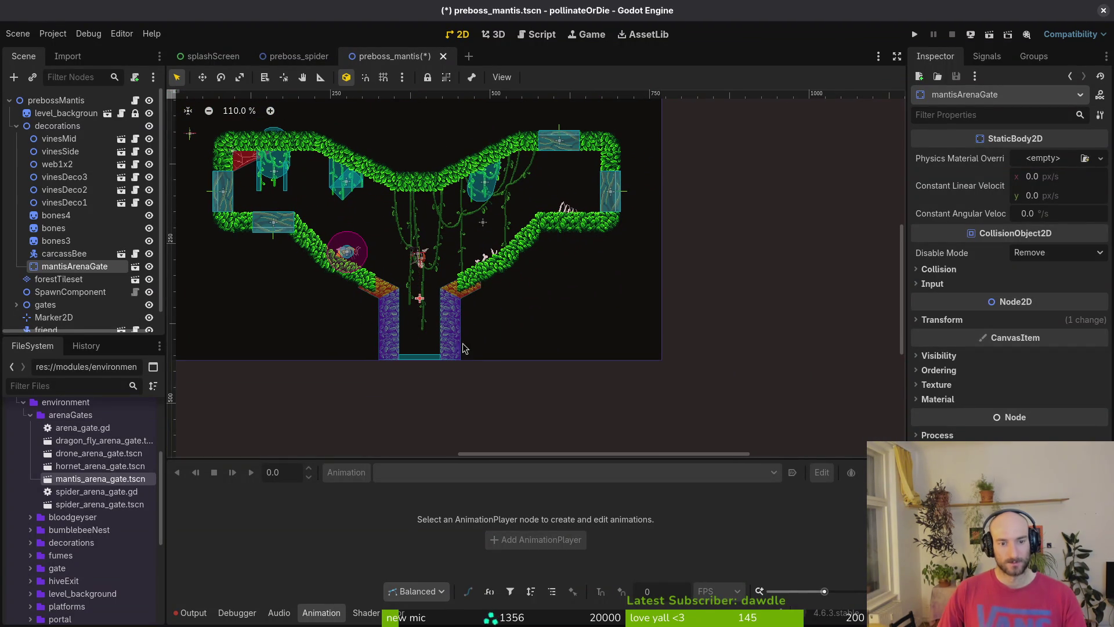
pyautogui.hotkey('alt', 'Tab')
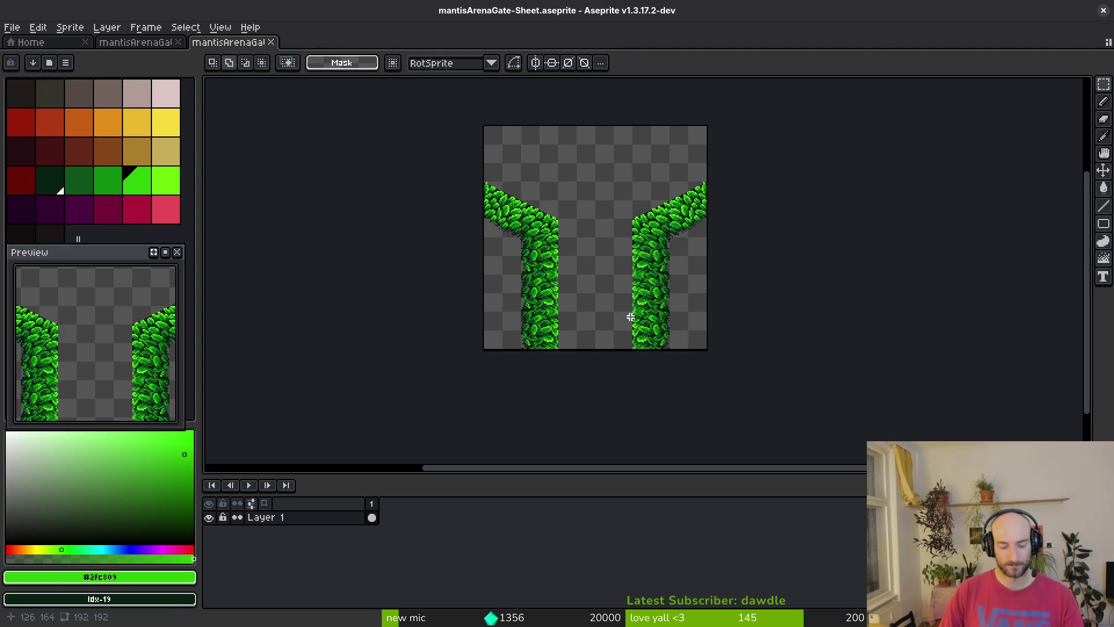
# Check the sprite sheet's canvas size without changing it and select the gate artwork
pyautogui.hotkey('ctrl', 'alt', 'c')
pyautogui.press('Escape')
pyautogui.scroll(4, 604, 251)
pyautogui.scroll(-4, 608, 247)
pyautogui.moveTo(450, 157); pyautogui.dragTo(783, 415)
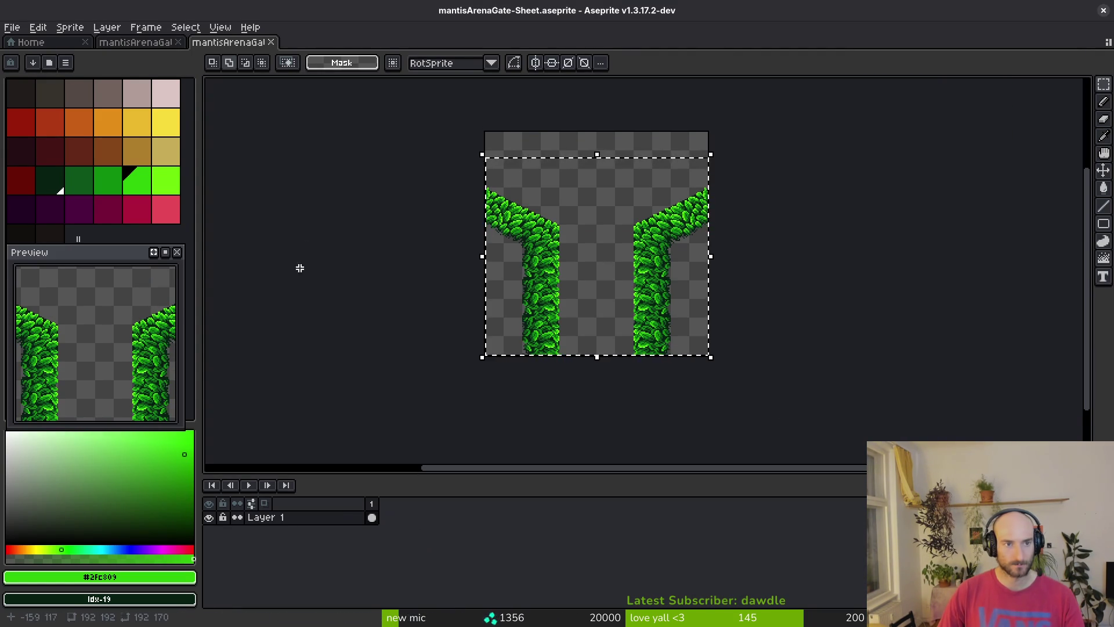
# Close the exported sheet and select the cels of all four layers in mantisArenaGate.aseprite
pyautogui.hotkey('ctrl', 'w')
pyautogui.hotkey('ctrl', 'a')
pyautogui.moveTo(385, 569)
pyautogui.mouseDown()
pyautogui.moveTo(371, 552)
pyautogui.moveTo(371, 515)
pyautogui.mouseUp()
pyautogui.scroll(5, 502, 240)
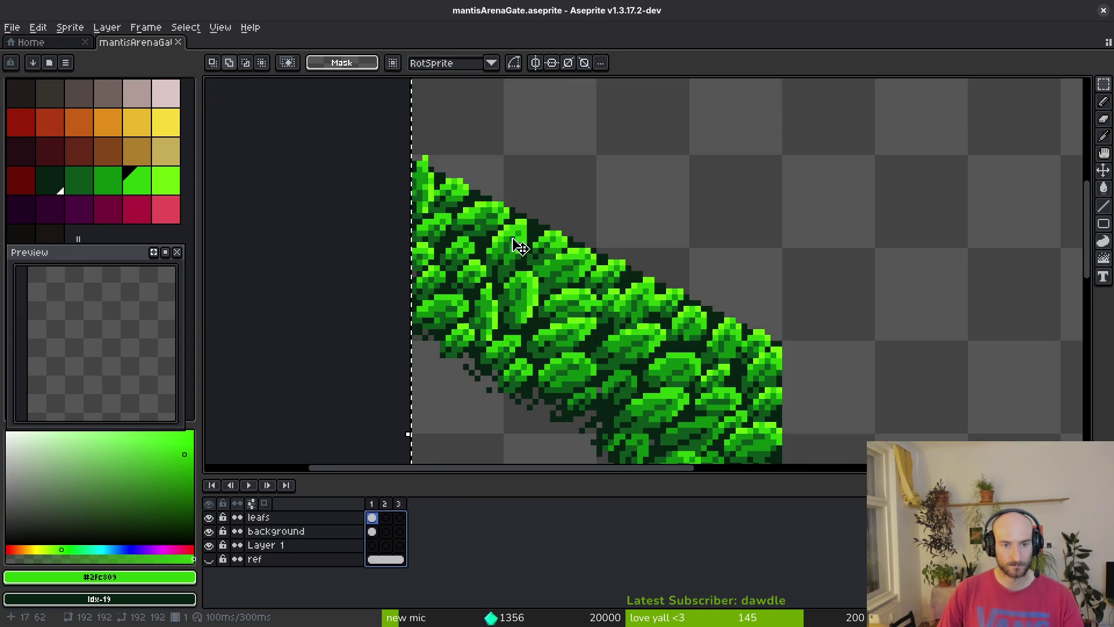
pyautogui.scroll(3, 509, 248)
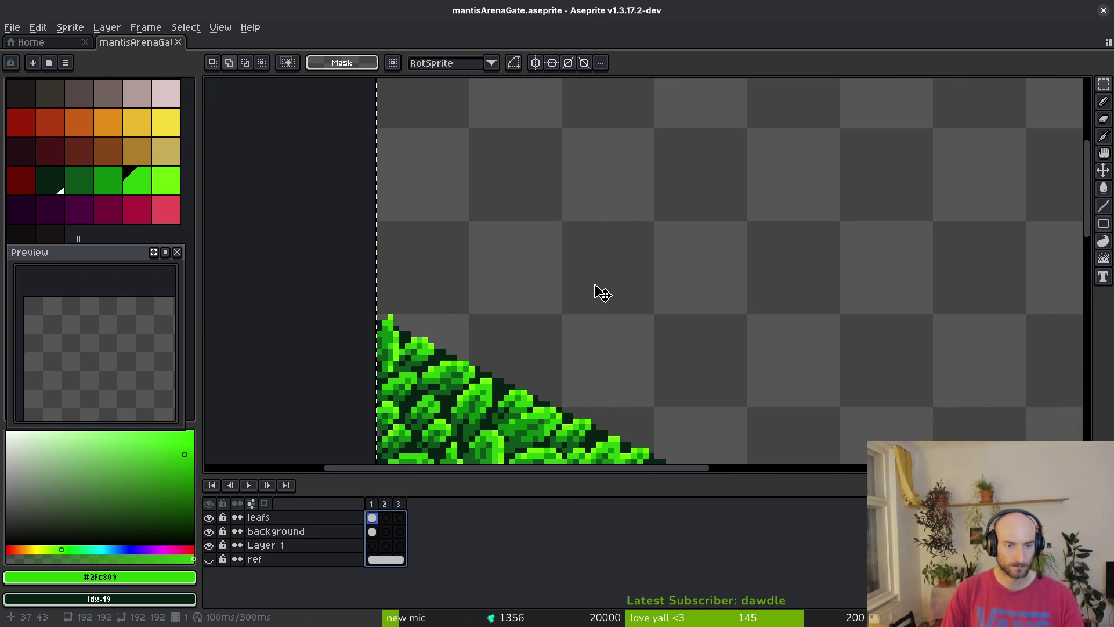